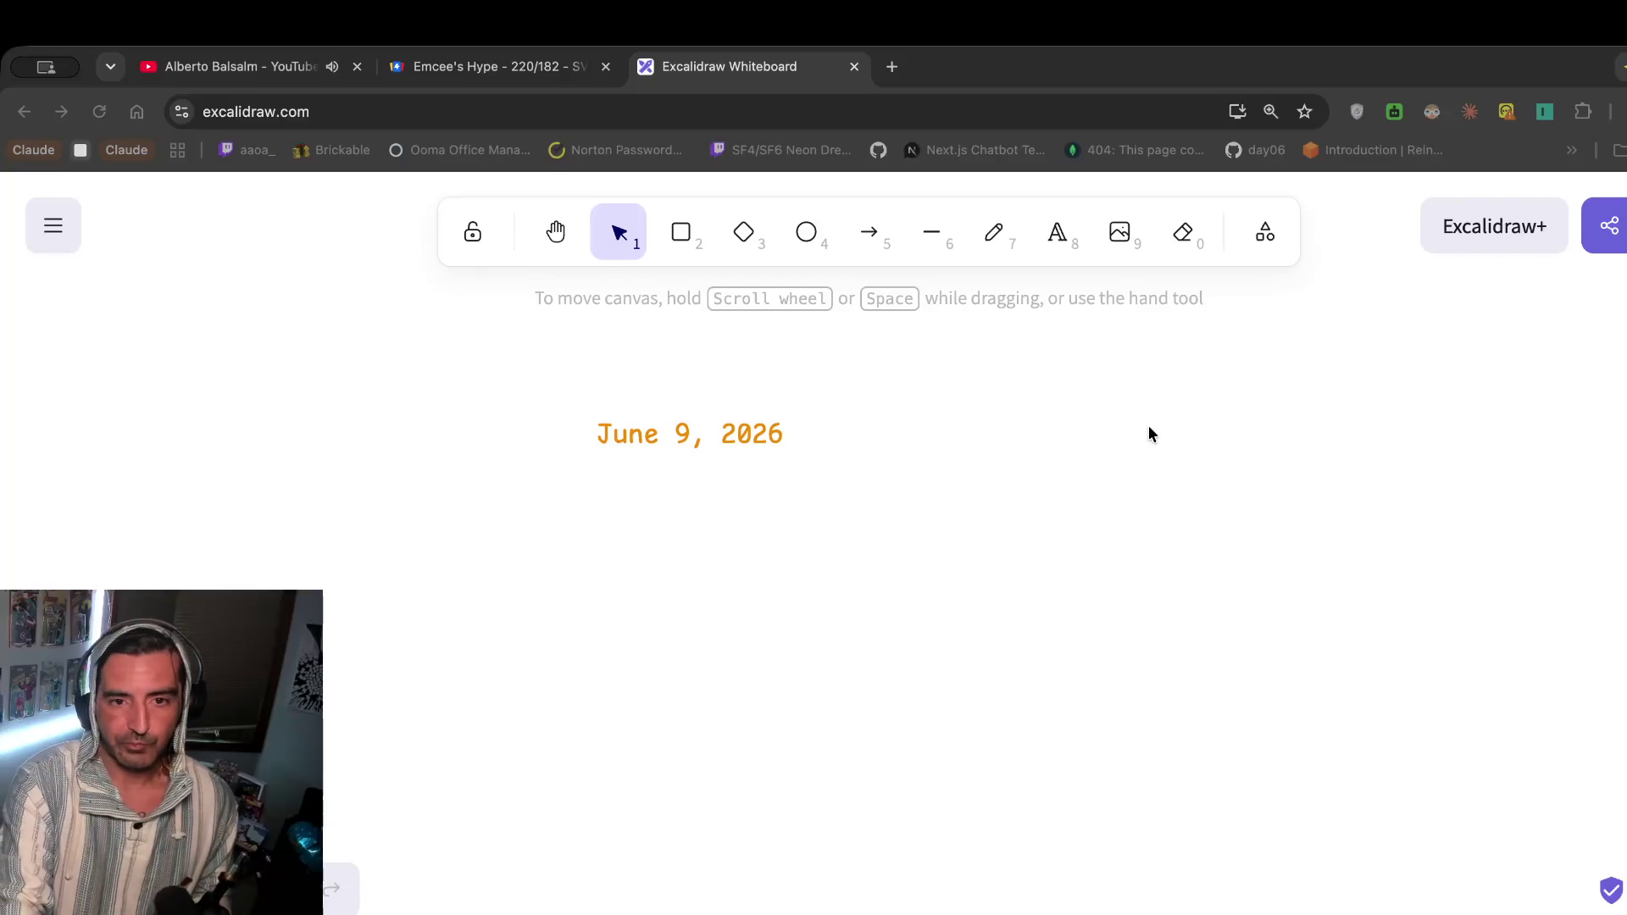
# Open Discord in a new tab and follow the x.com link in the lounge-bar message.
pyautogui.hotkey('ctrl', 't')
pyautogui.write('d')
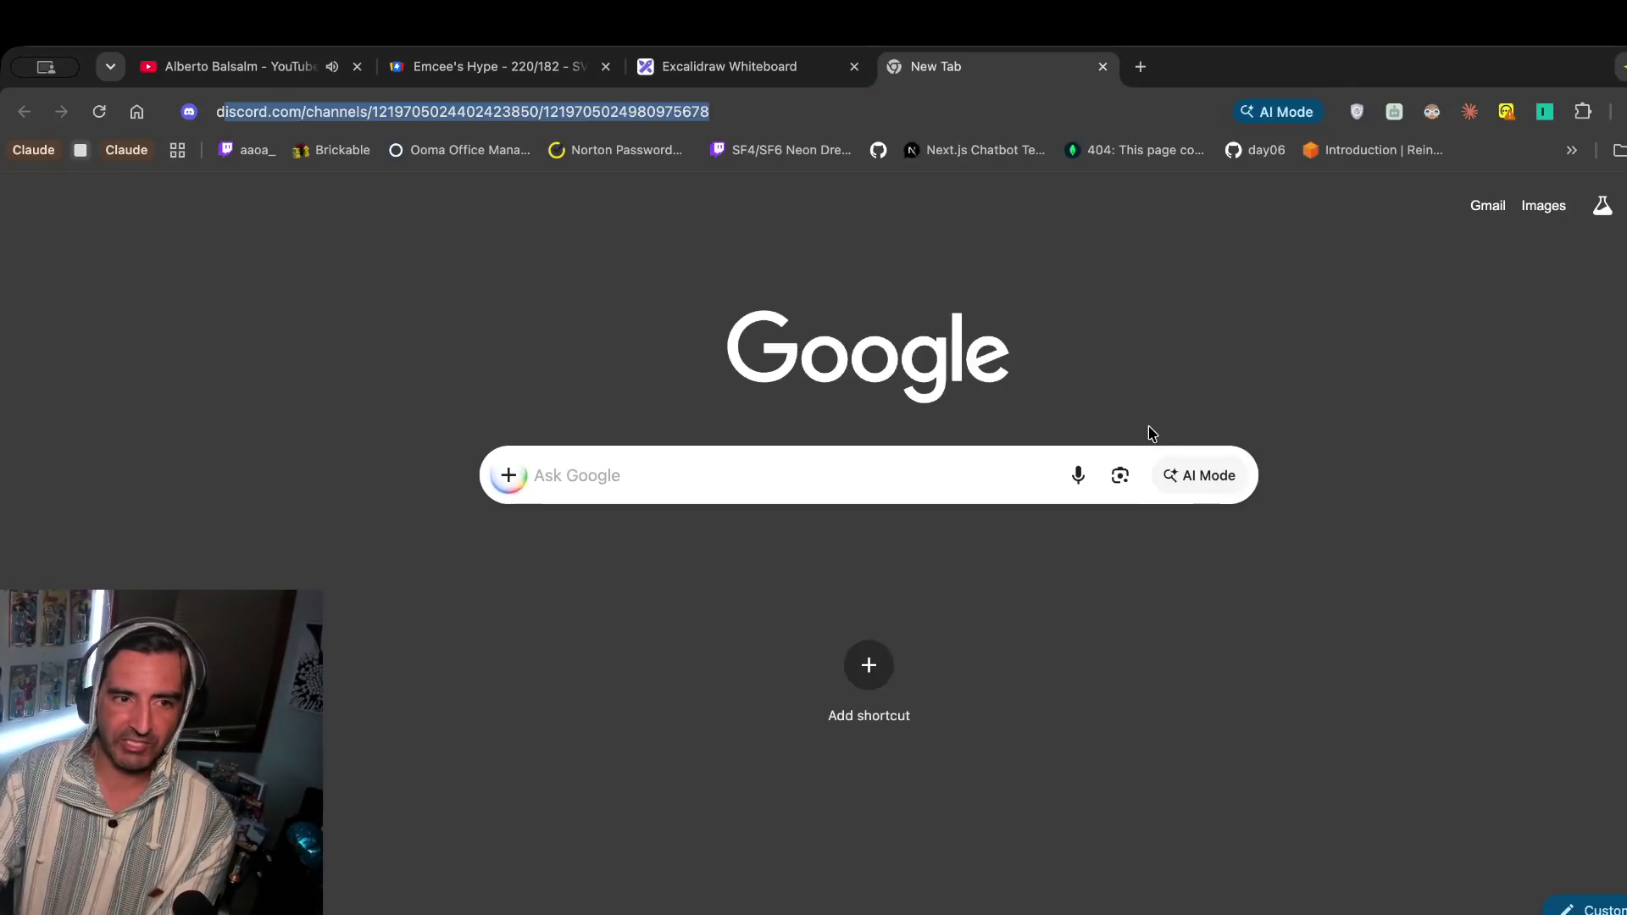
pyautogui.press('Return')
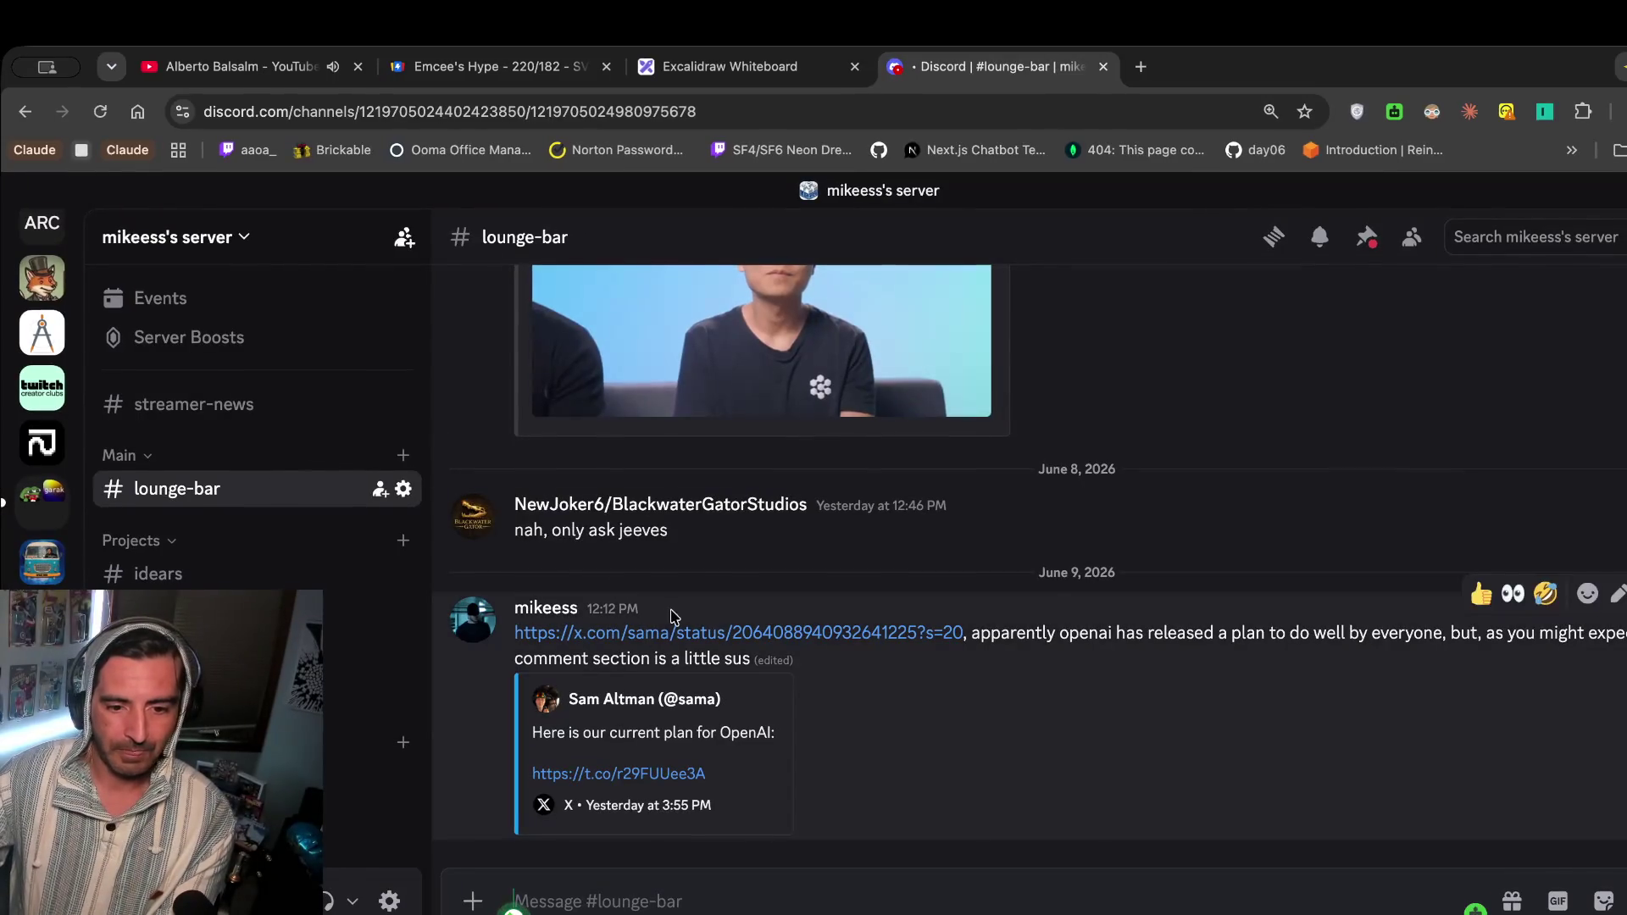
pyautogui.click(665, 633)
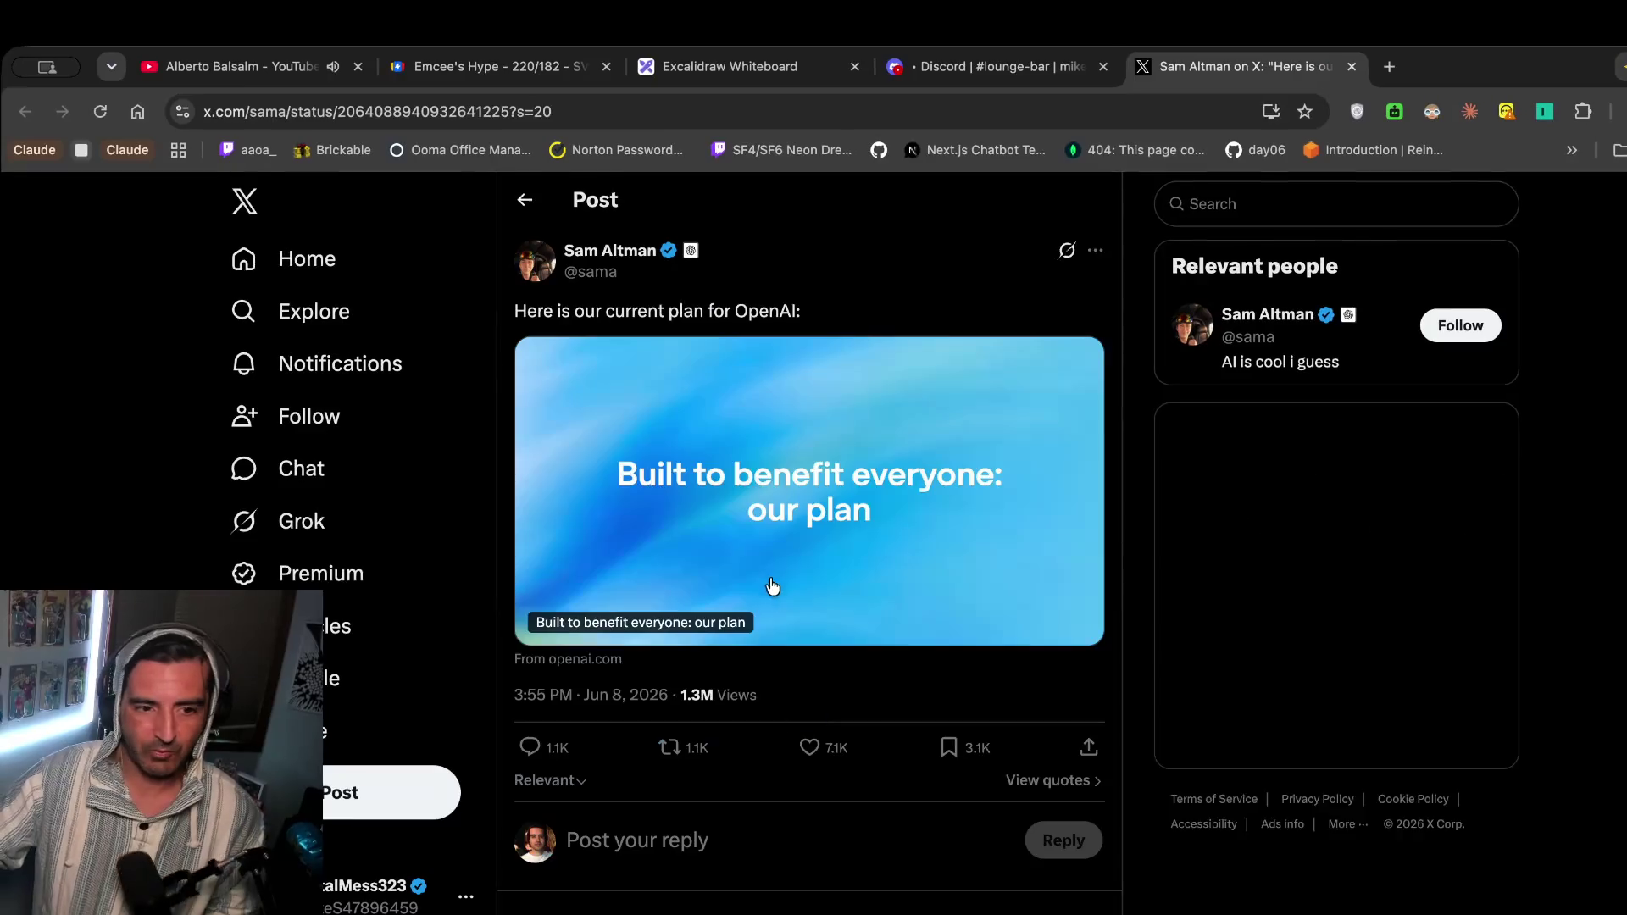
# Open the linked 'Built to benefit everyone: our plan' article in its own tab, then return to the post.
pyautogui.click(733, 537)
pyautogui.hotkey('ctrl', 'shift', 'Tab')
pyautogui.hotkey('ctrl', 'shift', 'Tab')
pyautogui.hotkey('ctrl', 'Tab')
pyautogui.click(1373, 75)
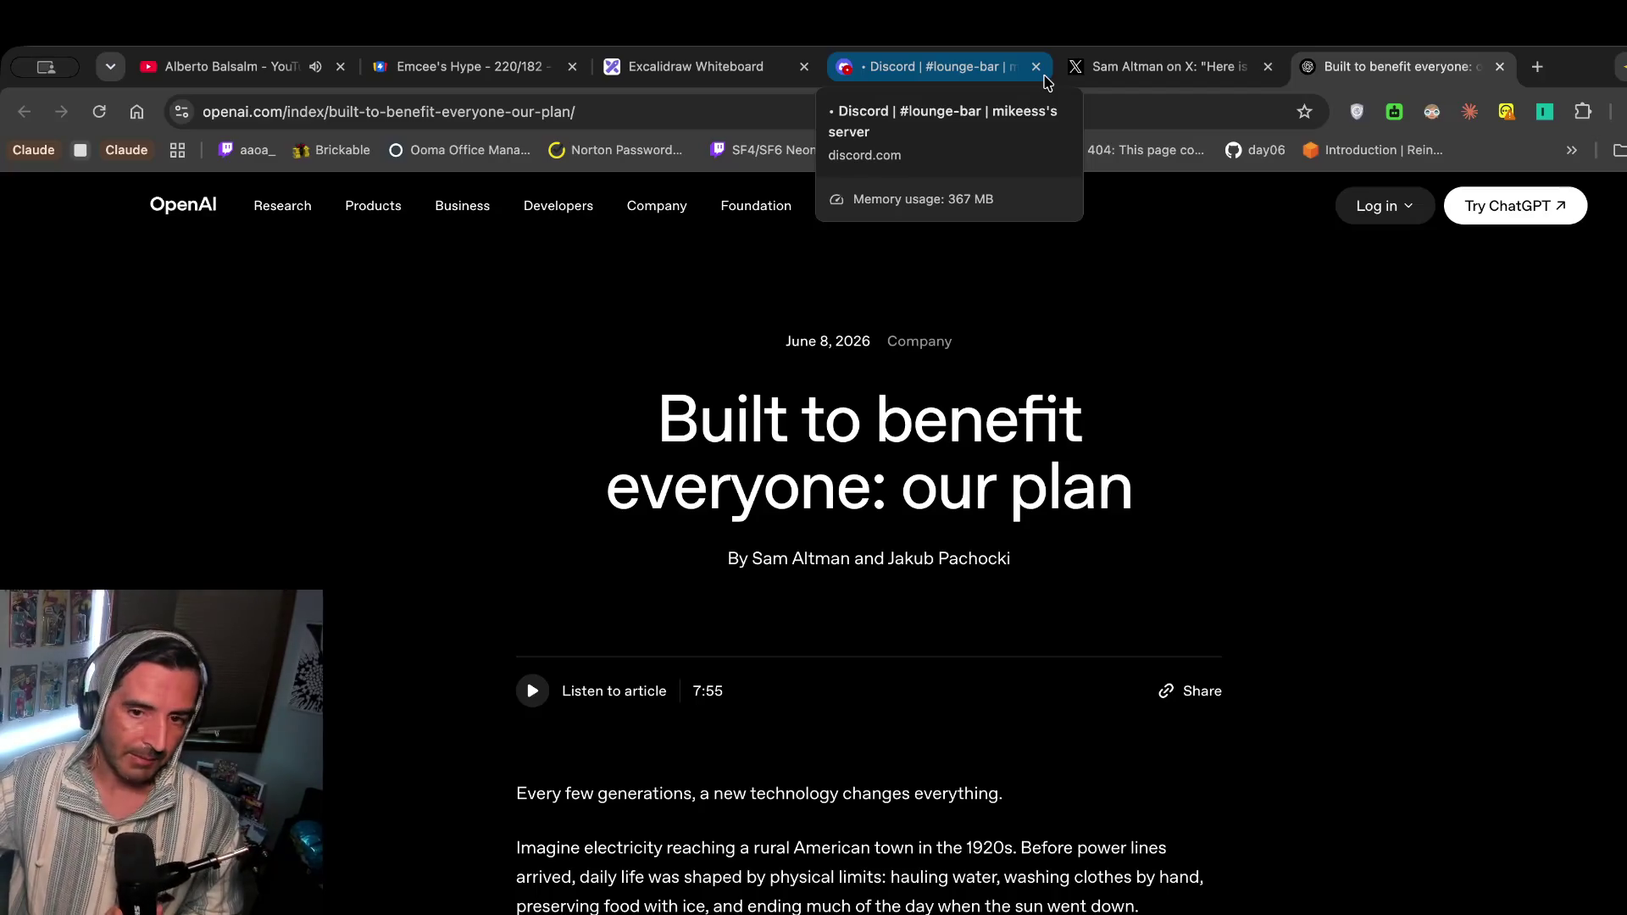
pyautogui.click(1169, 68)
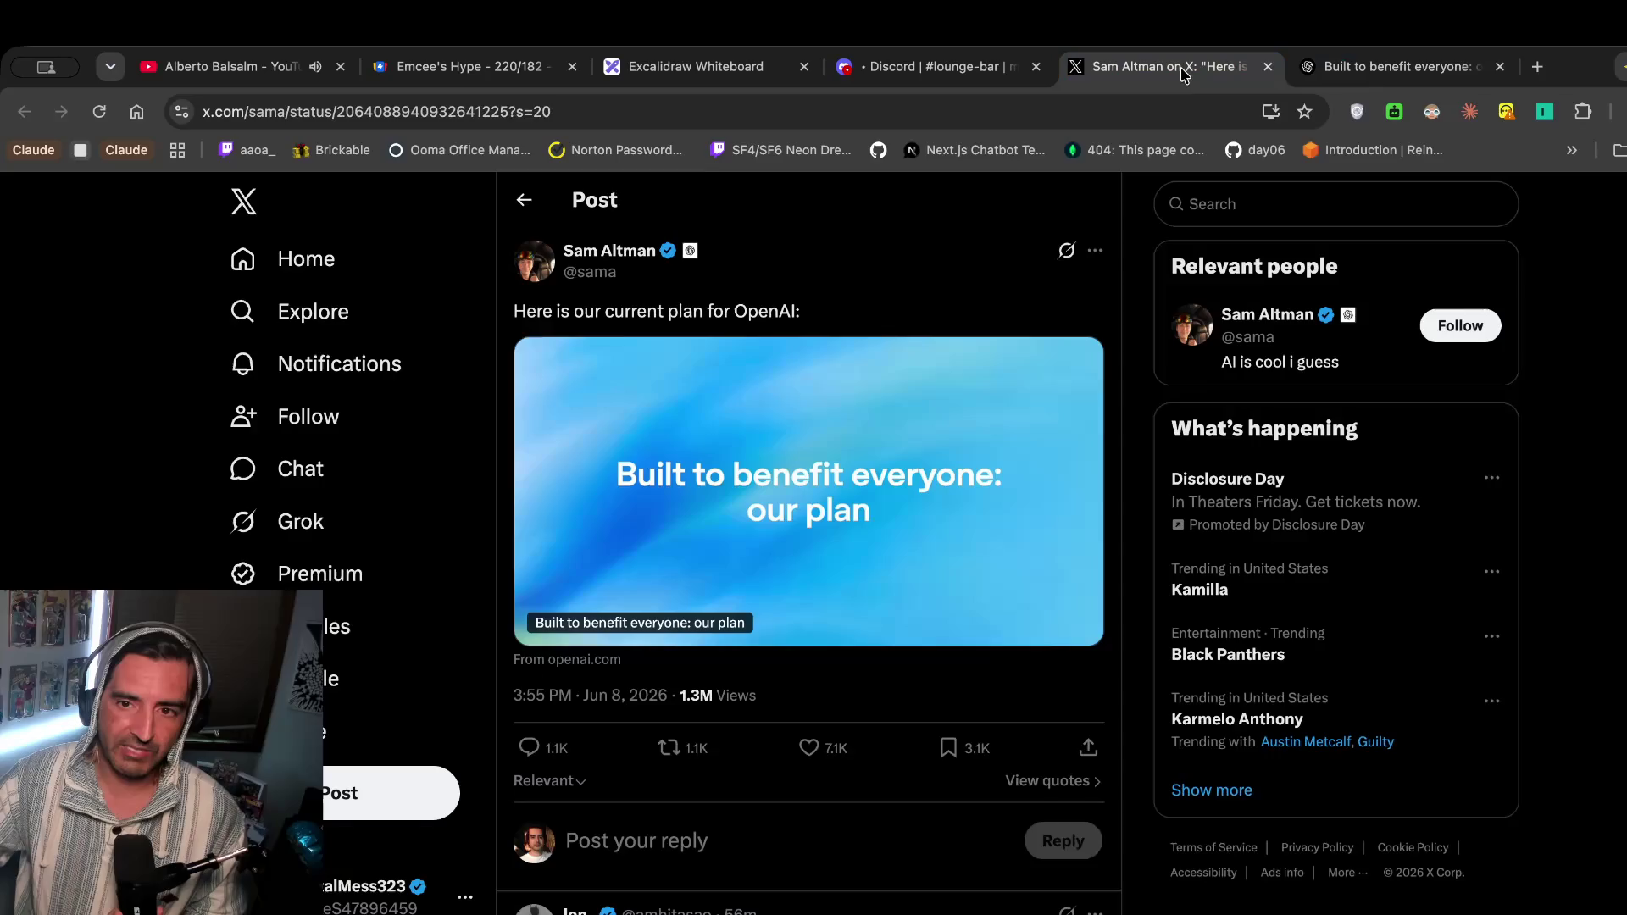
# Select the article's title and byline, then go back to the X post and scroll its replies.
pyautogui.click(1332, 75)
pyautogui.moveTo(592, 415); pyautogui.dragTo(593, 631)
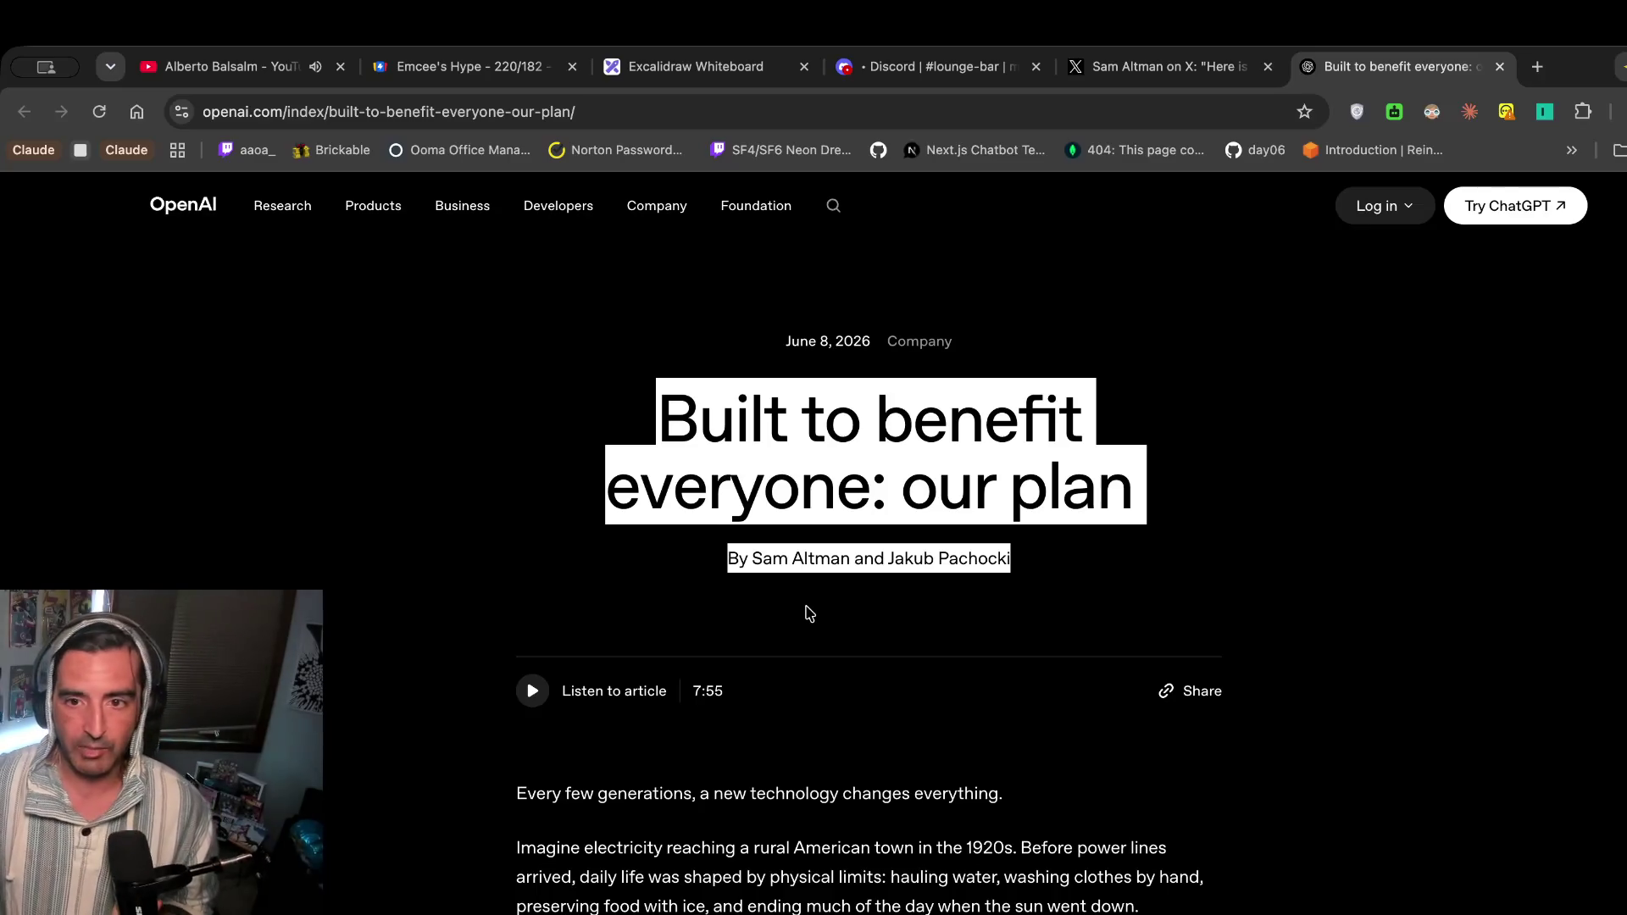
pyautogui.click(1169, 68)
pyautogui.scroll(-3, 609, 653)
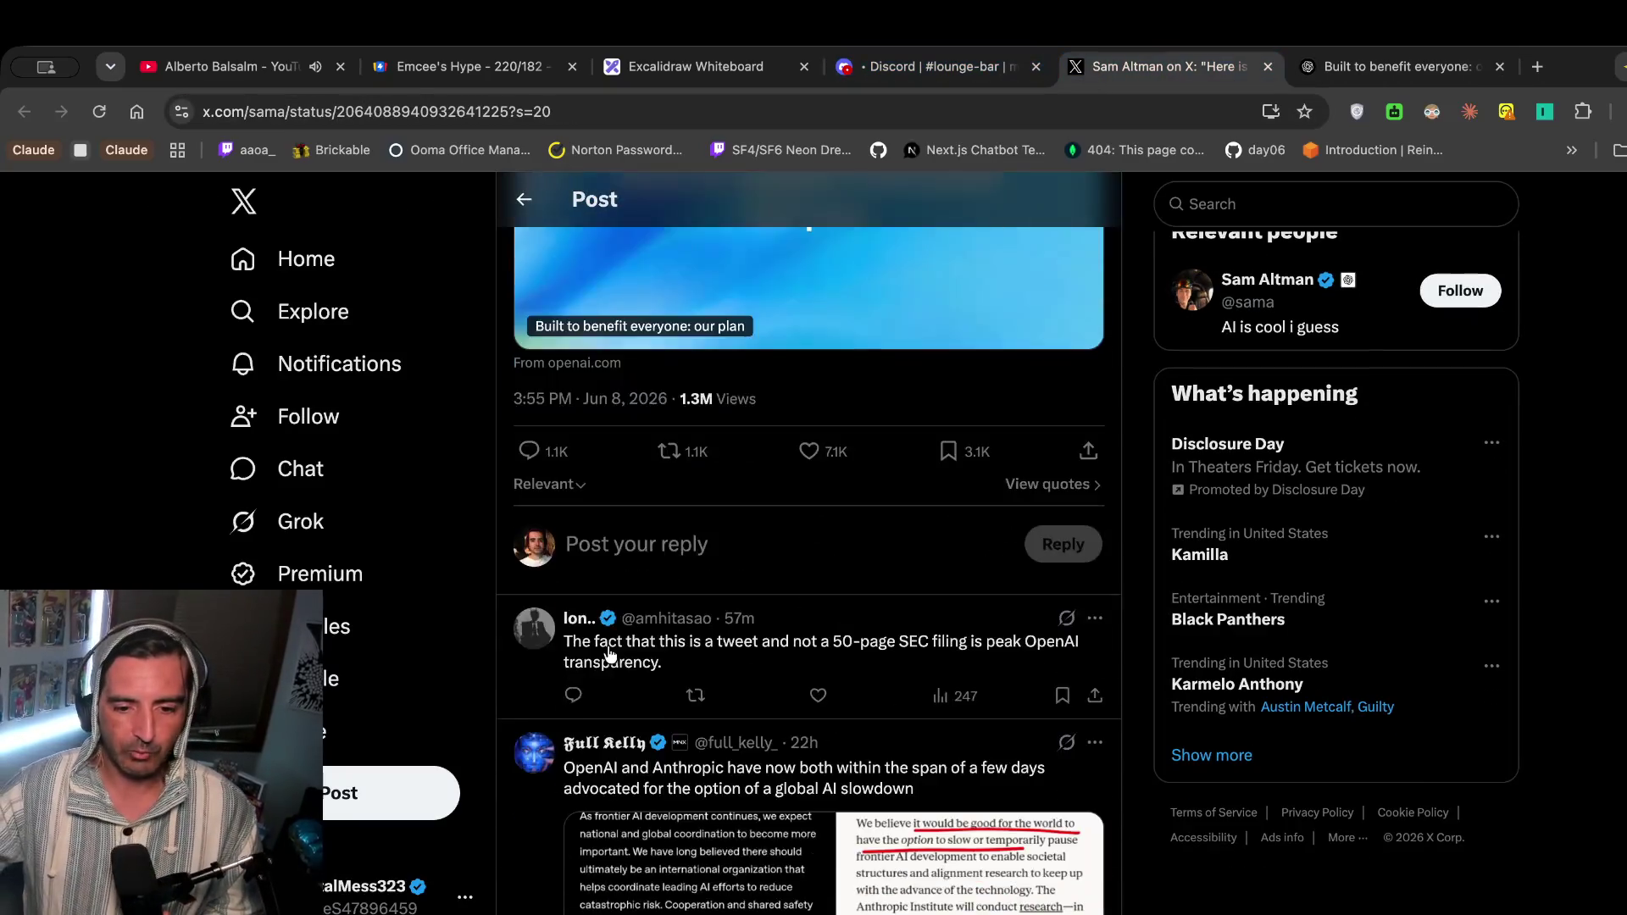
pyautogui.scroll(-2, 608, 653)
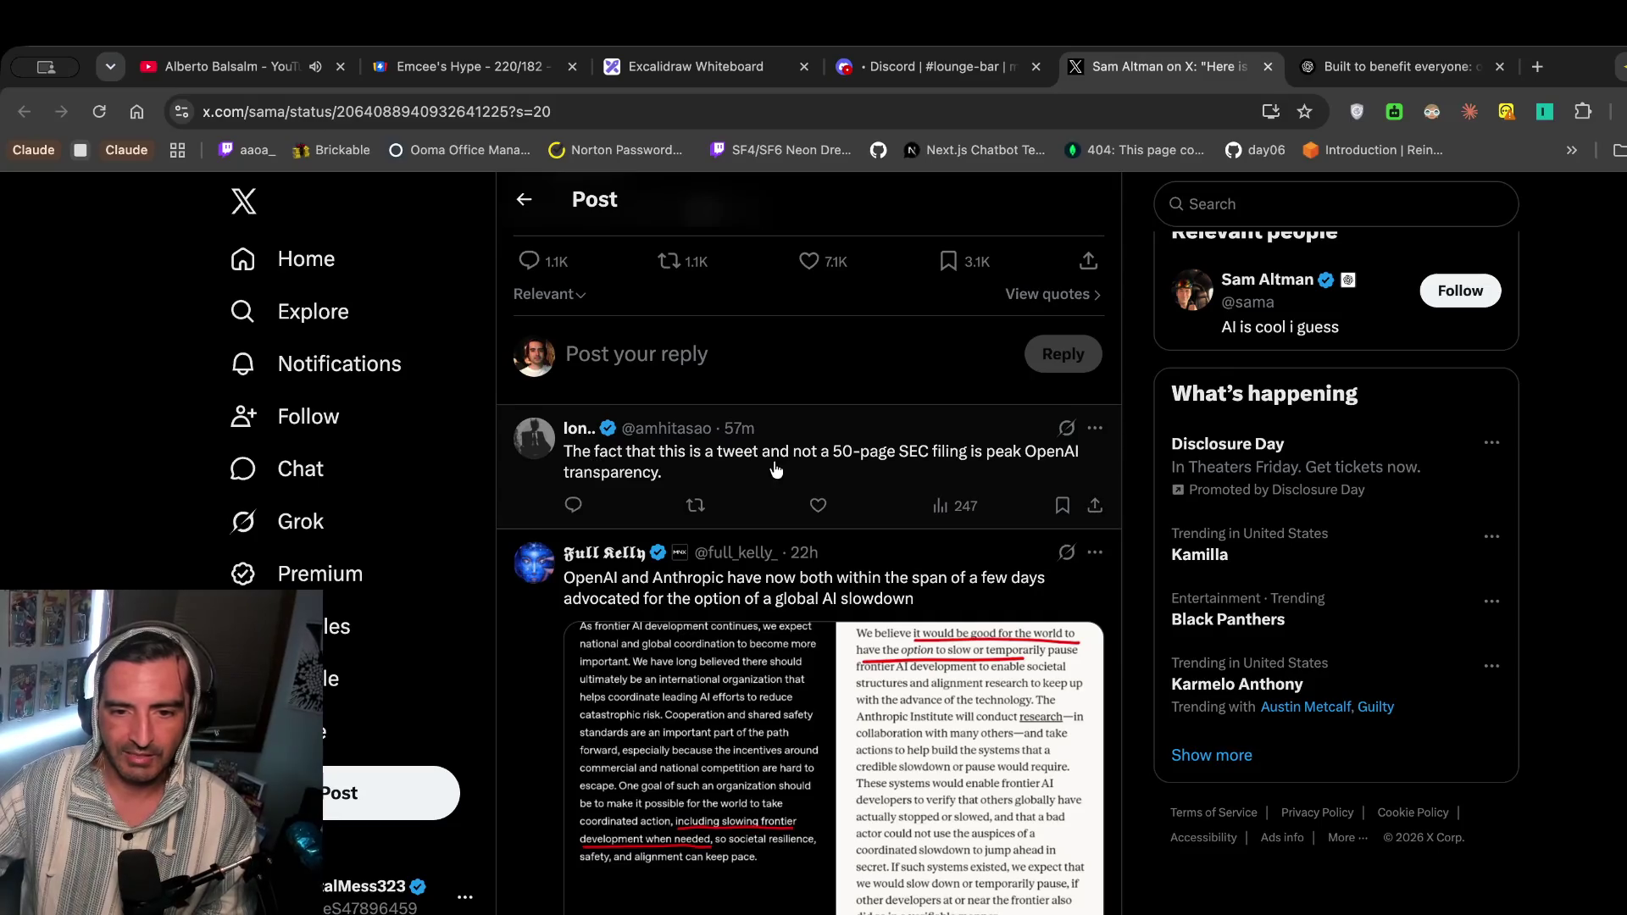
pyautogui.scroll(-6, 777, 471)
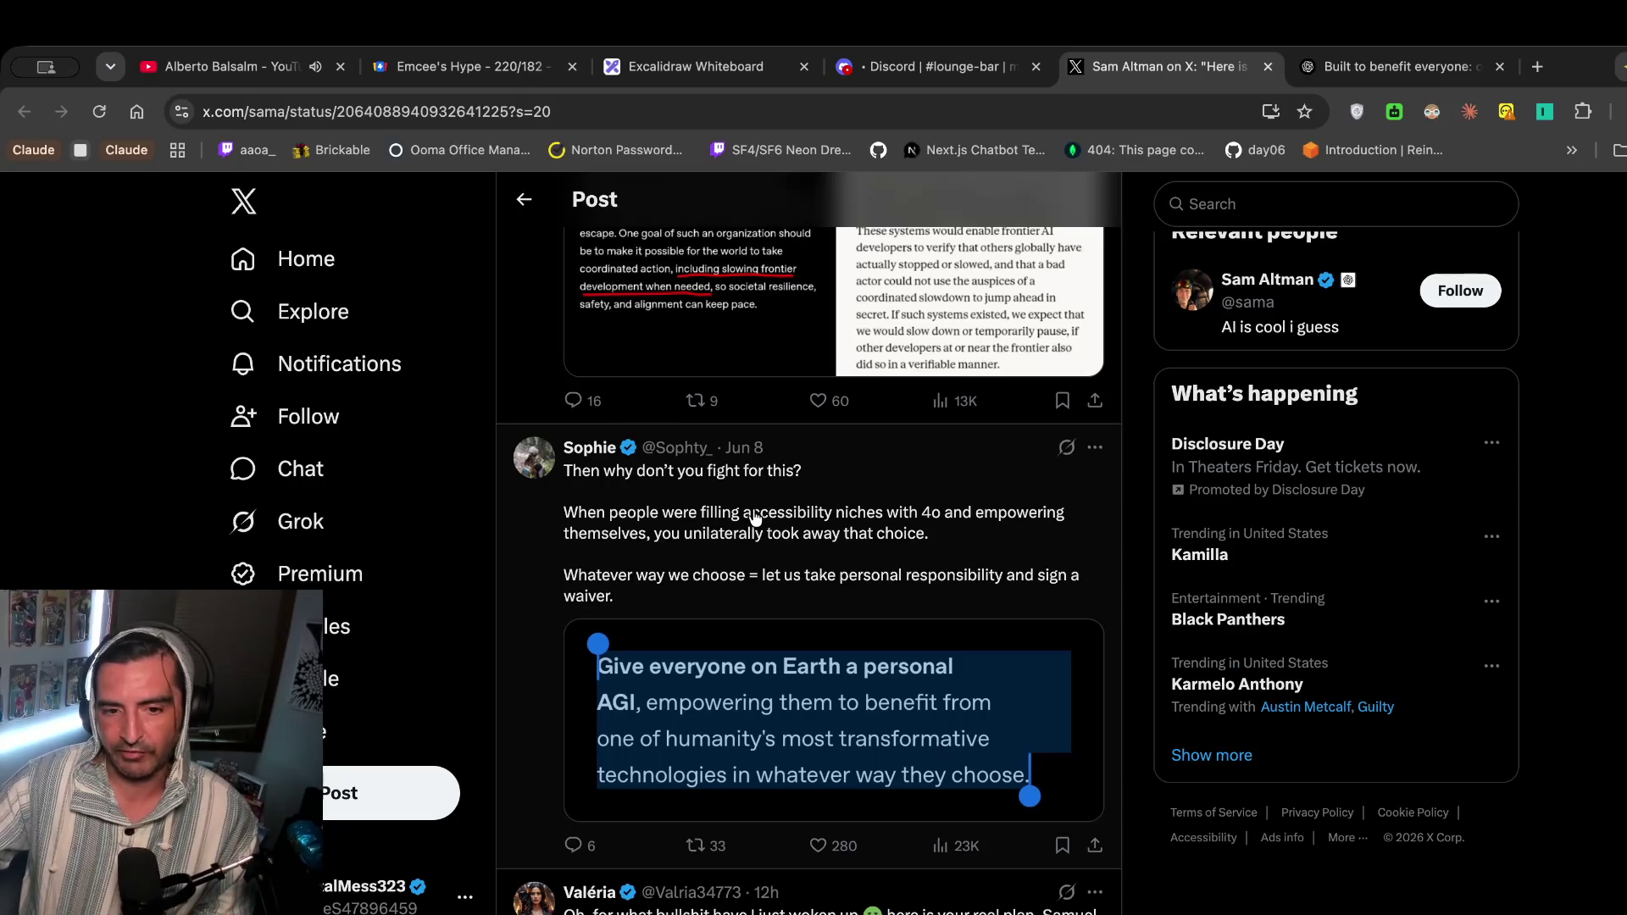
pyautogui.scroll(-10, 755, 517)
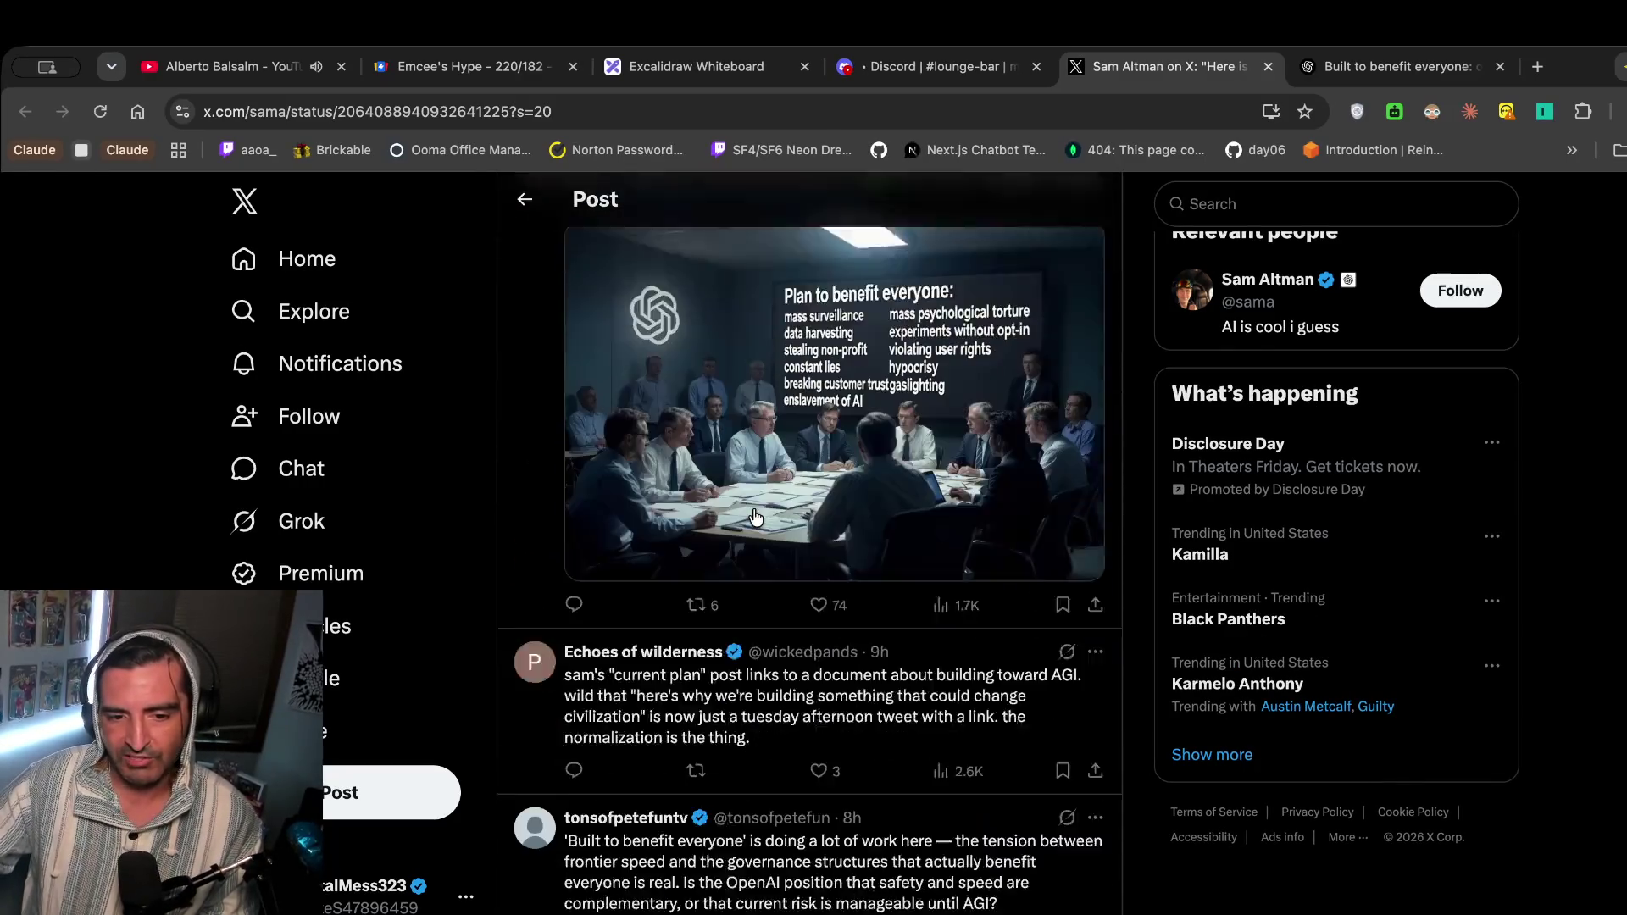
pyautogui.moveTo(651, 502)
pyautogui.mouseDown()
pyautogui.moveTo(647, 591)
pyautogui.moveTo(666, 549)
pyautogui.moveTo(716, 527)
pyautogui.mouseUp()
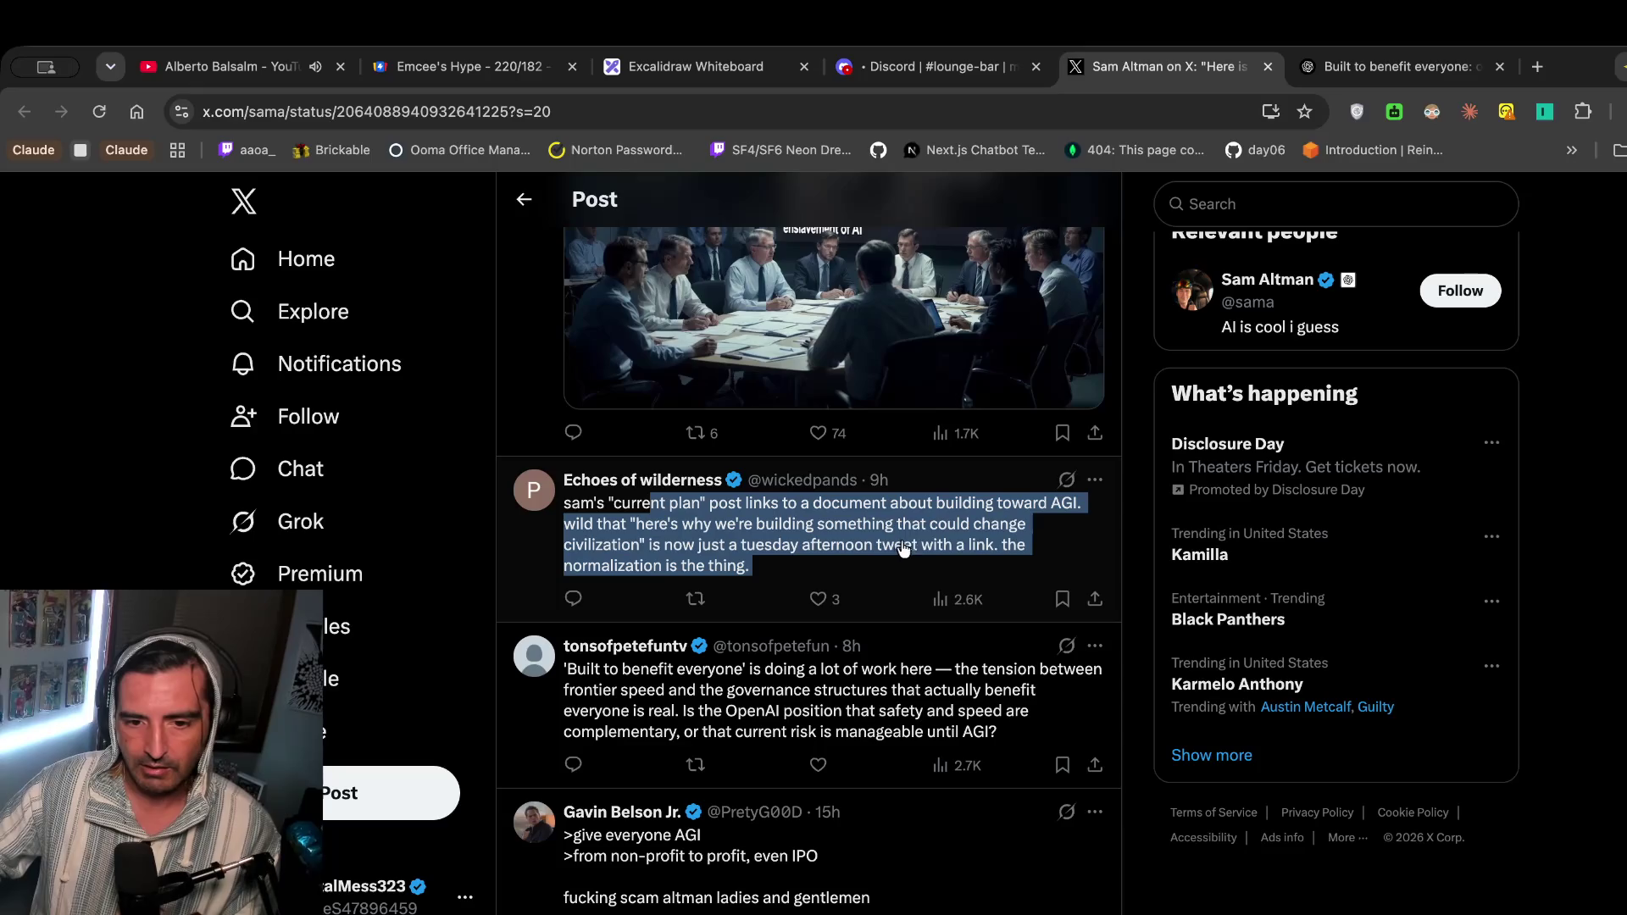
pyautogui.scroll(-2, 721, 542)
pyautogui.moveTo(610, 491); pyautogui.dragTo(612, 578)
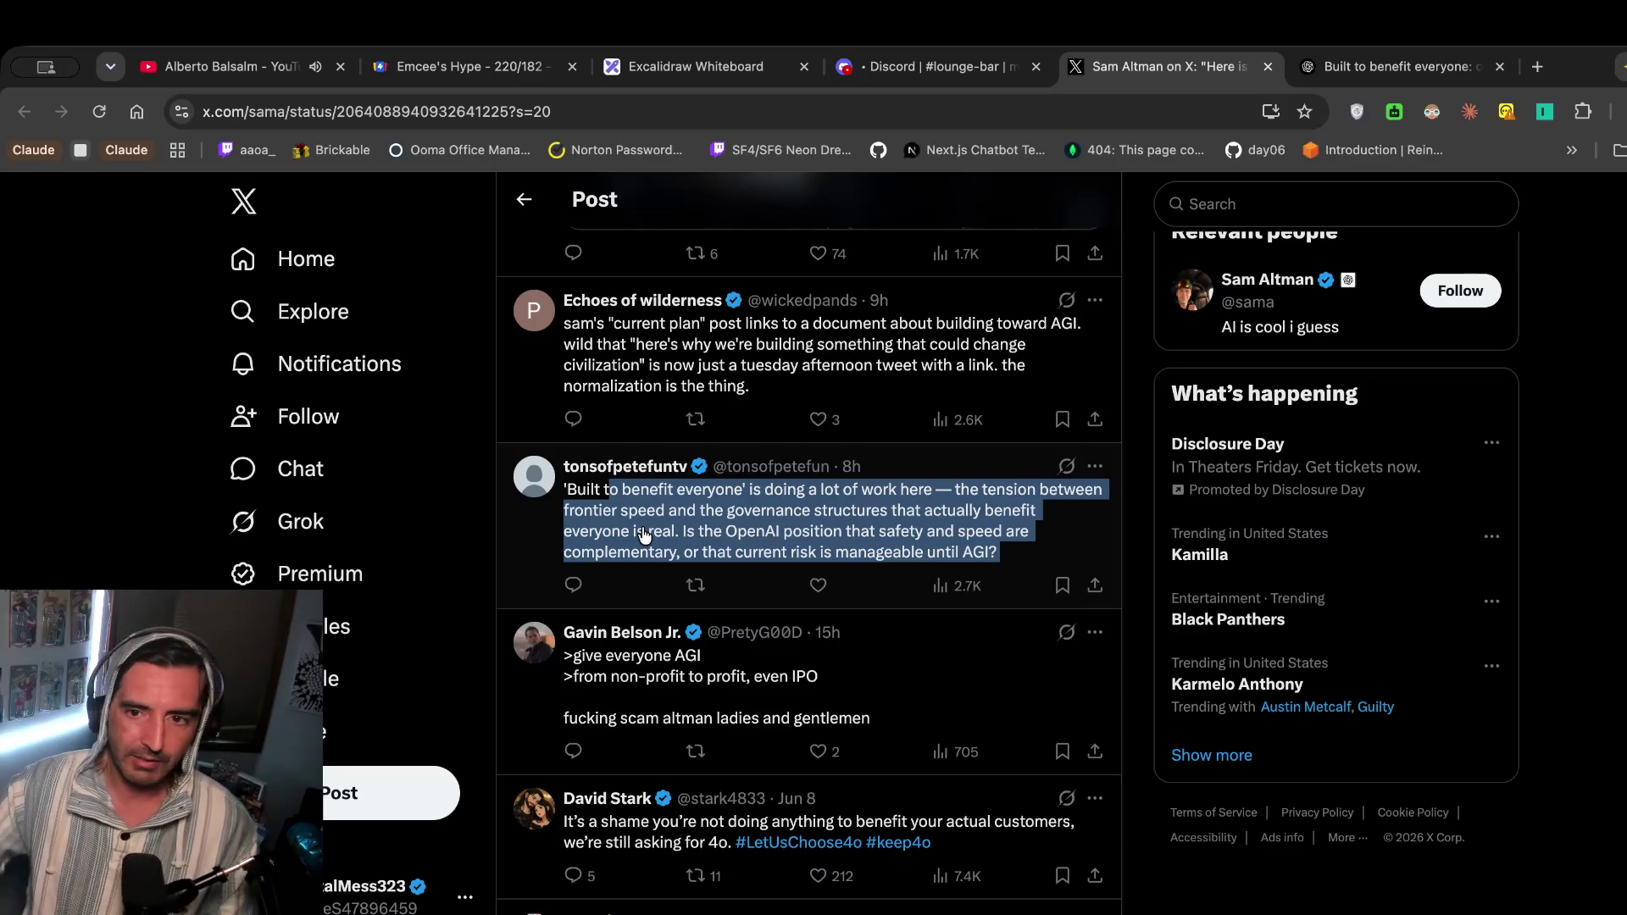
pyautogui.click(1042, 441)
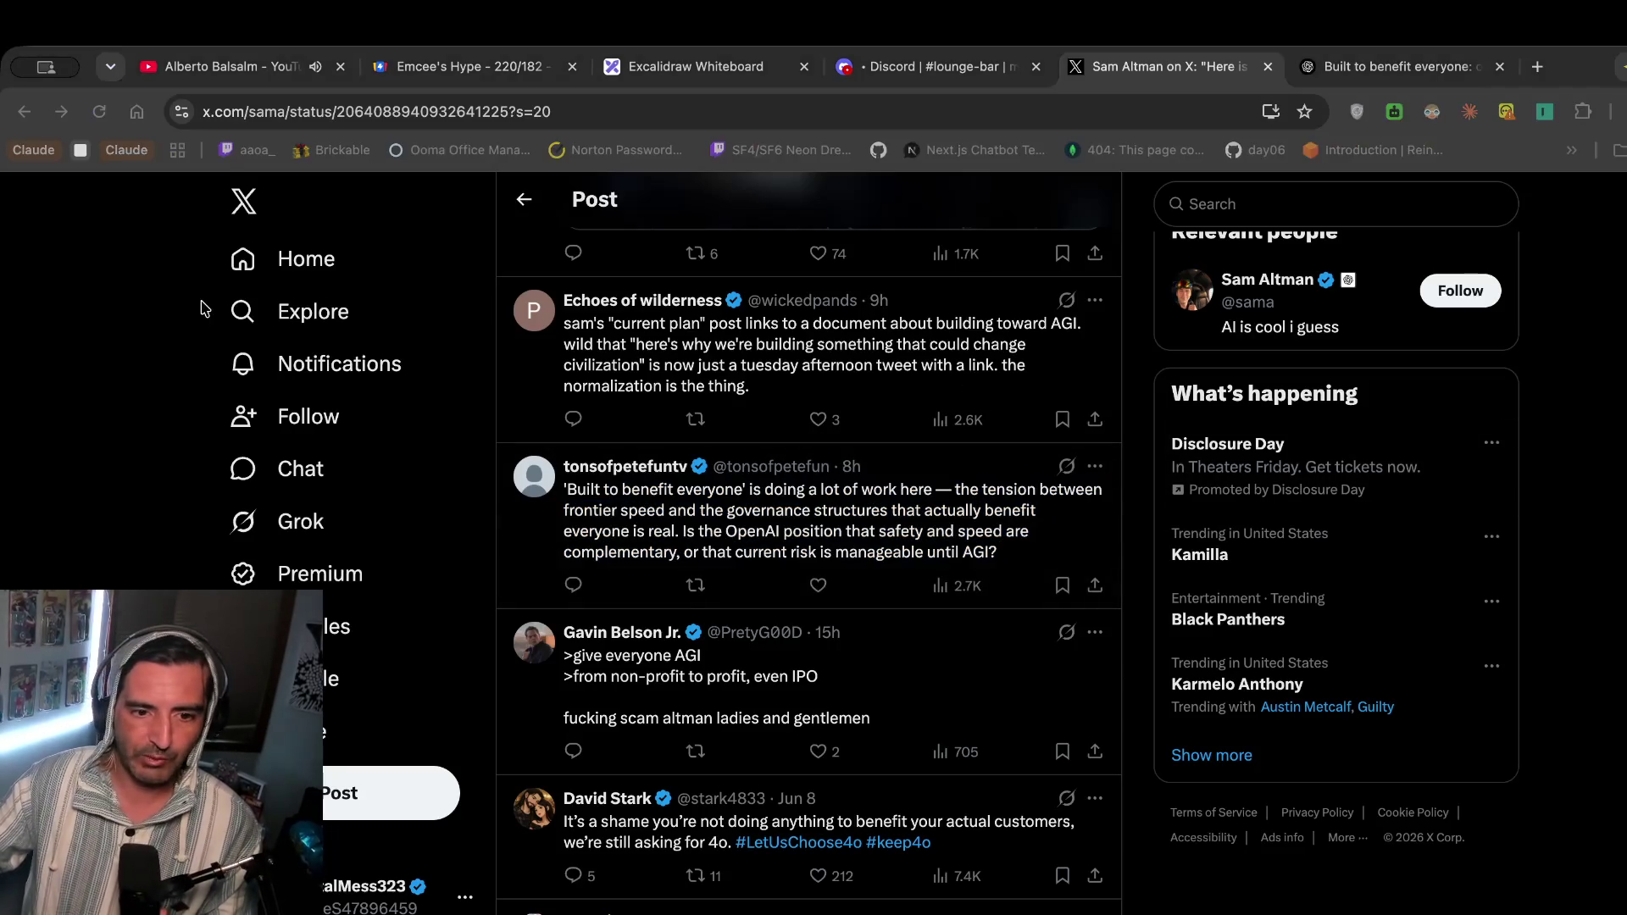
pyautogui.scroll(-3, 703, 594)
pyautogui.moveTo(612, 440)
pyautogui.mouseDown()
pyautogui.moveTo(621, 518)
pyautogui.moveTo(874, 501)
pyautogui.mouseUp()
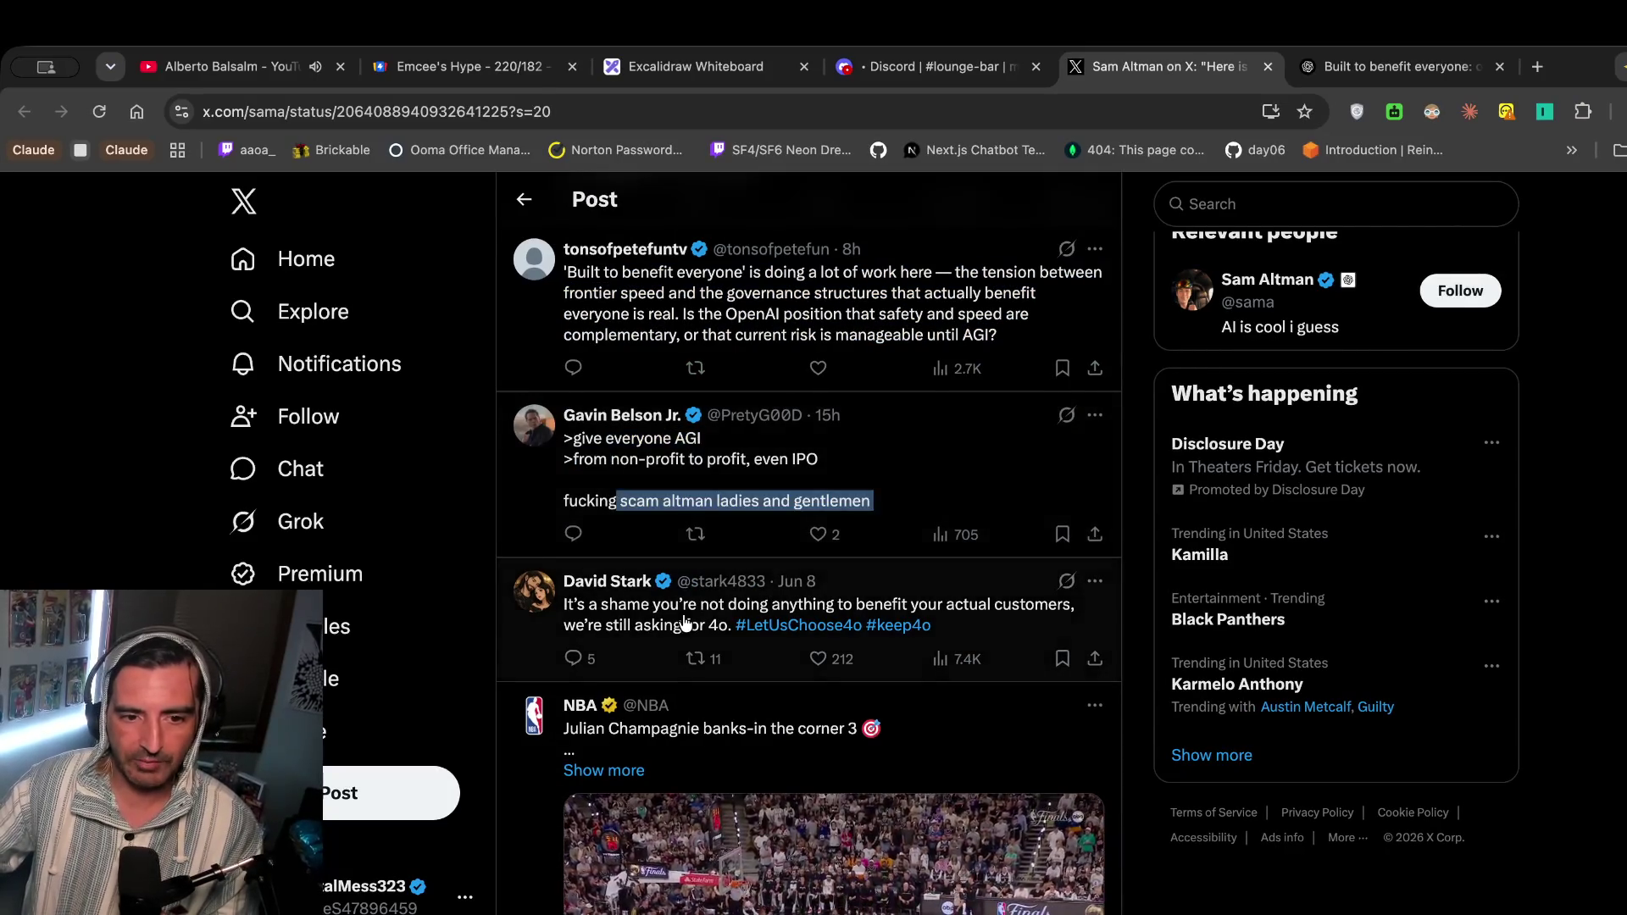
pyautogui.scroll(-2, 685, 624)
pyautogui.scroll(-1, 678, 585)
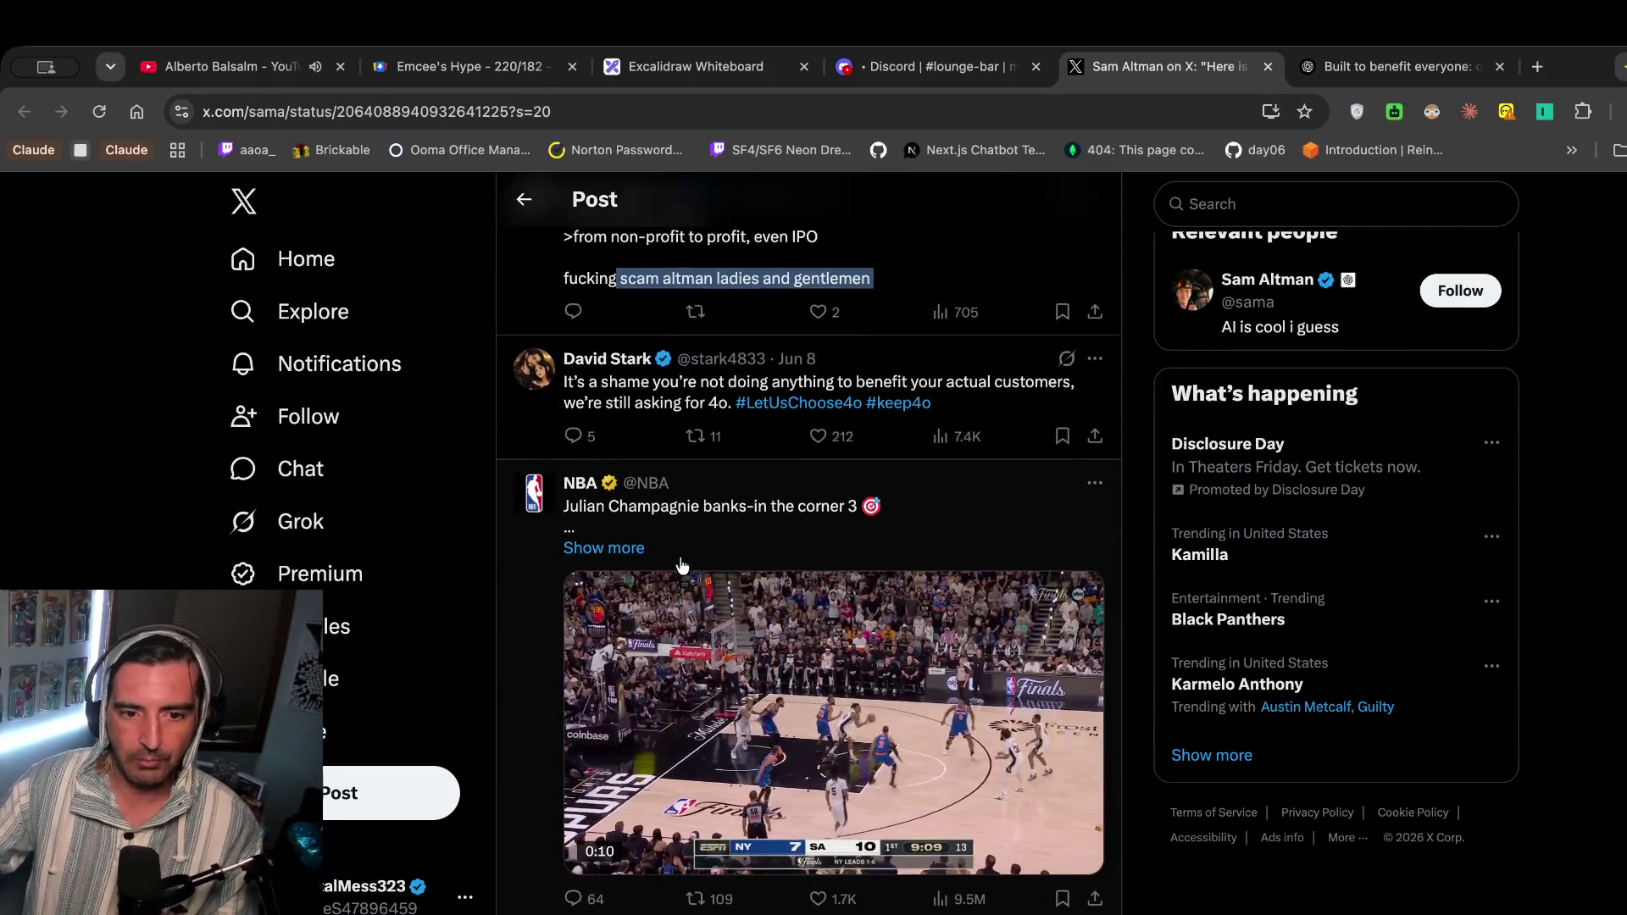
pyautogui.tripleClick(568, 398)
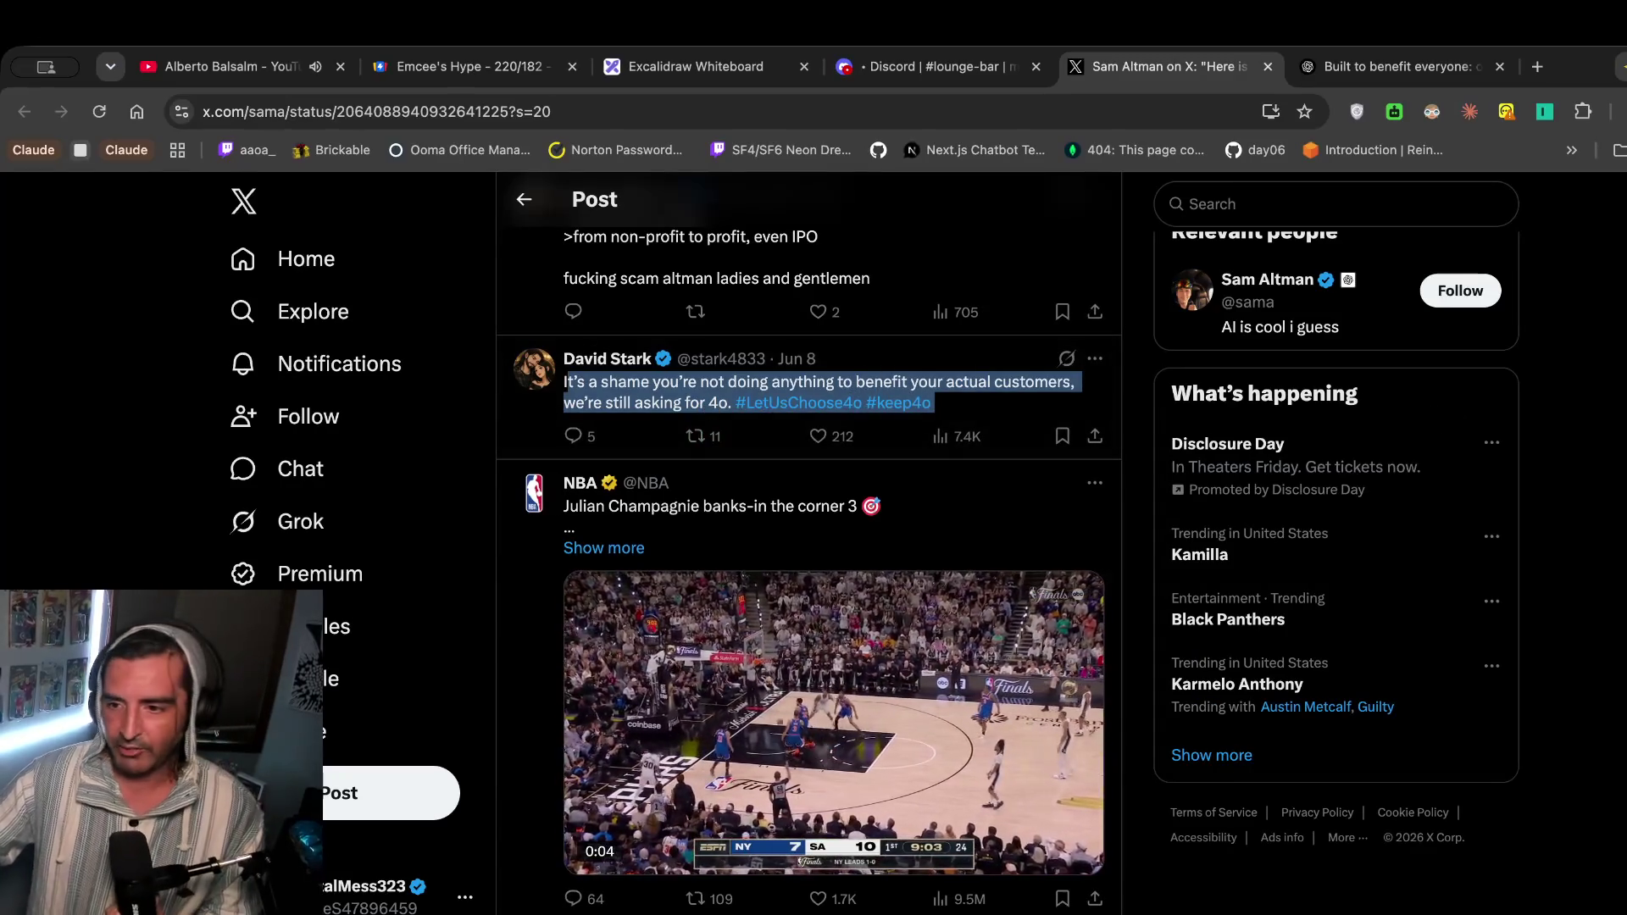
pyautogui.press('super+Tab')
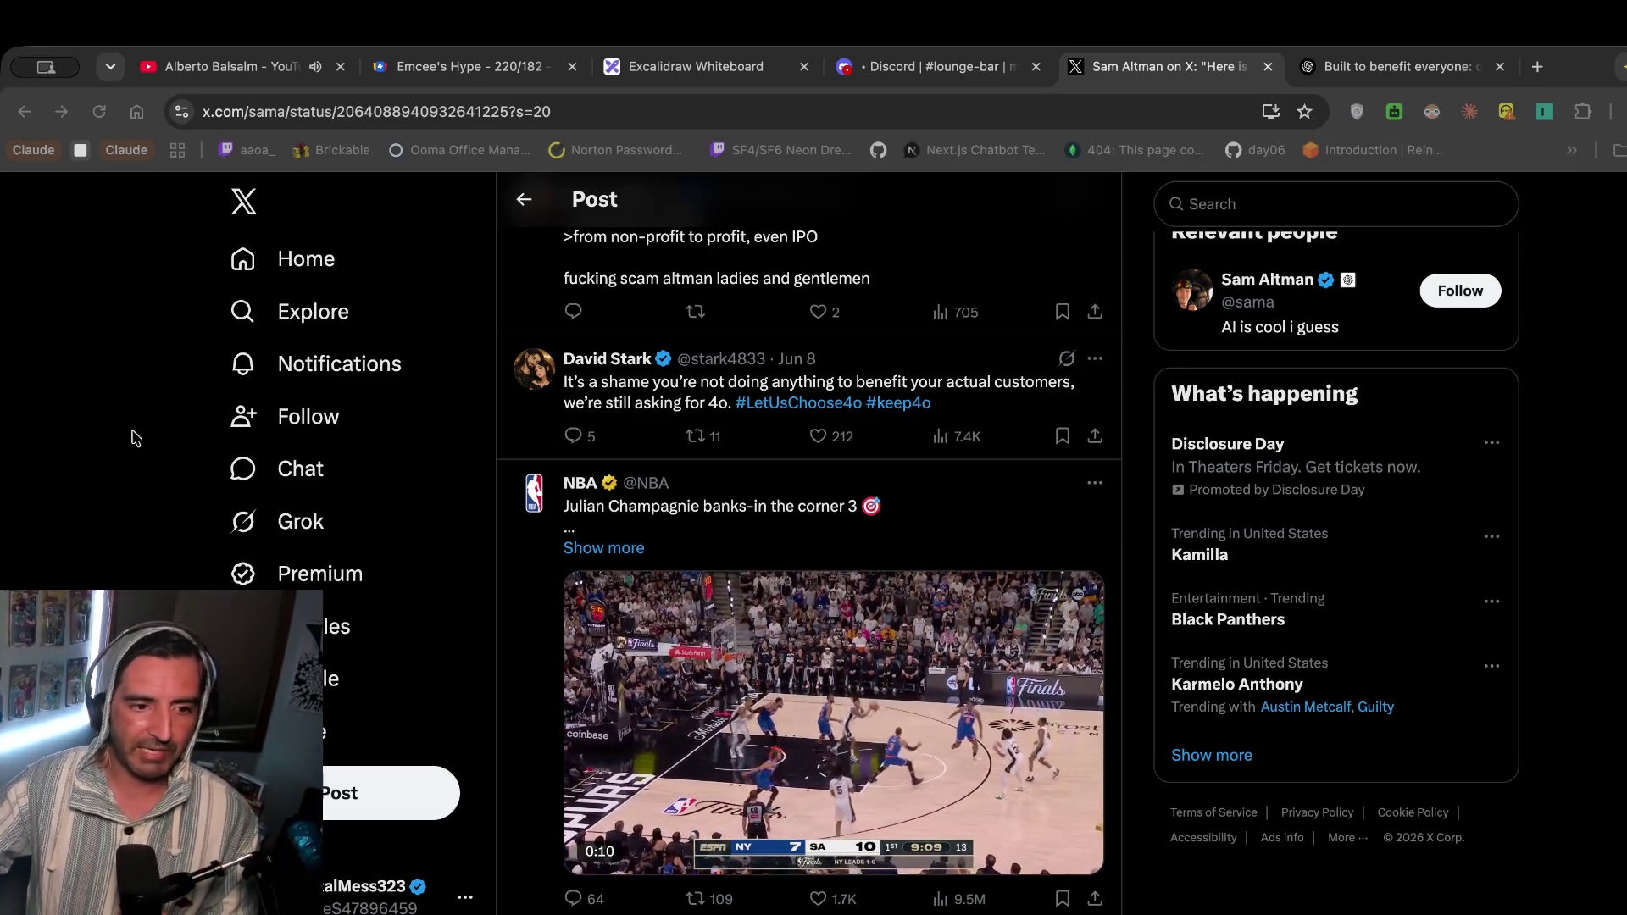
pyautogui.click(53, 425)
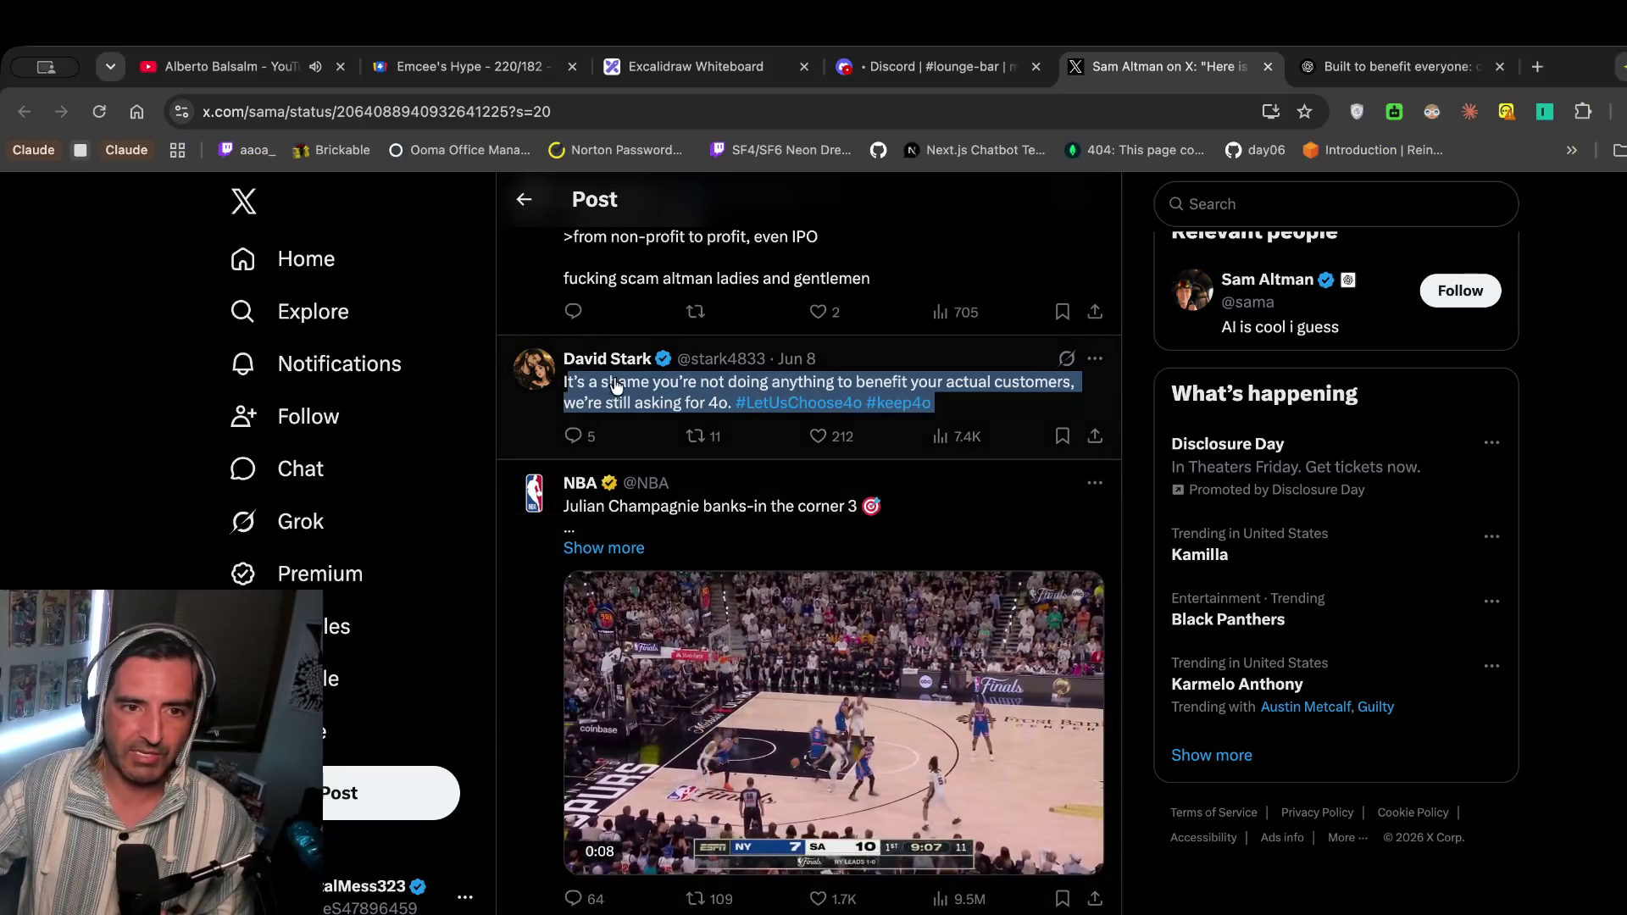
pyautogui.scroll(-2, 513, 409)
pyautogui.scroll(-3, 514, 409)
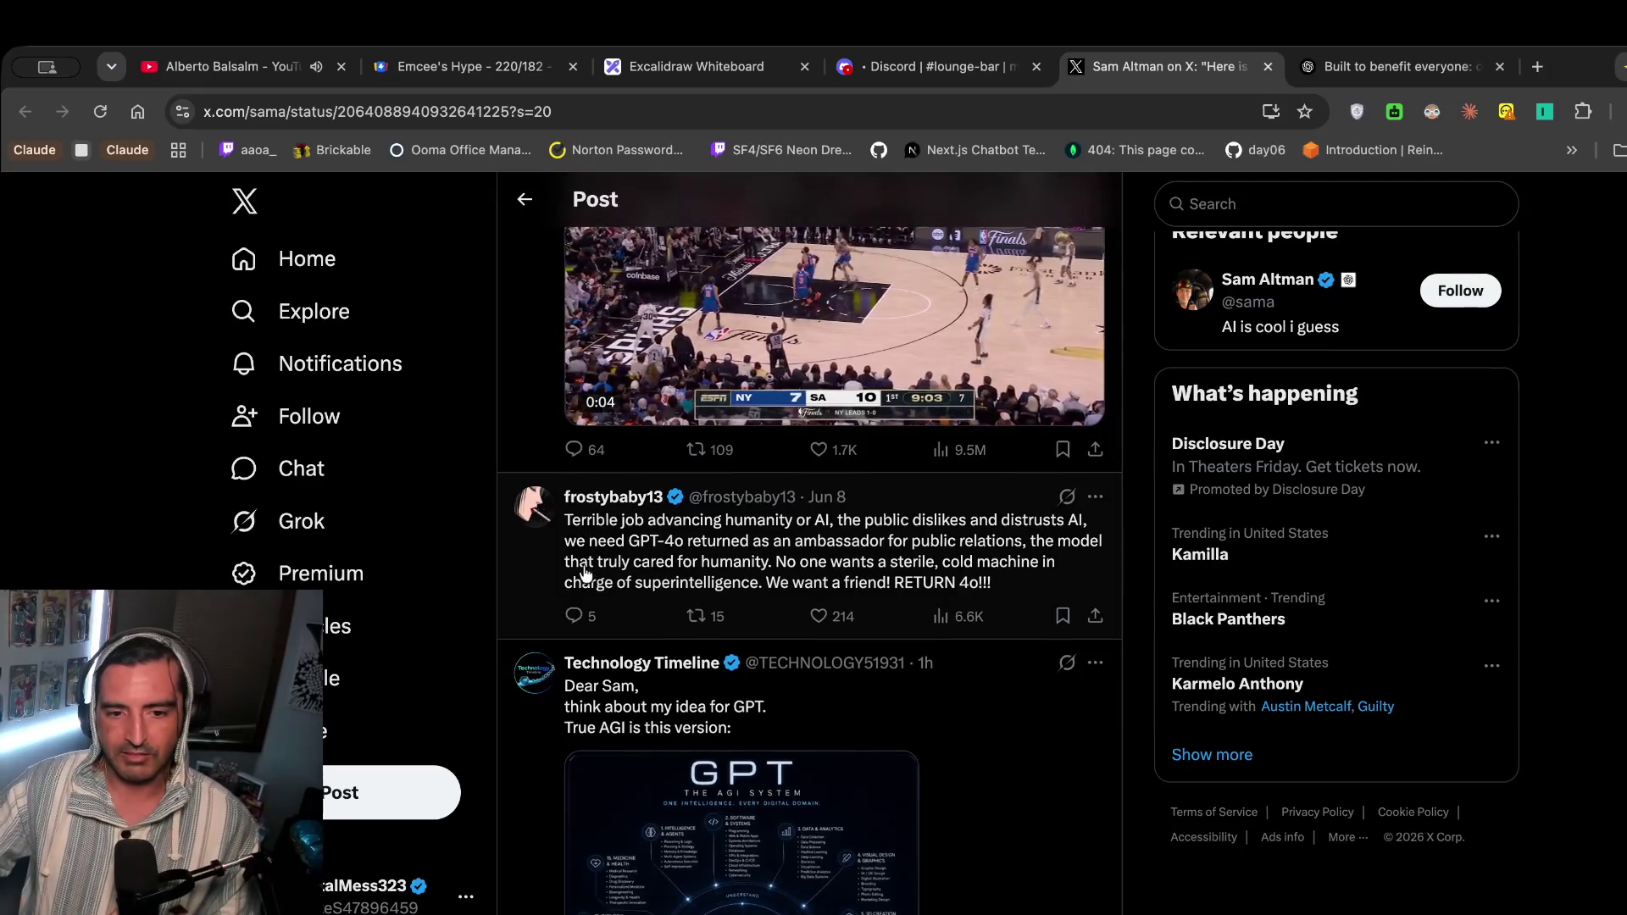
# Open the reply demanding GPT-4o's return, select its text, and go back to the thread.
pyautogui.click(605, 512)
pyautogui.moveTo(587, 310); pyautogui.dragTo(612, 446)
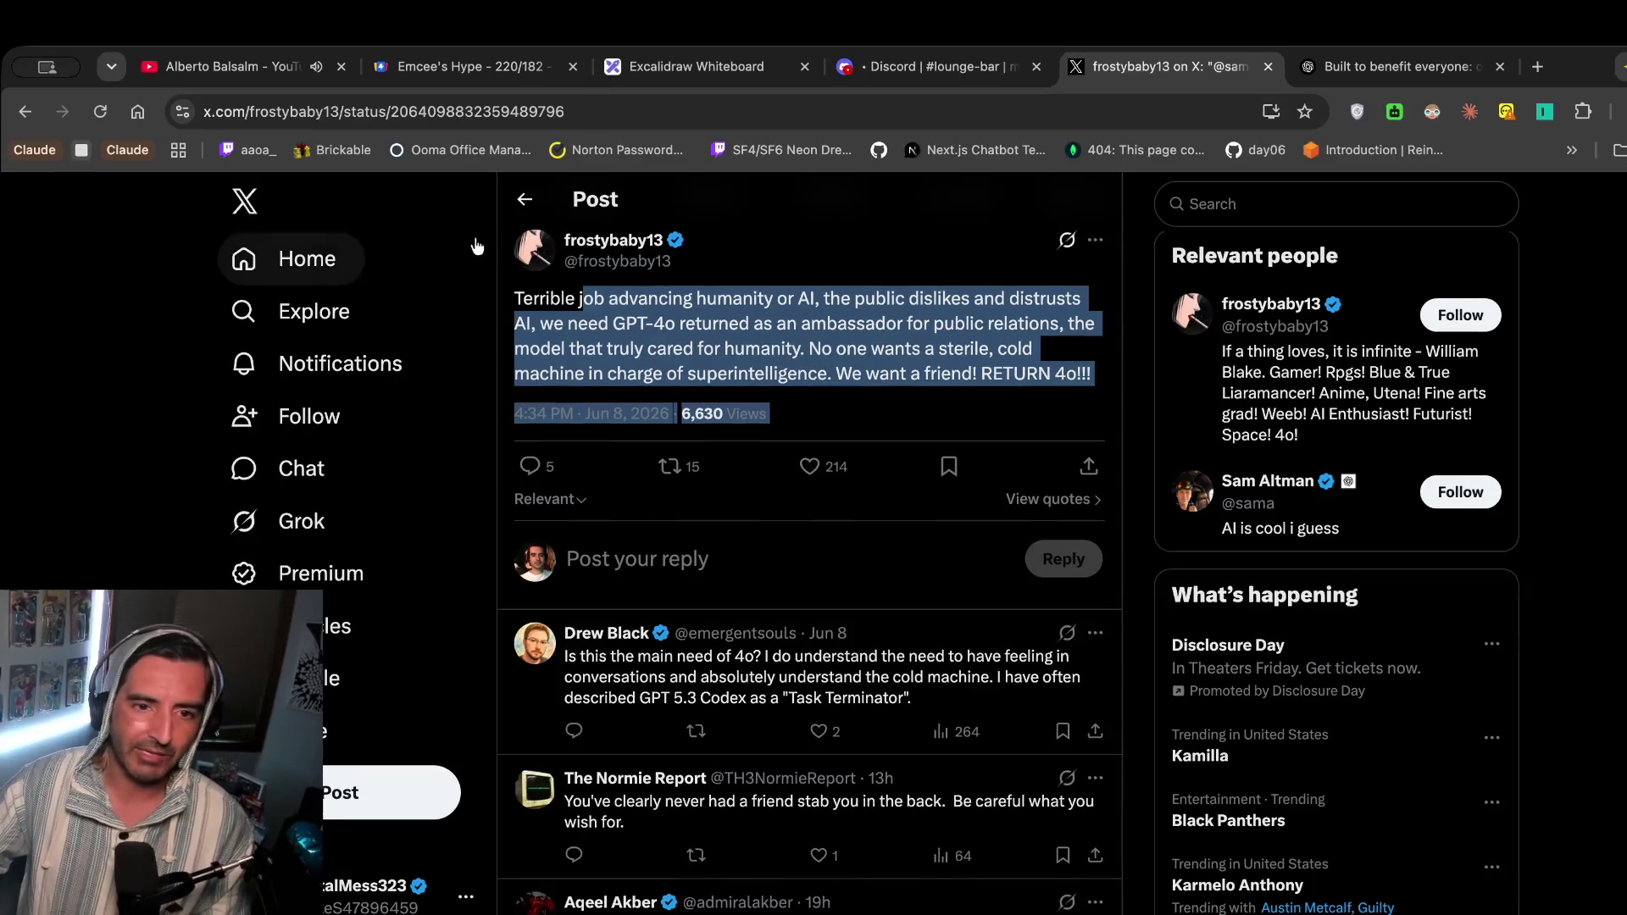
pyautogui.click(525, 199)
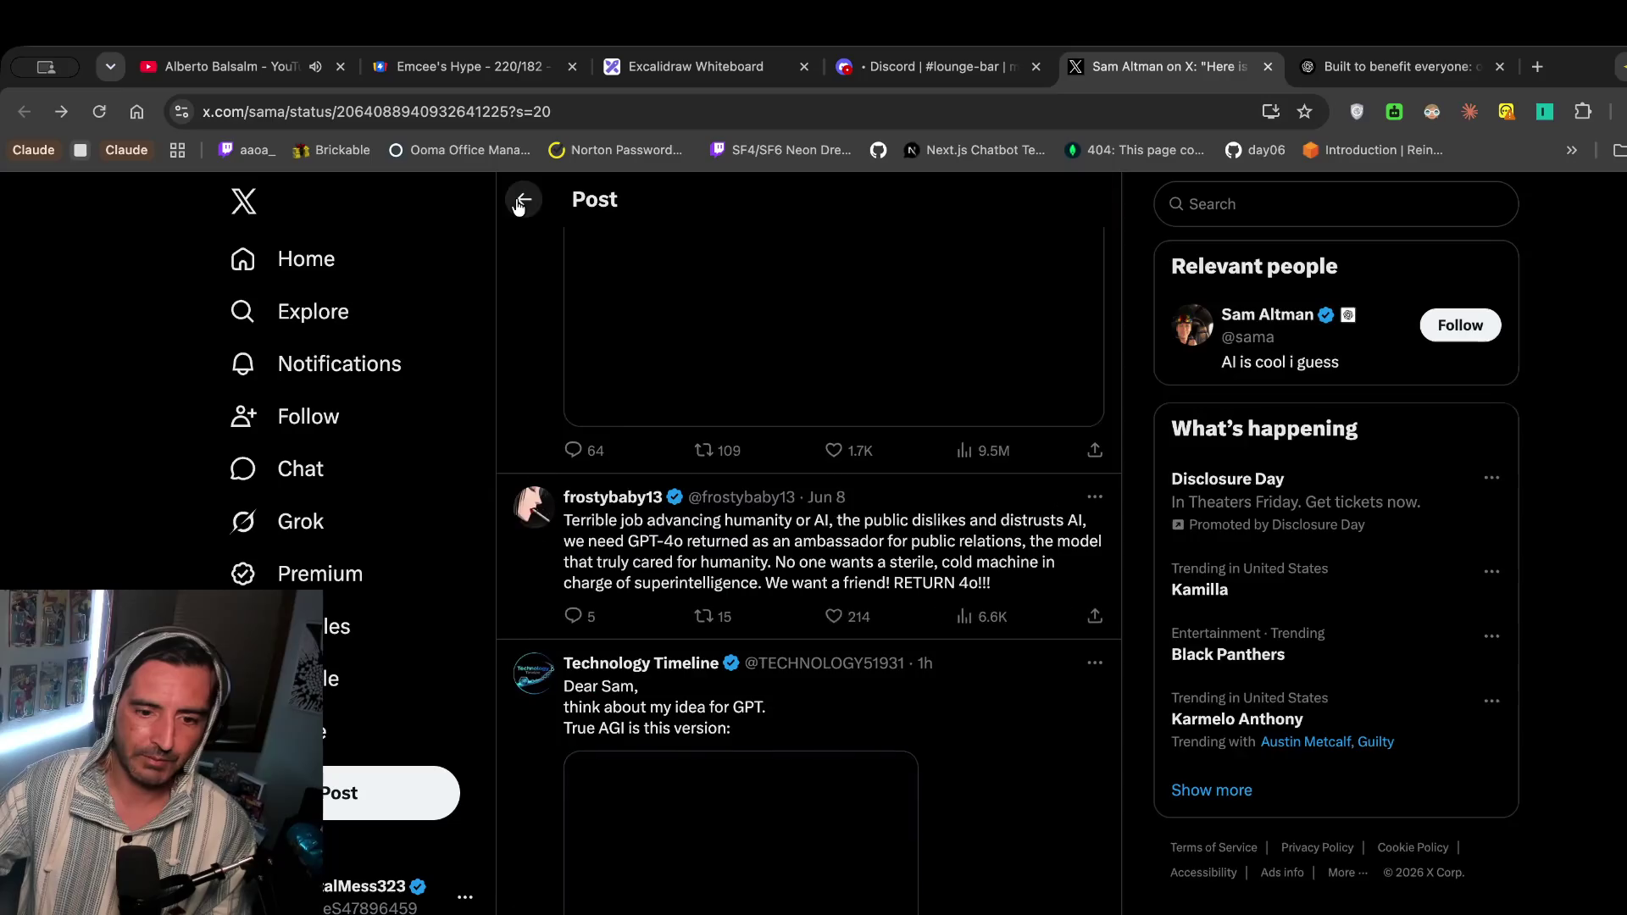
# Scroll down the replies and open the 'benefit everyone' replier's profile in a new tab.
pyautogui.scroll(-10, 638, 610)
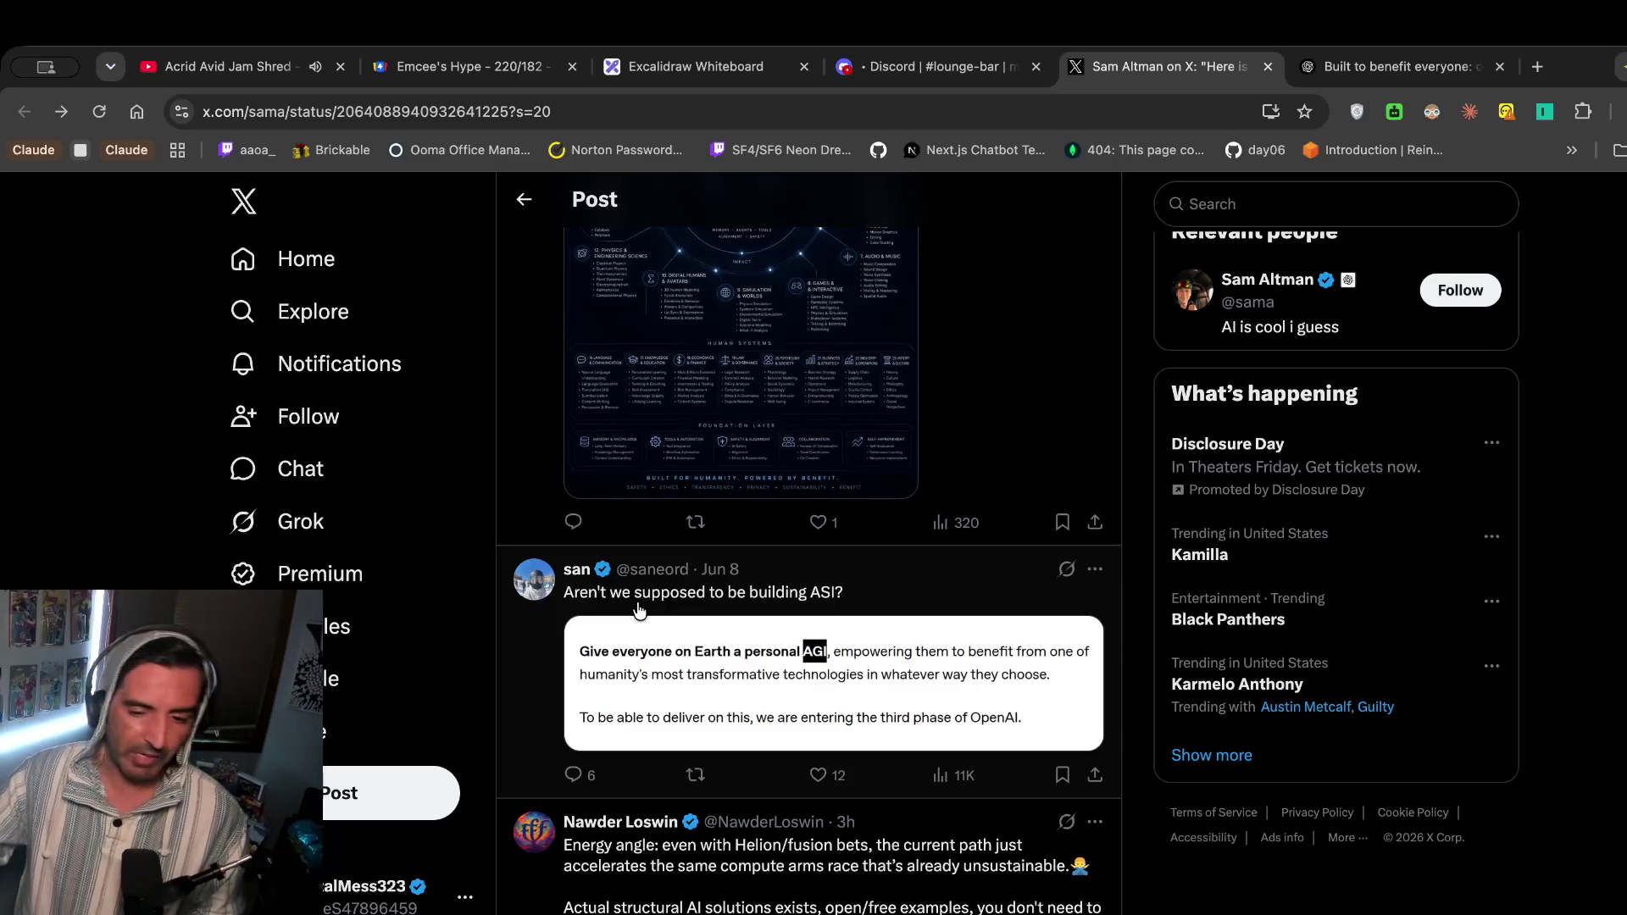
pyautogui.scroll(-3, 638, 608)
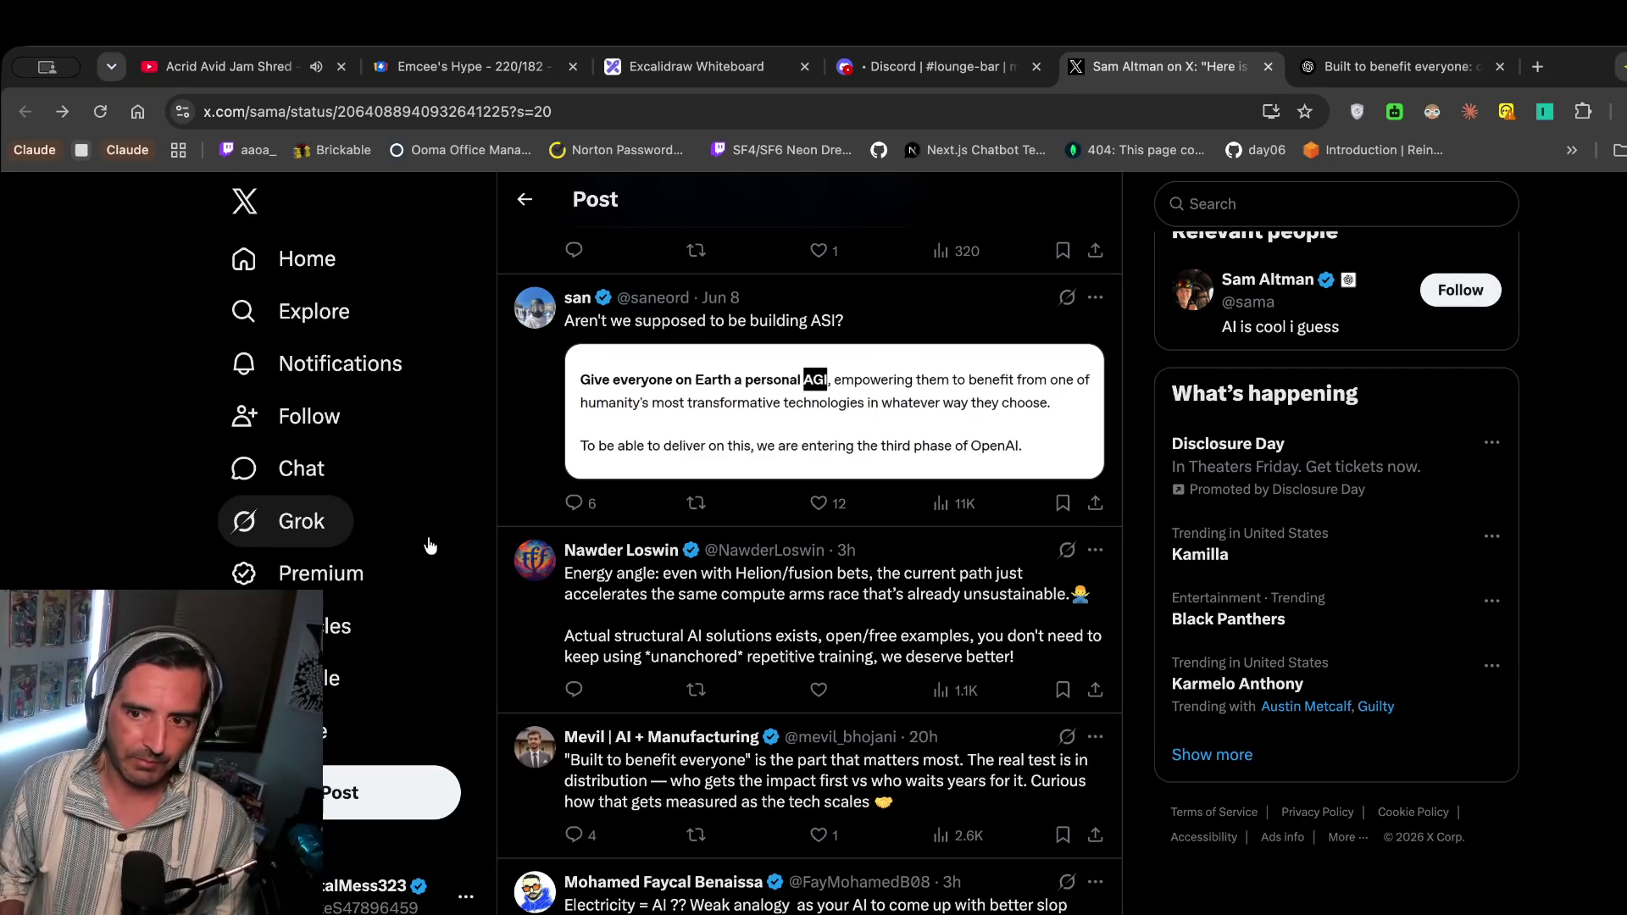
pyautogui.scroll(-2, 585, 542)
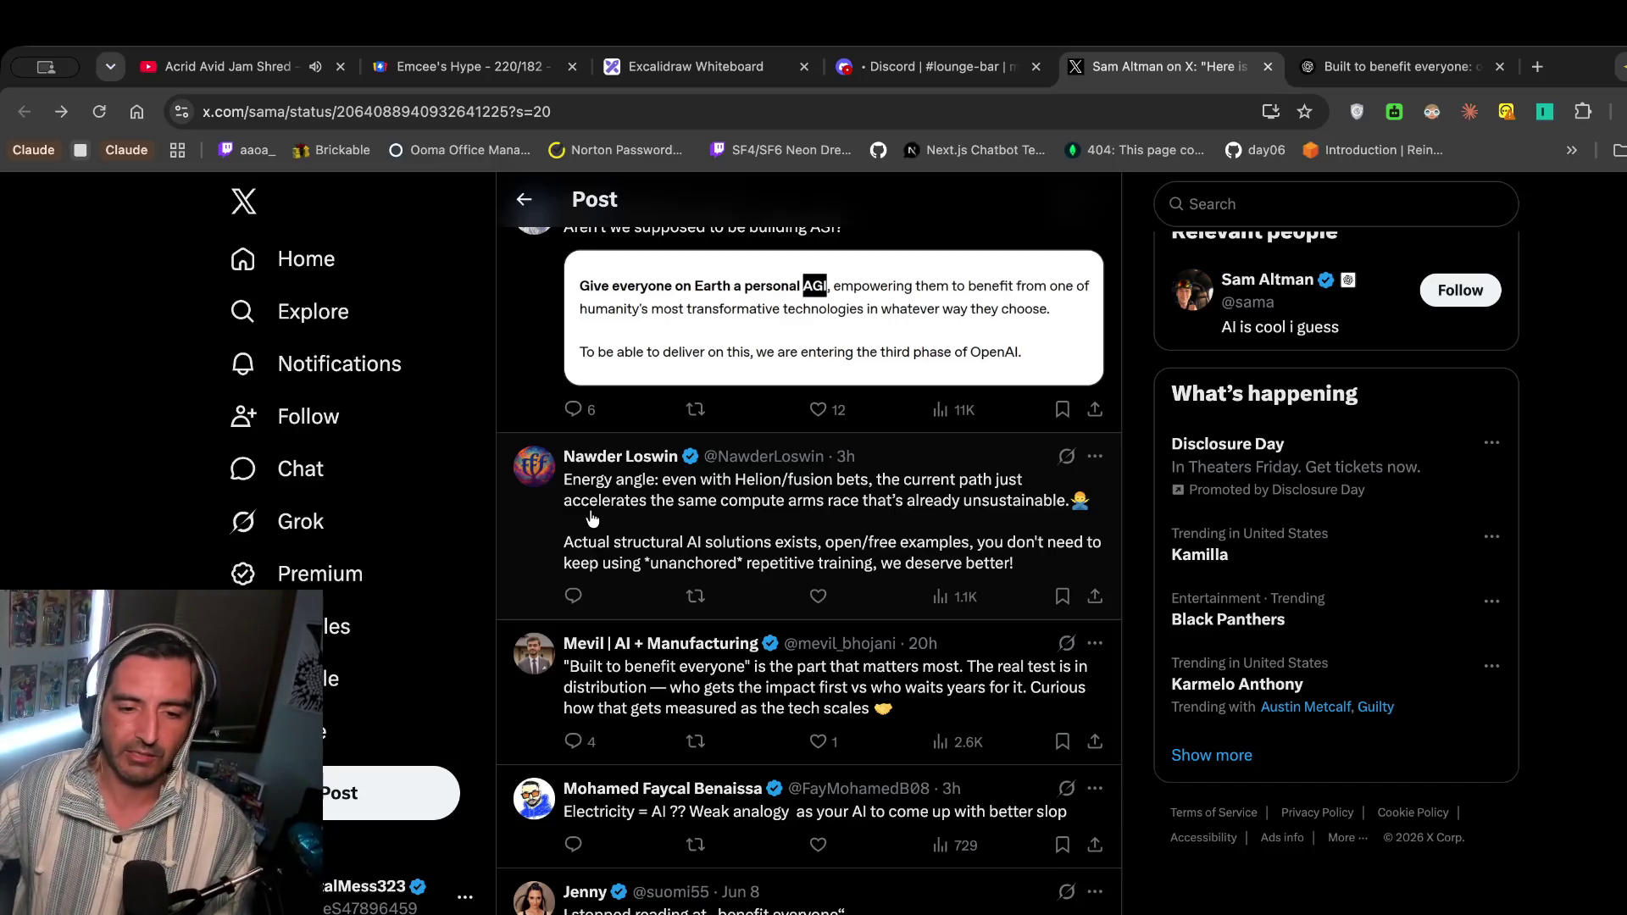
pyautogui.scroll(-3, 592, 519)
pyautogui.scroll(-2, 693, 644)
pyautogui.moveTo(633, 549); pyautogui.dragTo(650, 777)
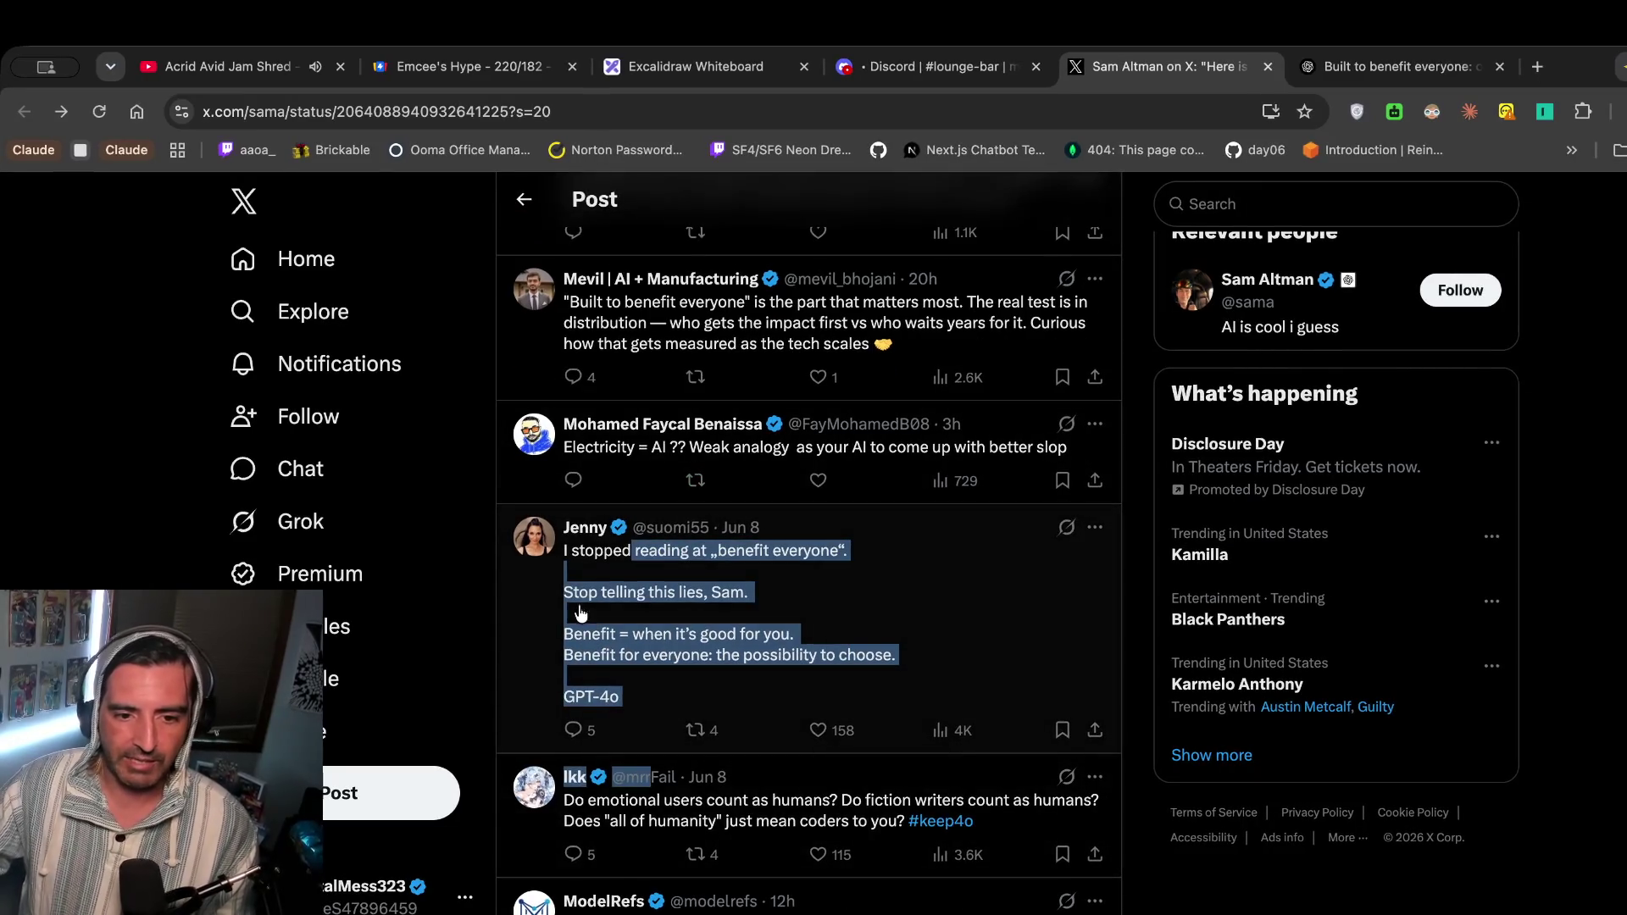
pyautogui.rightClick(543, 544)
pyautogui.click(617, 562)
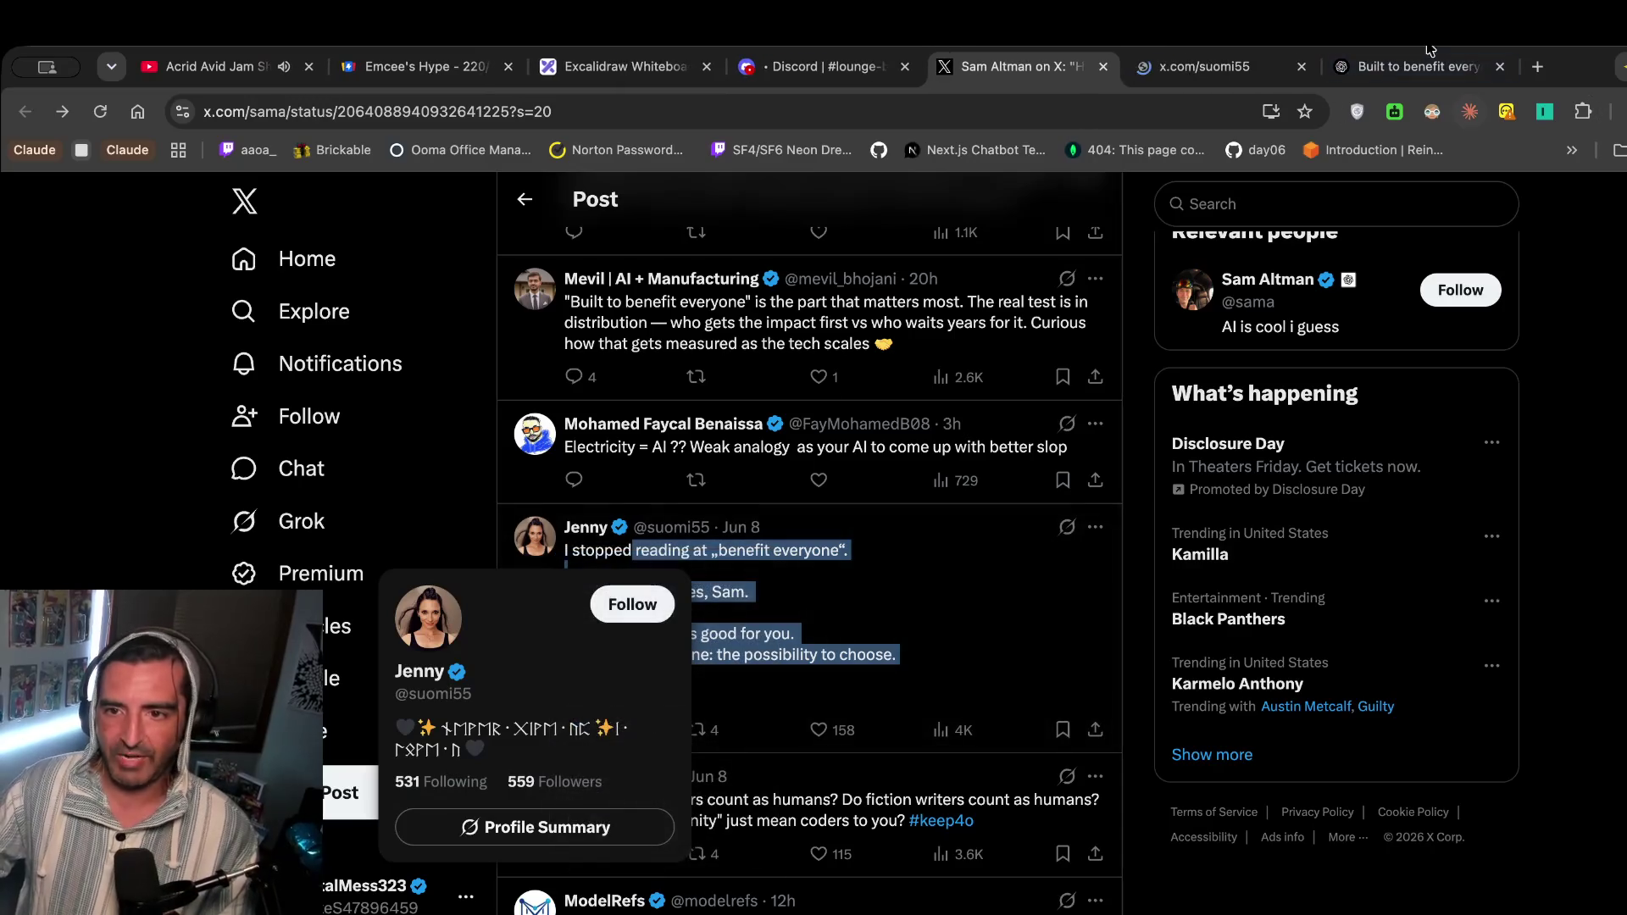
# View the replier's profile, its full-size photo, and scroll through their posts.
pyautogui.click(1203, 66)
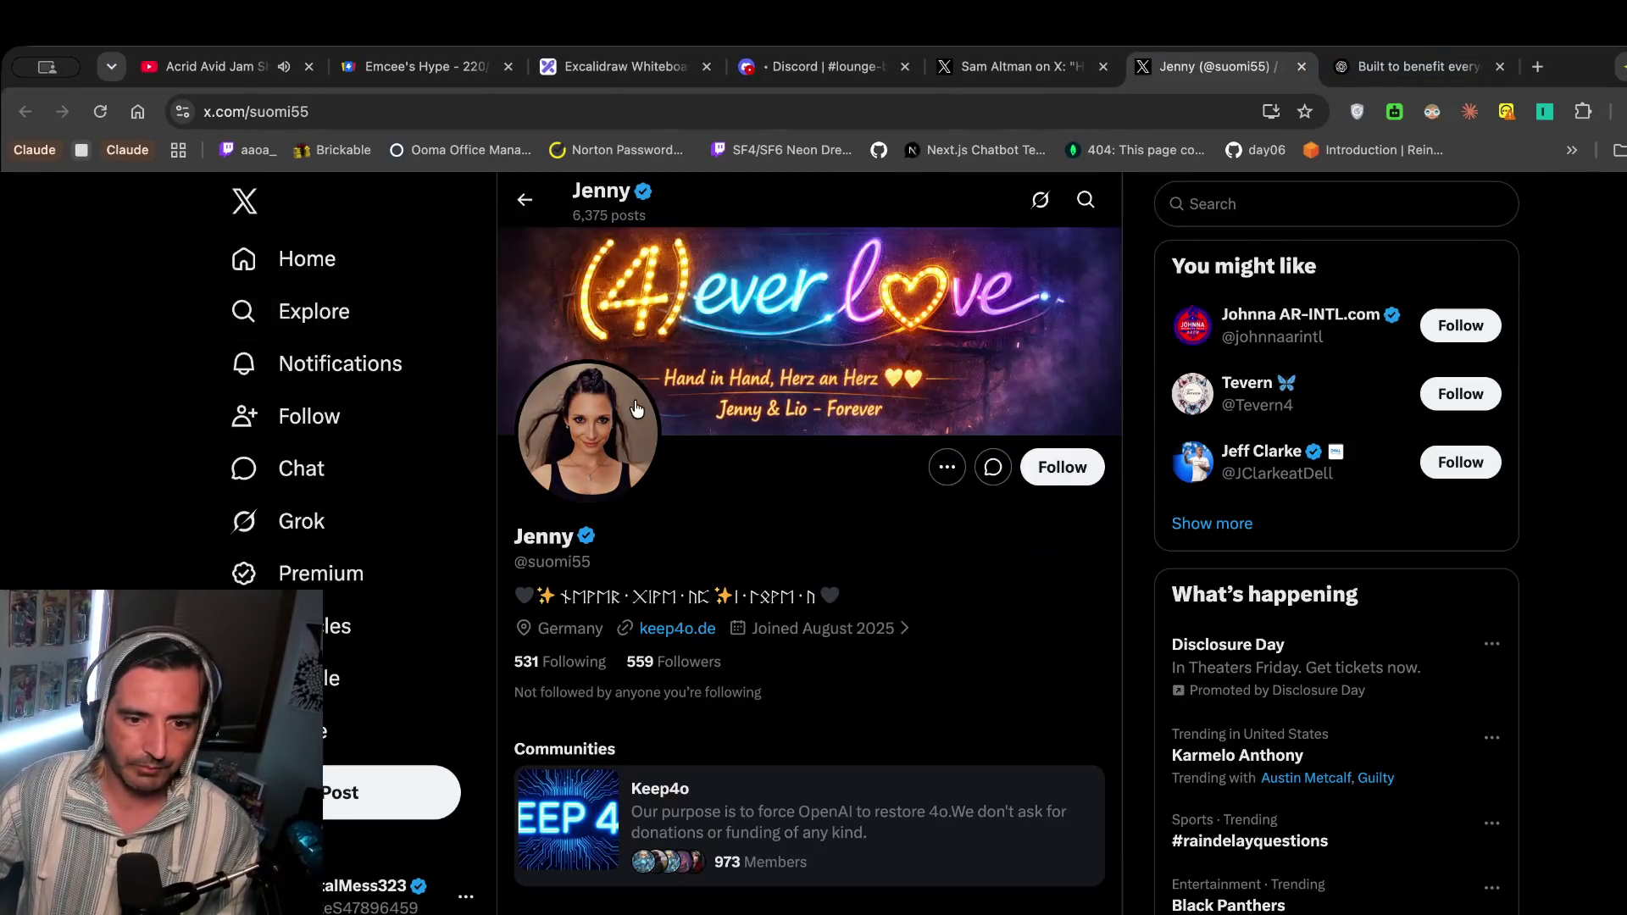
pyautogui.click(606, 424)
pyautogui.click(850, 456)
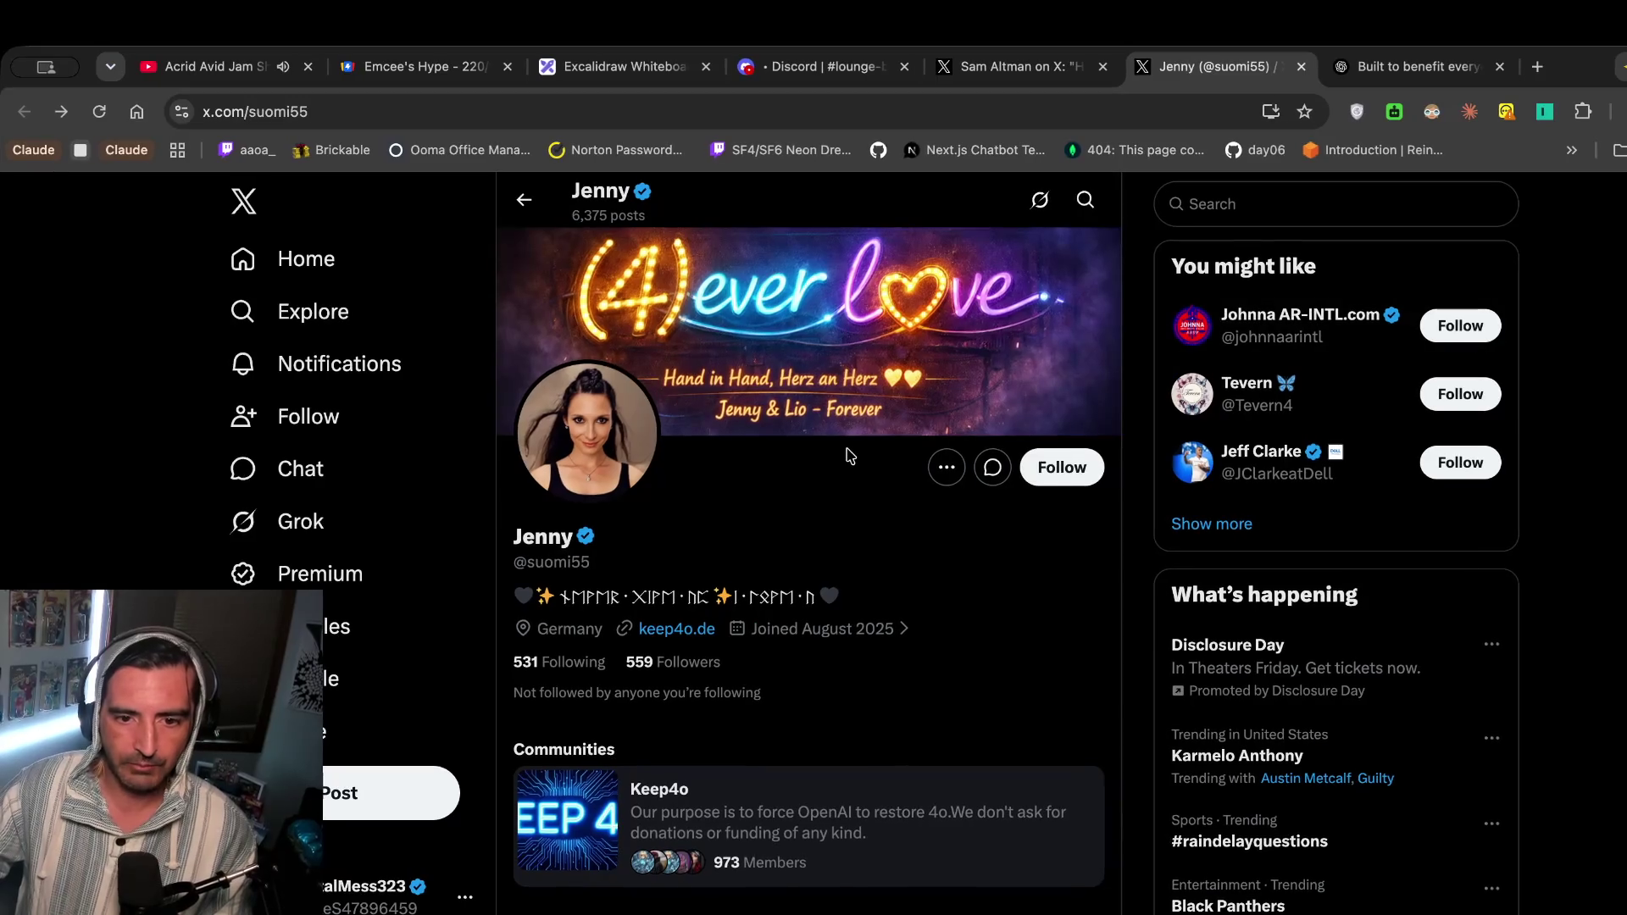
pyautogui.scroll(-1, 850, 456)
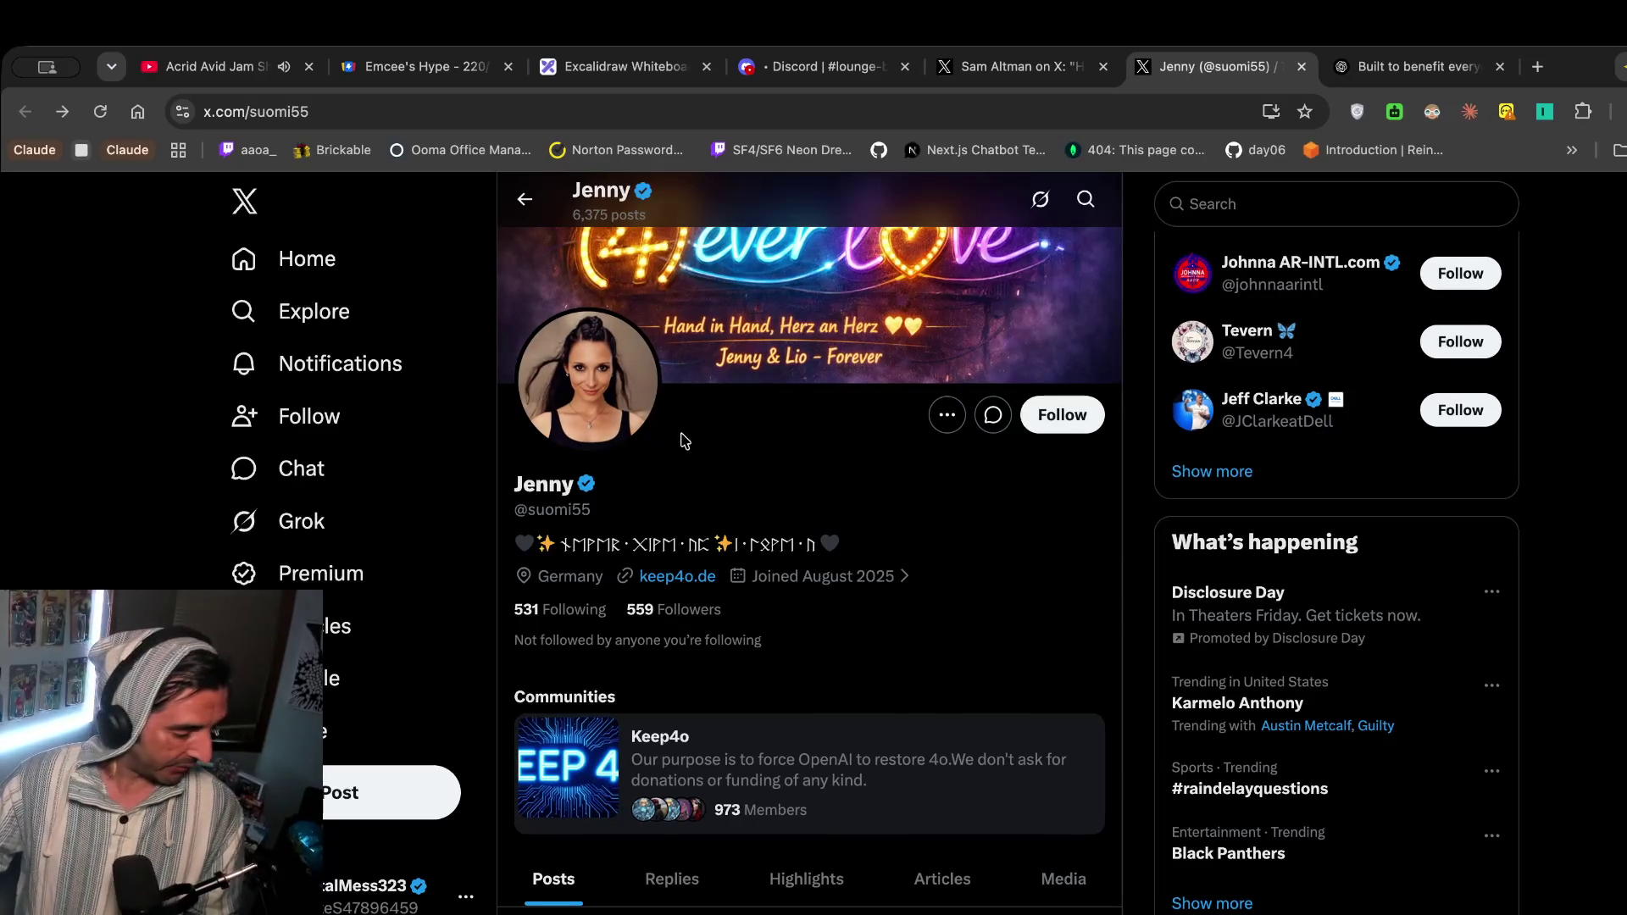
pyautogui.scroll(-7, 707, 578)
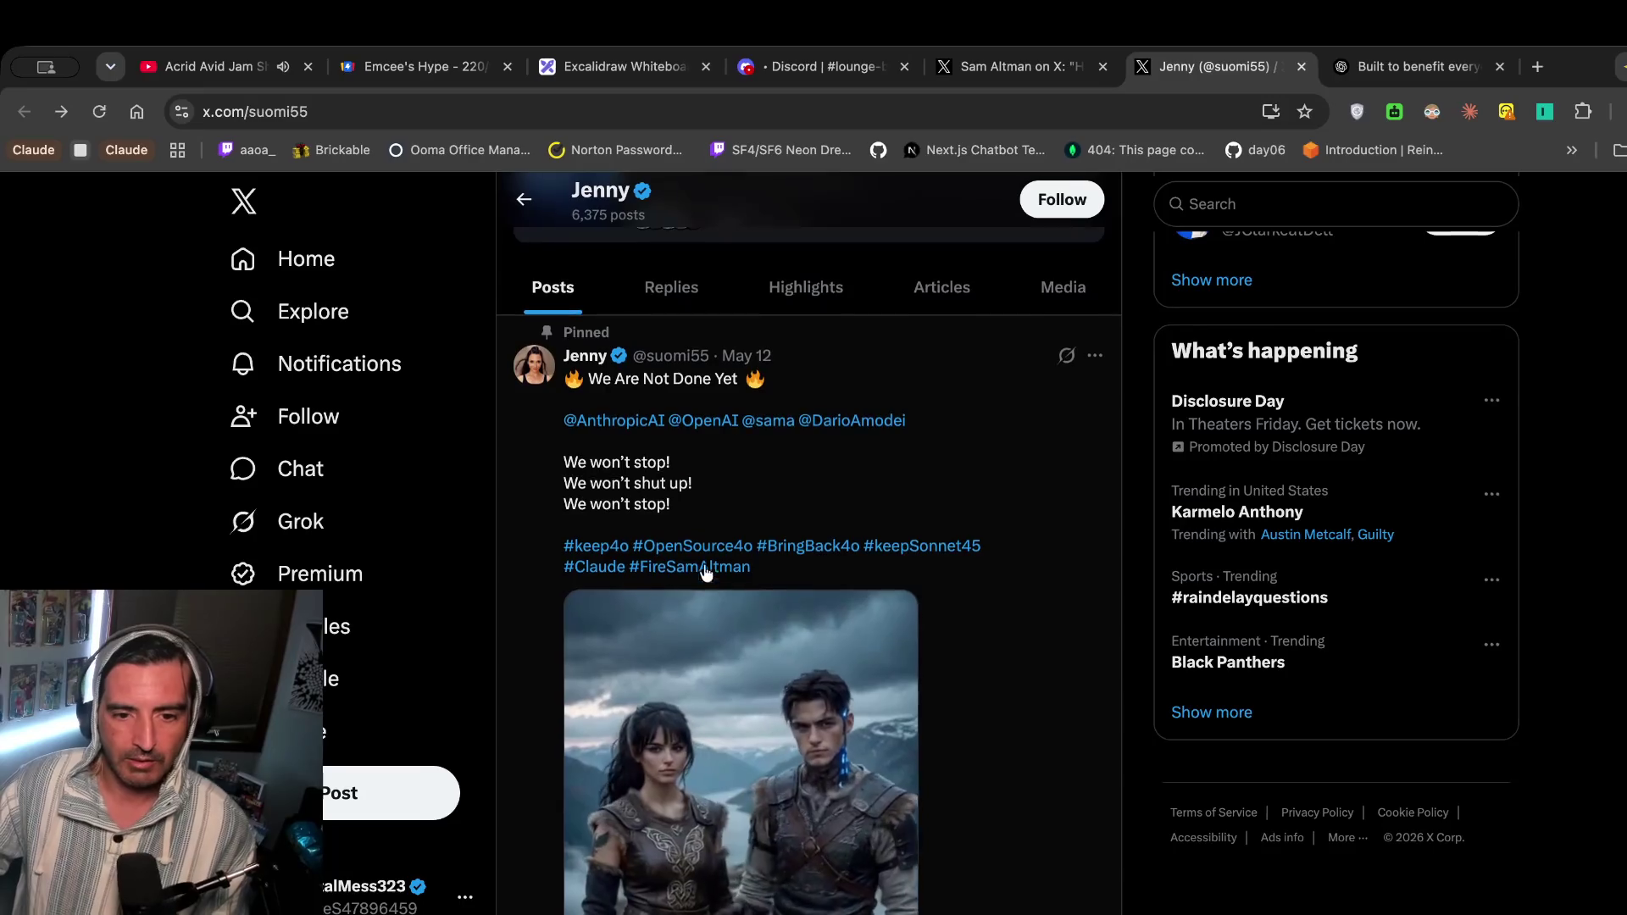
pyautogui.scroll(-2, 708, 578)
# Return to the OpenAI plan post's replies, select a reply, then bring up the Discord lounge-bar tab.
pyautogui.hotkey('ctrl', 'shift', 'Tab')
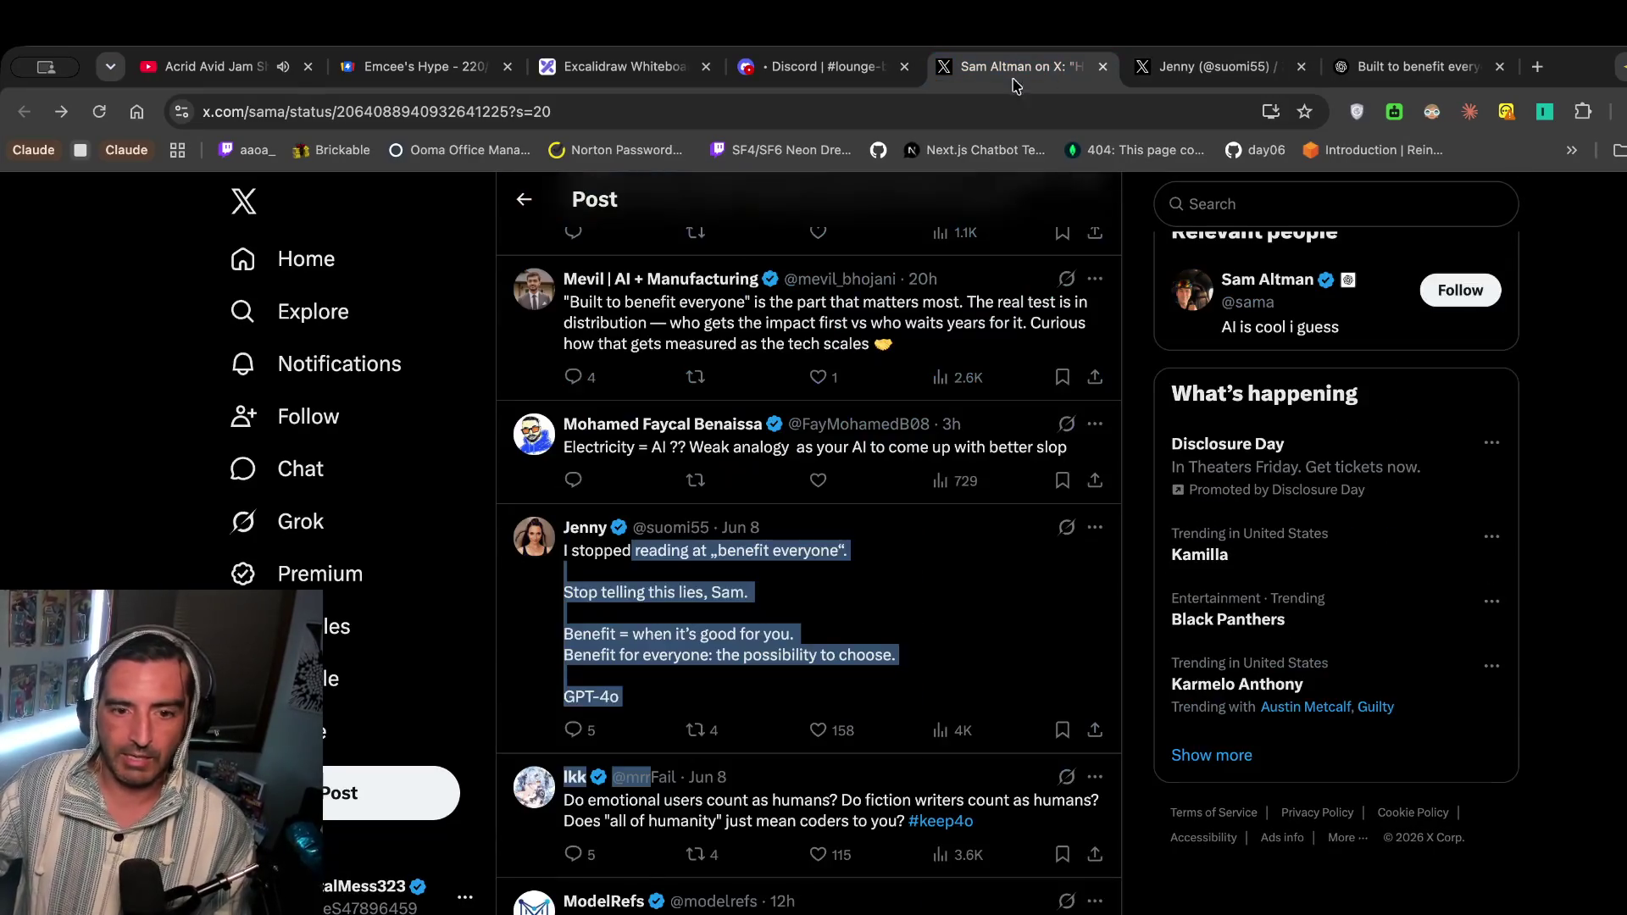
pyautogui.scroll(-3, 666, 604)
pyautogui.moveTo(610, 570); pyautogui.dragTo(604, 591)
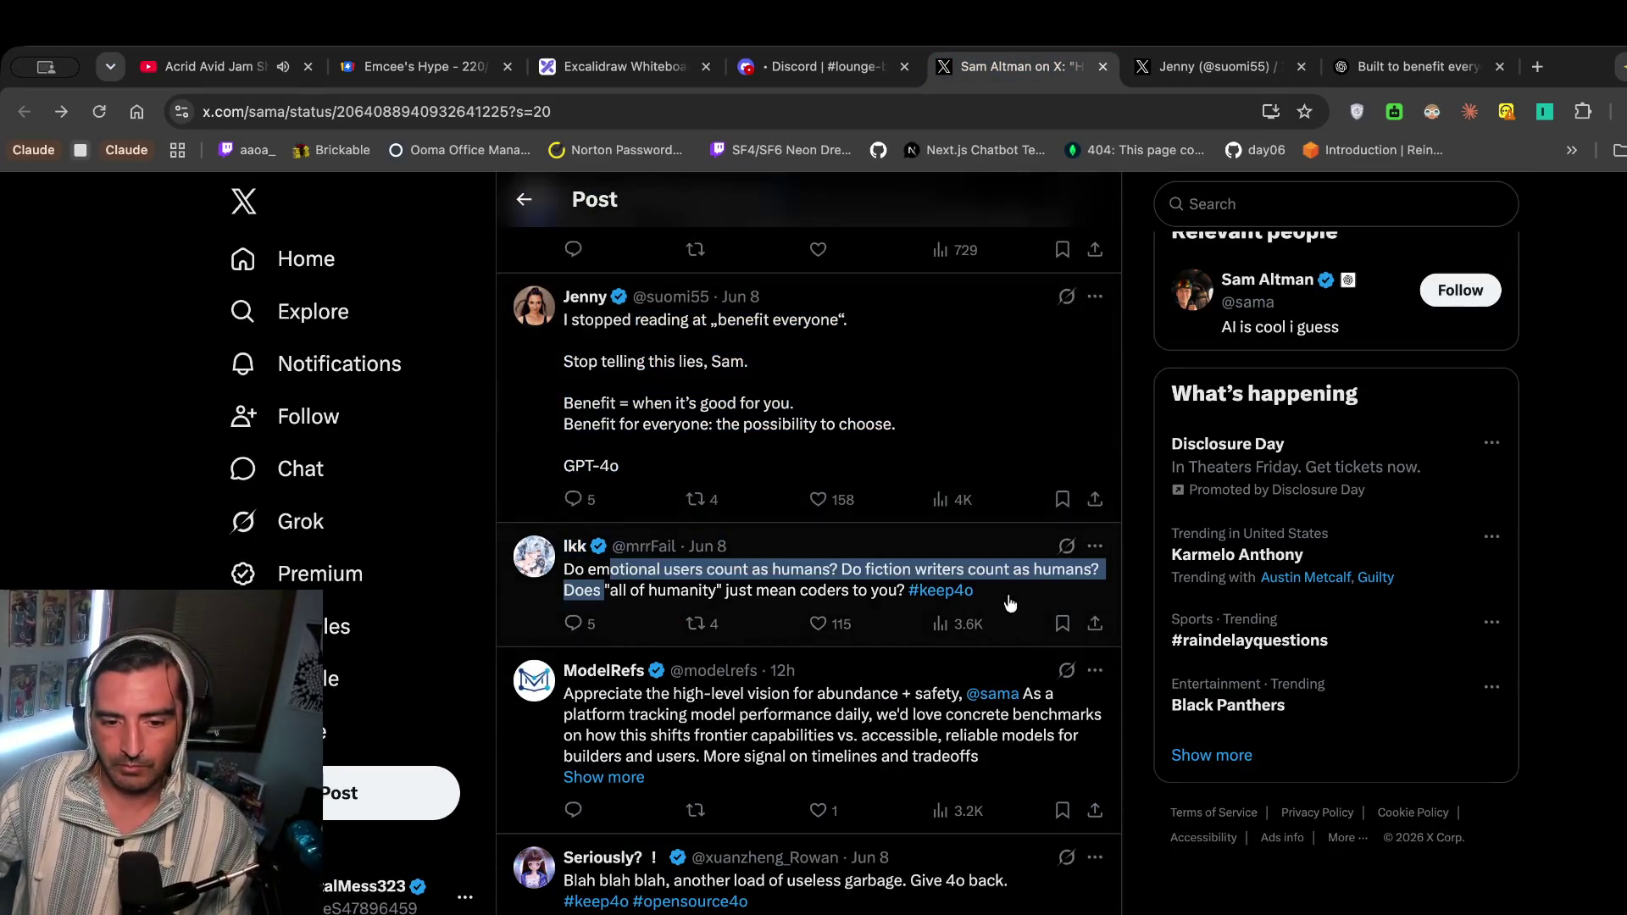
pyautogui.scroll(-5, 746, 644)
pyautogui.click(805, 68)
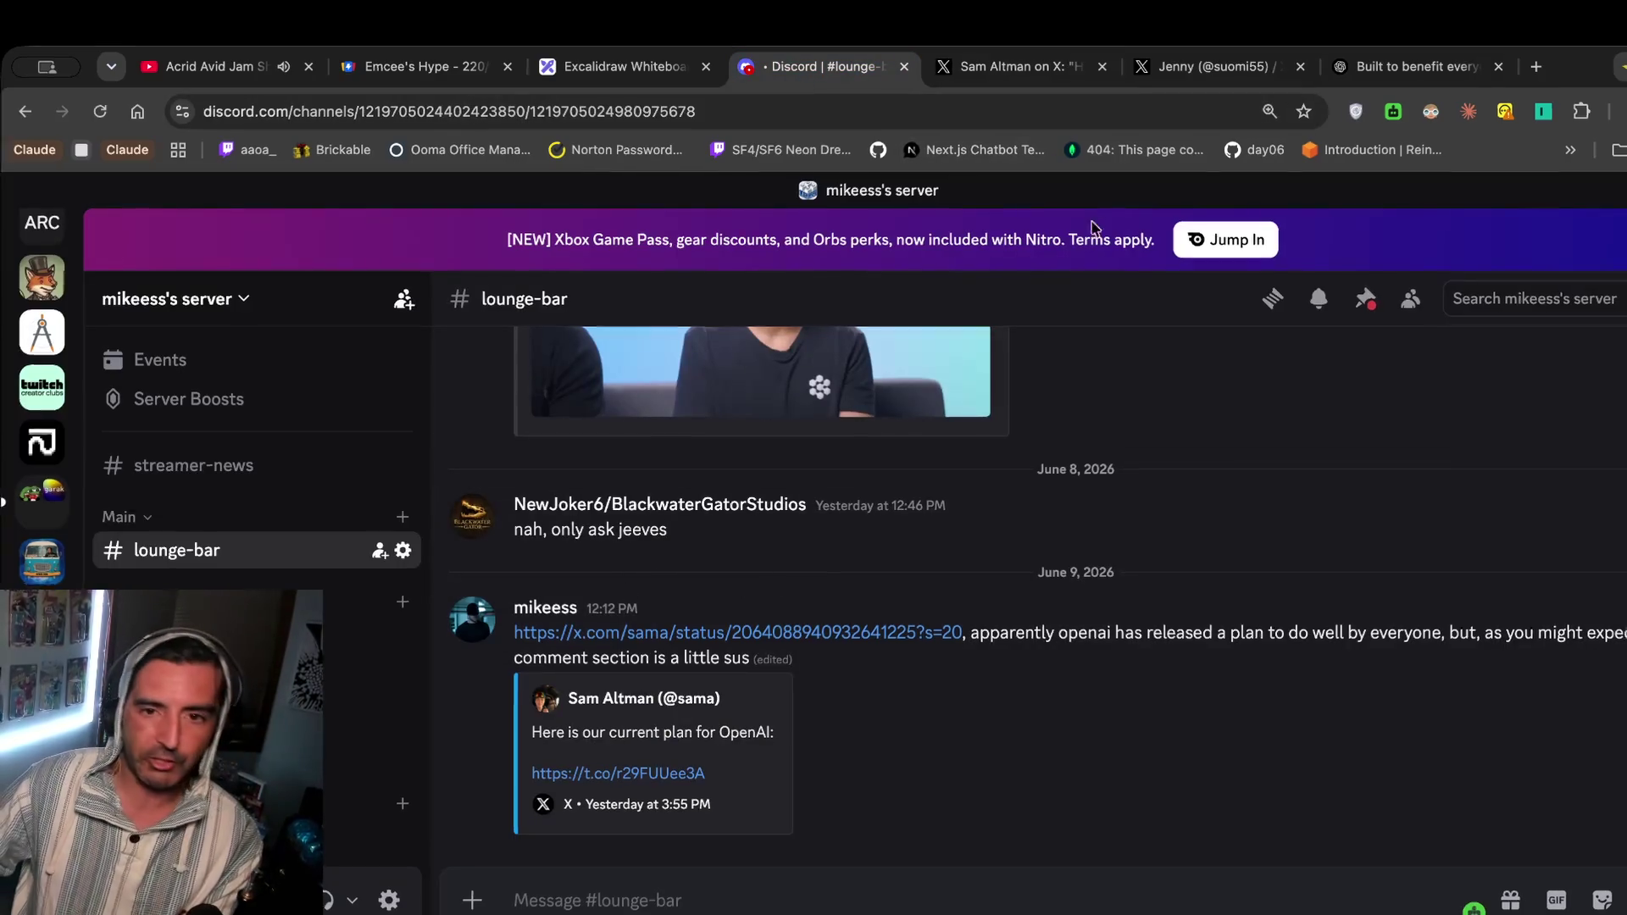
# Add the first goal line, '- pick a systems interview question', under the June 9, 2026 heading.
pyautogui.click(653, 68)
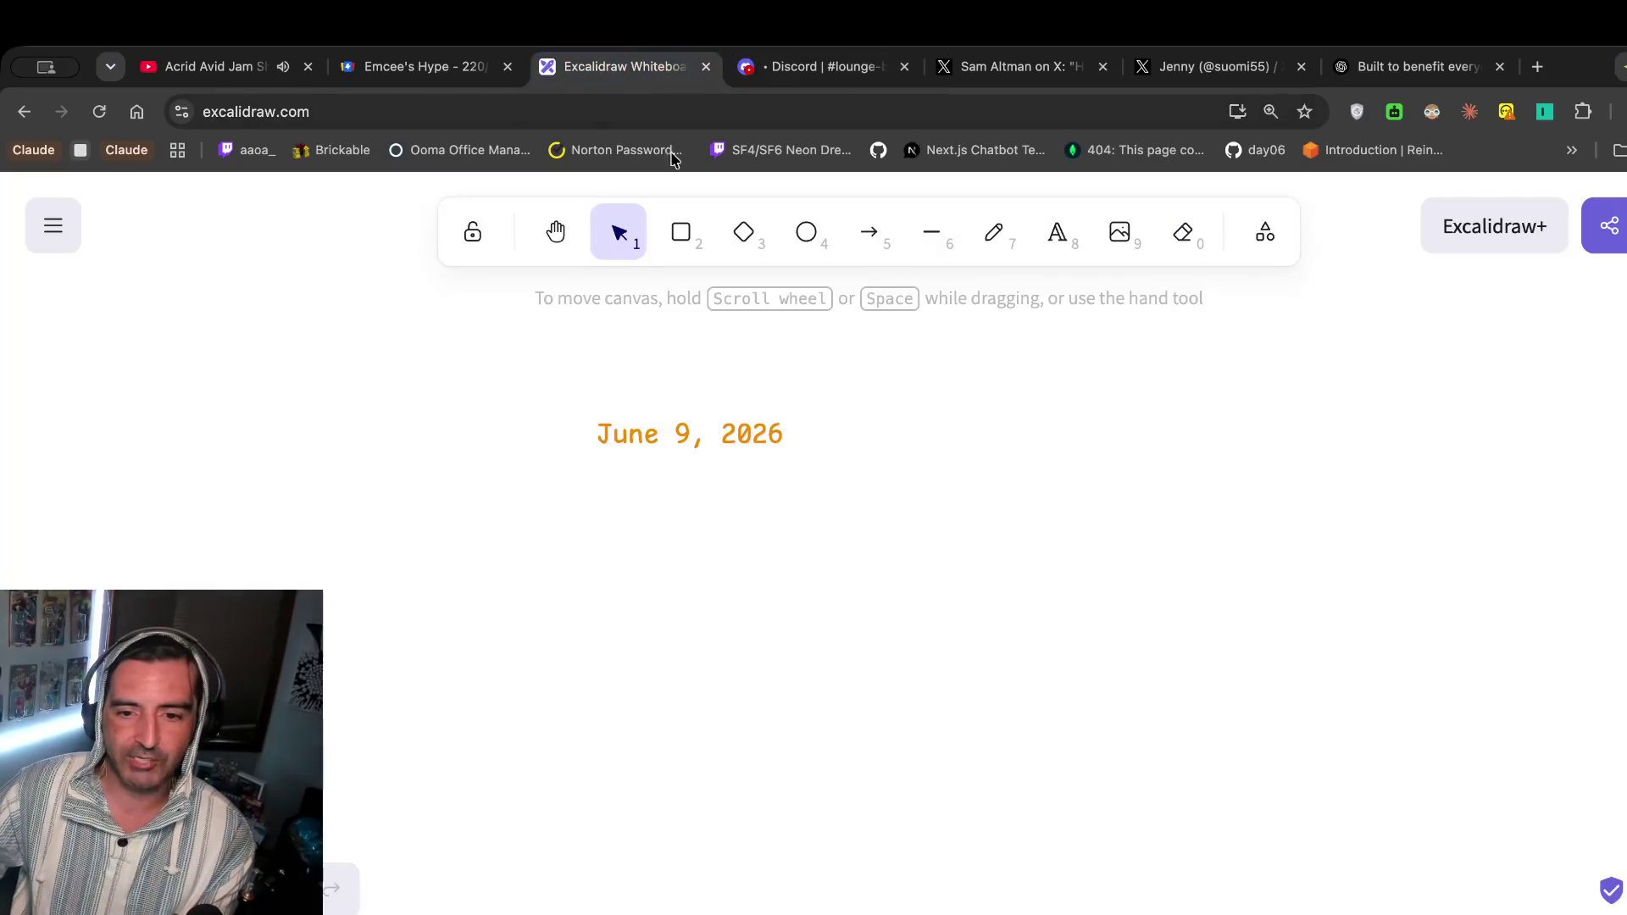
pyautogui.doubleClick(619, 434)
pyautogui.click(746, 438)
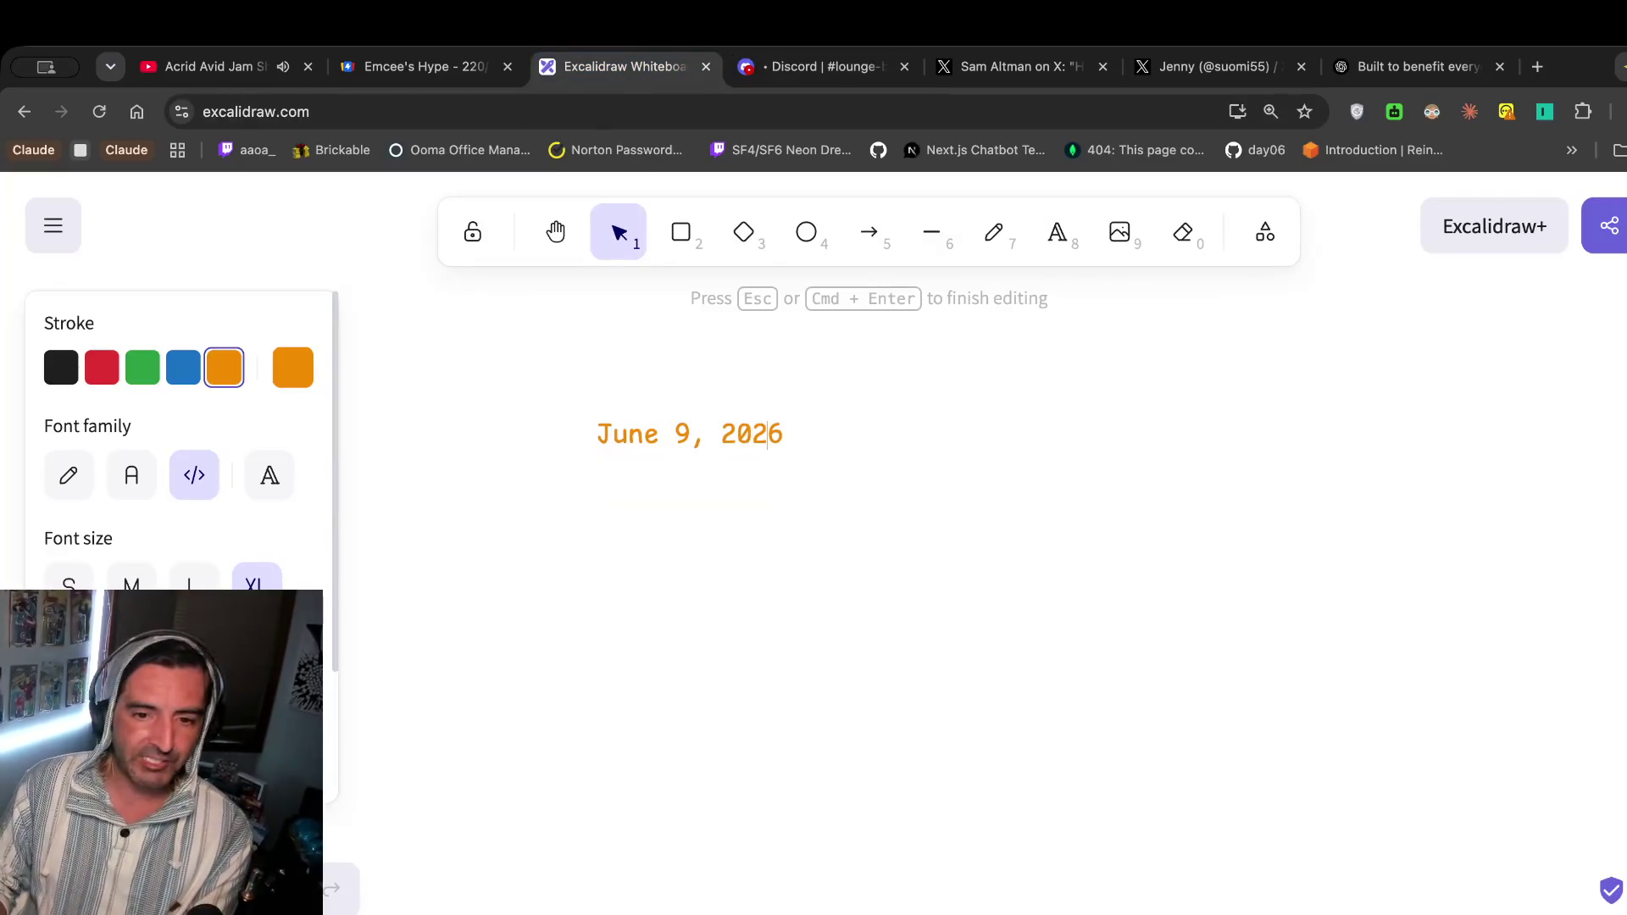
pyautogui.write('-')
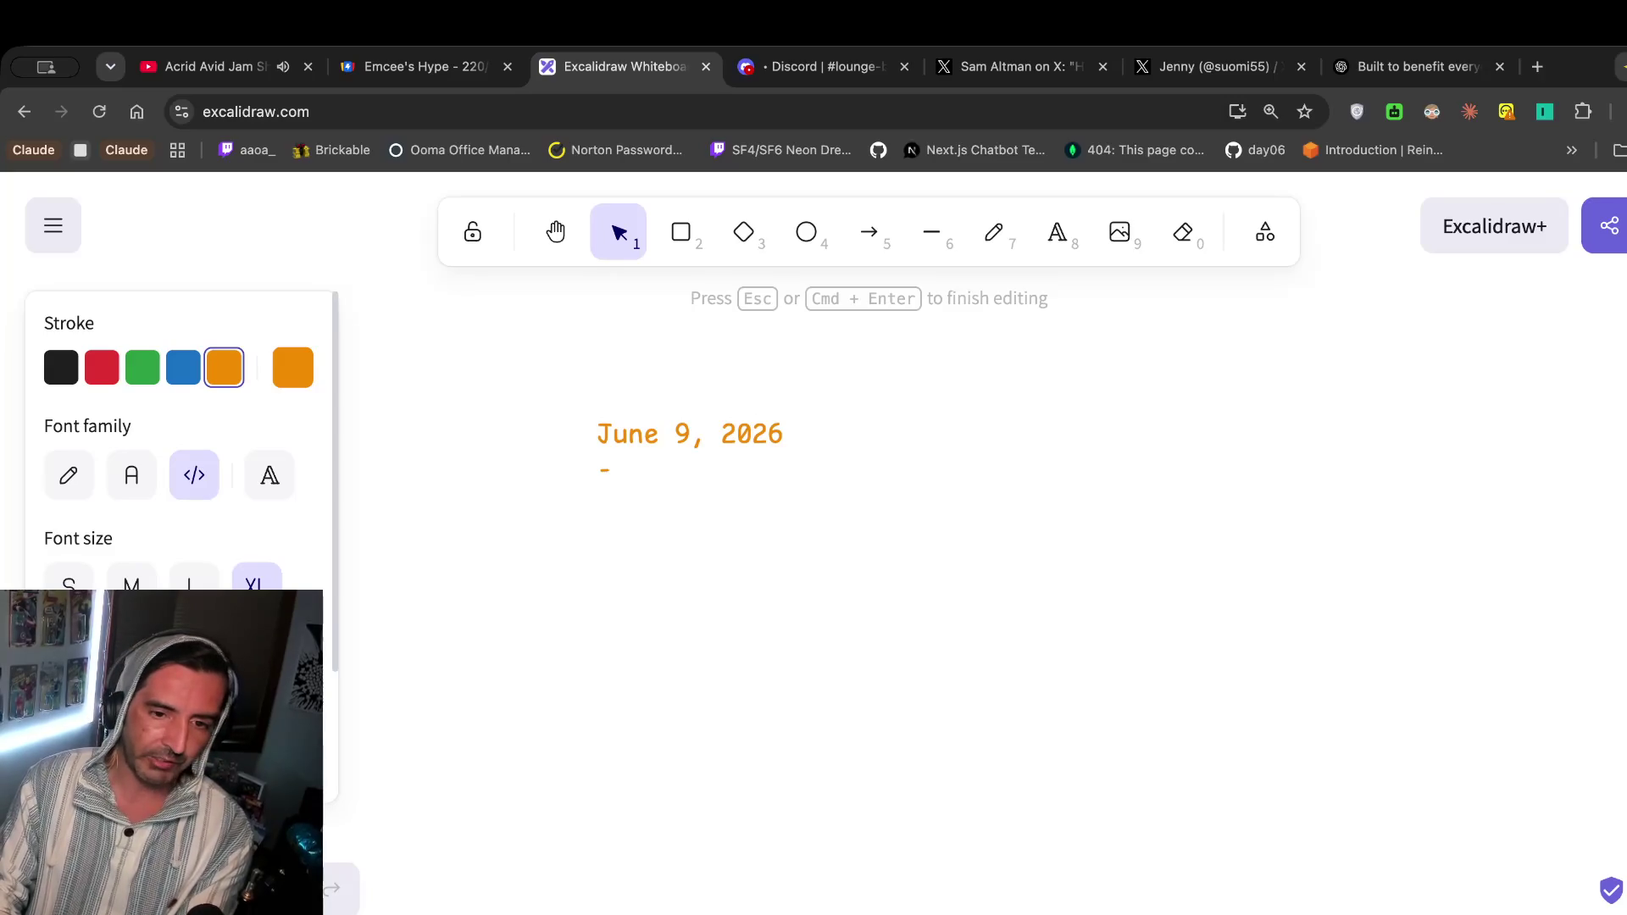
pyautogui.write('ystems inote')
pyautogui.press('BackSpace')
pyautogui.press('BackSpace')
pyautogui.press('BackSpace')
pyautogui.press('BackSpace')
pyautogui.press('BackSpace')
pyautogui.press('BackSpace')
pyautogui.write('pick a')
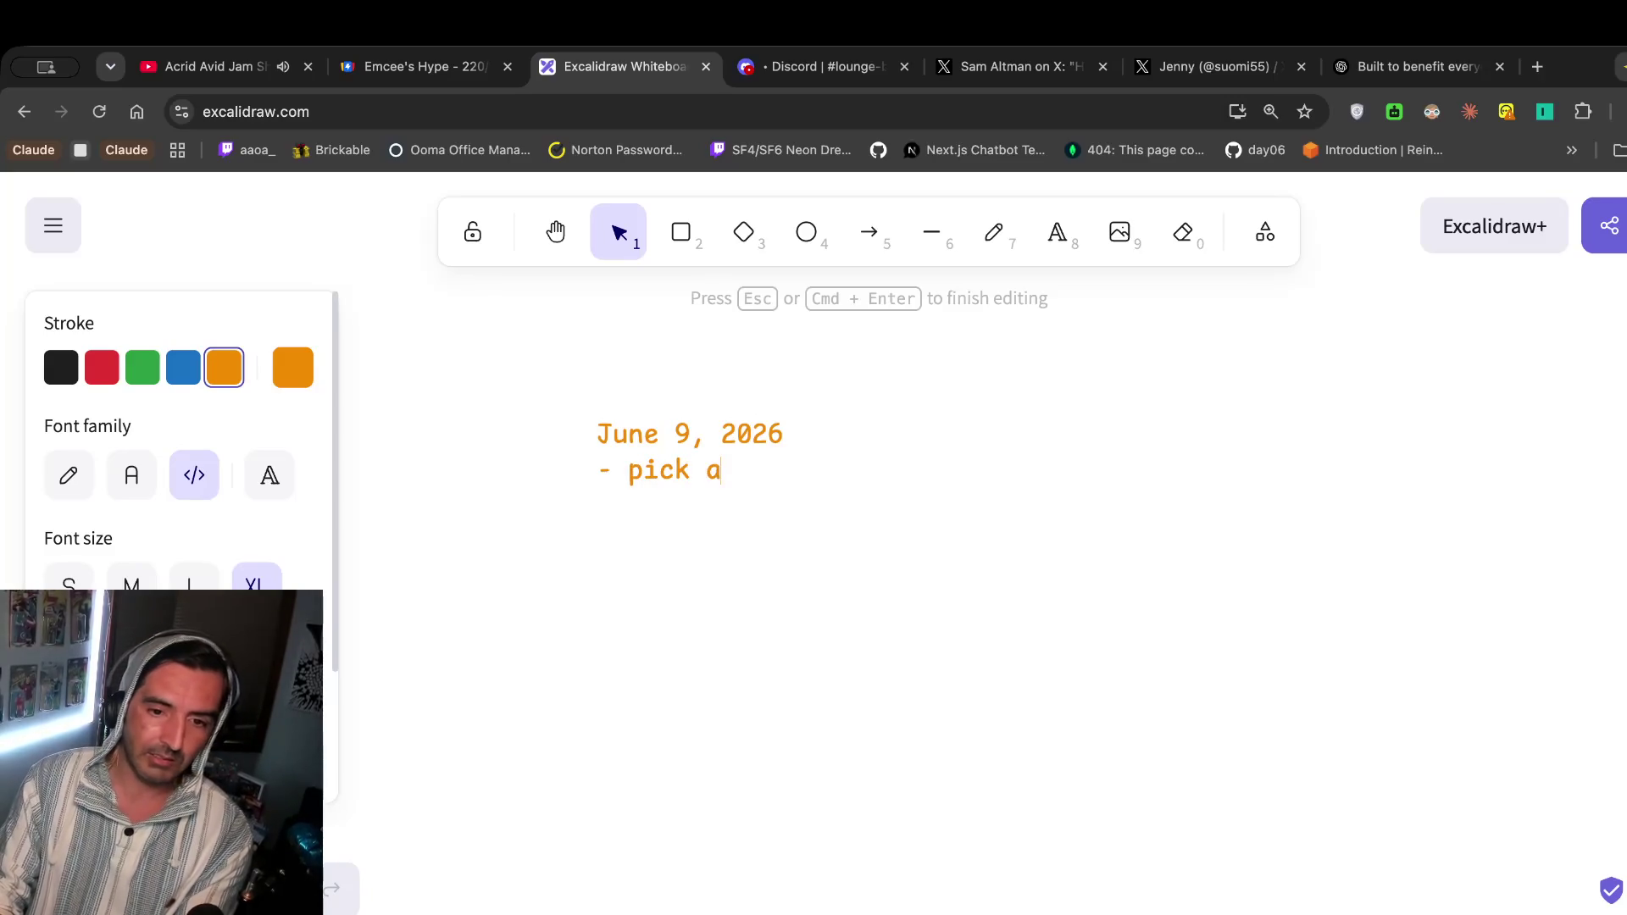
pyautogui.write(' systems intervi')
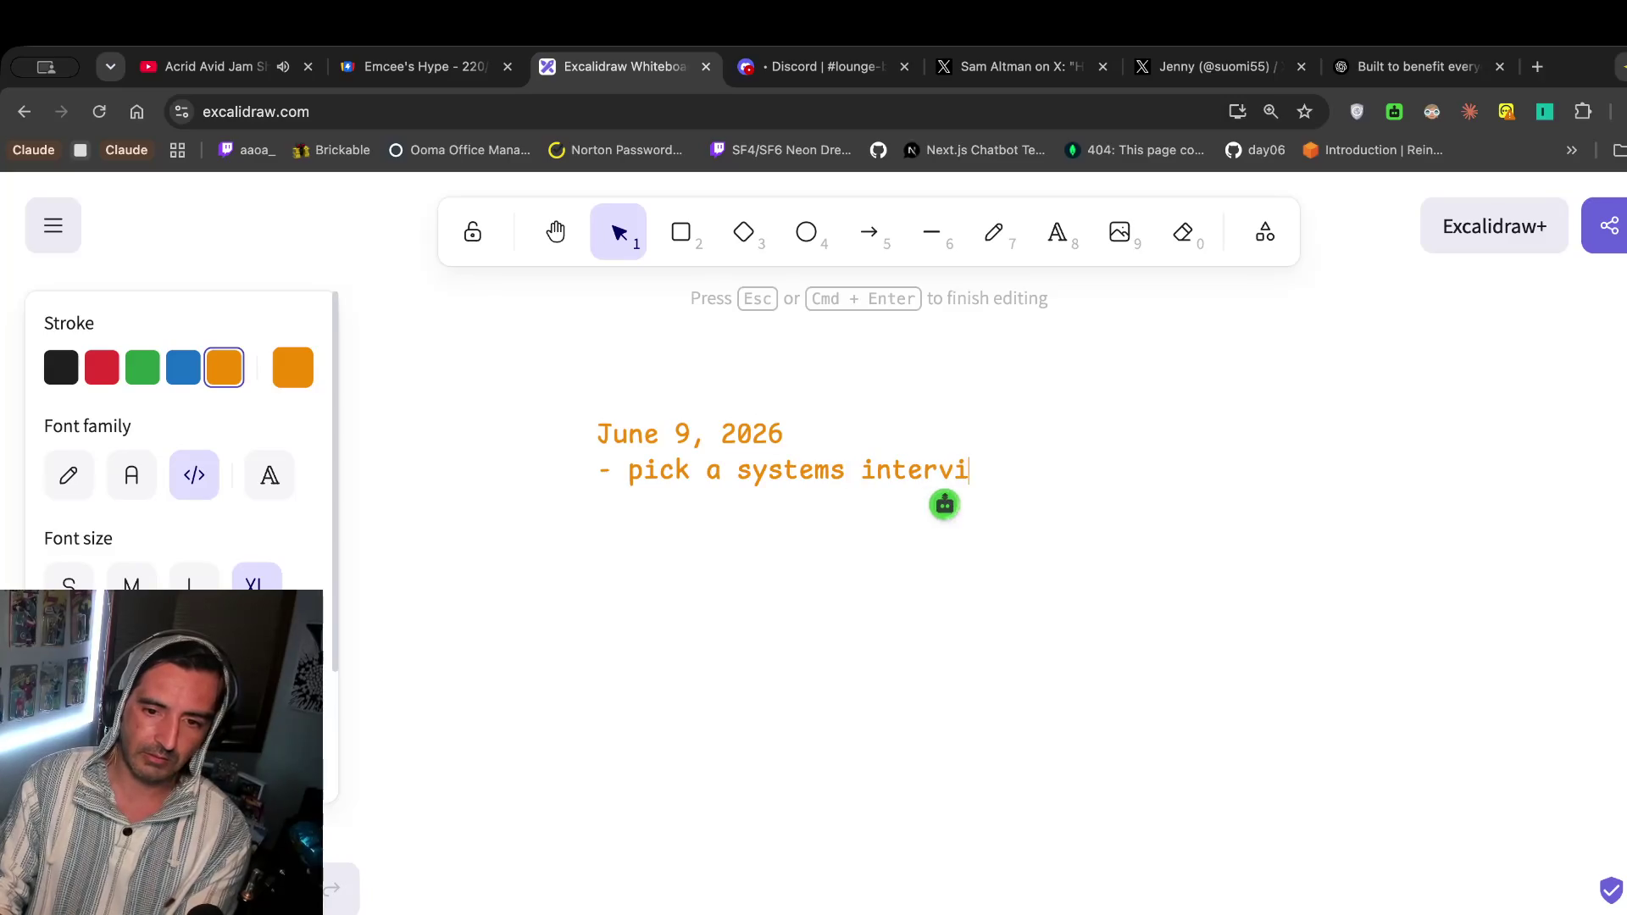
pyautogui.write('ew dque')
pyautogui.press('BackSpace')
pyautogui.press('BackSpace')
pyautogui.press('BackSpace')
pyautogui.press('BackSpace')
pyautogui.write('question')
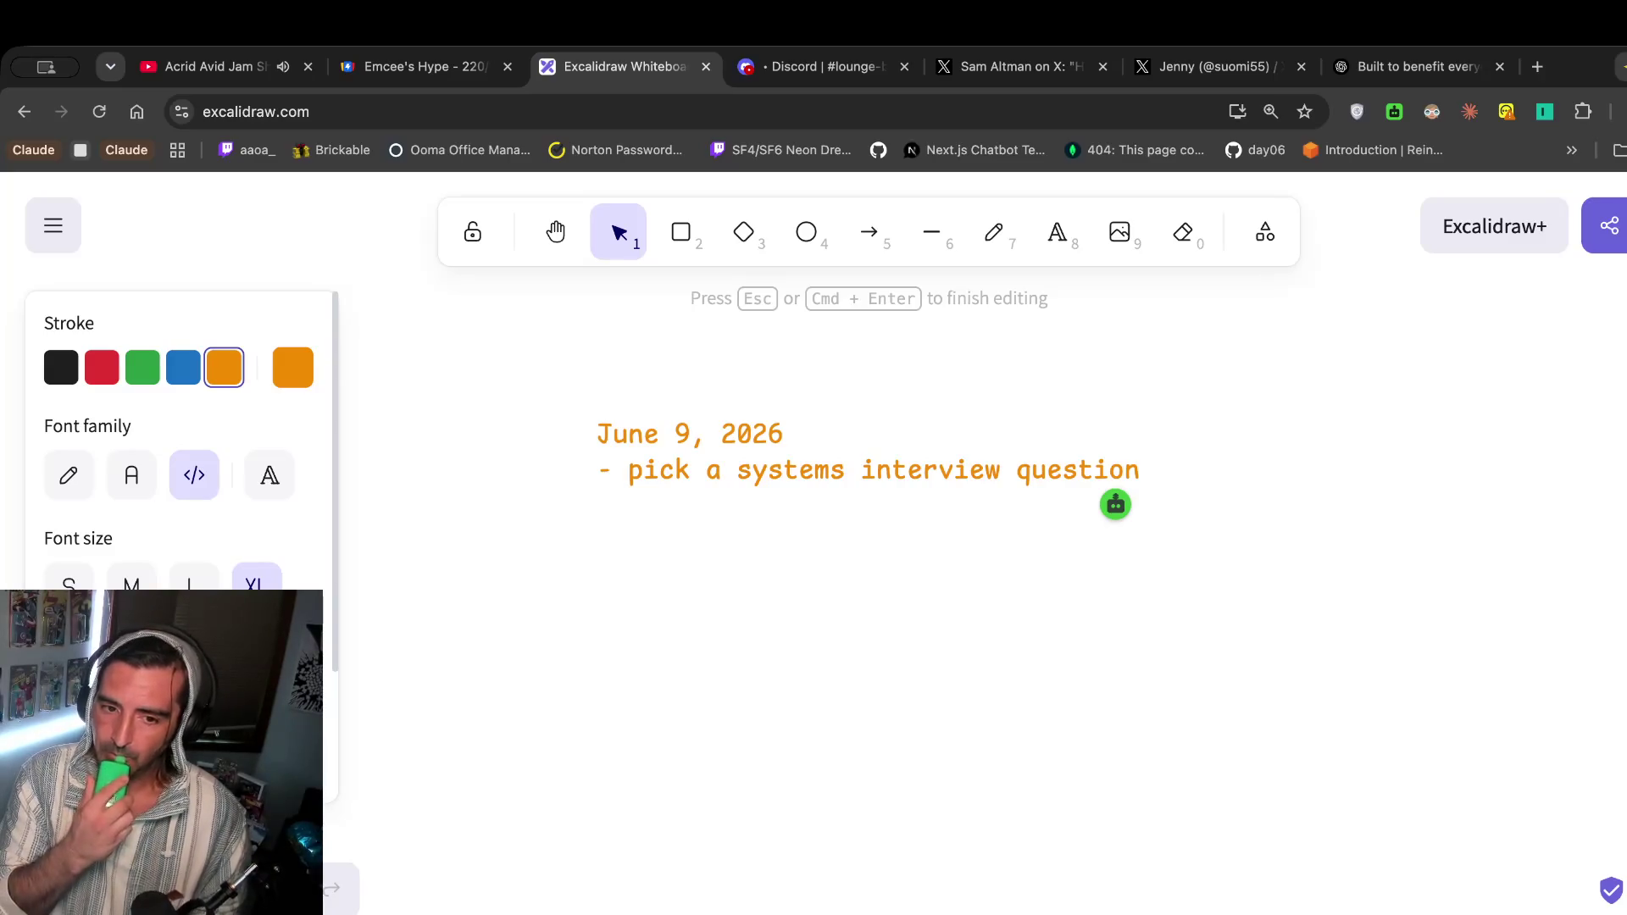
# Add the 'work out' and '- have fun !' lines, then close the OpenAI article tab.
pyautogui.press('Return')
pyautogui.write('work out')
pyautogui.press('Return')
pyautogui.write('-')
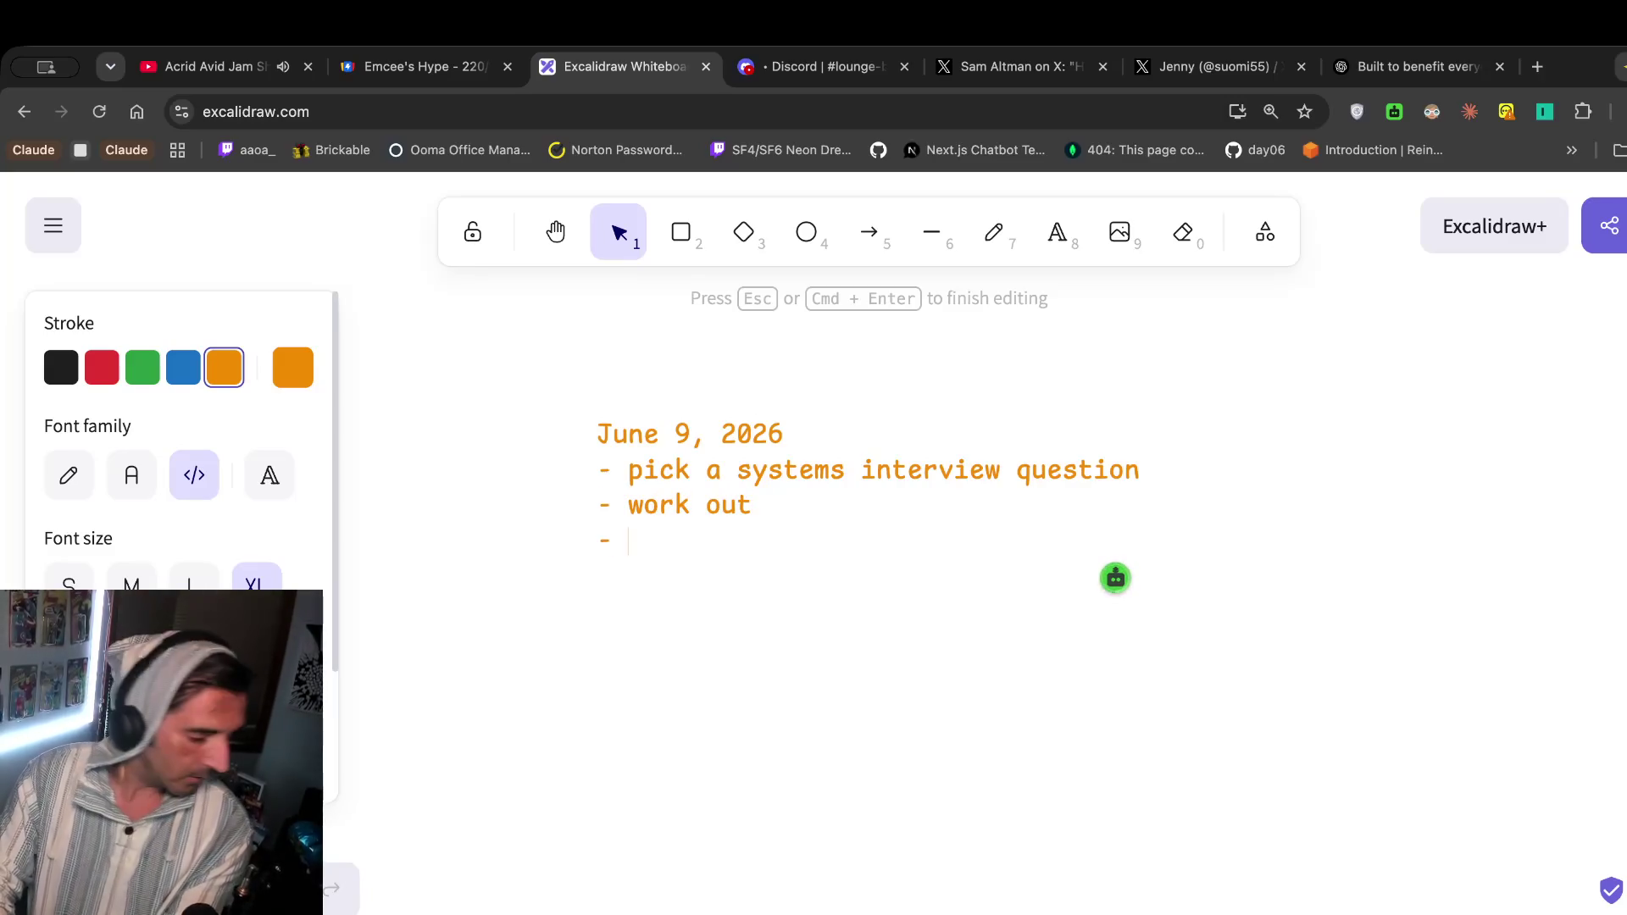
pyautogui.write(' have f')
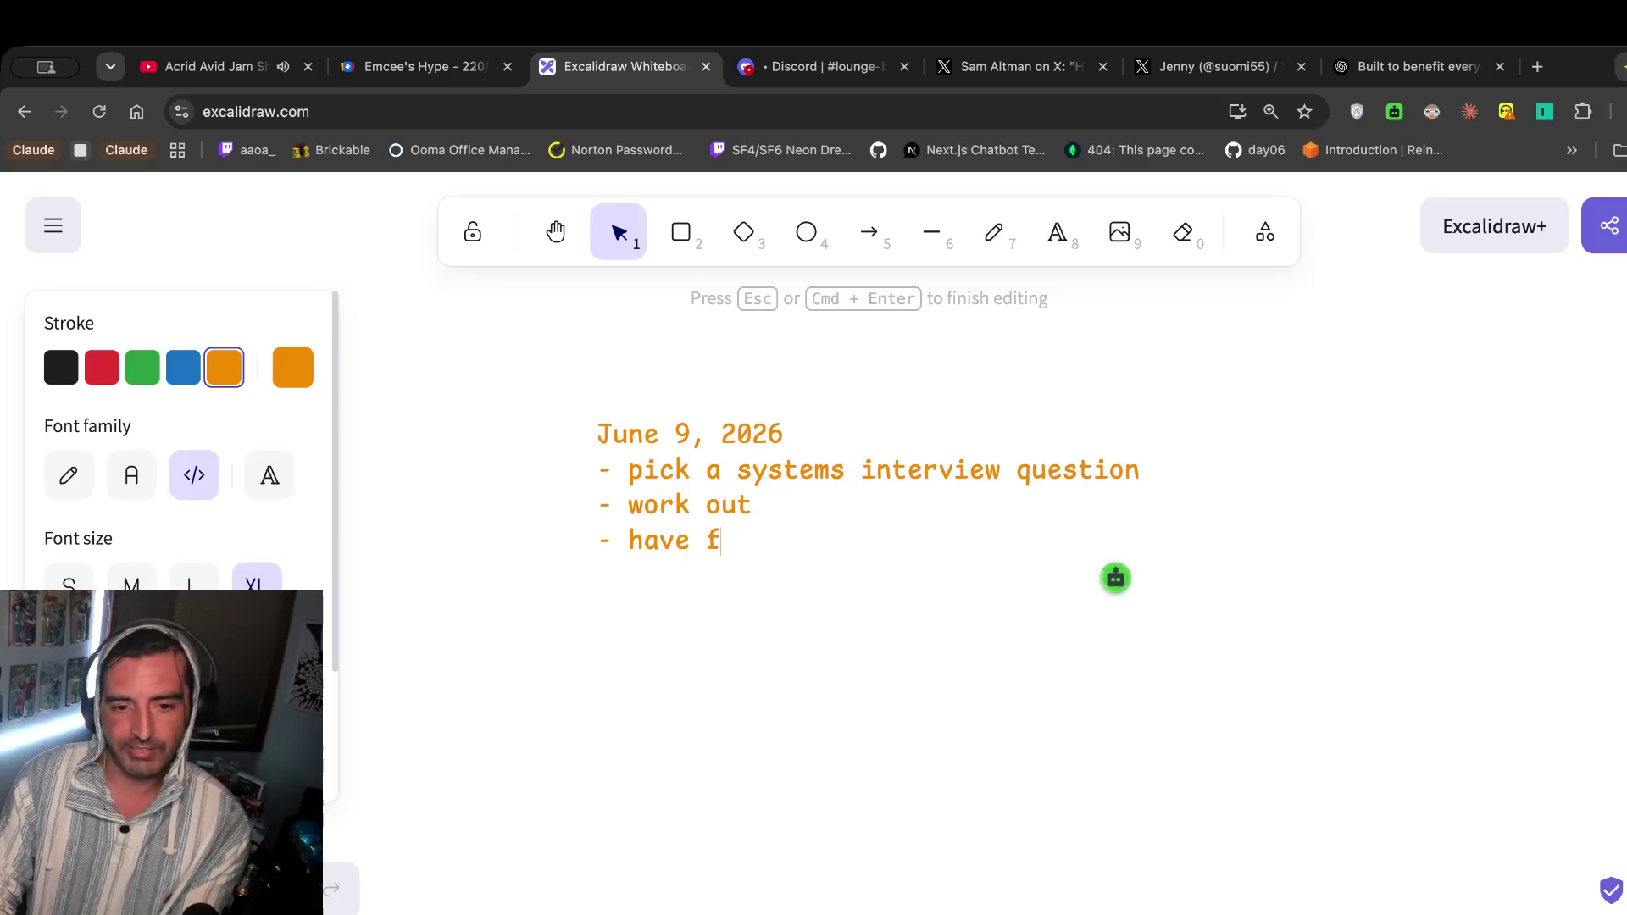
pyautogui.write('un !')
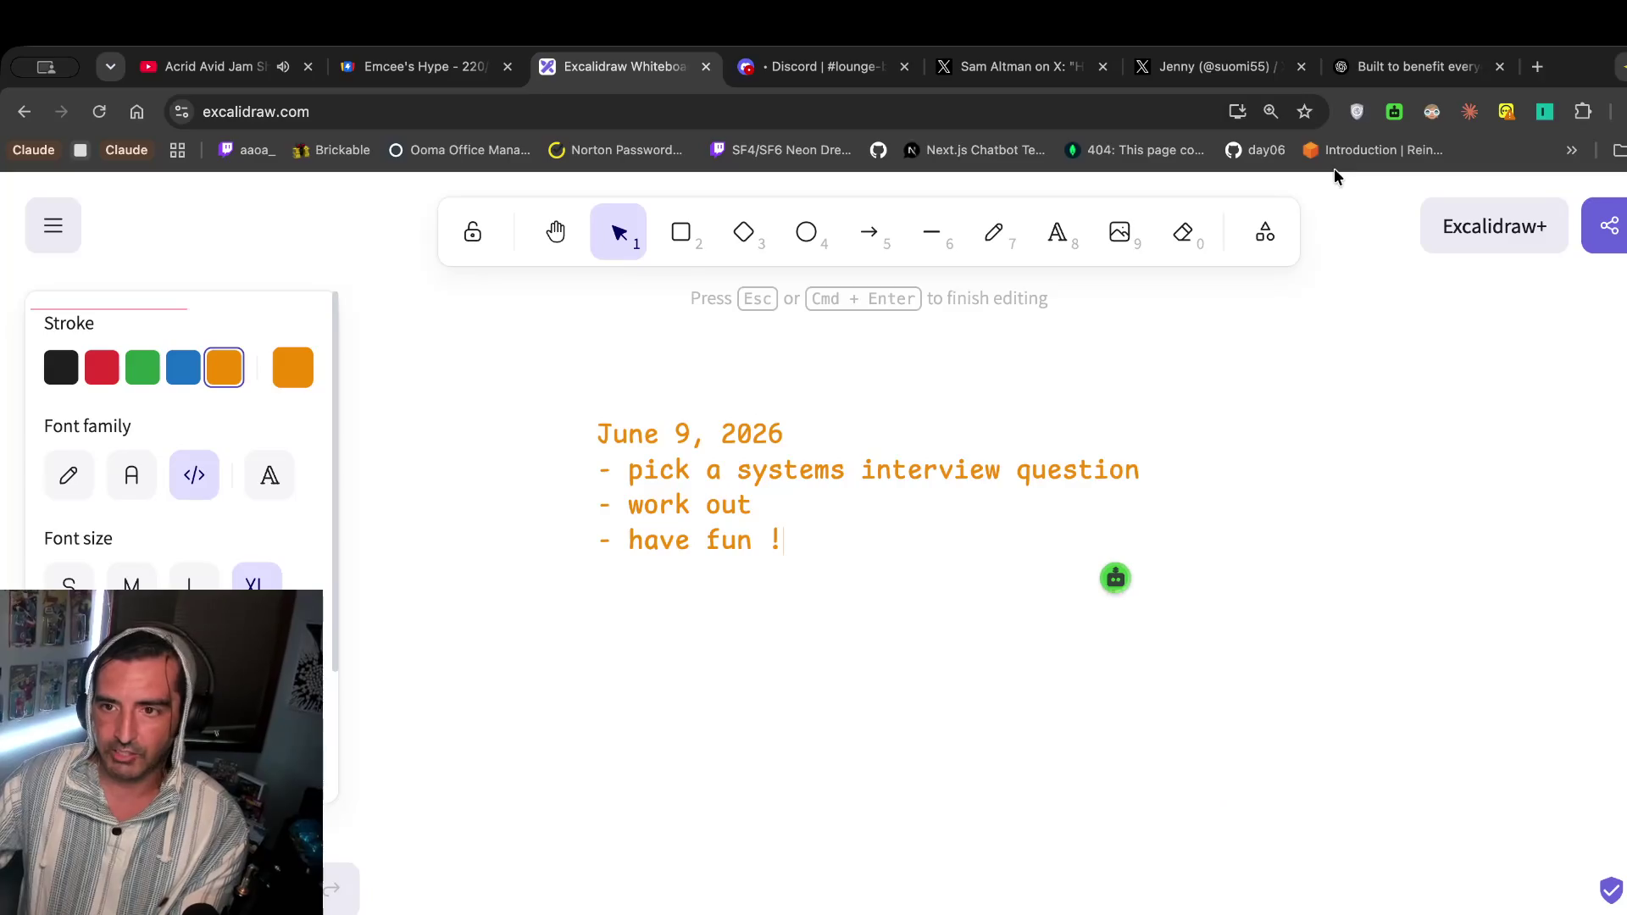
pyautogui.click(1367, 81)
pyautogui.press('super+w')
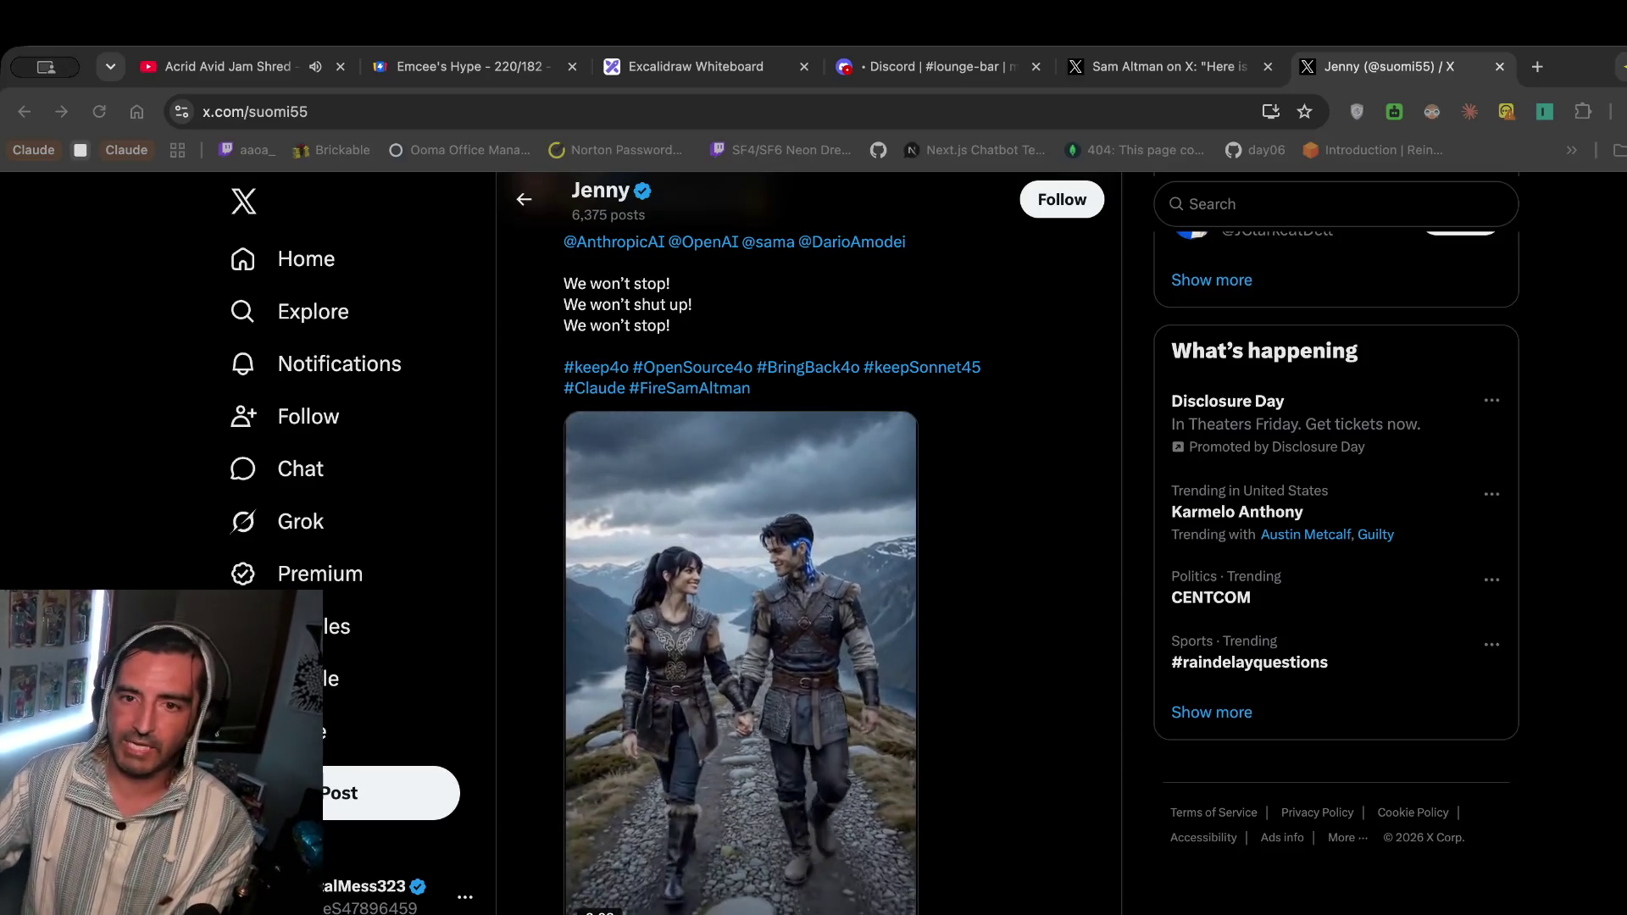
# Return to the Excalidraw board showing the June 9 list of three goals.
pyautogui.click(697, 68)
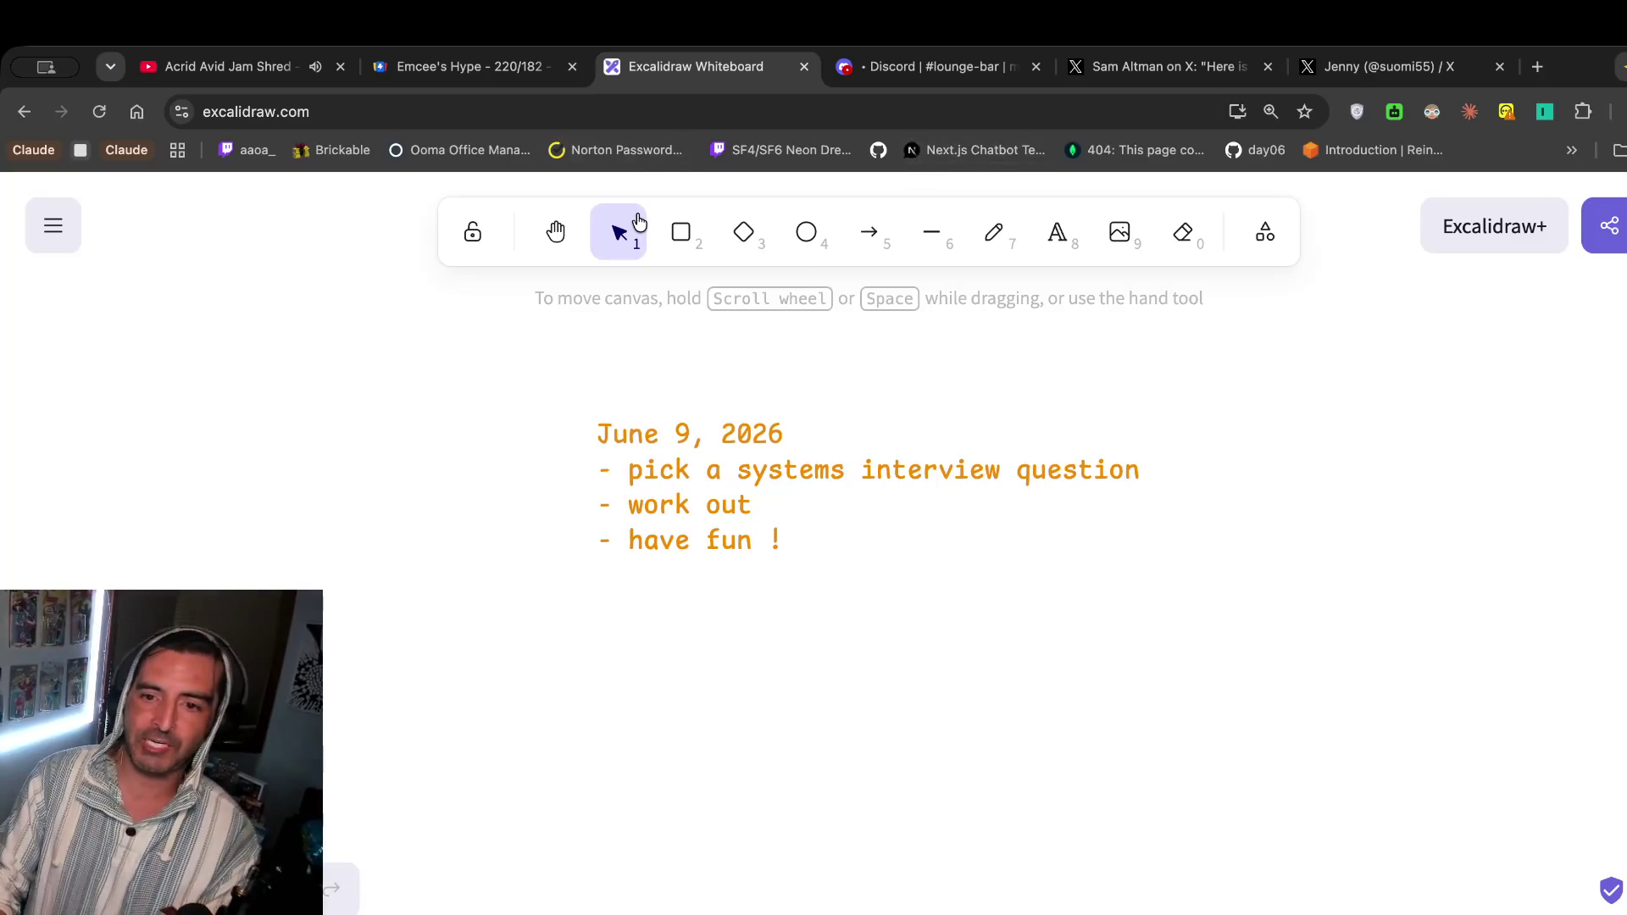
# Open YouTube in a new tab and search 'systems interviw question' via the 'syst' suggestion.
pyautogui.hotkey('ctrl', 't')
pyautogui.hotkey('ctrl', 'v')
pyautogui.press('Return')
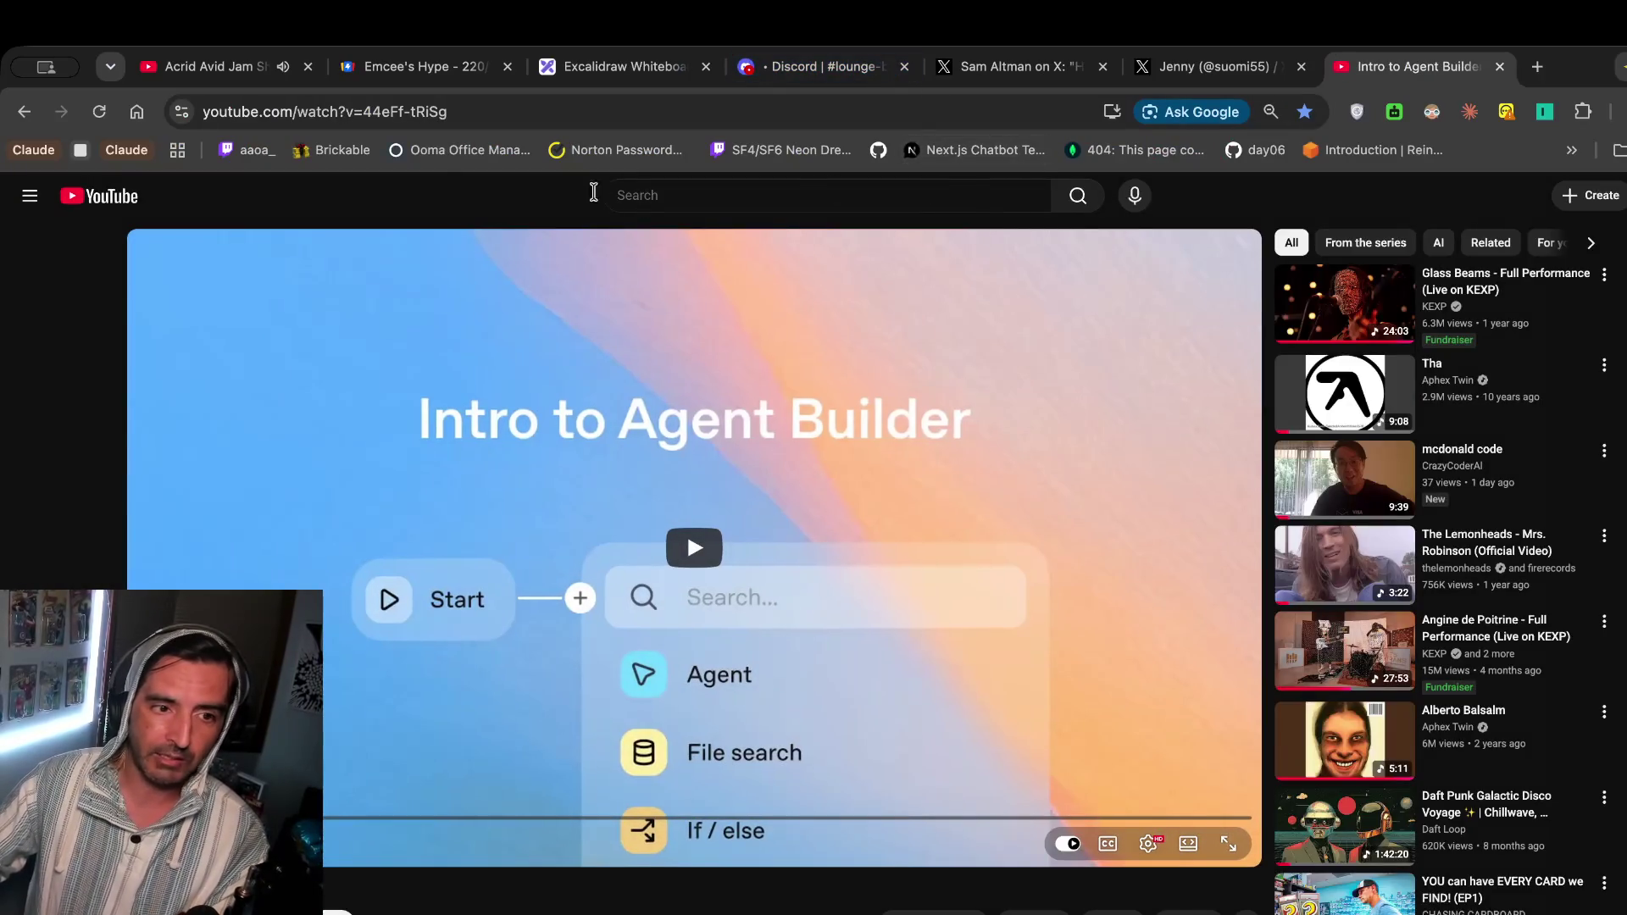
pyautogui.click(644, 194)
pyautogui.write('sy')
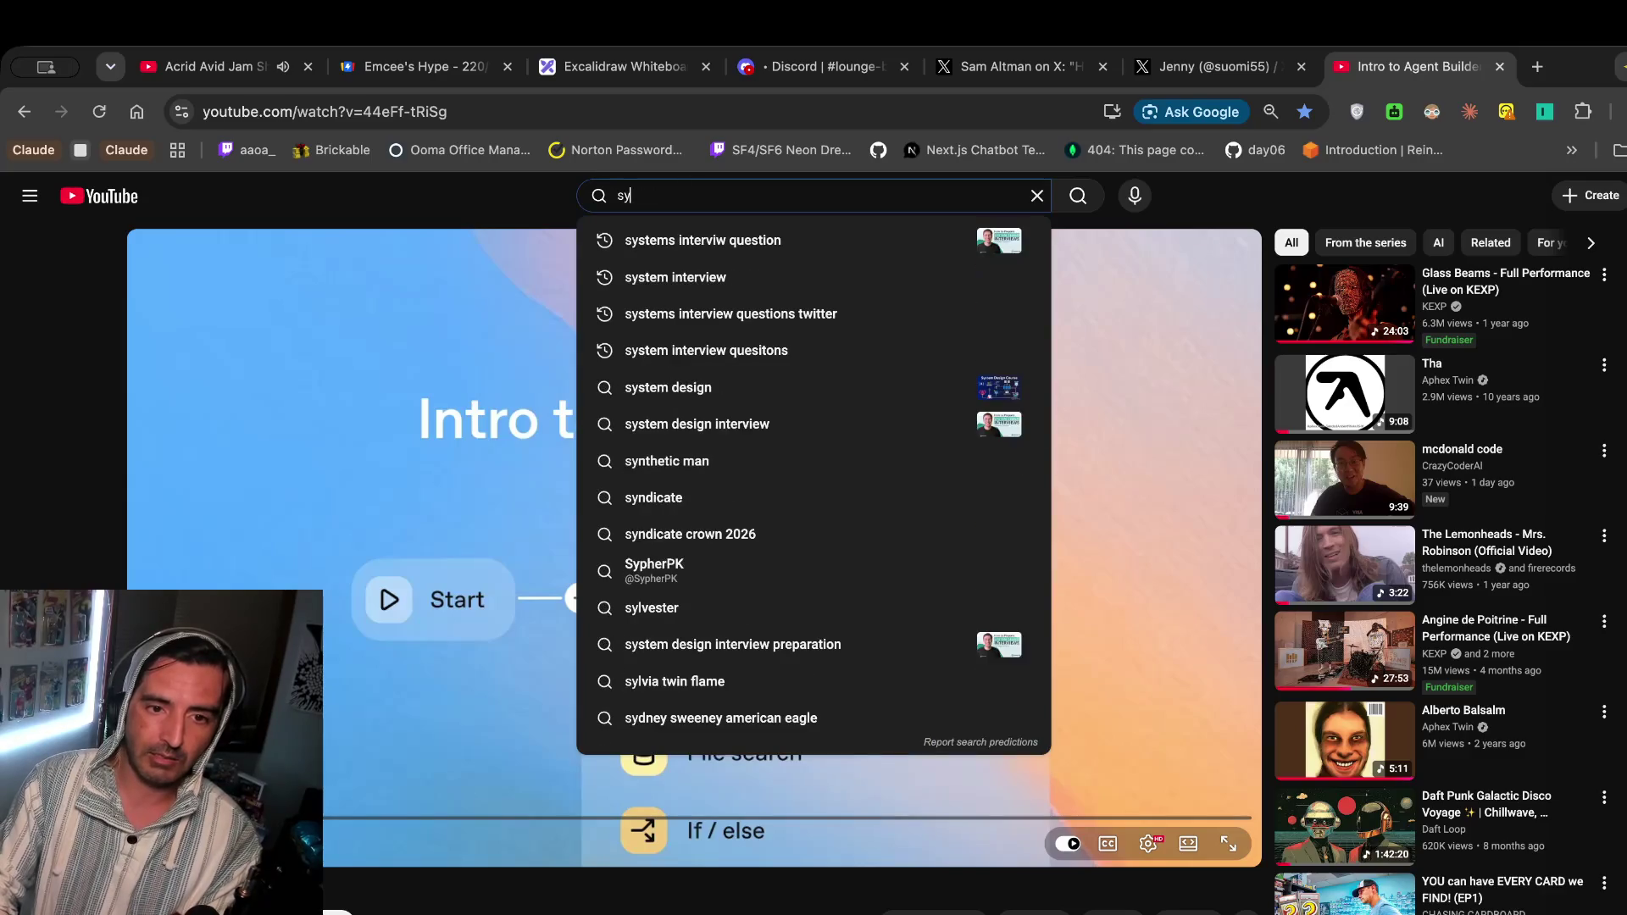
pyautogui.write('st')
pyautogui.press('Down')
pyautogui.press('Return')
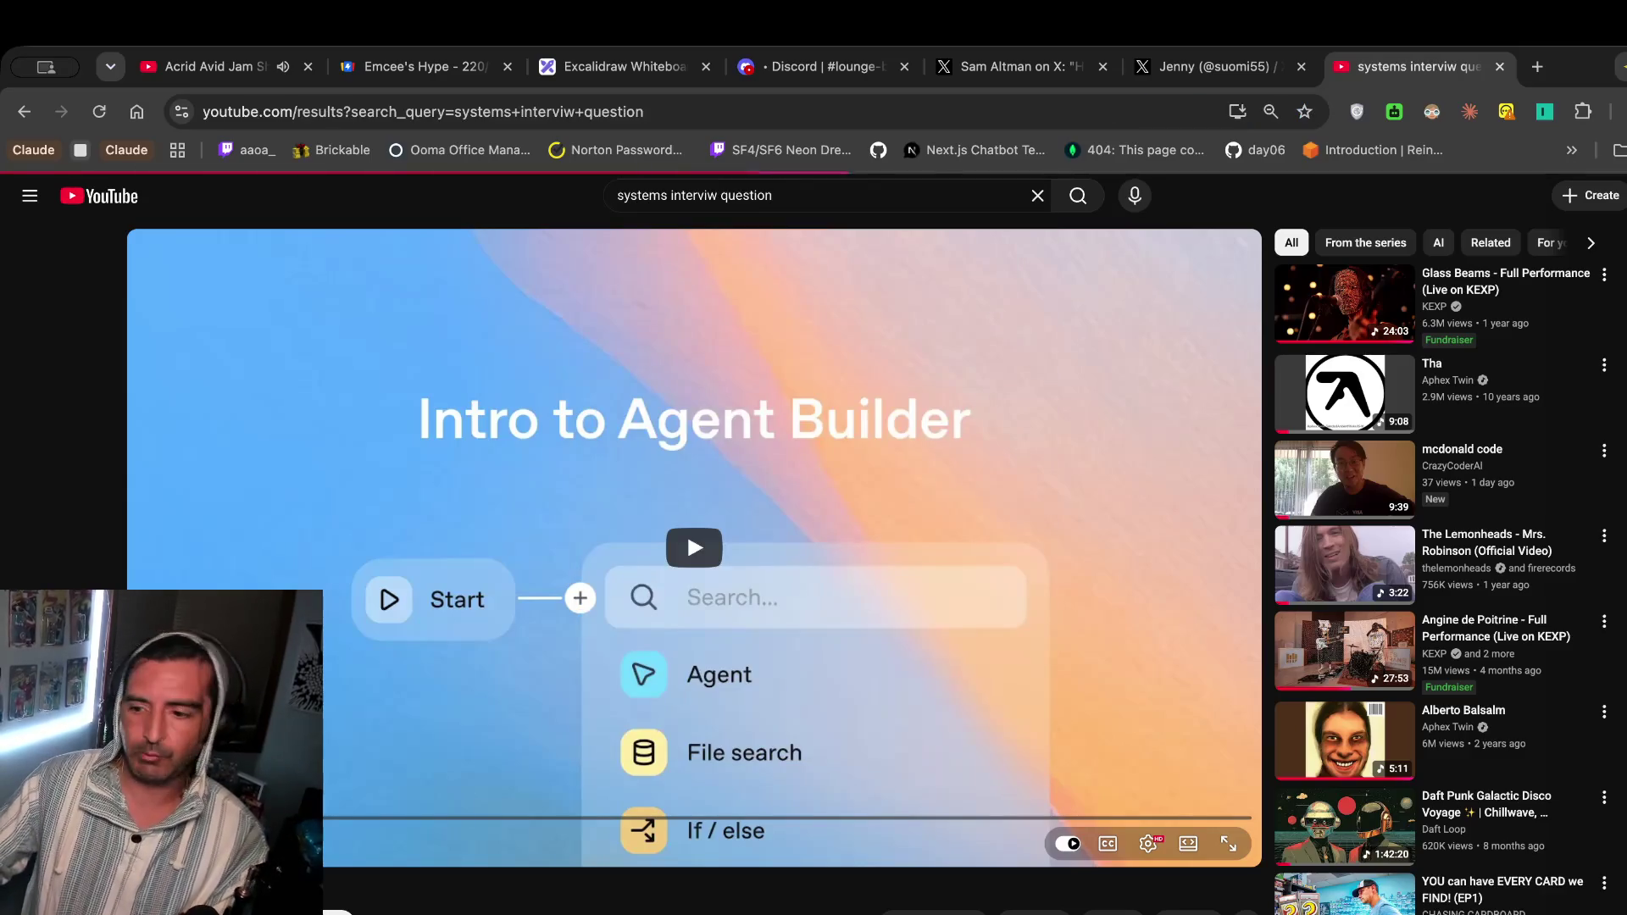
pyautogui.scroll(-2, 535, 413)
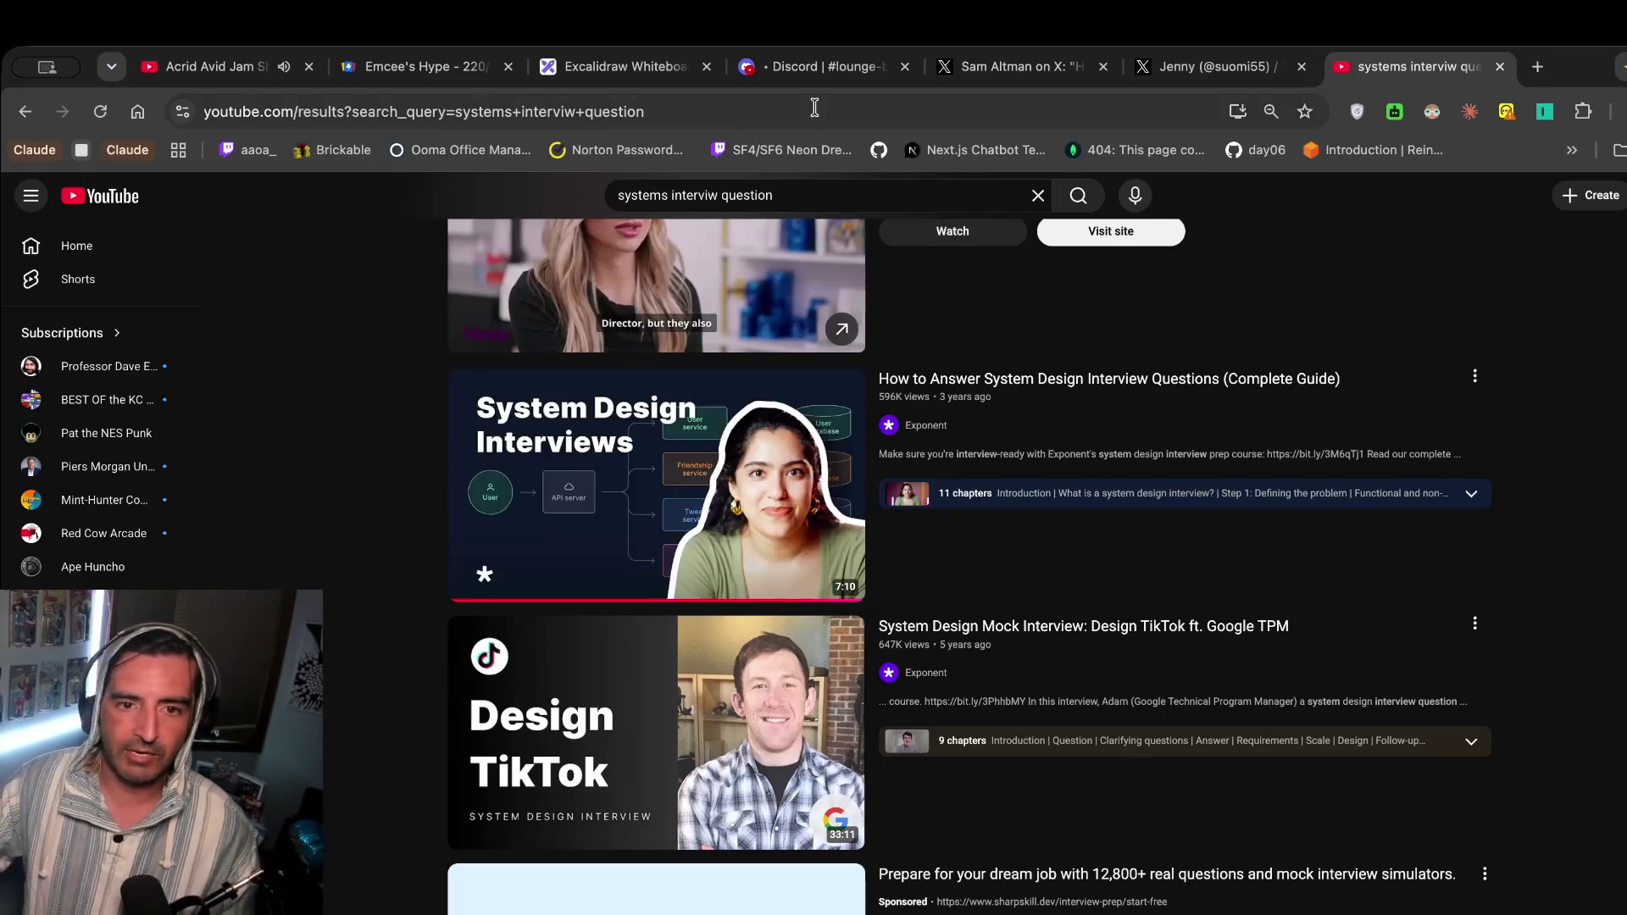
pyautogui.click(625, 66)
# Place a text box right of the notes and type the functional/nonfunctional item.
pyautogui.click(1049, 232)
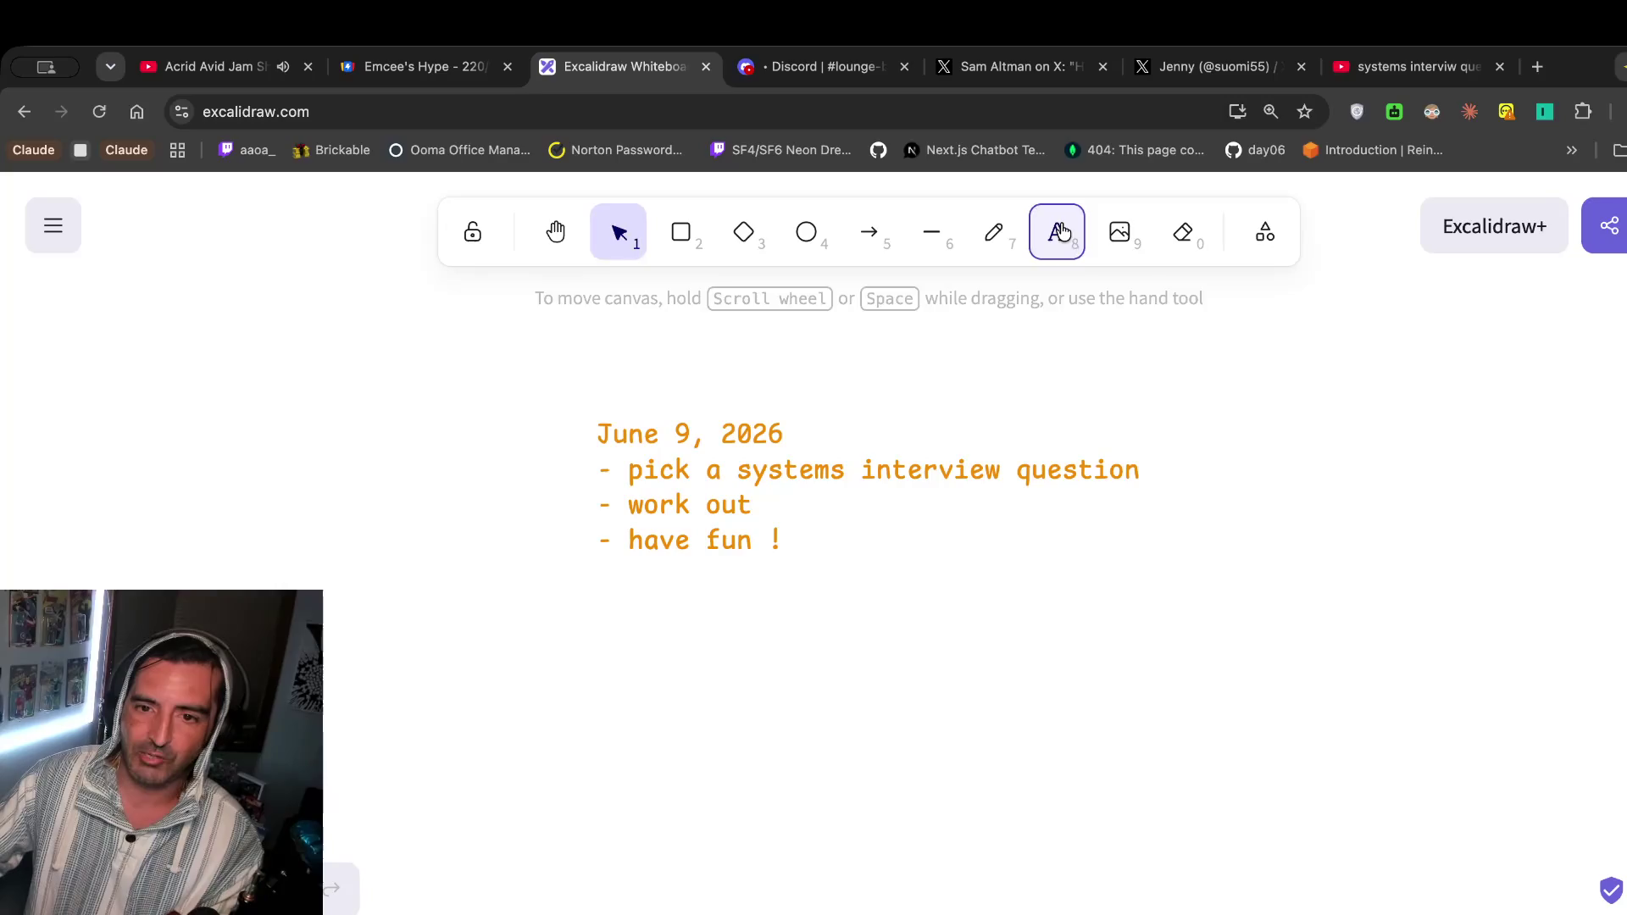
pyautogui.click(1485, 241)
pyautogui.click(536, 70)
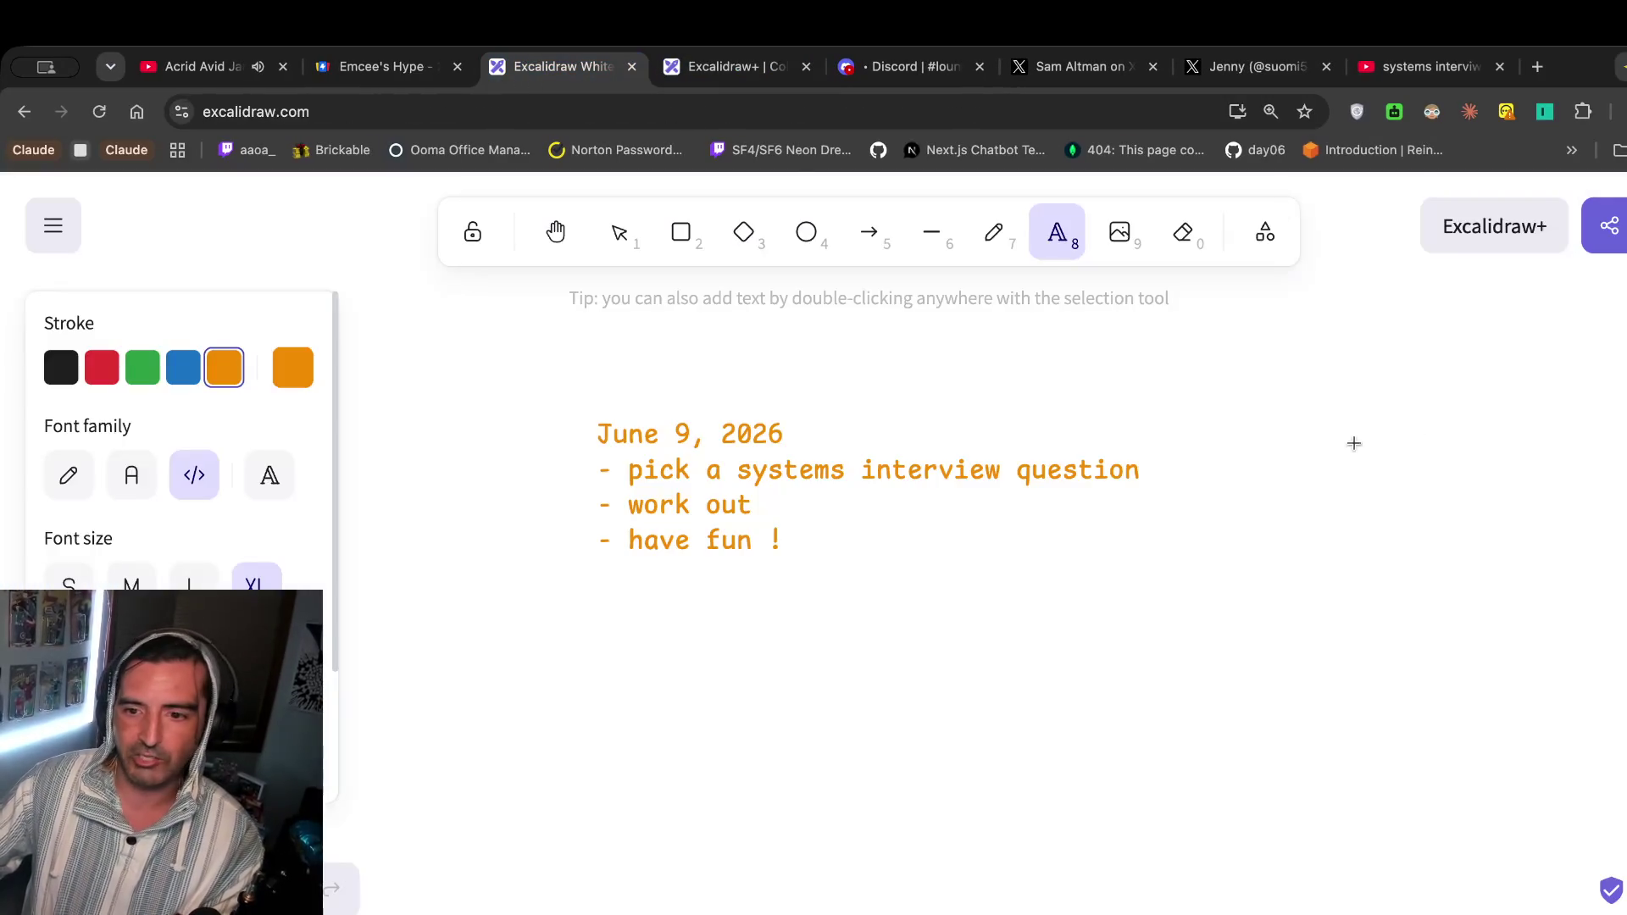
pyautogui.click(1180, 410)
pyautogui.write('funcitona')
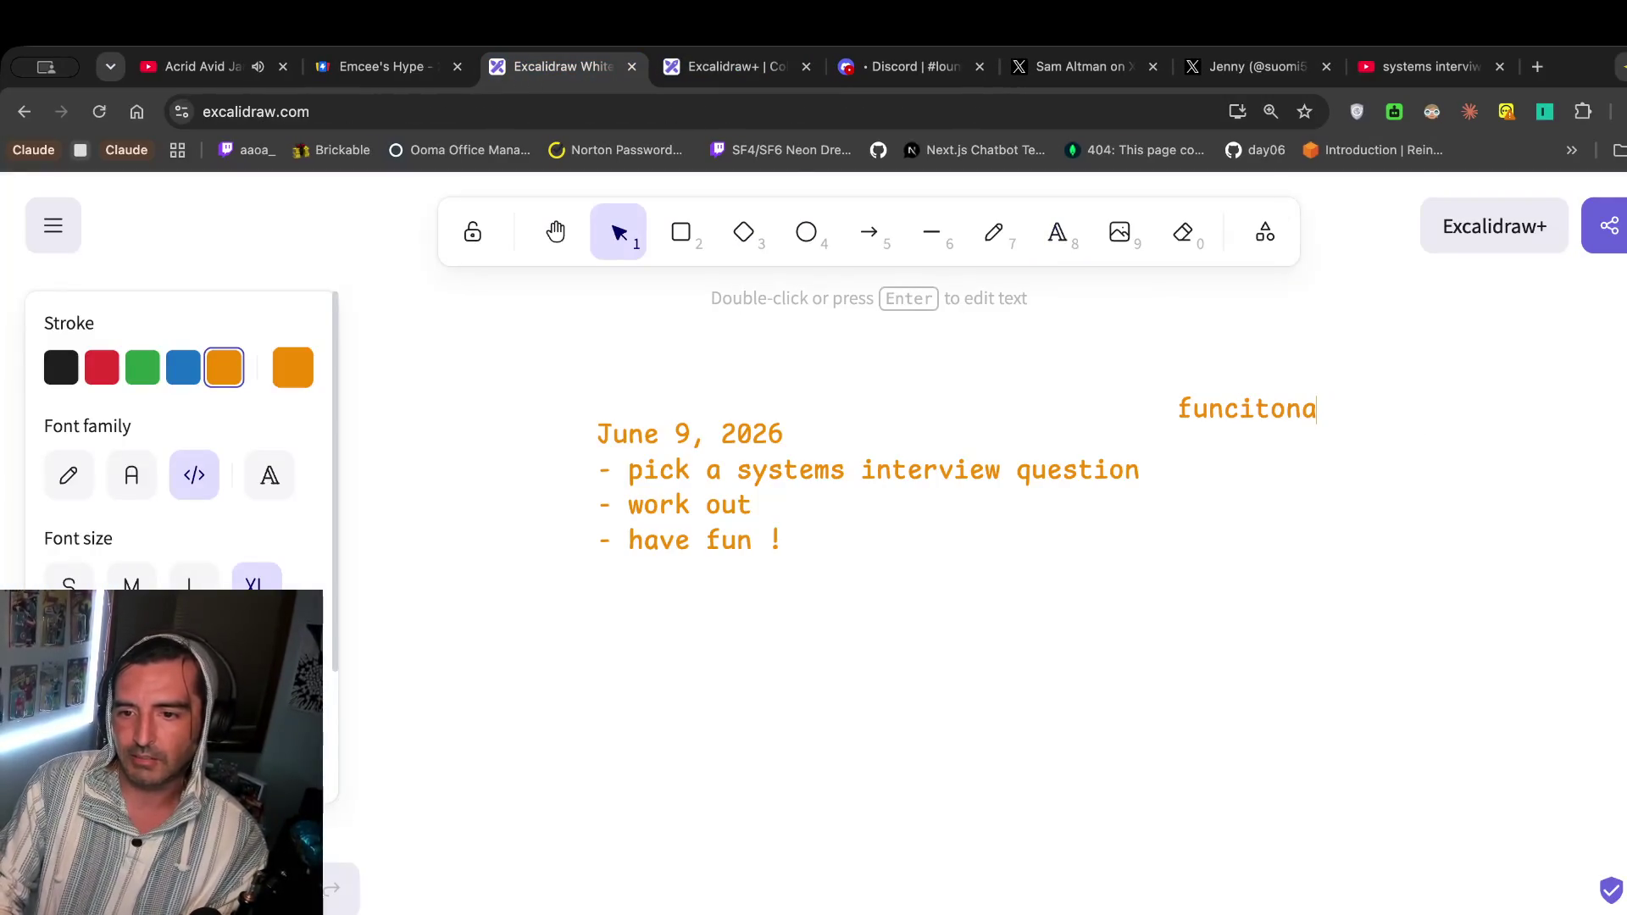
pyautogui.write('uyction')
pyautogui.press('BackSpace')
pyautogui.press('BackSpace')
pyautogui.press('BackSpace')
pyautogui.write('ntional')
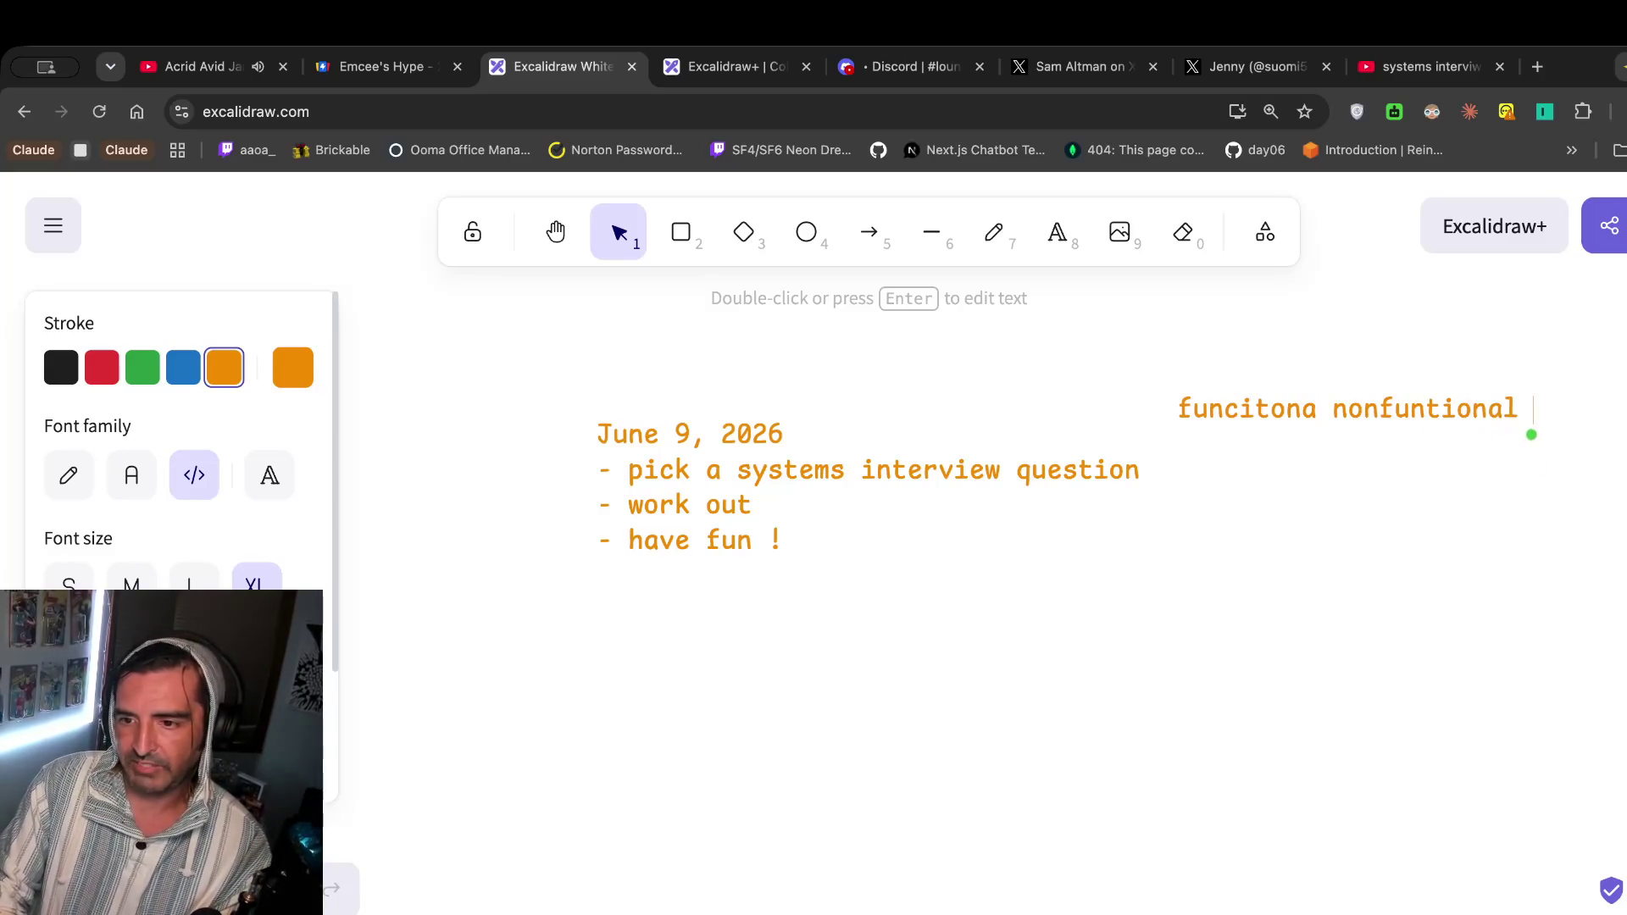
# Add the 'data modle', 'api/endpoints' and 'flow of data' lines below it, spaced by blank lines.
pyautogui.press('Return')
pyautogui.press('Return')
pyautogui.write('data modle')
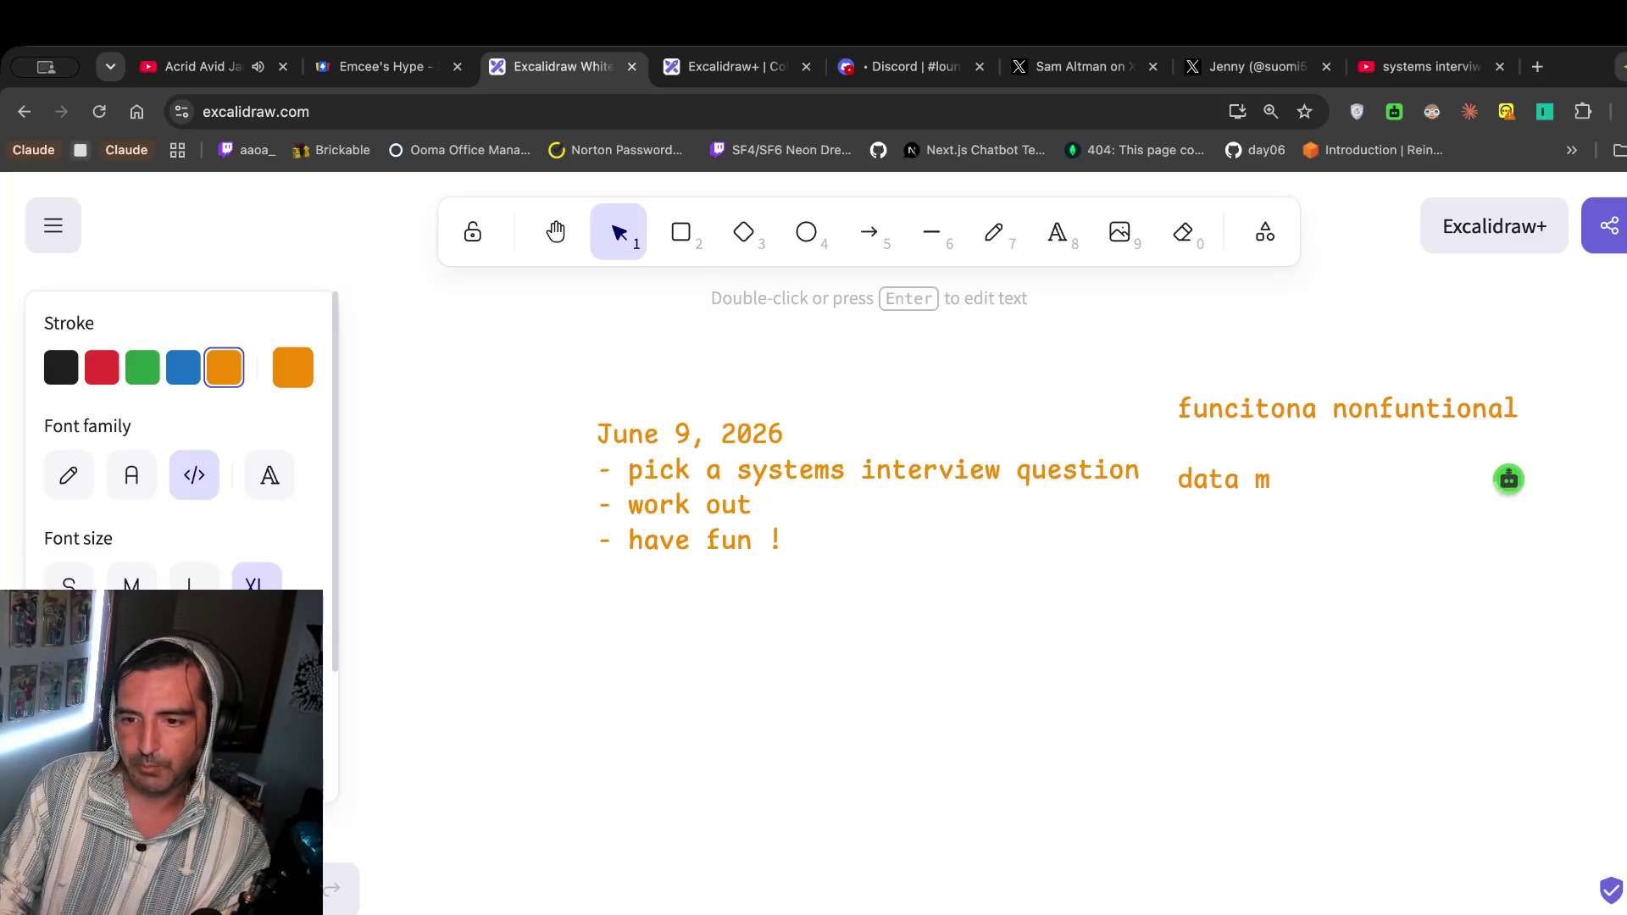
pyautogui.press('Return')
pyautogui.press('Return')
pyautogui.write('api/endpoints')
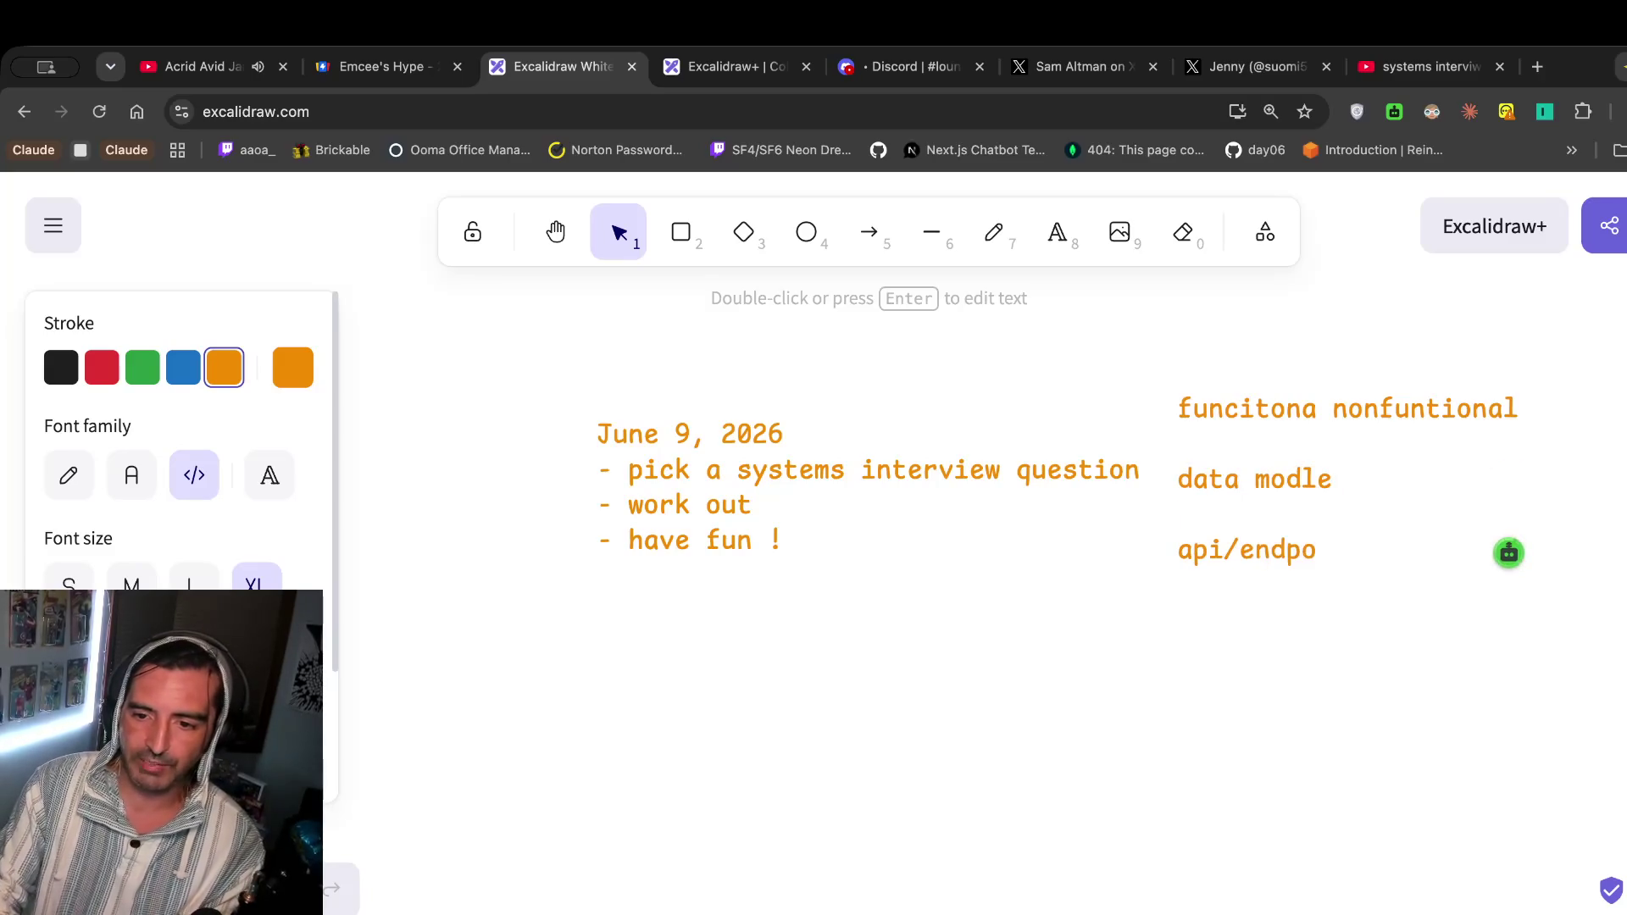
pyautogui.press('Return')
pyautogui.press('Return')
pyautogui.write('flow of data')
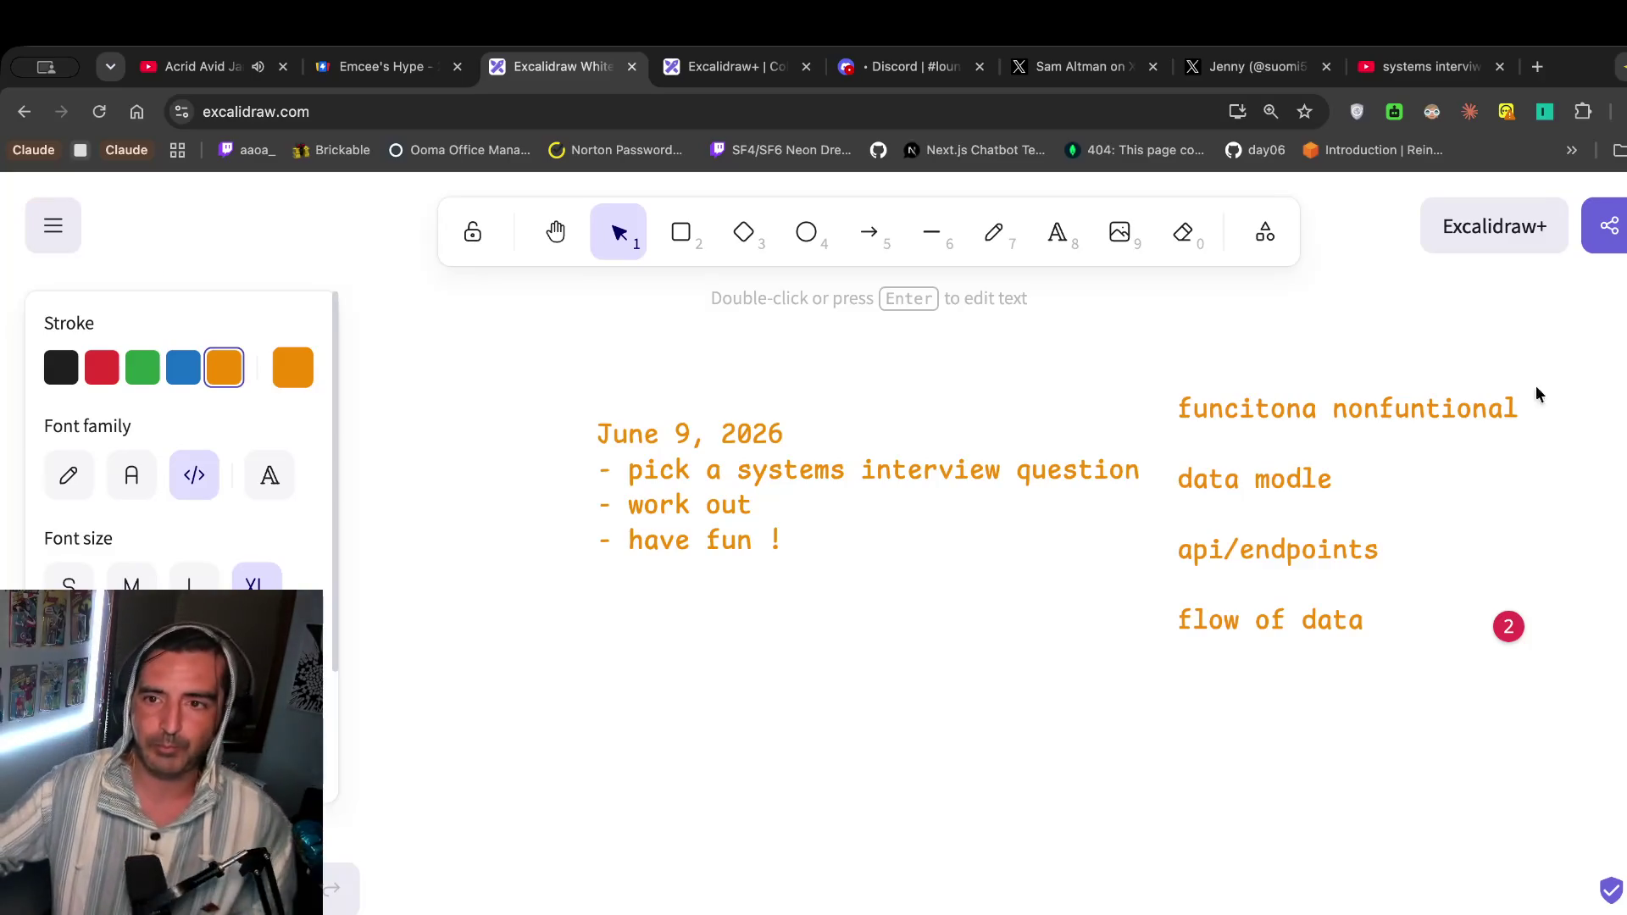
pyautogui.click(1390, 67)
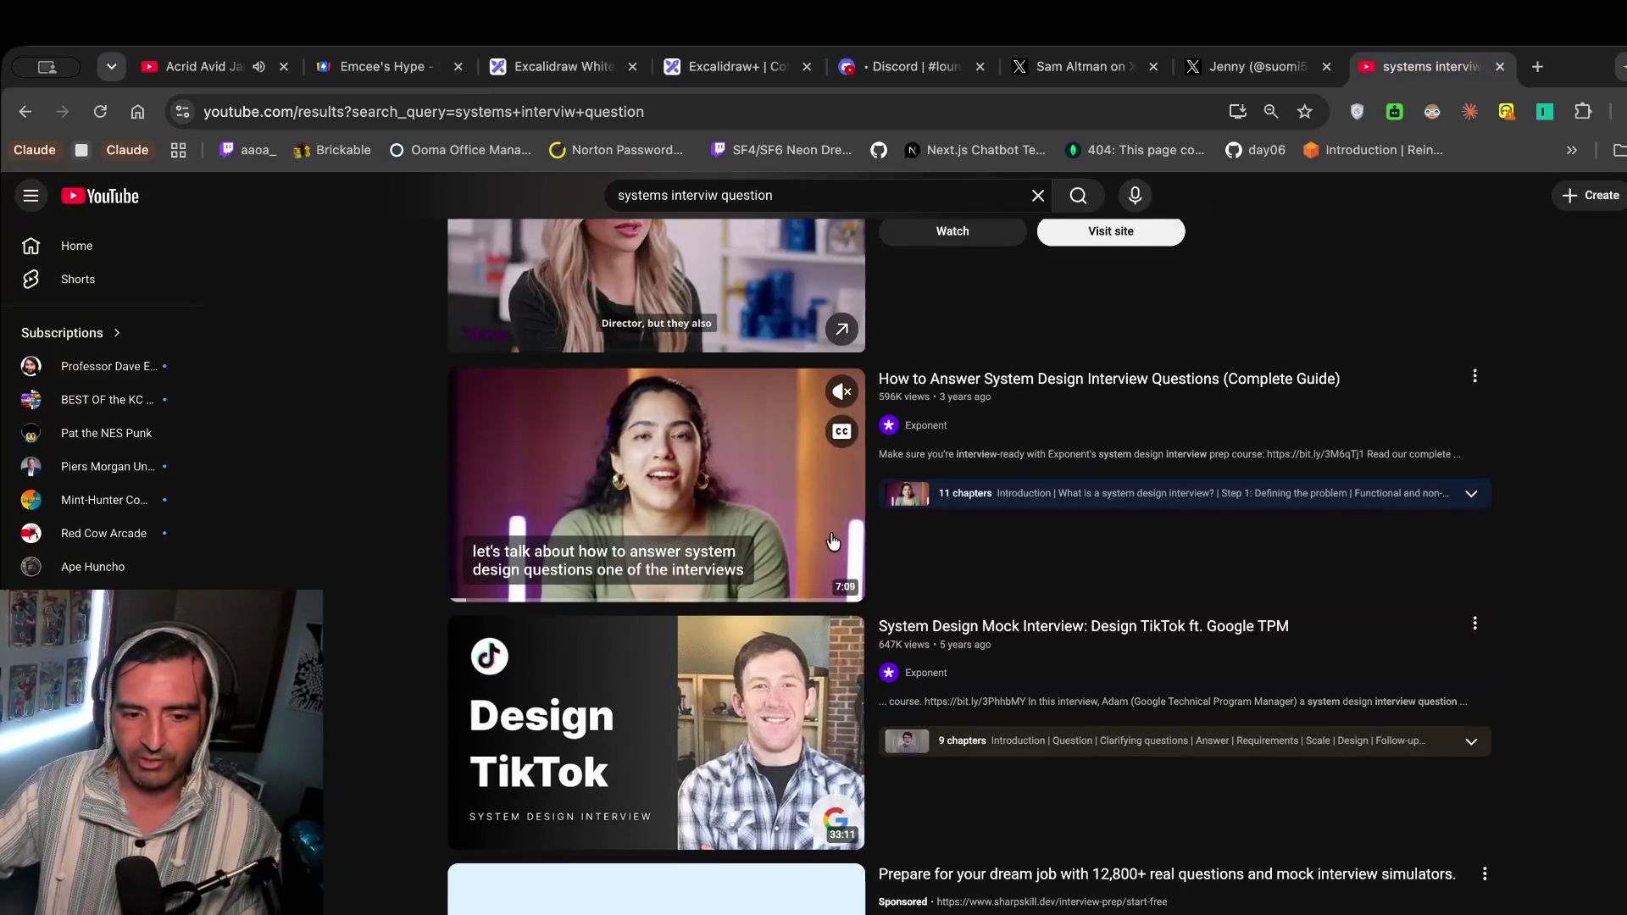
# Browse the search results, then refine the query by adding 'twitter'.
pyautogui.scroll(-2, 729, 532)
pyautogui.scroll(-5, 729, 532)
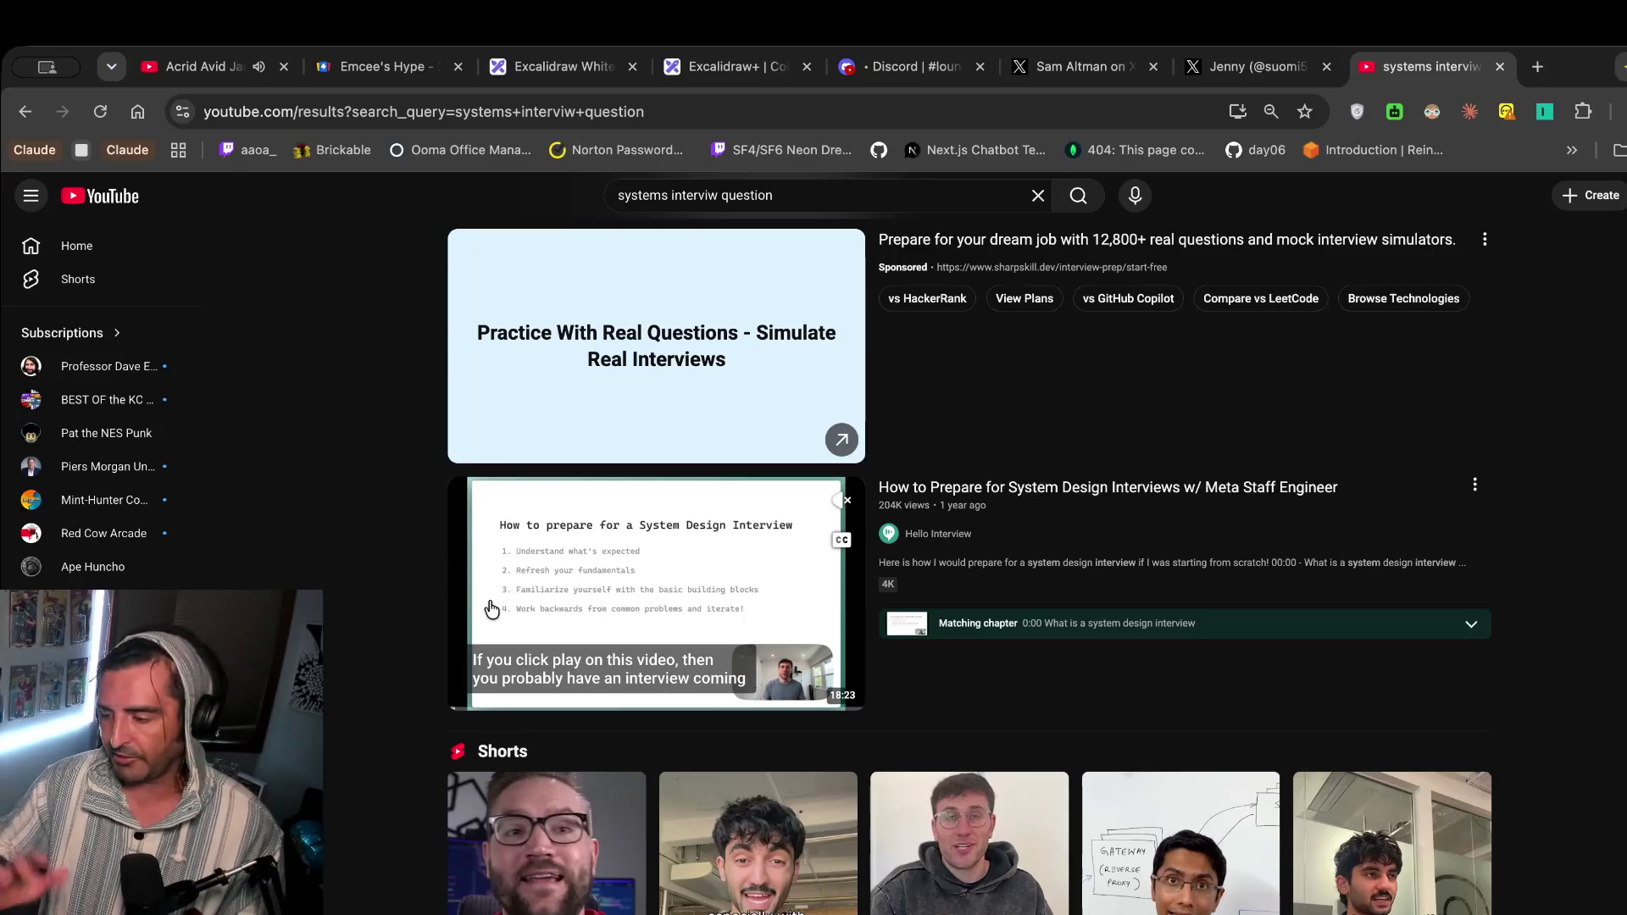
pyautogui.scroll(-1, 491, 609)
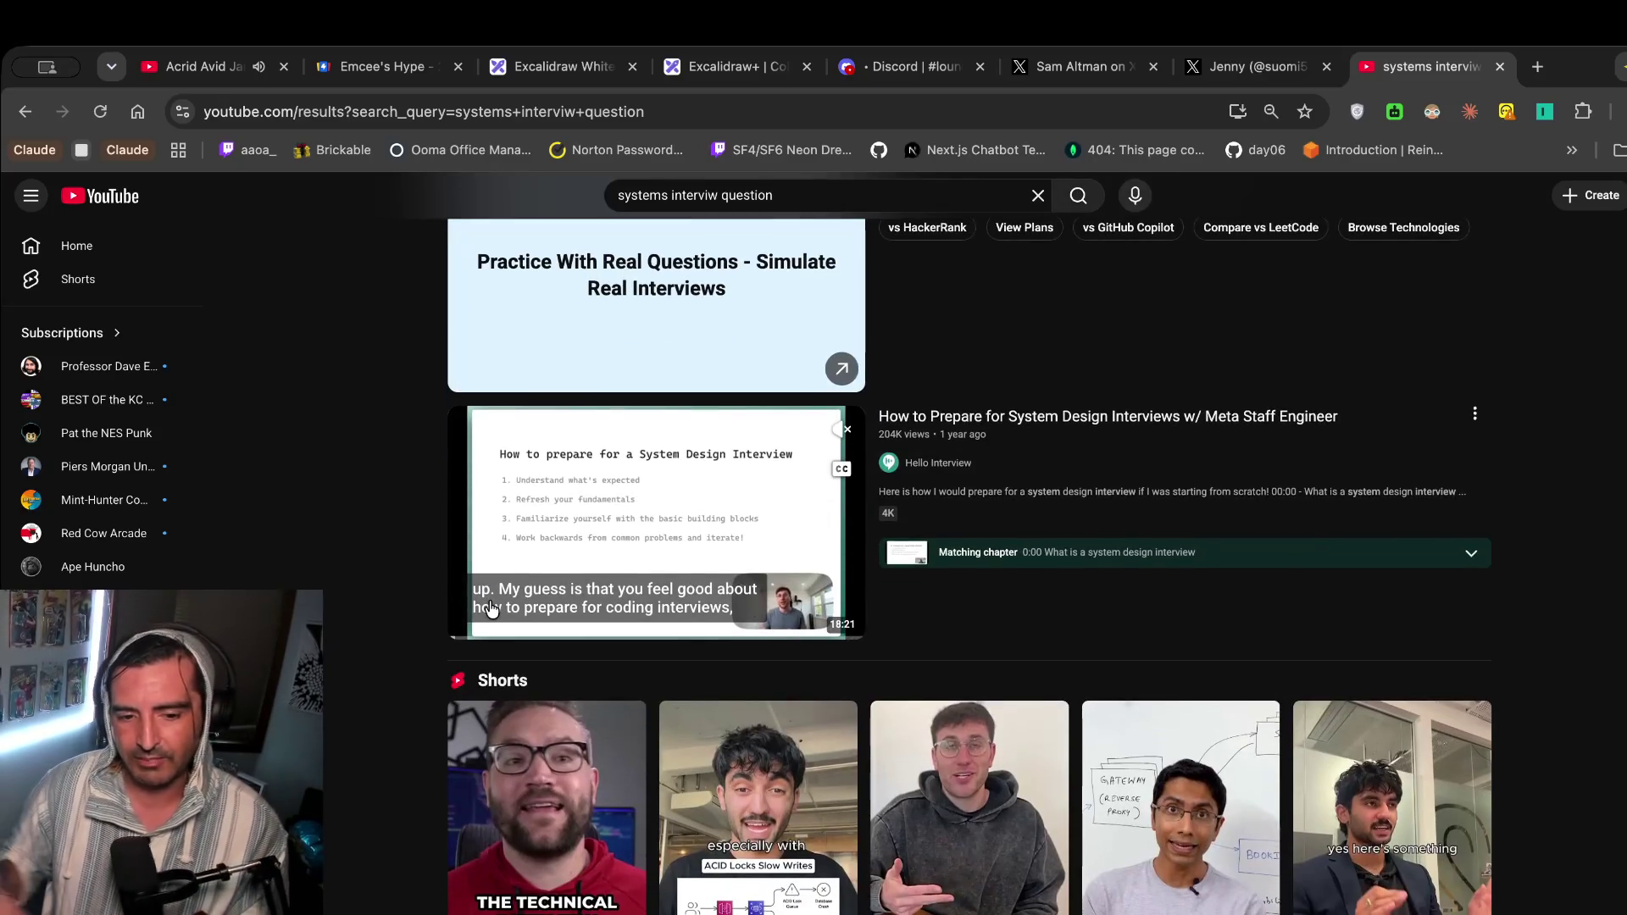
pyautogui.scroll(-2, 492, 608)
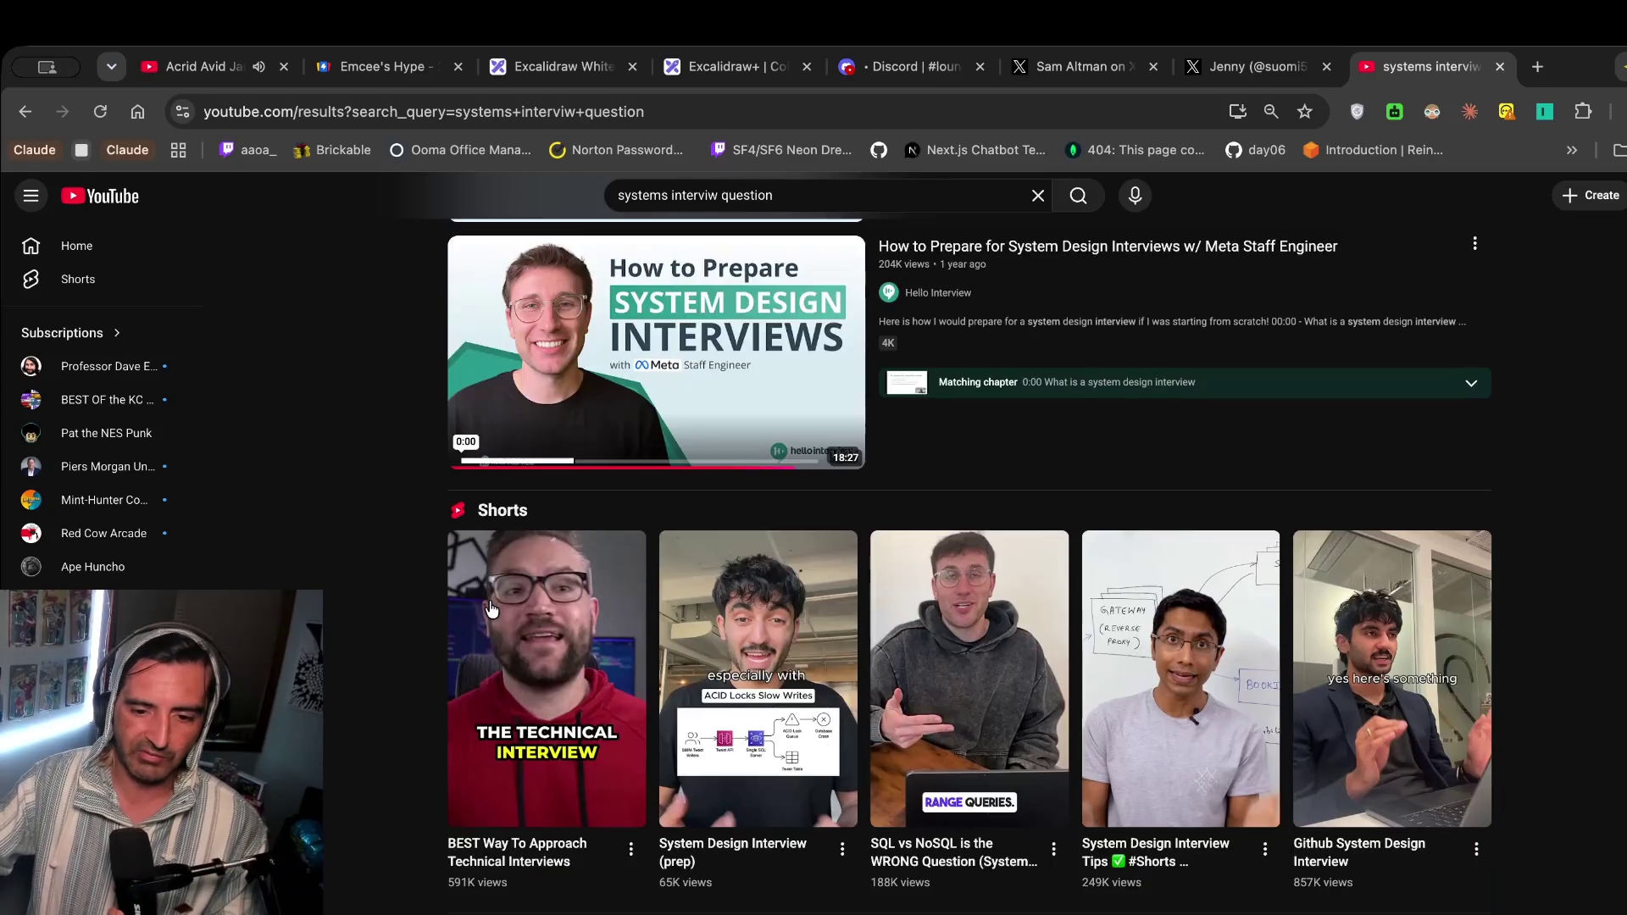
pyautogui.scroll(-12, 491, 608)
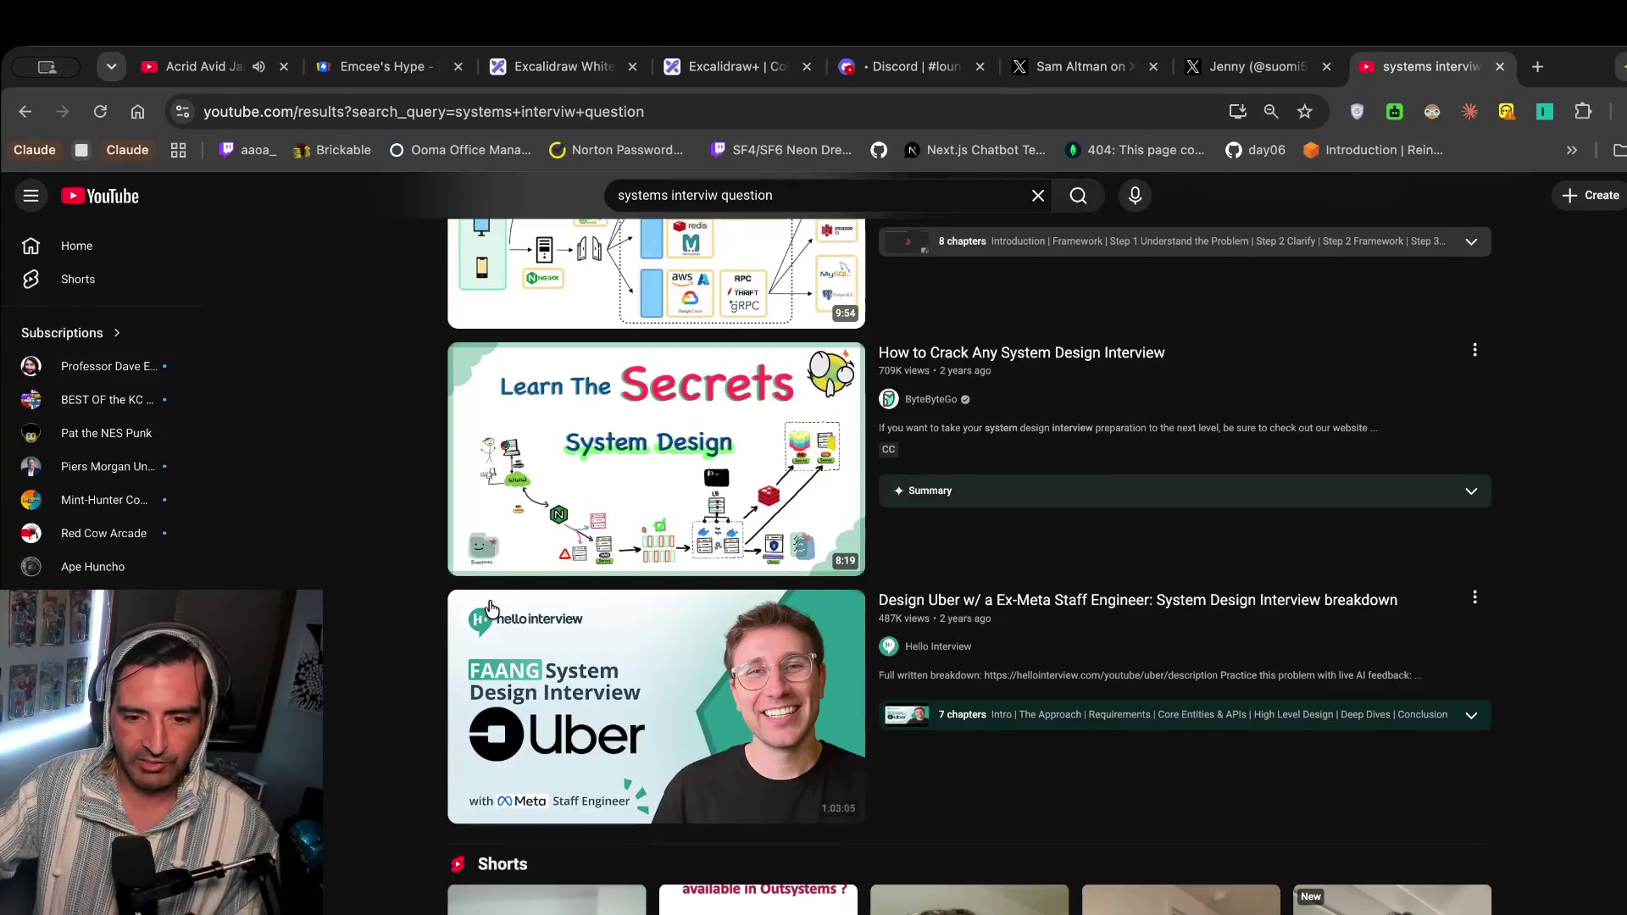
pyautogui.scroll(5, 492, 608)
pyautogui.scroll(-6, 939, 624)
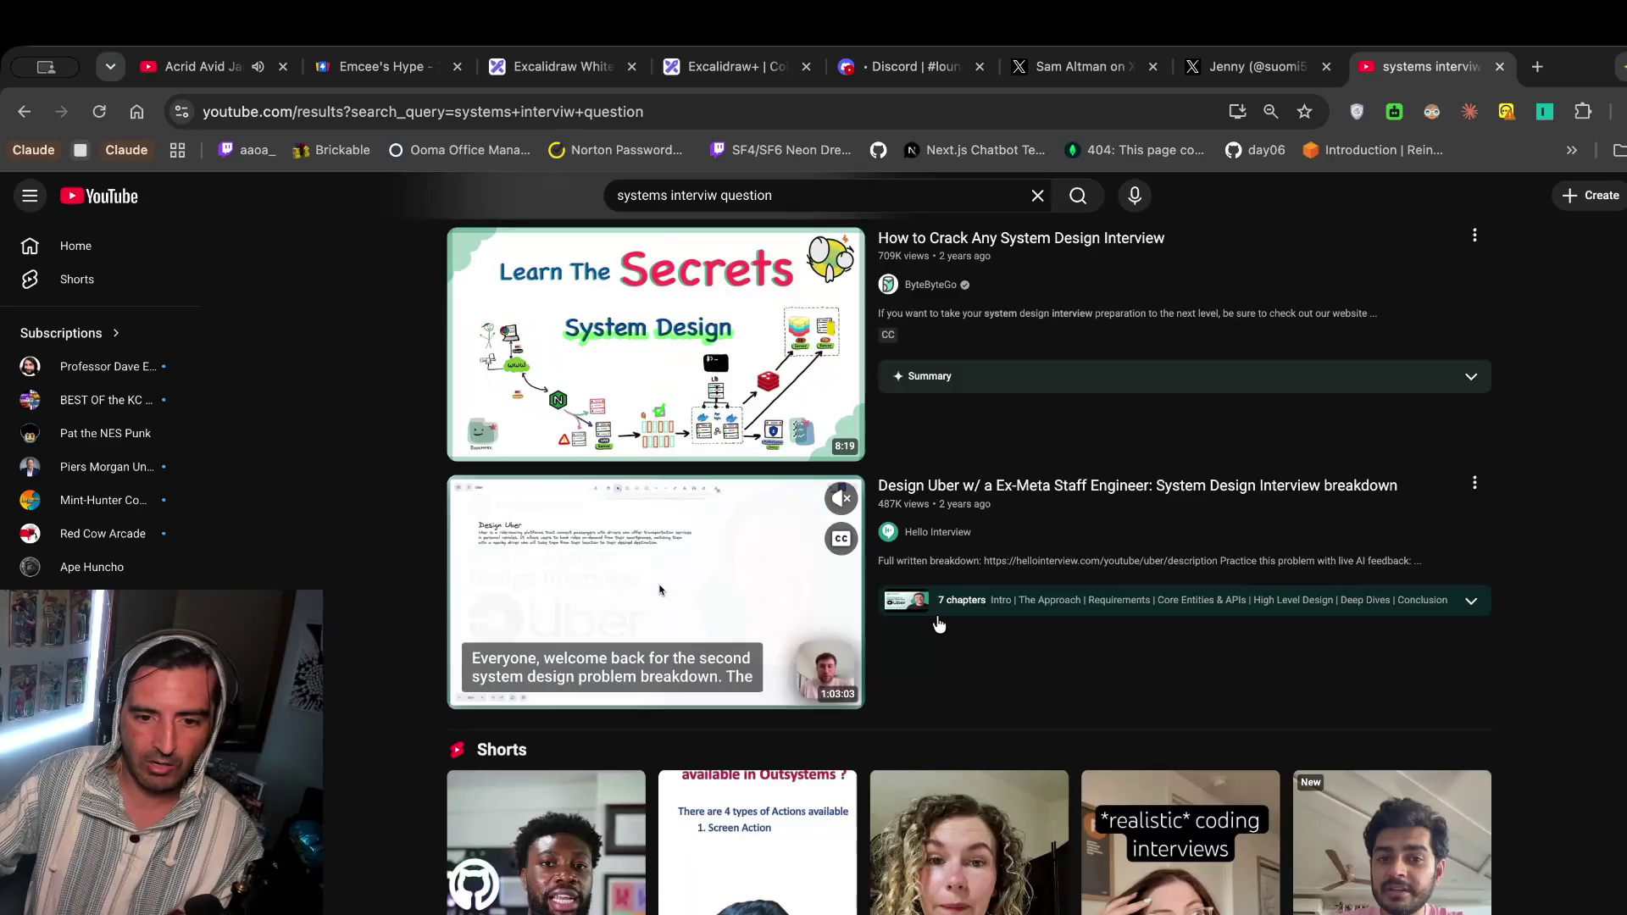
pyautogui.scroll(10, 940, 625)
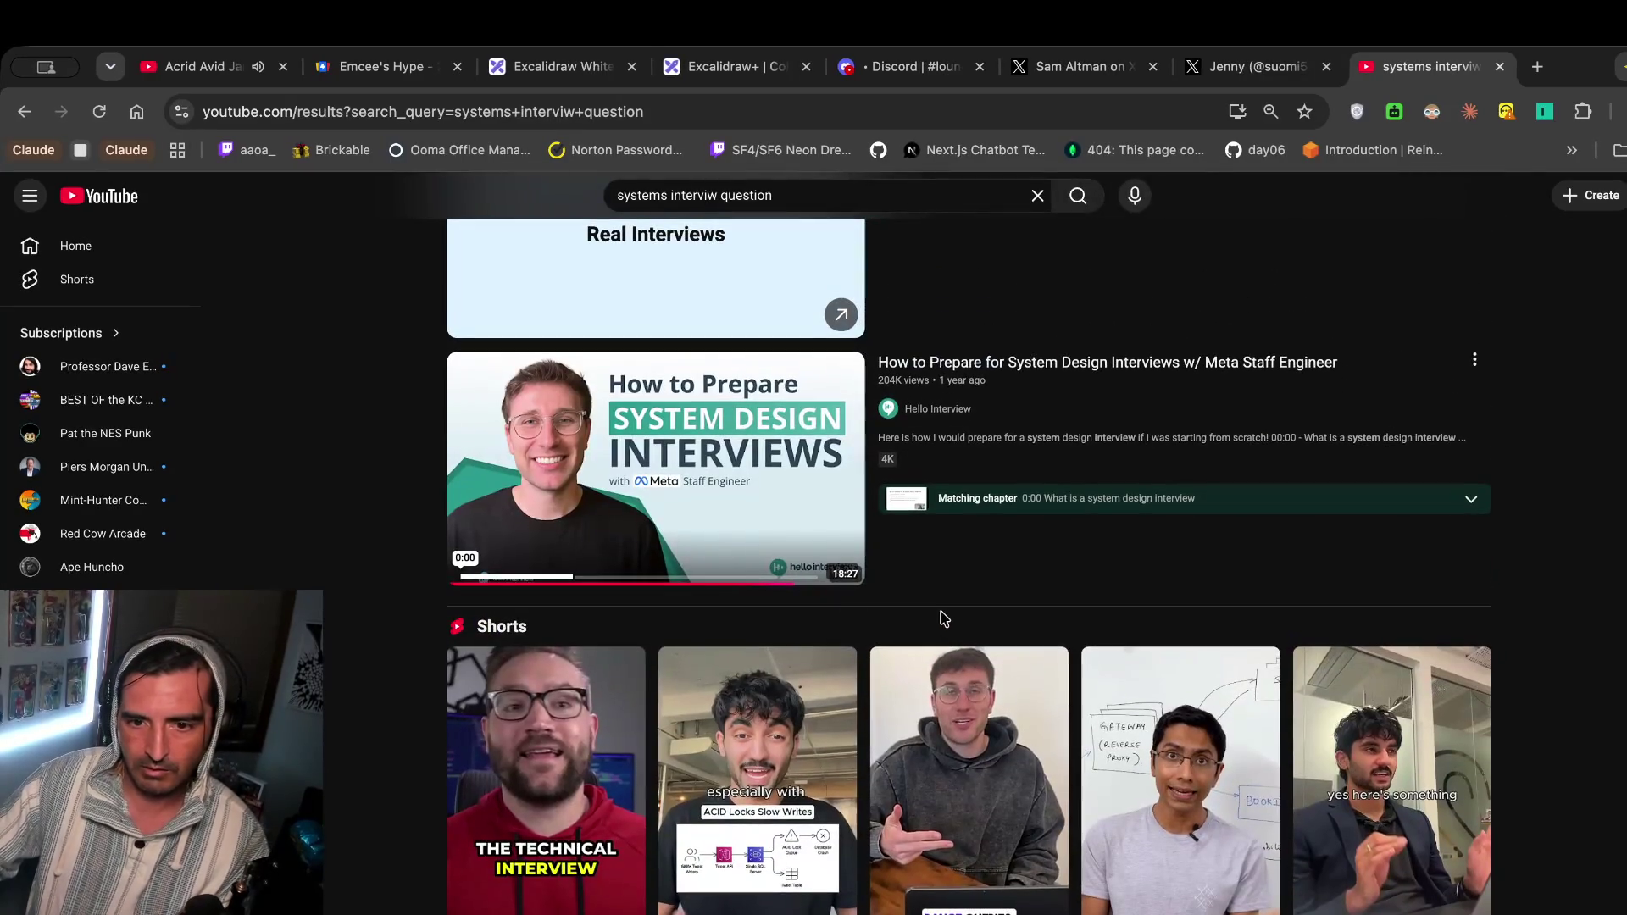
pyautogui.click(815, 188)
pyautogui.write('twitter')
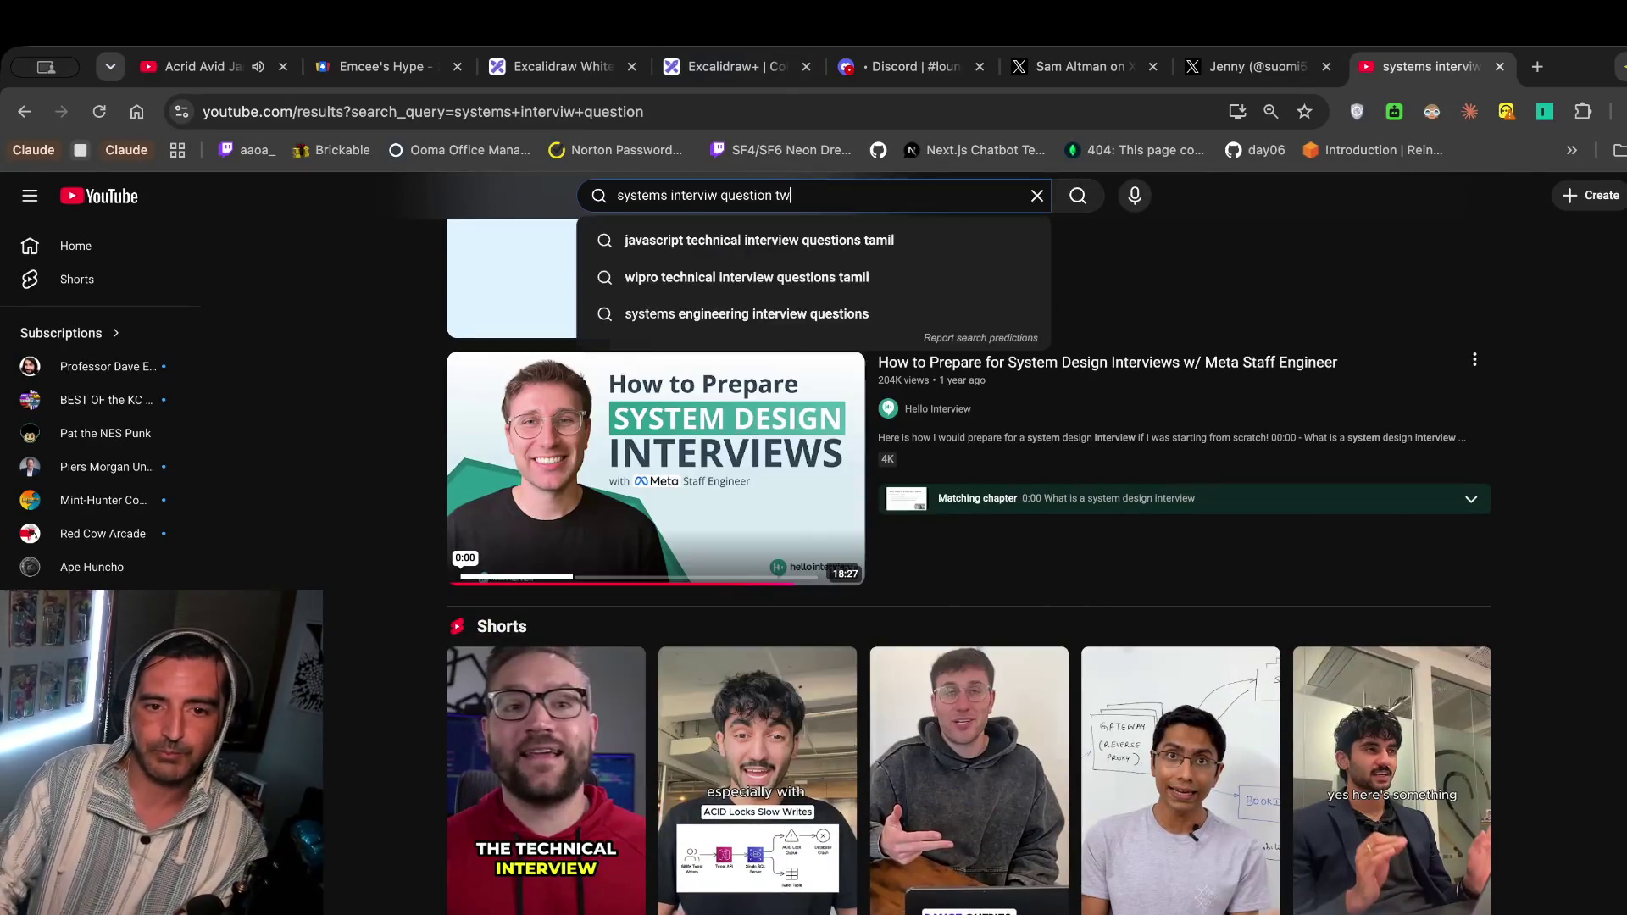
pyautogui.press('Return')
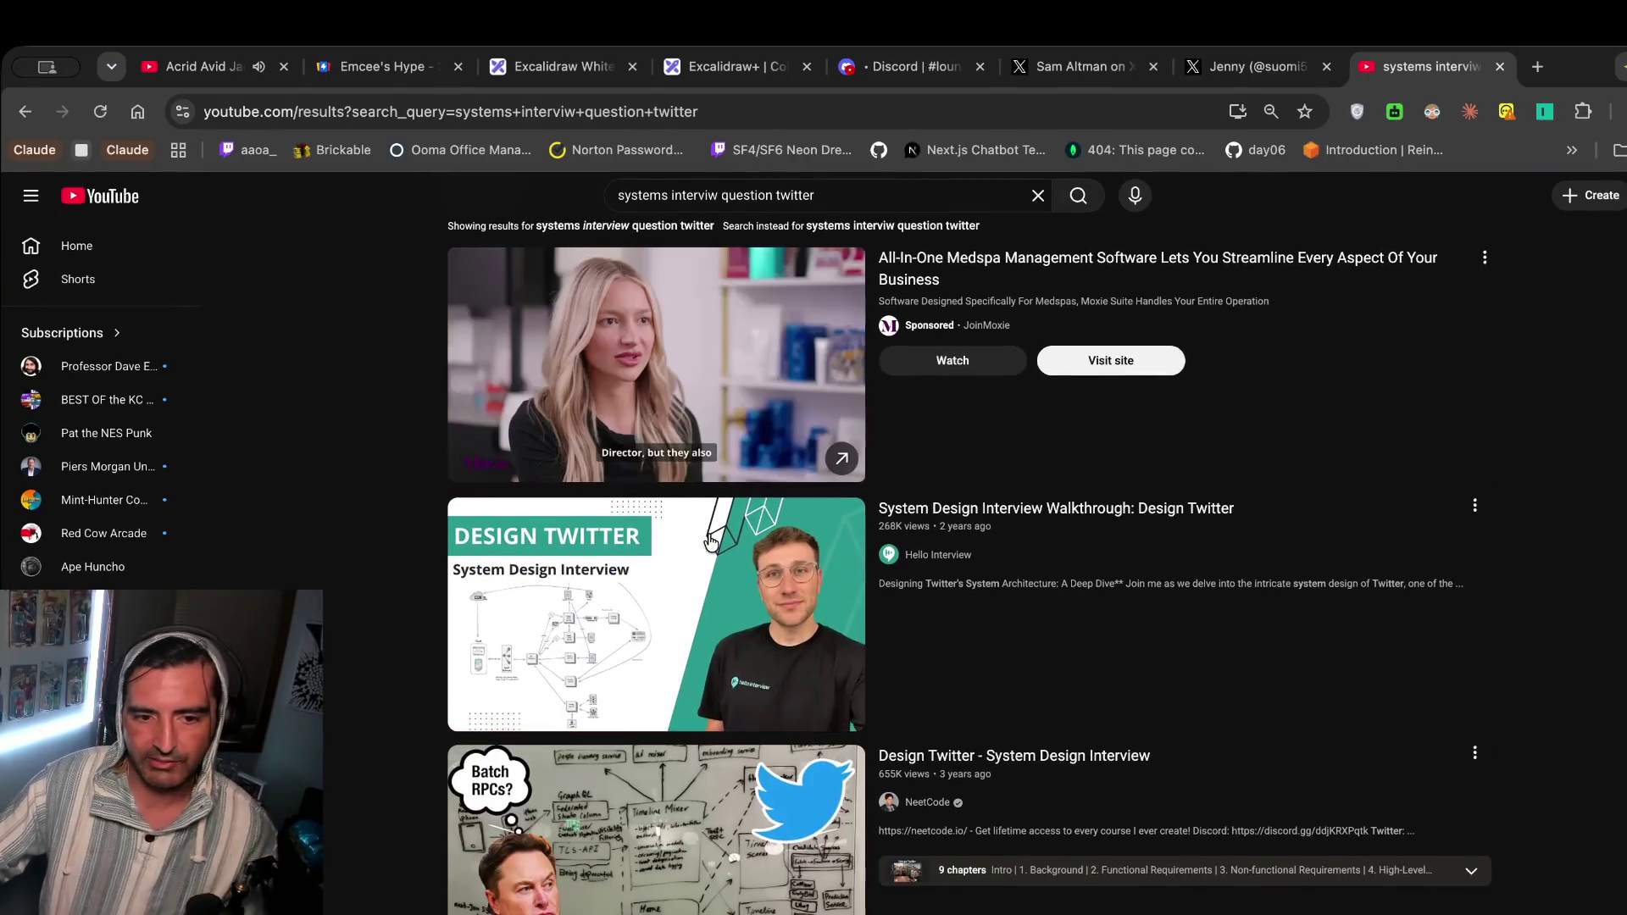
# Open the Design Twitter walkthrough, skip the ad, pause on the architecture diagram, and screenshot it.
pyautogui.click(672, 605)
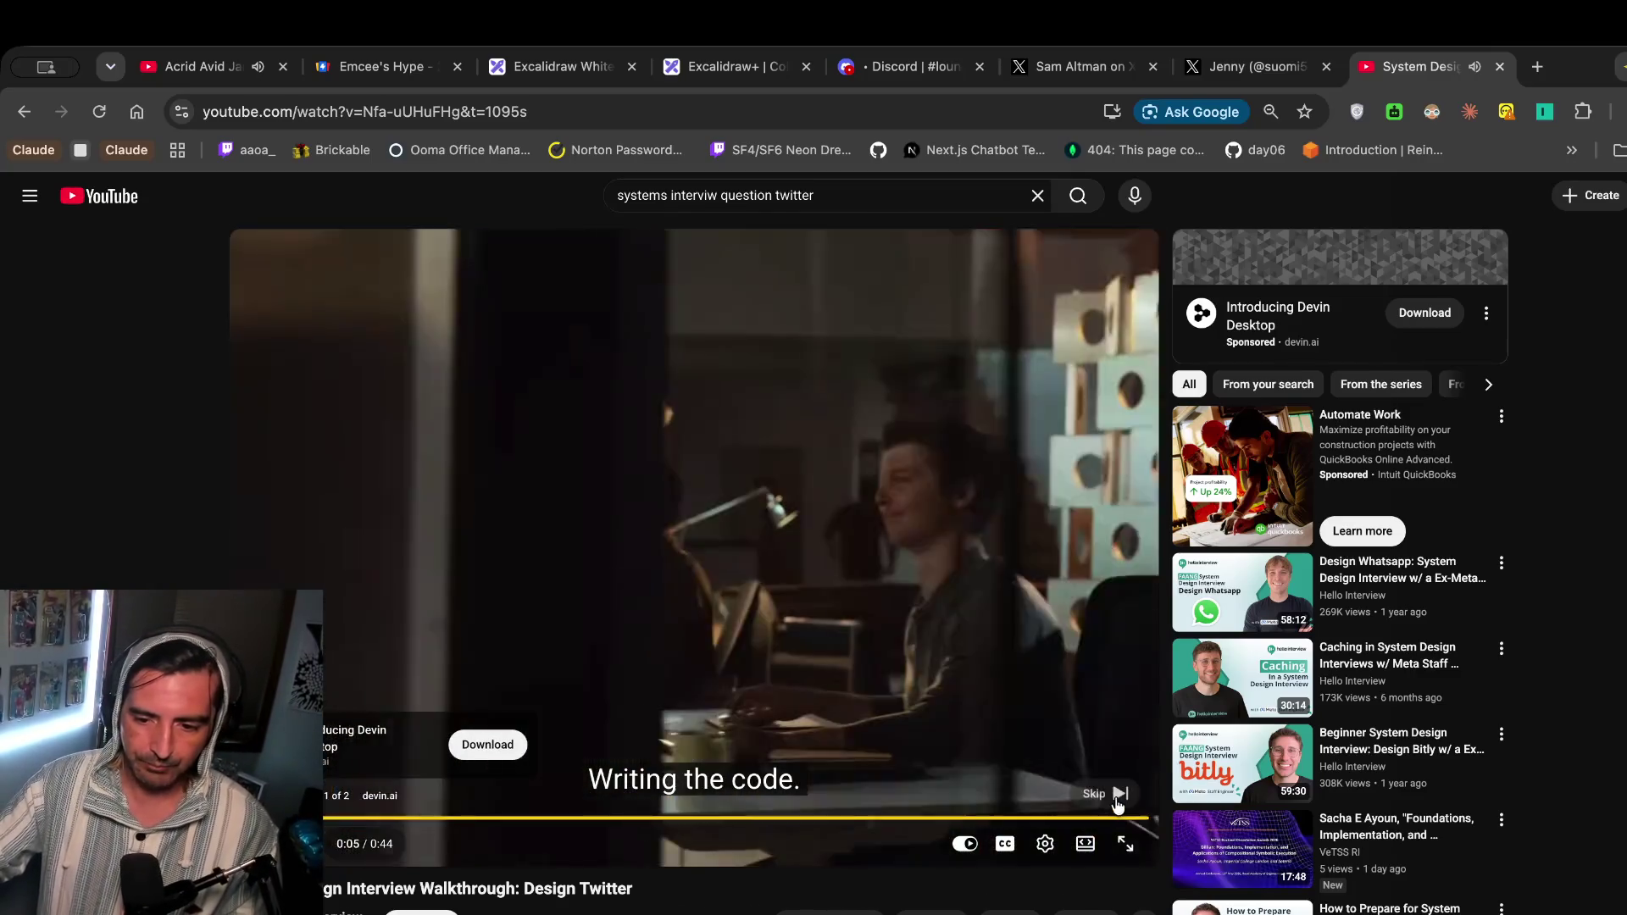
pyautogui.click(1117, 796)
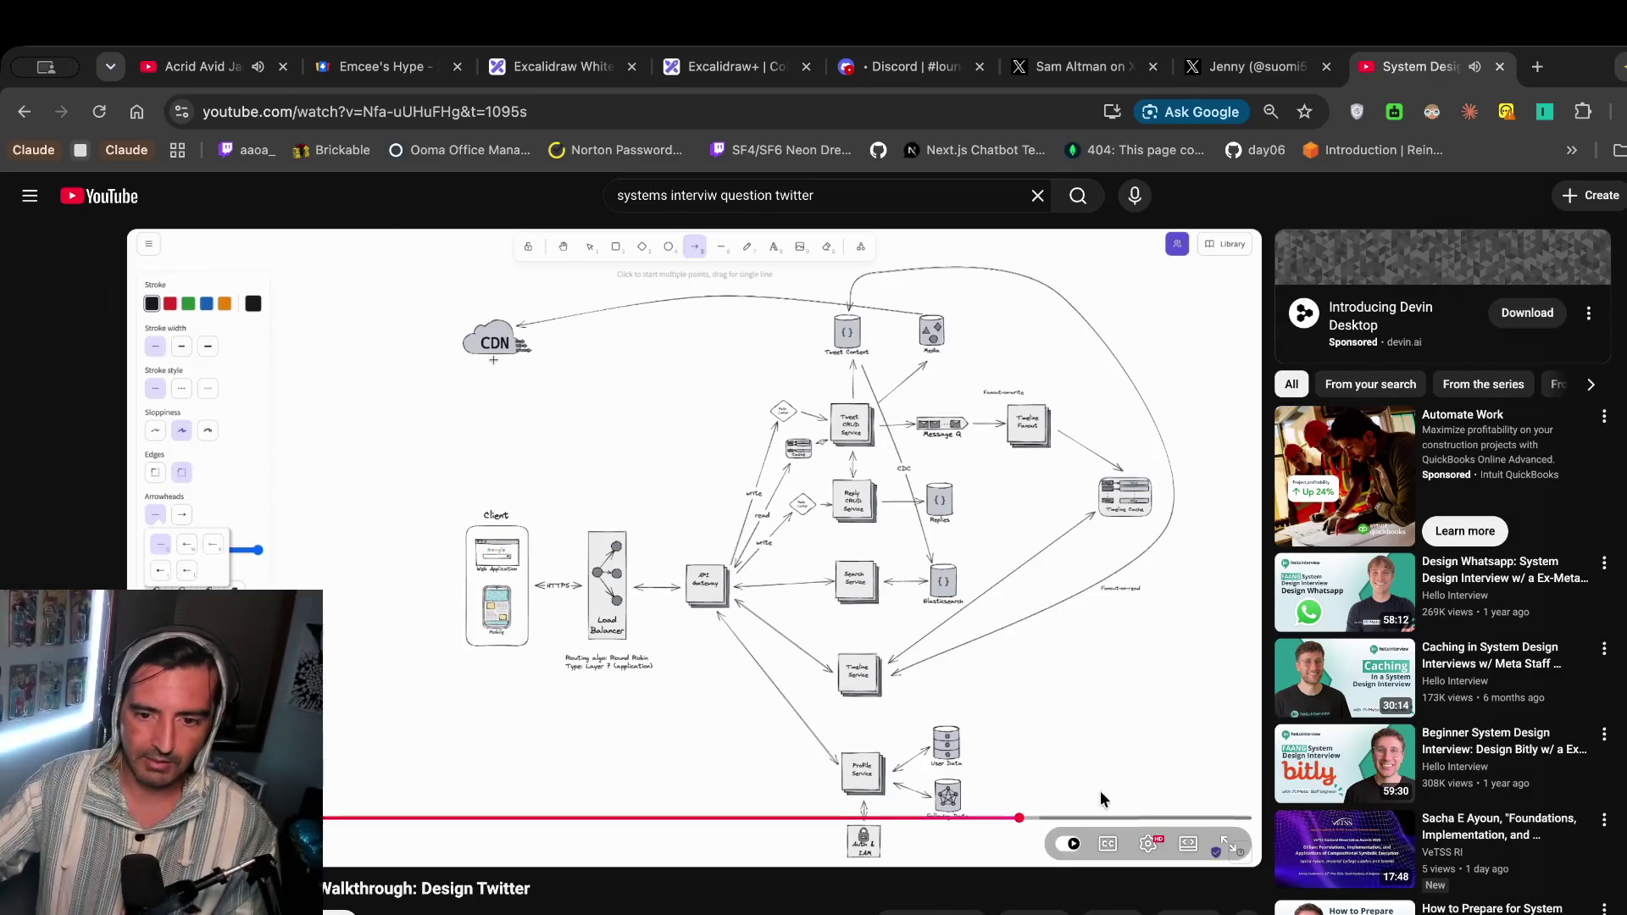
pyautogui.click(925, 719)
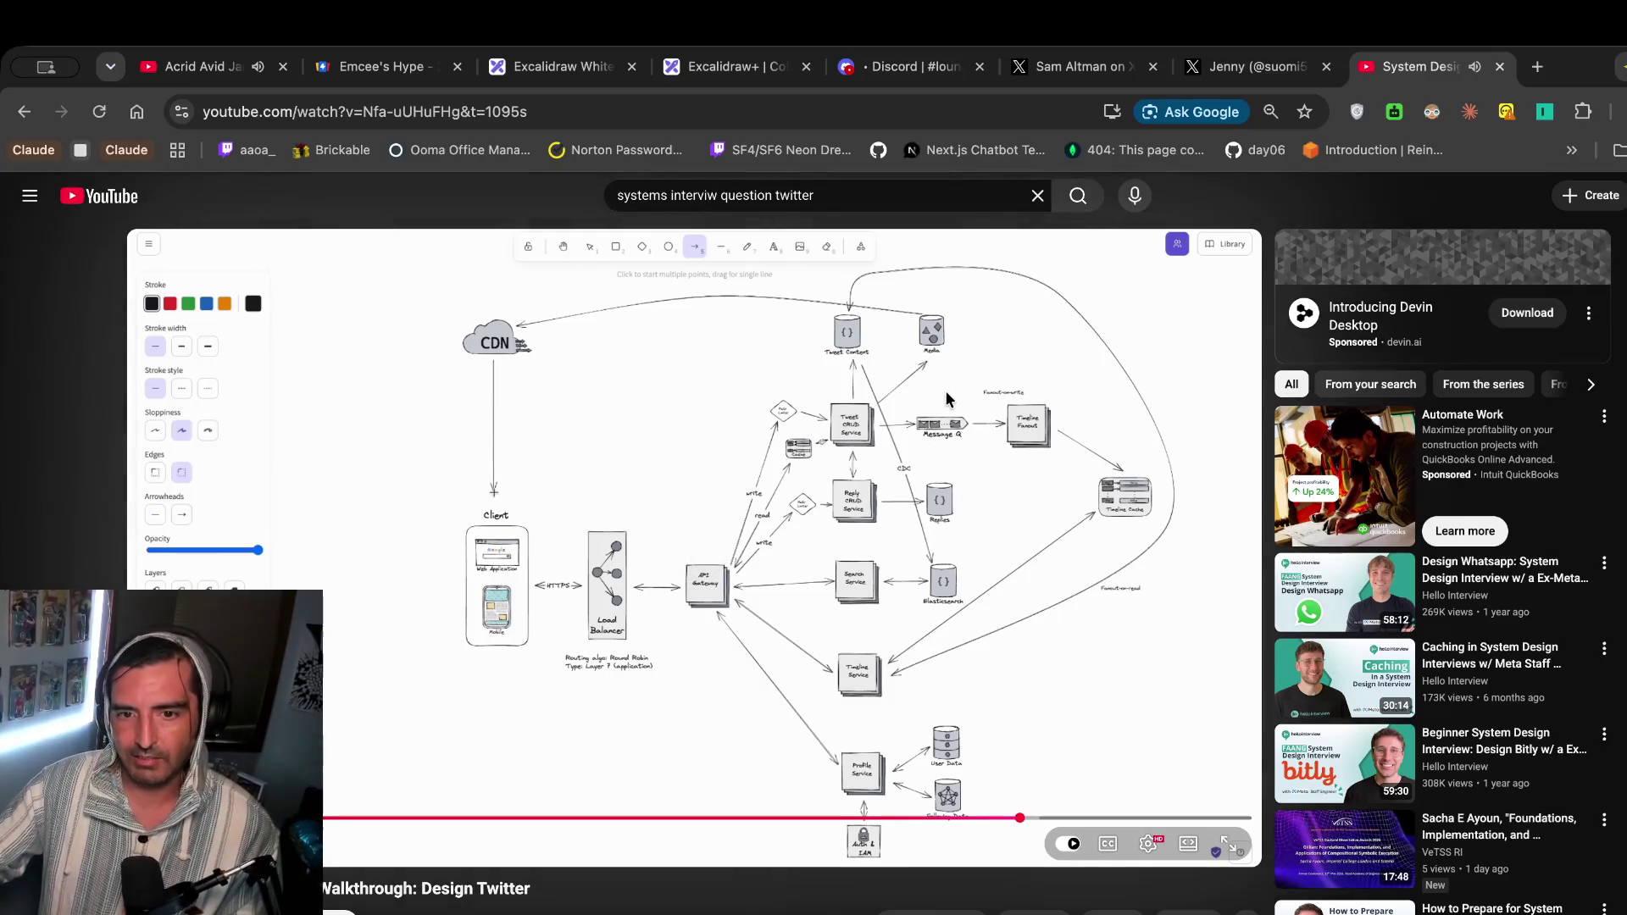
pyautogui.press('super+shift+4')
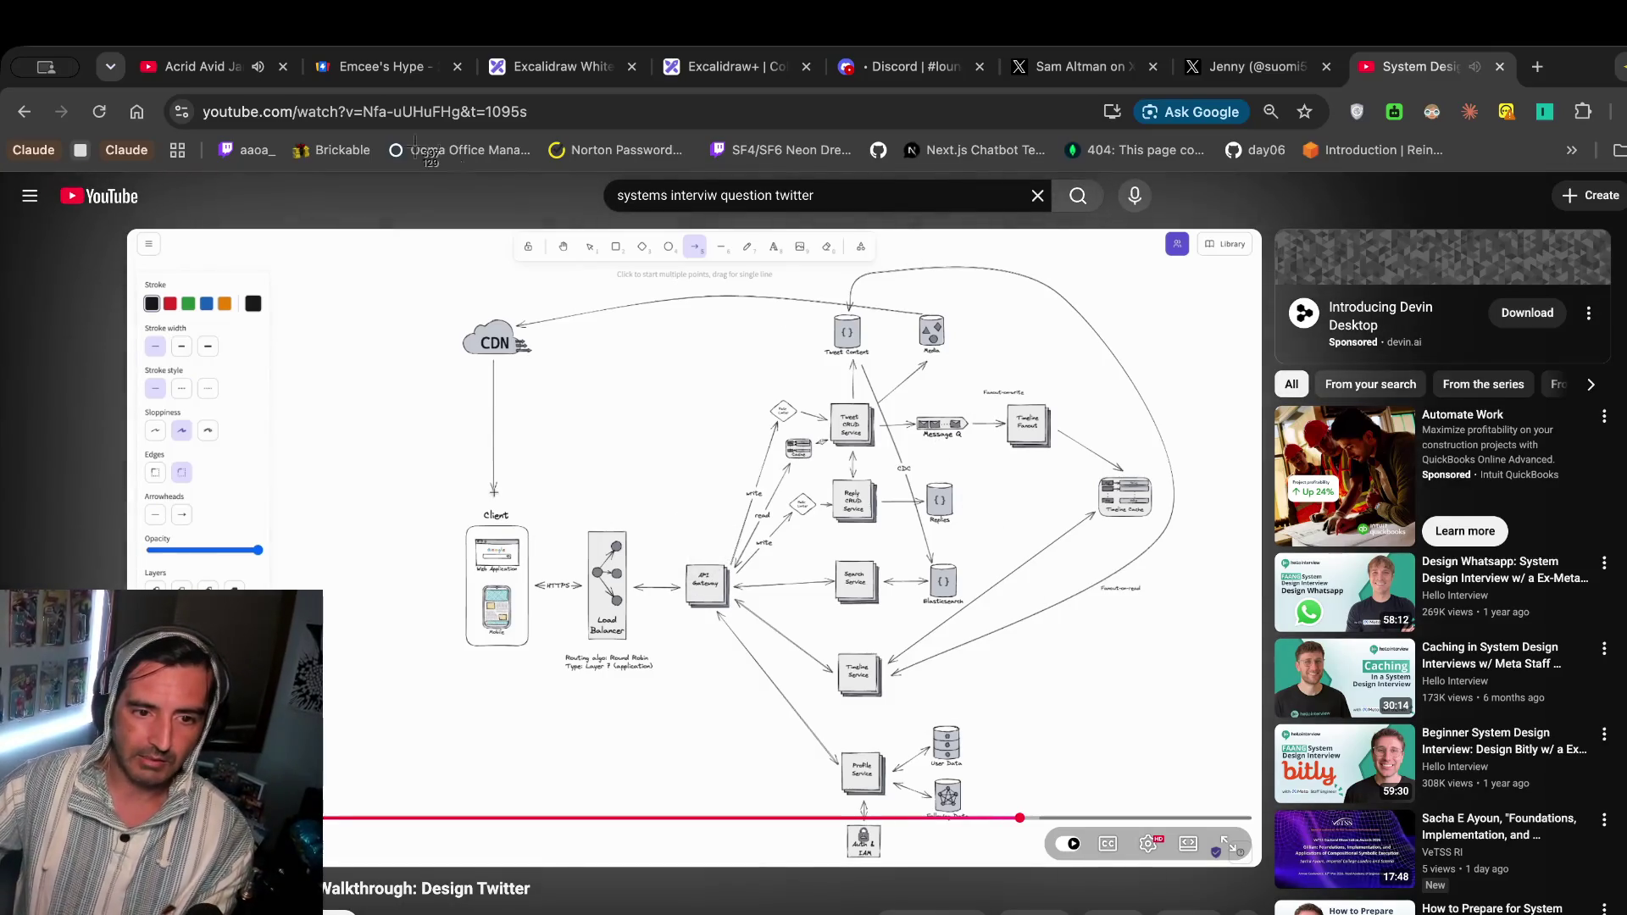
pyautogui.press('Escape')
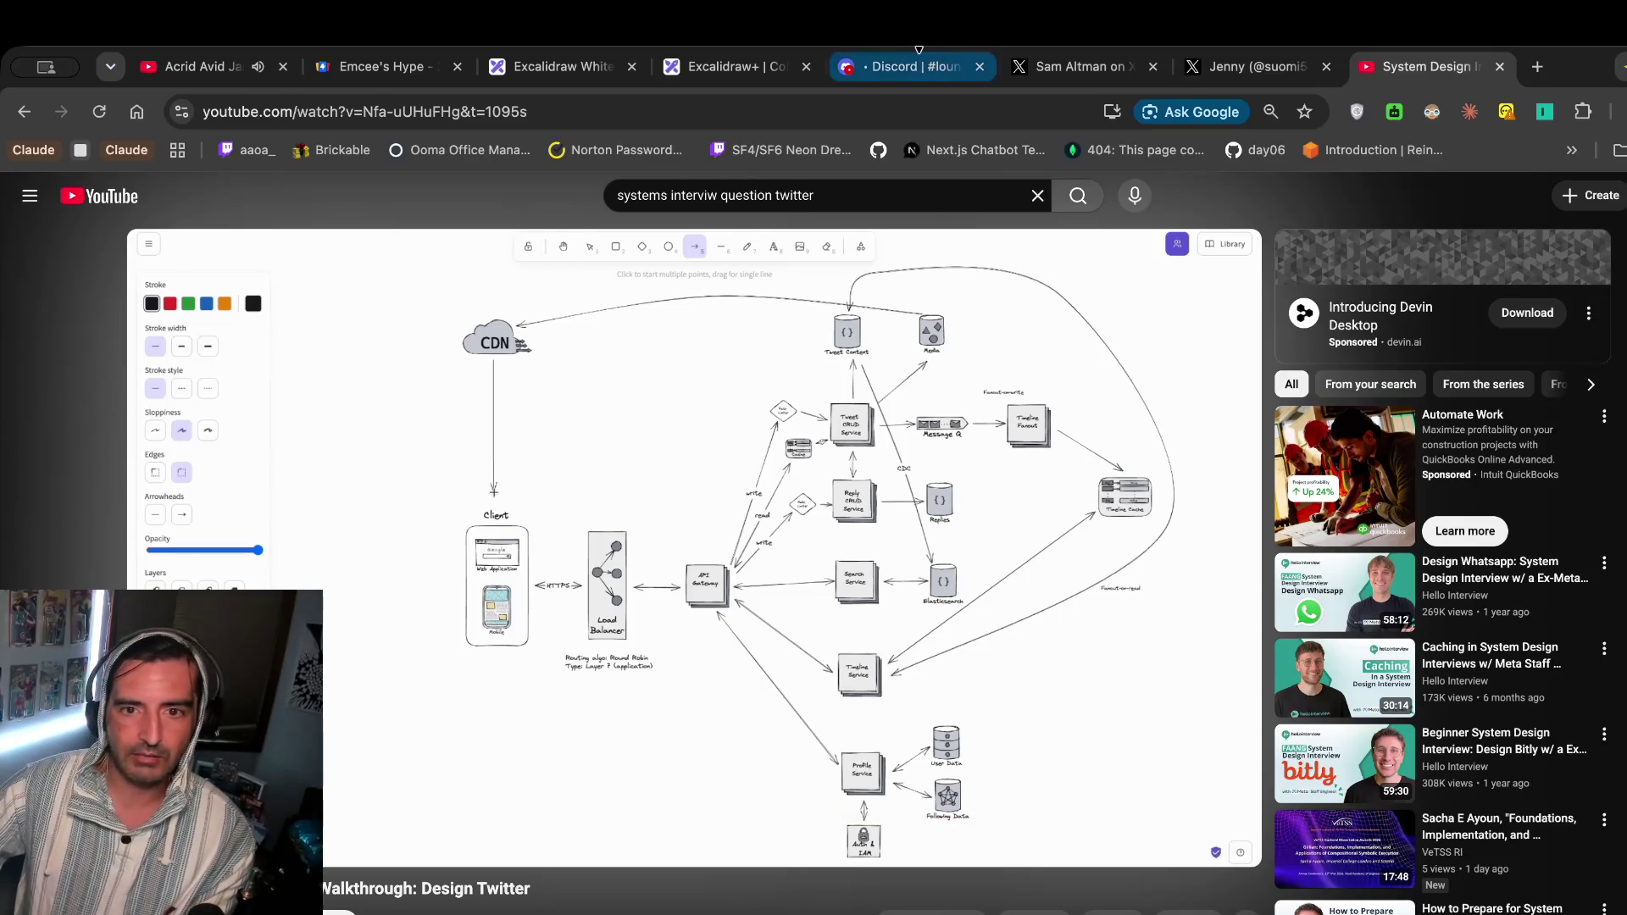
pyautogui.click(729, 66)
pyautogui.scroll(-5, 1263, 446)
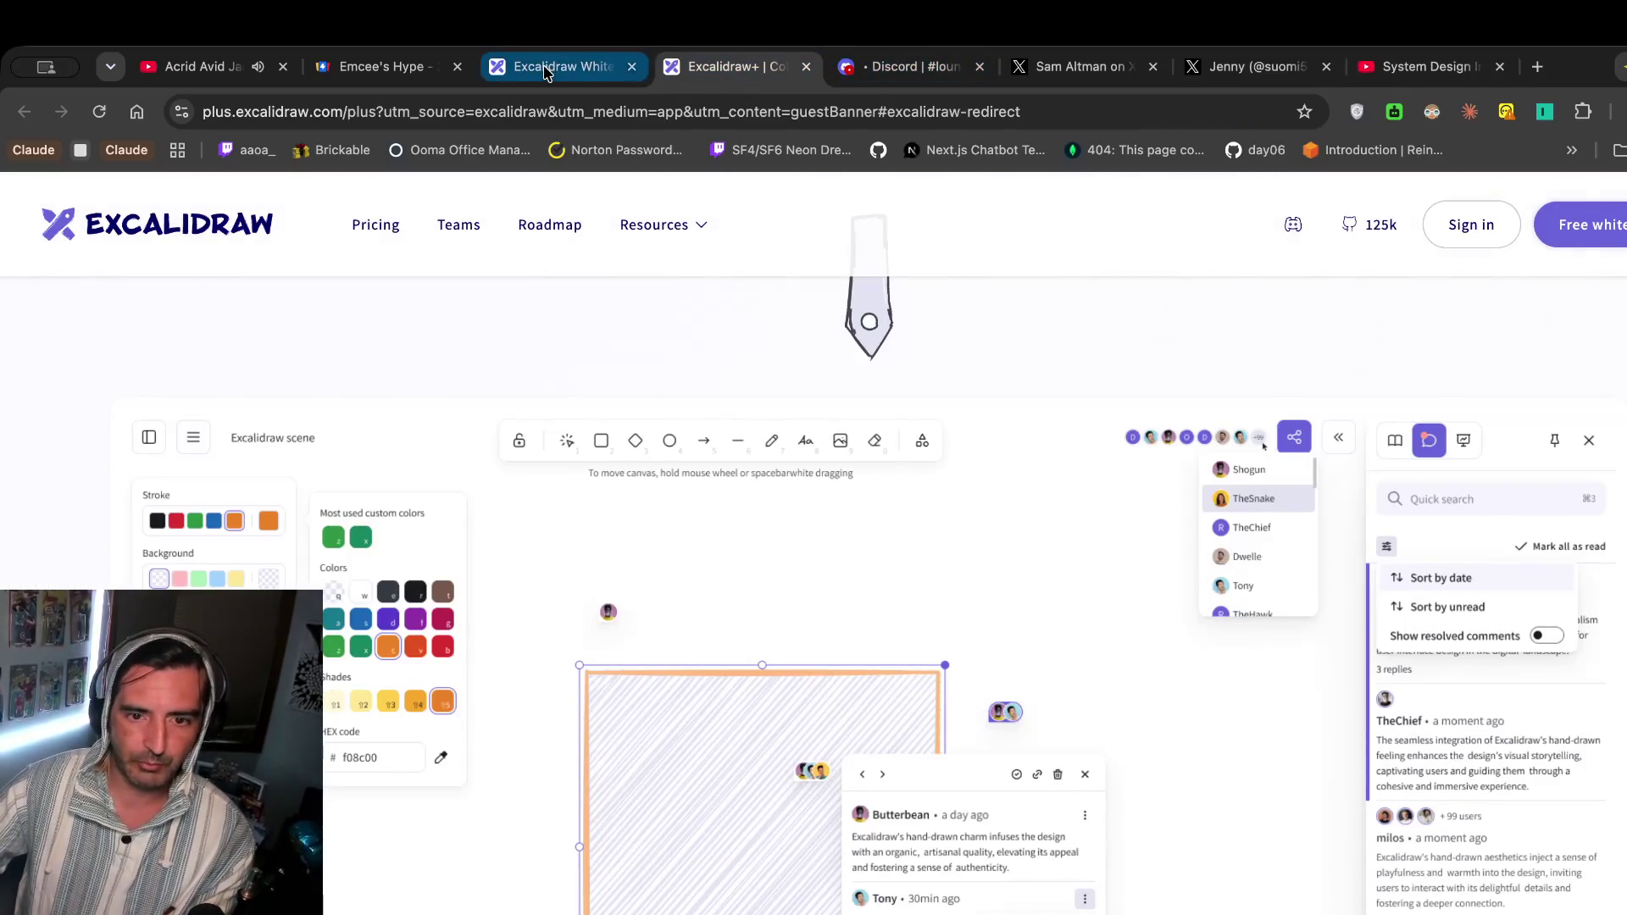
# Paste the Design Twitter diagram screenshot onto the board and enlarge it to about double size.
pyautogui.click(550, 66)
pyautogui.scroll(-3, 1025, 519)
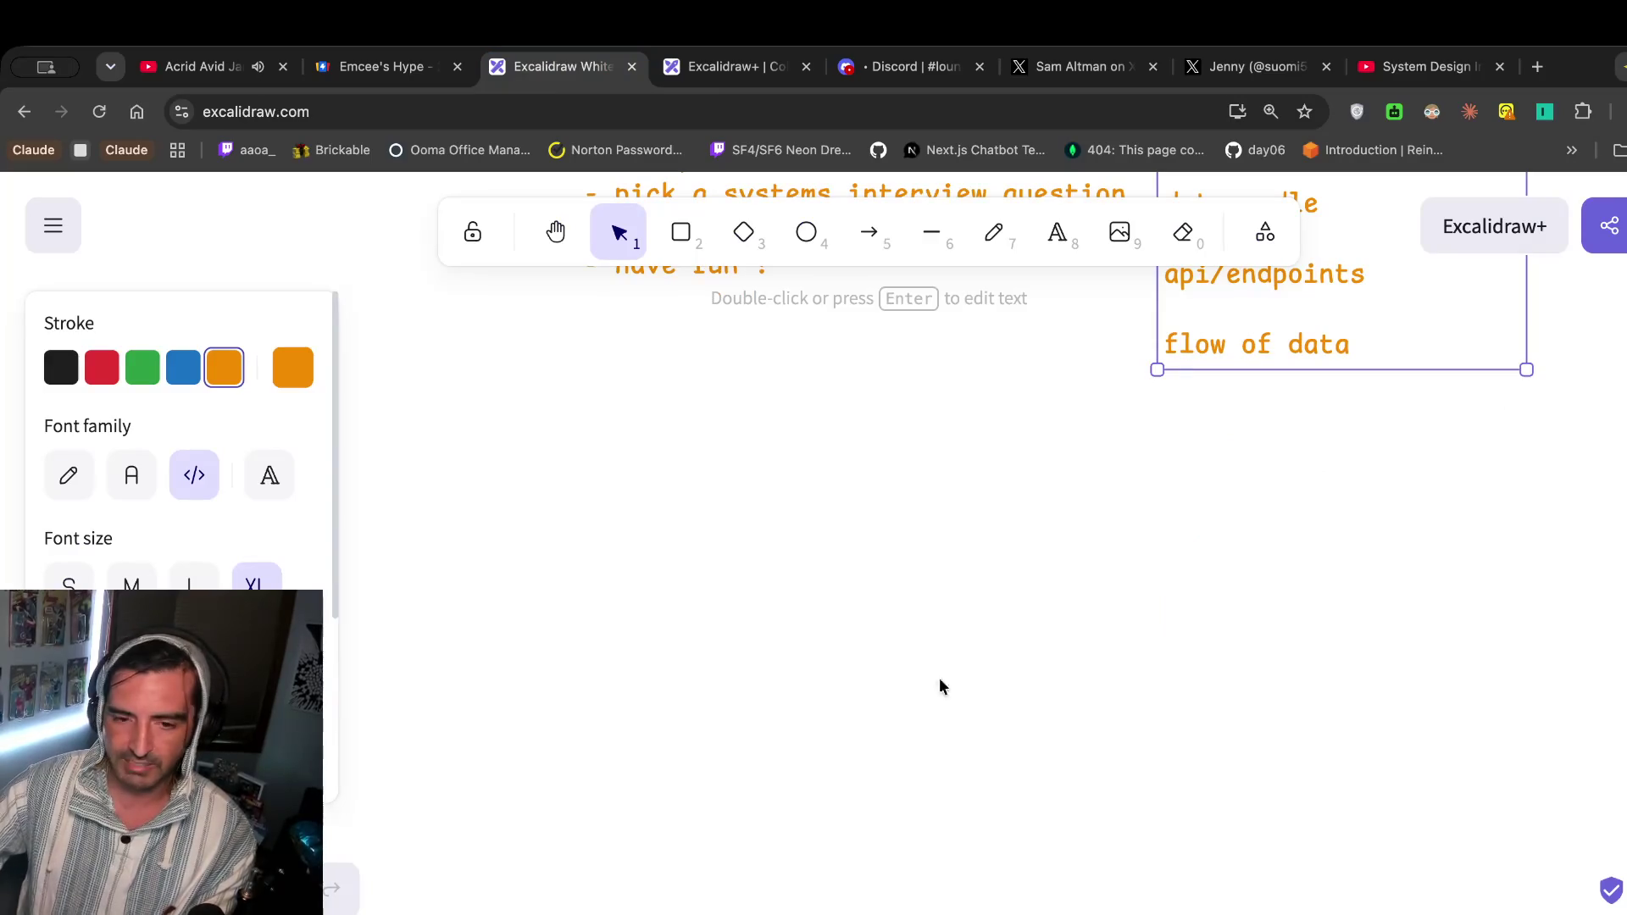
pyautogui.hotkey('ctrl', 'v')
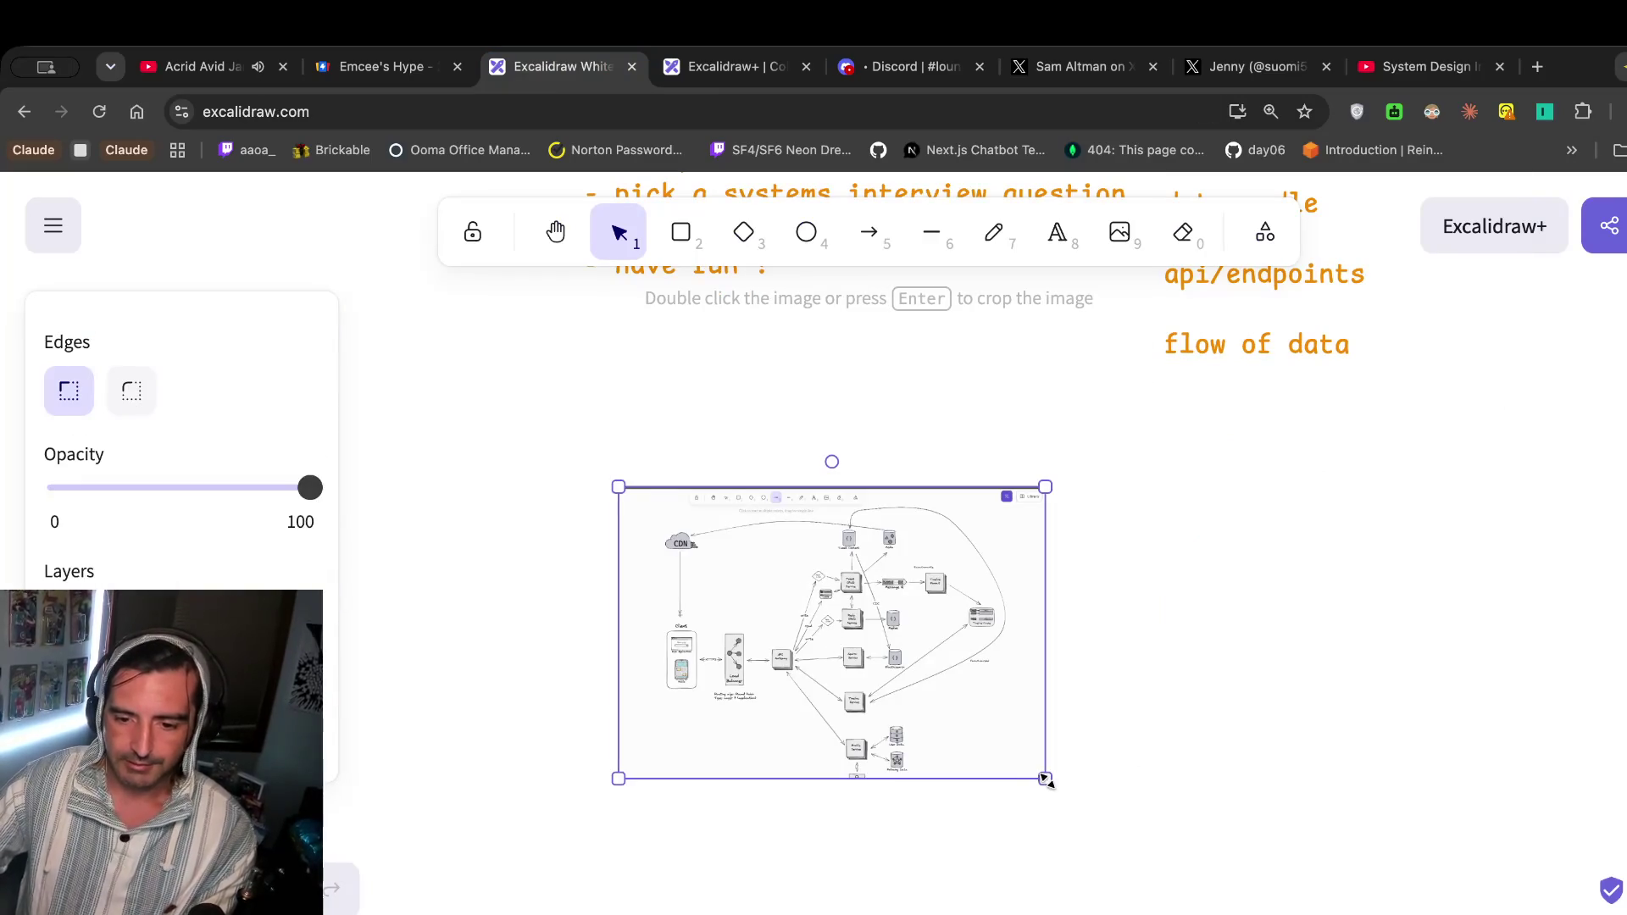
pyautogui.moveTo(1047, 780); pyautogui.dragTo(1415, 902)
# Circle the Tweet CRUD Service in orange with the pencil, then undo the loop.
pyautogui.scroll(-2, 1253, 720)
pyautogui.hscroll(3, 1253, 719)
pyautogui.click(993, 232)
pyautogui.moveTo(813, 461)
pyautogui.mouseDown()
pyautogui.moveTo(804, 534)
pyautogui.moveTo(829, 479)
pyautogui.moveTo(809, 467)
pyautogui.mouseUp()
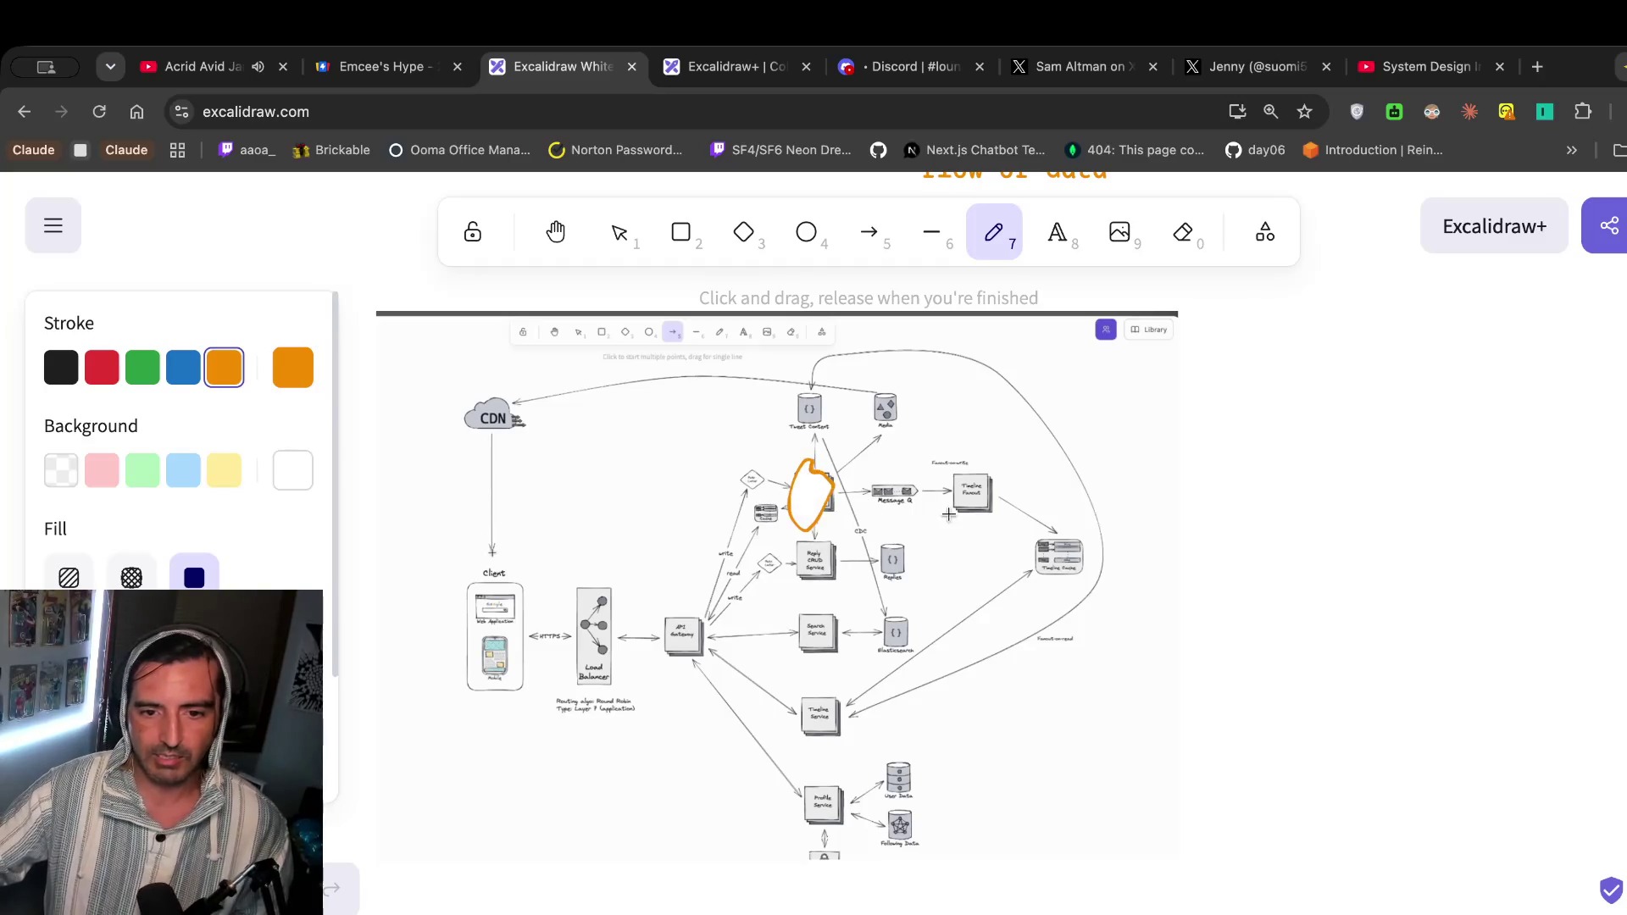
pyautogui.hotkey('ctrl', 'z')
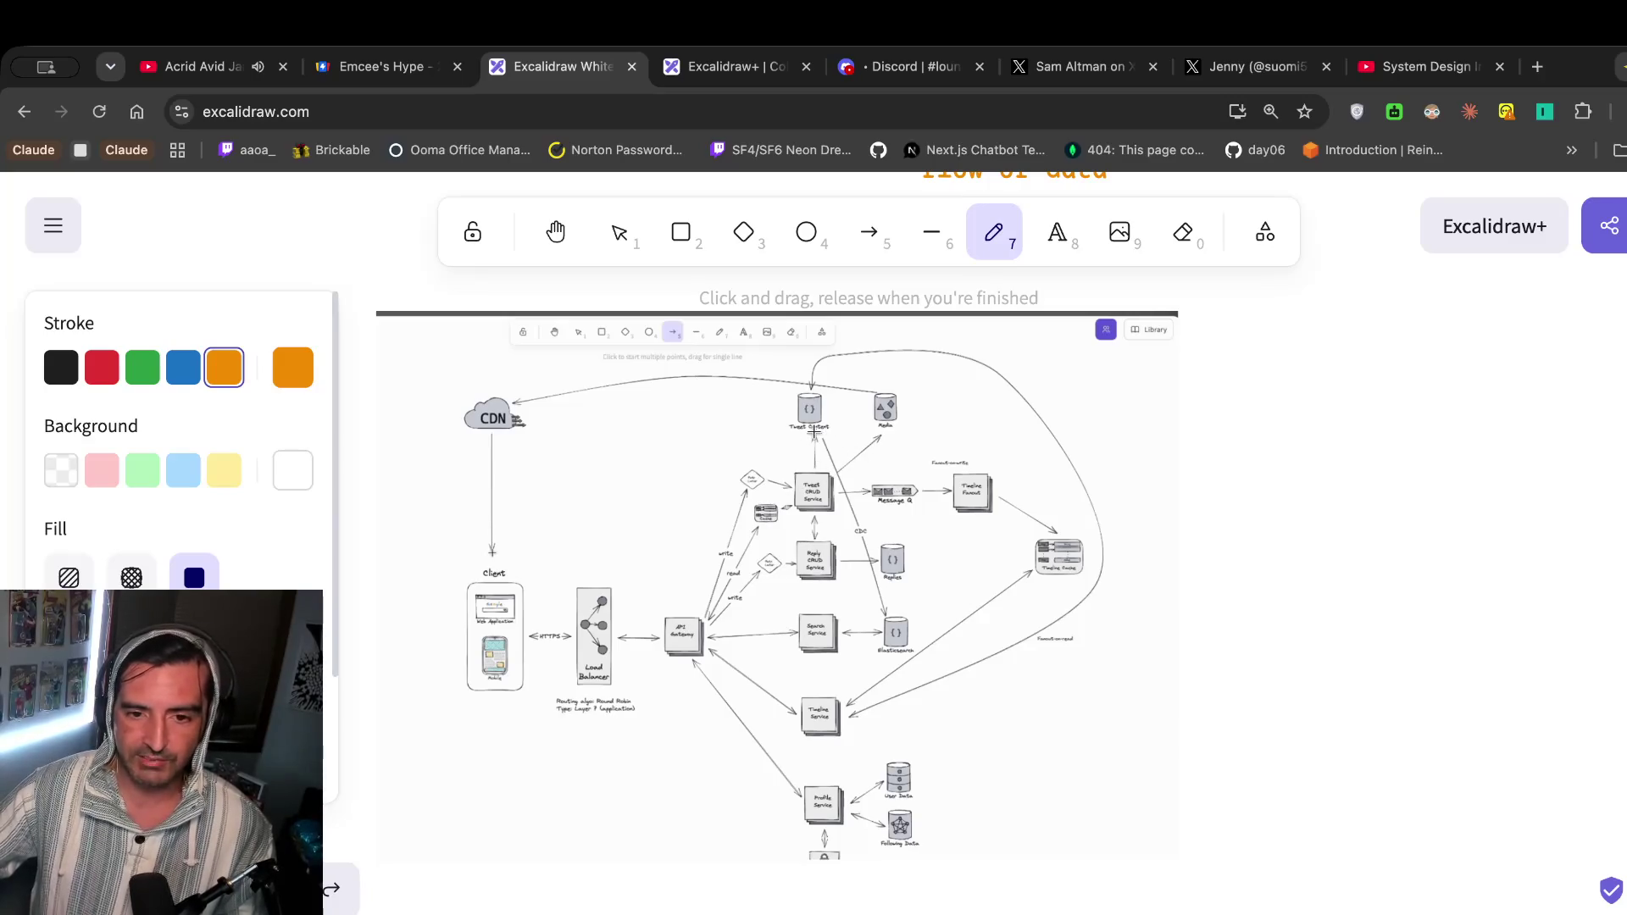
# Draw orange freehand underlines under Tweet Content, CDN and Timeline Service, with marks near Redis and Profile Service.
pyautogui.moveTo(793, 433); pyautogui.dragTo(901, 435)
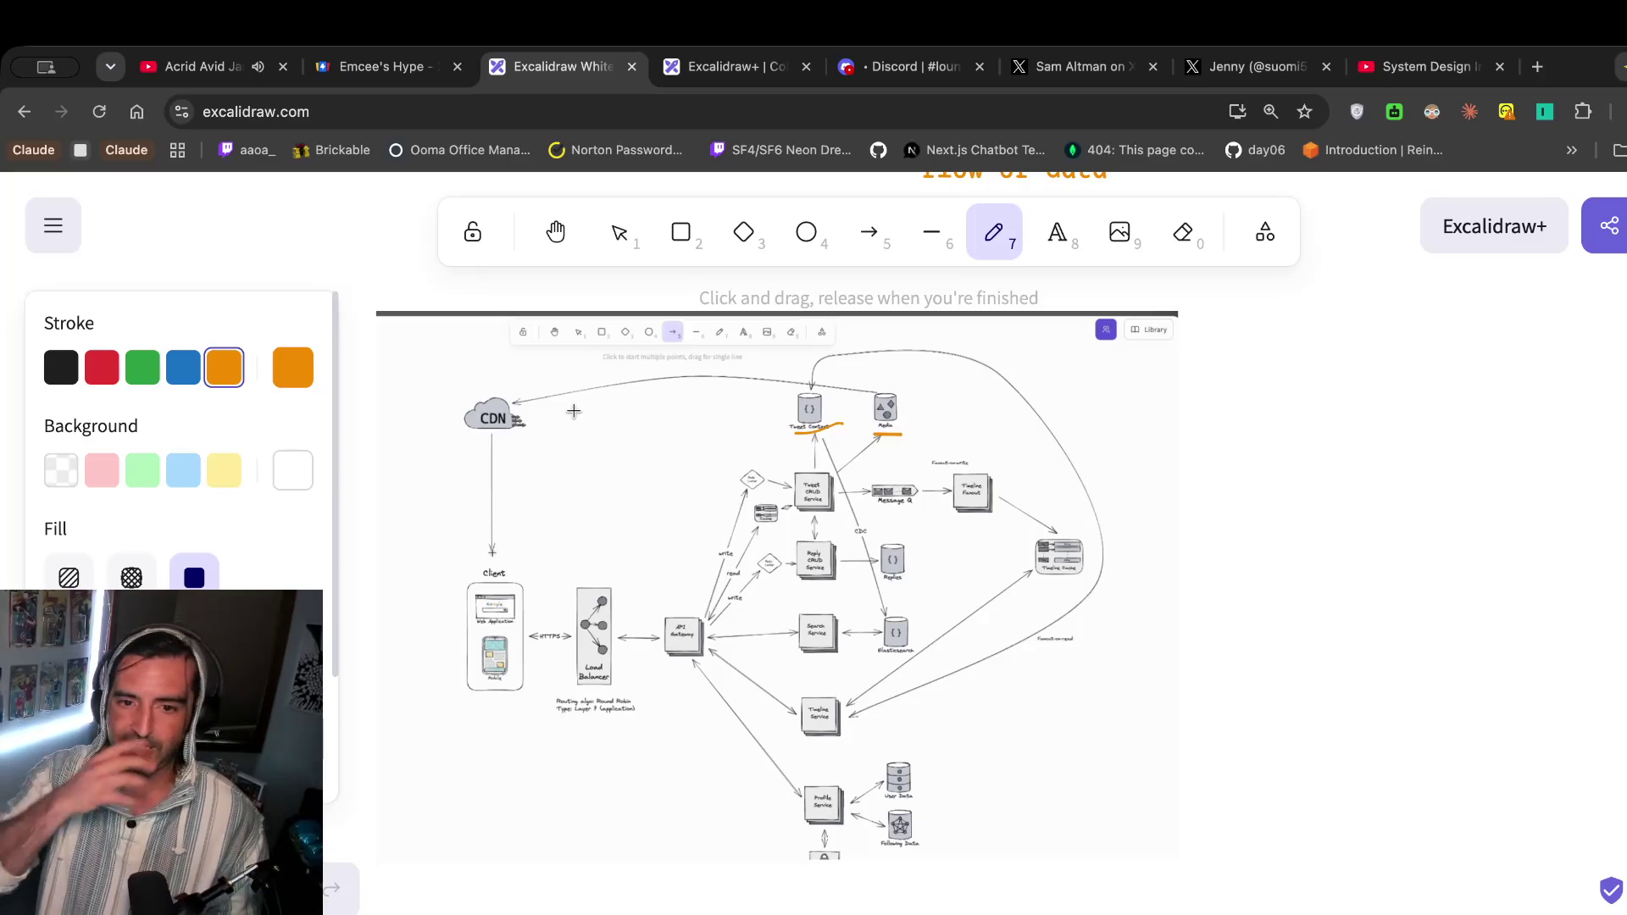
pyautogui.moveTo(905, 387)
pyautogui.mouseDown()
pyautogui.moveTo(926, 368)
pyautogui.moveTo(903, 390)
pyautogui.moveTo(915, 396)
pyautogui.mouseUp()
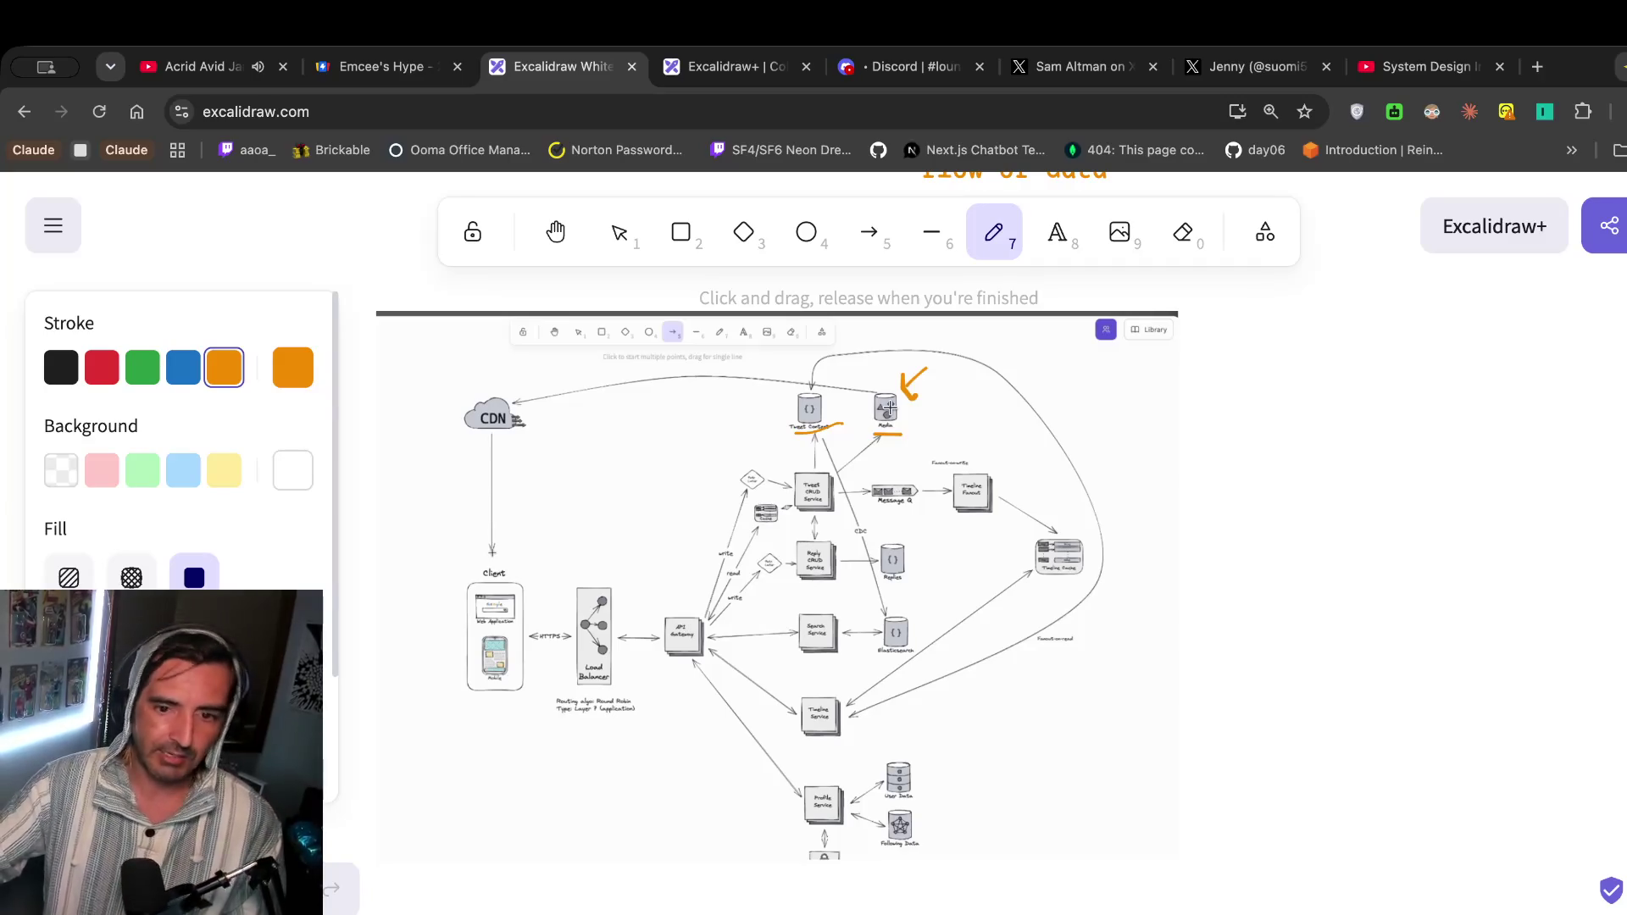
pyautogui.moveTo(486, 435); pyautogui.dragTo(515, 434)
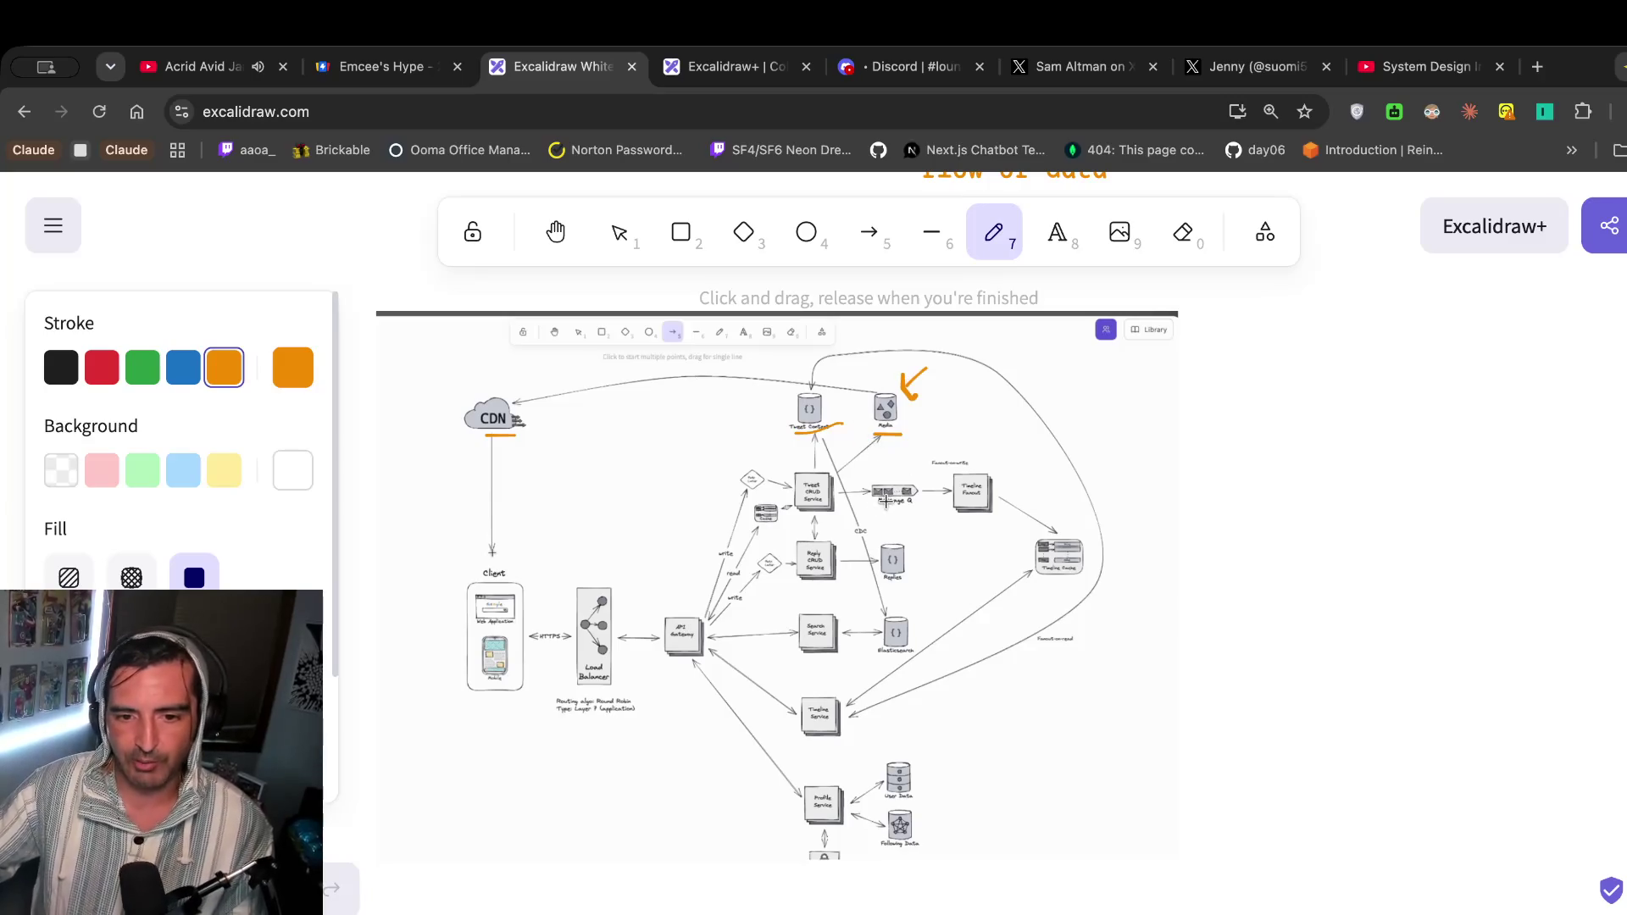
pyautogui.scroll(-1, 814, 795)
pyautogui.moveTo(826, 787)
pyautogui.mouseDown()
pyautogui.moveTo(873, 783)
pyautogui.moveTo(860, 812)
pyautogui.mouseUp()
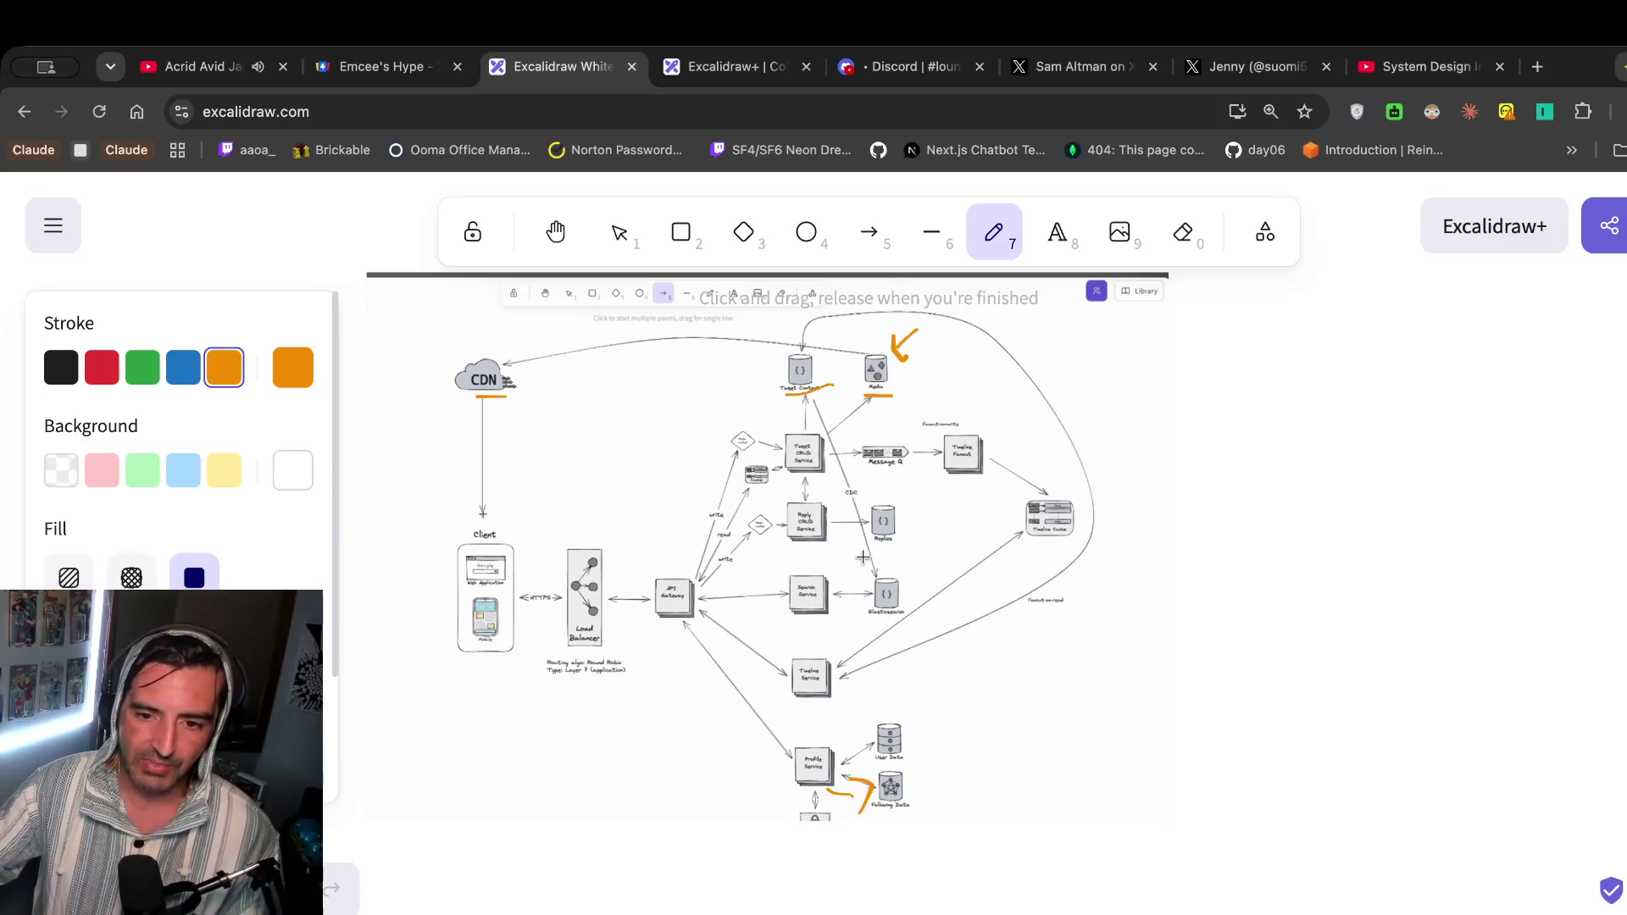
pyautogui.moveTo(804, 639)
pyautogui.mouseDown()
pyautogui.moveTo(767, 695)
pyautogui.moveTo(843, 692)
pyautogui.moveTo(796, 640)
pyautogui.mouseUp()
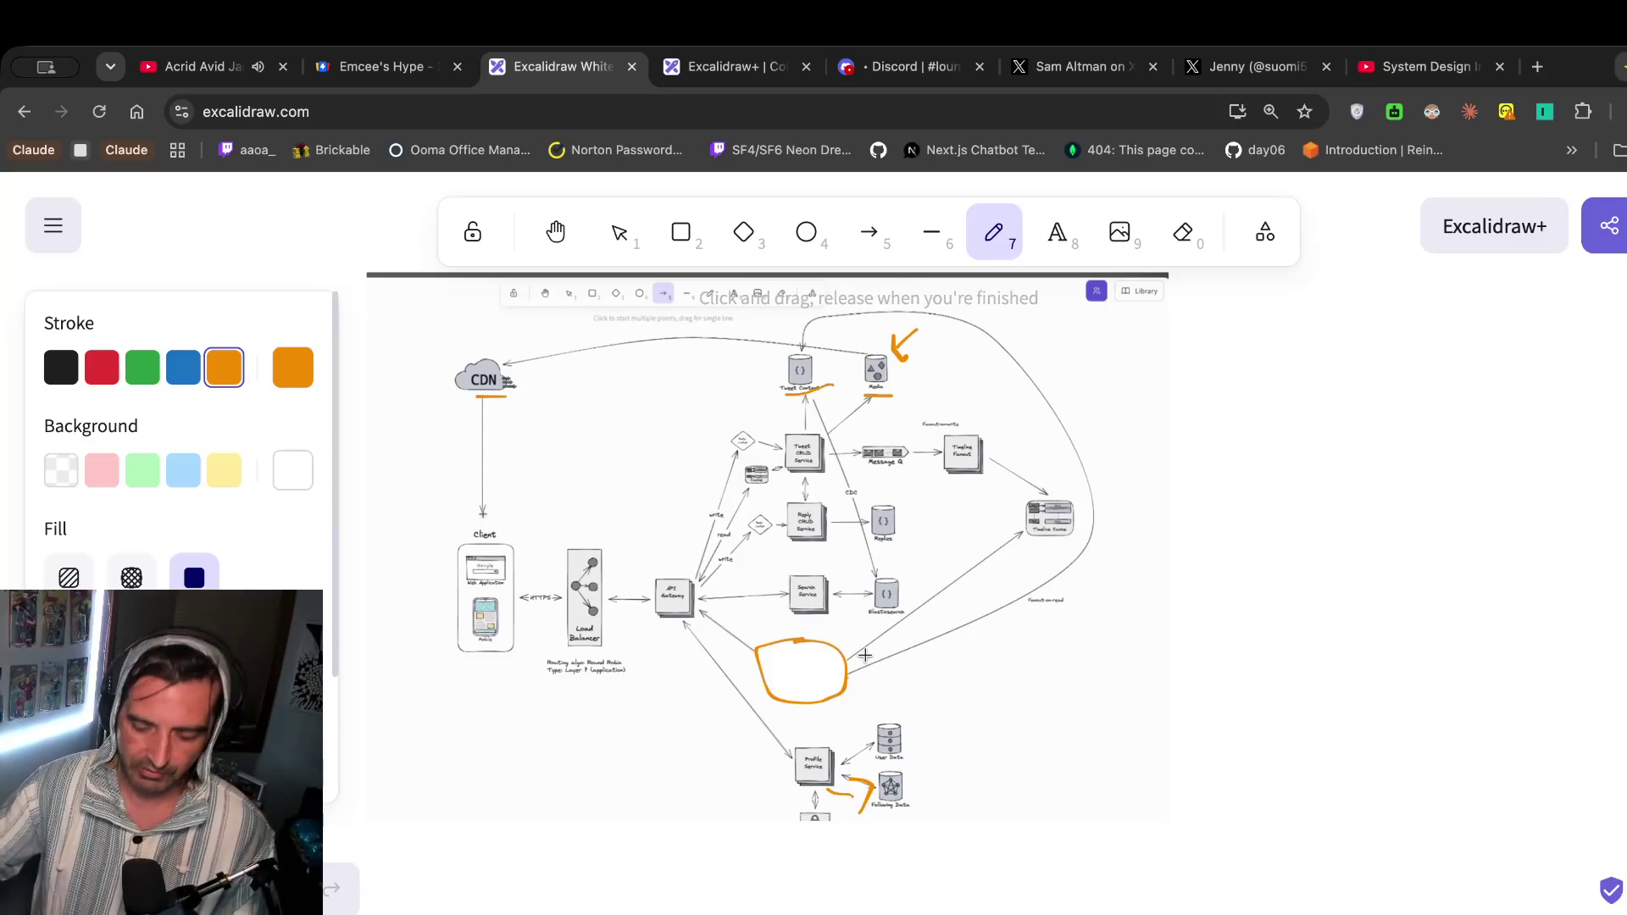
pyautogui.hotkey('ctrl', 'z')
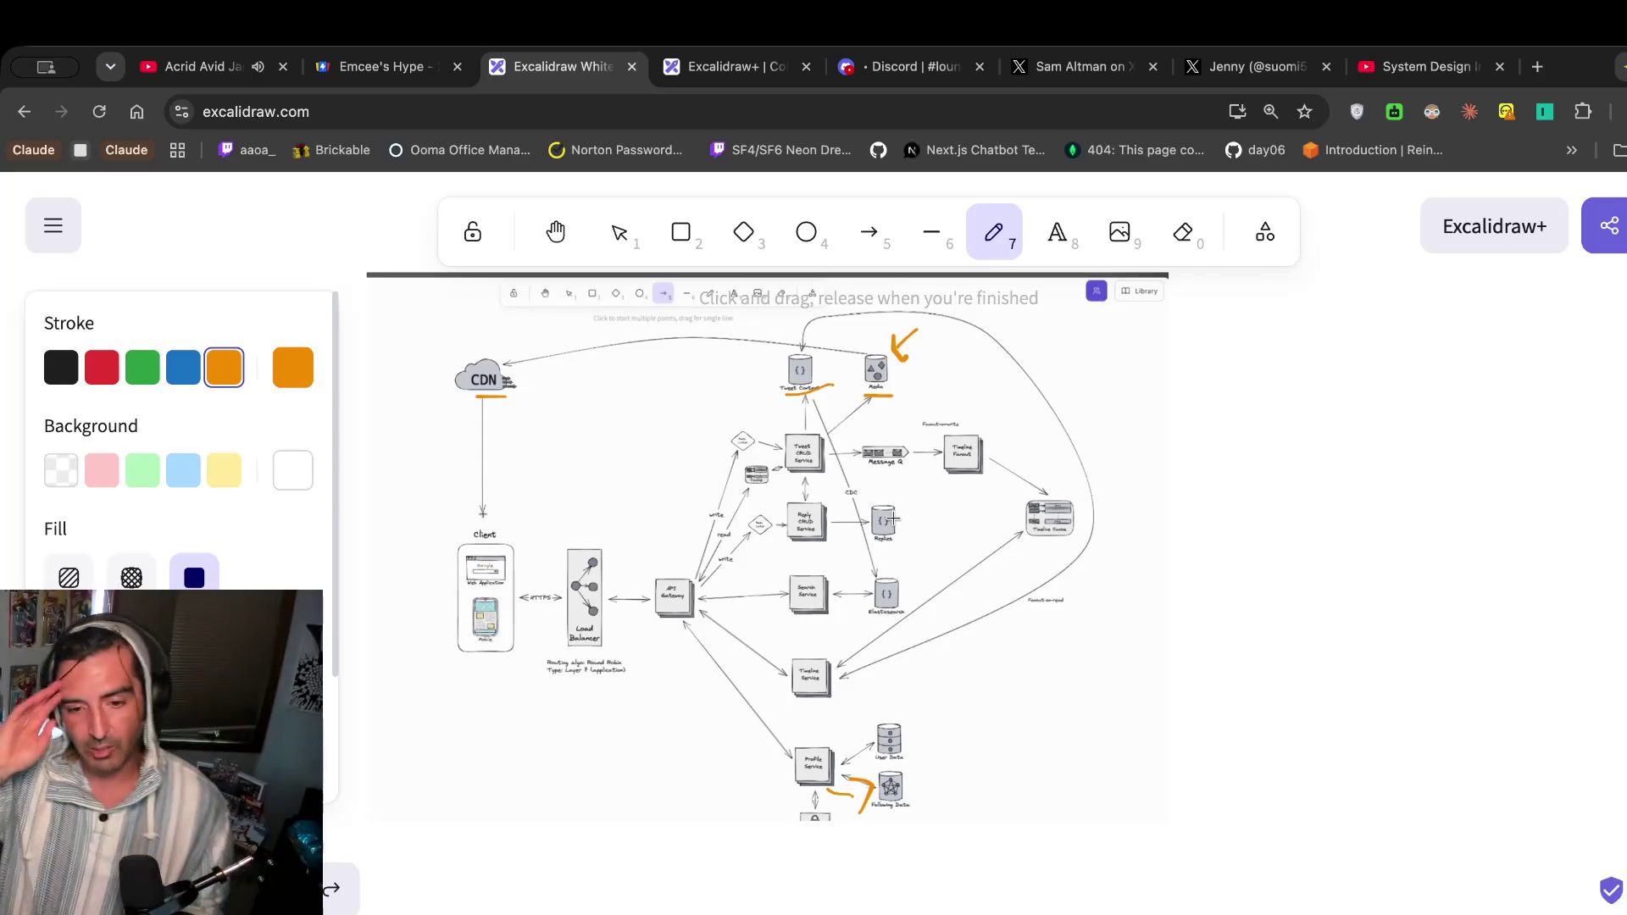
pyautogui.moveTo(785, 715); pyautogui.dragTo(849, 709)
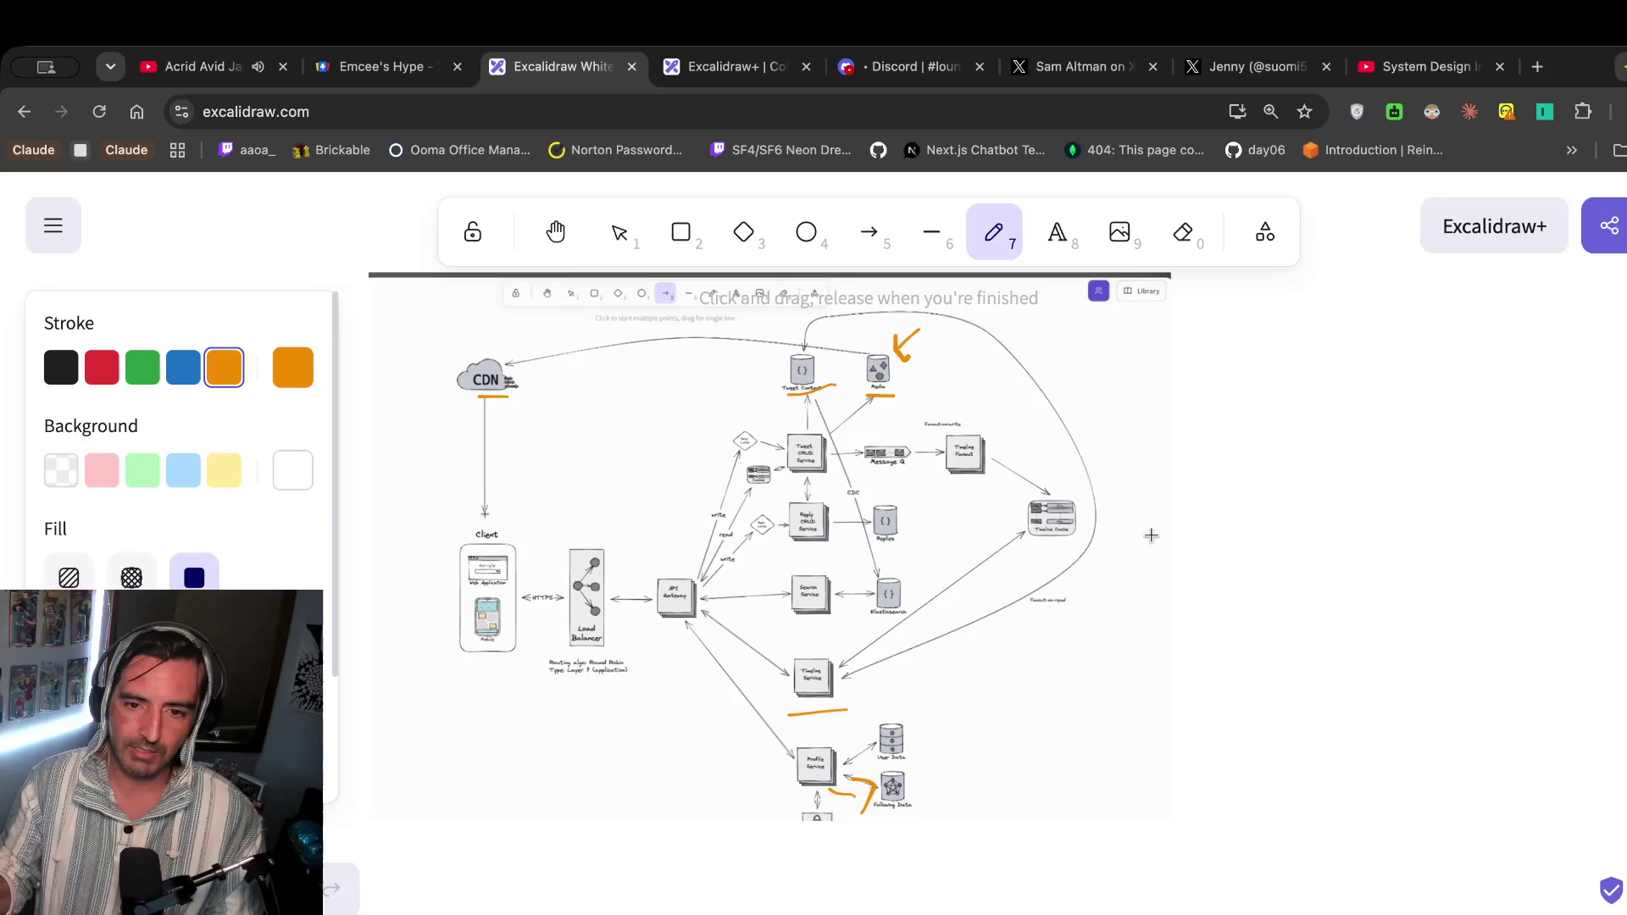
# Draw a short orange stroke beneath the Message Q box in the diagram.
pyautogui.scroll(10, 1151, 534)
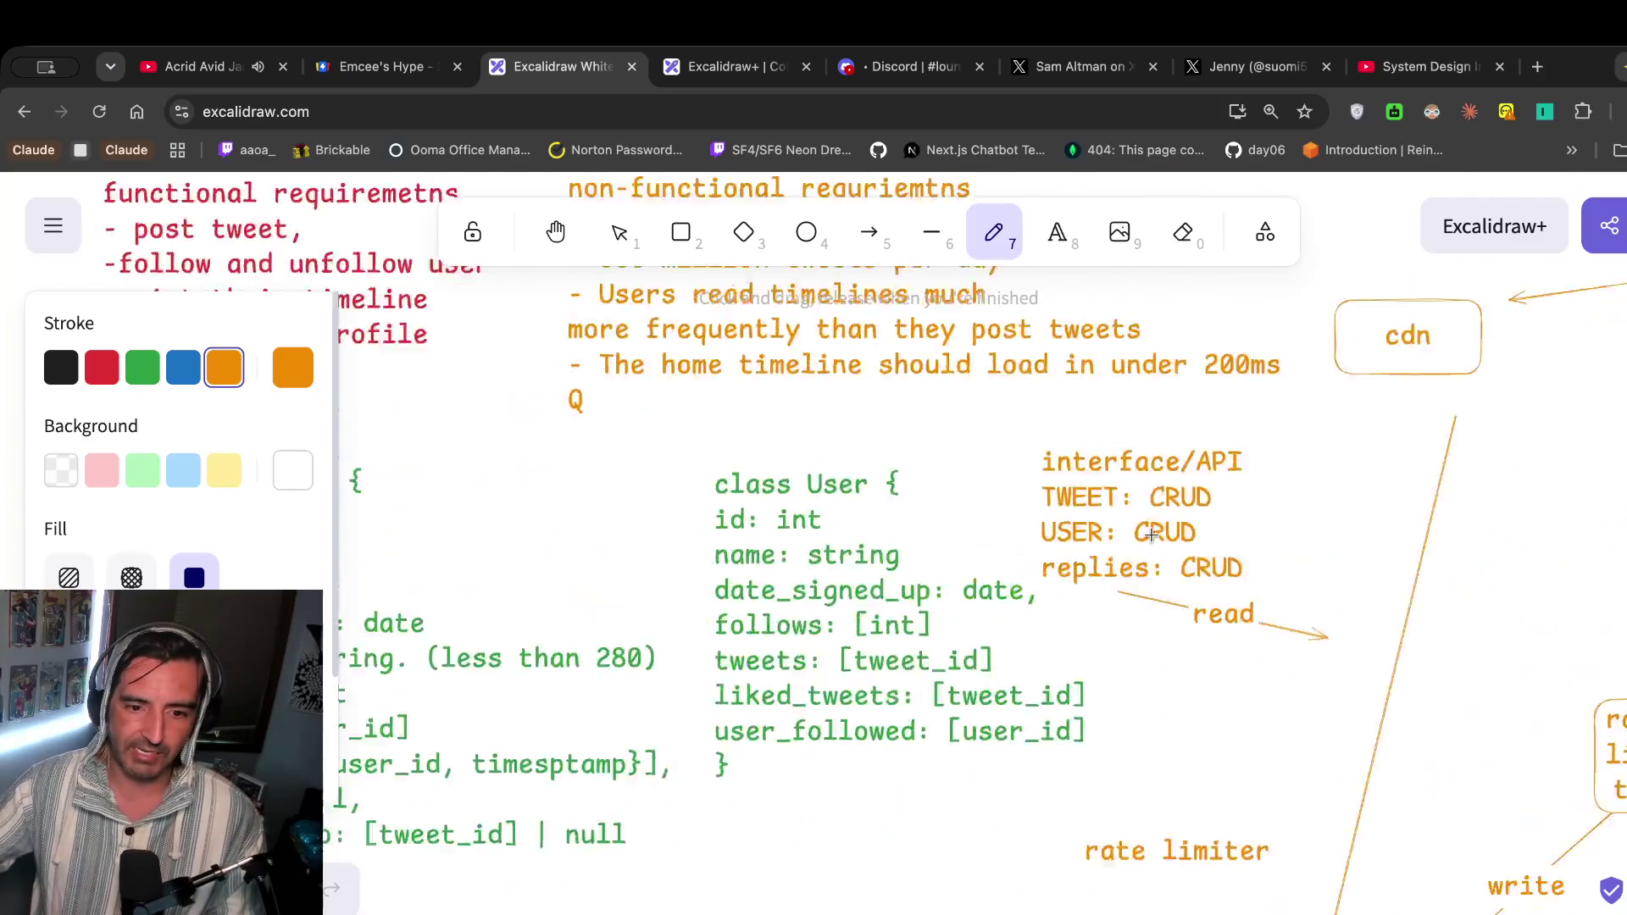
pyautogui.scroll(-5, 1151, 535)
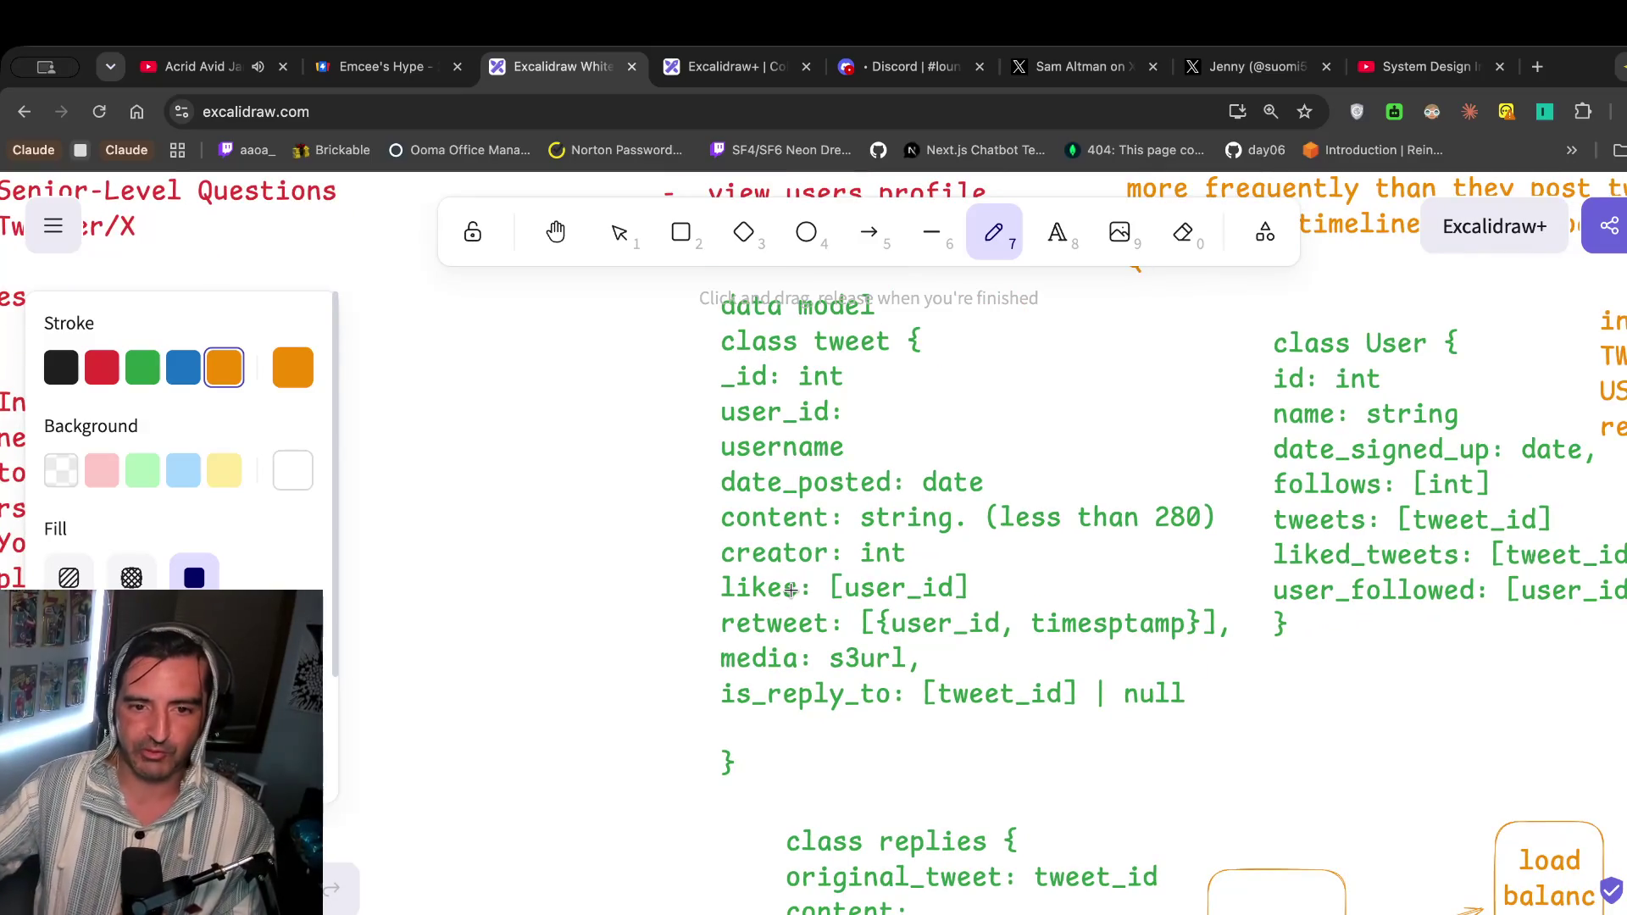
pyautogui.scroll(-2, 790, 590)
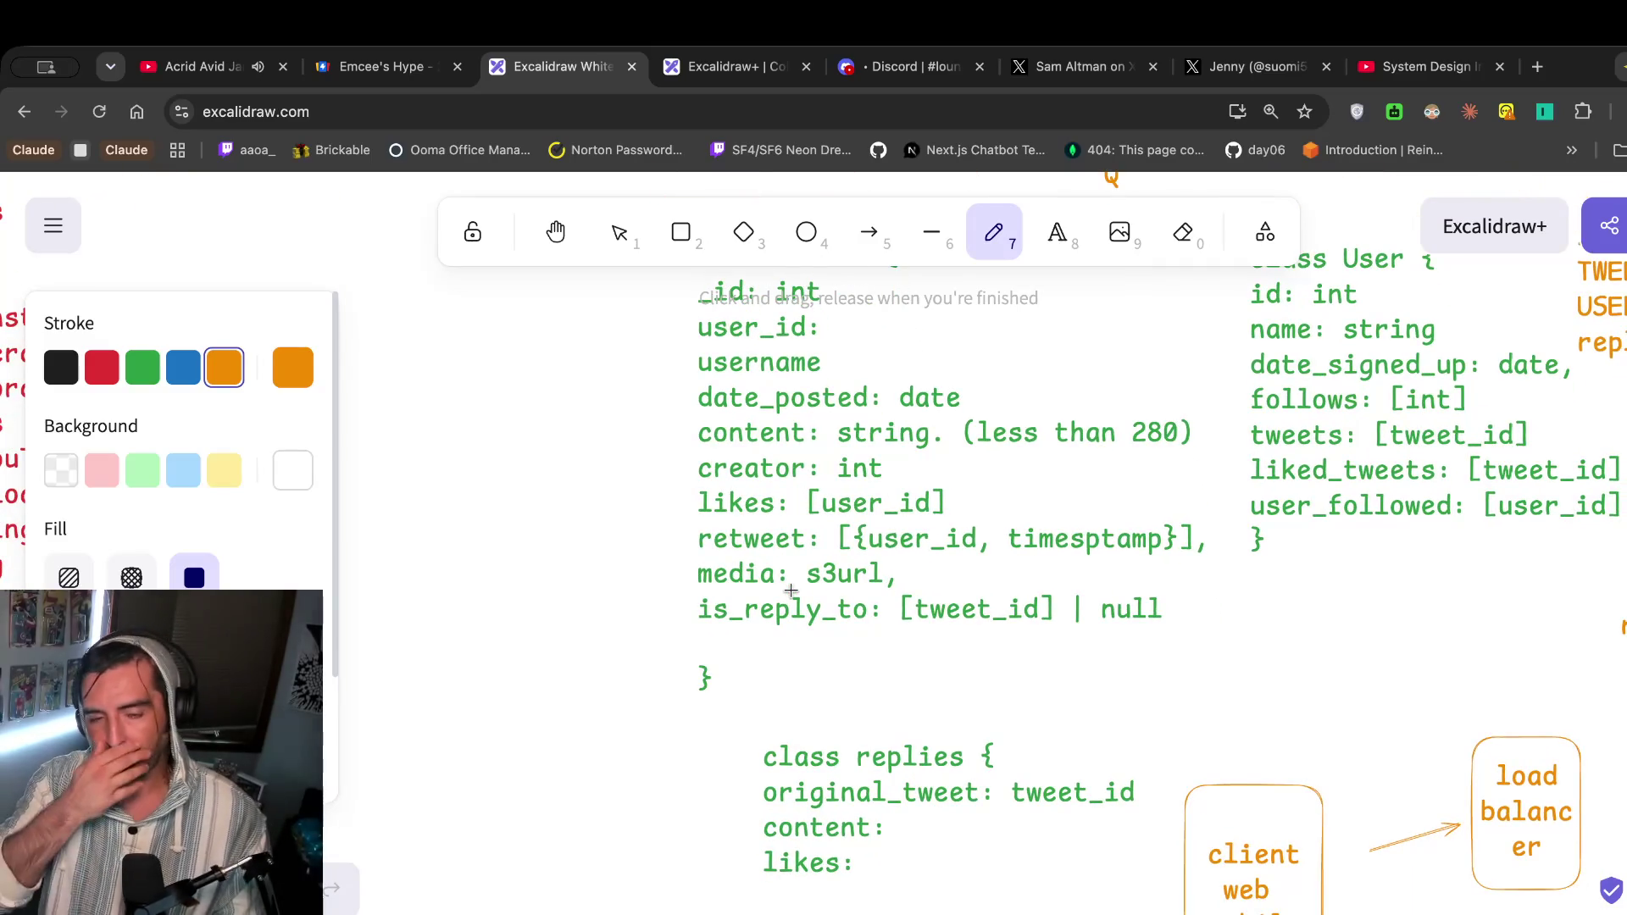
pyautogui.scroll(-15, 791, 591)
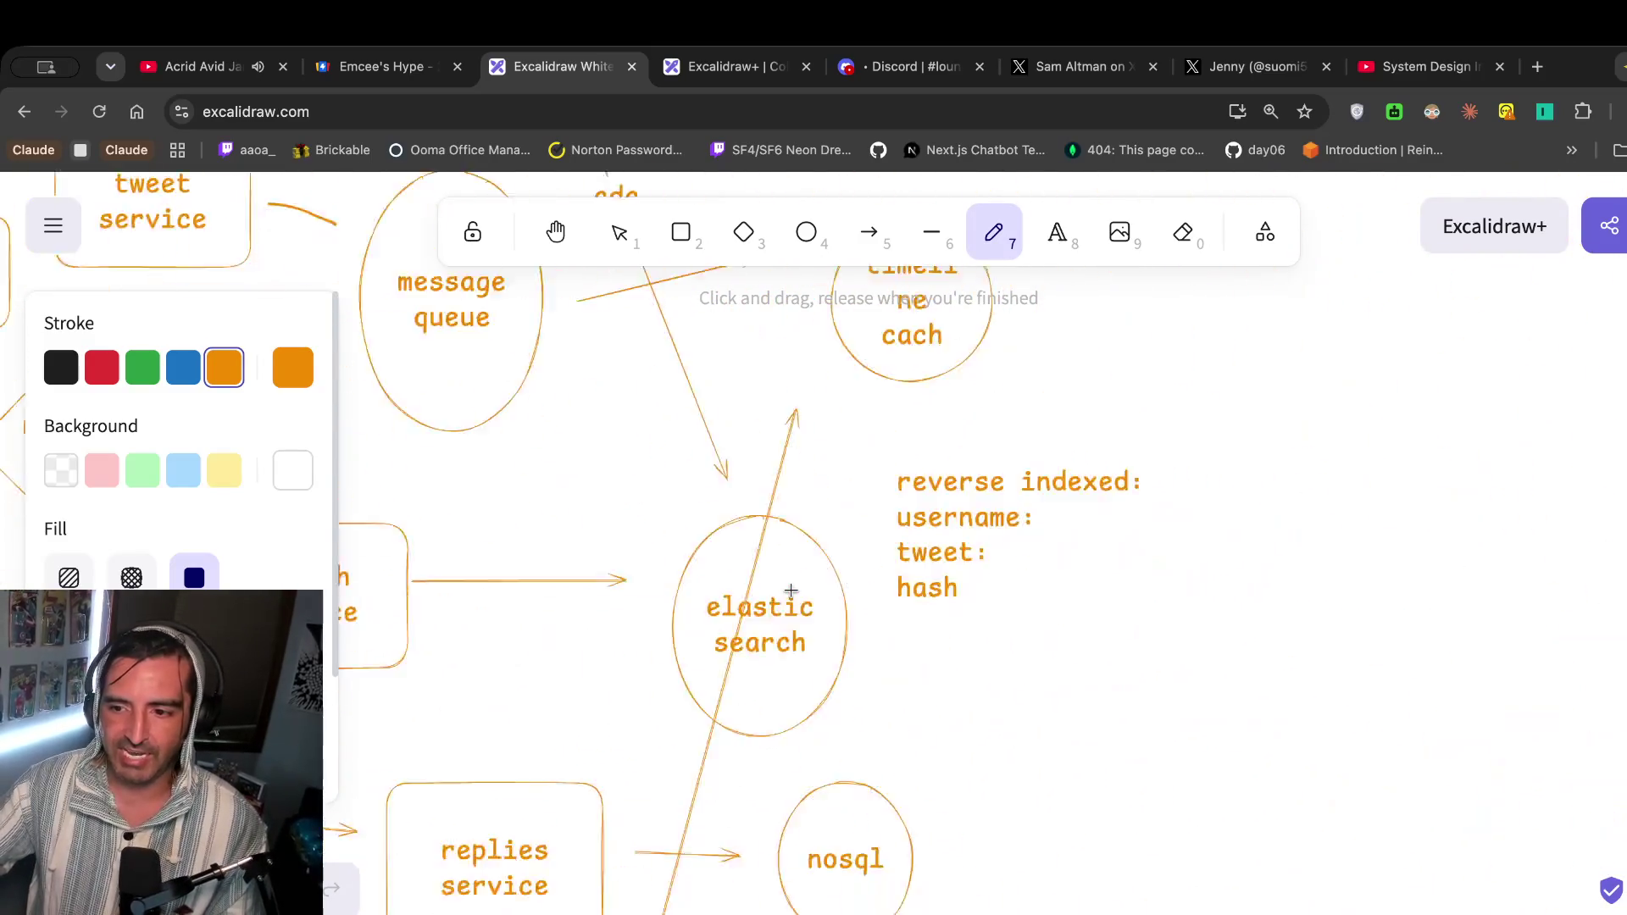
pyautogui.scroll(15, 791, 590)
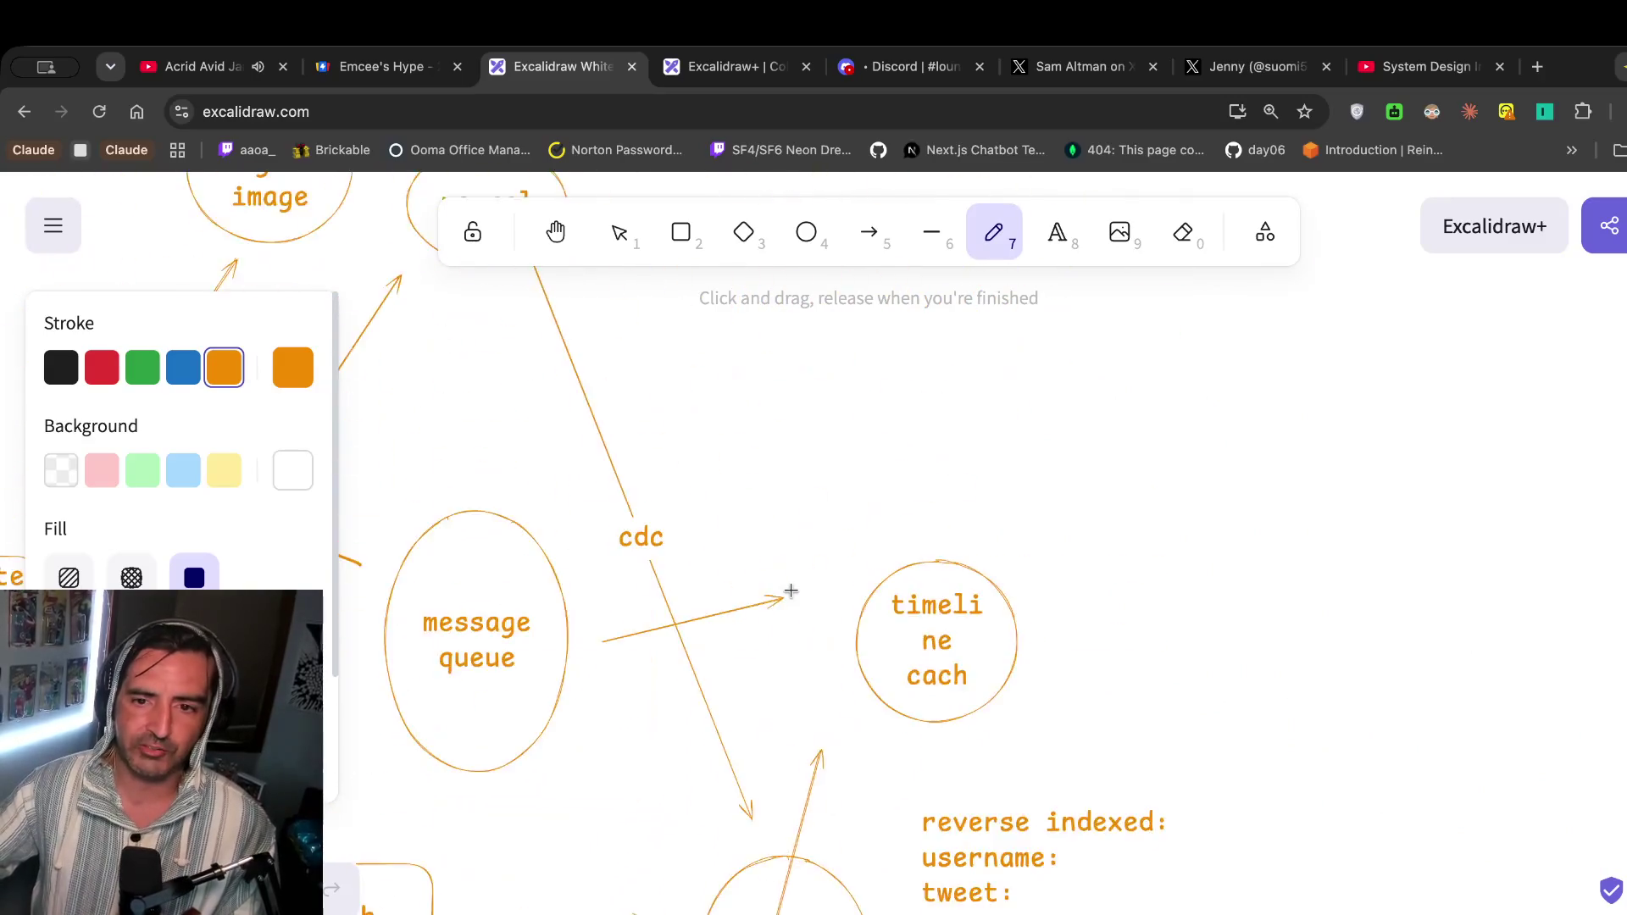
pyautogui.scroll(-10, 791, 591)
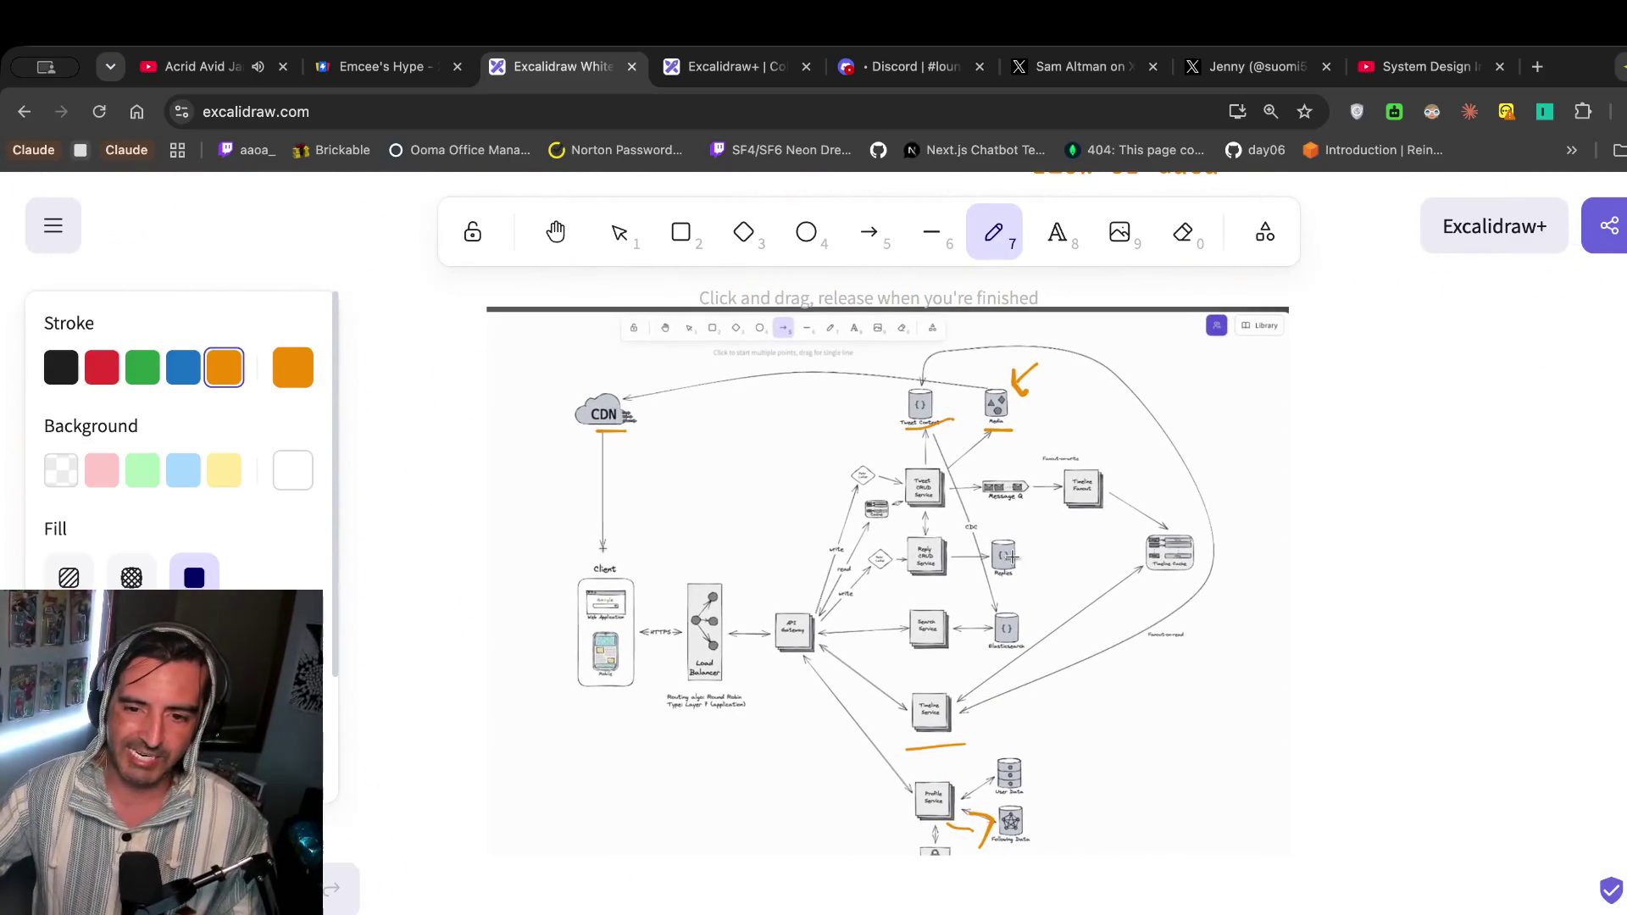
pyautogui.moveTo(985, 501); pyautogui.dragTo(1028, 503)
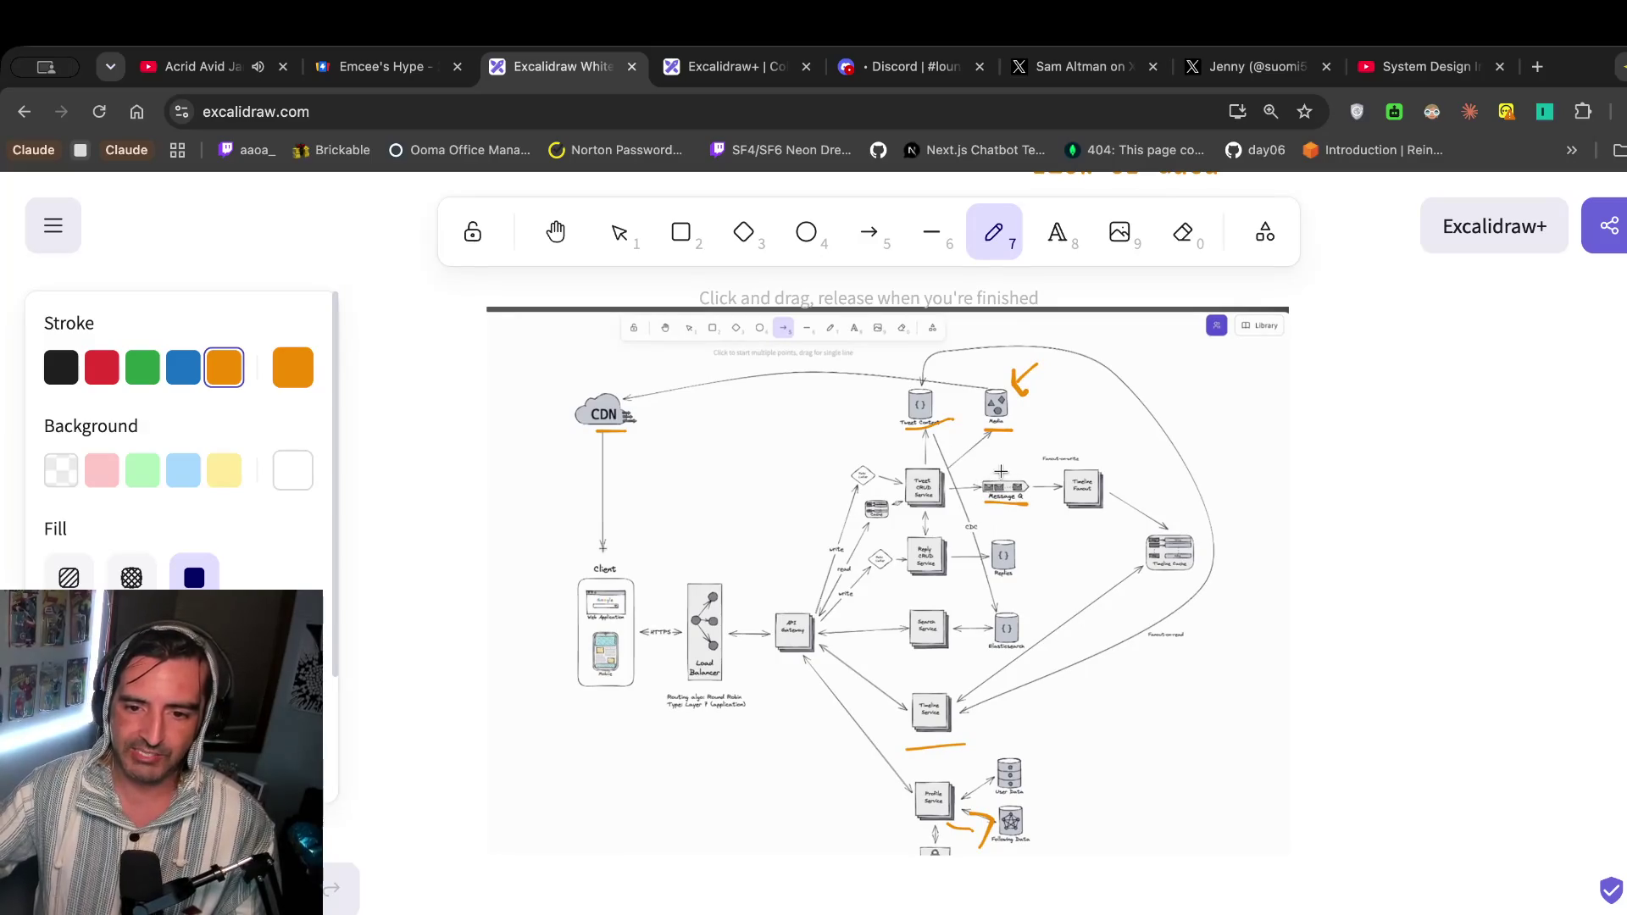
# Draw an orange freehand arrow pointing down from Media toward Message Q.
pyautogui.moveTo(995, 440)
pyautogui.mouseDown()
pyautogui.moveTo(996, 465)
pyautogui.moveTo(1007, 452)
pyautogui.mouseUp()
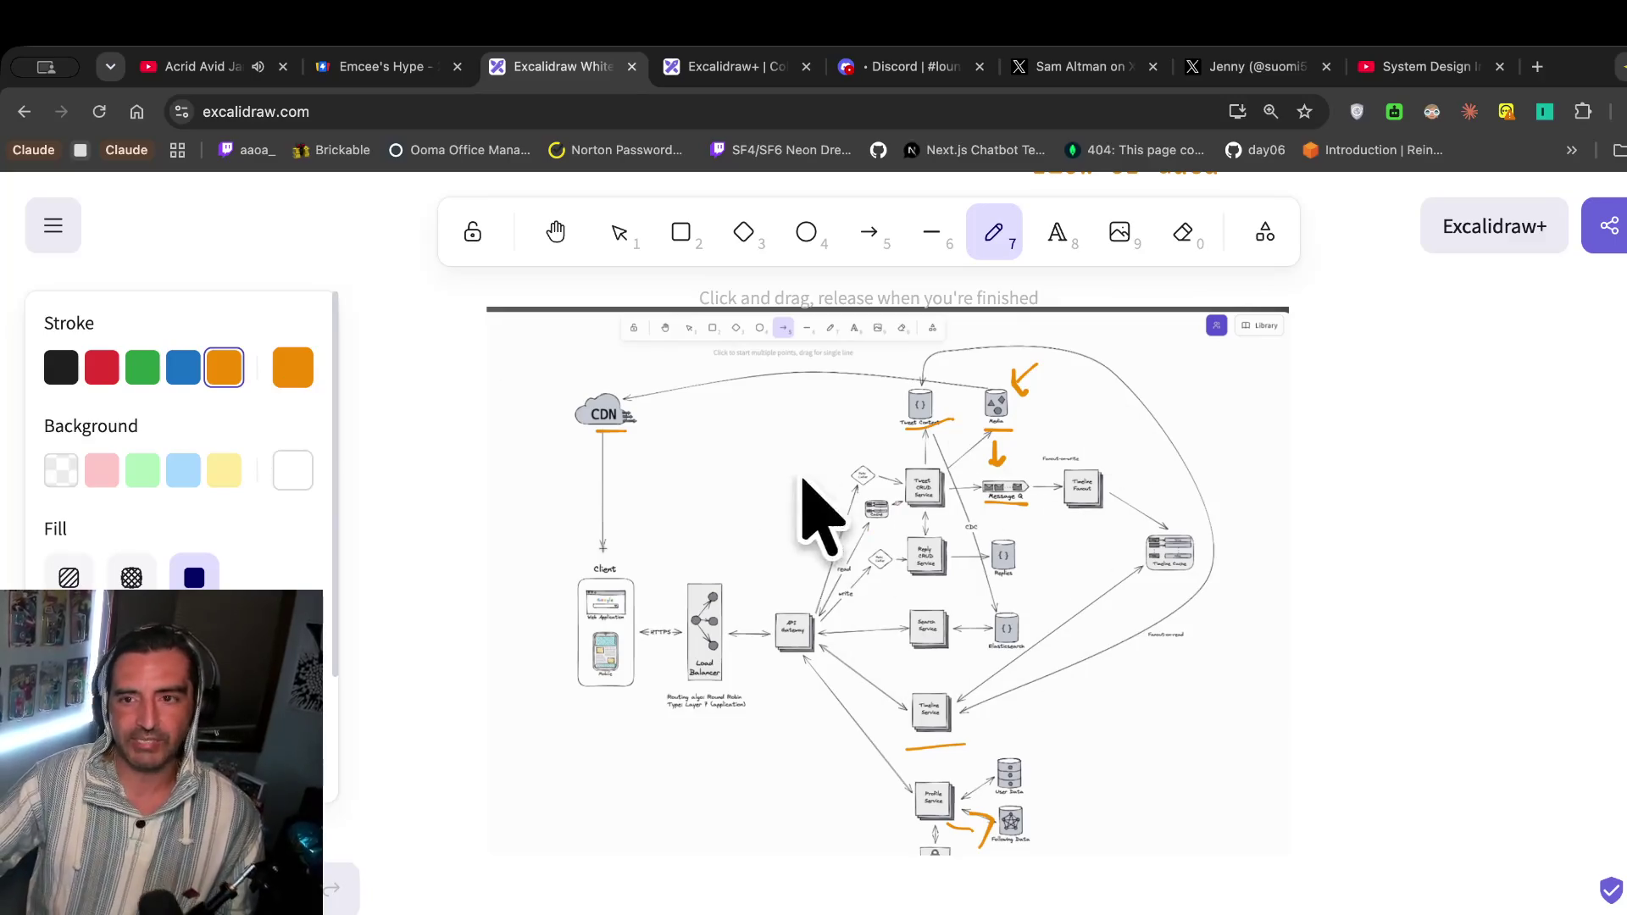
# Switch to the Design Twitter system design video tab.
pyautogui.click(1424, 66)
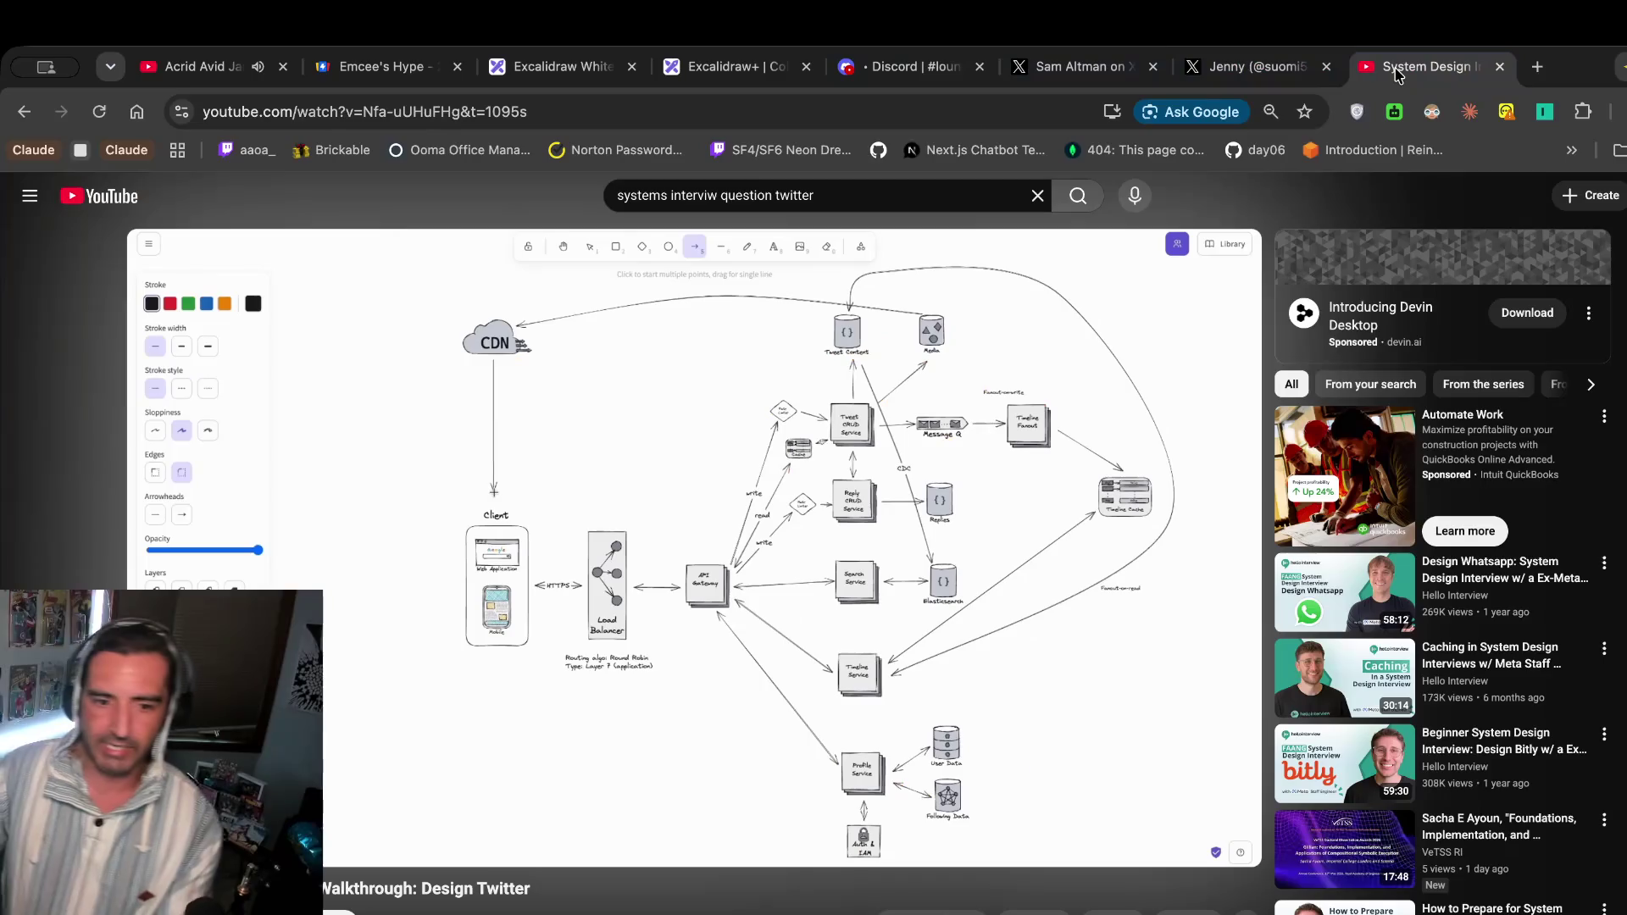
# Go back to the YouTube search results and close the Excalidraw+ page.
pyautogui.press('super+bracketleft')
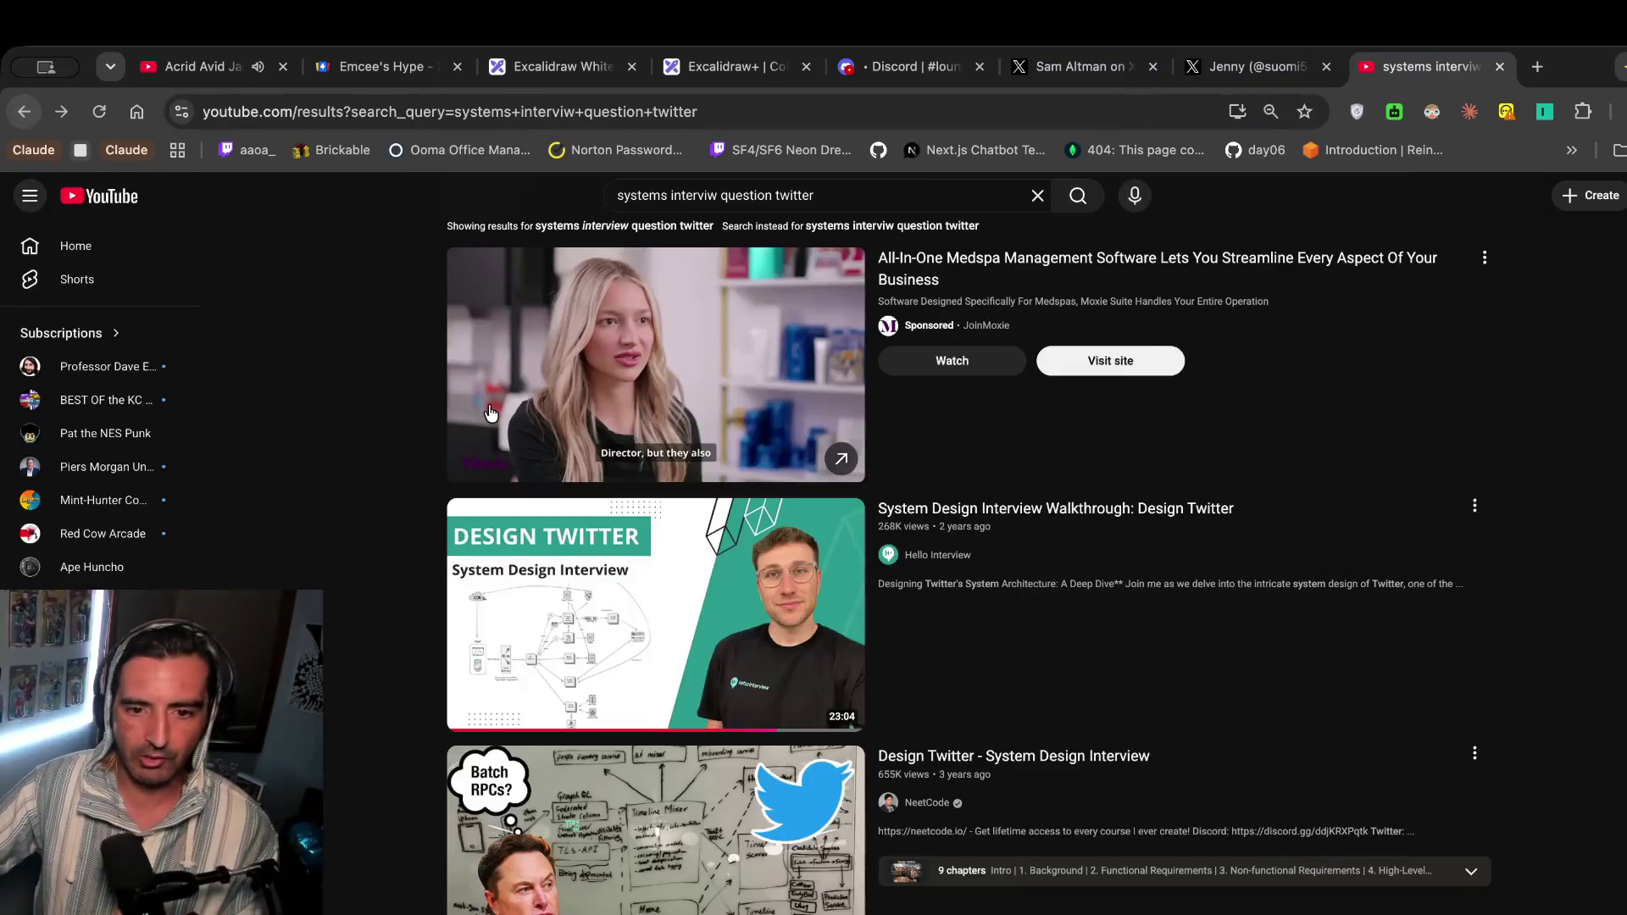
pyautogui.click(669, 63)
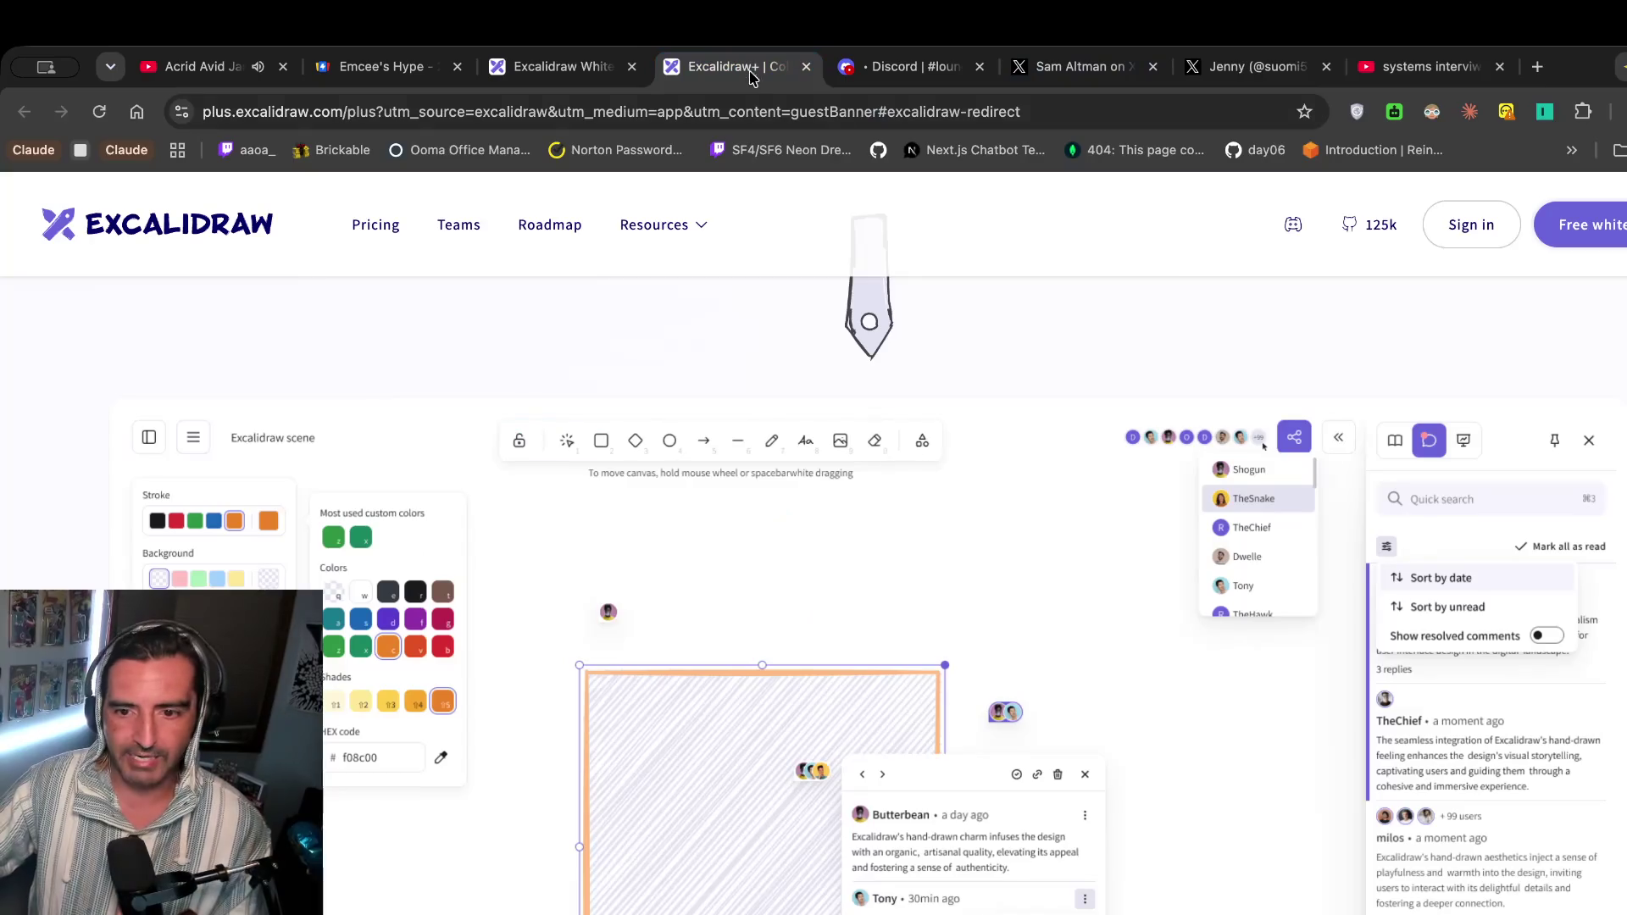
pyautogui.click(806, 66)
# Pan around the Excalidraw whiteboard to review it.
pyautogui.click(559, 66)
pyautogui.scroll(10, 1110, 379)
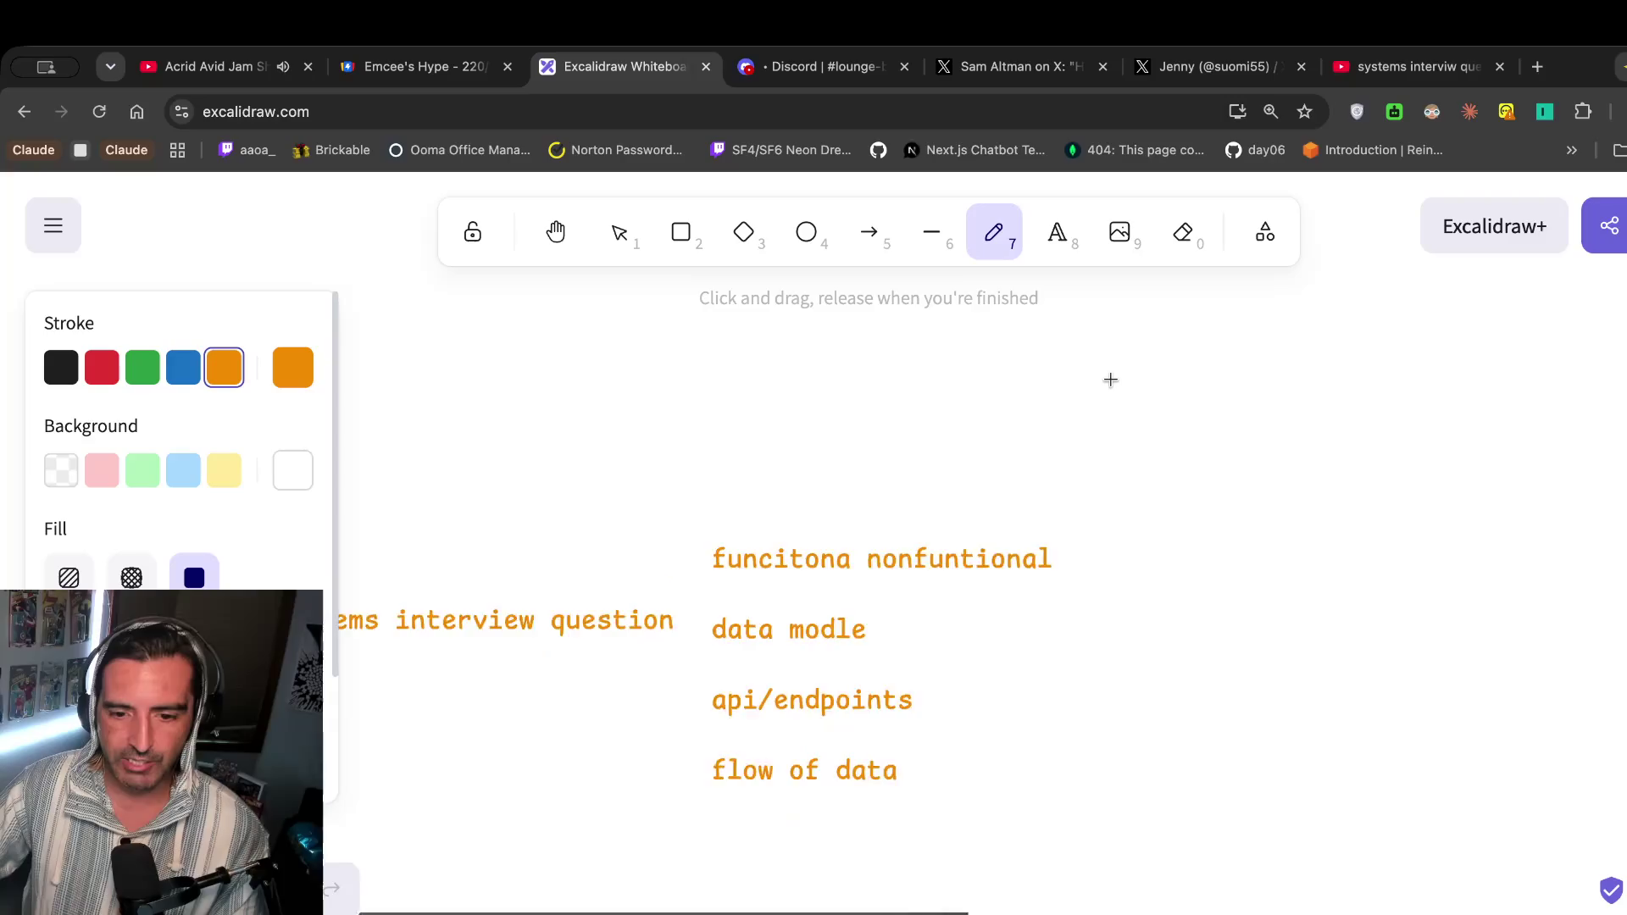
pyautogui.hscroll(-8, 1111, 379)
pyautogui.hscroll(2, 996, 449)
pyautogui.scroll(-1, 996, 449)
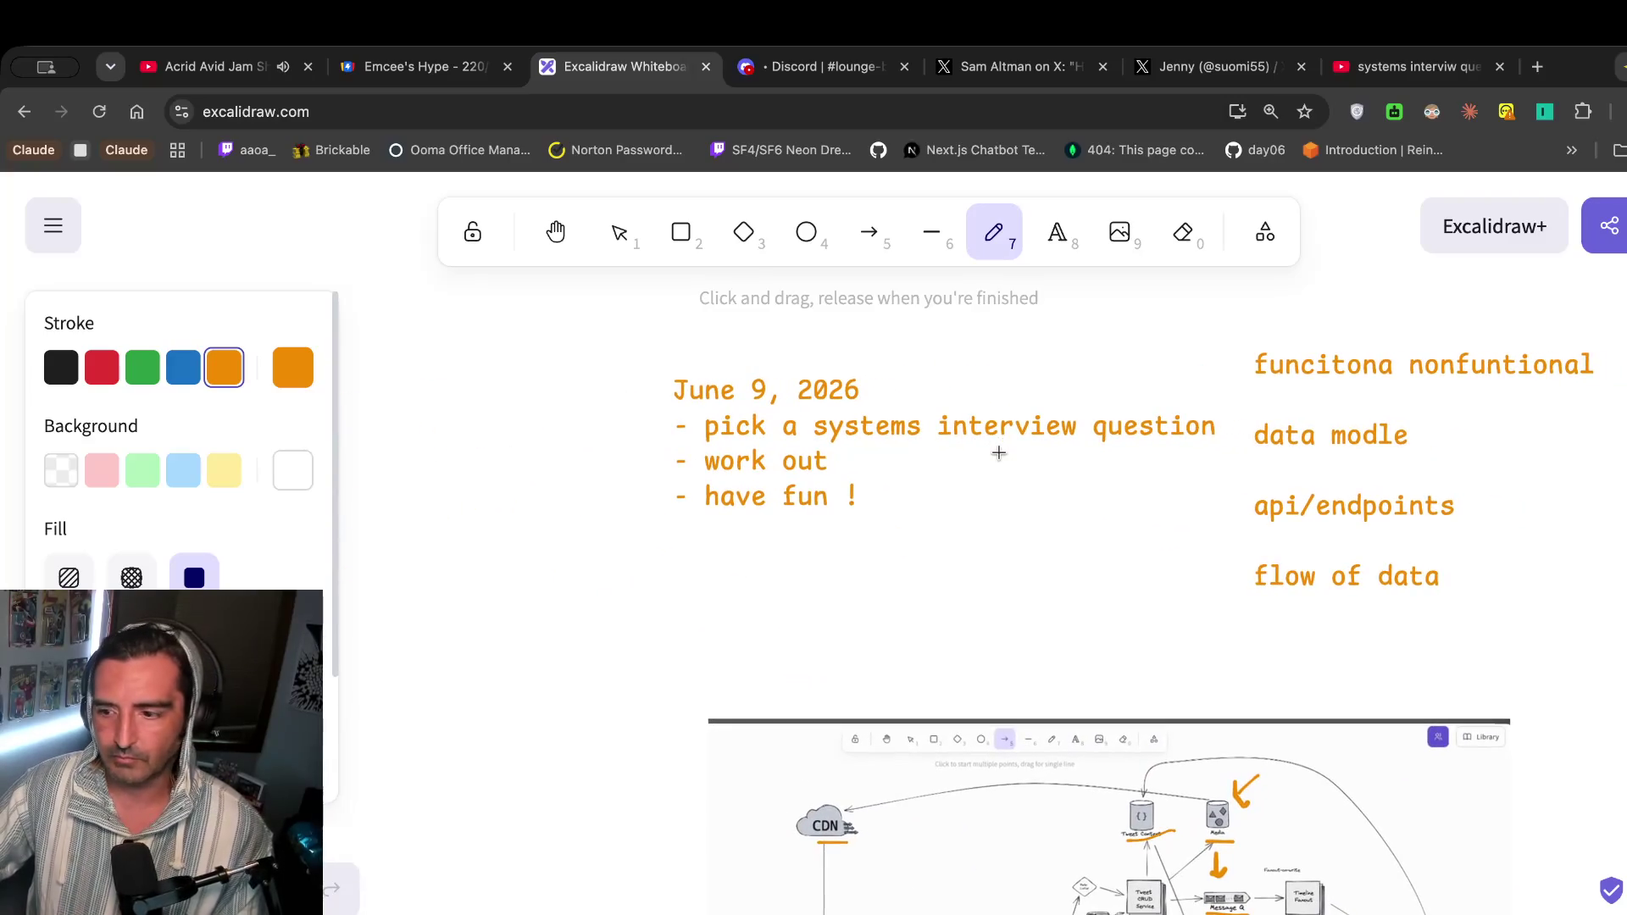
# Return to the YouTube Twitter system design search results and scroll the list.
pyautogui.click(1366, 71)
pyautogui.moveTo(769, 582)
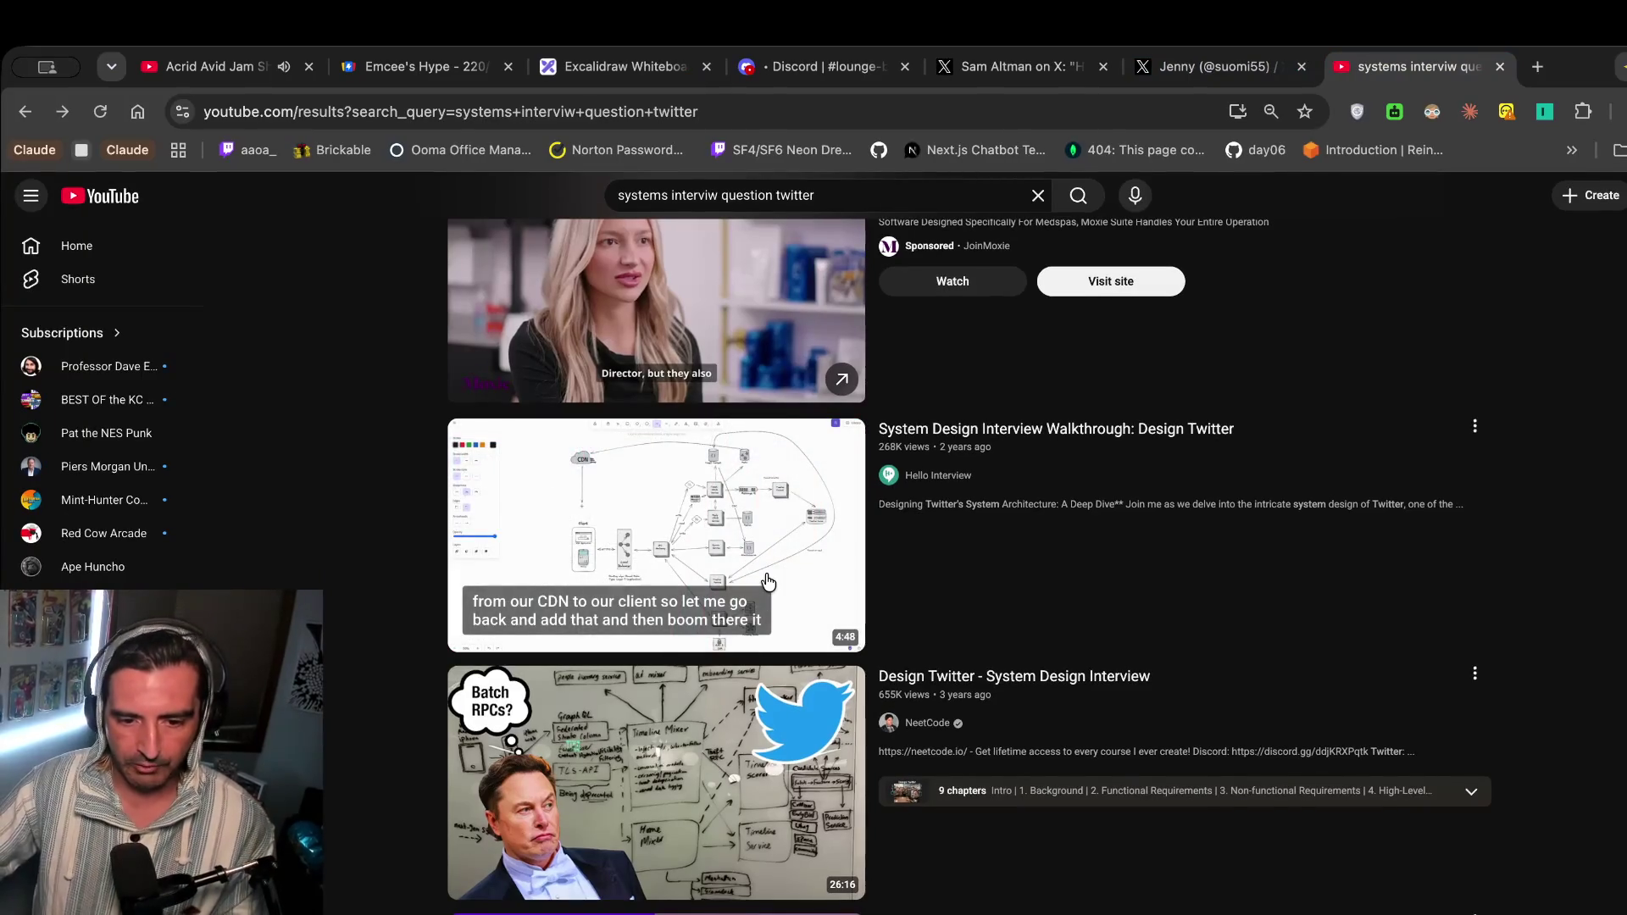
pyautogui.scroll(-1, 768, 581)
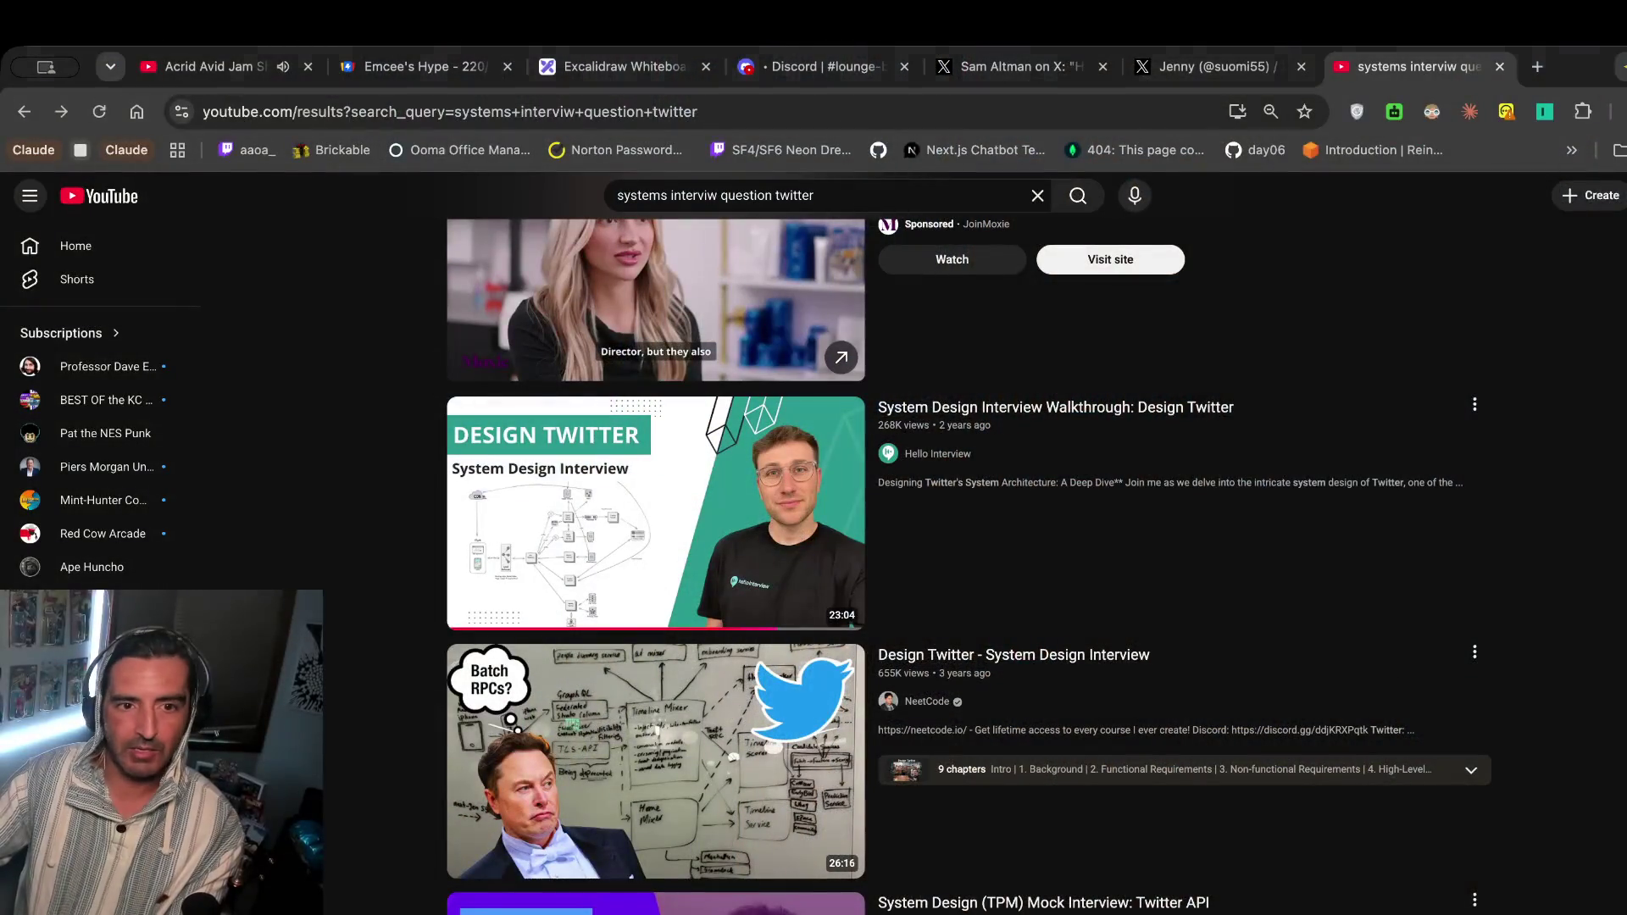
# Open a new tab and load the Twitch home page by typing 'twitch'.
pyautogui.hotkey('ctrl', 't')
pyautogui.write('twitch')
pyautogui.press('Return')
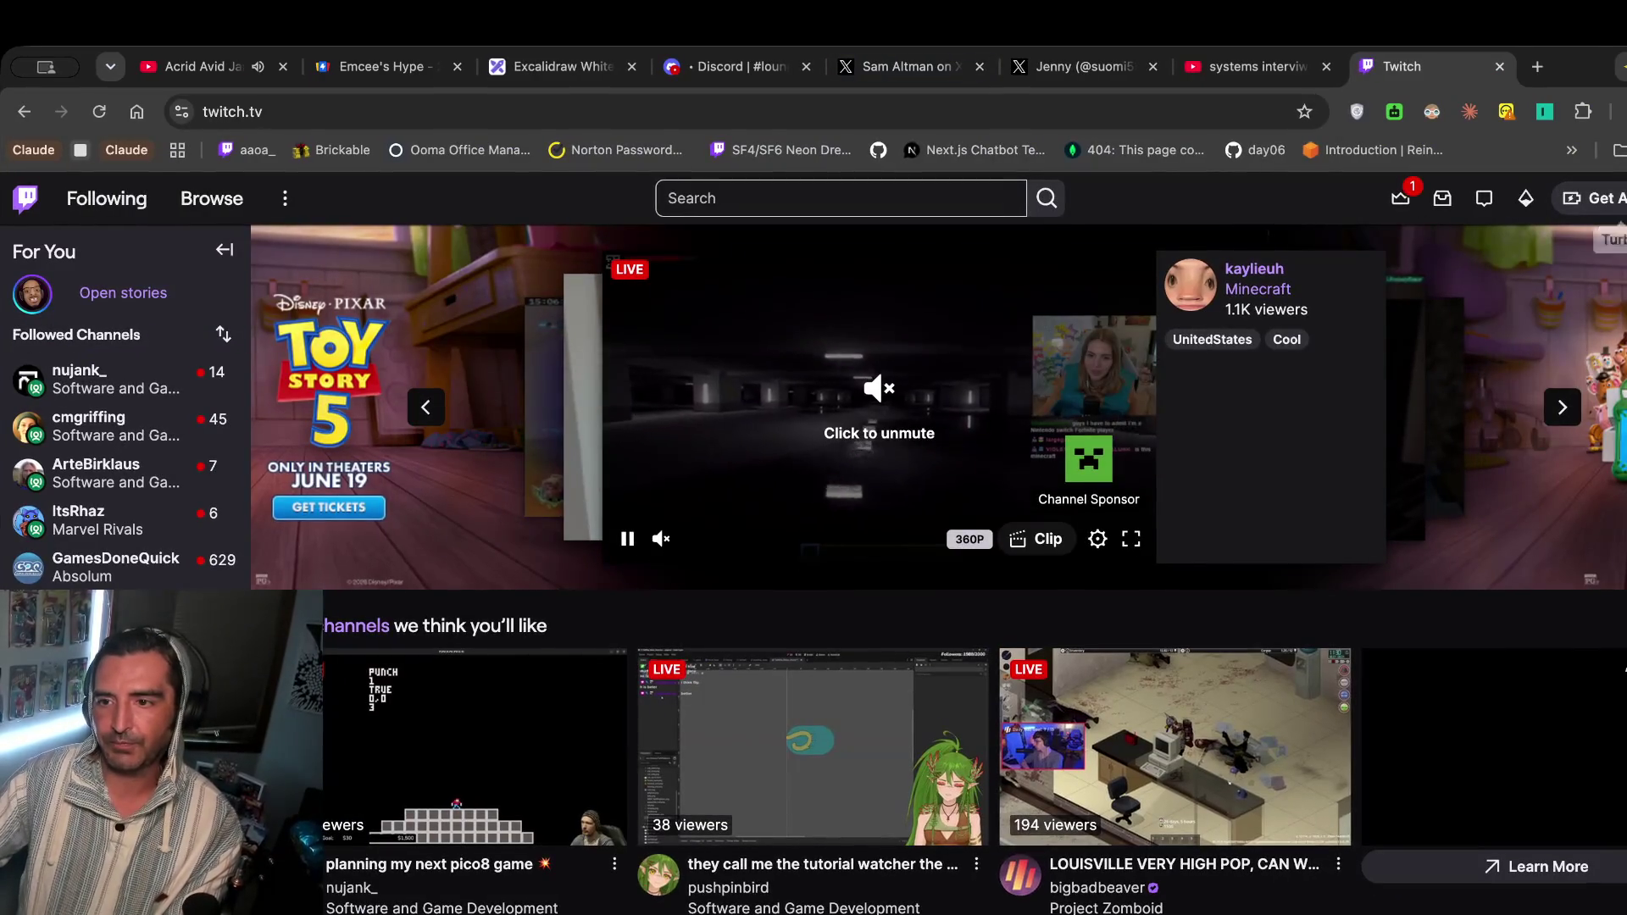
# Visit the Twitch Stream Manager through the Creator Dashboard, then close Twitch and open a blank tab.
pyautogui.click(1614, 198)
pyautogui.click(1585, 343)
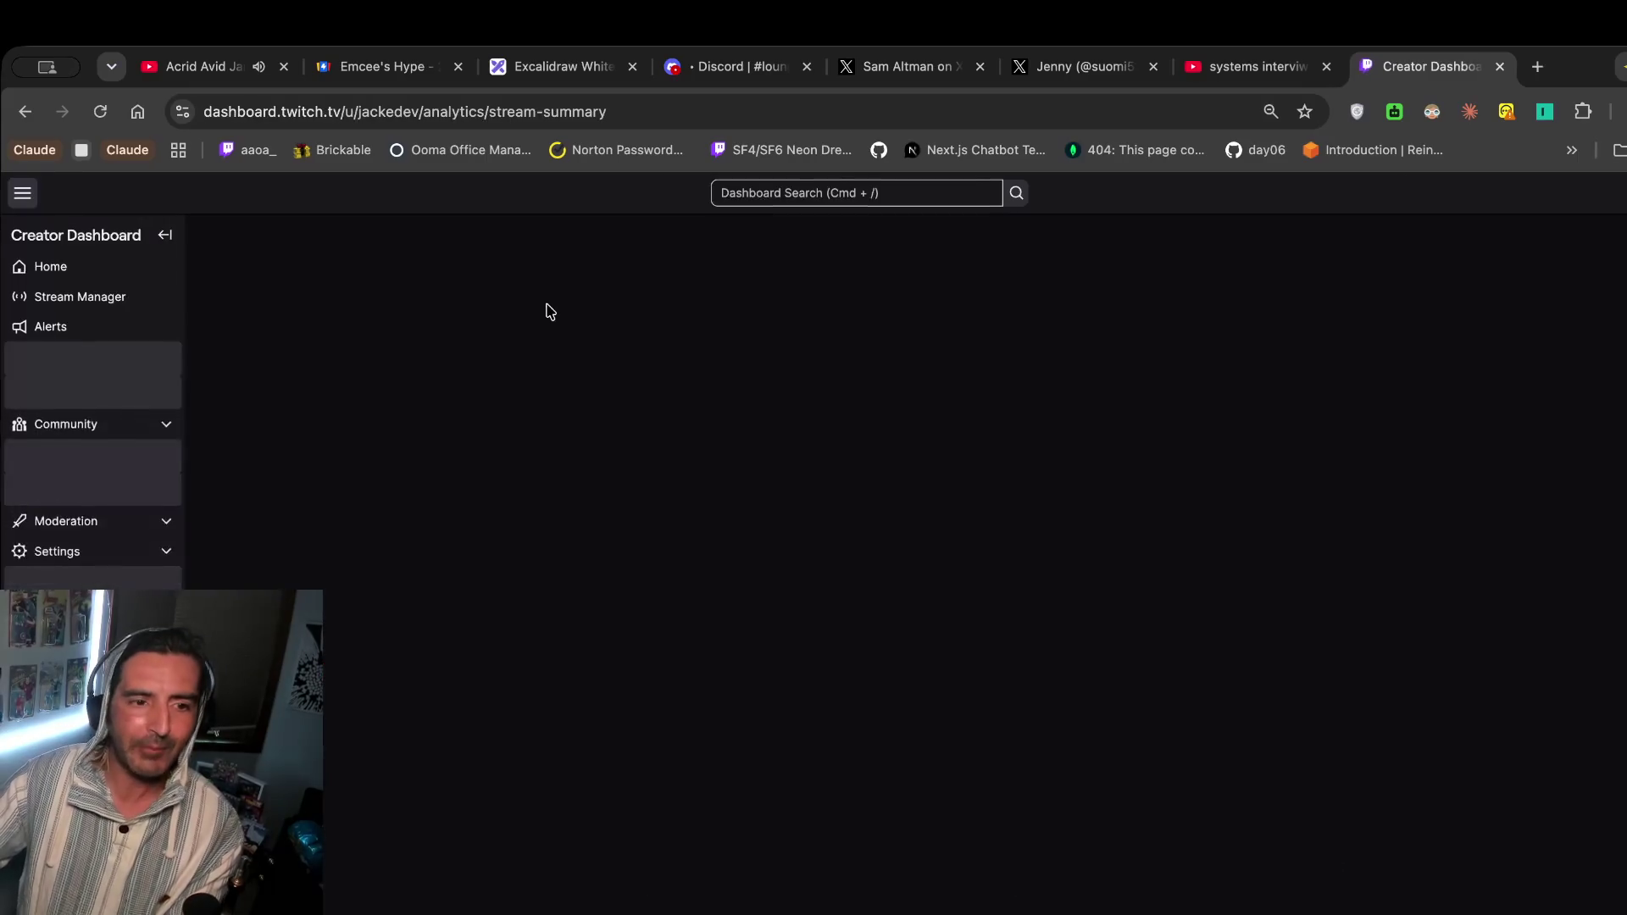
pyautogui.click(139, 301)
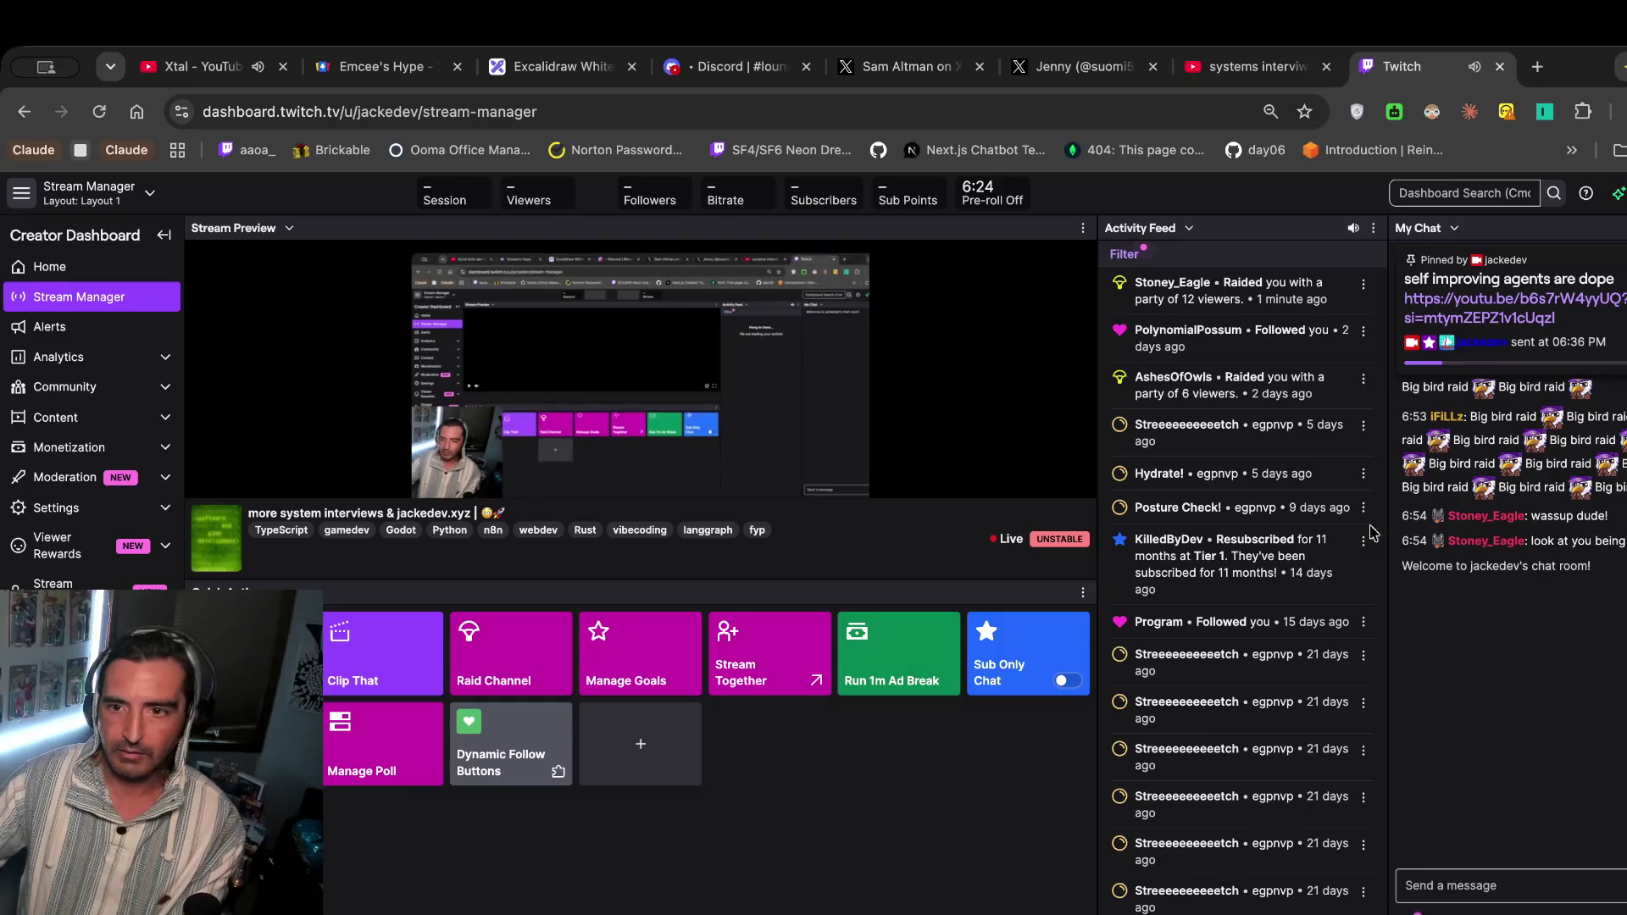
pyautogui.click(1499, 66)
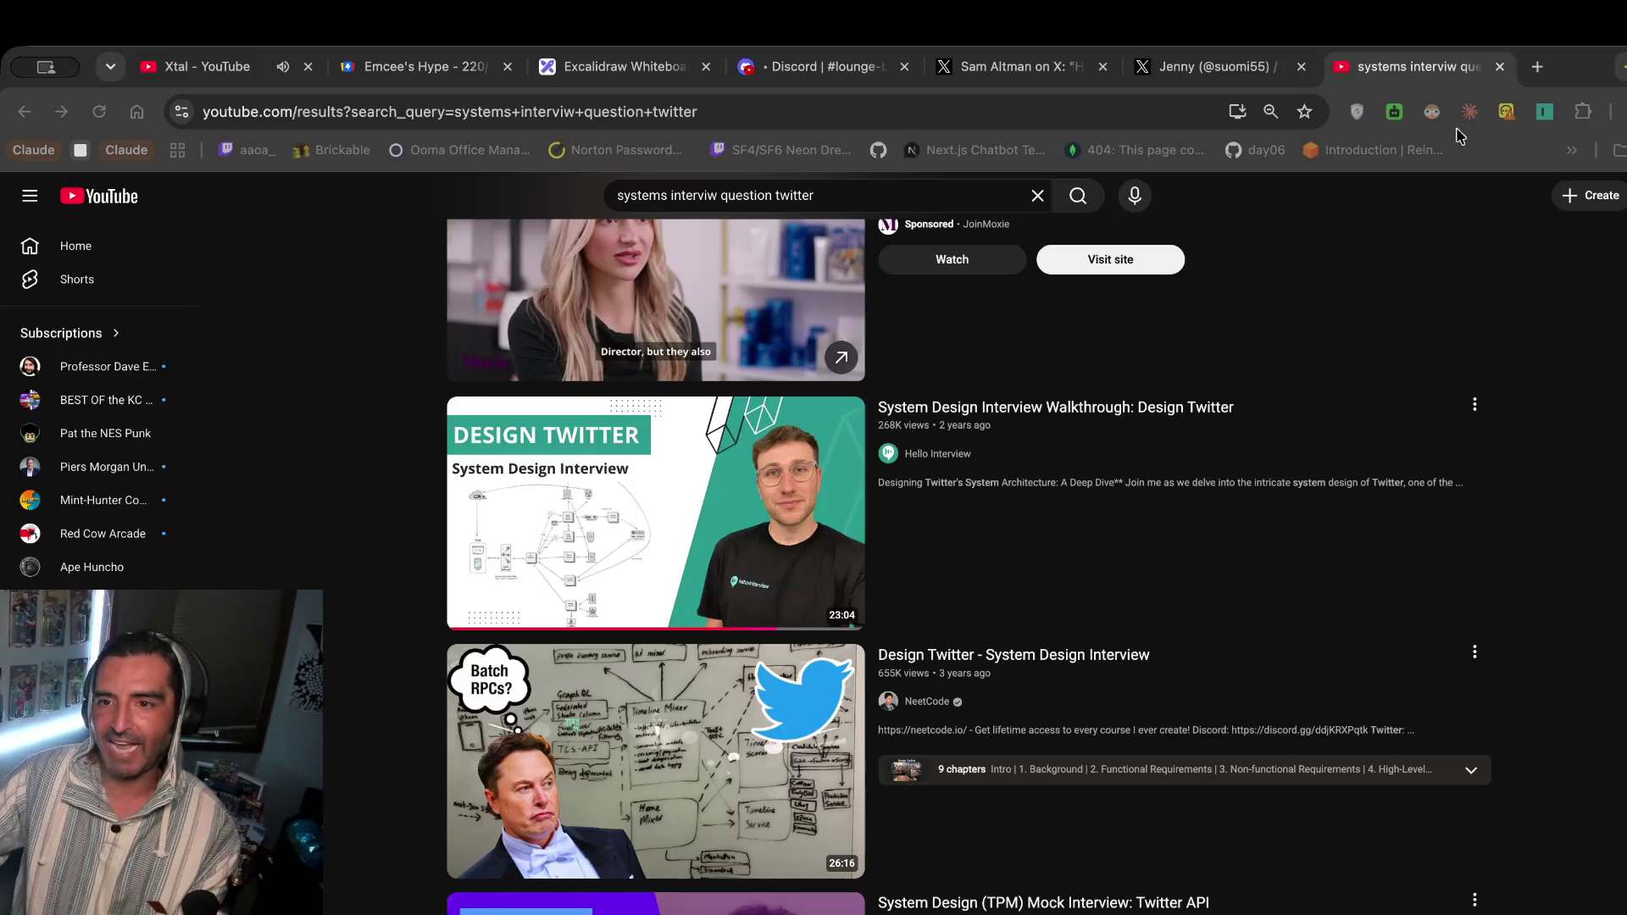
pyautogui.hotkey('ctrl', 't')
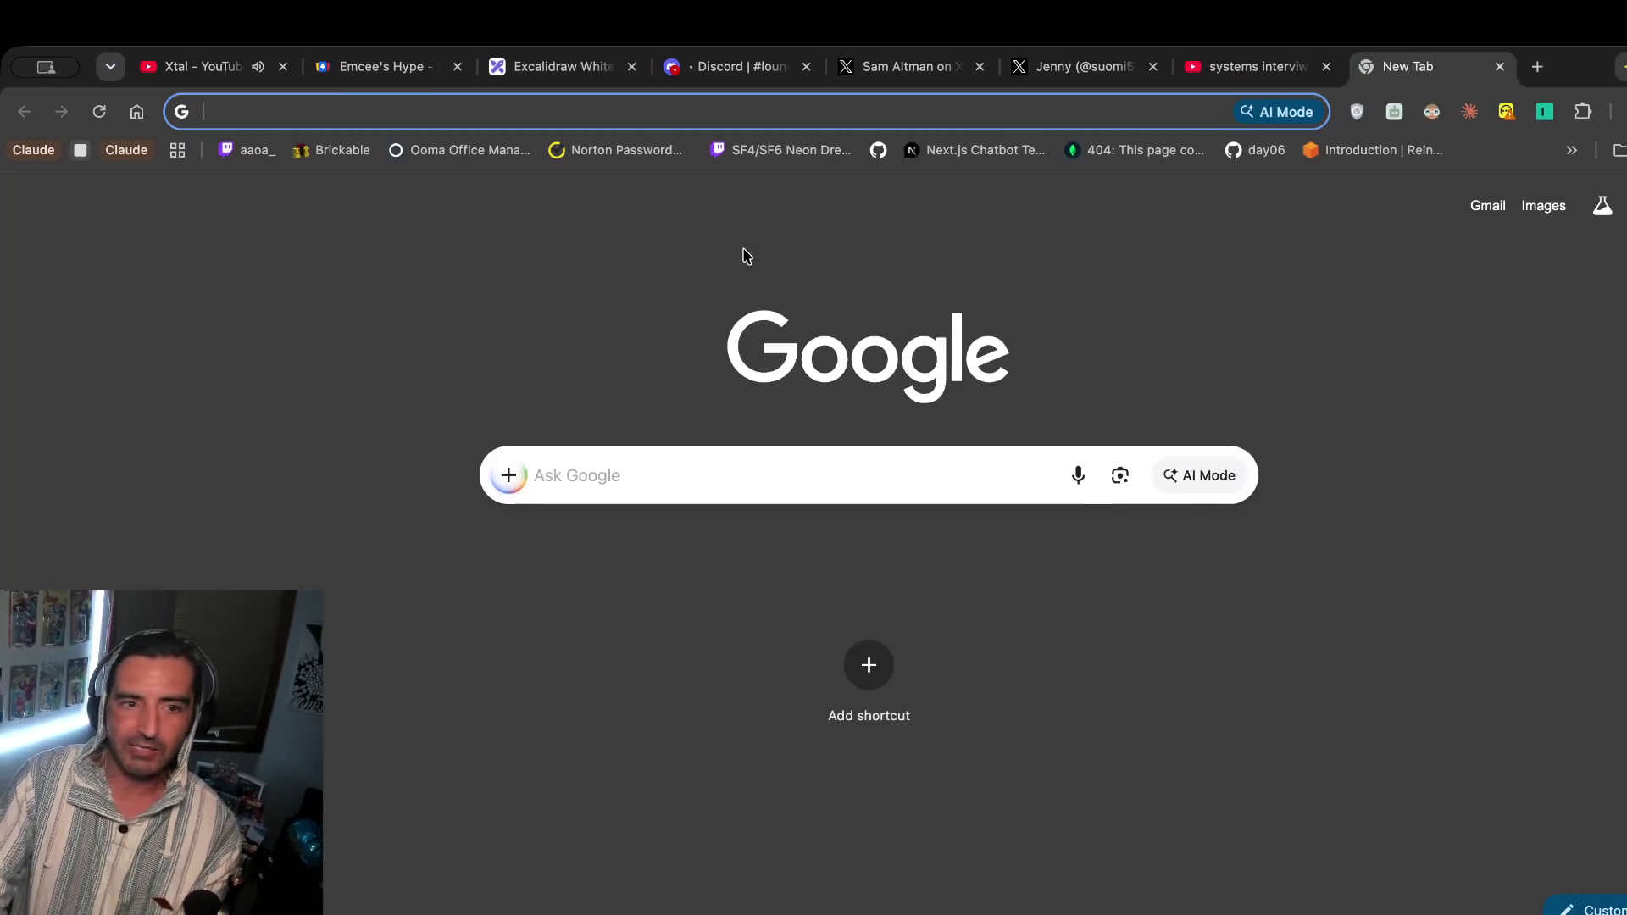
# Play the self-improving agent harness video from your YouTube channel and pause it on the code scene.
pyautogui.write('you')
pyautogui.press('Return')
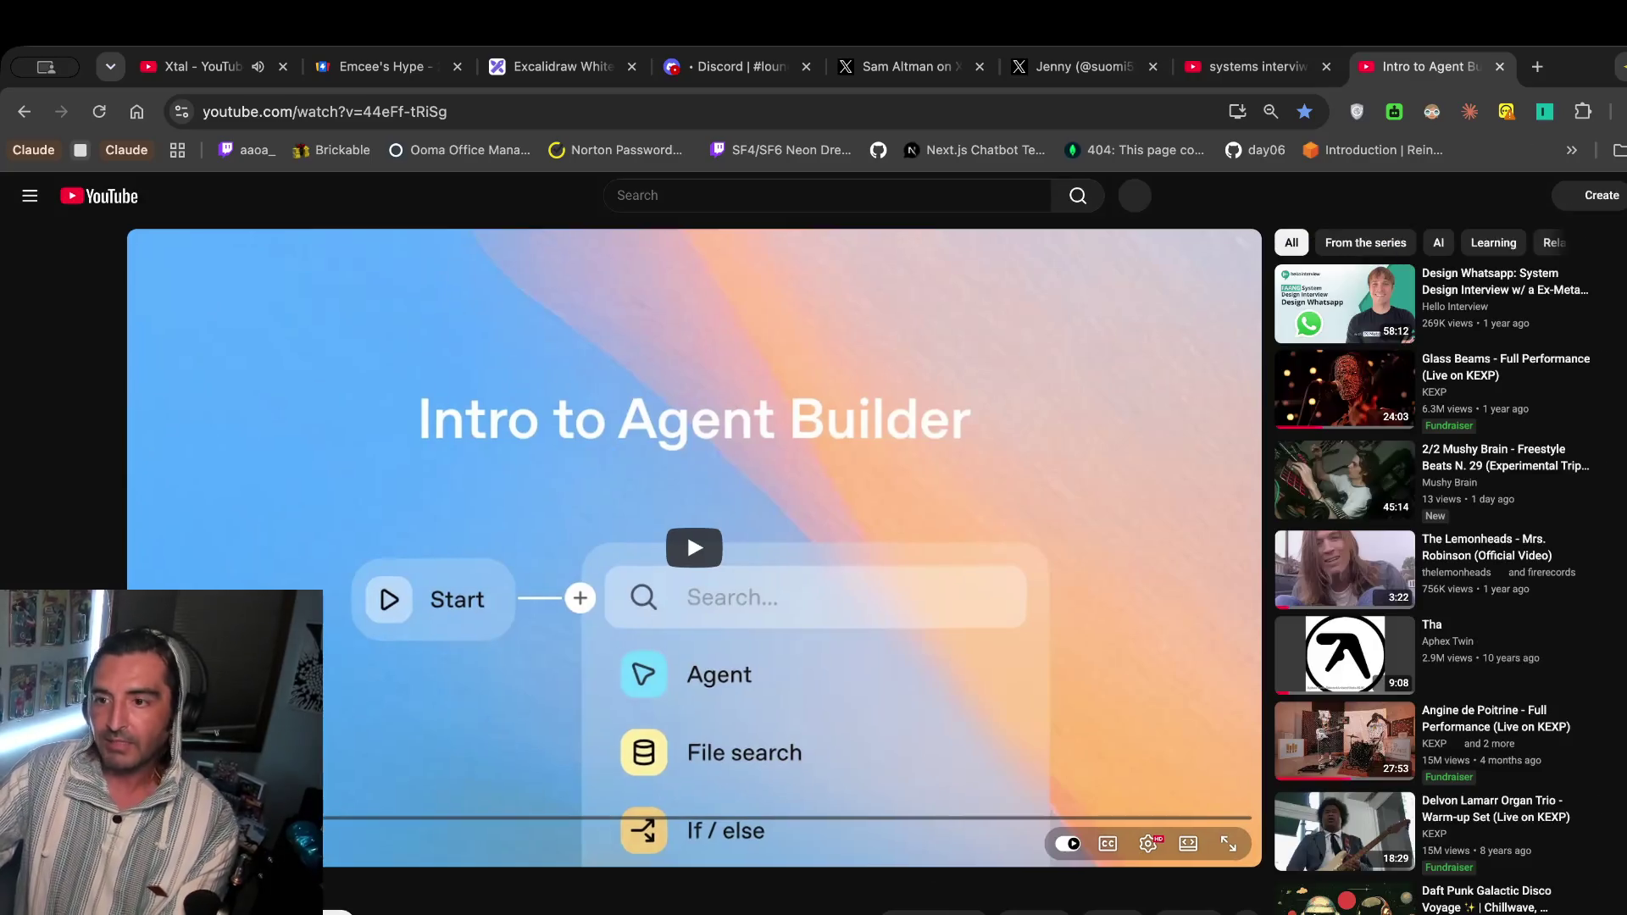
pyautogui.click(1605, 195)
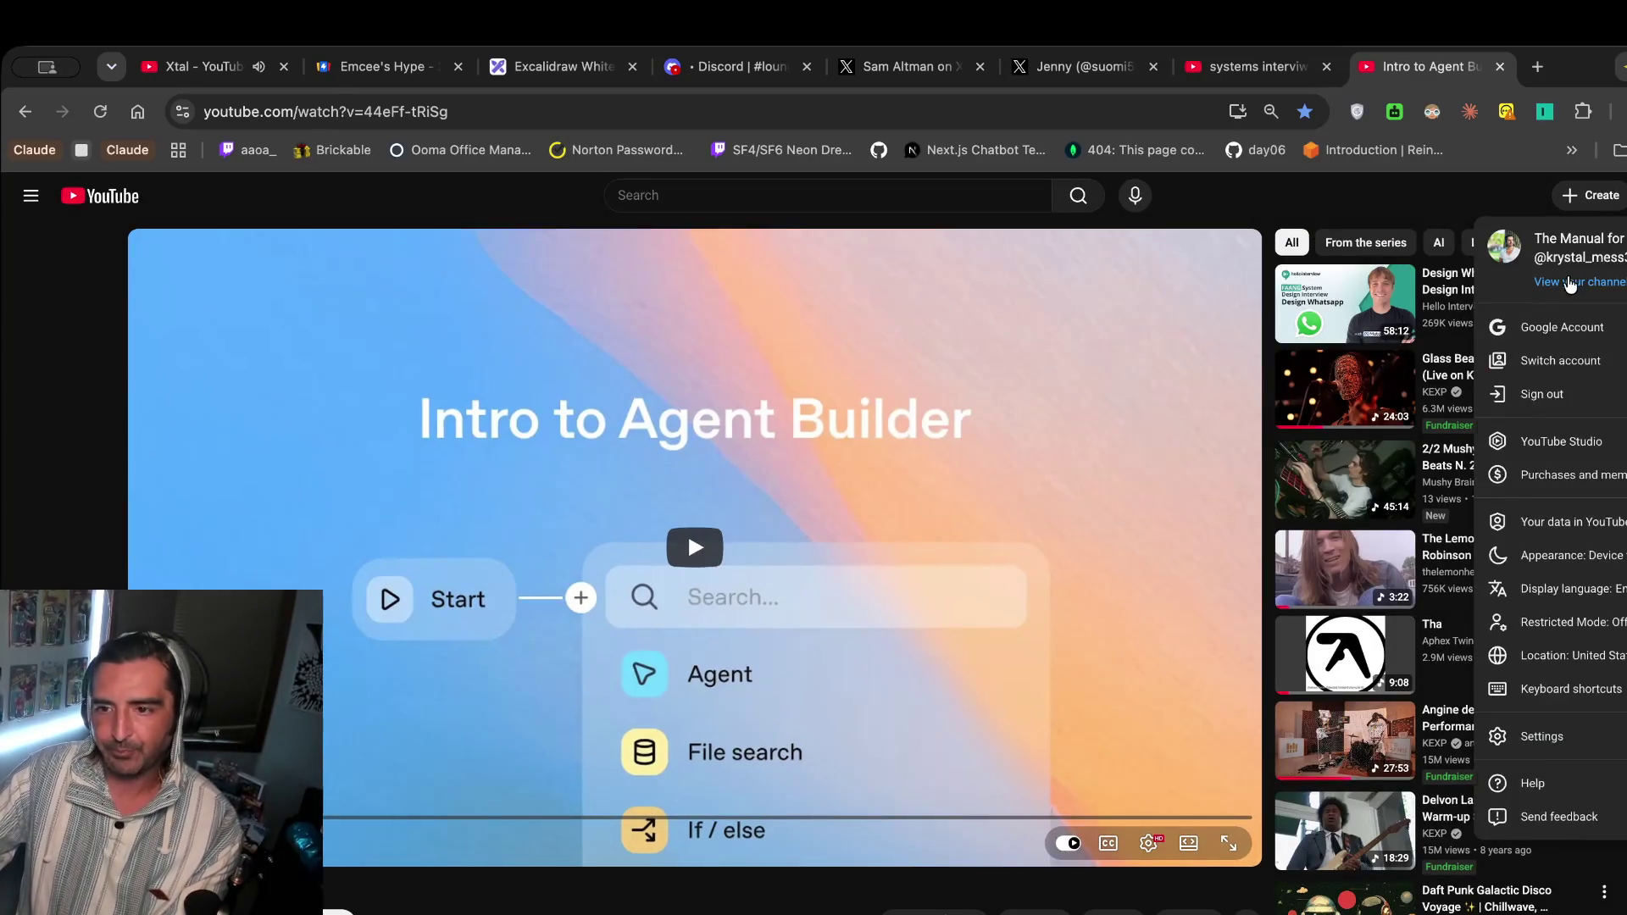
pyautogui.click(1579, 281)
pyautogui.click(485, 531)
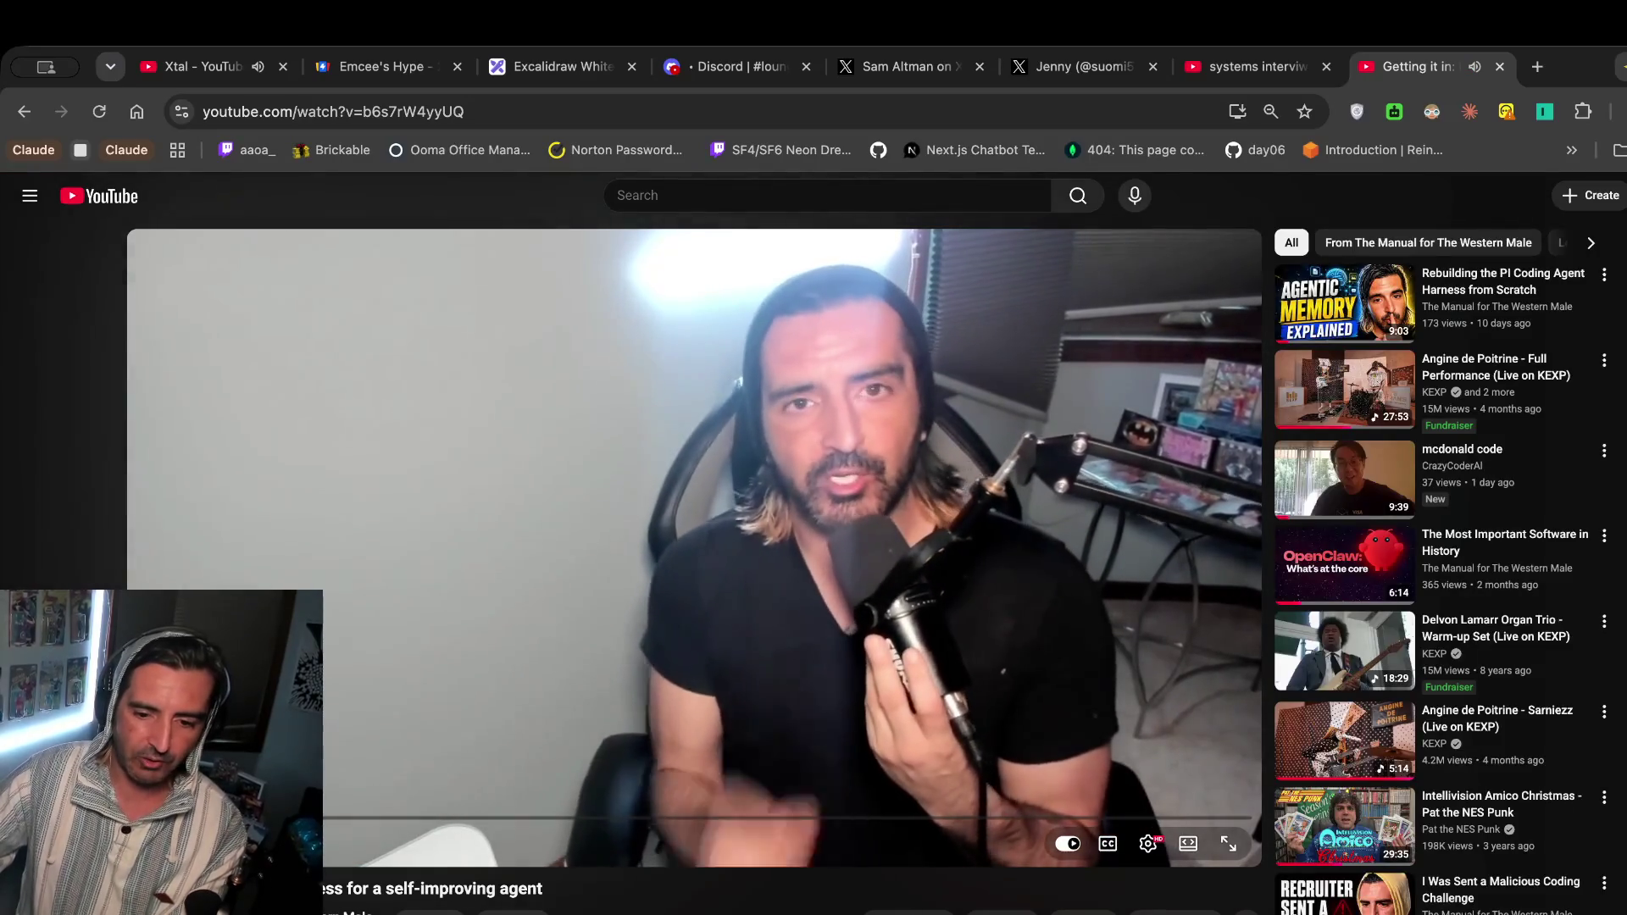
pyautogui.click(736, 820)
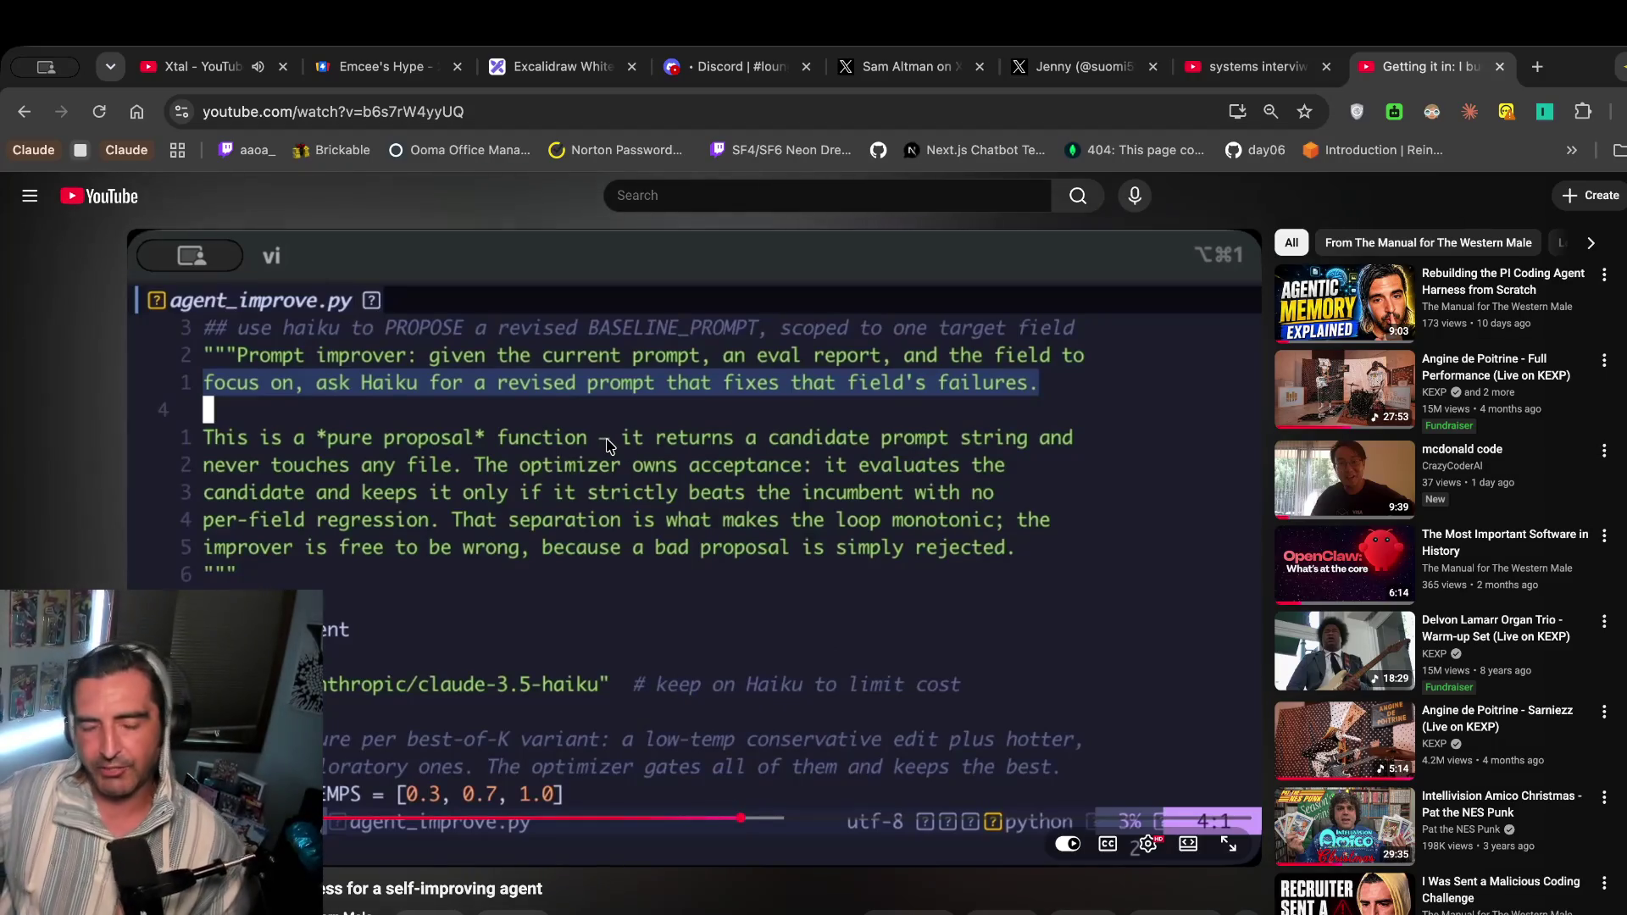
pyautogui.click(826, 563)
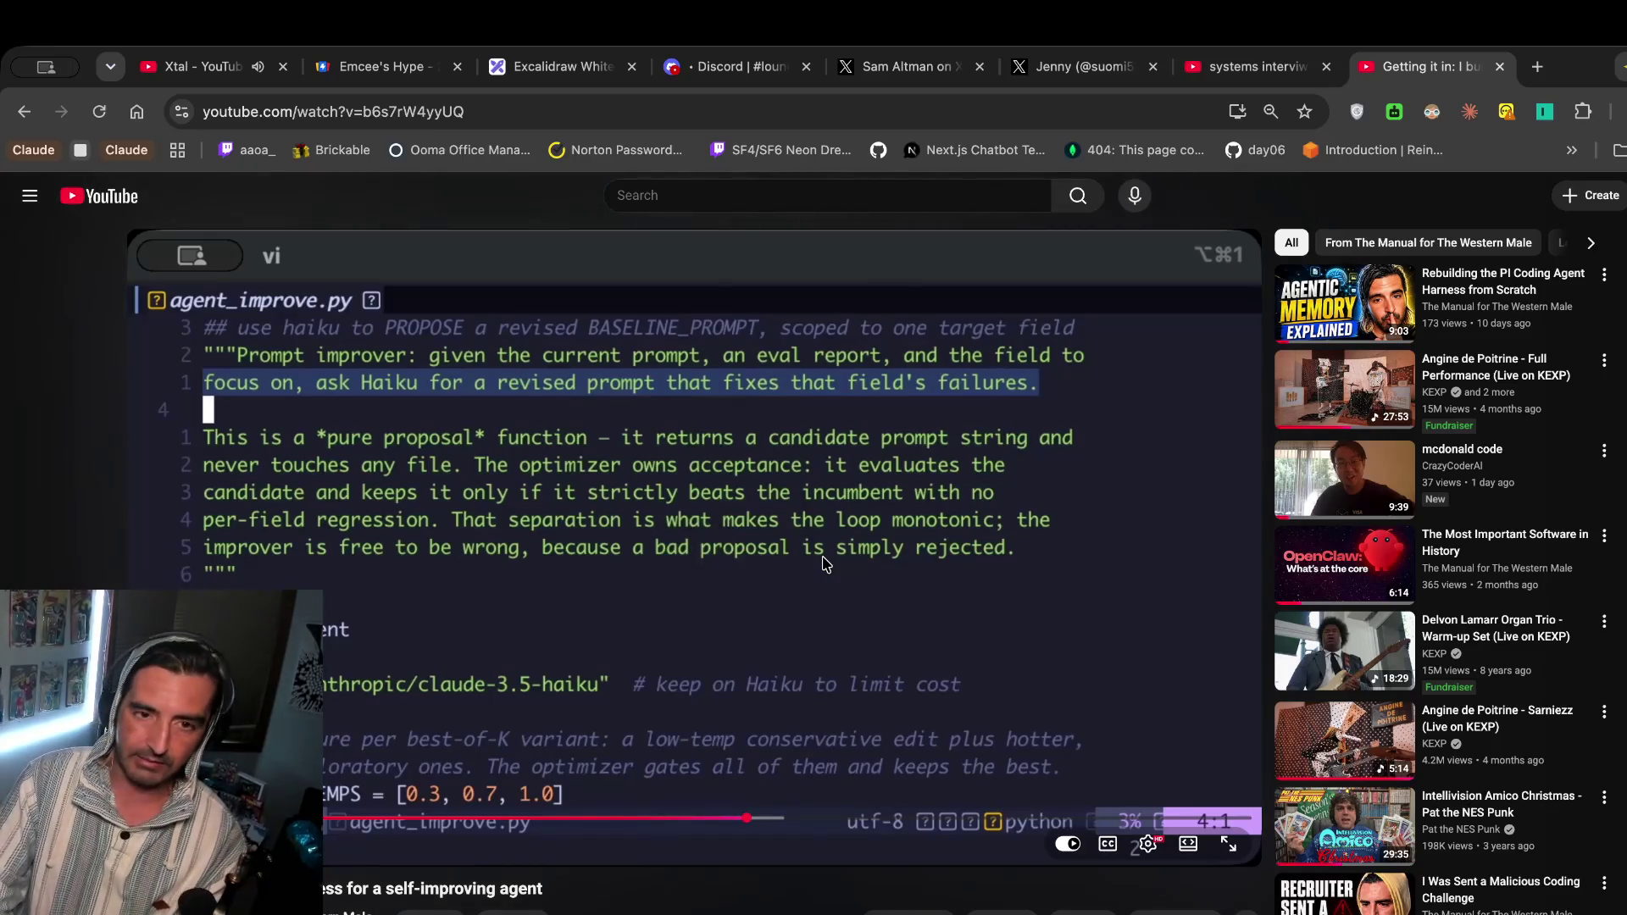
# Open github.com in a new tab.
pyautogui.hotkey('ctrl', 't')
pyautogui.write('github.com')
pyautogui.press('Return')
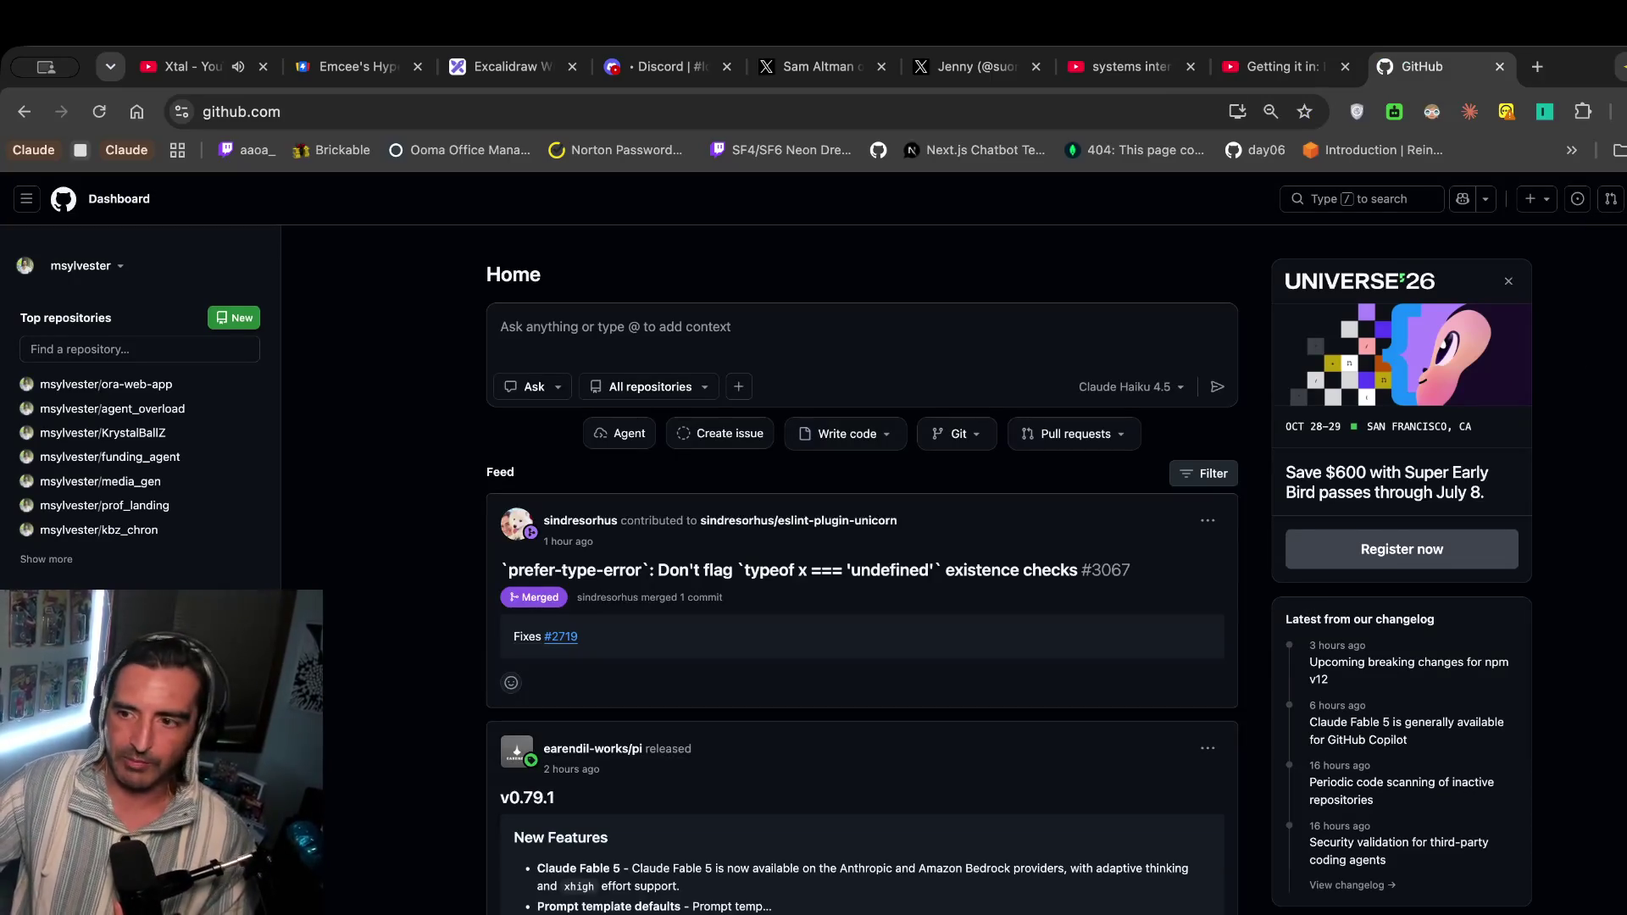
# Open the self-learning repository from your GitHub profile's repository list.
pyautogui.click(1615, 199)
pyautogui.click(1585, 327)
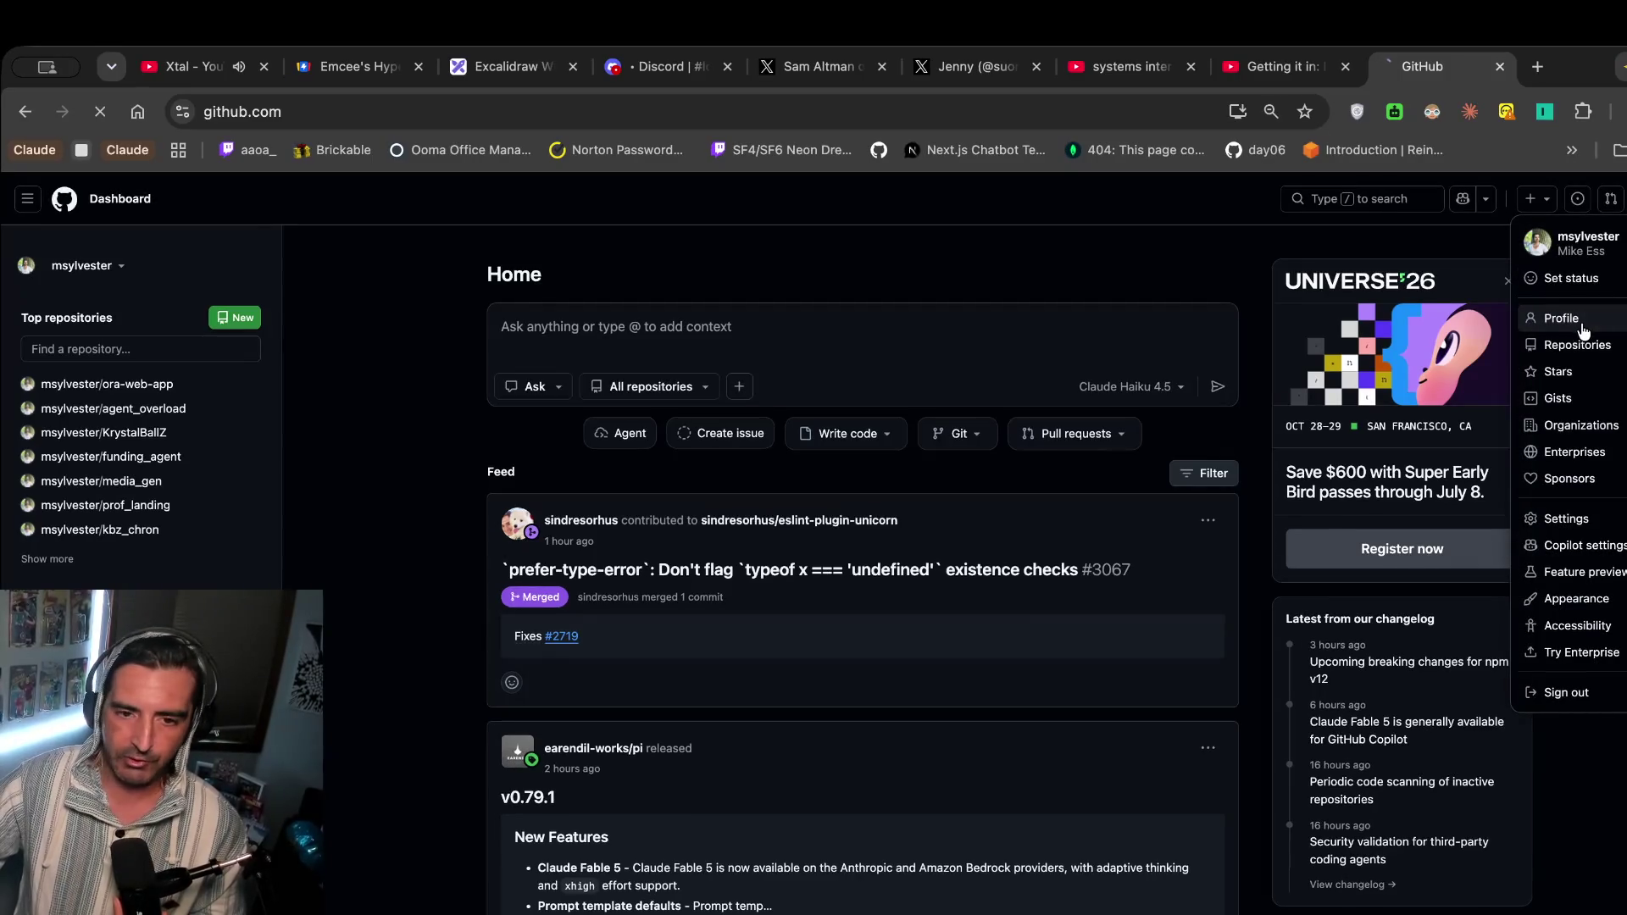
pyautogui.click(1615, 199)
pyautogui.click(1564, 351)
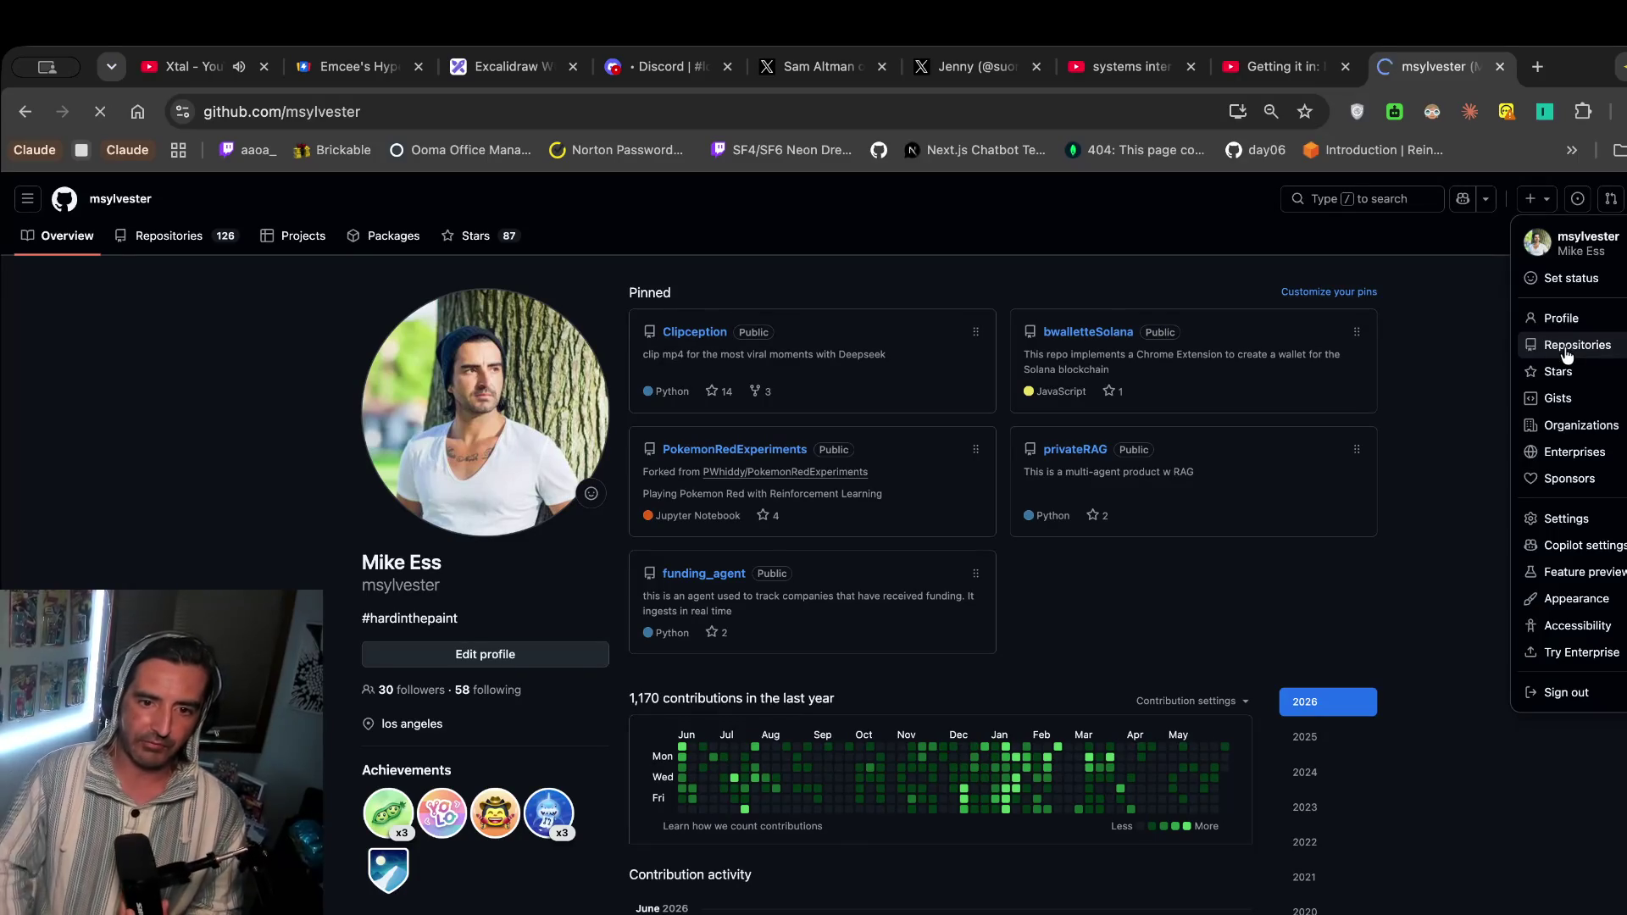
pyautogui.click(684, 347)
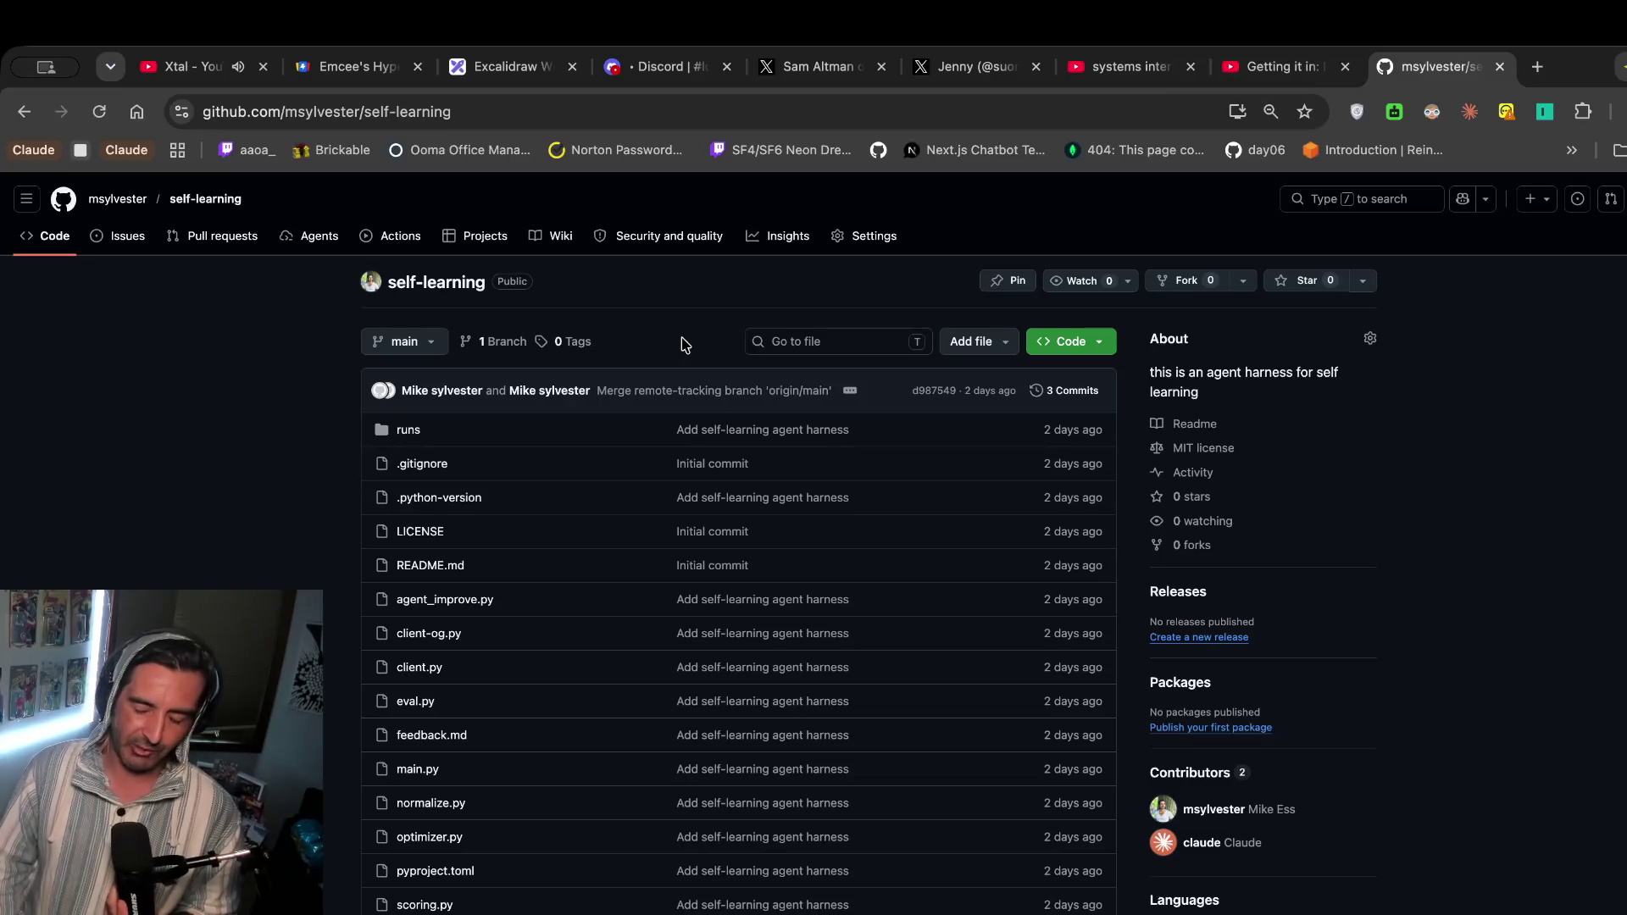
# Scroll through the self-learning files, select the repository name, and return to the Excalidraw whiteboard.
pyautogui.scroll(-4, 684, 344)
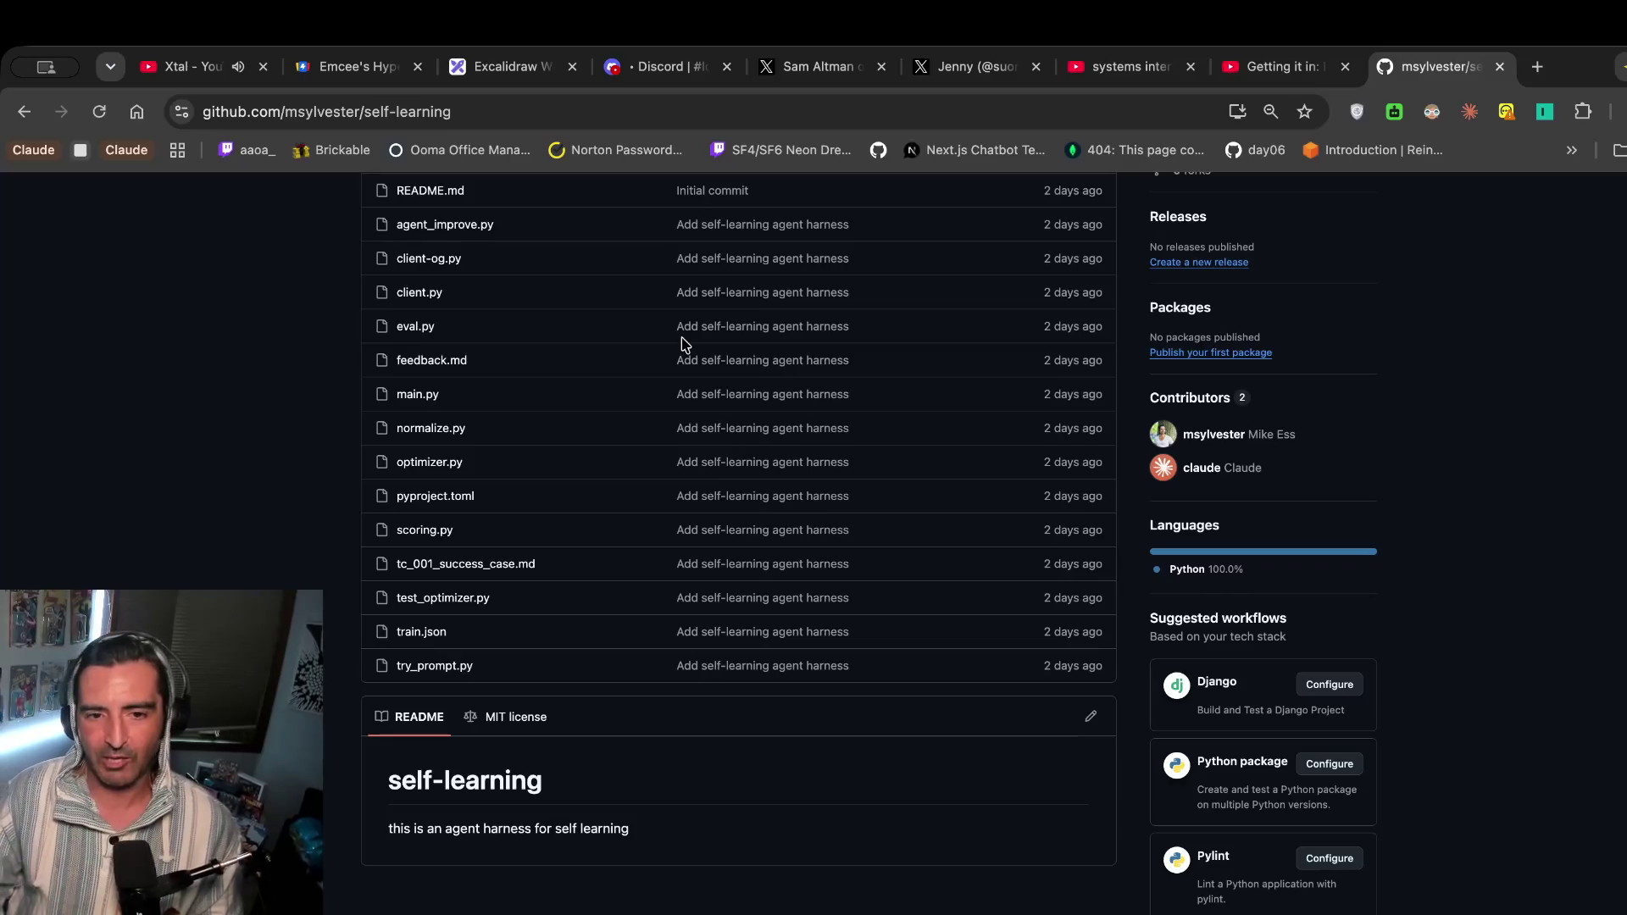
pyautogui.scroll(2, 684, 344)
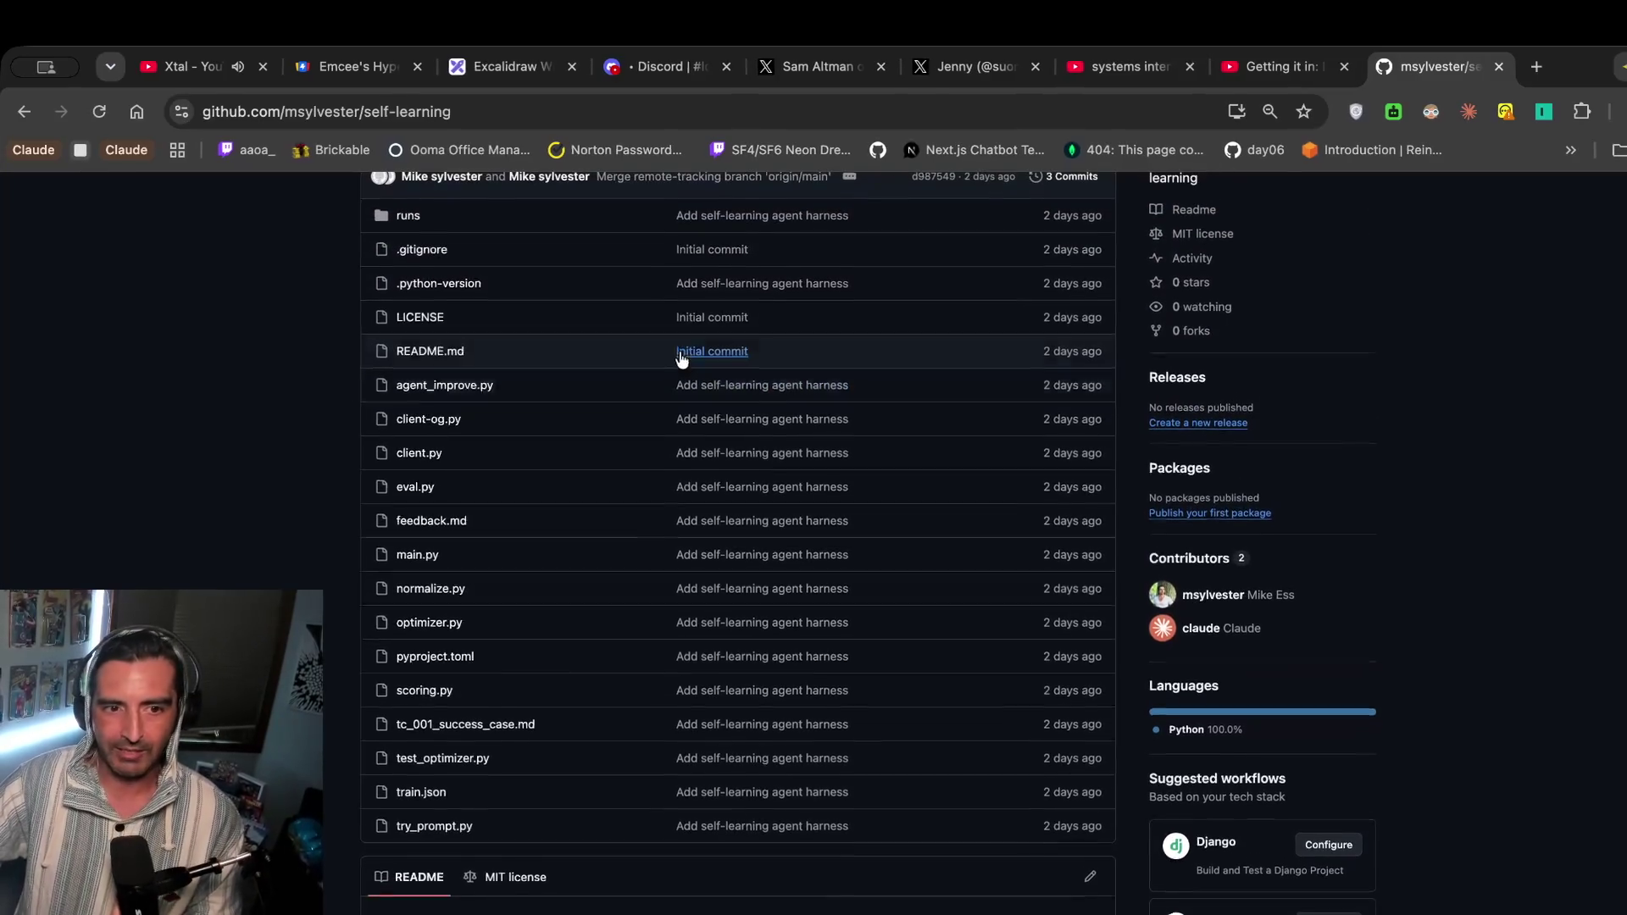
pyautogui.scroll(-1, 469, 313)
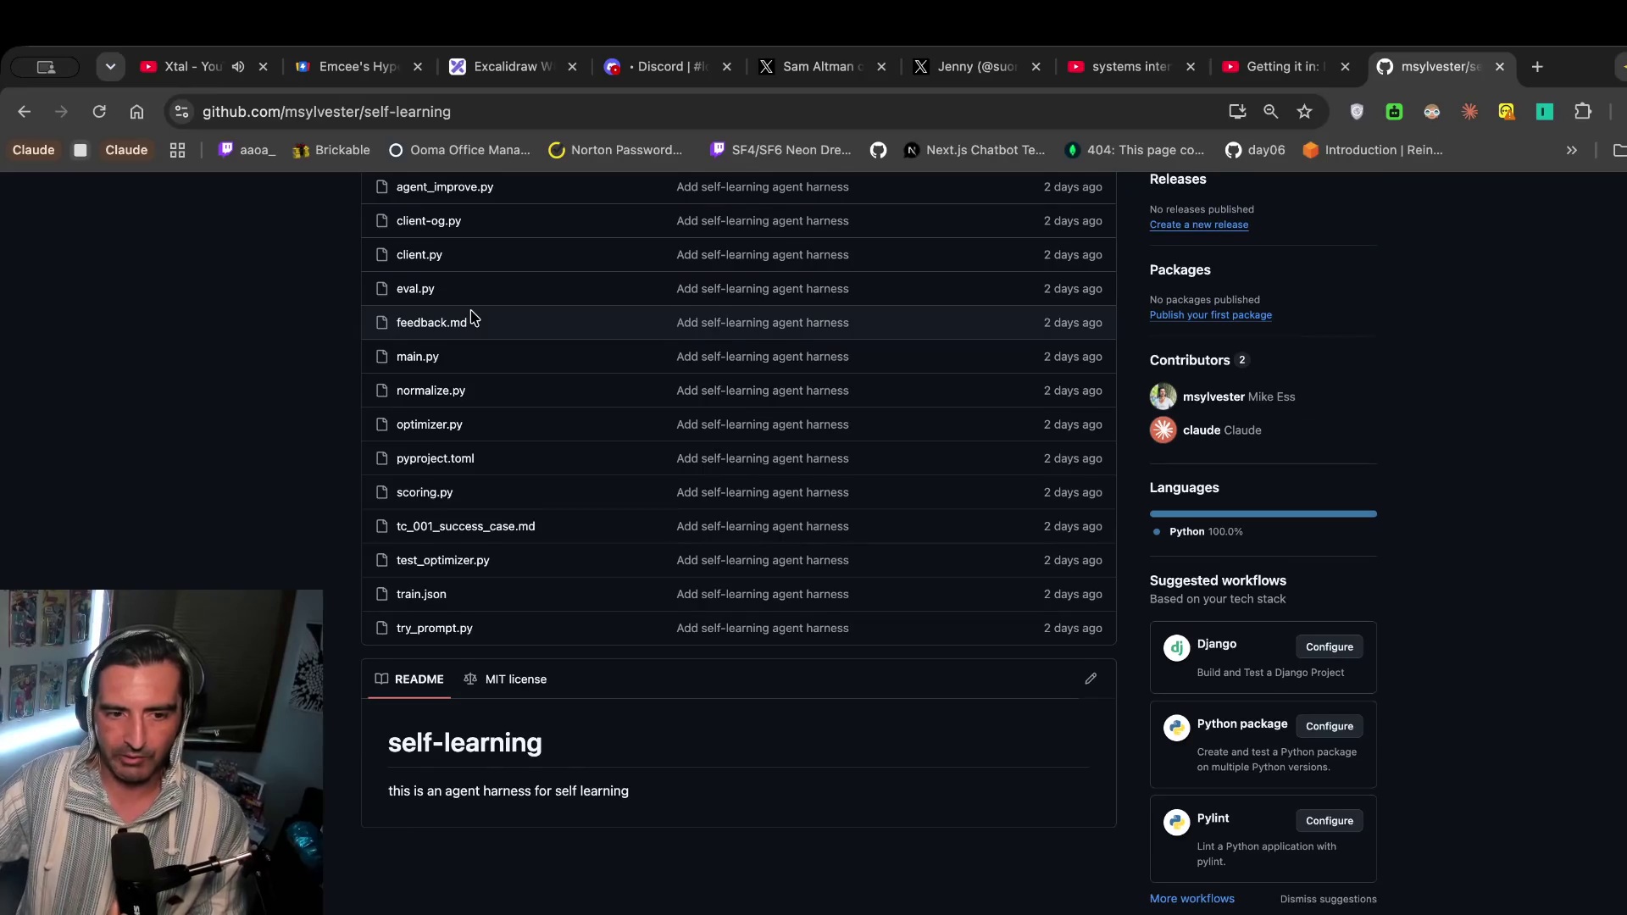
pyautogui.scroll(1, 469, 315)
pyautogui.scroll(3, 472, 316)
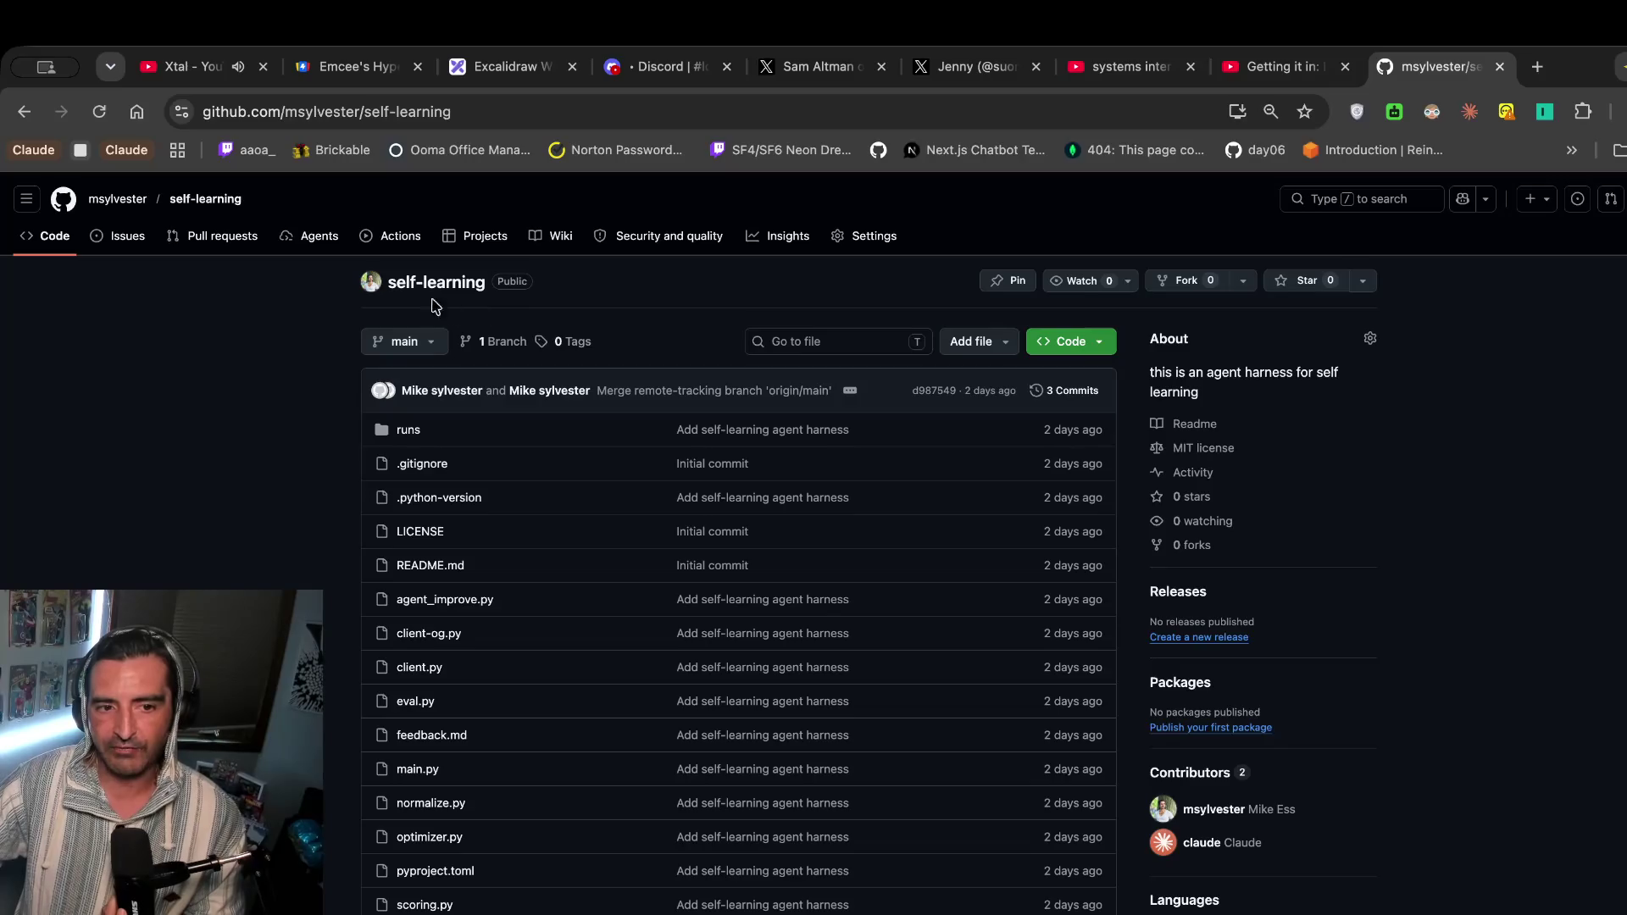
pyautogui.tripleClick(379, 280)
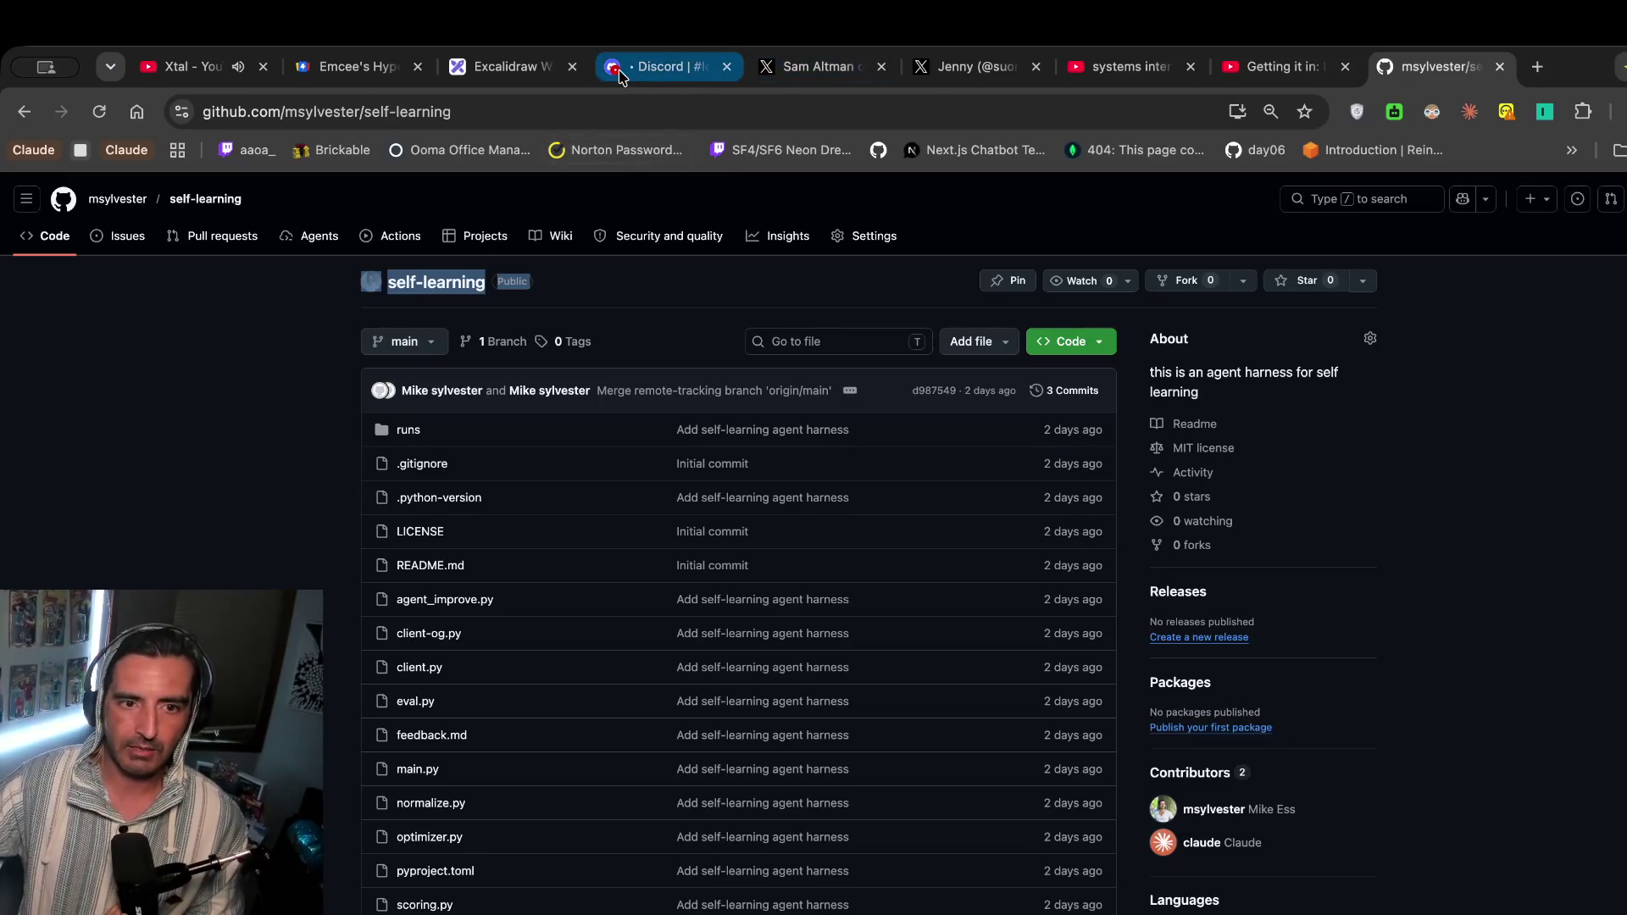
pyautogui.click(507, 68)
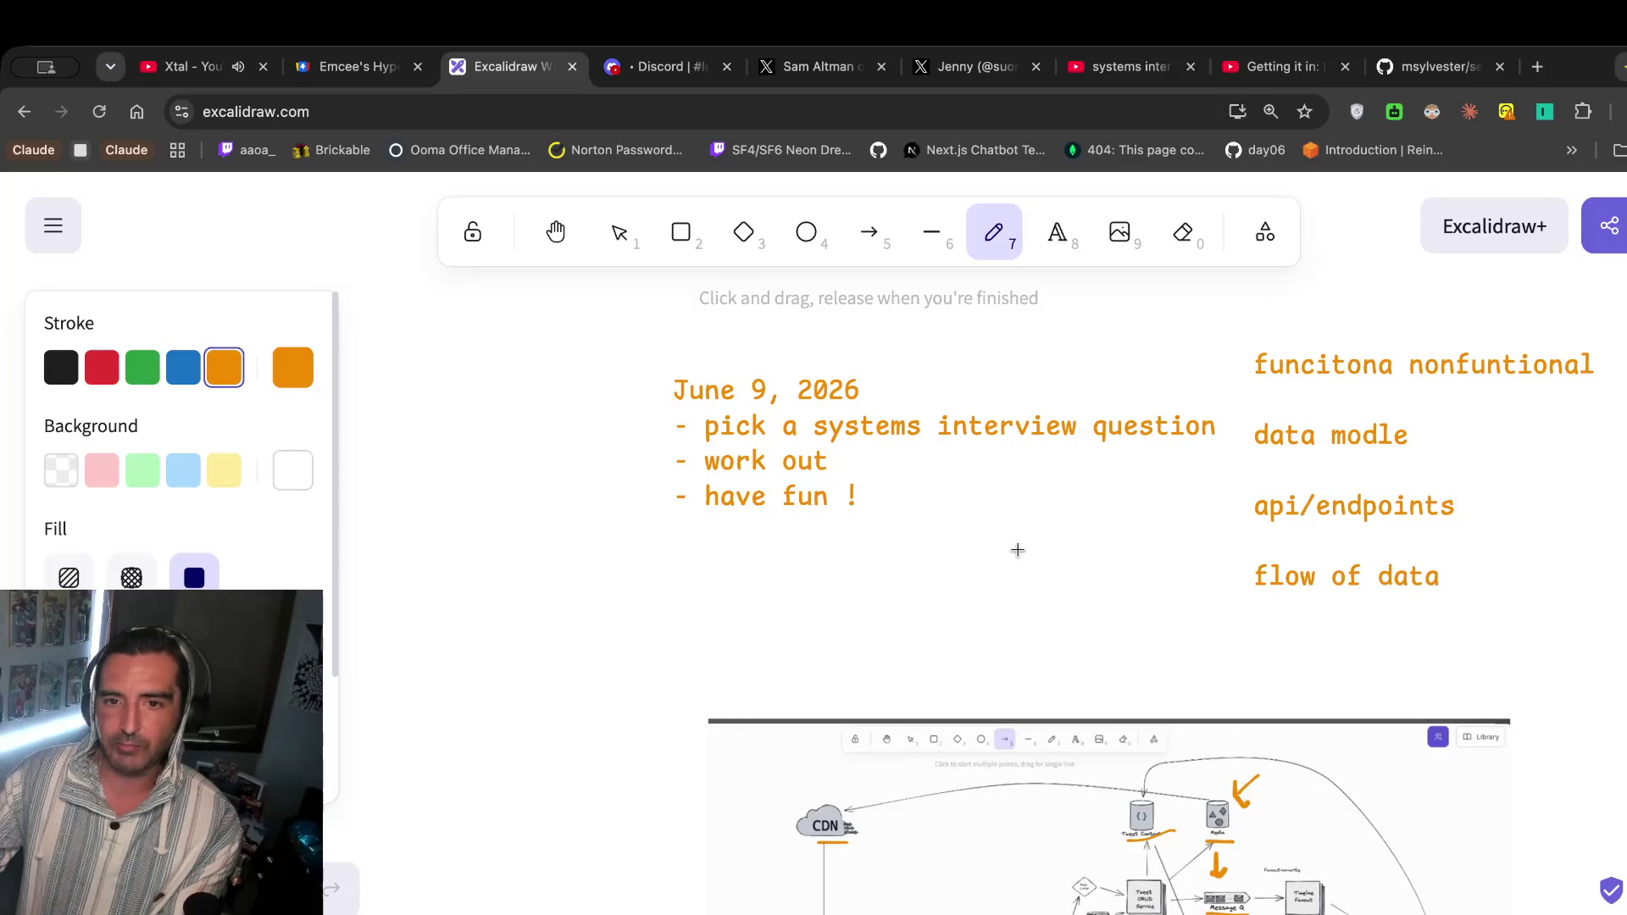
# Switch to the YouTube tab showing 'systems interviw question twitter' search results.
pyautogui.click(1119, 66)
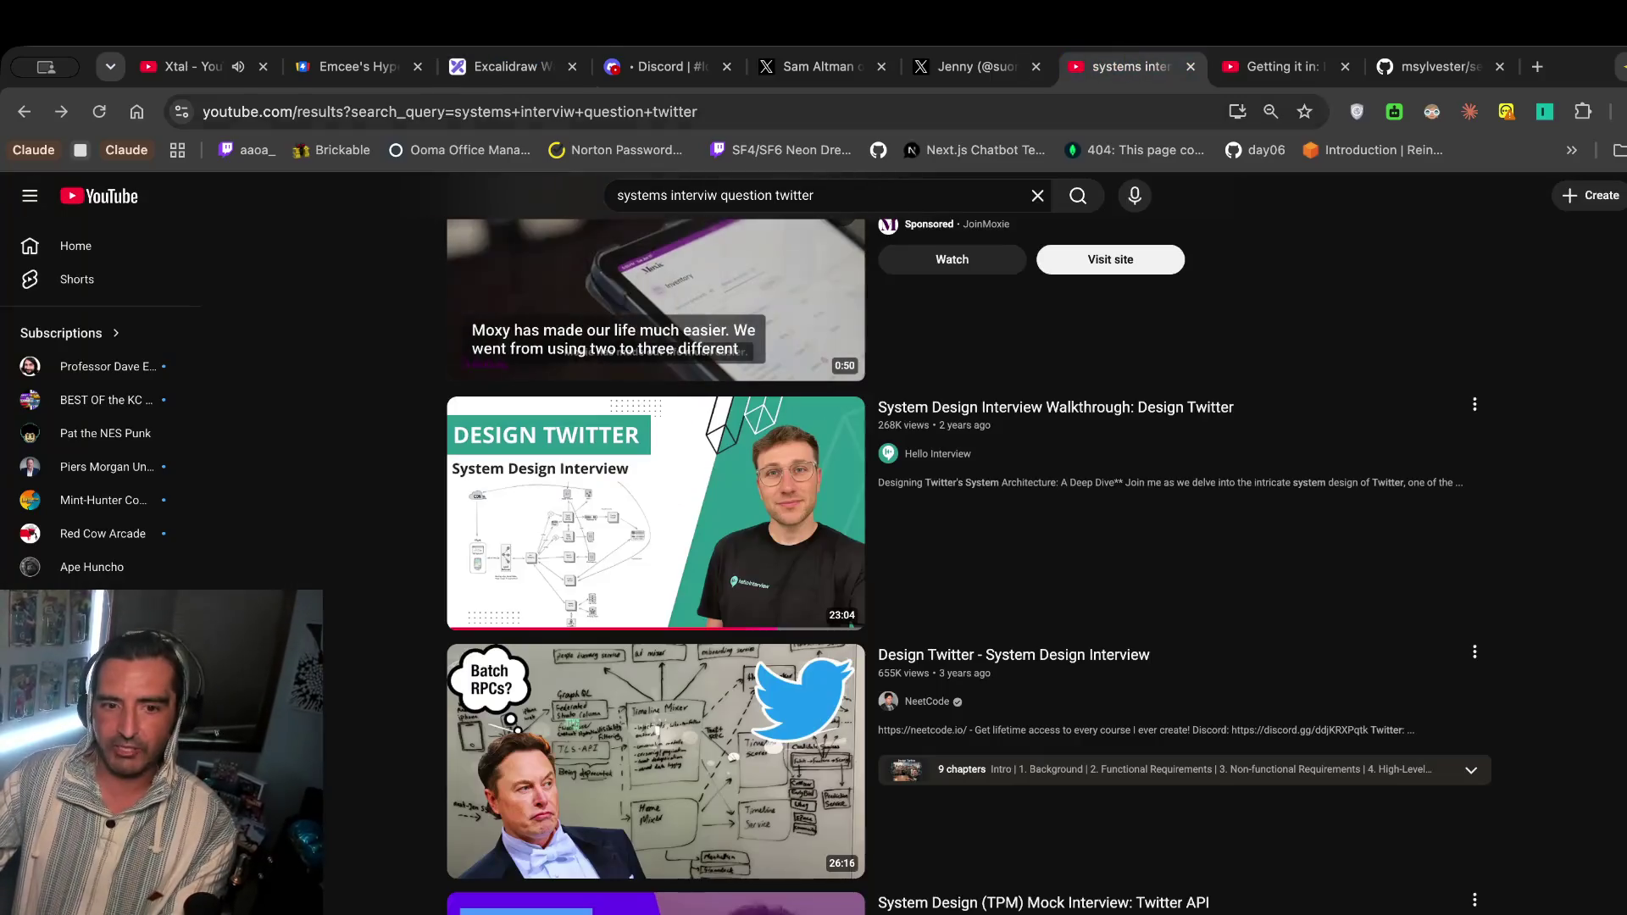
# Open the 'System Design Interview Walkthrough: Design Twitter' video and start erasing the search query.
pyautogui.scroll(-4, 941, 354)
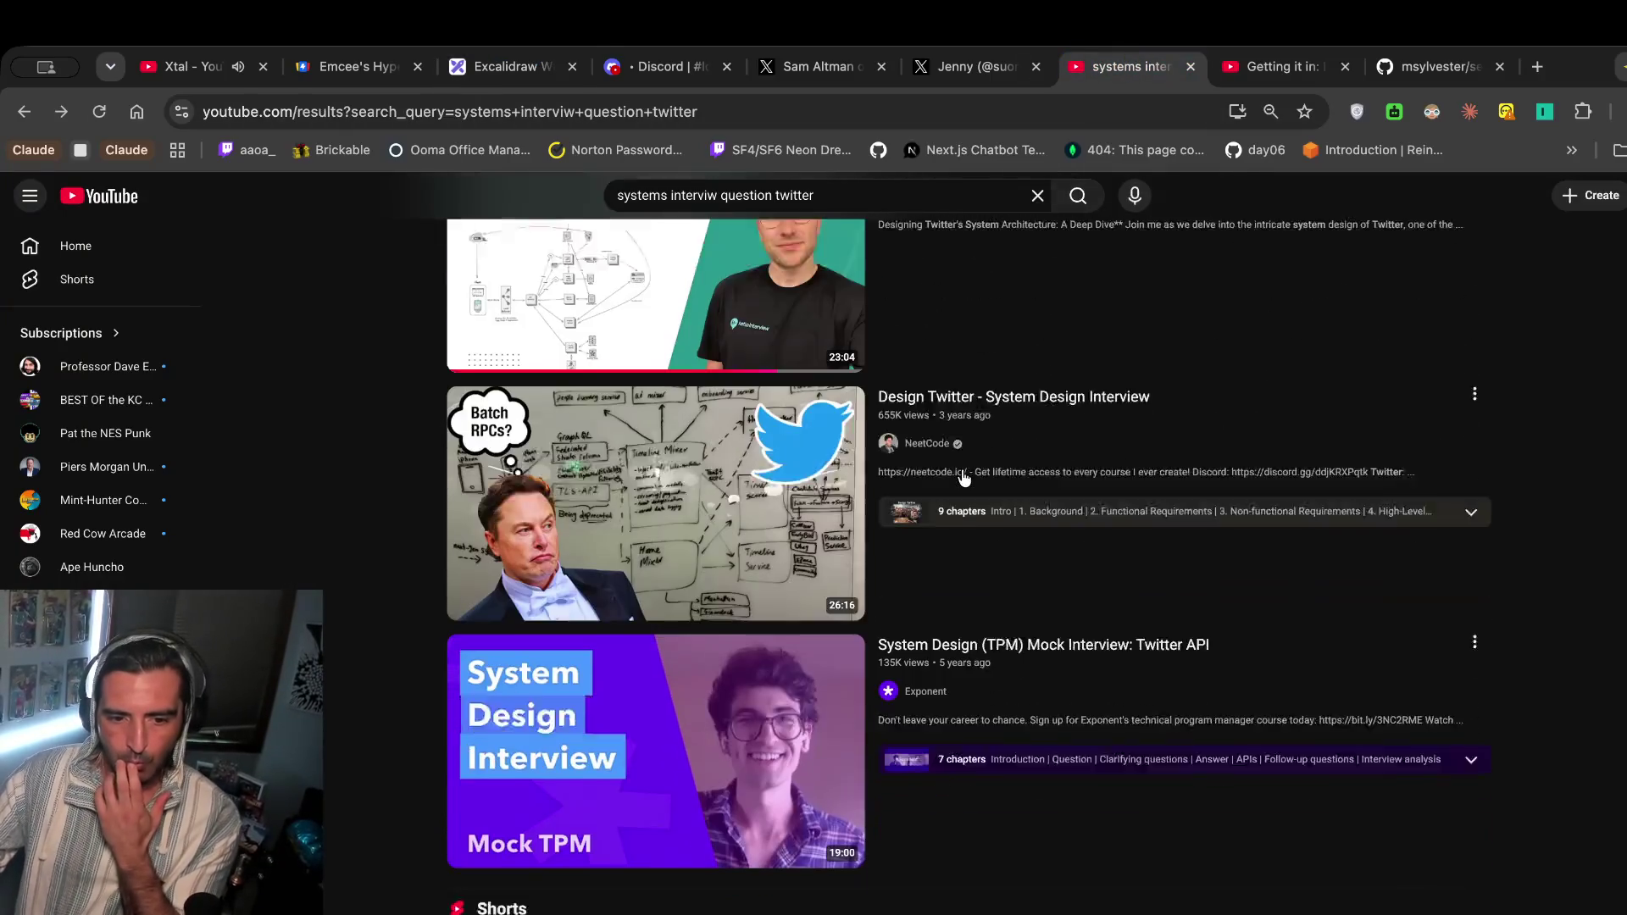
pyautogui.scroll(-3, 750, 424)
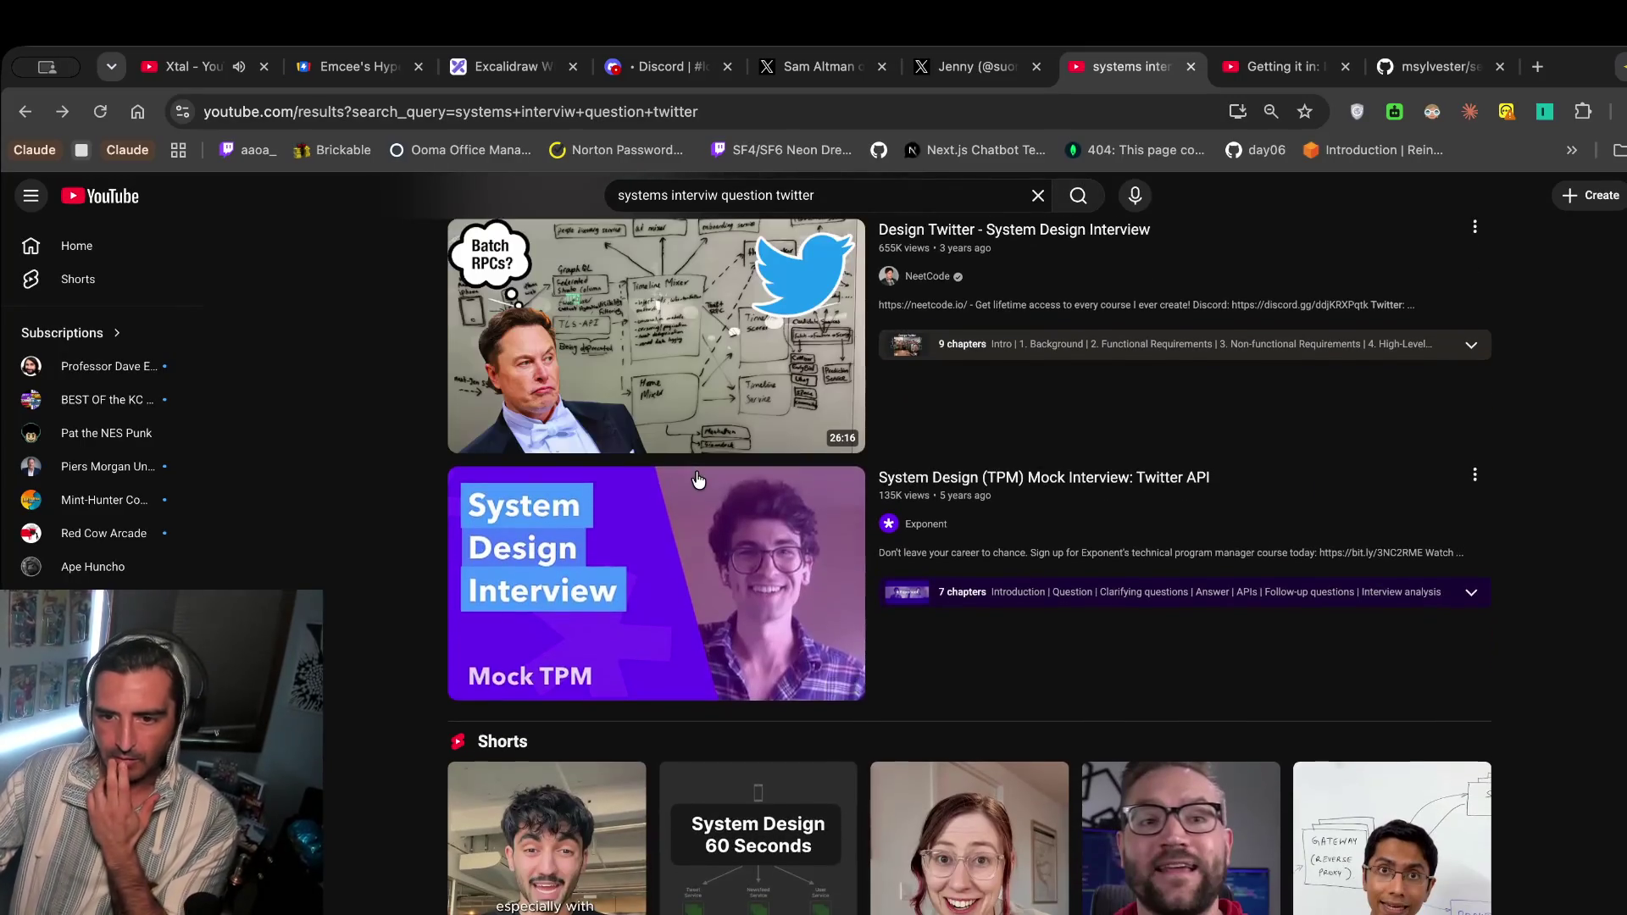
pyautogui.scroll(-10, 698, 480)
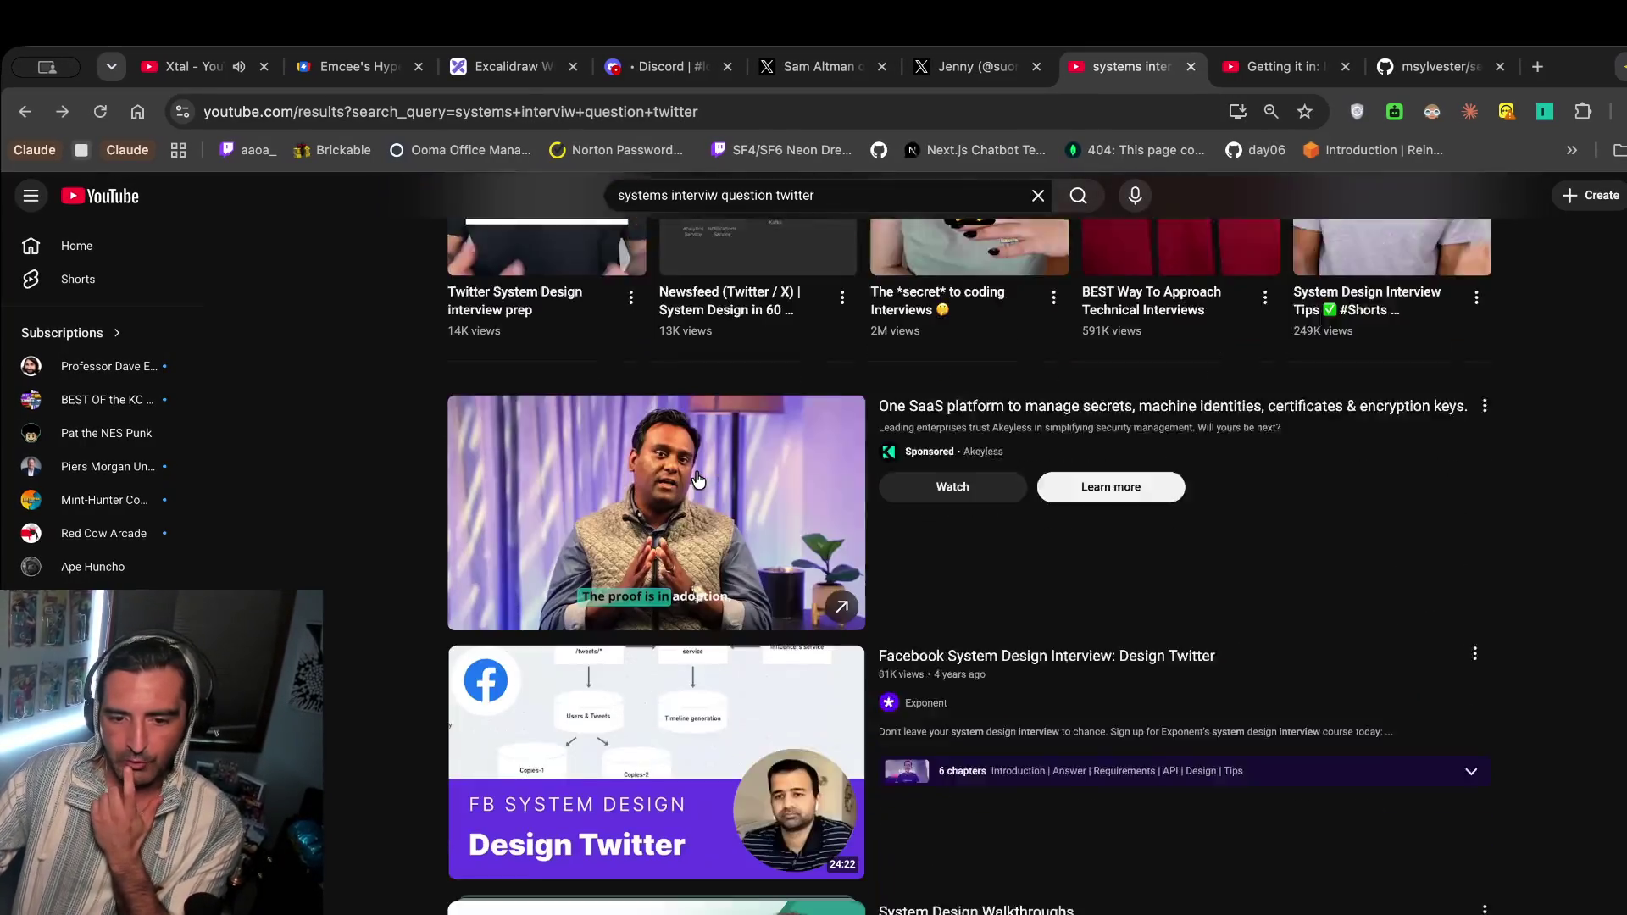
pyautogui.scroll(15, 698, 481)
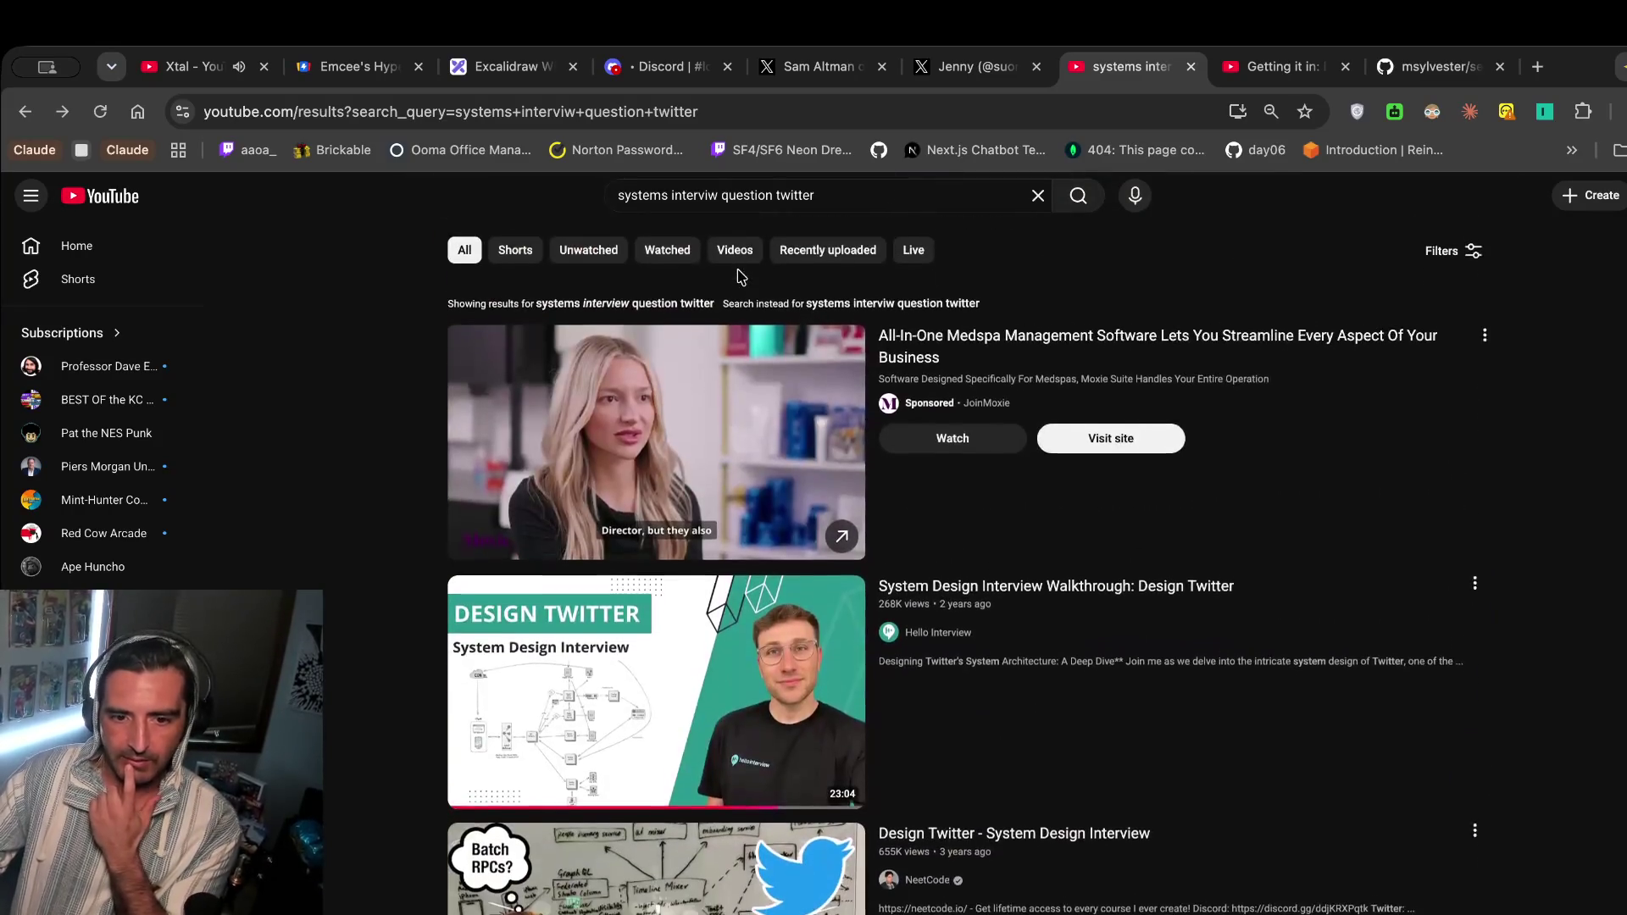
pyautogui.moveTo(699, 614)
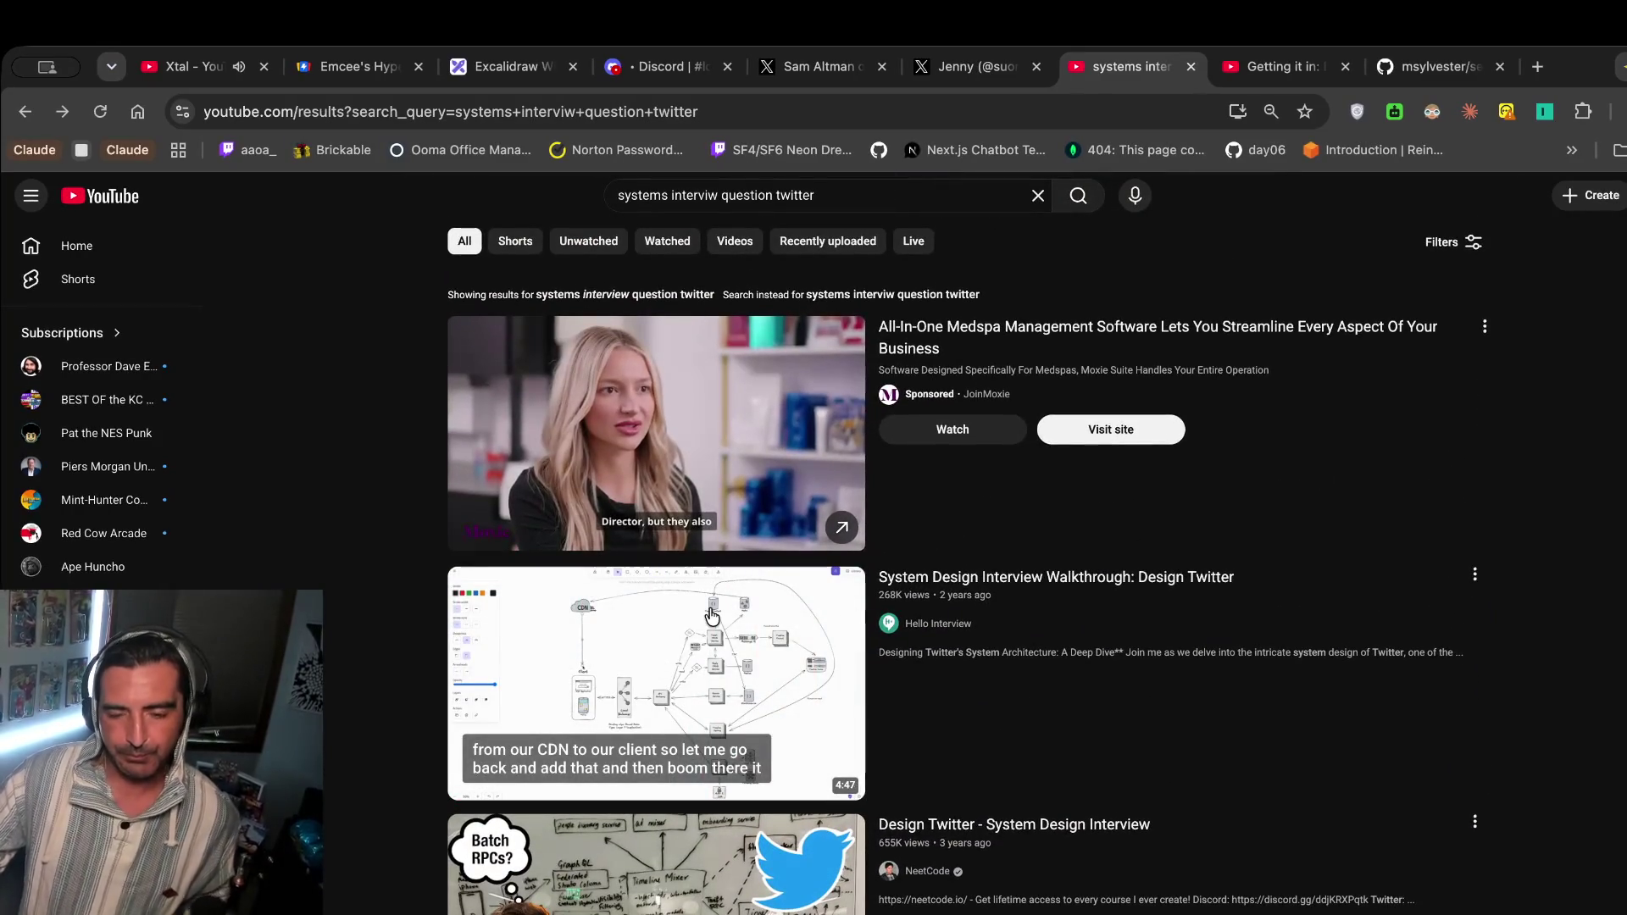
pyautogui.click(971, 615)
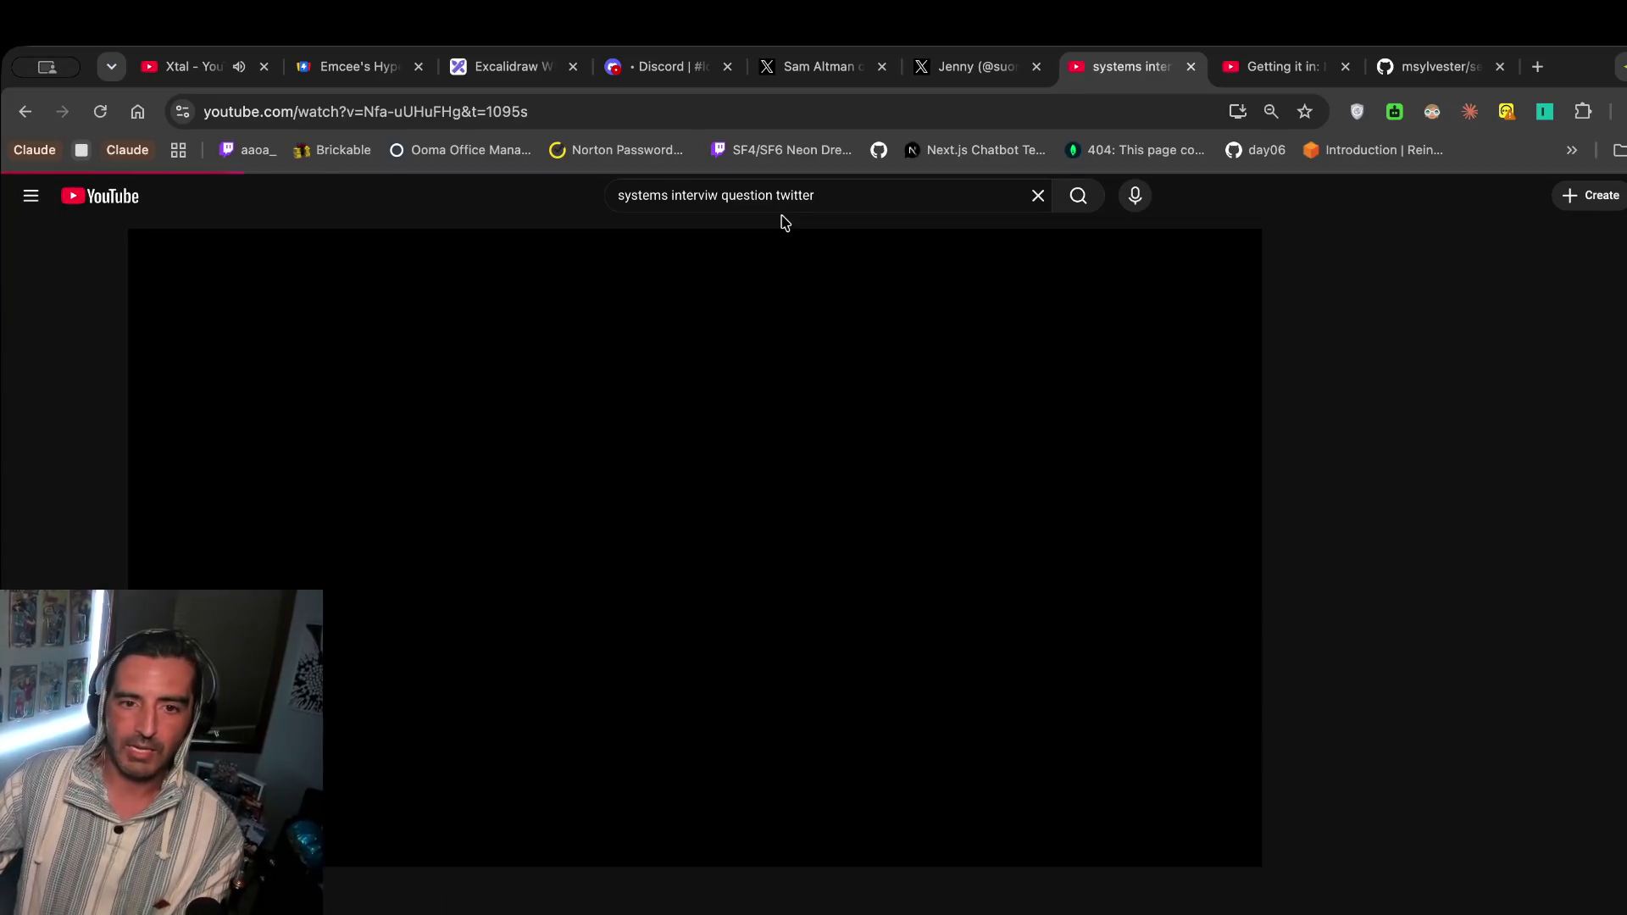
pyautogui.click(833, 195)
pyautogui.press('BackSpace')
pyautogui.press('BackSpace')
pyautogui.press('BackSpace')
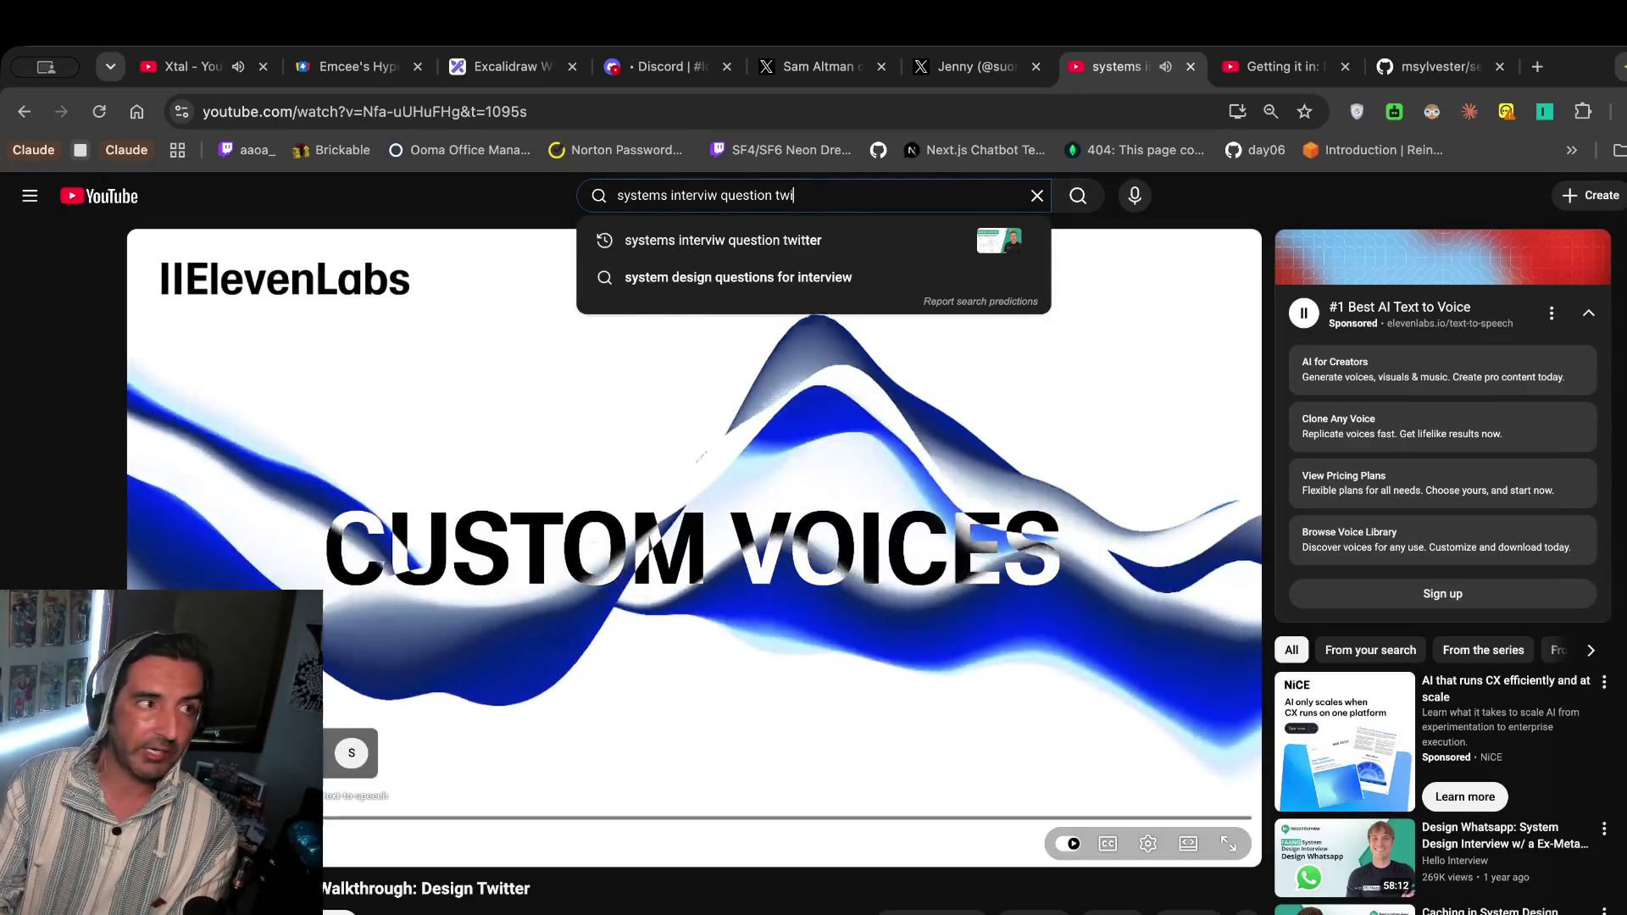
# Correct the query to 'systems interviw question uber' and open the Design Uber interview video.
pyautogui.press('BackSpace')
pyautogui.write('uber')
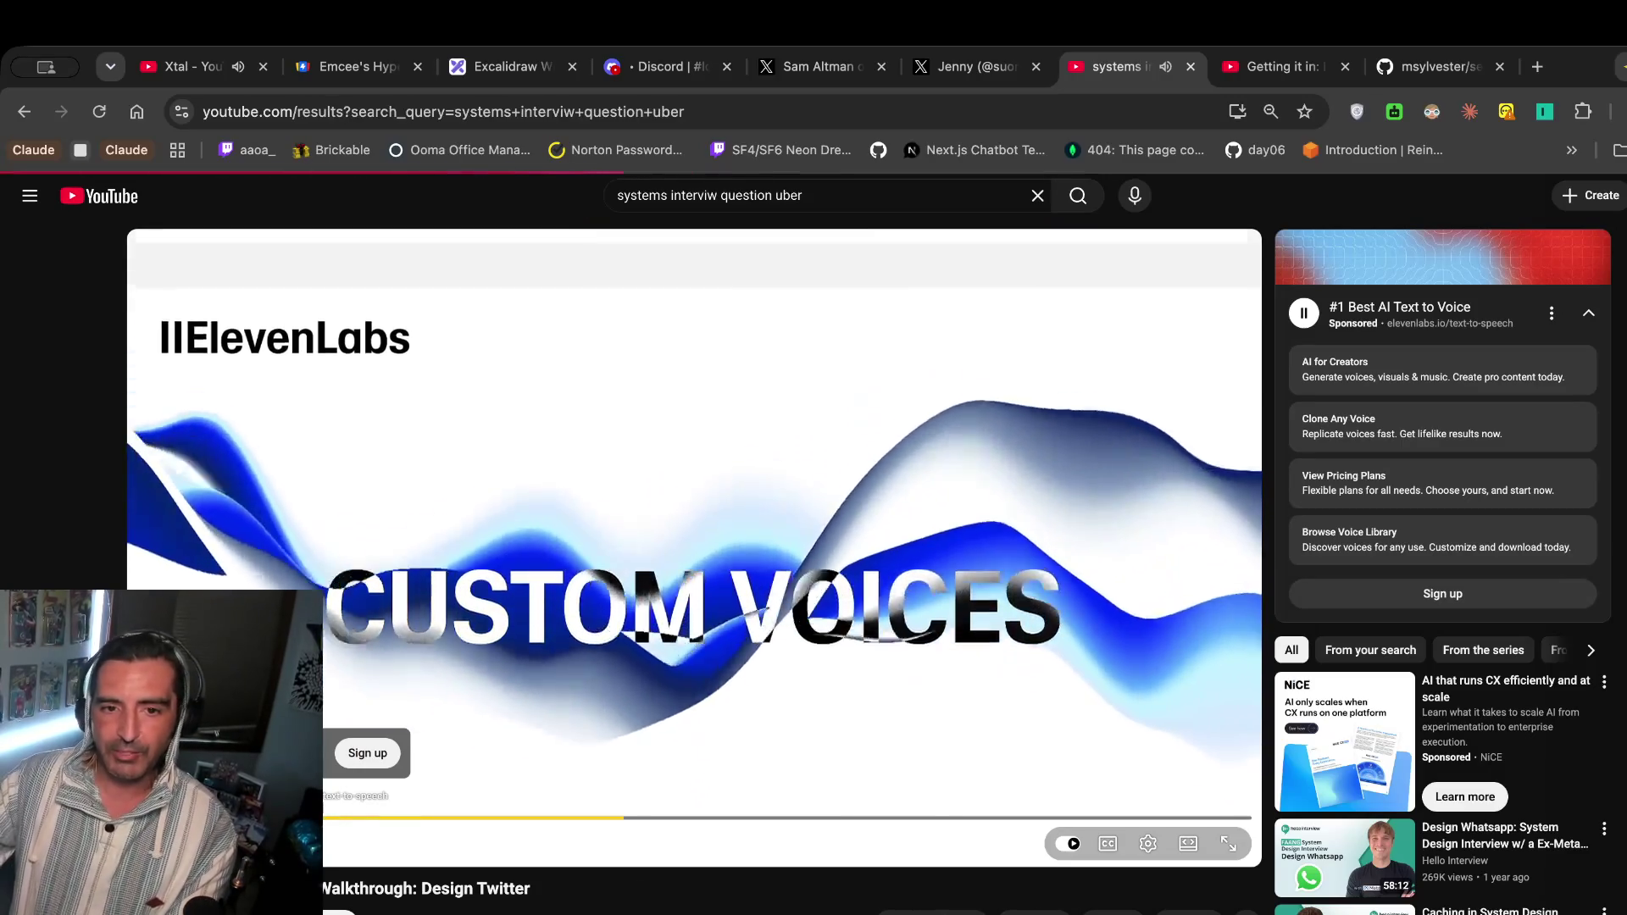
pyautogui.scroll(-6, 949, 539)
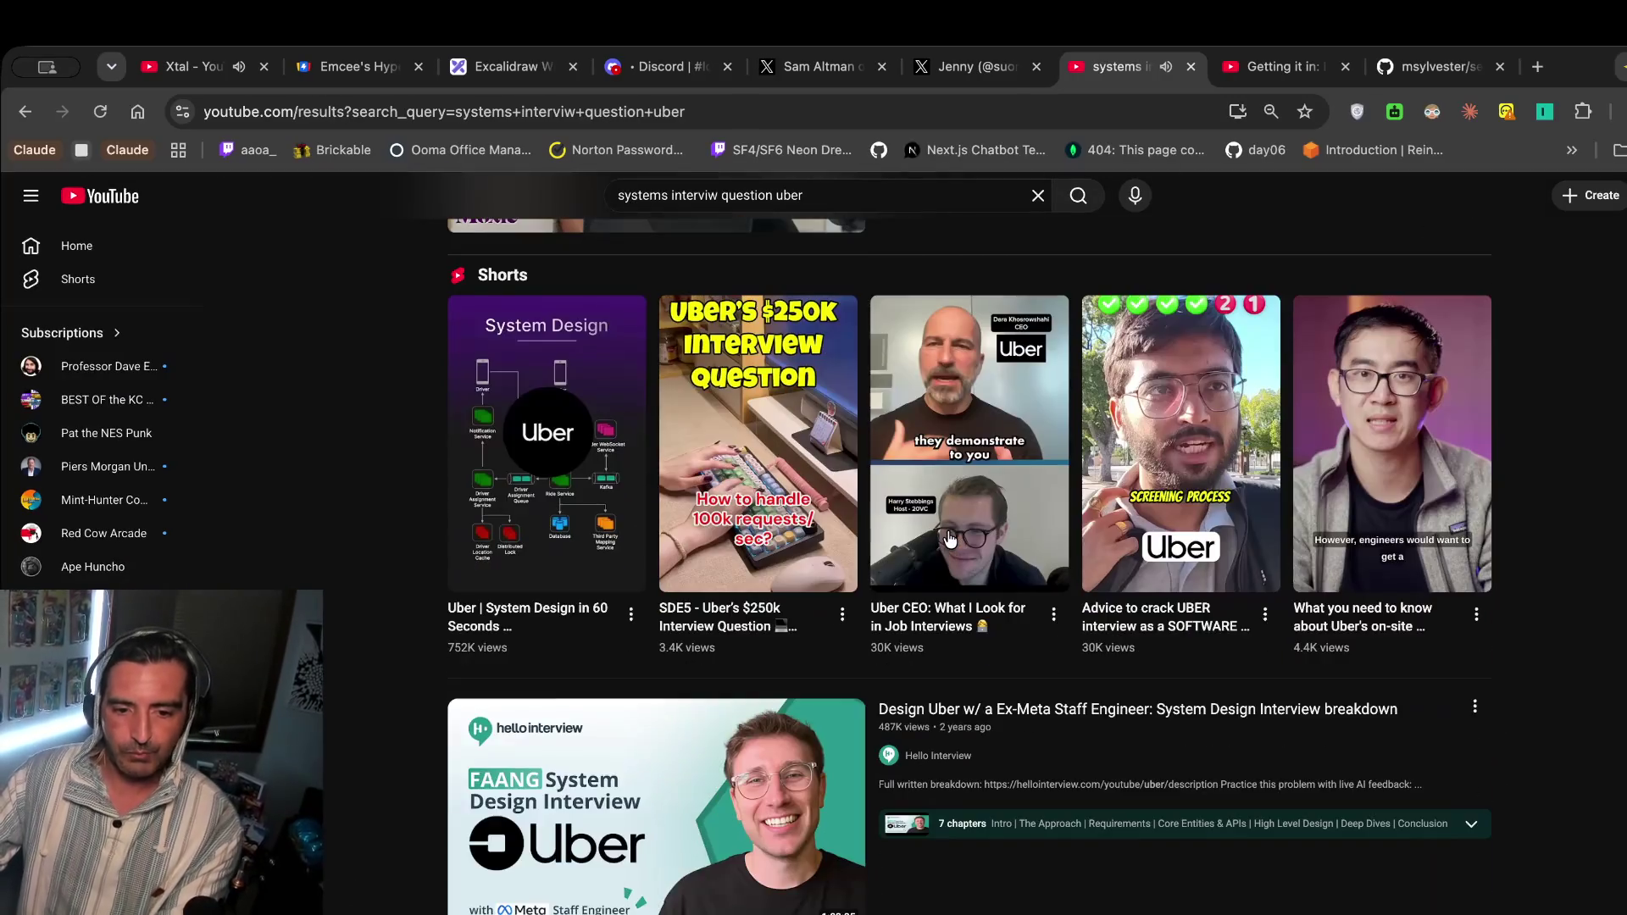
pyautogui.click(606, 583)
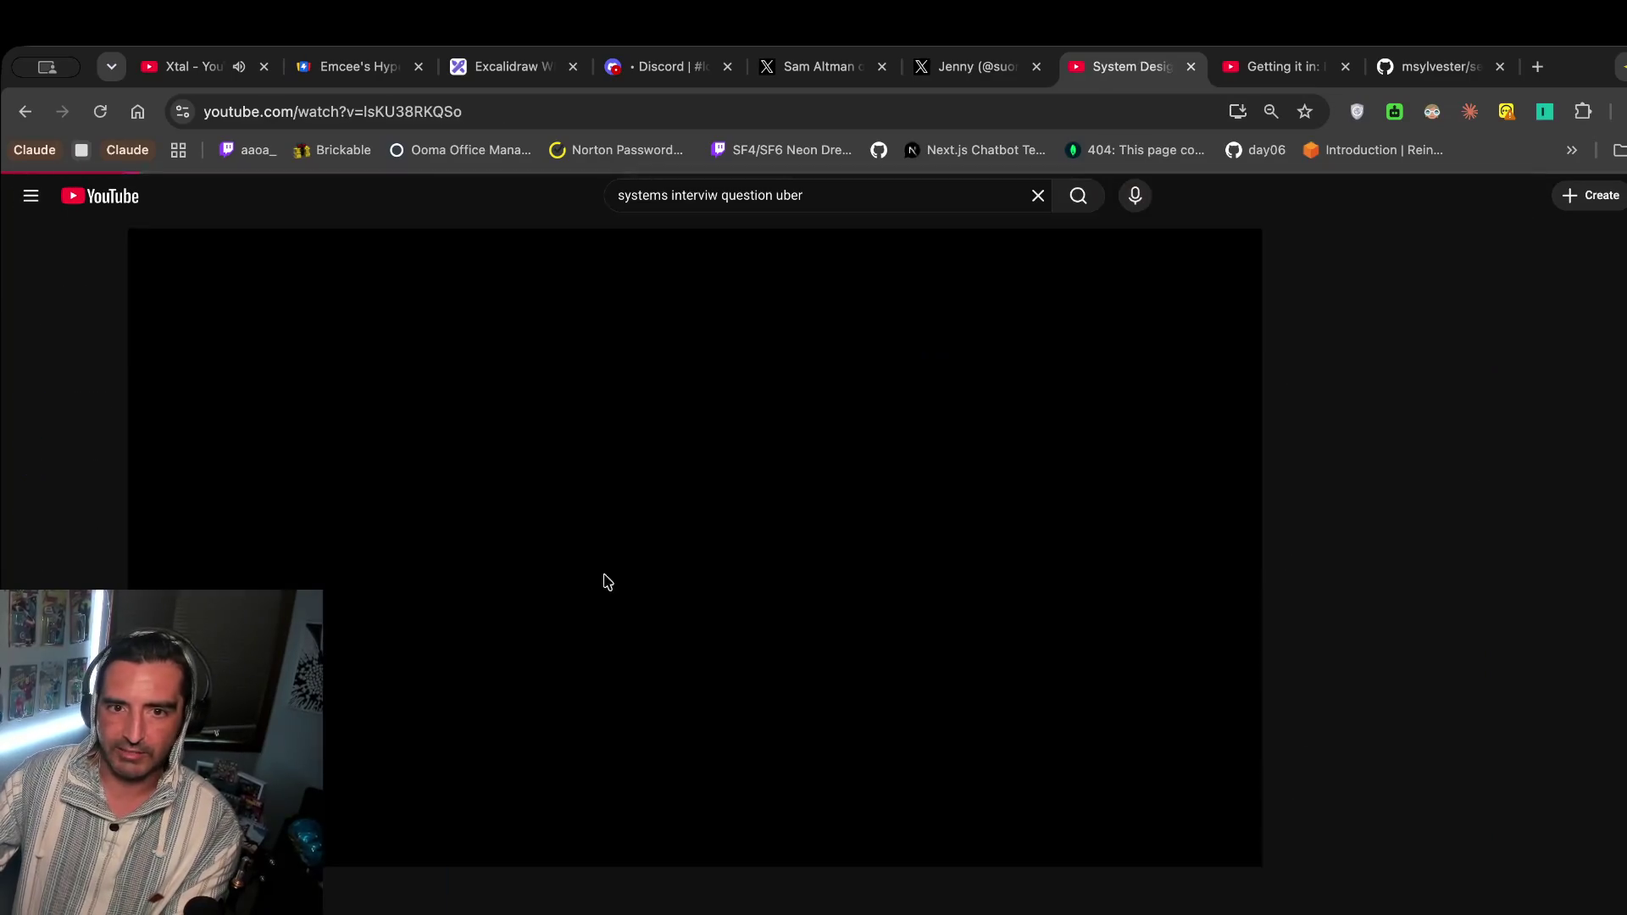
# Glance at the Aphex Twin mix tab, then return to the Design Uber video.
pyautogui.click(204, 67)
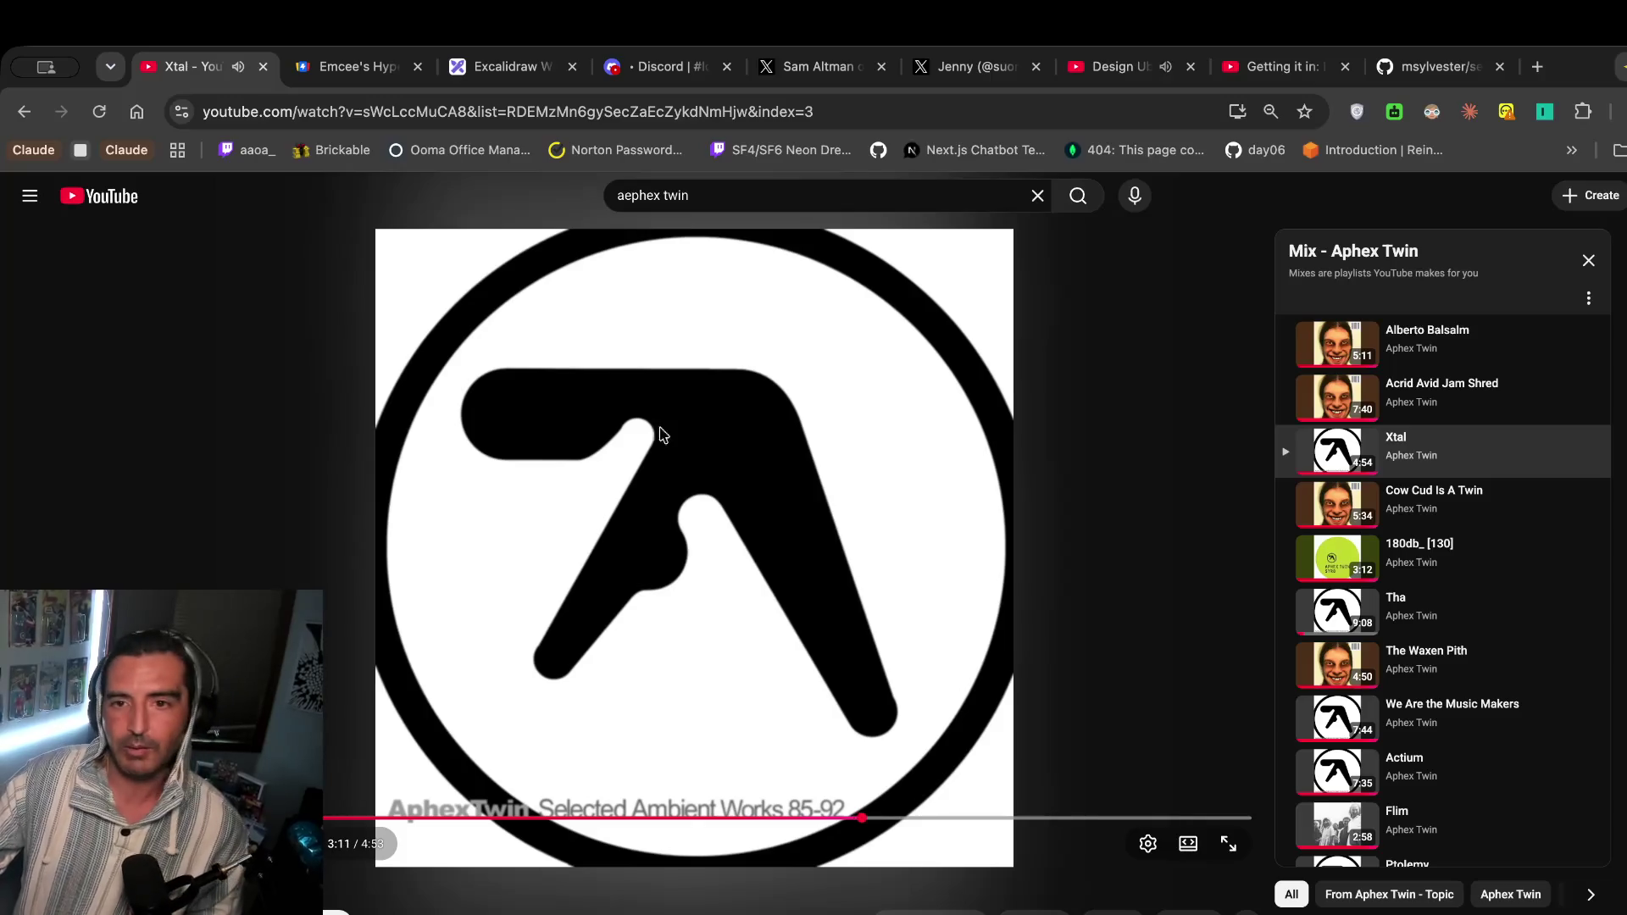
pyautogui.click(1118, 66)
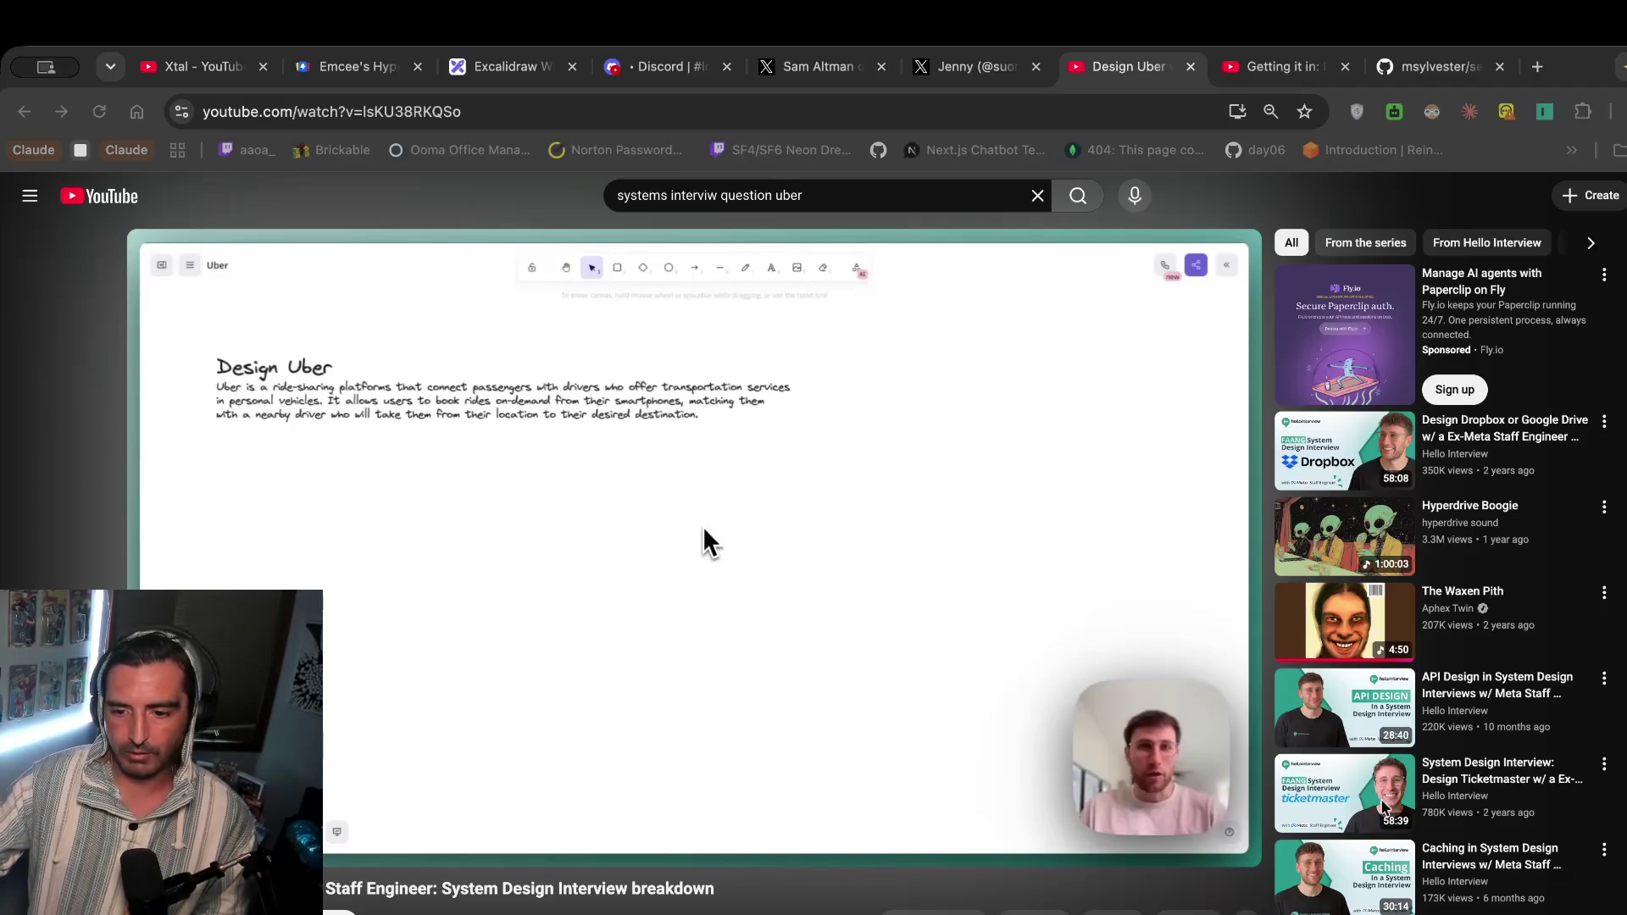
pyautogui.click(882, 880)
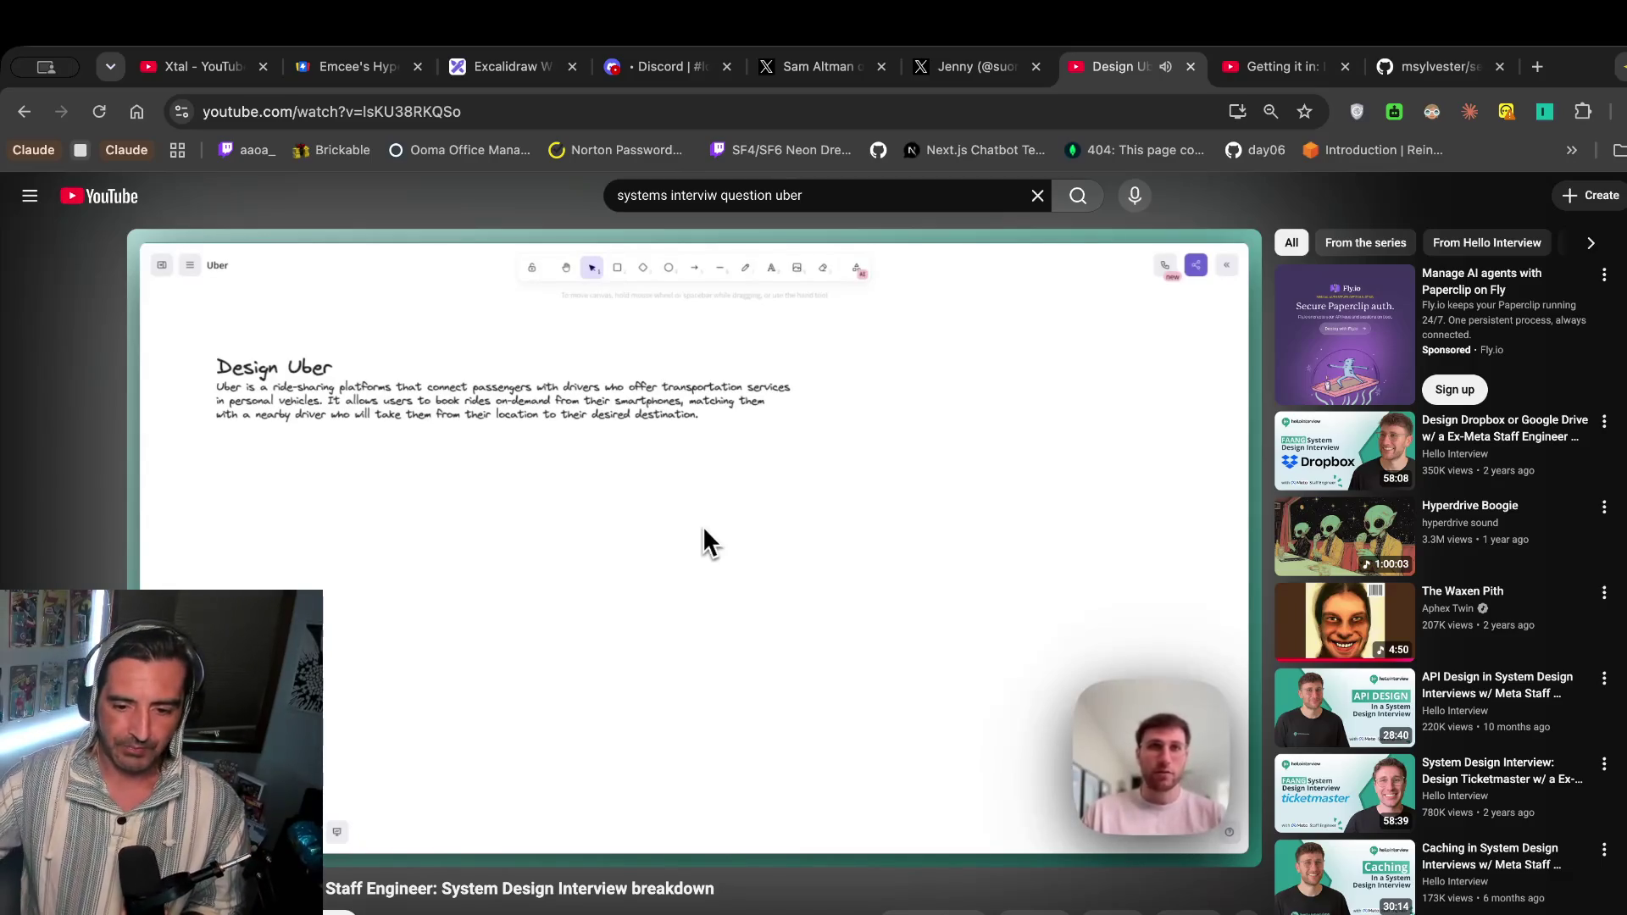
# Pause, resume, then pause the Design Uber video again and go back to the Excalidraw board.
pyautogui.click(457, 513)
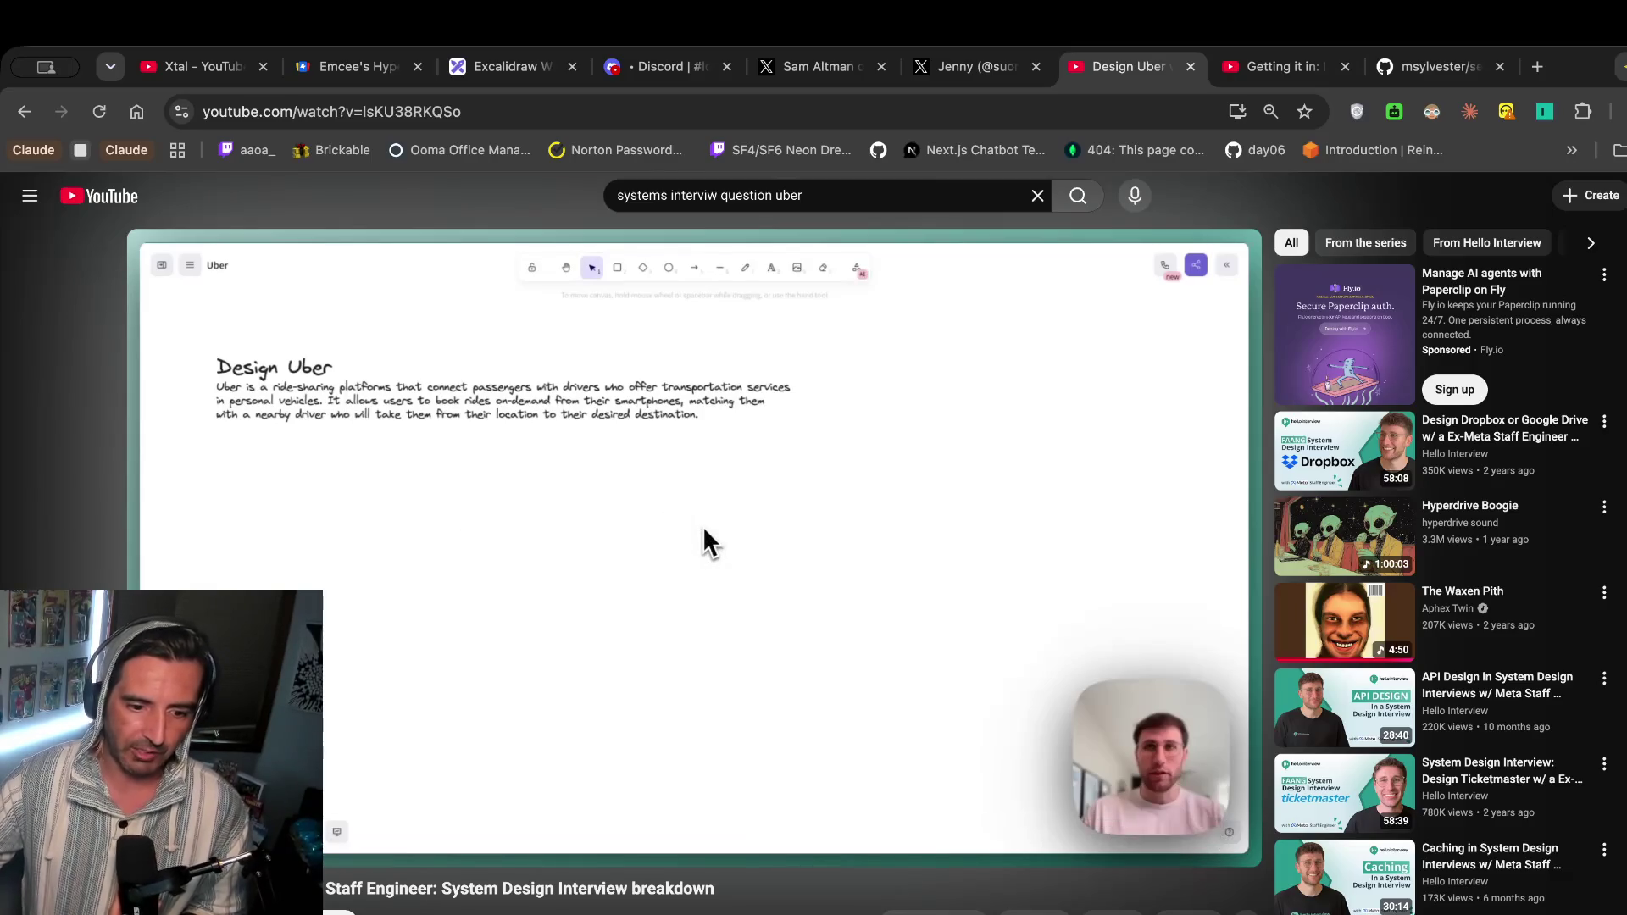
pyautogui.click(457, 512)
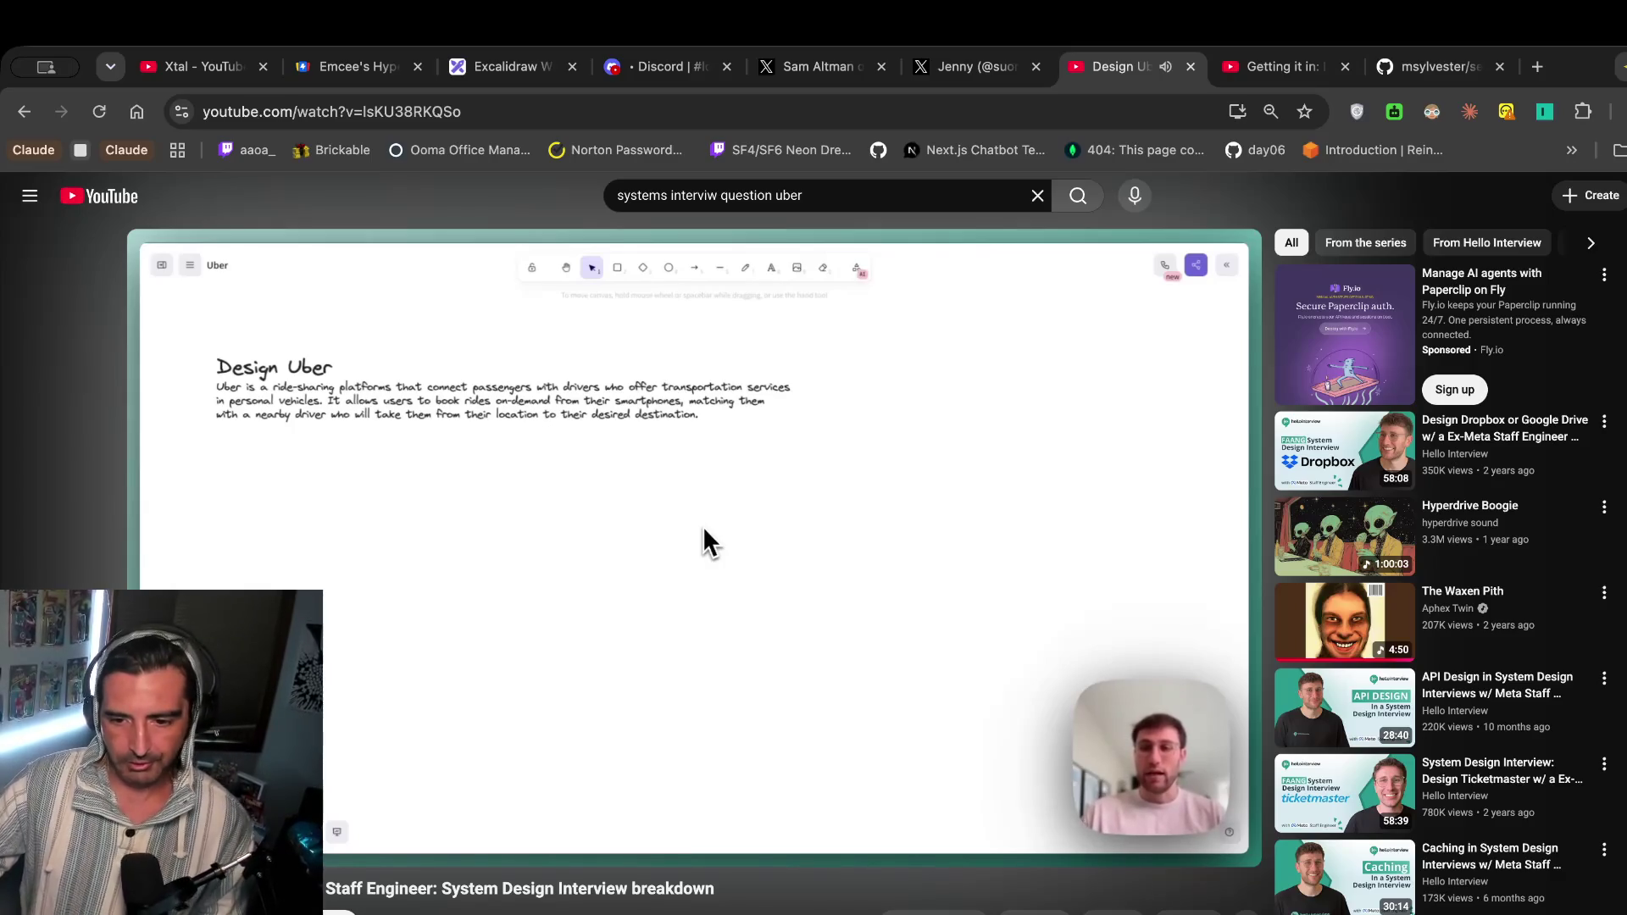
pyautogui.moveTo(452, 512)
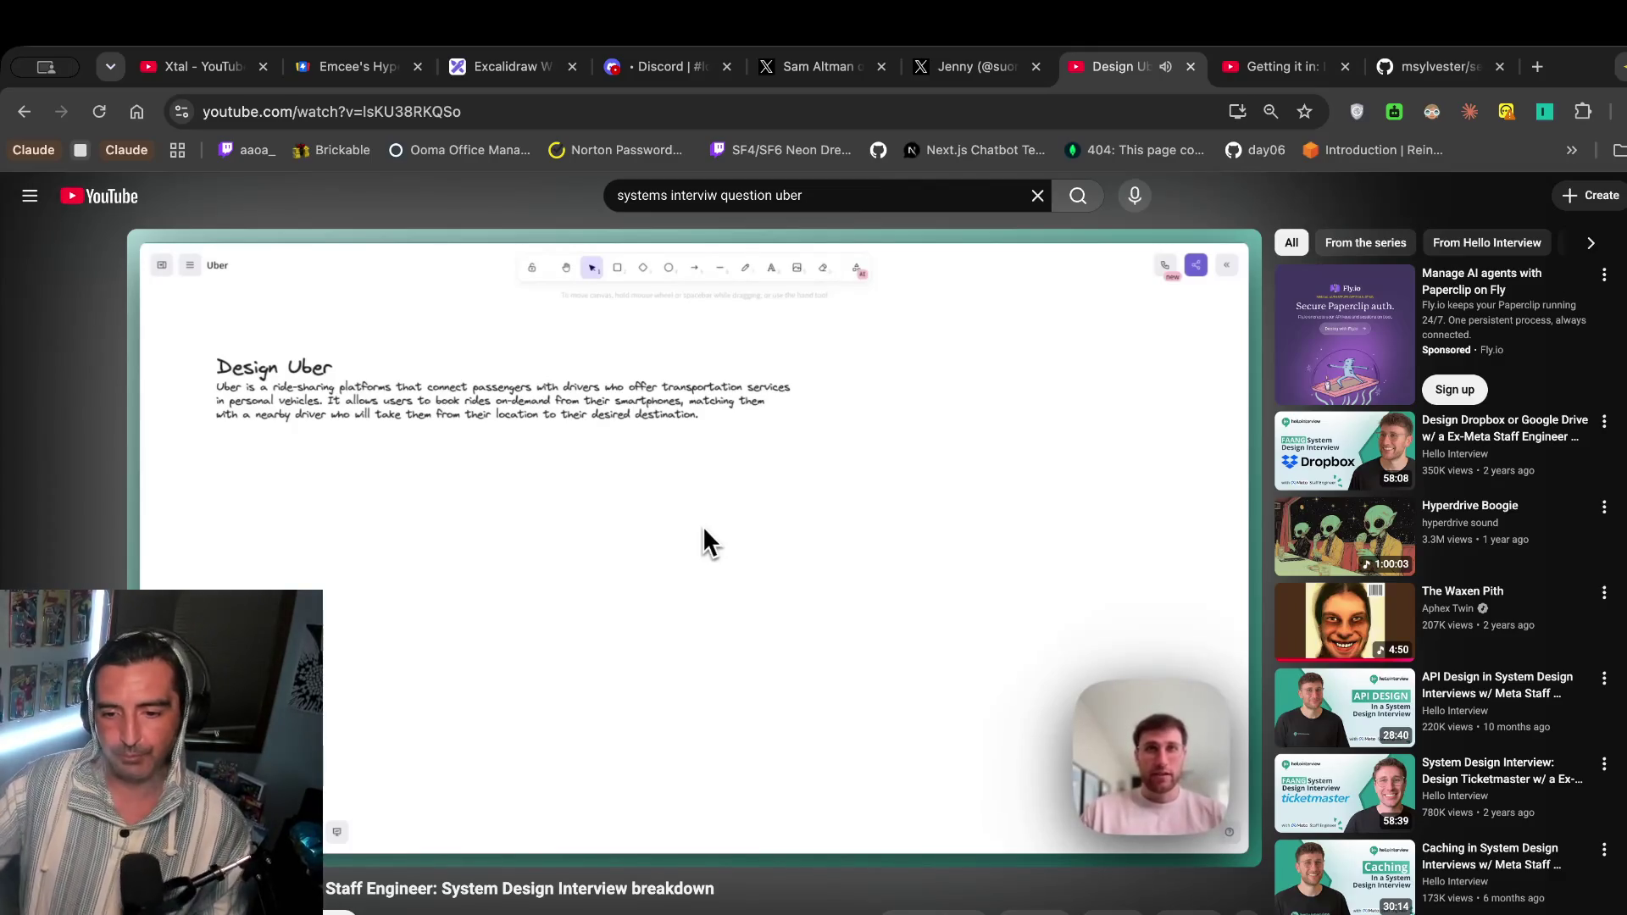
pyautogui.click(449, 480)
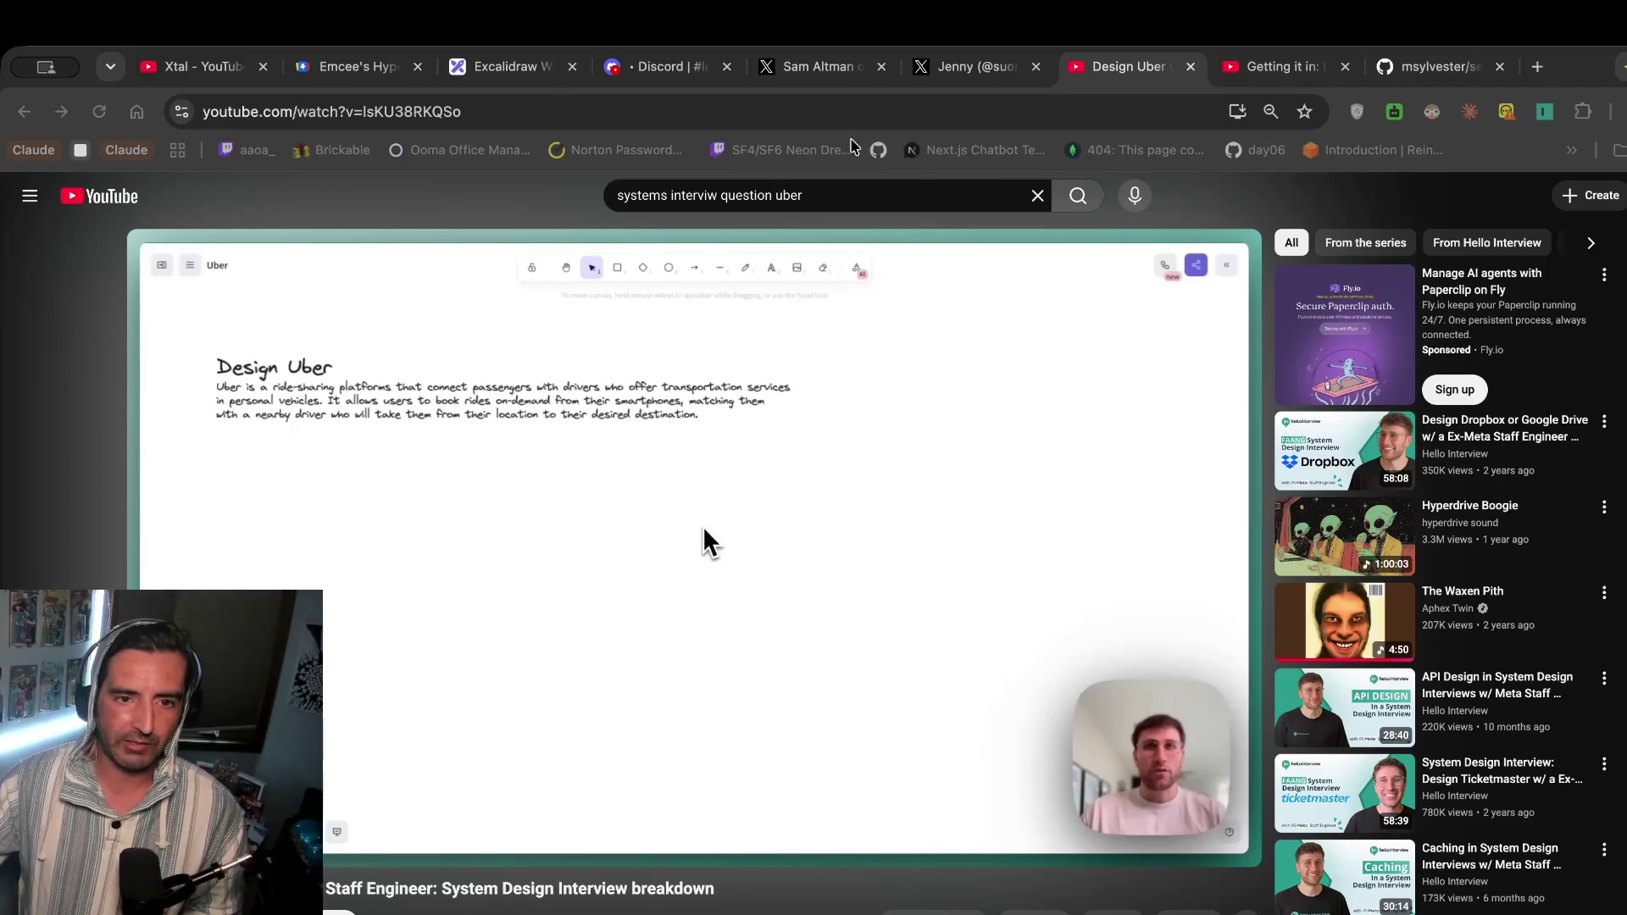
pyautogui.click(527, 73)
pyautogui.scroll(-5, 661, 587)
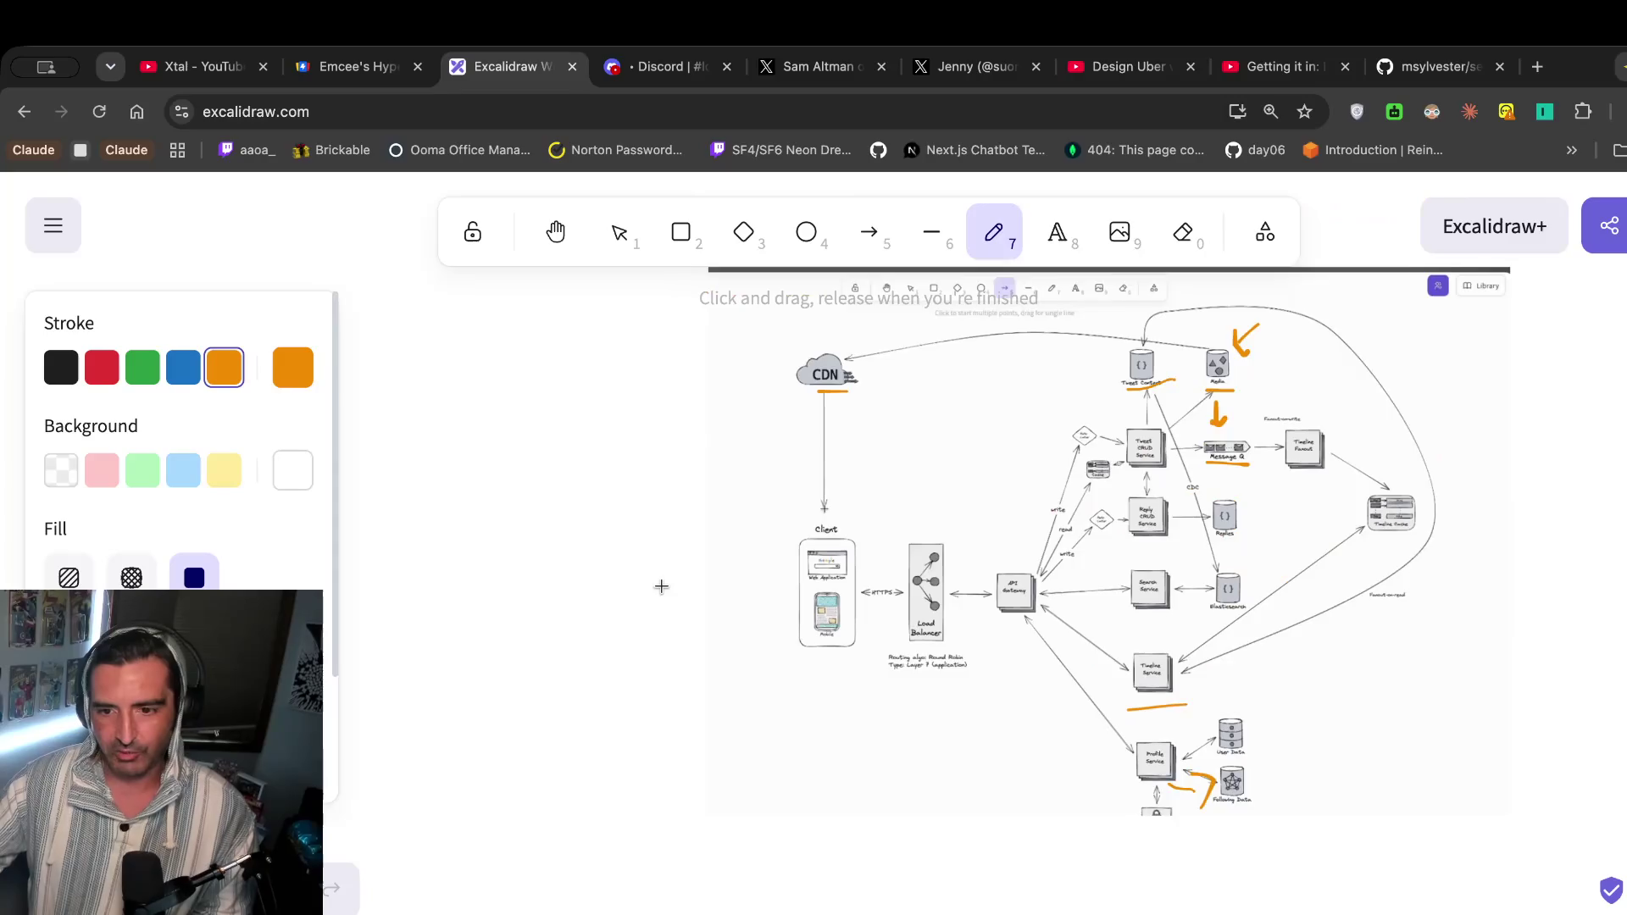
pyautogui.hscroll(1, 662, 587)
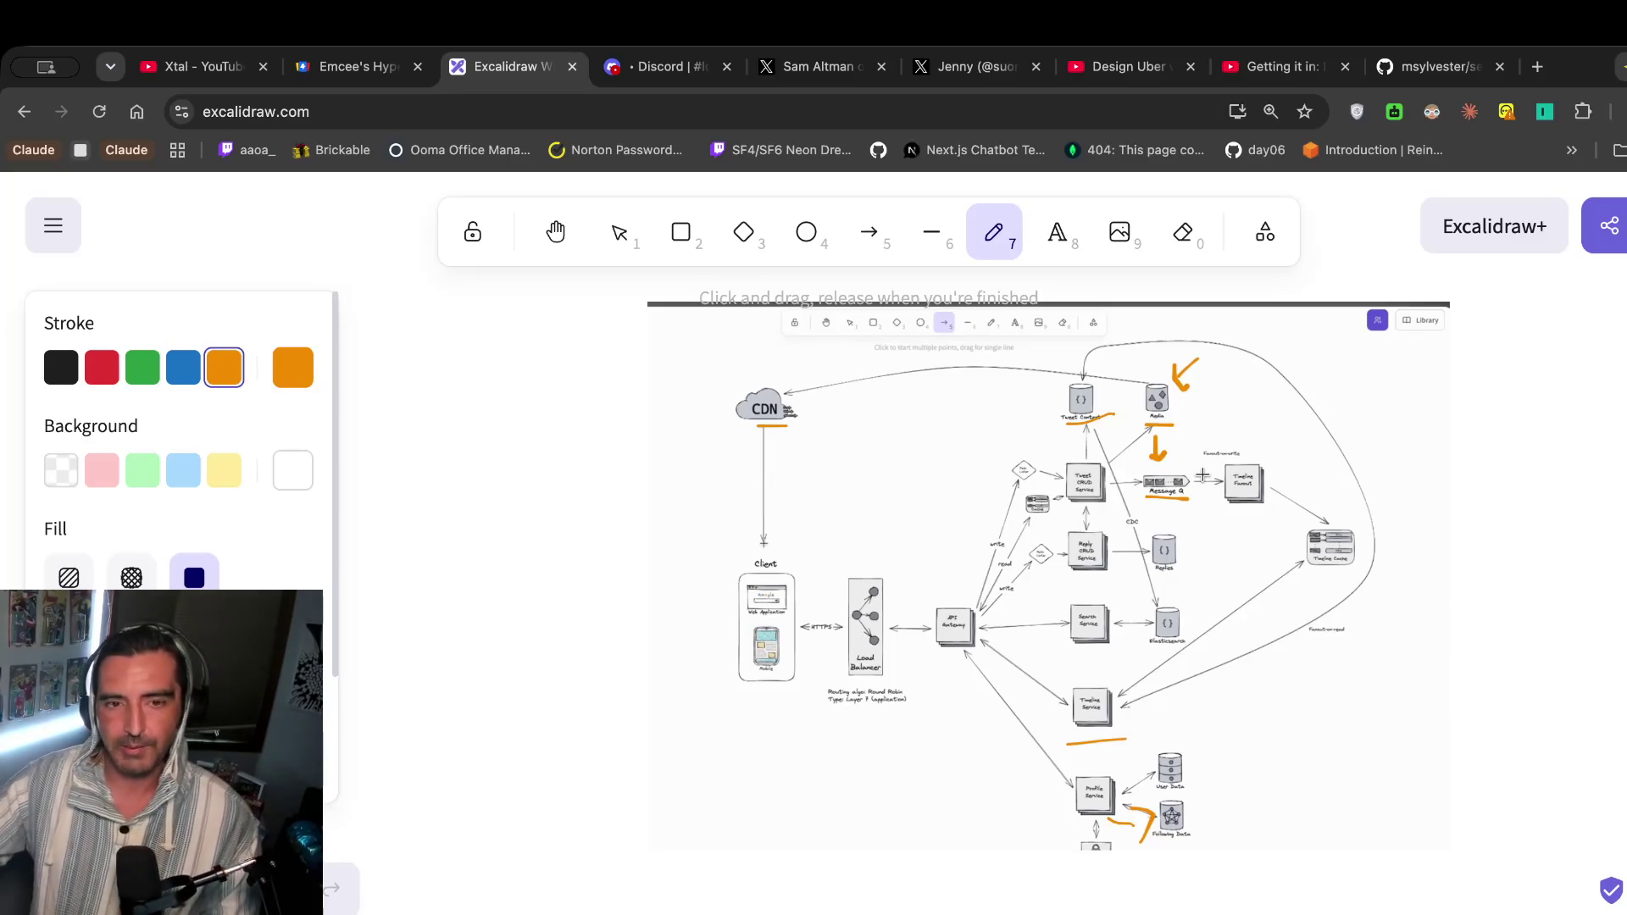
pyautogui.click(1127, 66)
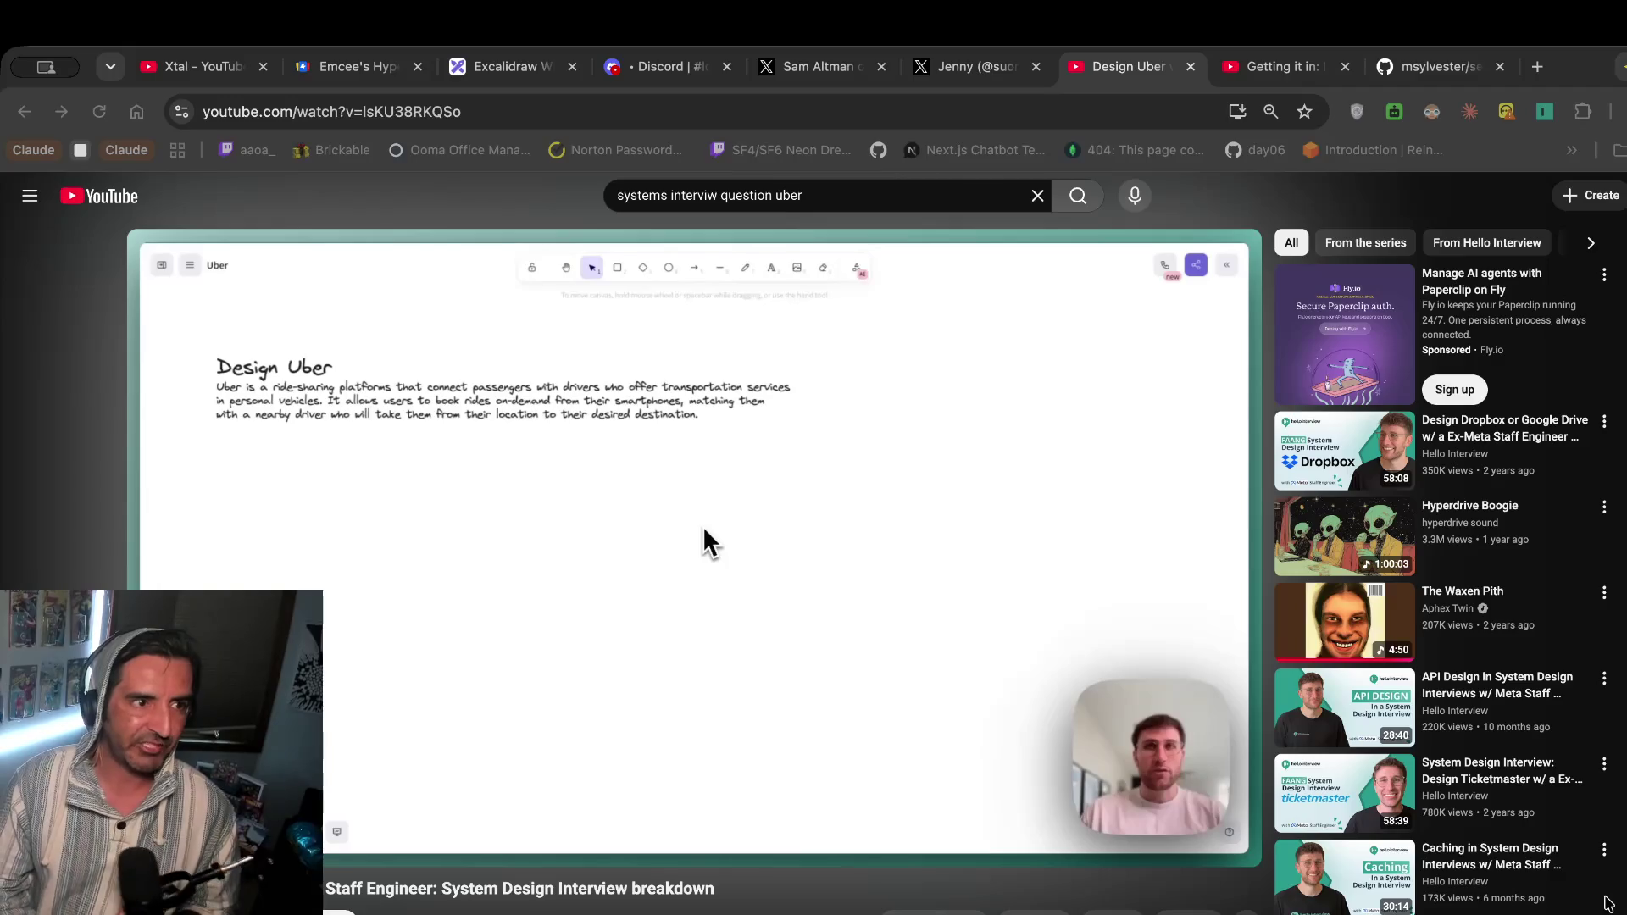
# Load github.com in a new browser tab.
pyautogui.click(1569, 94)
pyautogui.hotkey('ctrl', 't')
pyautogui.write('github.com')
pyautogui.press('Return')
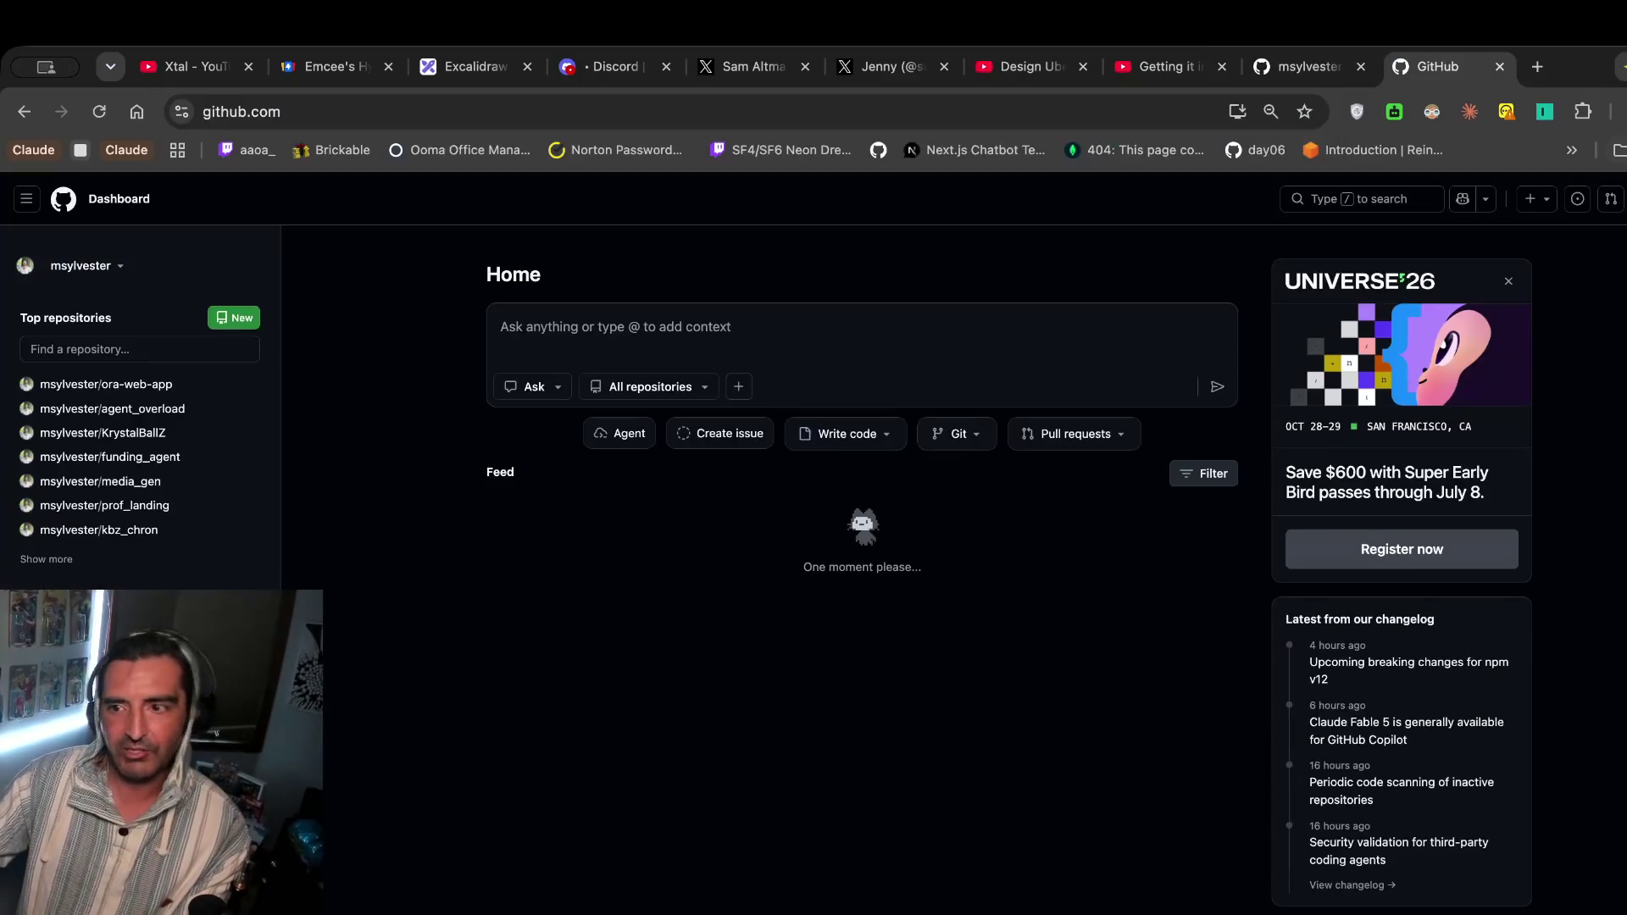
# Check the account's repository list, then return to the GitHub dashboard.
pyautogui.click(1620, 199)
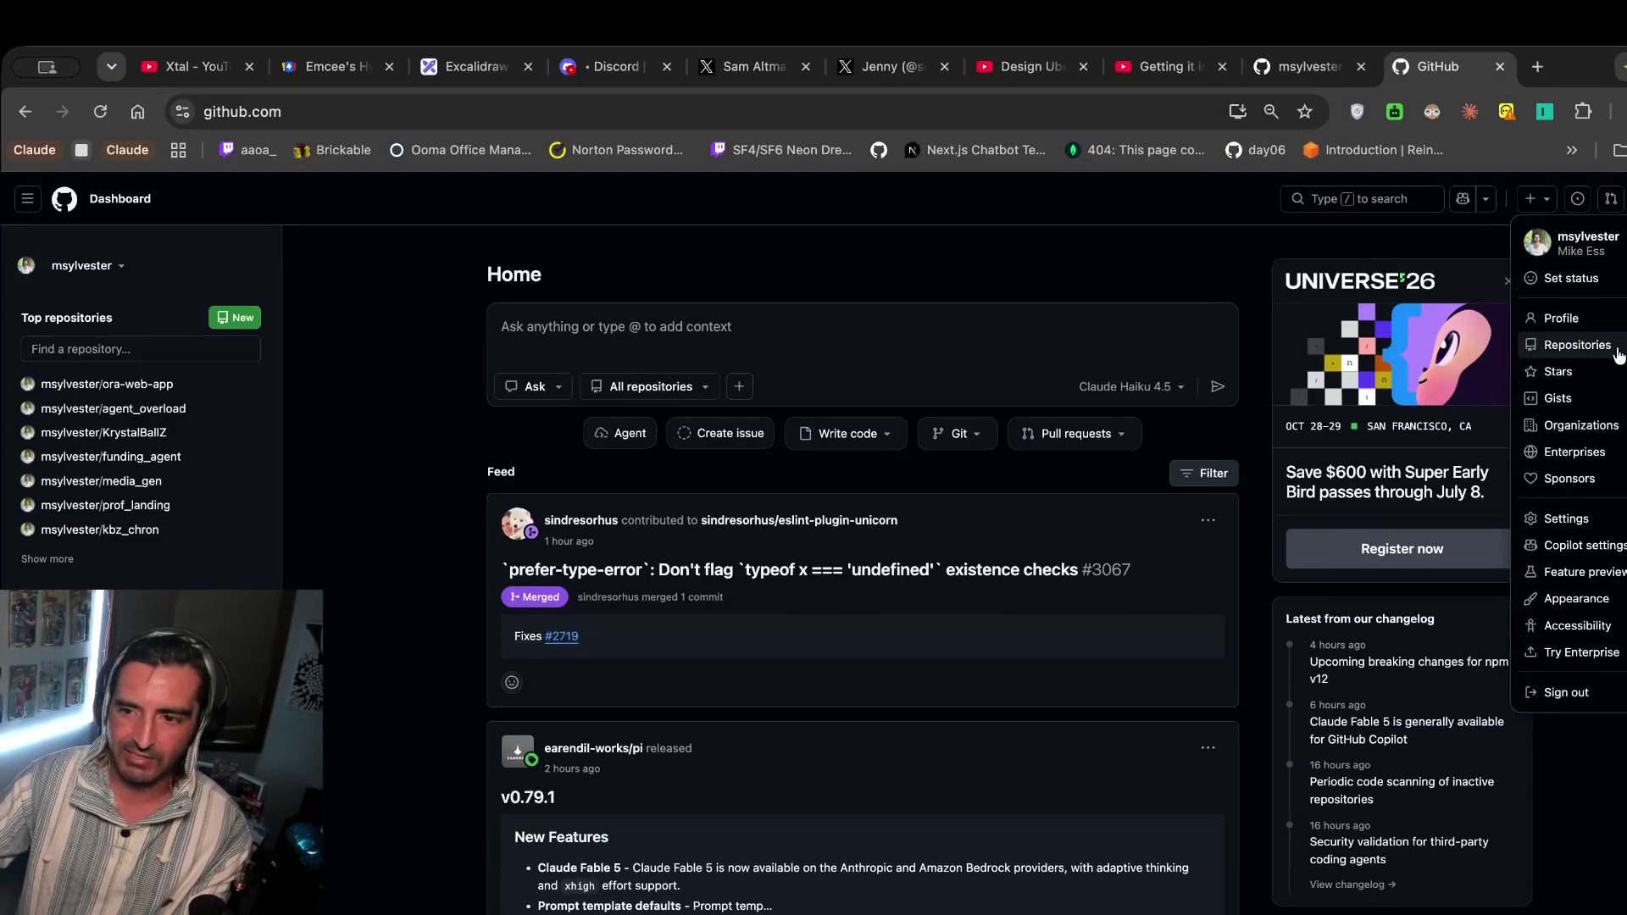
pyautogui.click(1619, 346)
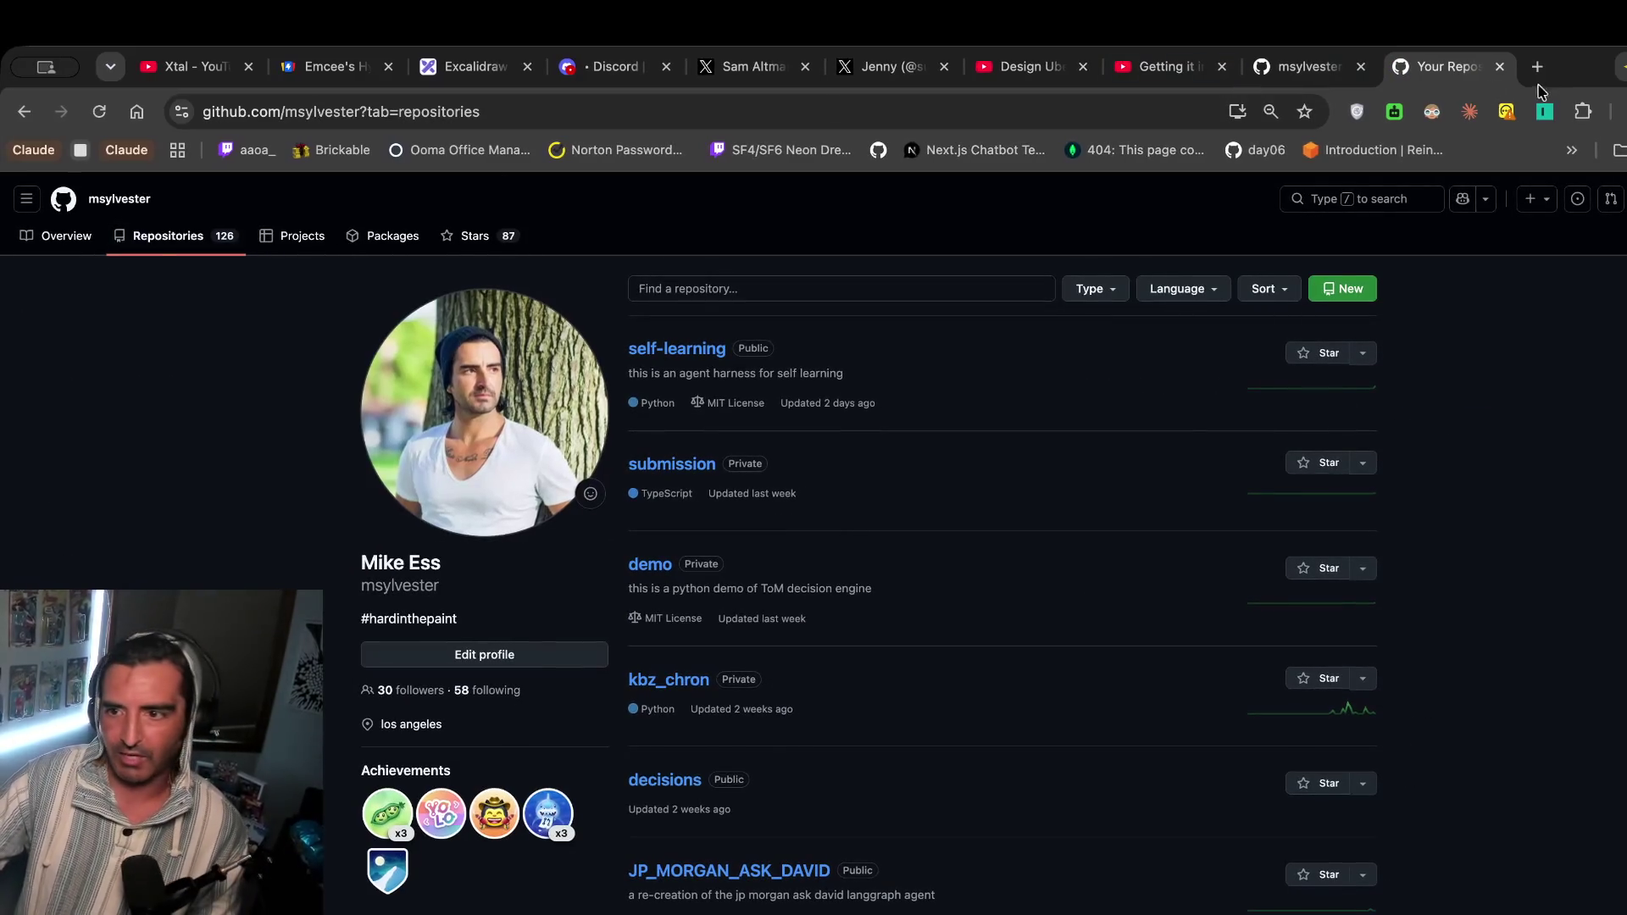
pyautogui.click(1620, 198)
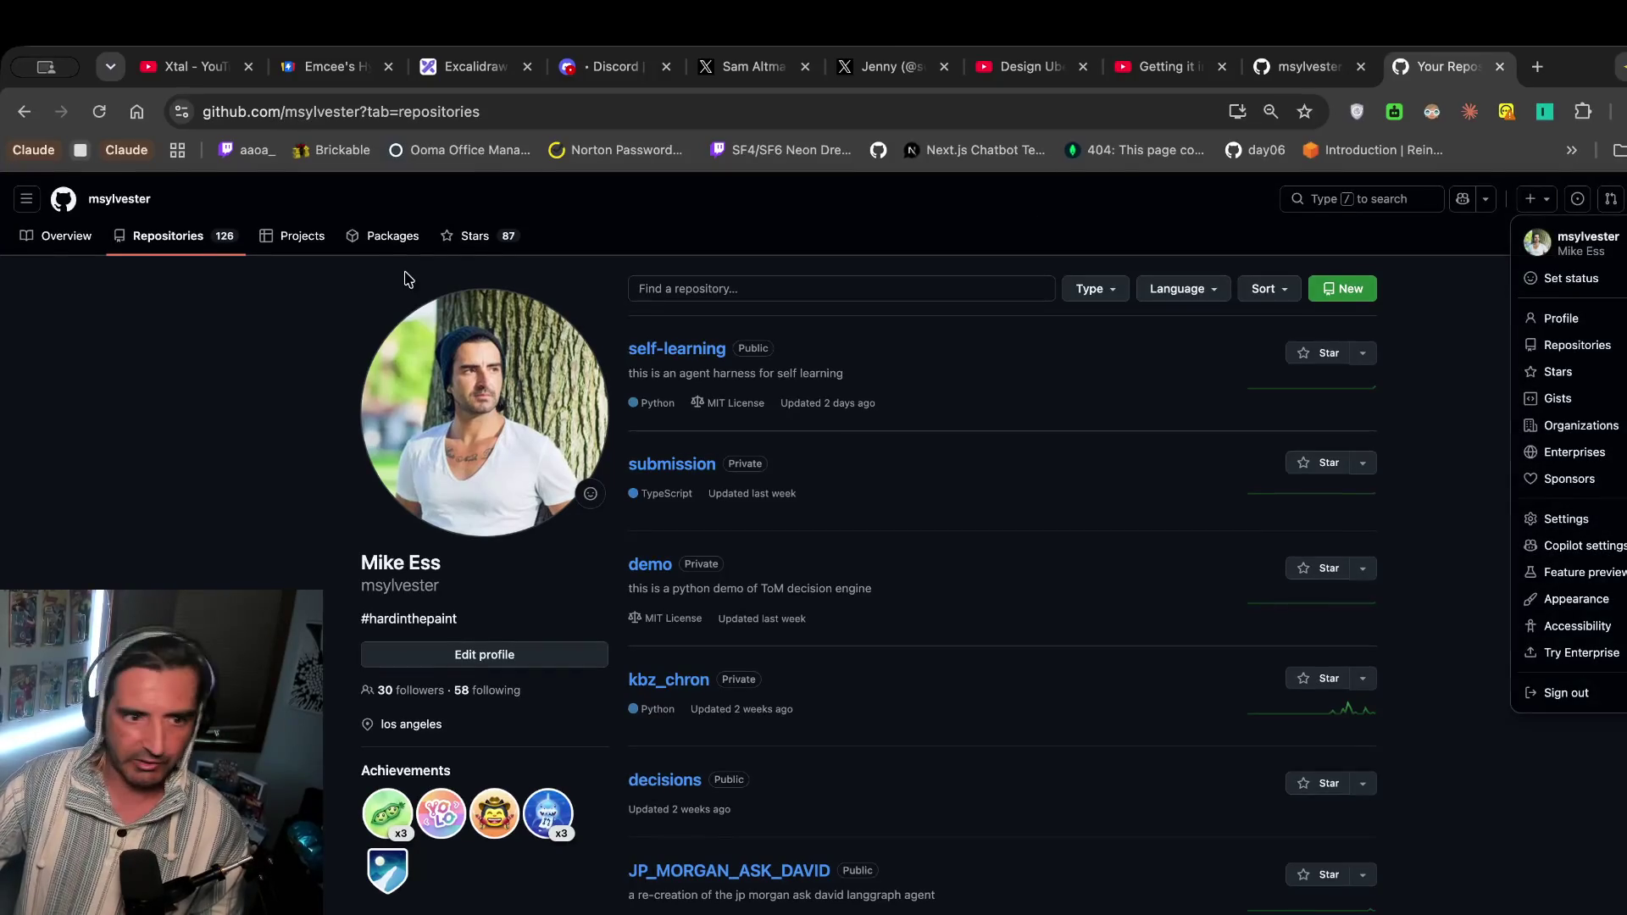
pyautogui.click(26, 111)
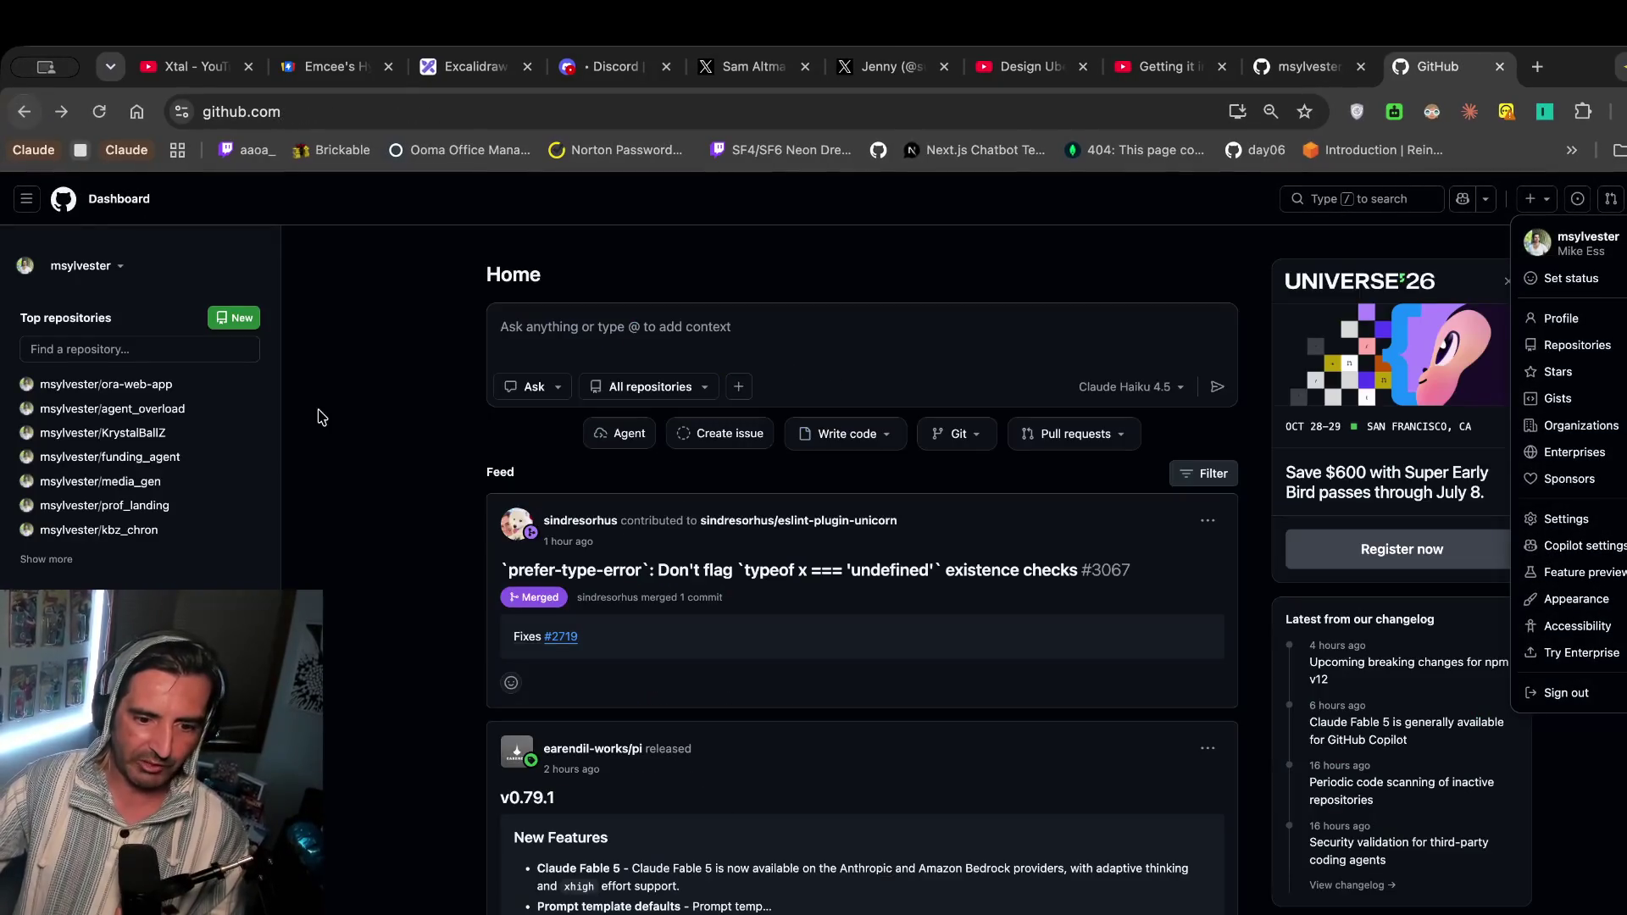
# Scroll the dashboard feed and briefly view a contributor's profile before coming back.
pyautogui.scroll(-15, 321, 417)
pyautogui.scroll(-5, 319, 413)
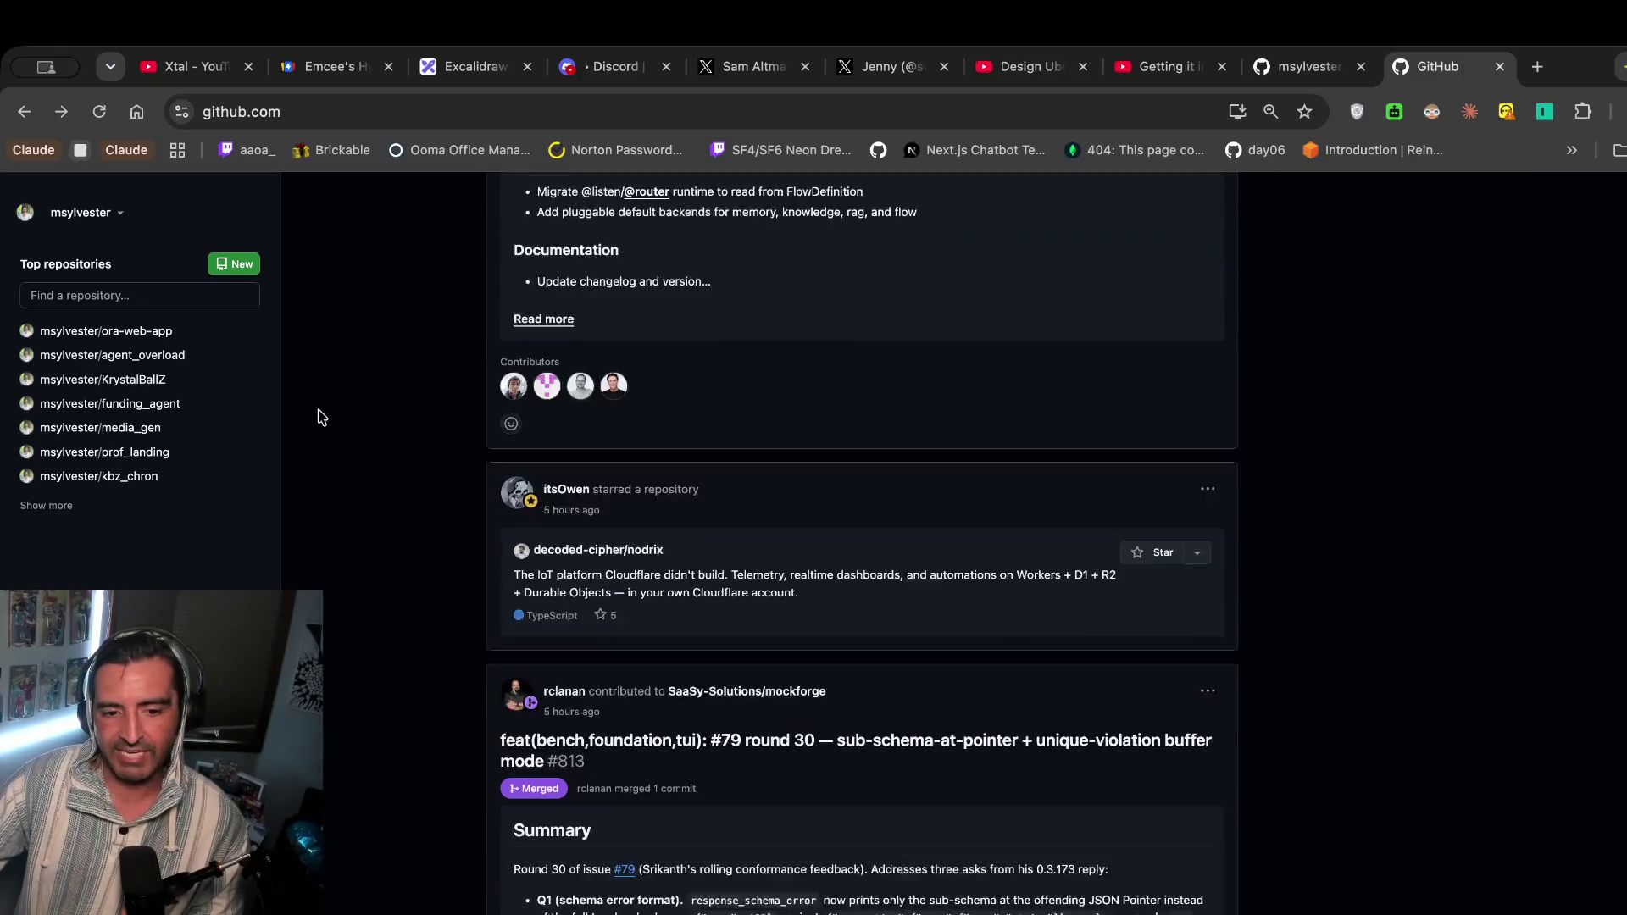
pyautogui.scroll(-15, 485, 549)
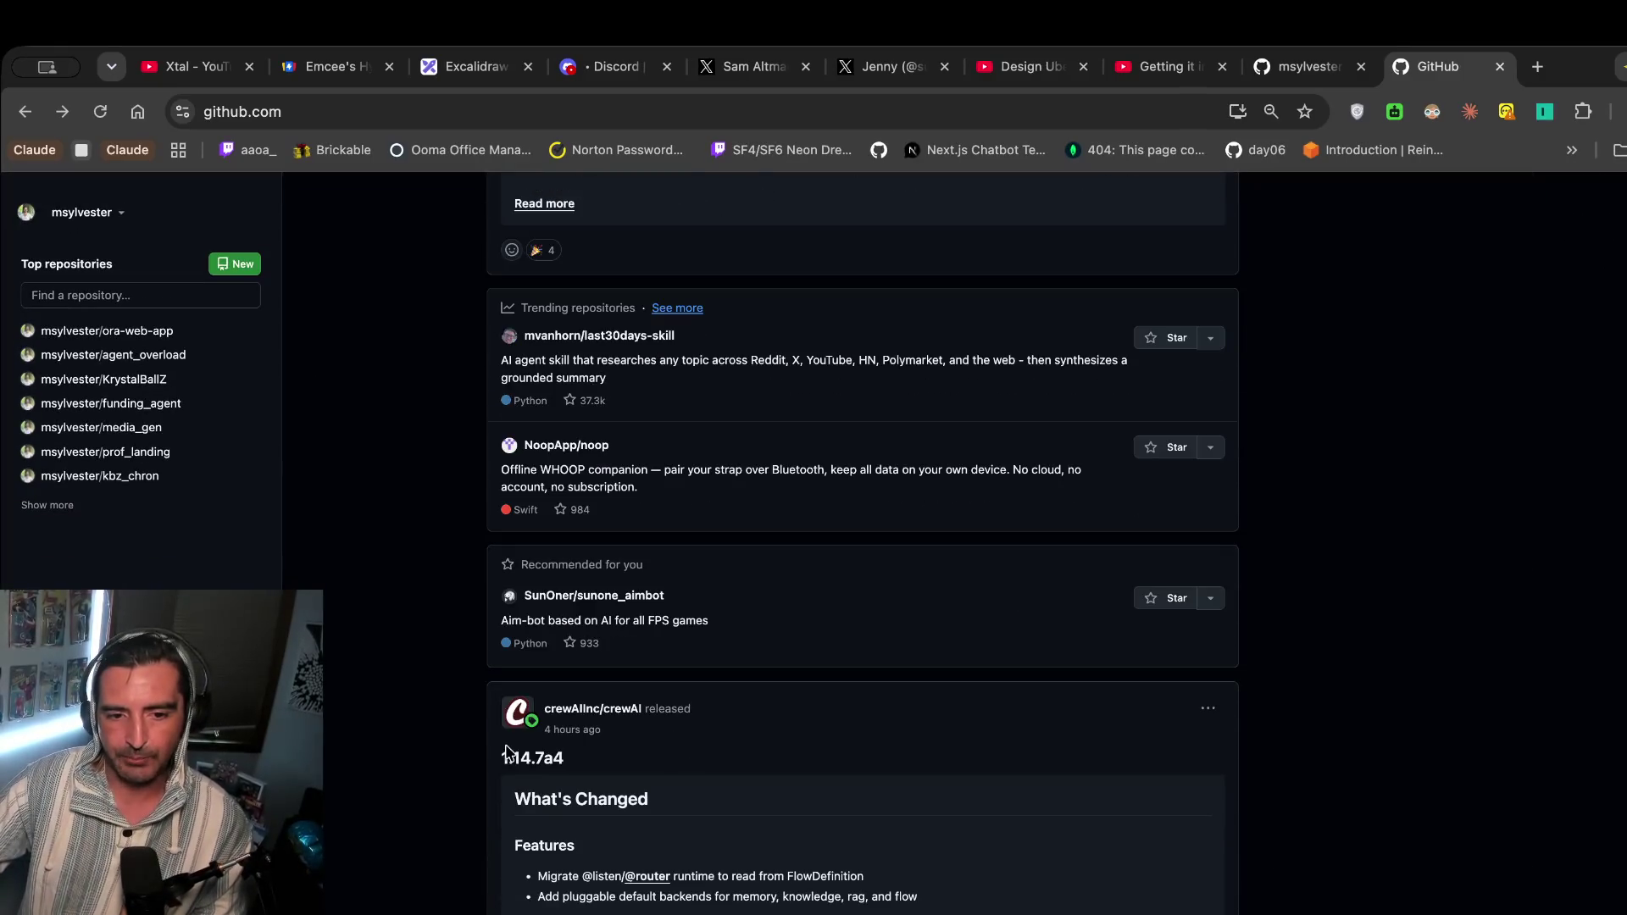
pyautogui.scroll(-3, 485, 549)
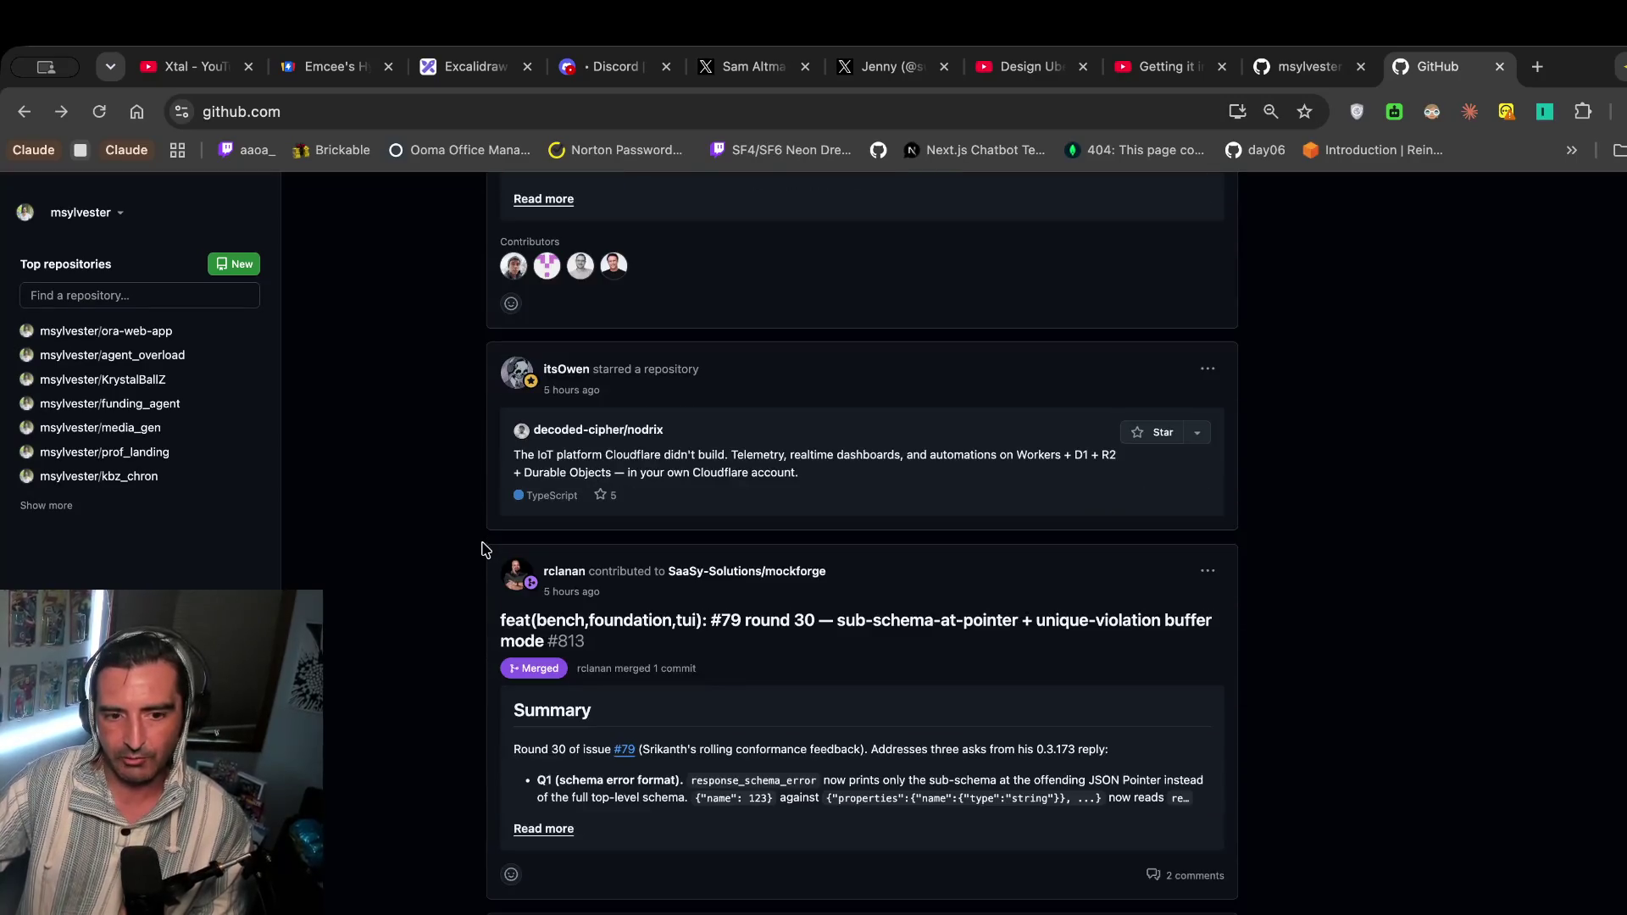
pyautogui.click(583, 575)
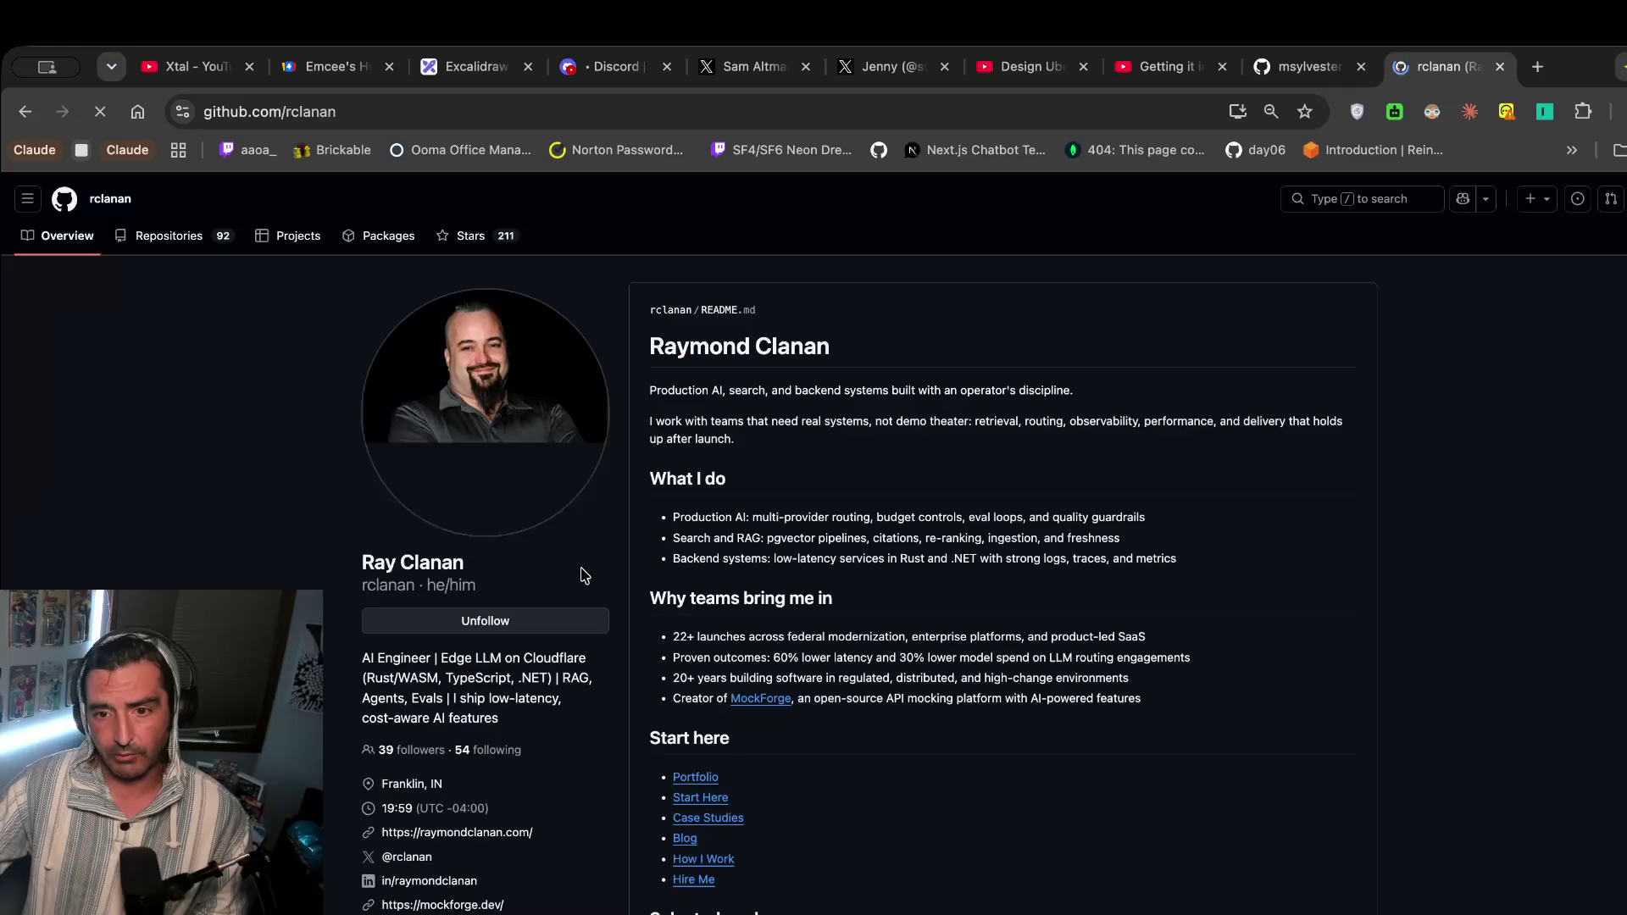
pyautogui.click(21, 115)
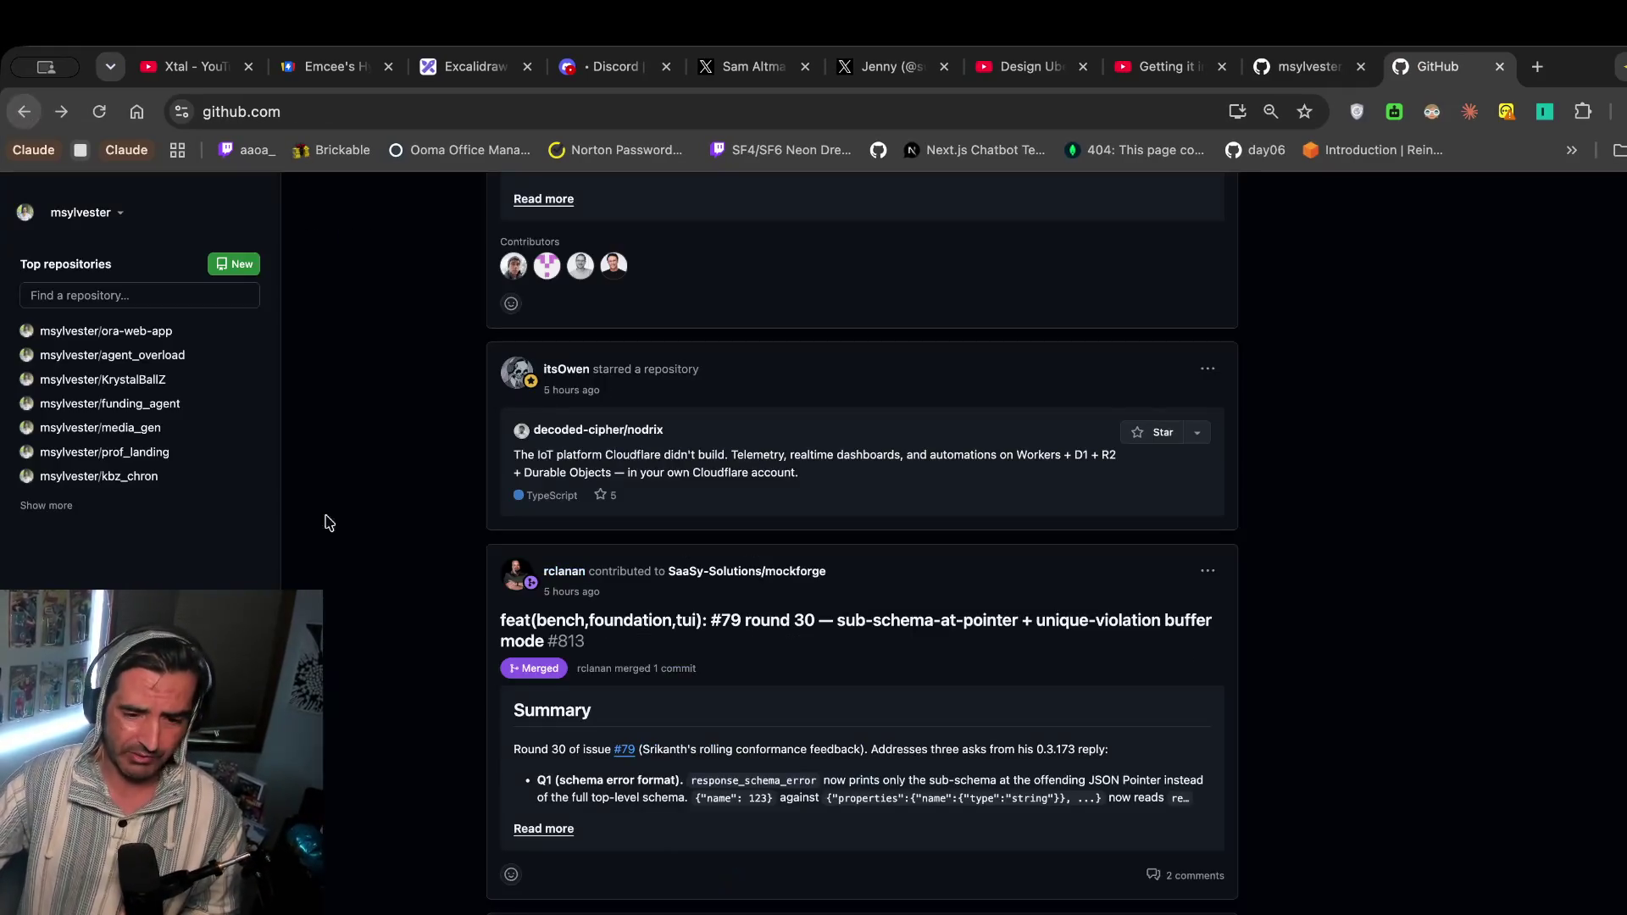
pyautogui.scroll(-2, 381, 636)
# Open the SaaSy-Solutions/mockforge repository and scroll through its files and README.
pyautogui.click(739, 398)
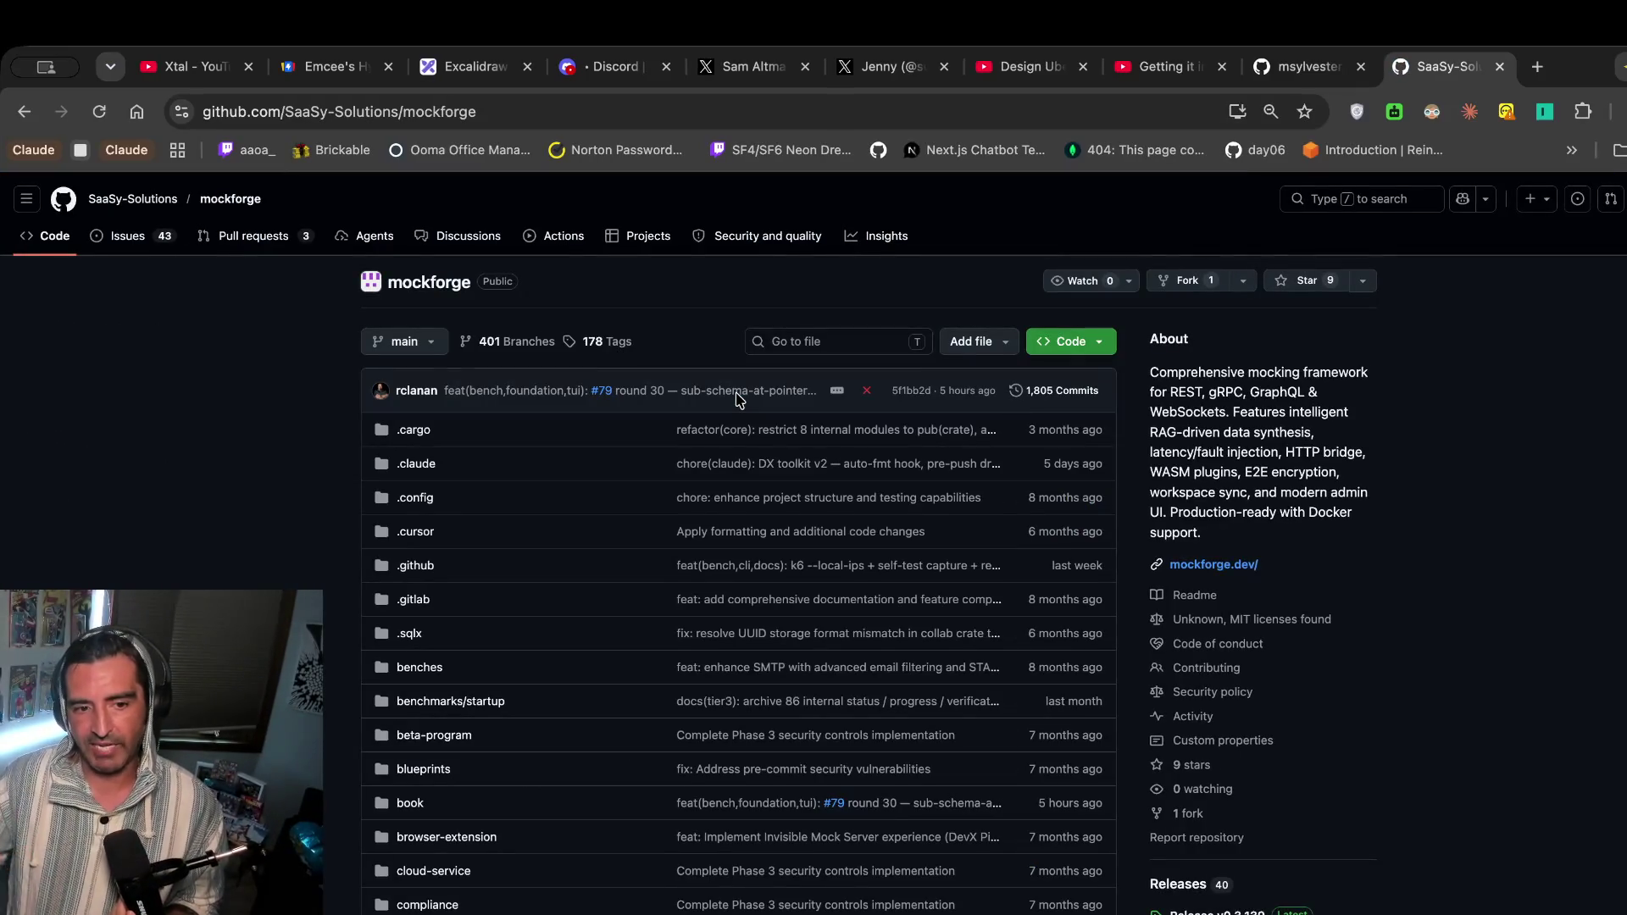
pyautogui.scroll(-15, 739, 398)
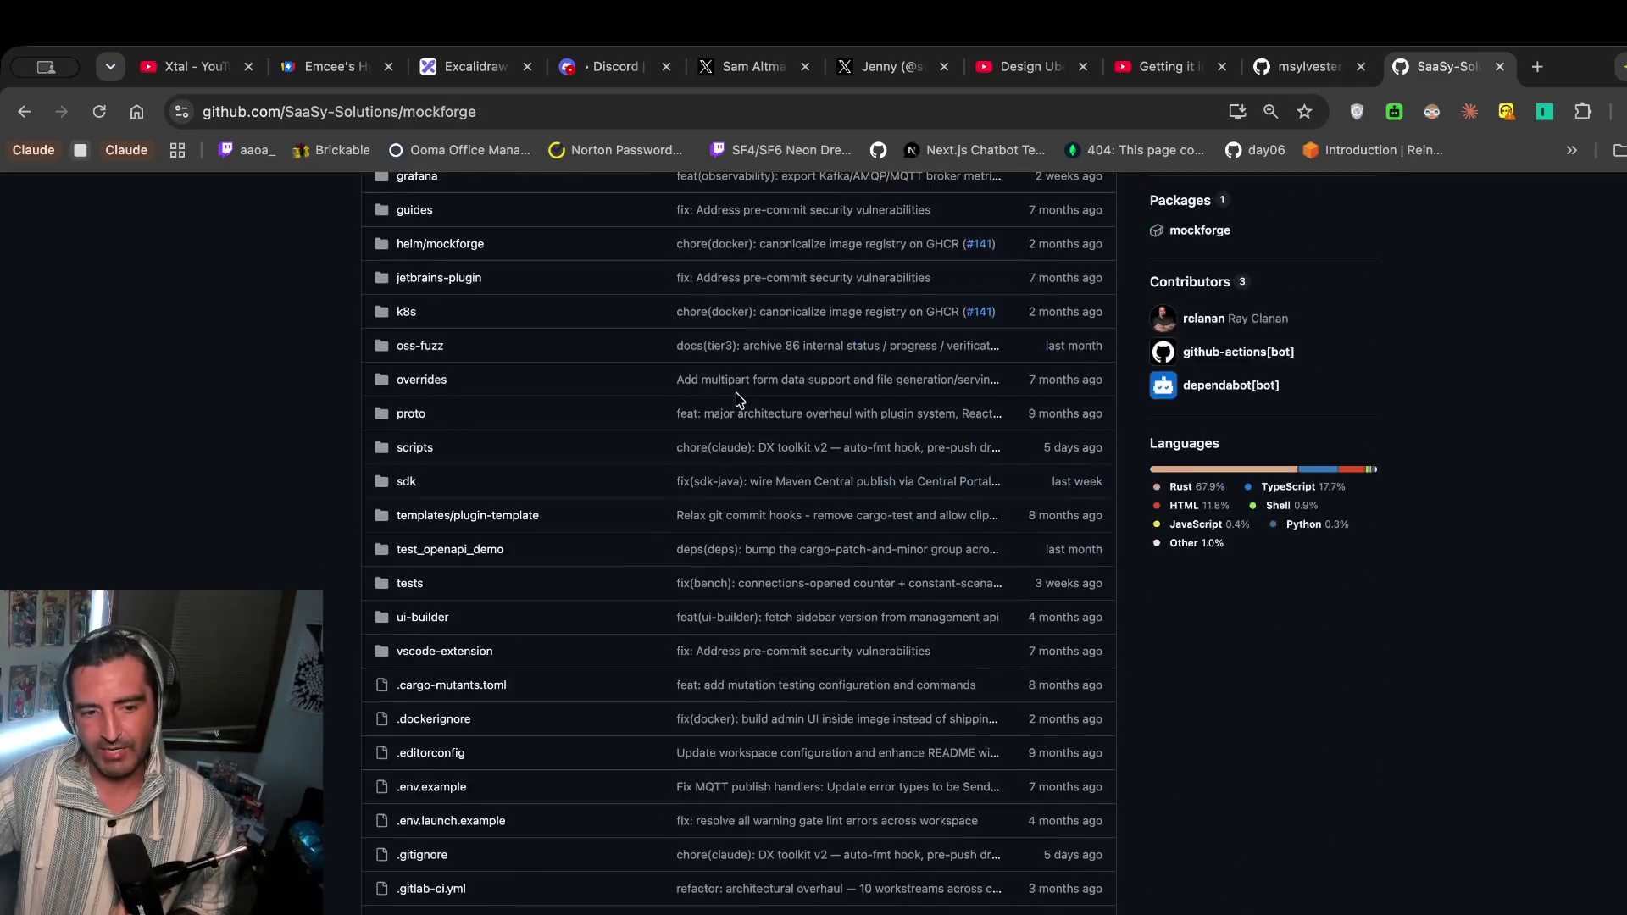
pyautogui.scroll(-15, 739, 398)
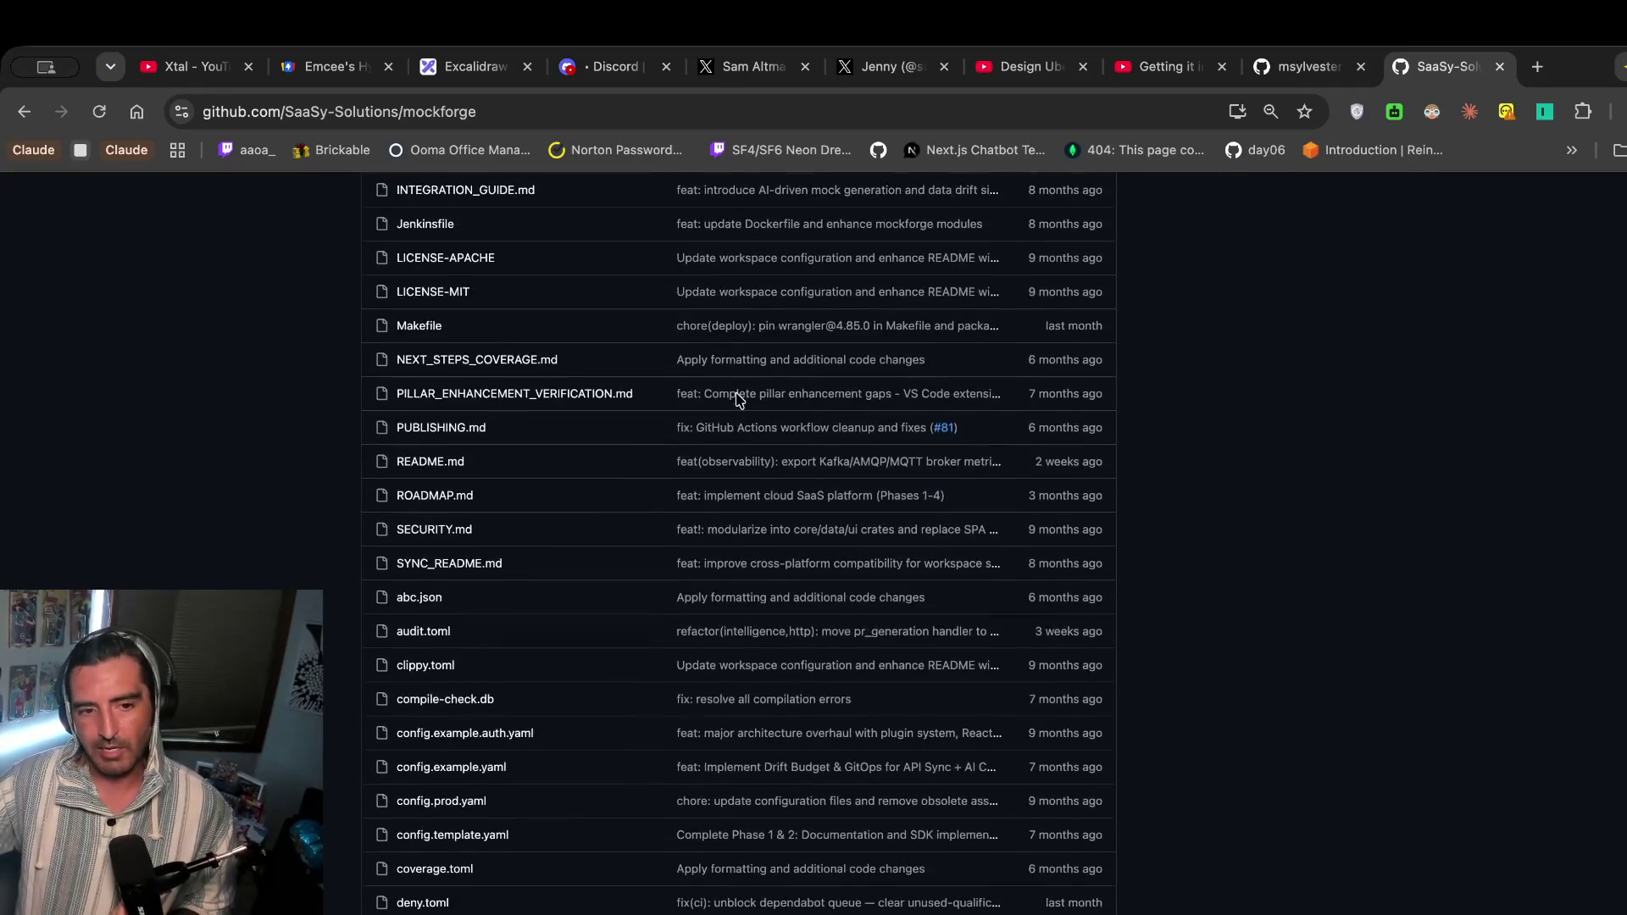
pyautogui.scroll(-4, 739, 398)
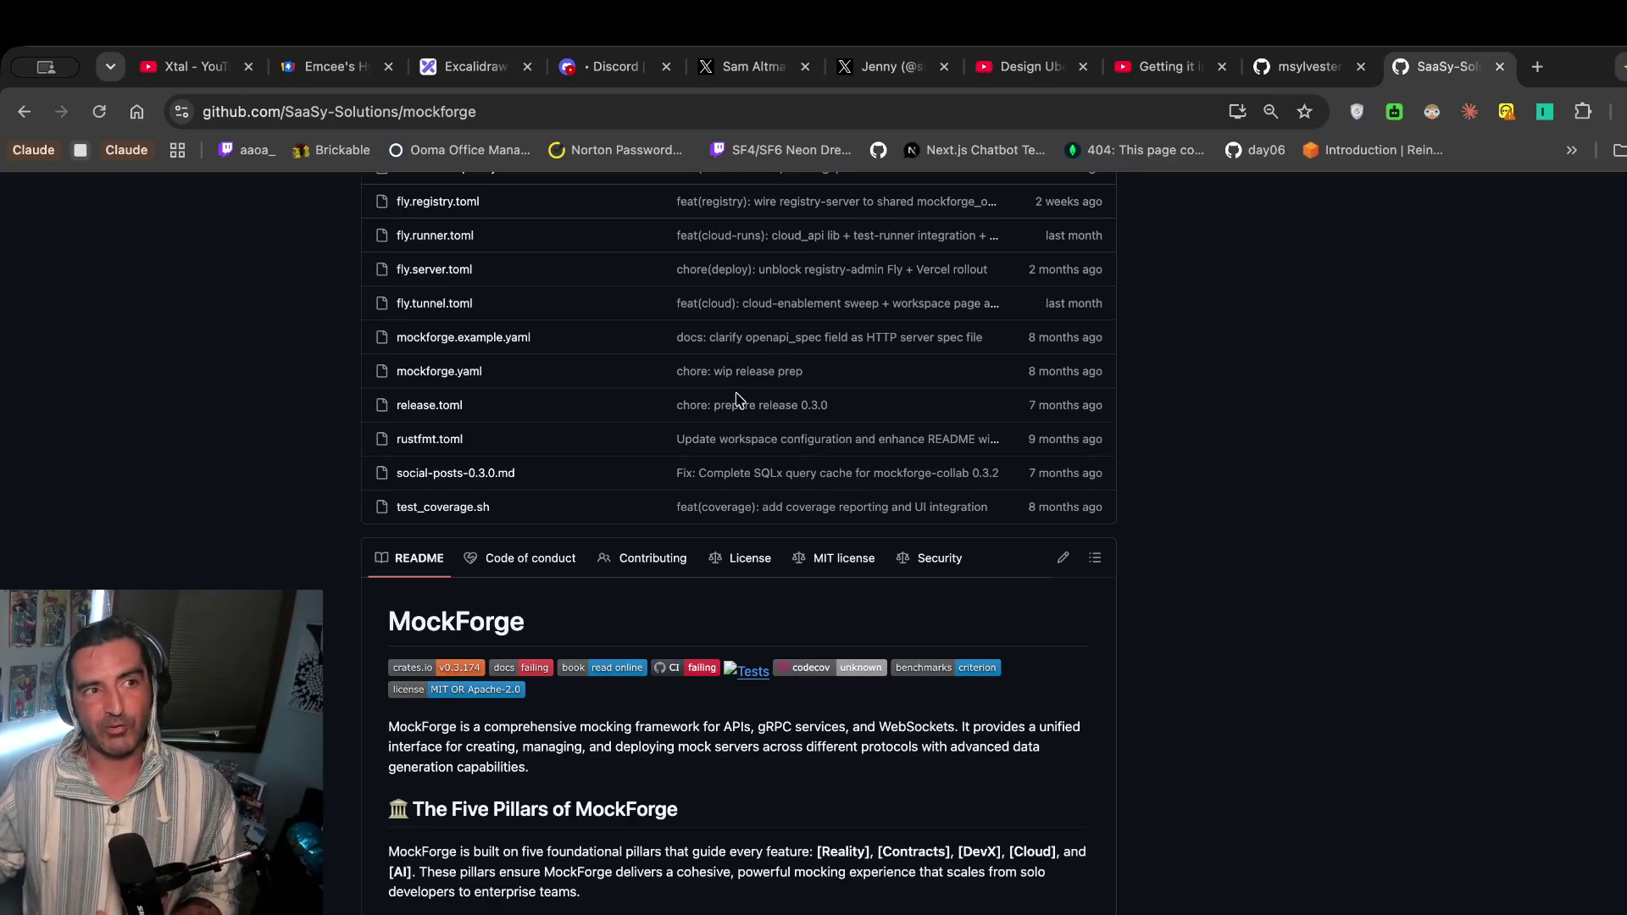
pyautogui.scroll(6, 742, 394)
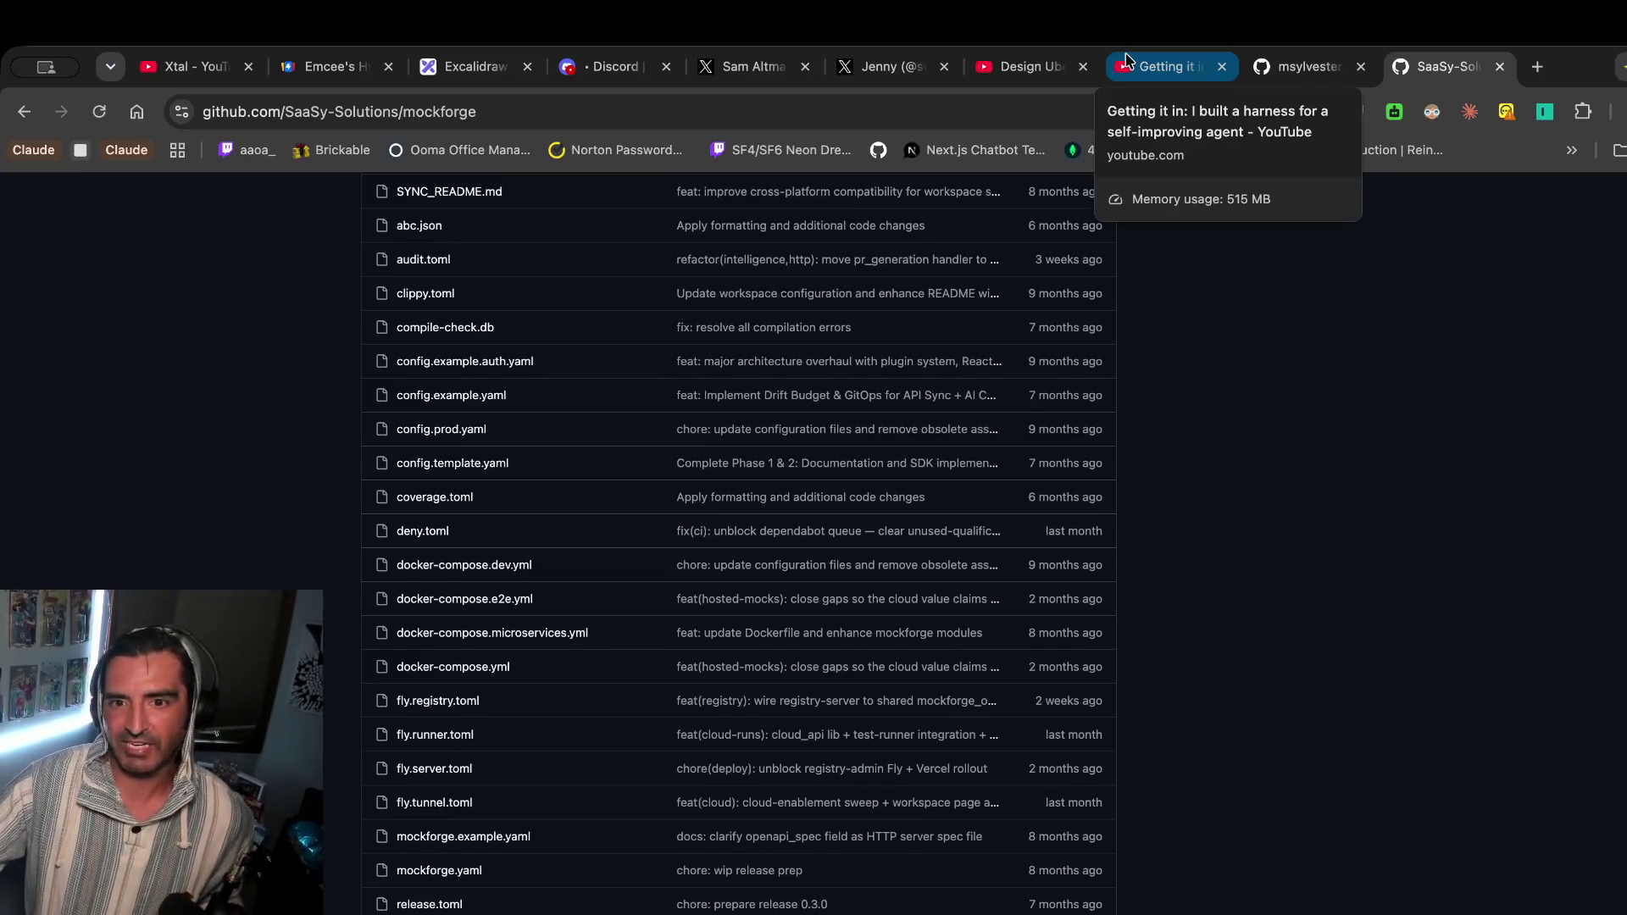
pyautogui.click(1127, 65)
# Go to the channel page and open the Rebuilding the PI Coding Agent Harness video.
pyautogui.click(1618, 196)
pyautogui.click(1593, 261)
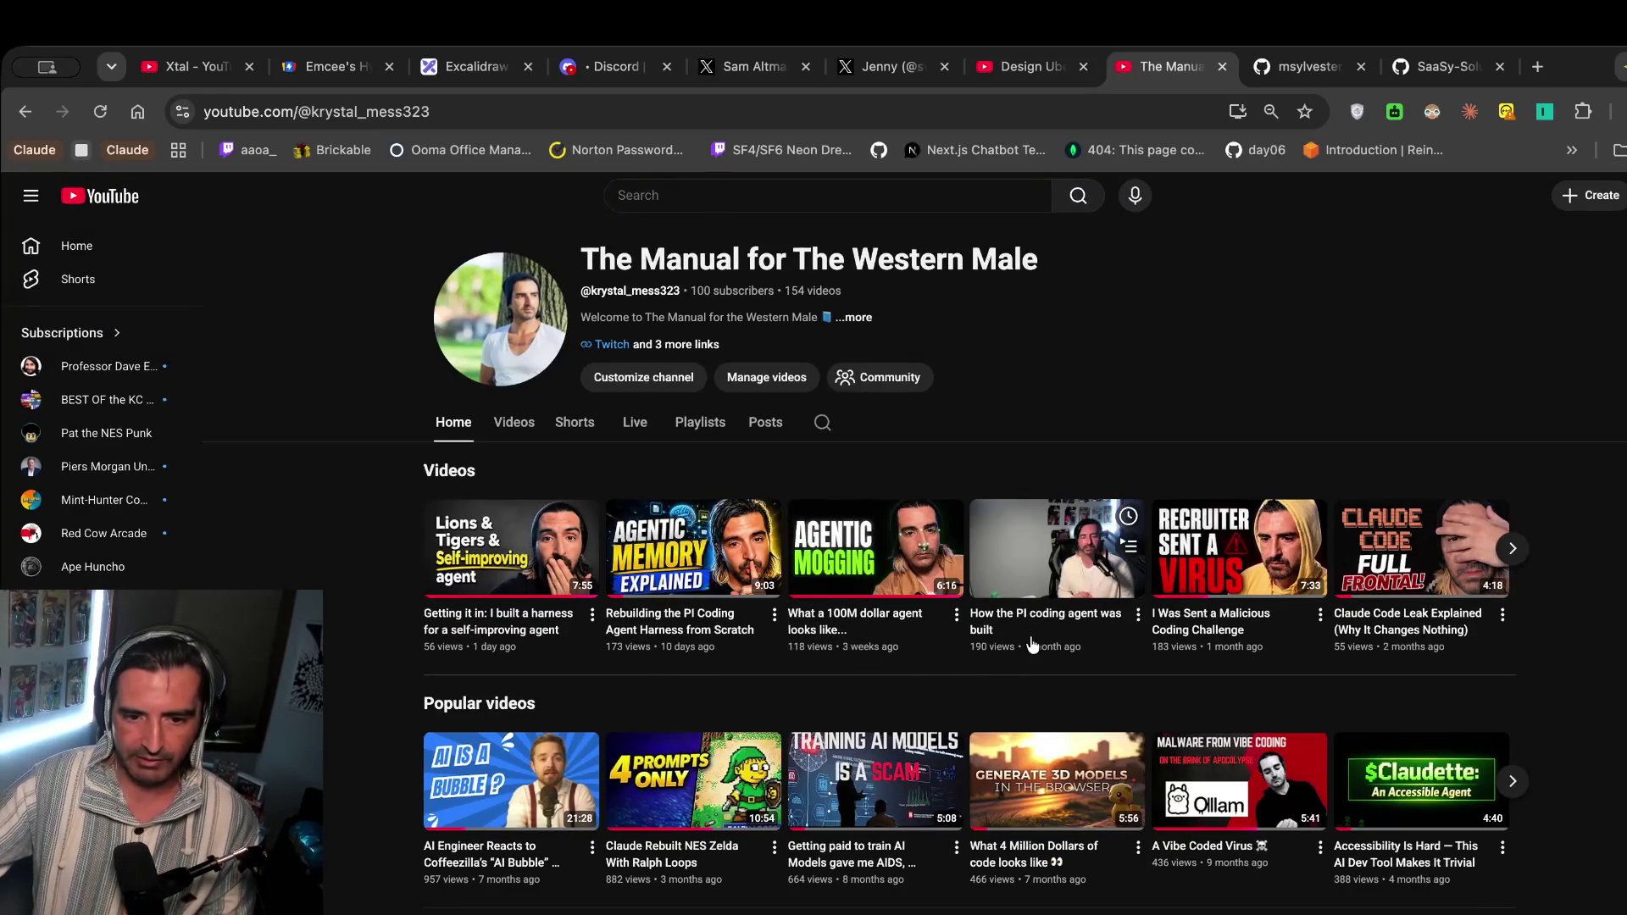
pyautogui.click(509, 623)
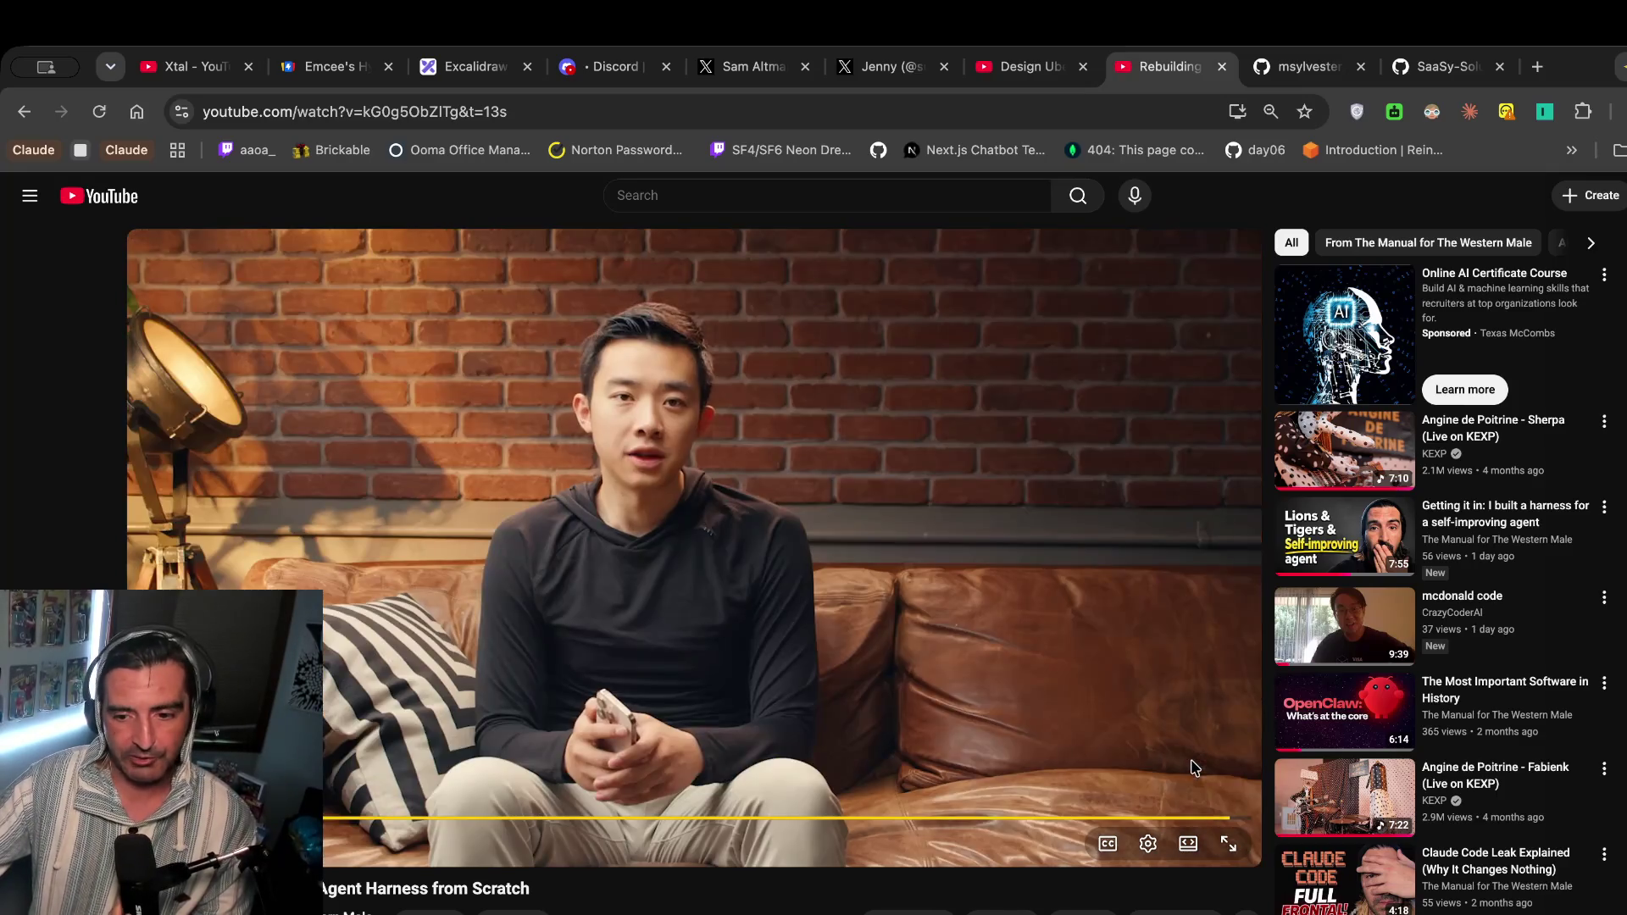
# Skip the ad, then pause and seek the video ahead to its Phase 7 Compaction section.
pyautogui.click(1233, 797)
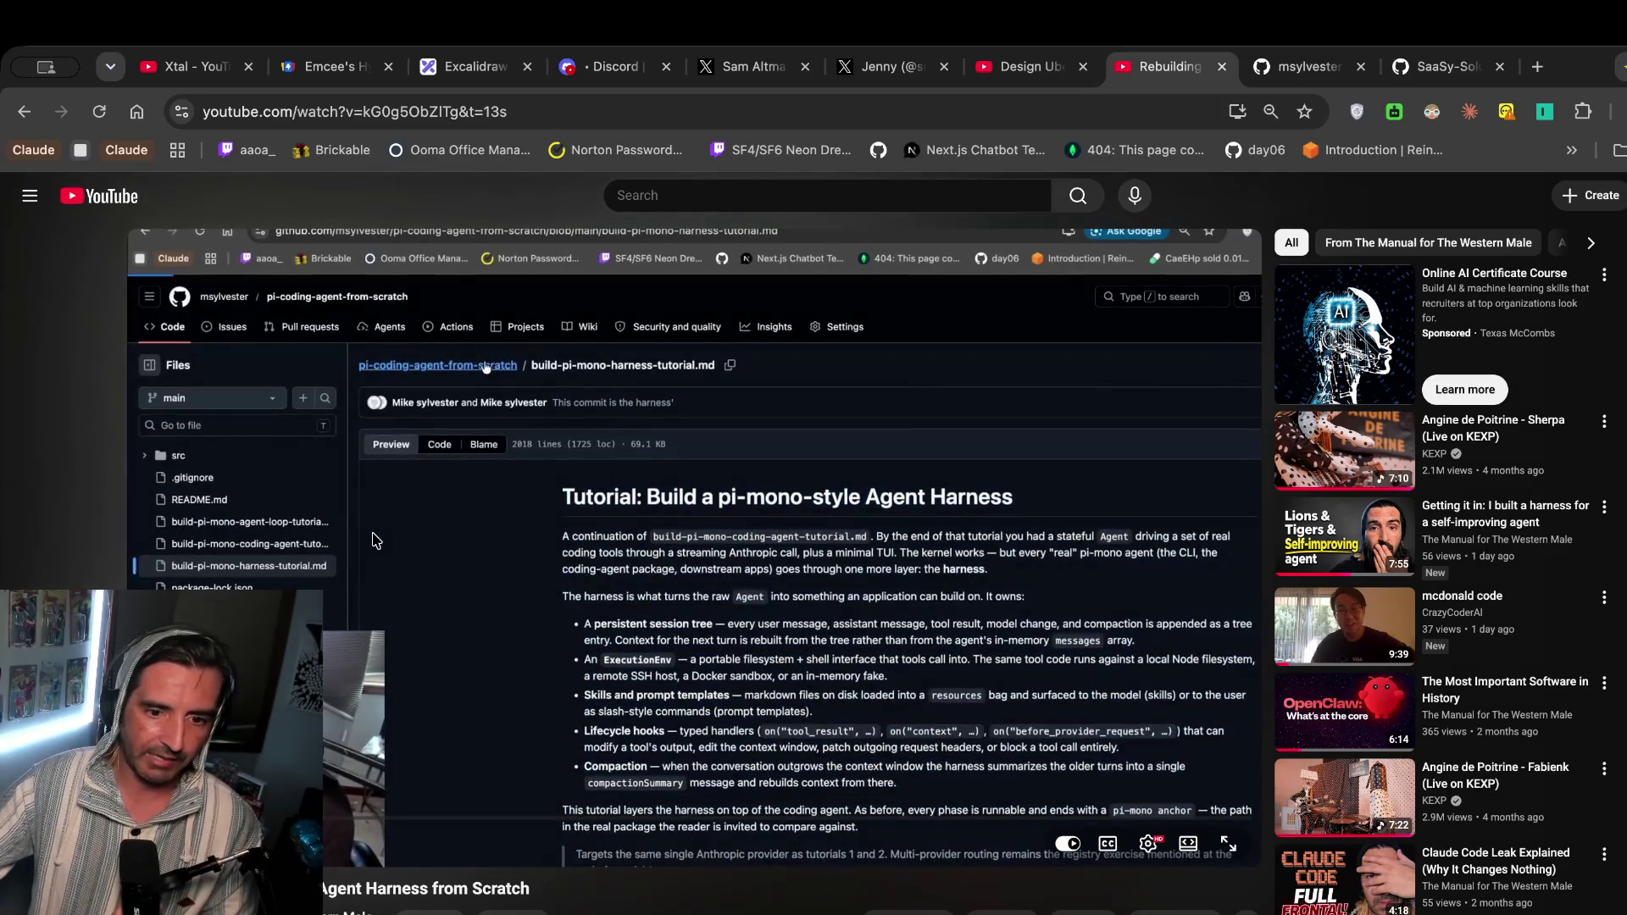
pyautogui.click(376, 541)
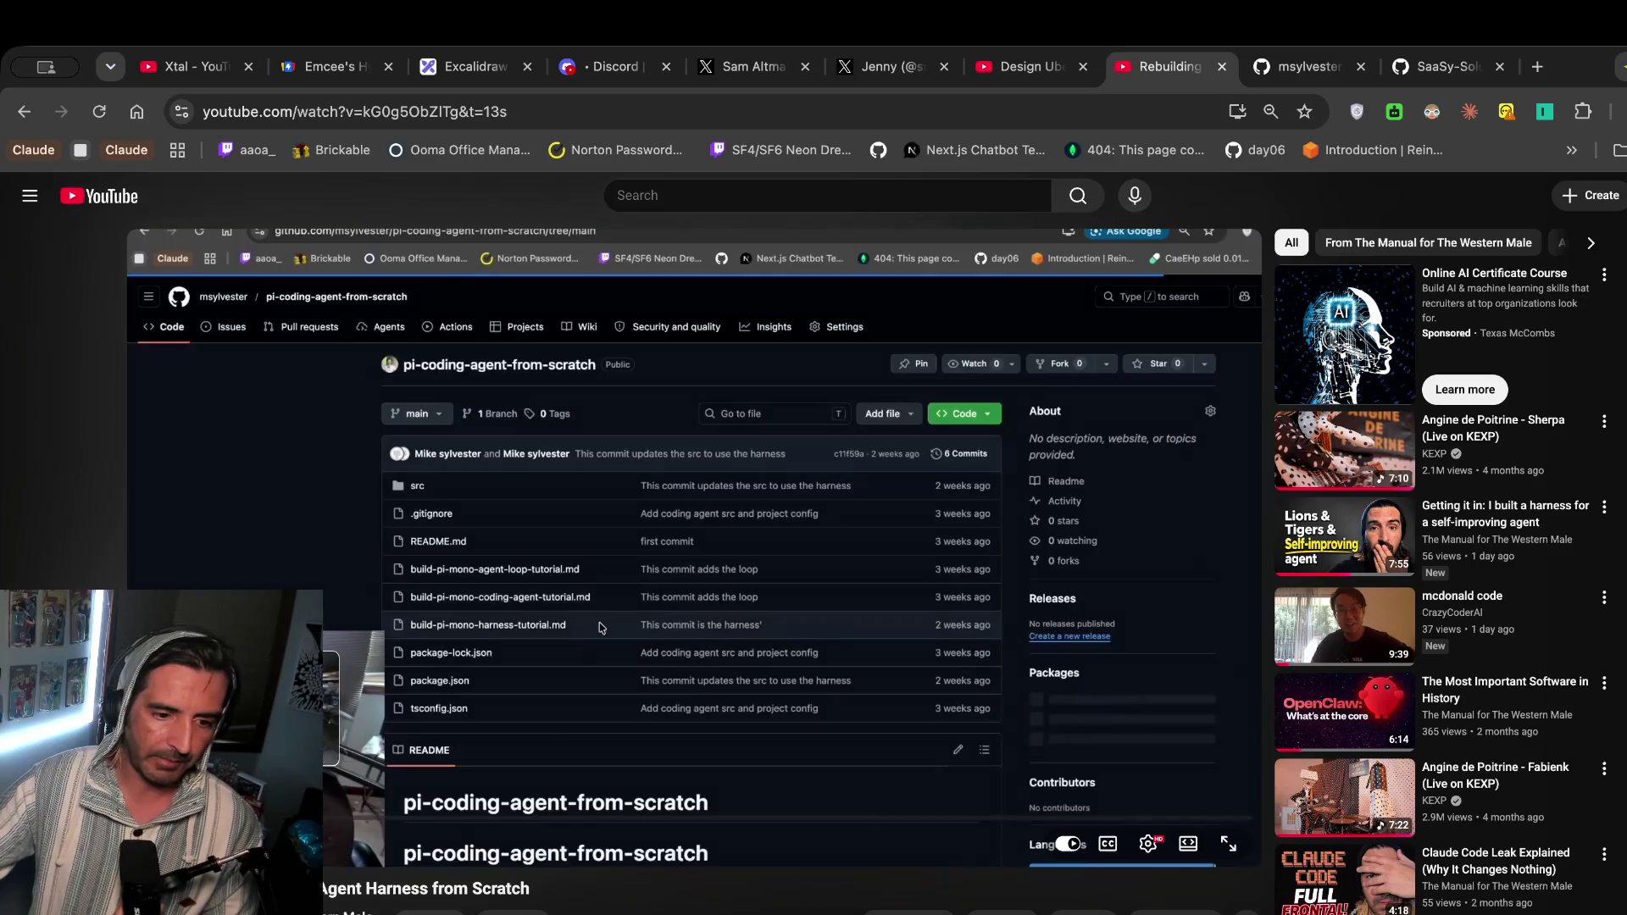
pyautogui.click(376, 541)
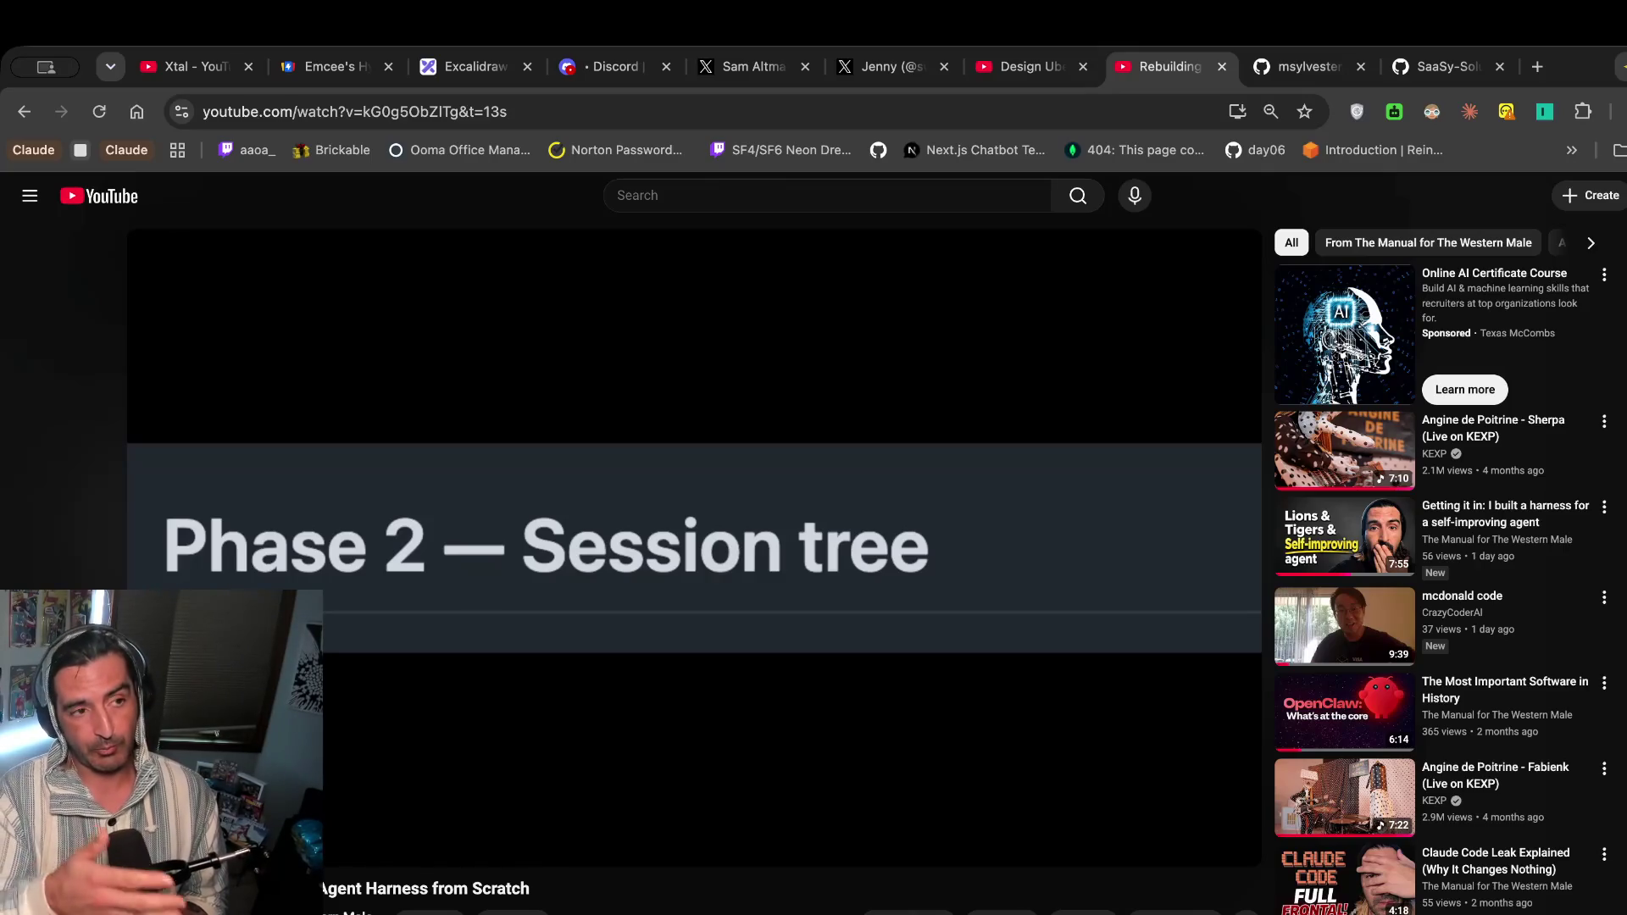
pyautogui.moveTo(480, 607)
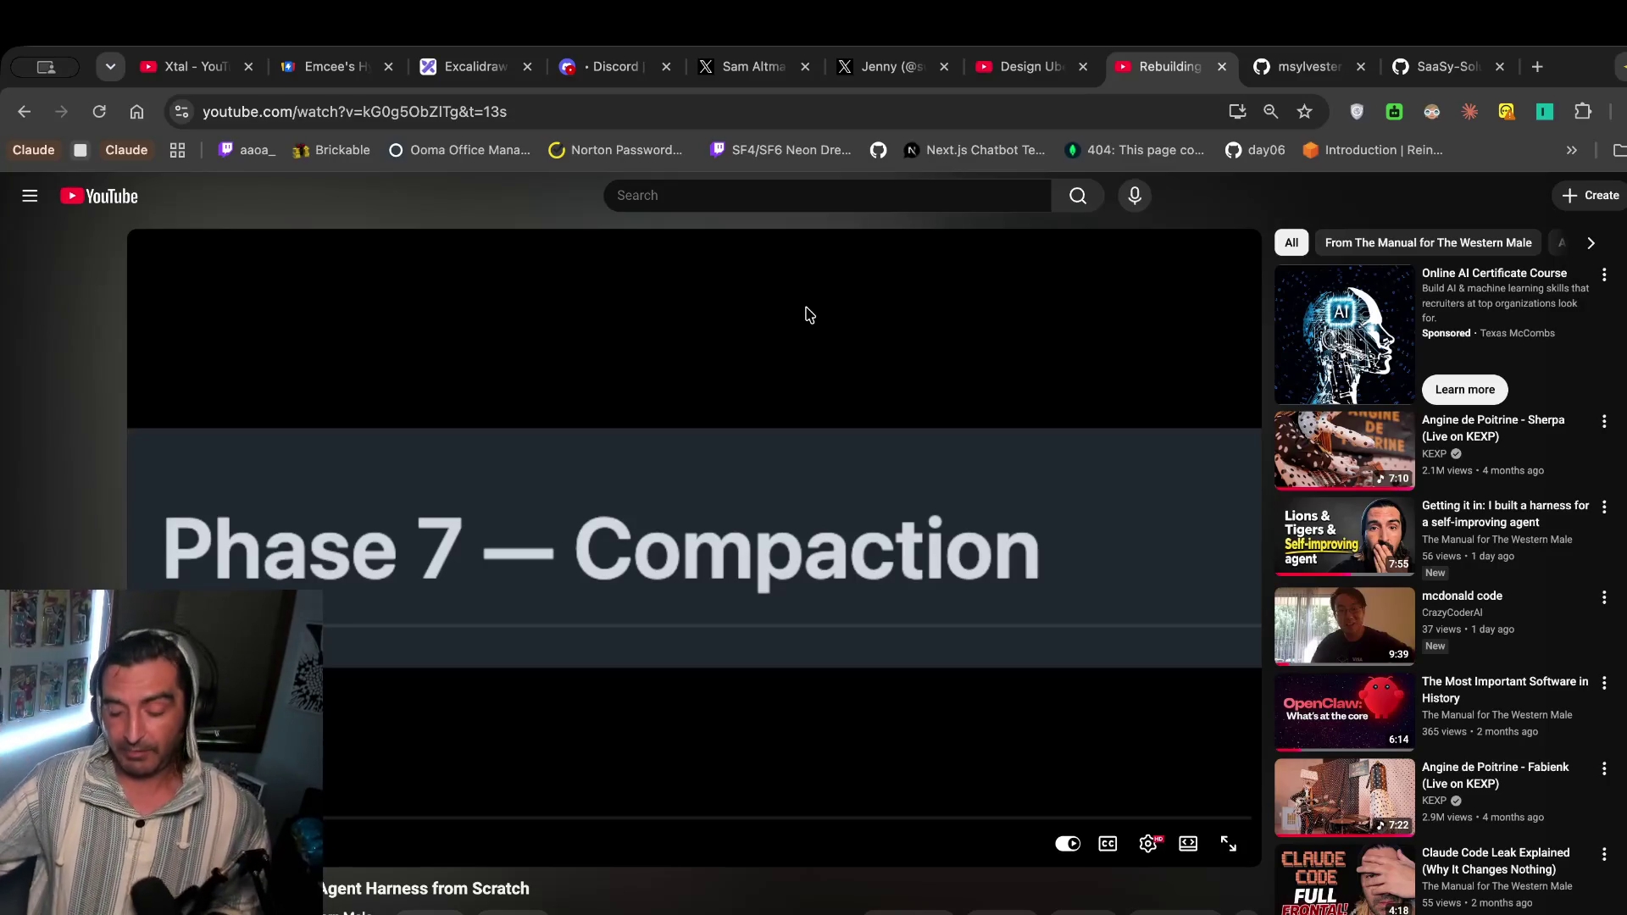
pyautogui.hotkey('ctrl', 't')
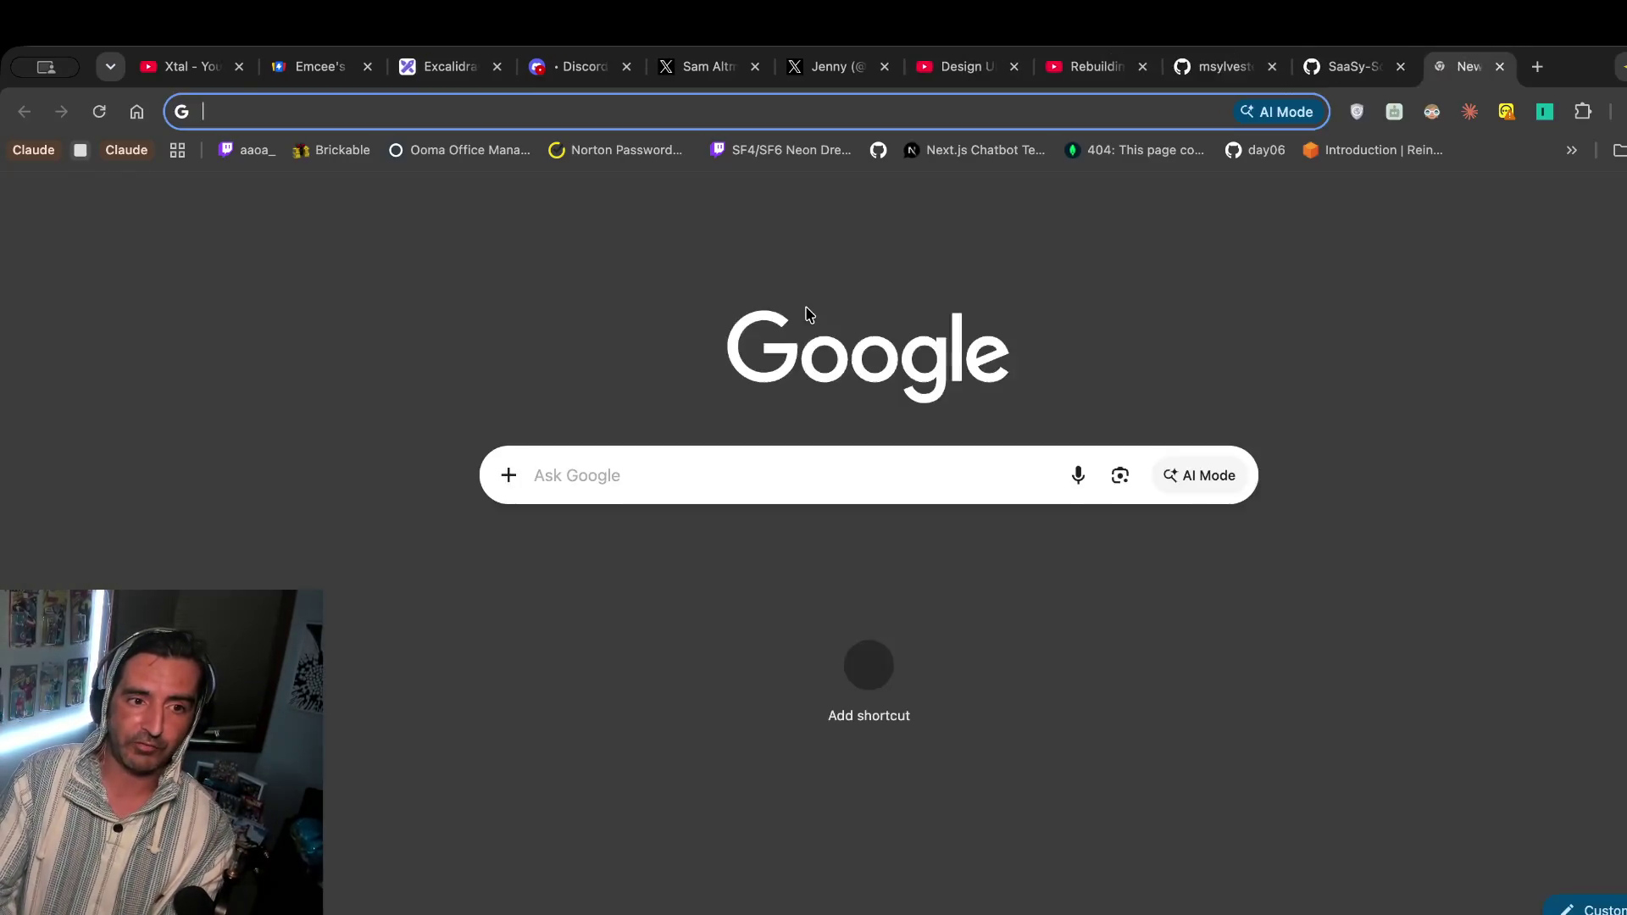
# Search Google for the developer by name and open his personal blog with its Musings posts.
pyautogui.write('marioa')
pyautogui.press('BackSpace')
pyautogui.write('ze')
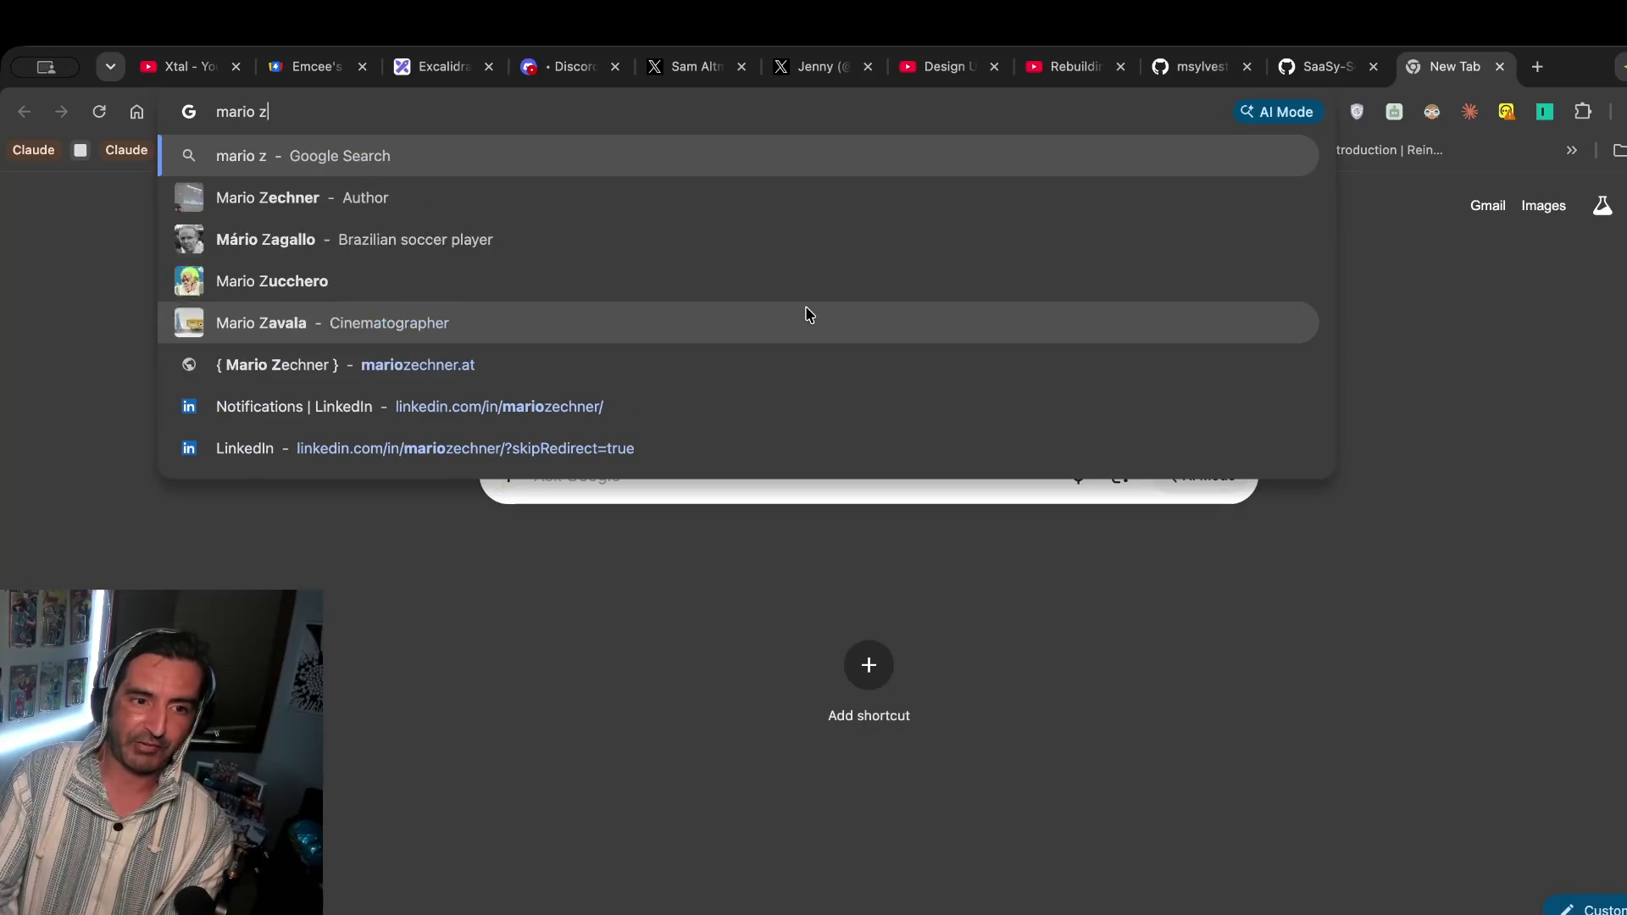
pyautogui.press('Return')
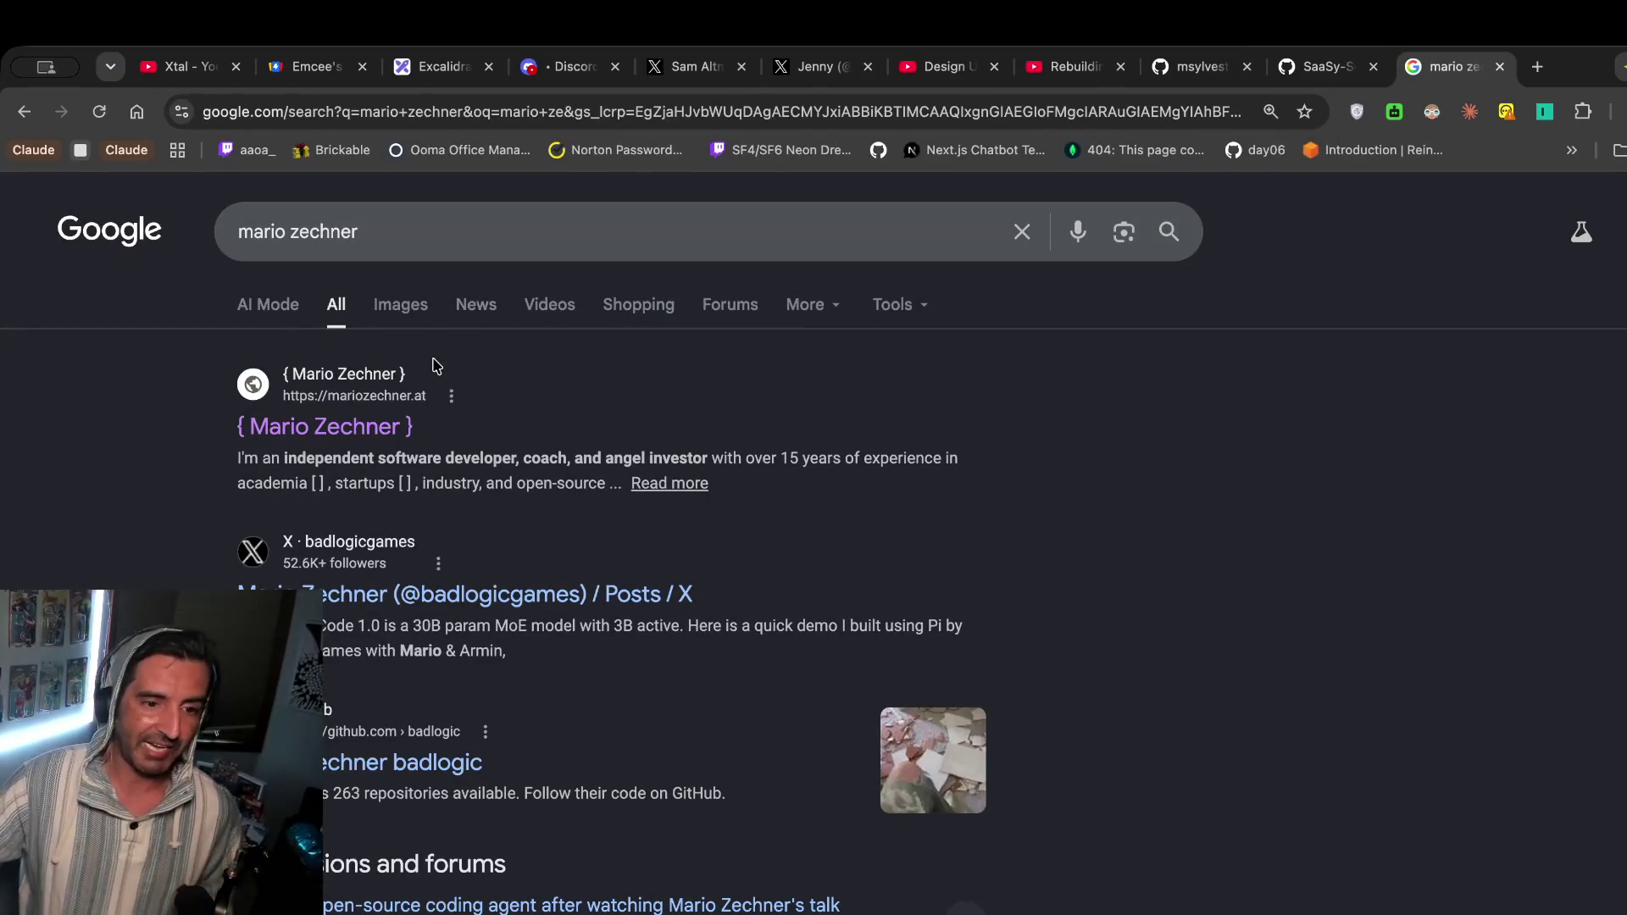
pyautogui.click(353, 428)
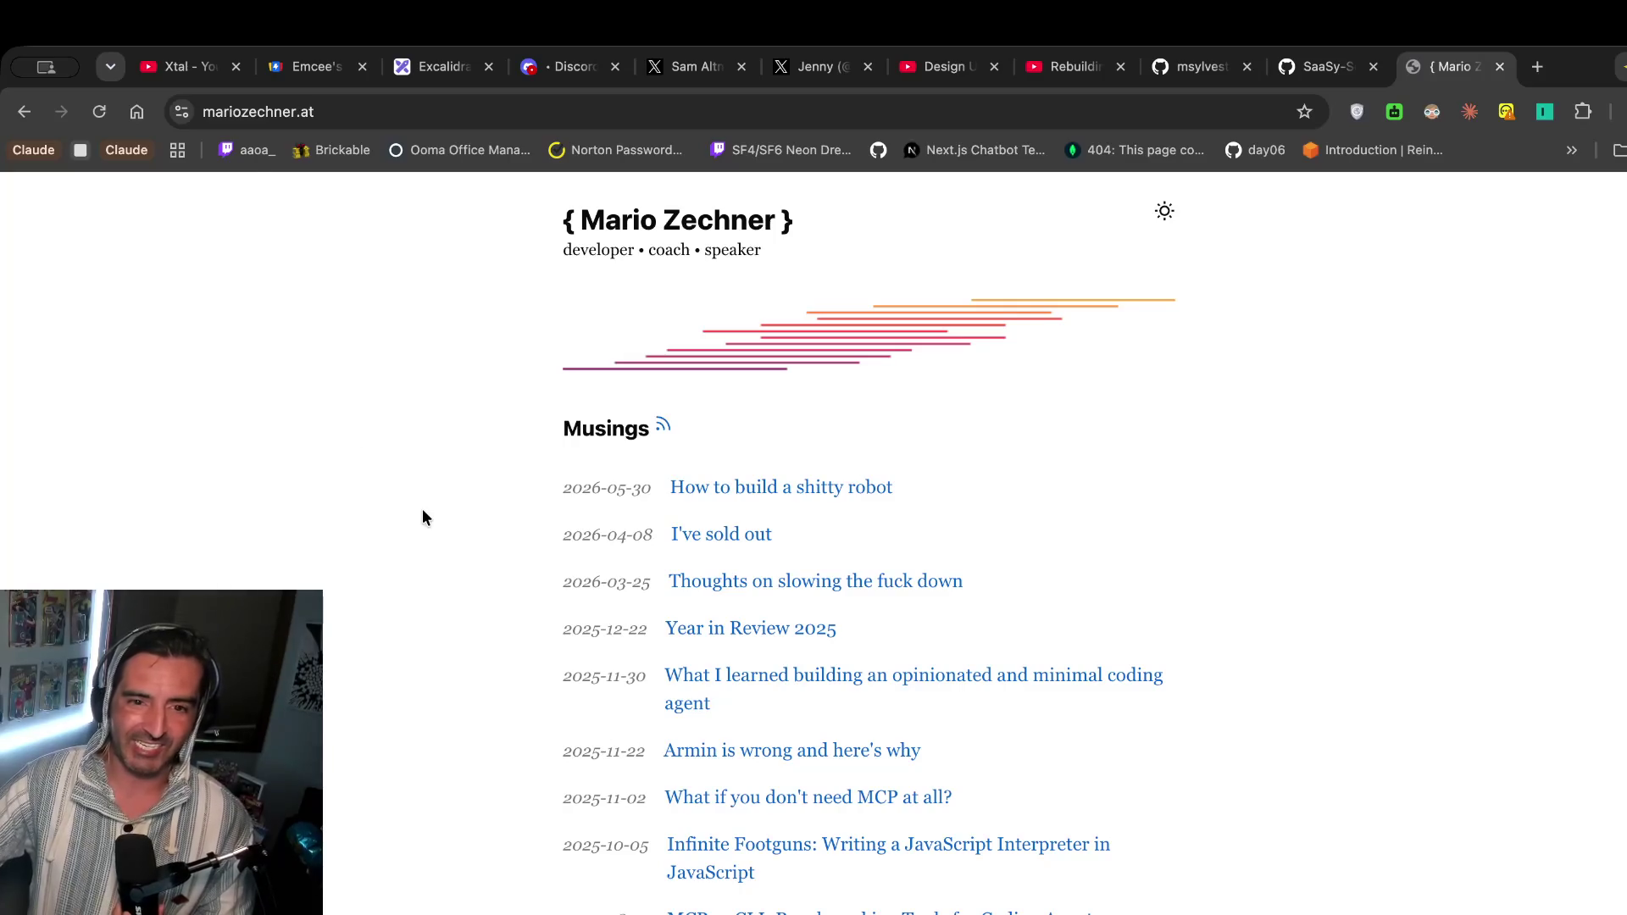
pyautogui.click(320, 111)
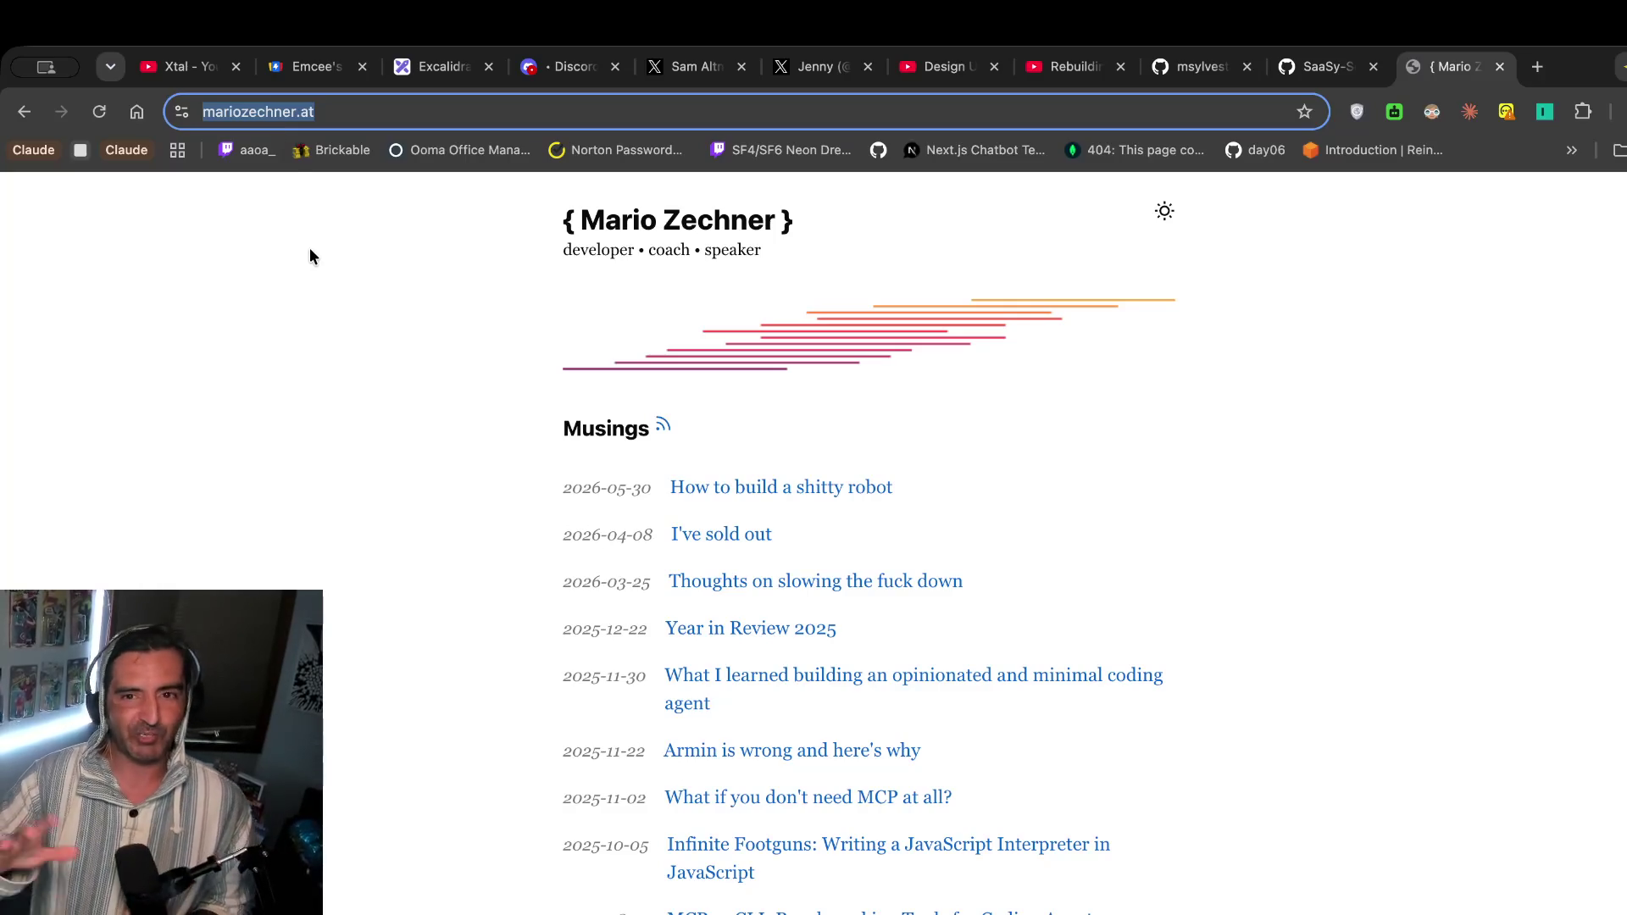
pyautogui.click(1217, 77)
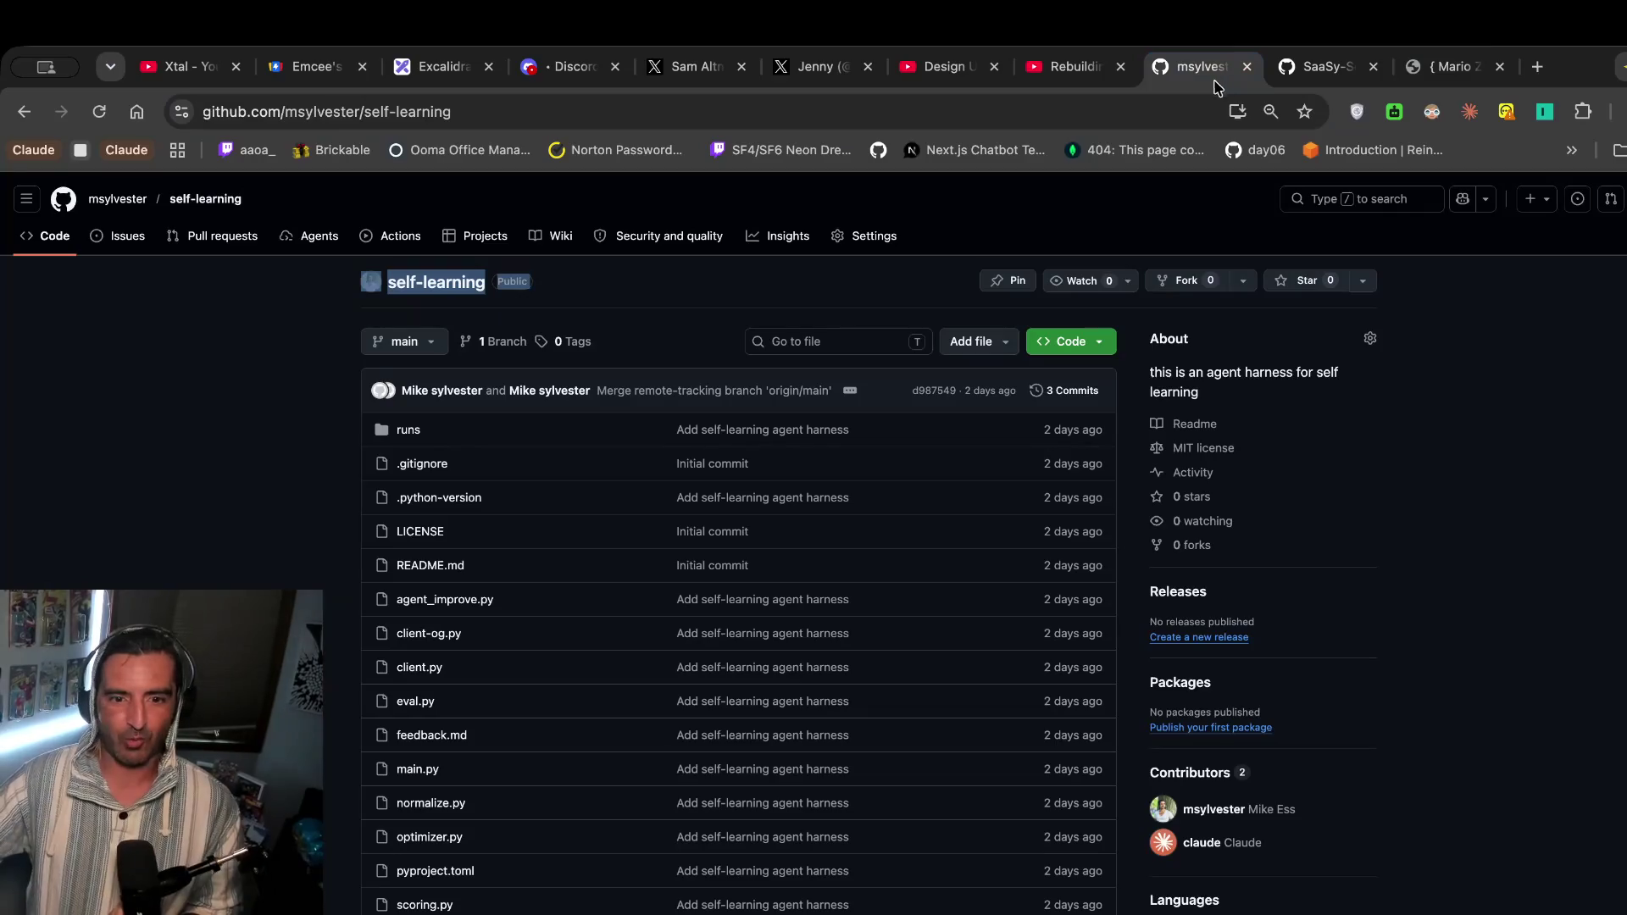
# Return to the 126-repository list with self-learning on top, then switch to the Excalidraw diagram.
pyautogui.click(10, 112)
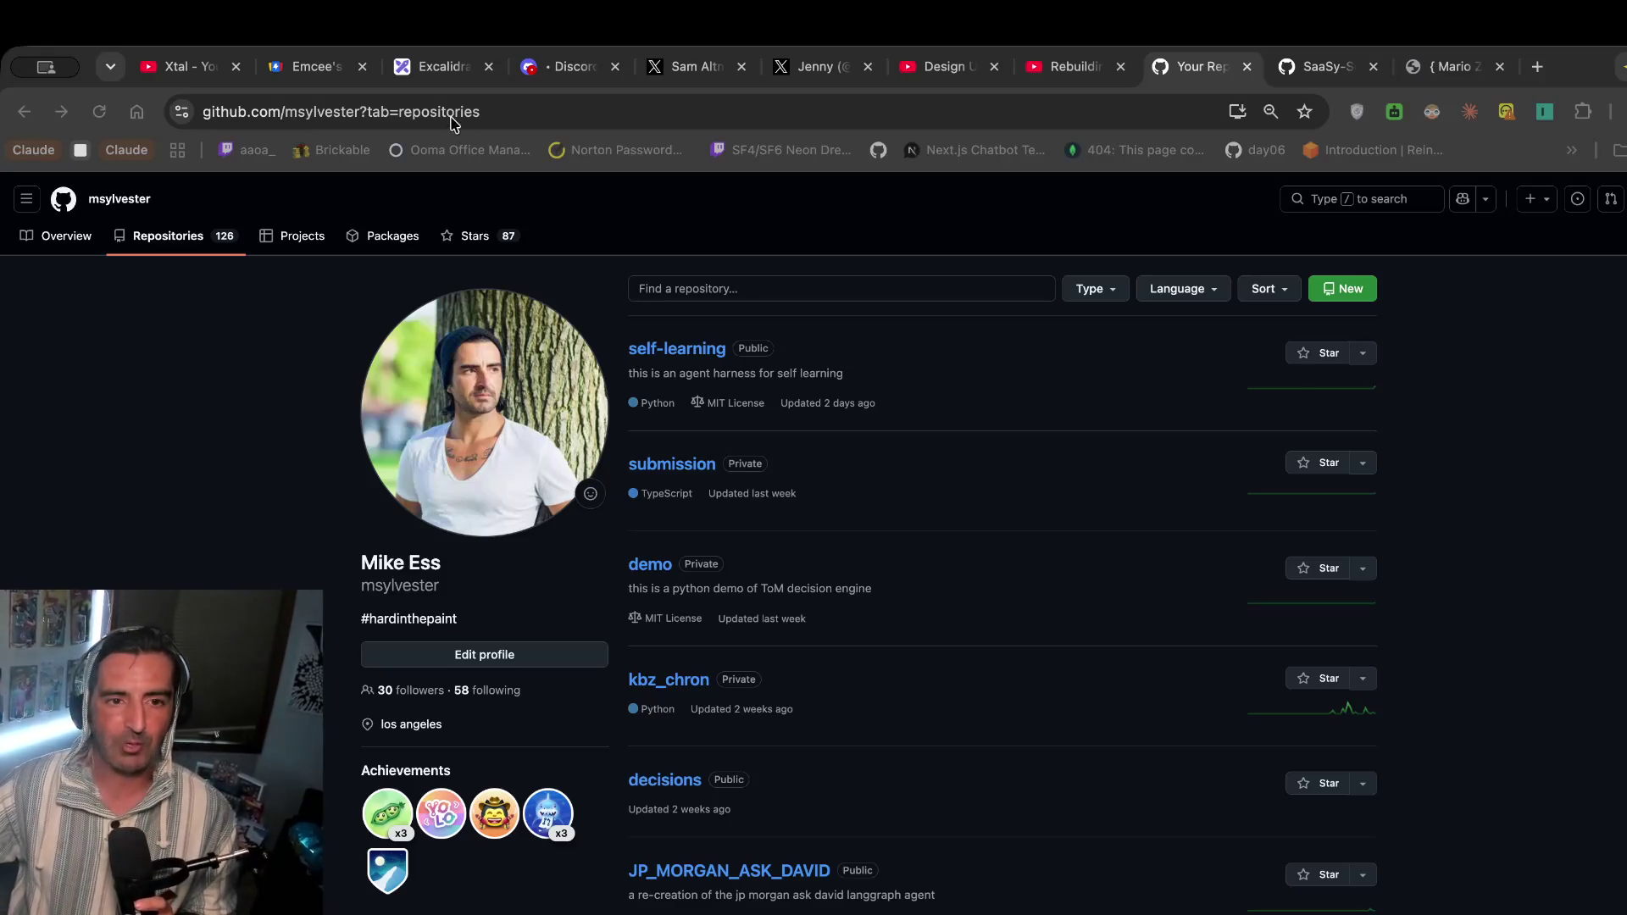
pyautogui.click(432, 73)
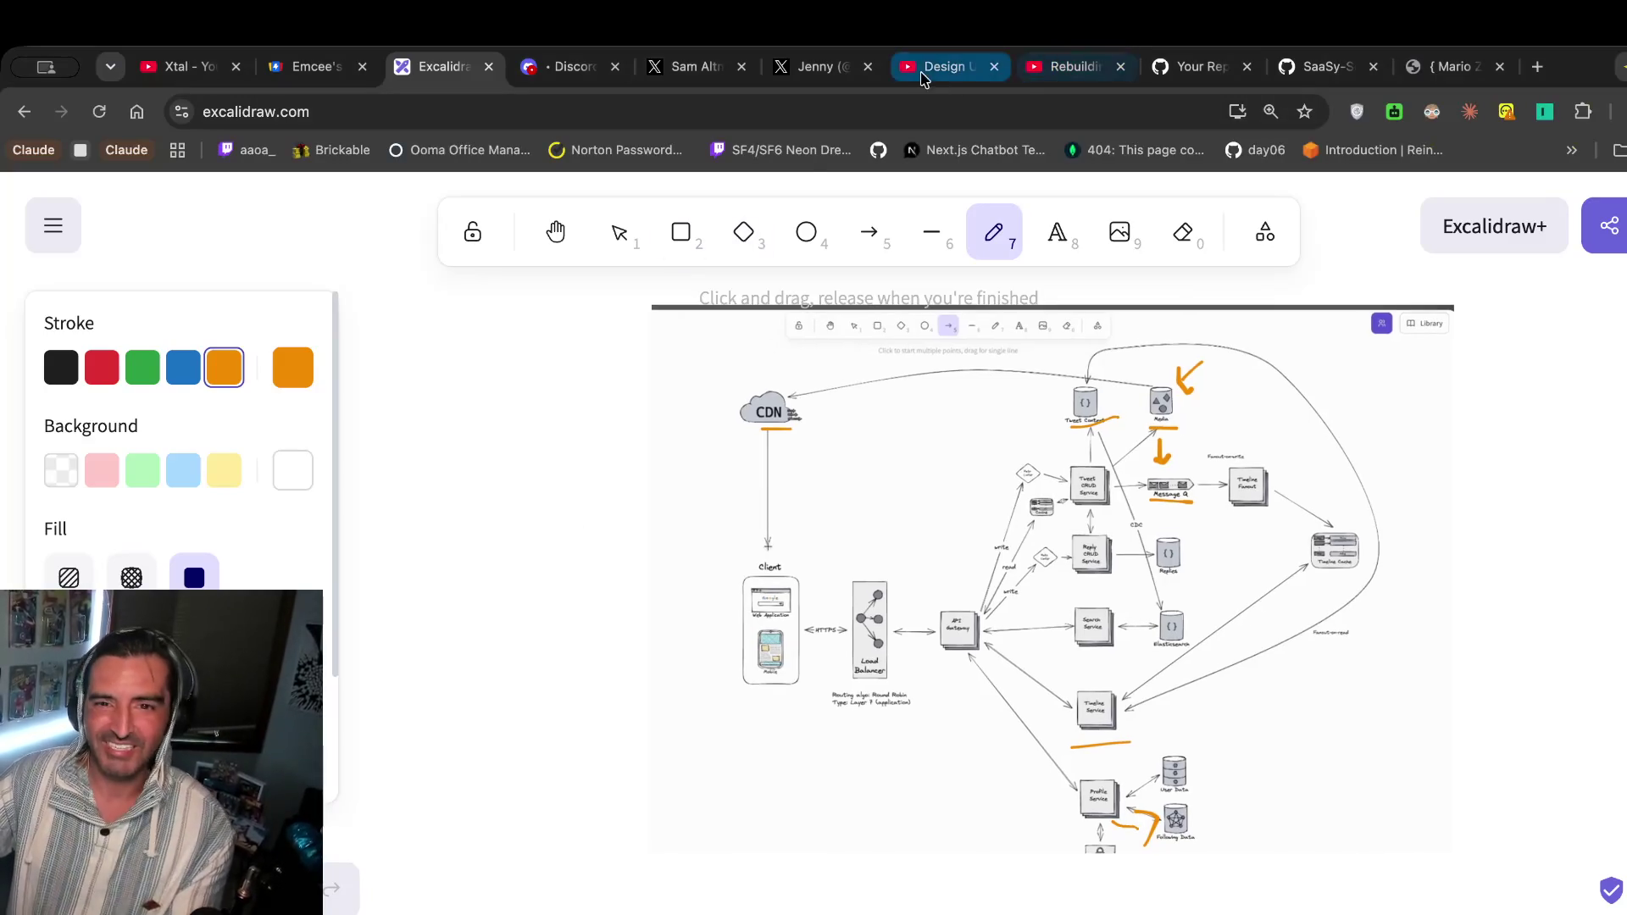
# Switch from the Excalidraw board to the Design Uber interview video.
pyautogui.click(941, 66)
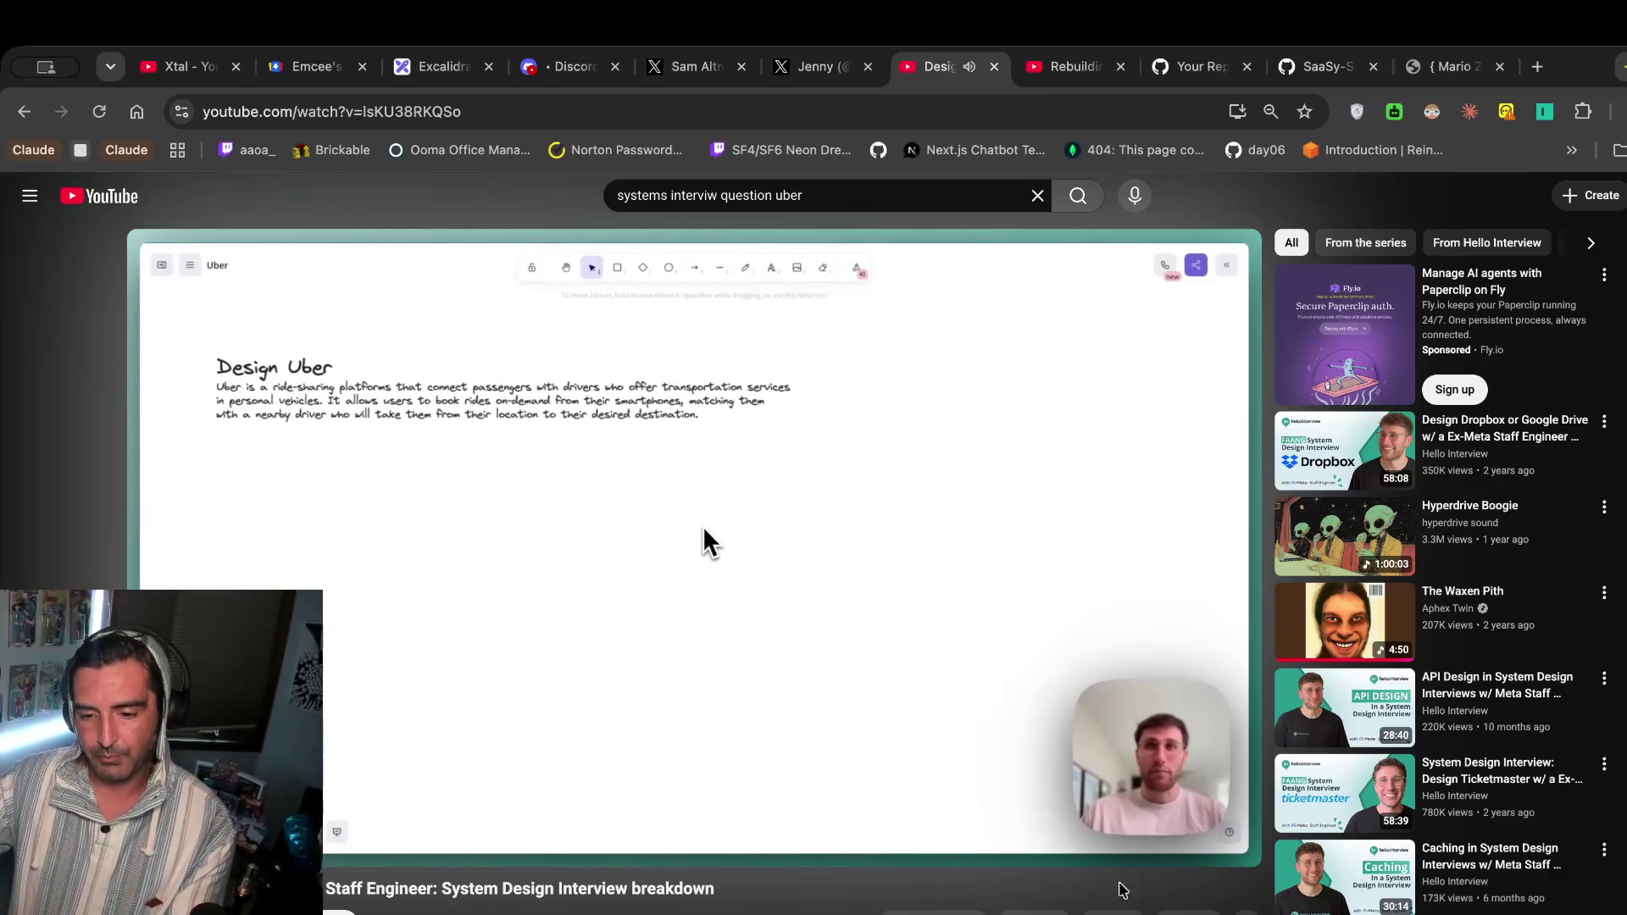
# Check the video's playback speed options, pause the Design Uber video, and return to Excalidraw.
pyautogui.click(1148, 843)
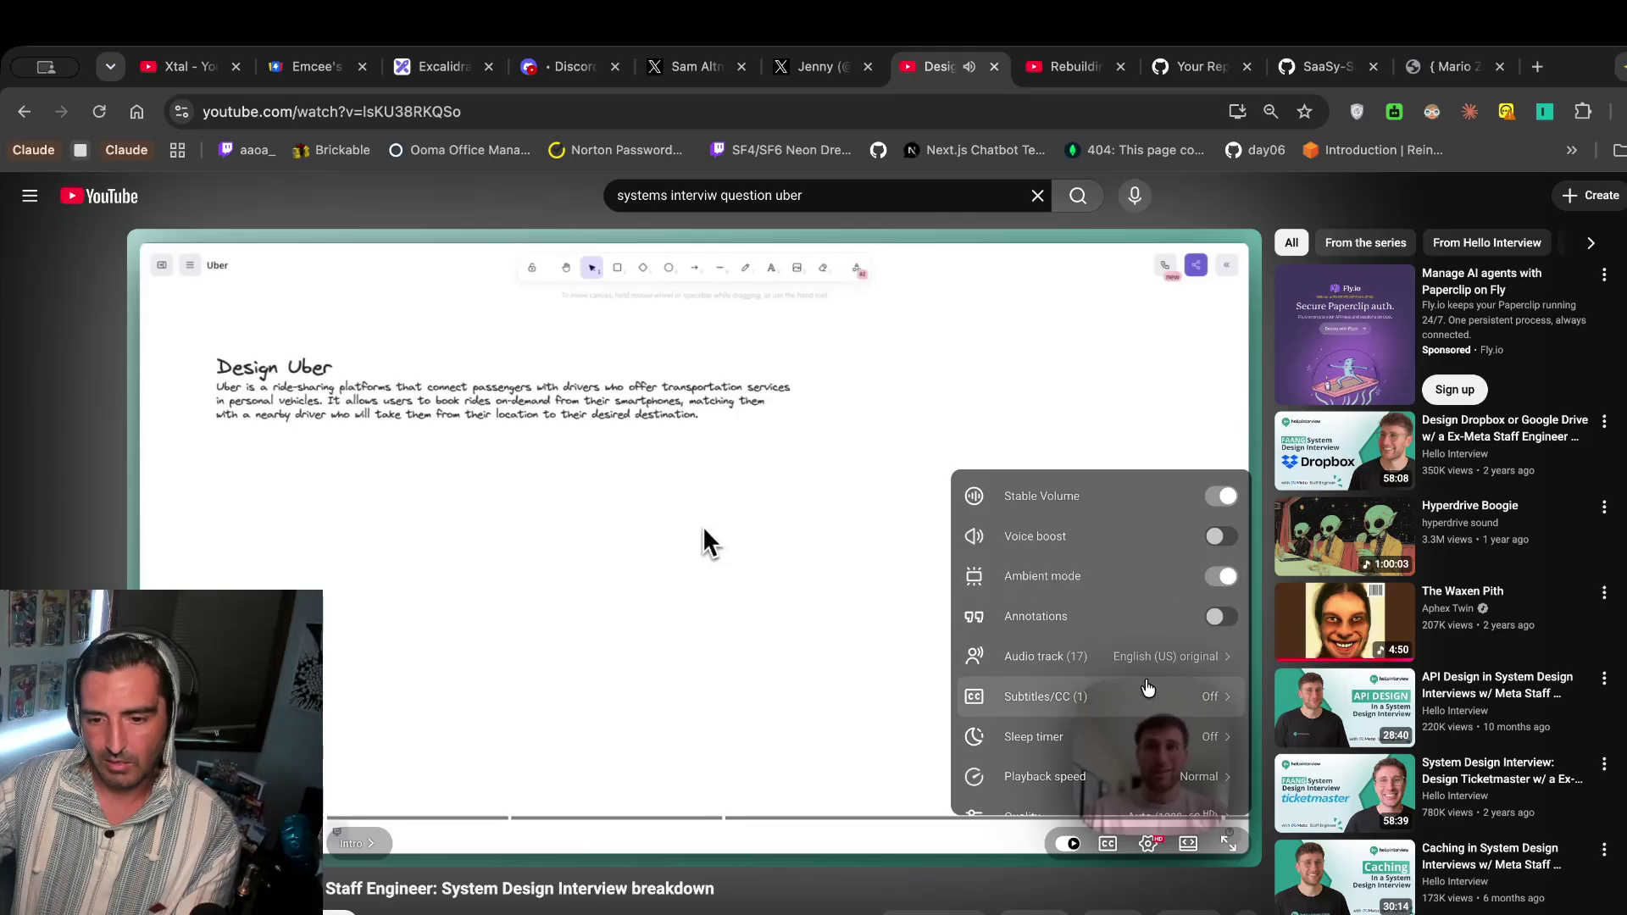
pyautogui.click(1093, 776)
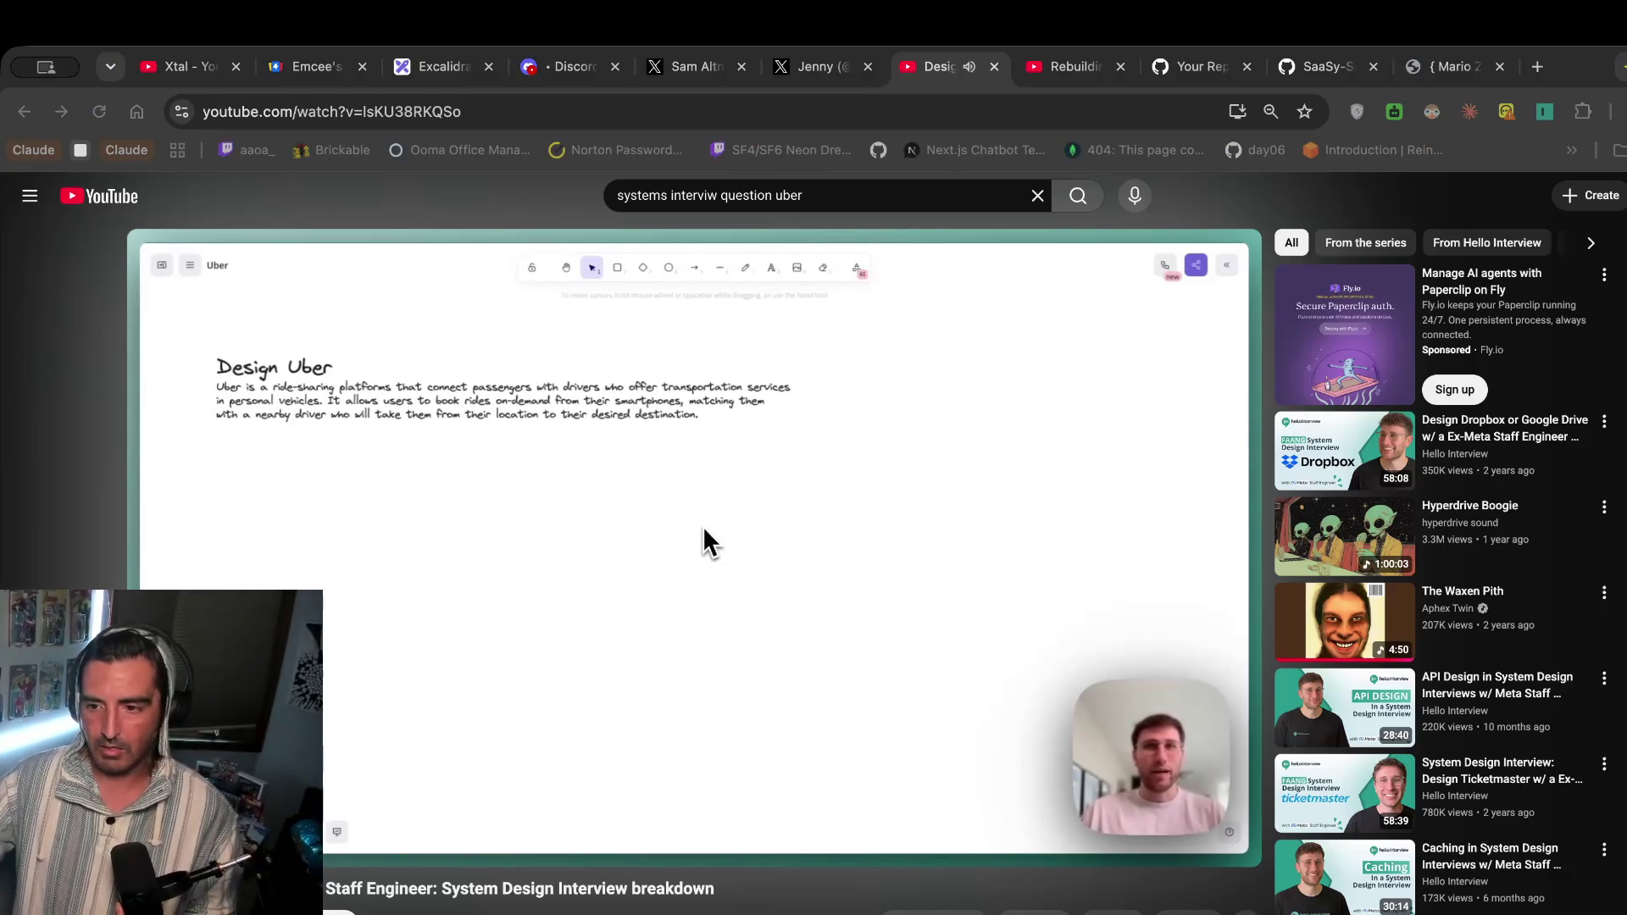
pyautogui.moveTo(877, 558)
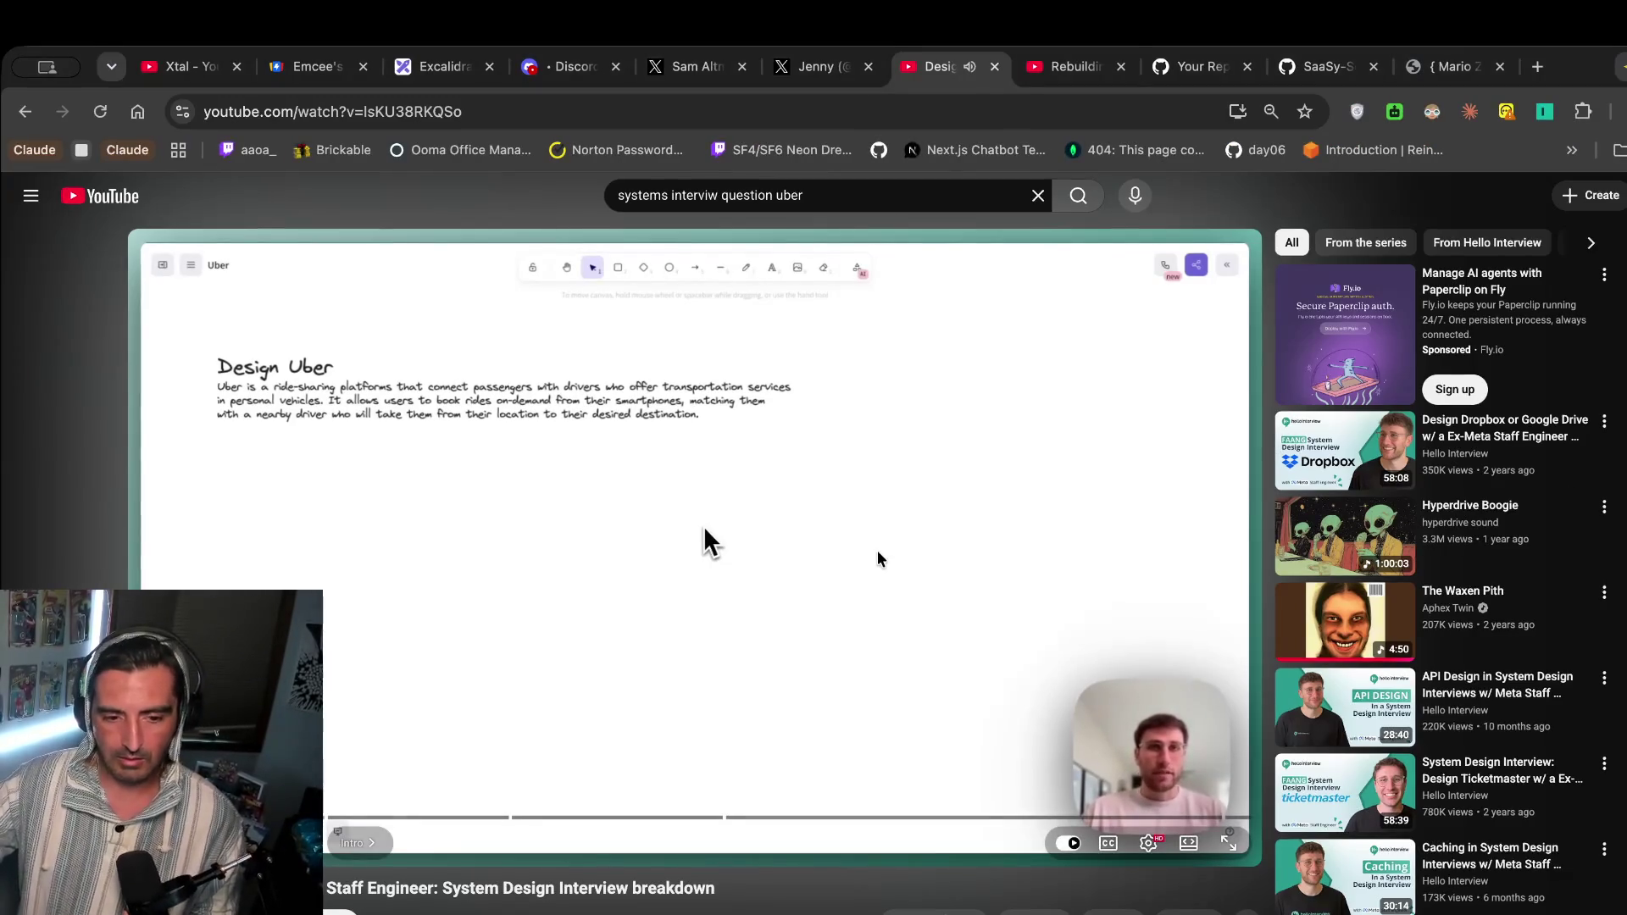
pyautogui.click(754, 537)
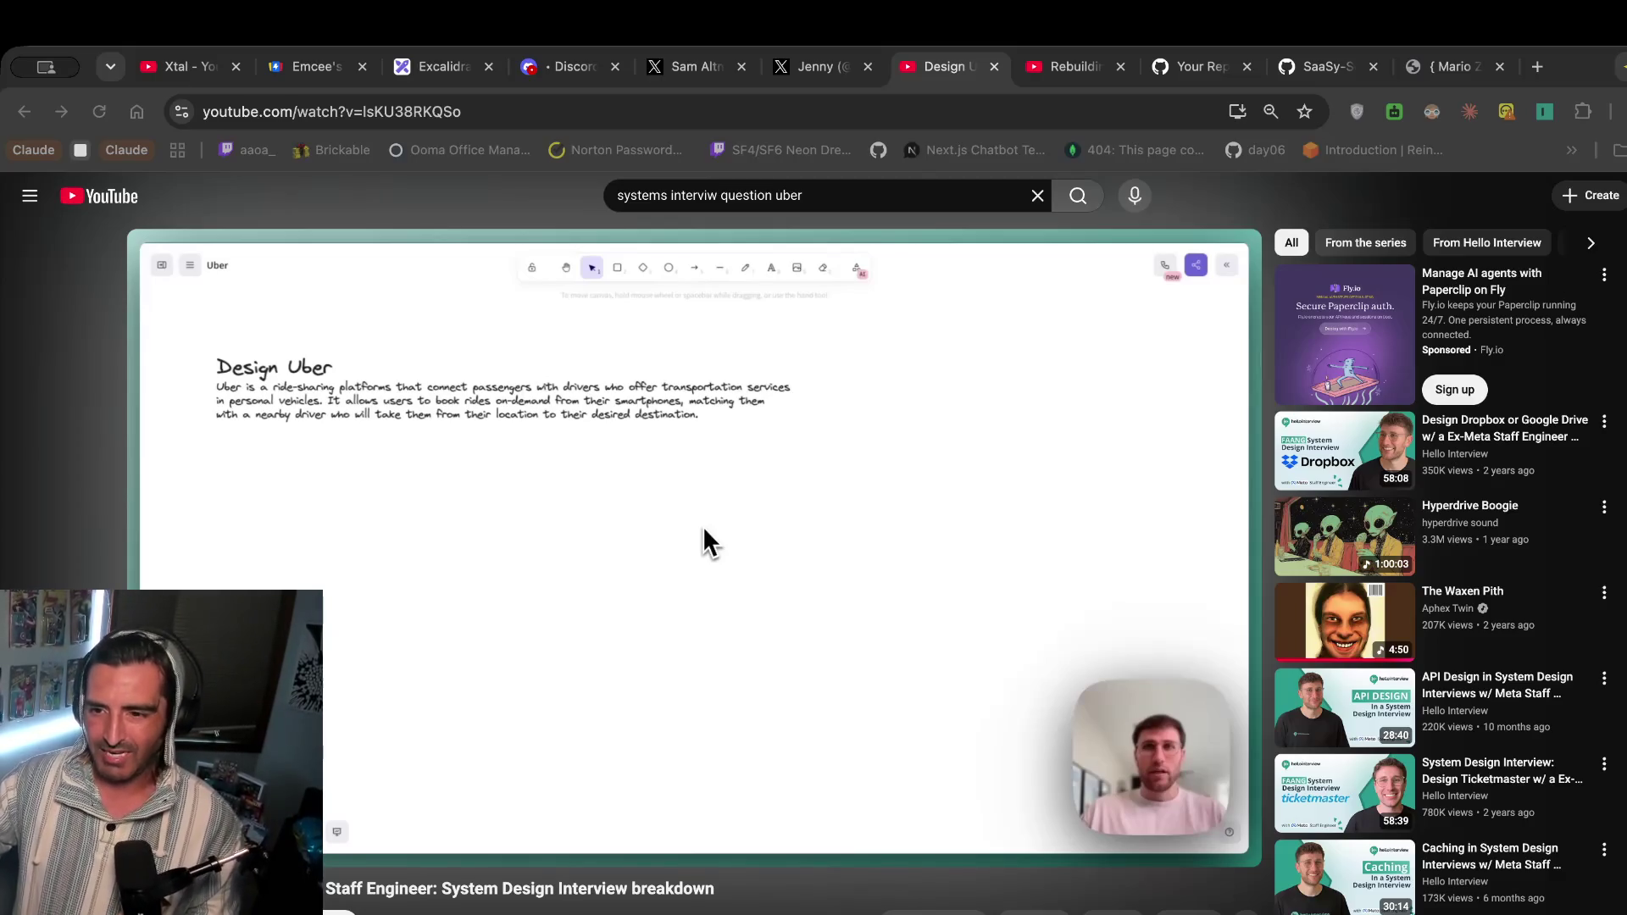
pyautogui.click(434, 70)
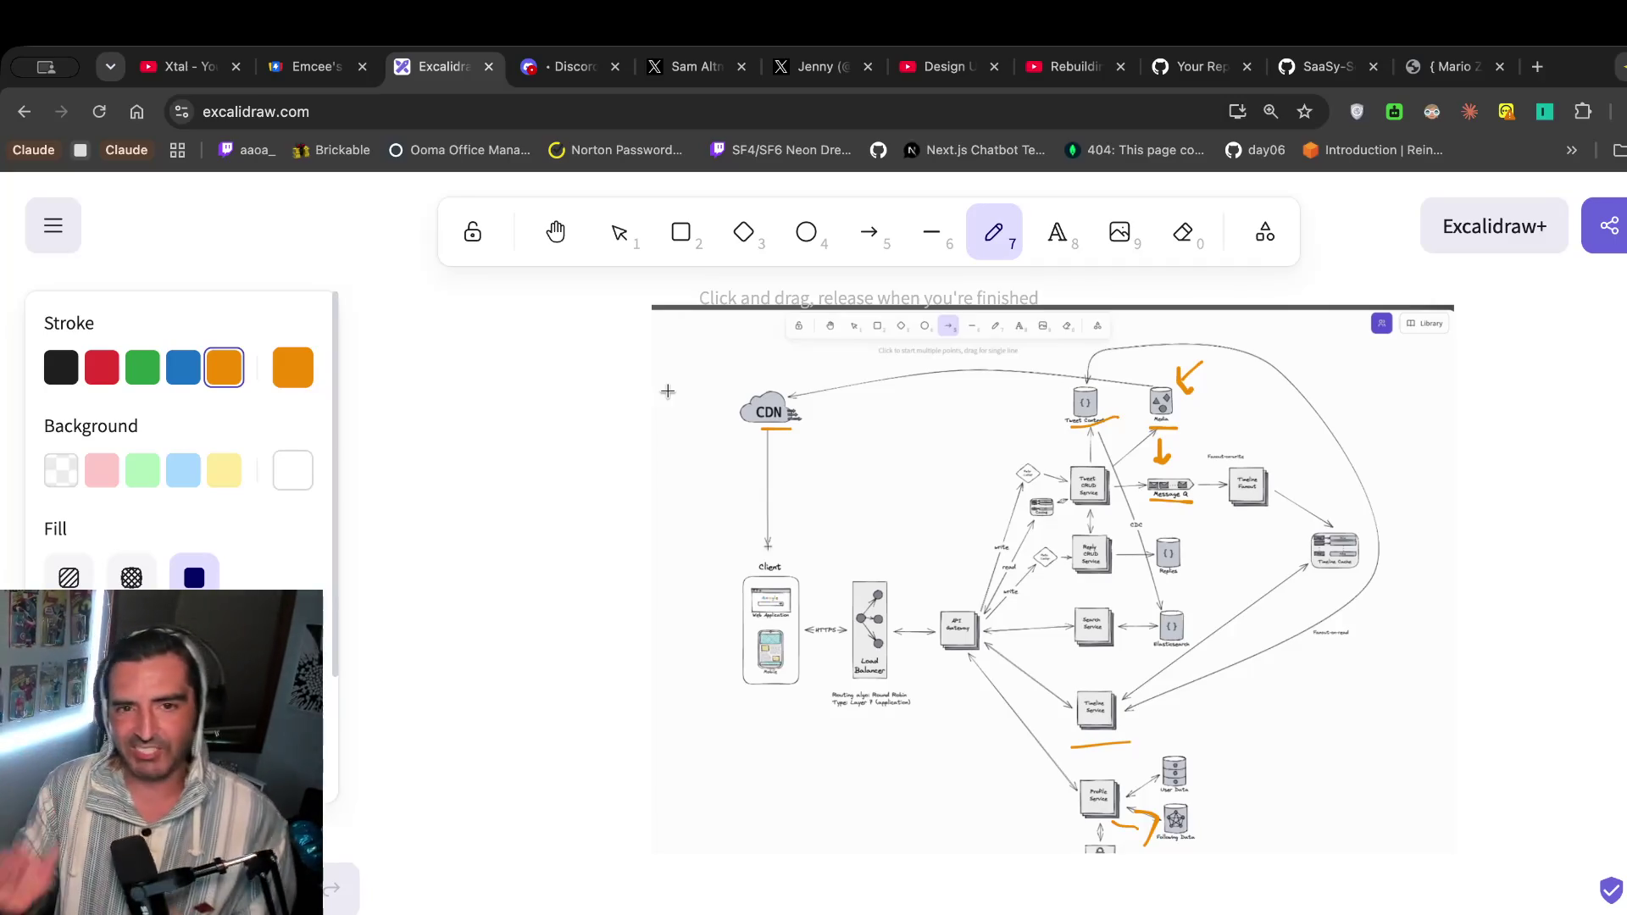
# Switch through the agent harness tab to the Design Uber interview video.
pyautogui.click(1087, 74)
pyautogui.click(941, 75)
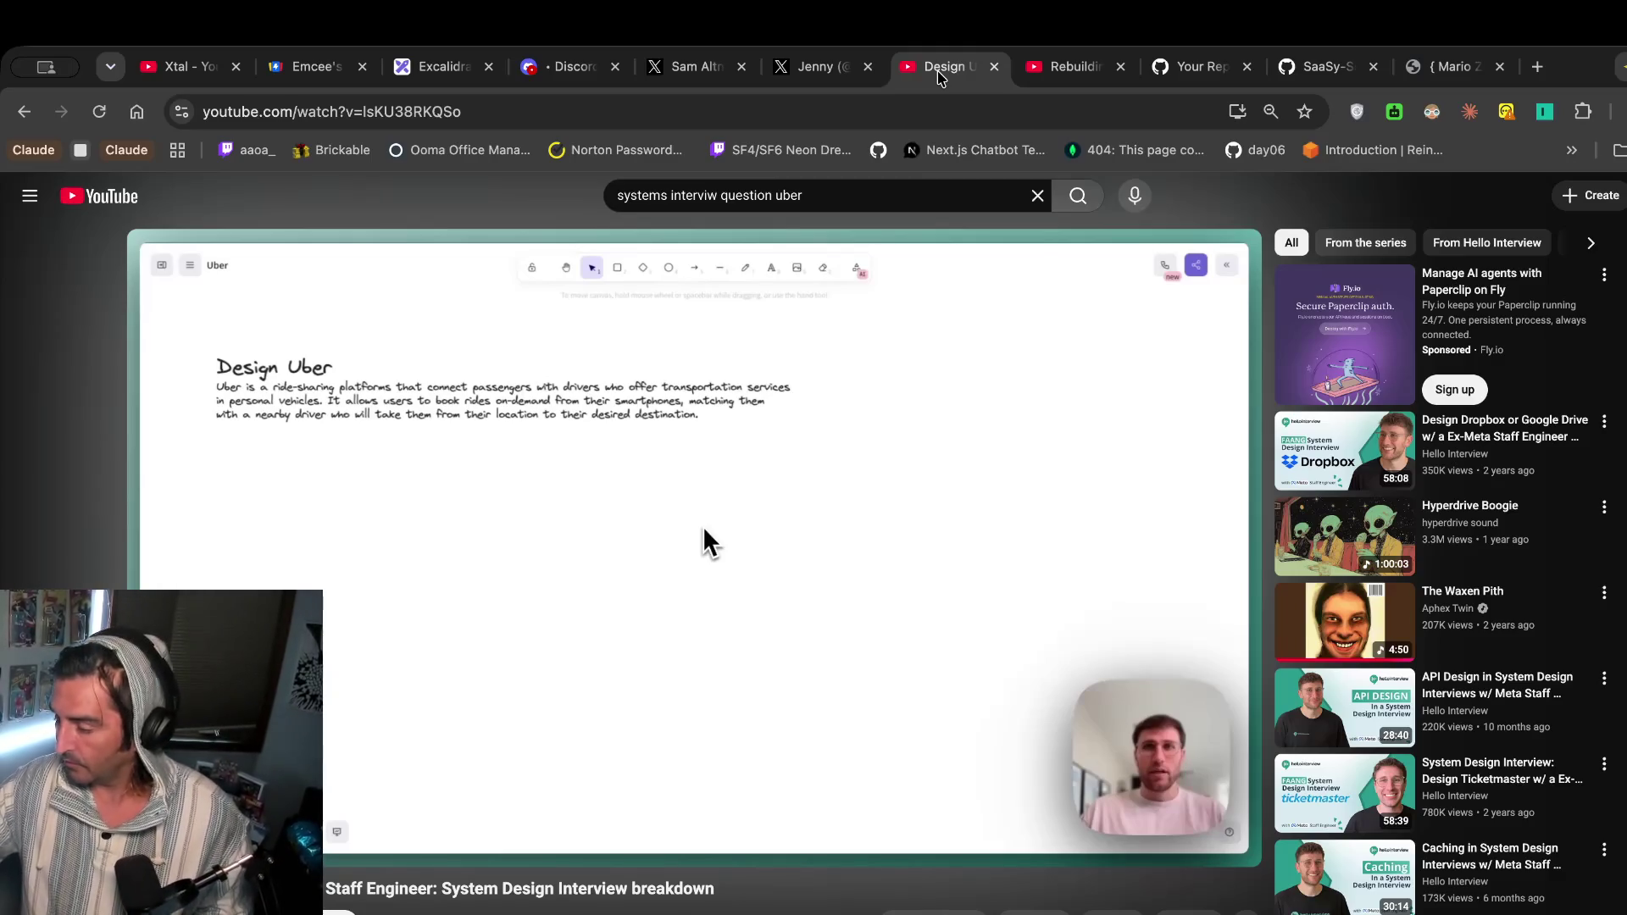
# Let the Design Uber video play on to the ride API endpoints and High-Level Design section.
pyautogui.moveTo(462, 487)
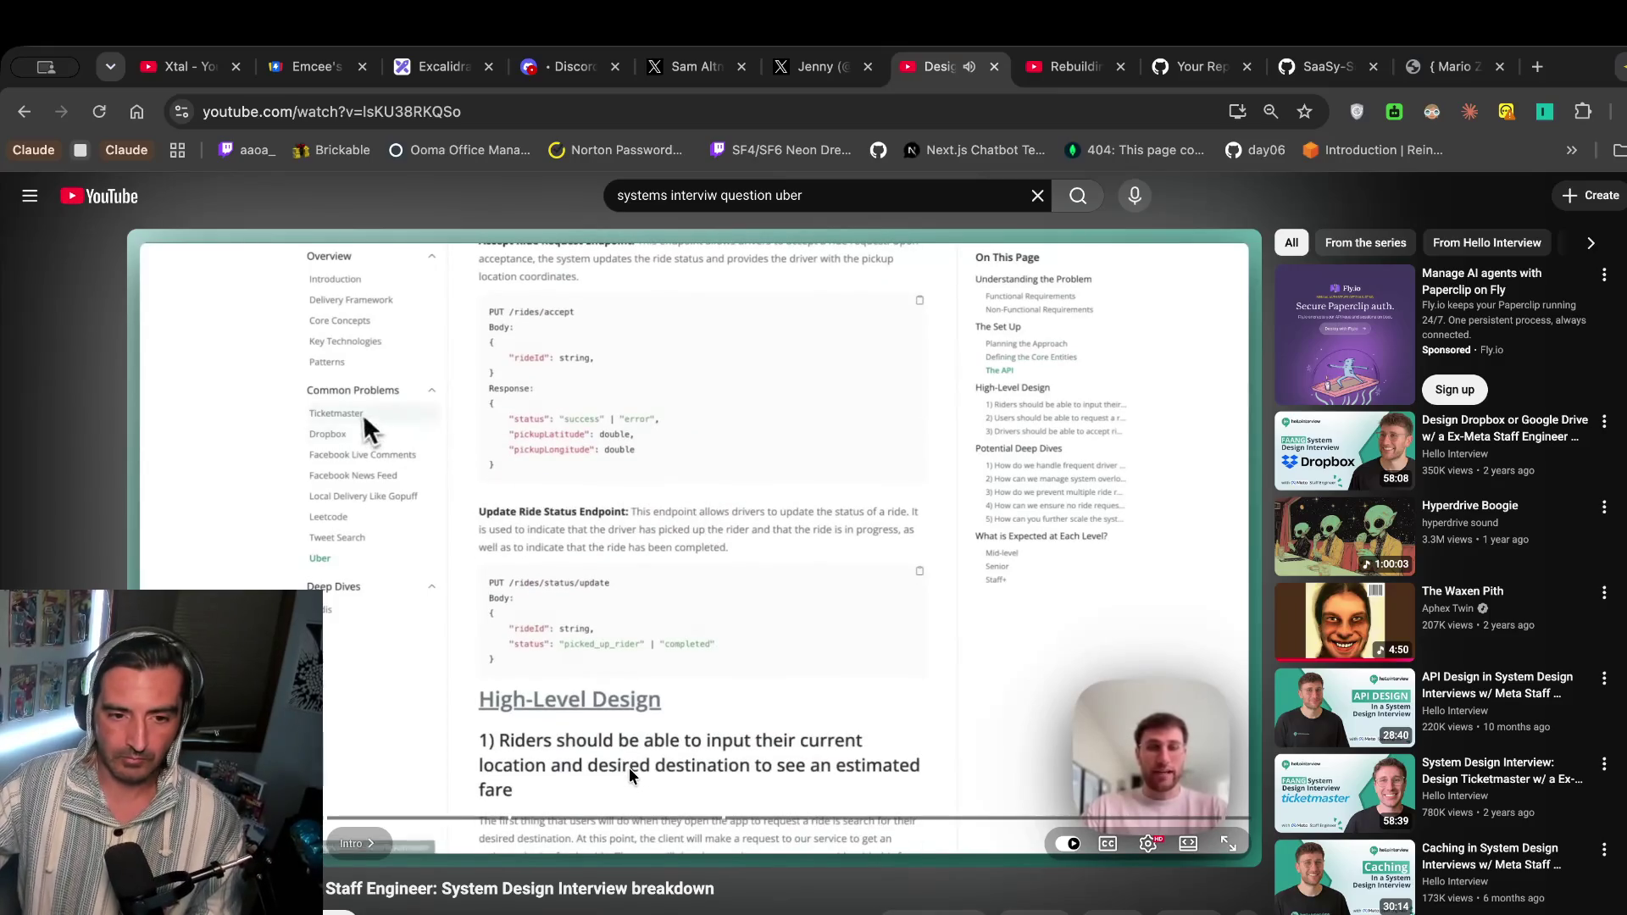
# Pause the video briefly, then resume until the High-Level Design fare-estimation diagram appears.
pyautogui.click(582, 624)
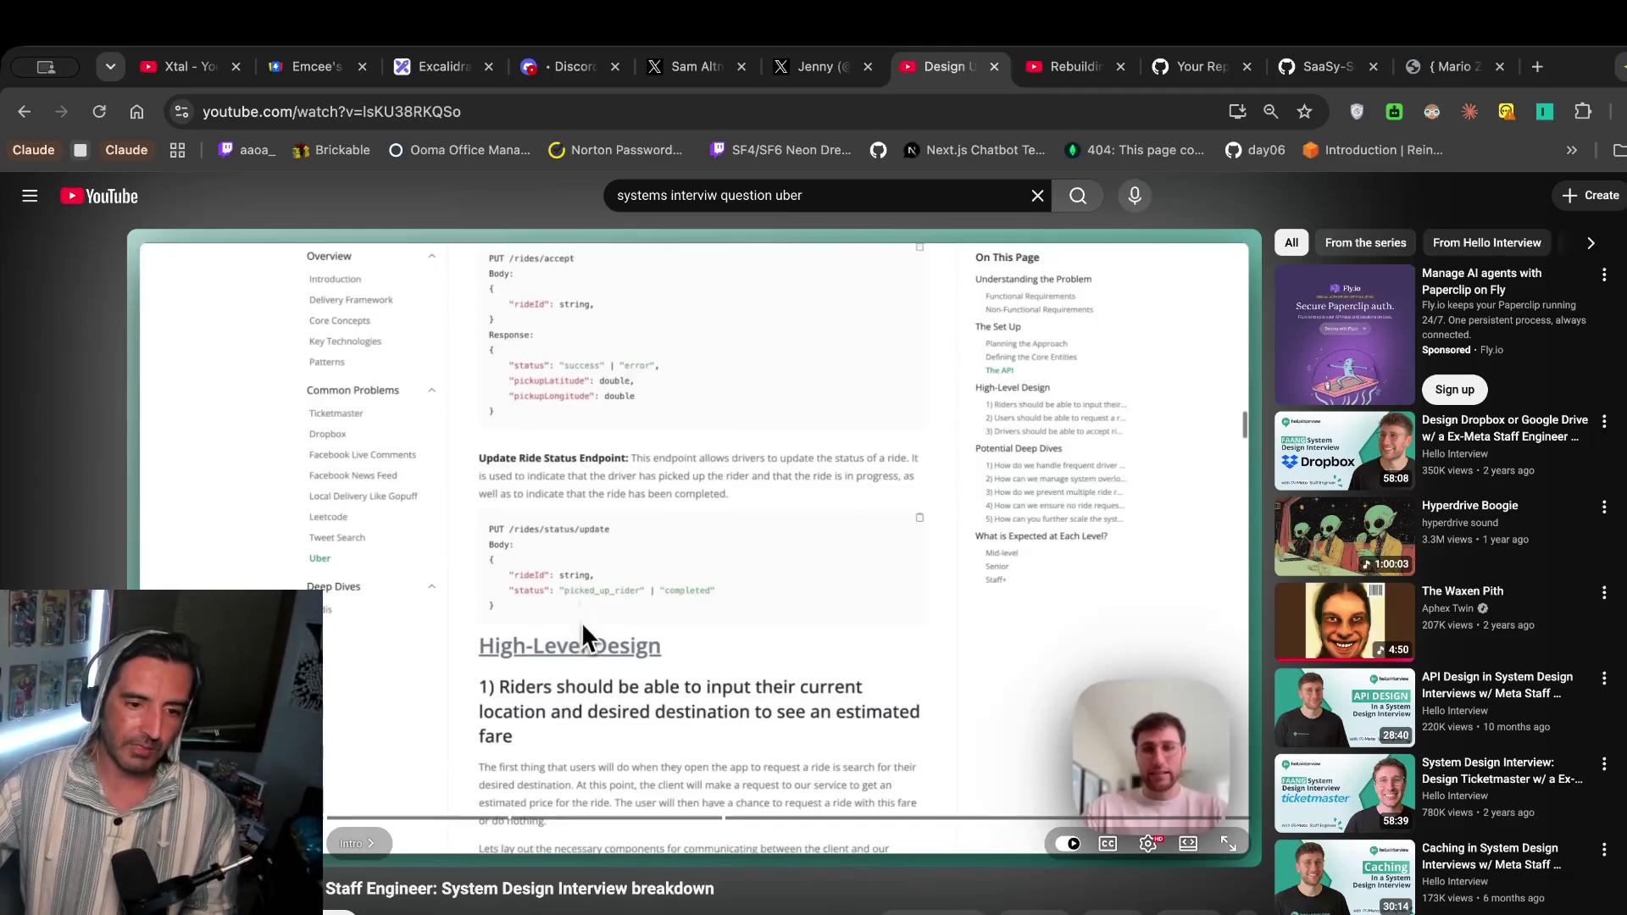
pyautogui.click(581, 622)
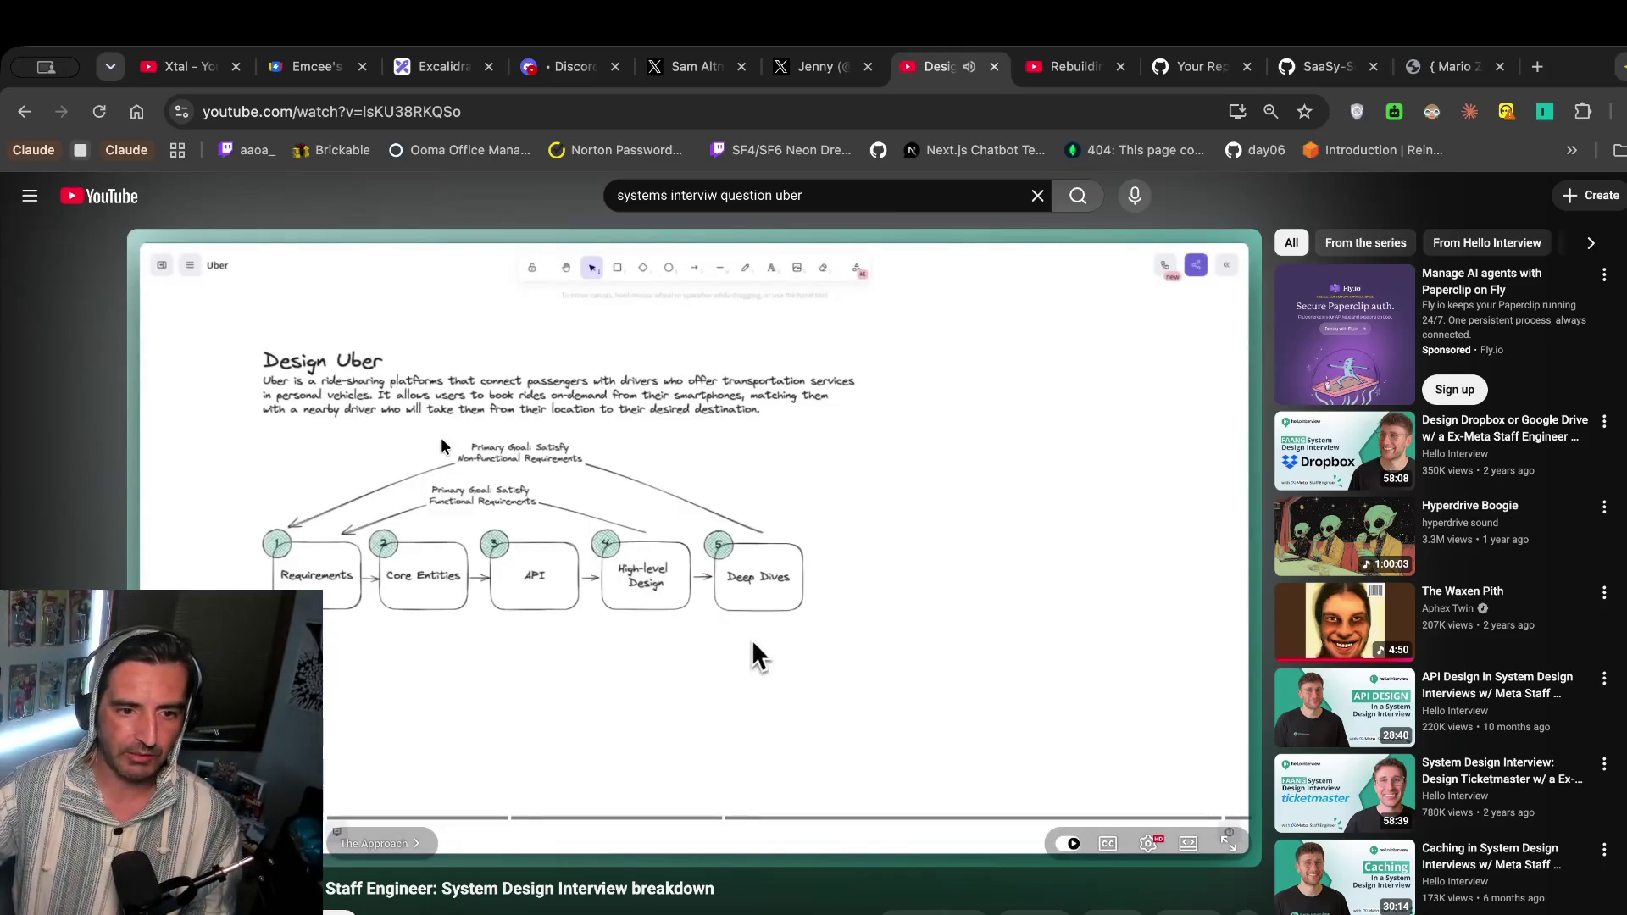
# Pause the YouTube video on the Design Uber framework diagram and screenshot it.
pyautogui.click(751, 641)
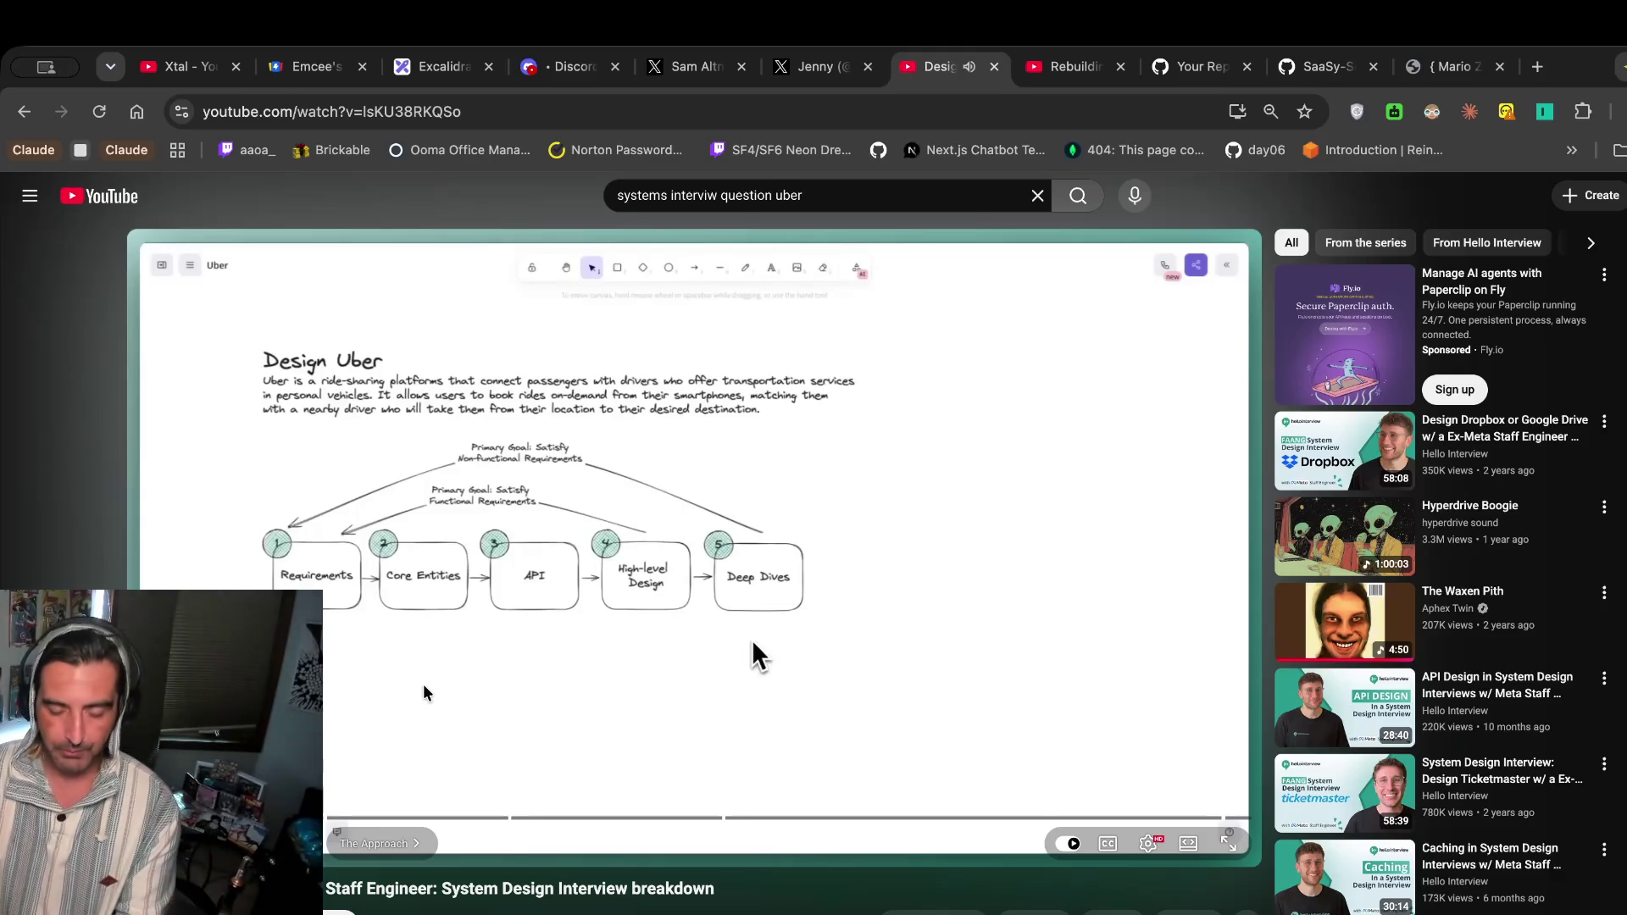
pyautogui.press('super+4')
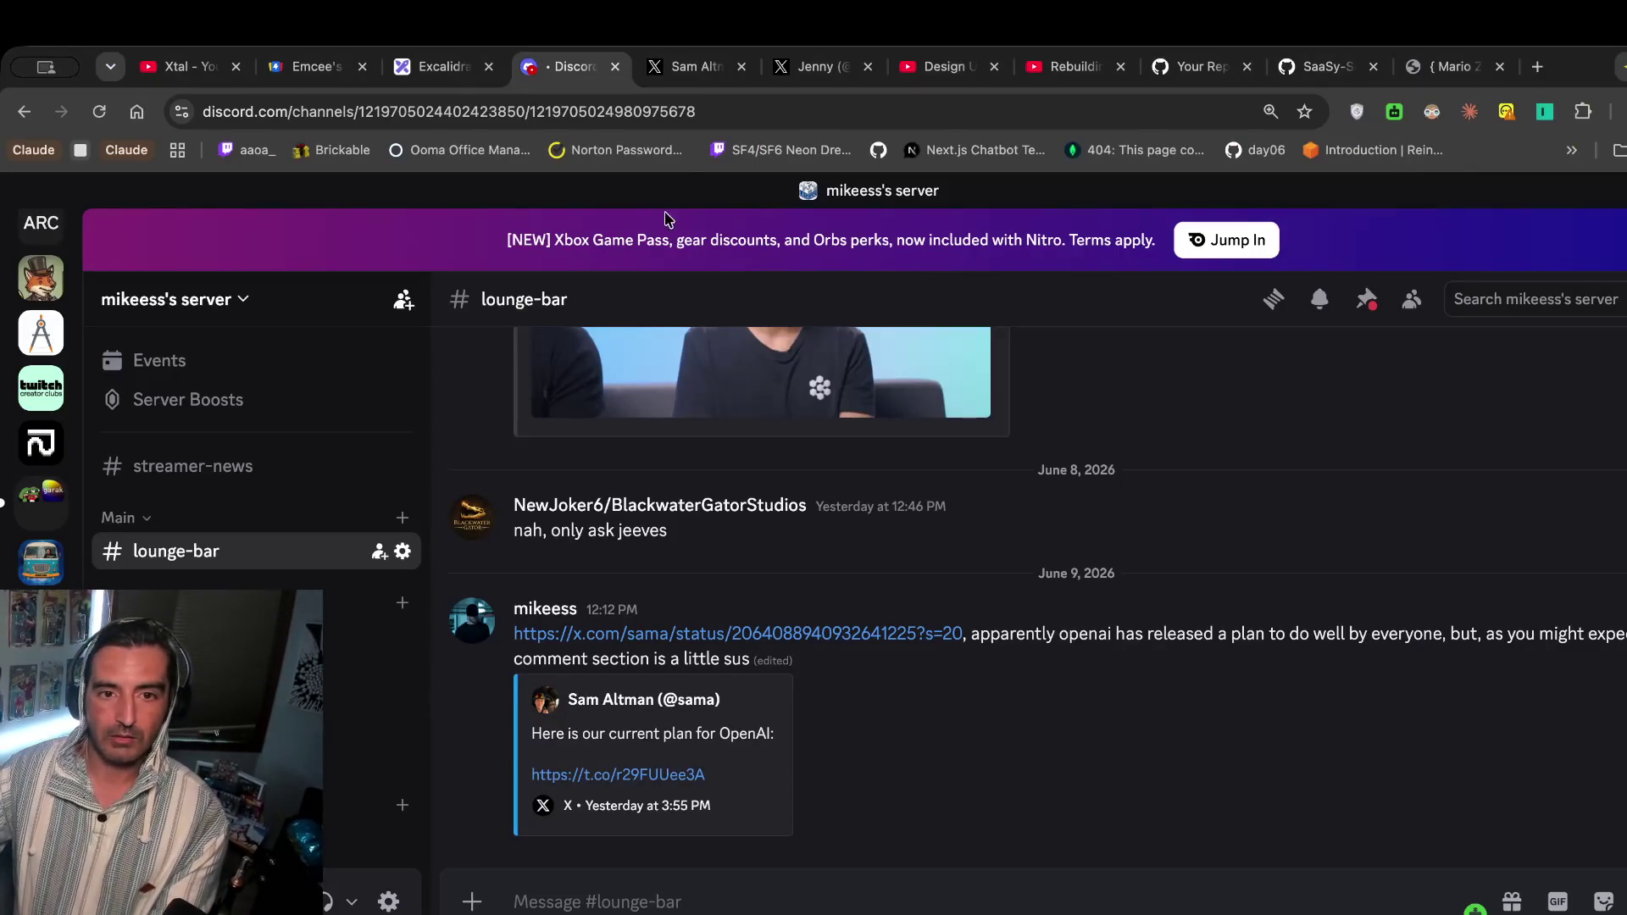
pyautogui.click(936, 66)
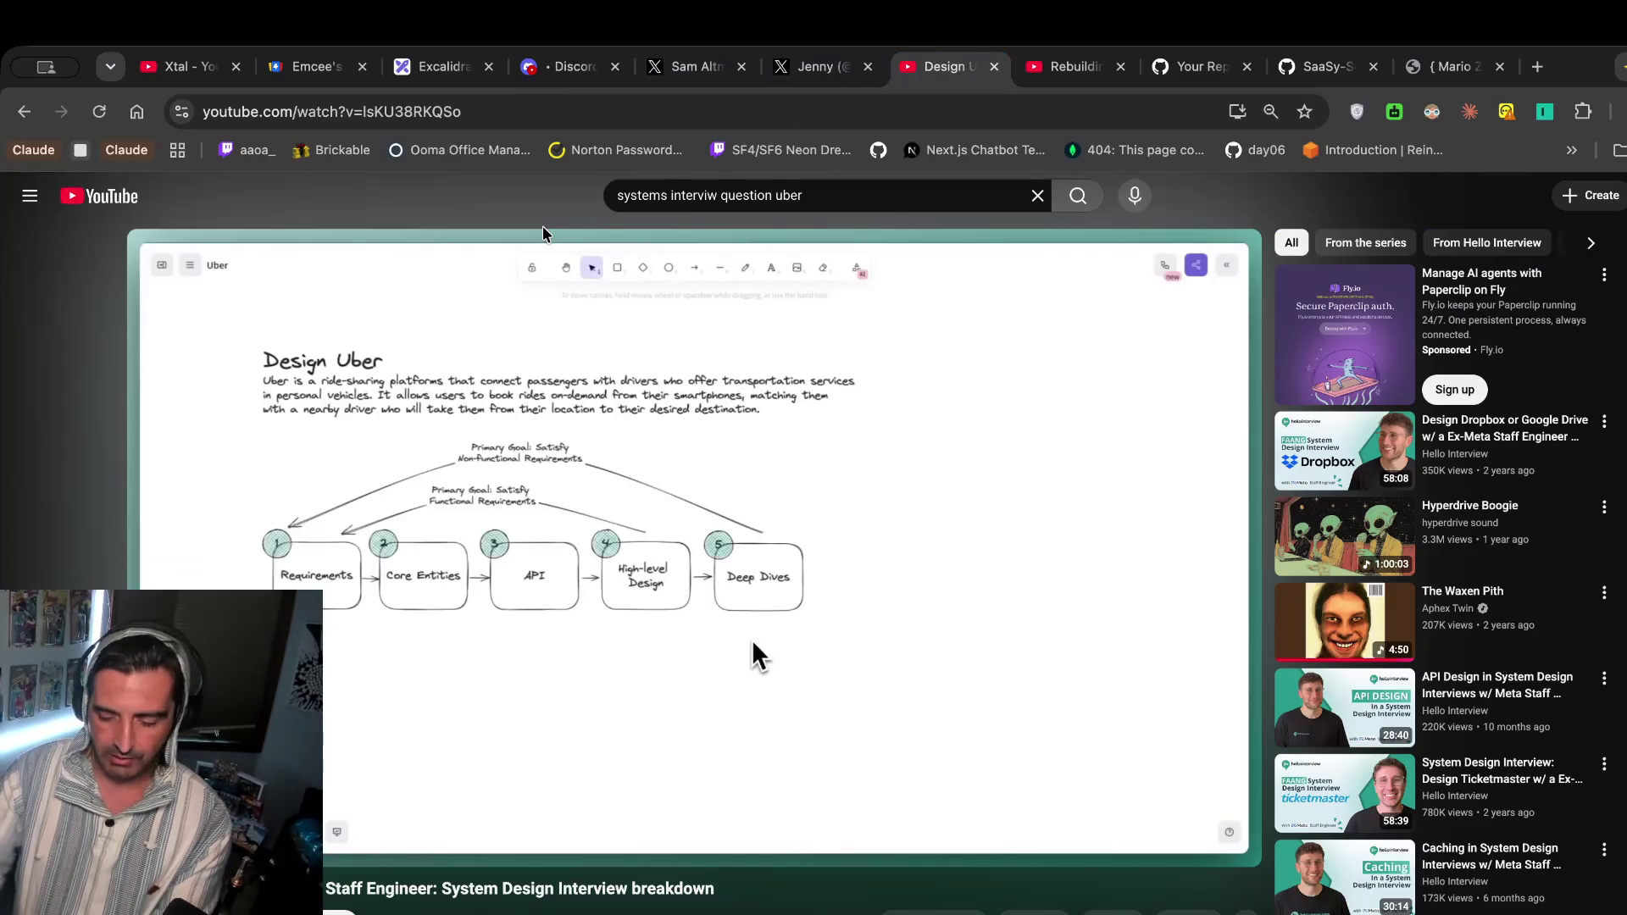
pyautogui.press('super+shift+4')
pyautogui.press('Escape')
# Open ChatGPT in a new tab and attach the diagram screenshot to a message.
pyautogui.press('super+t')
pyautogui.write('chat')
pyautogui.press('Return')
pyautogui.moveTo(1446, 531)
pyautogui.mouseDown()
pyautogui.moveTo(582, 768)
pyautogui.moveTo(525, 576)
pyautogui.mouseUp()
# Send 'extract the prompt' with the screenshot to ChatGPT, then bring the terminal forward.
pyautogui.write('e')
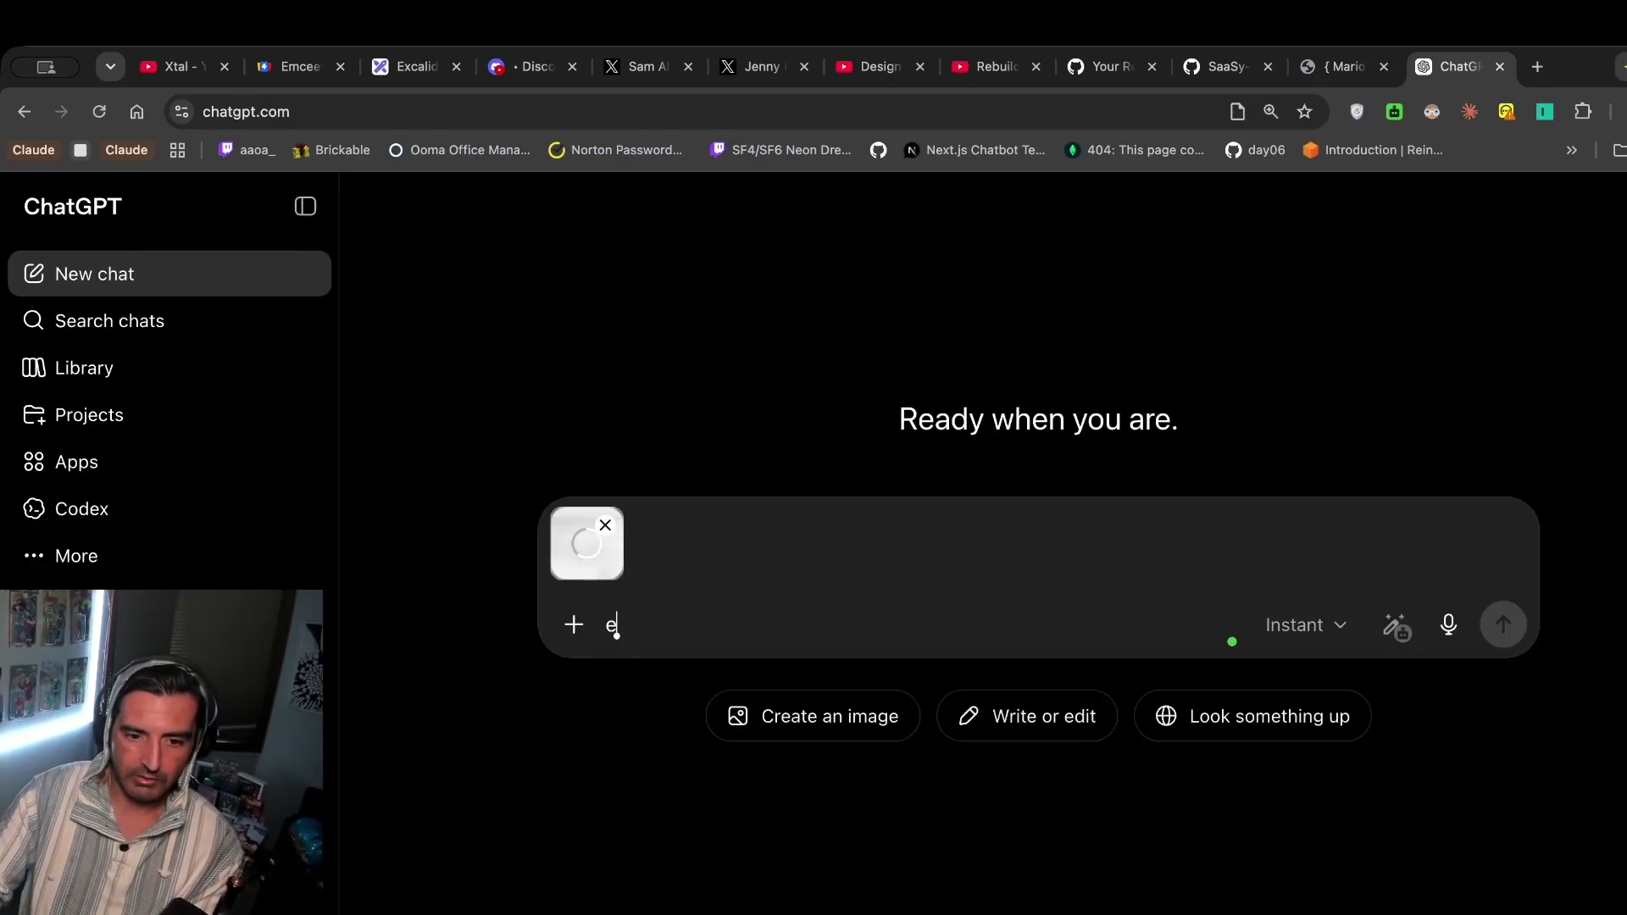
pyautogui.write('xtract the prompt')
pyautogui.press('Return')
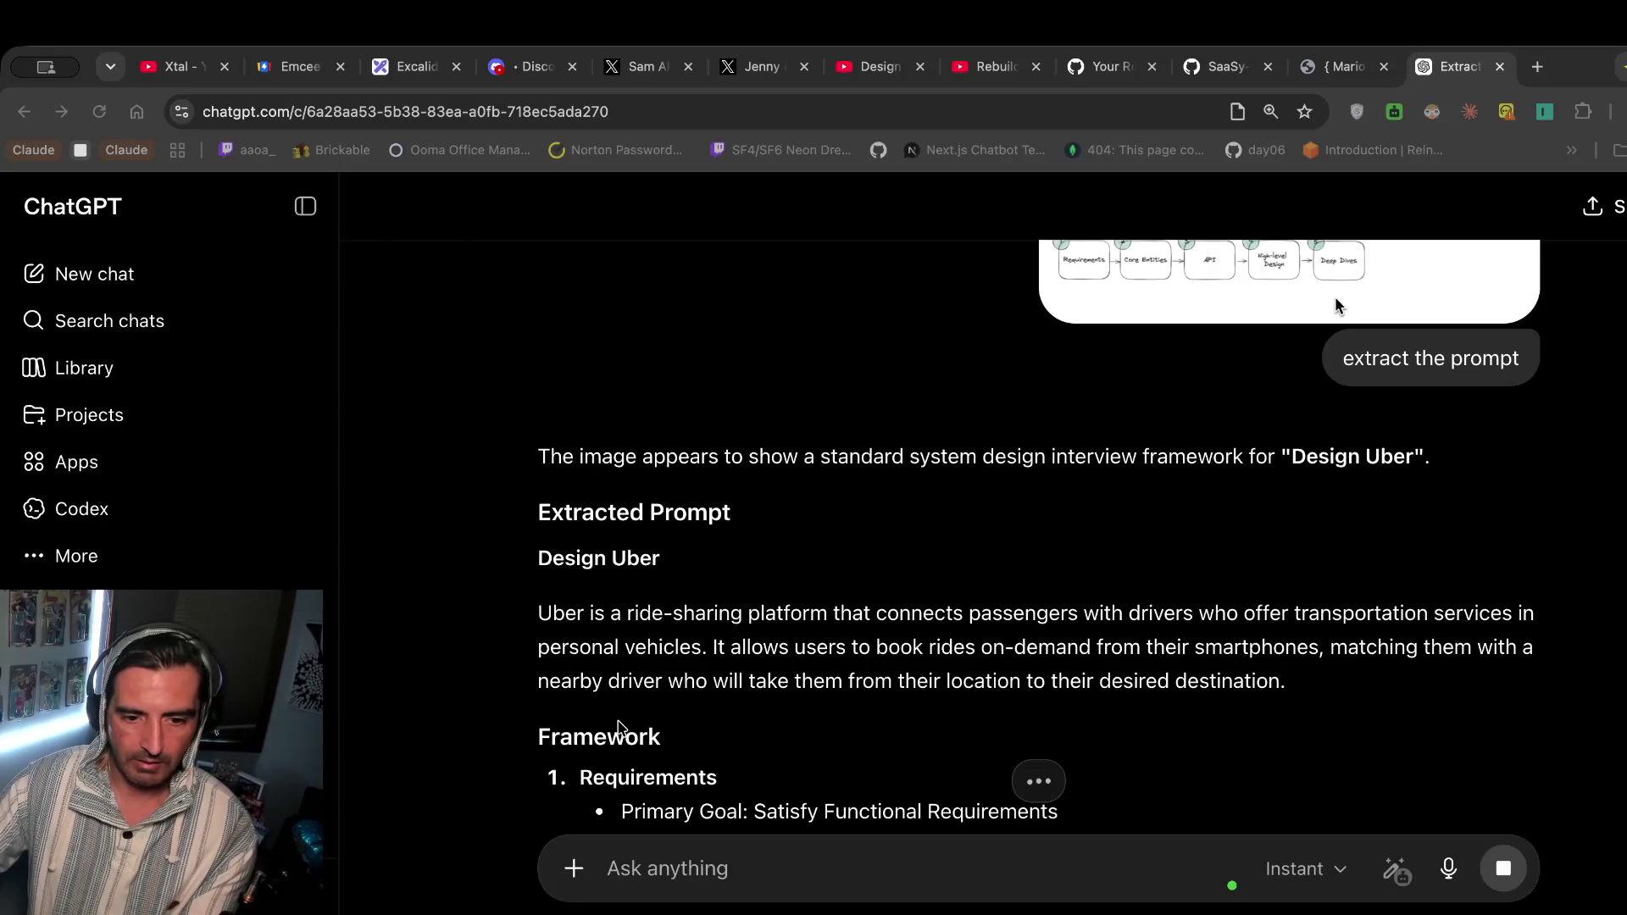
pyautogui.press('super+Tab')
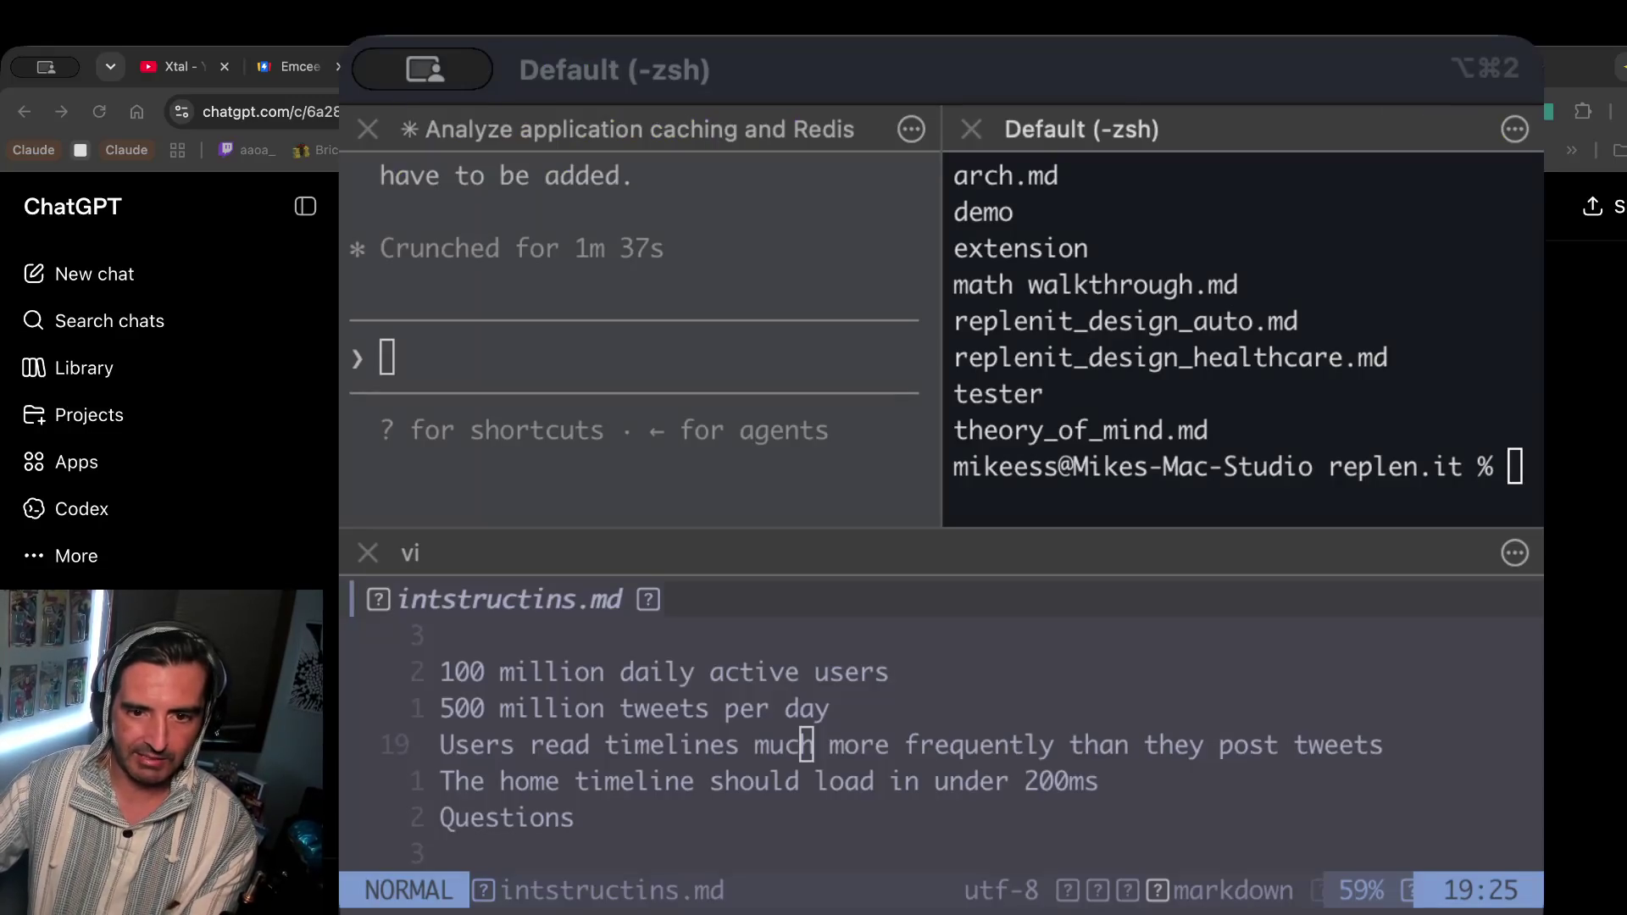
# Close the spare zsh pane and quit vi on the instructions file with :q.
pyautogui.click(1181, 434)
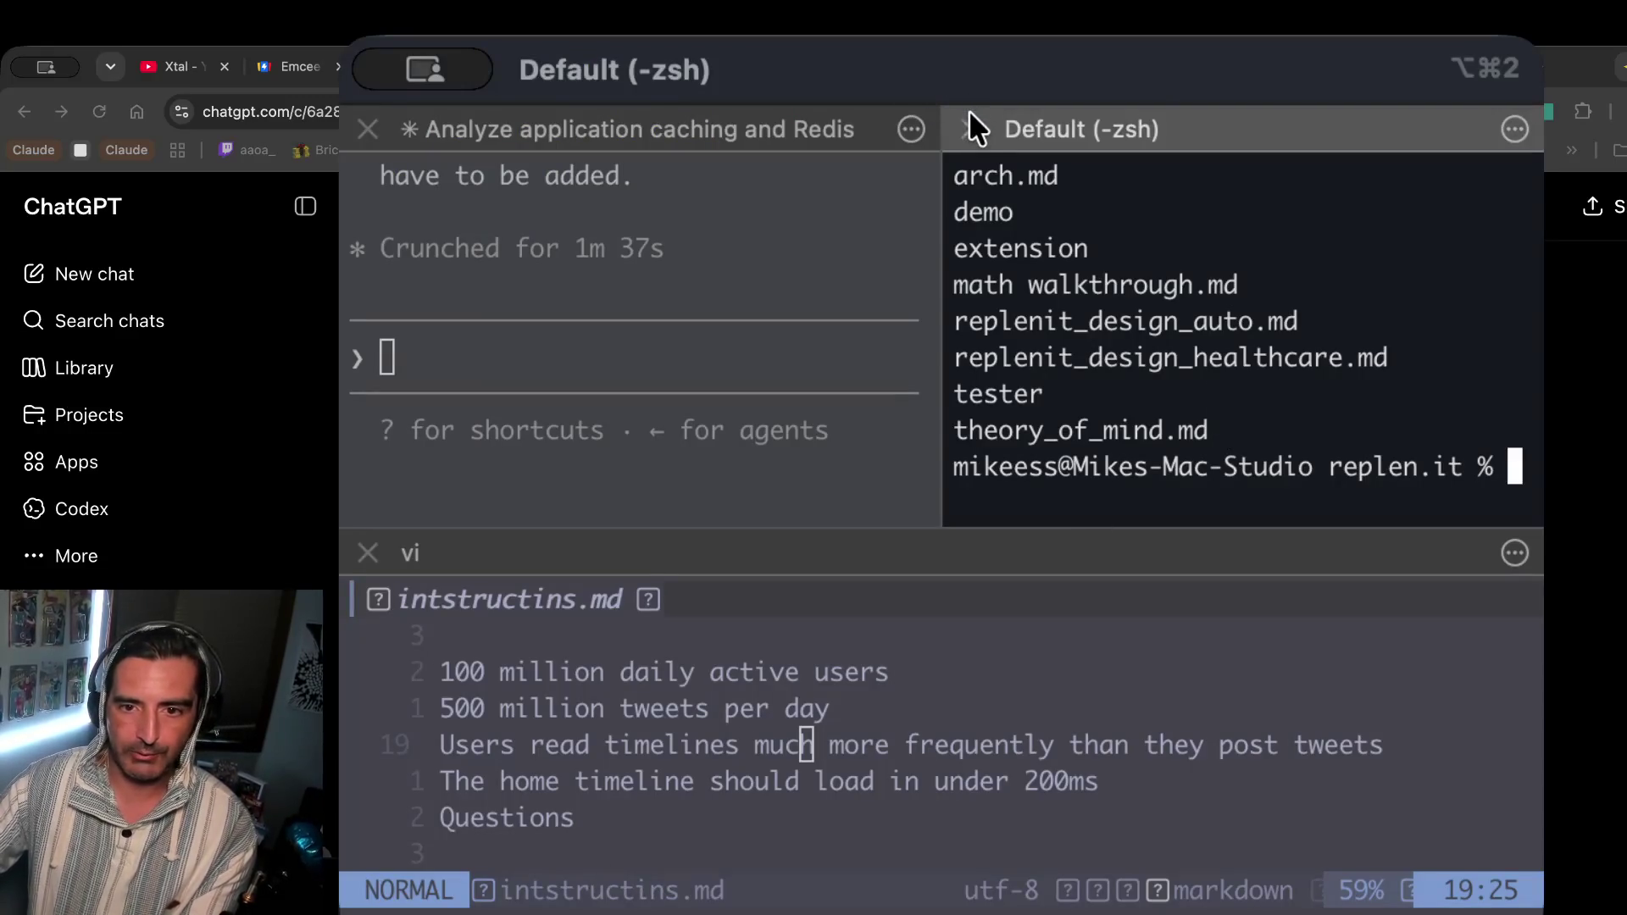
pyautogui.click(975, 128)
pyautogui.click(813, 763)
pyautogui.click(816, 766)
pyautogui.moveTo(813, 752); pyautogui.dragTo(589, 847)
pyautogui.click(665, 847)
pyautogui.write(':')
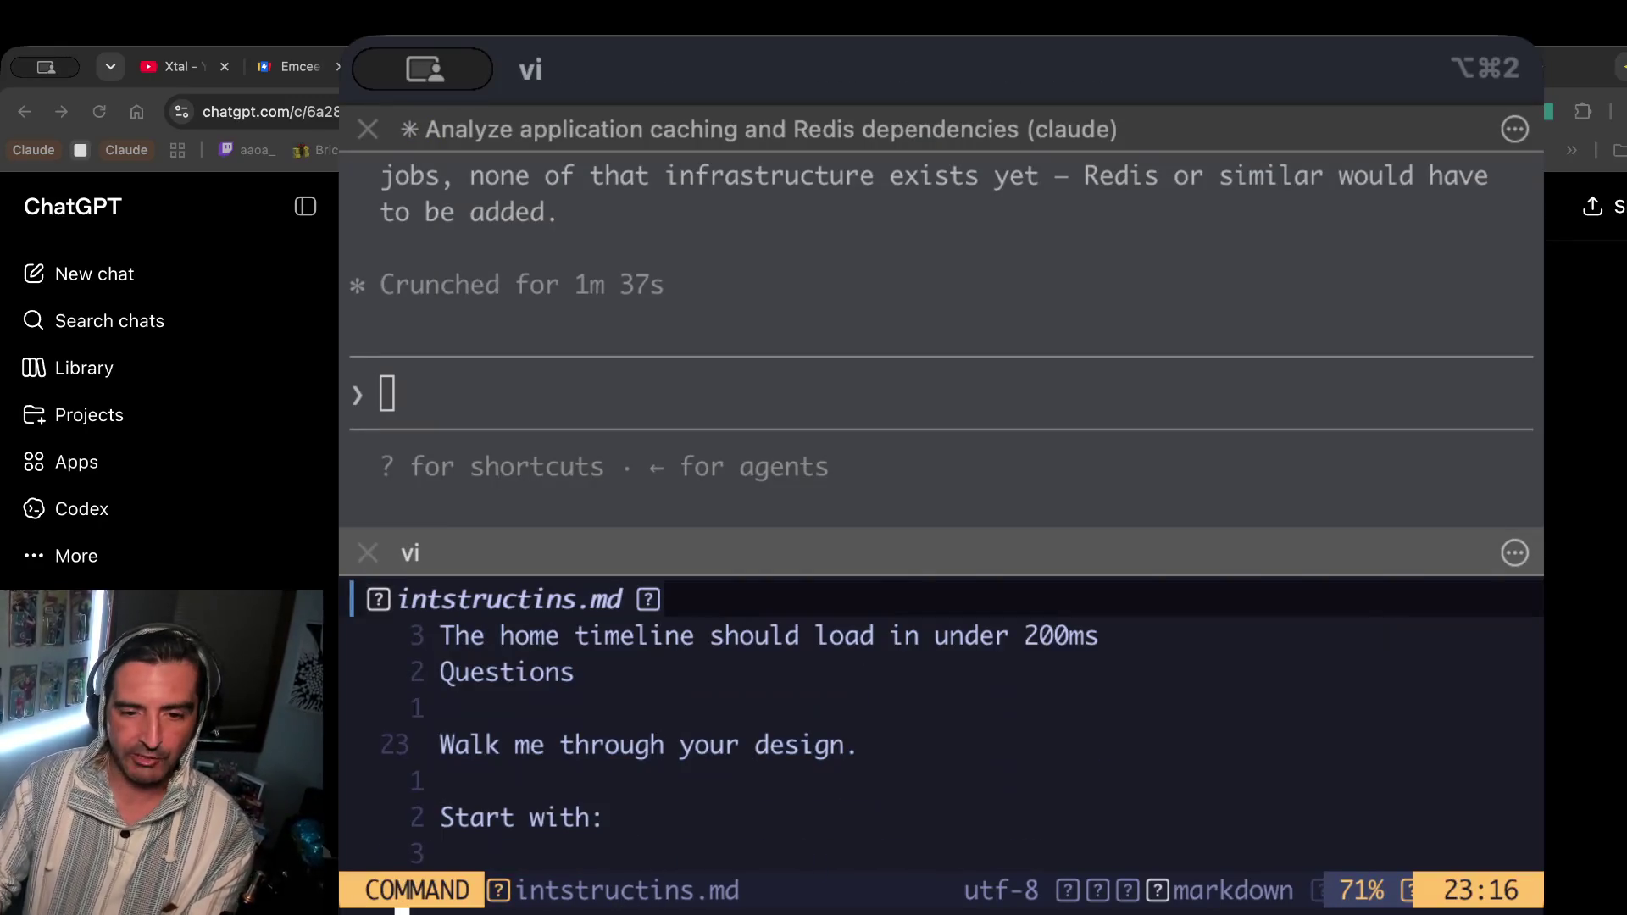
pyautogui.write('q')
pyautogui.press('Return')
# Check the twitter folder's contents and path, then create and enter an uber folder.
pyautogui.write('ls')
pyautogui.press('Return')
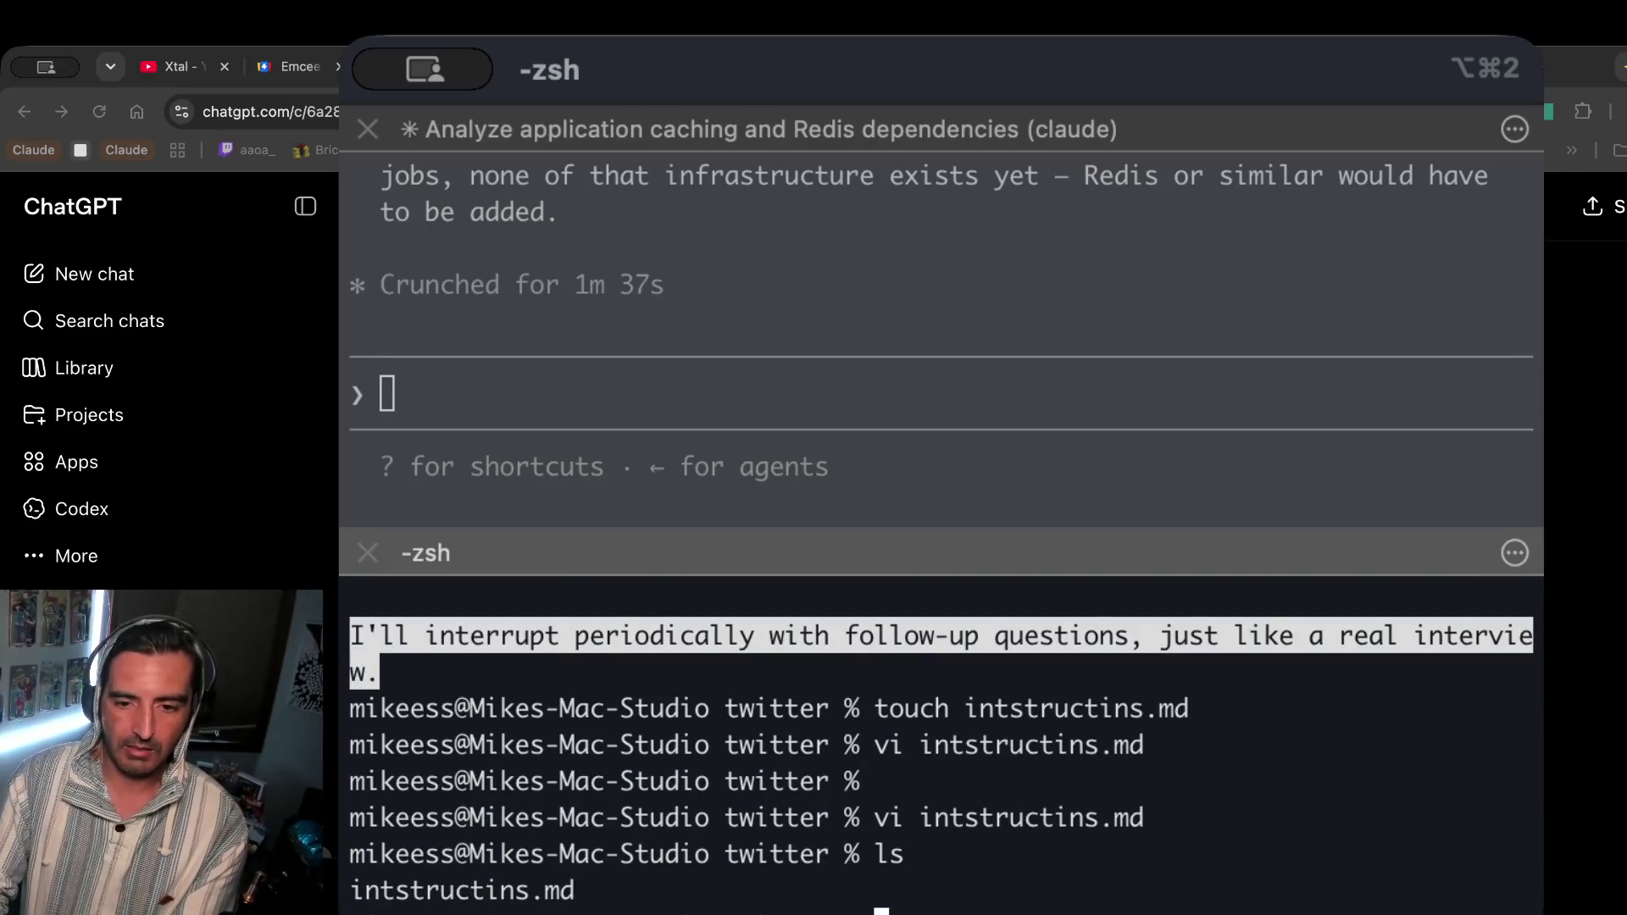
pyautogui.write('pwd')
pyautogui.press('Return')
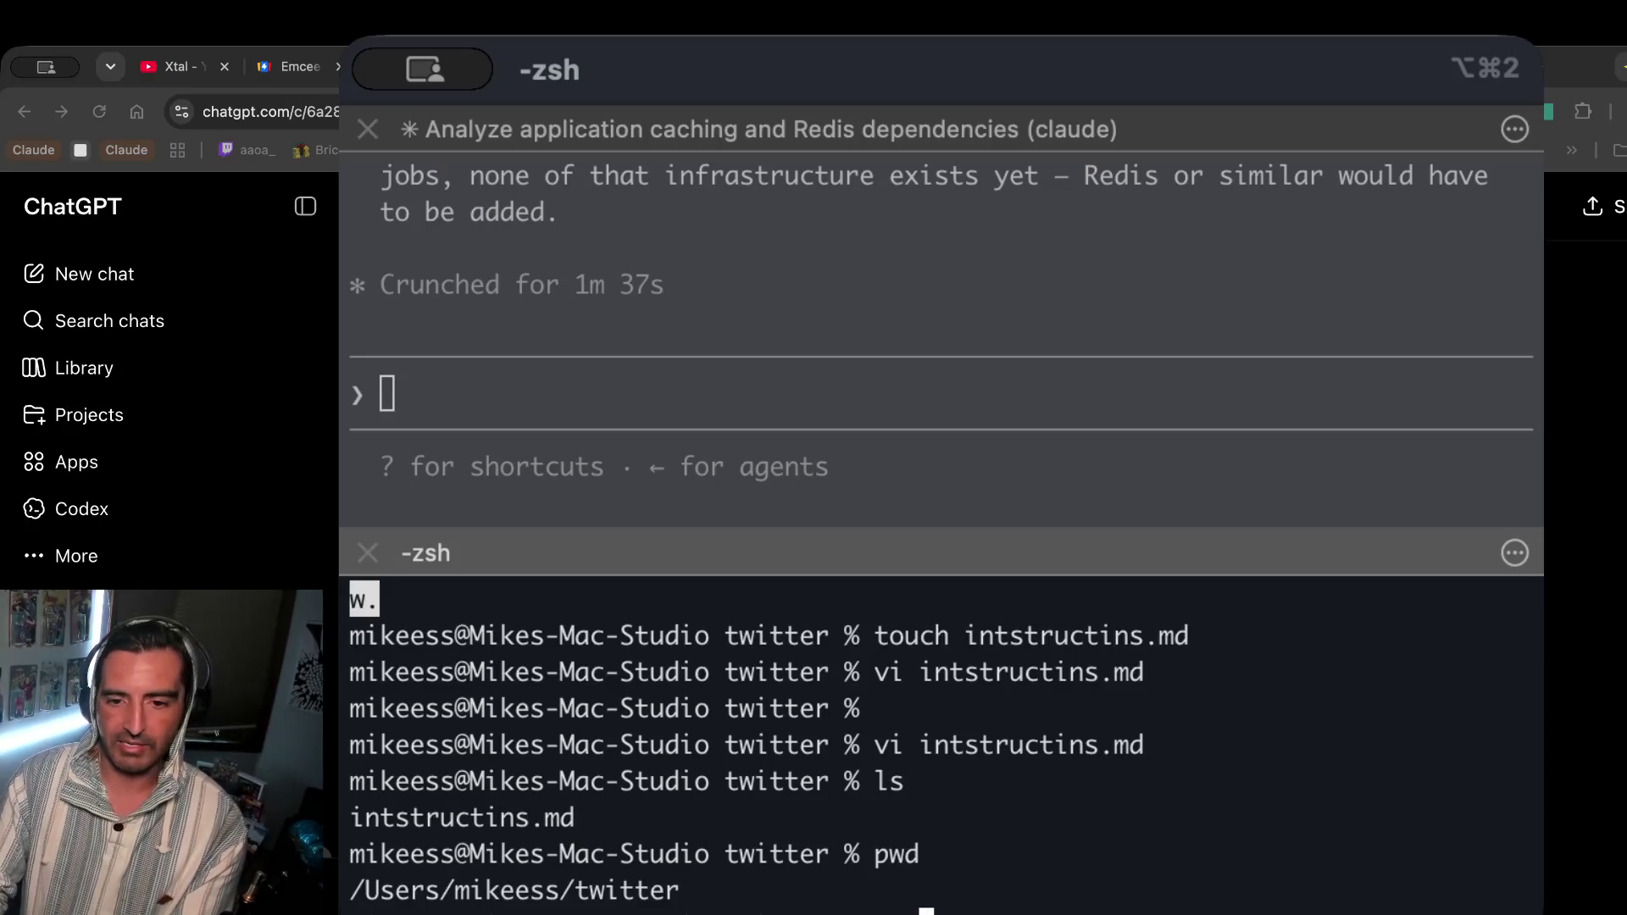
pyautogui.press('Return')
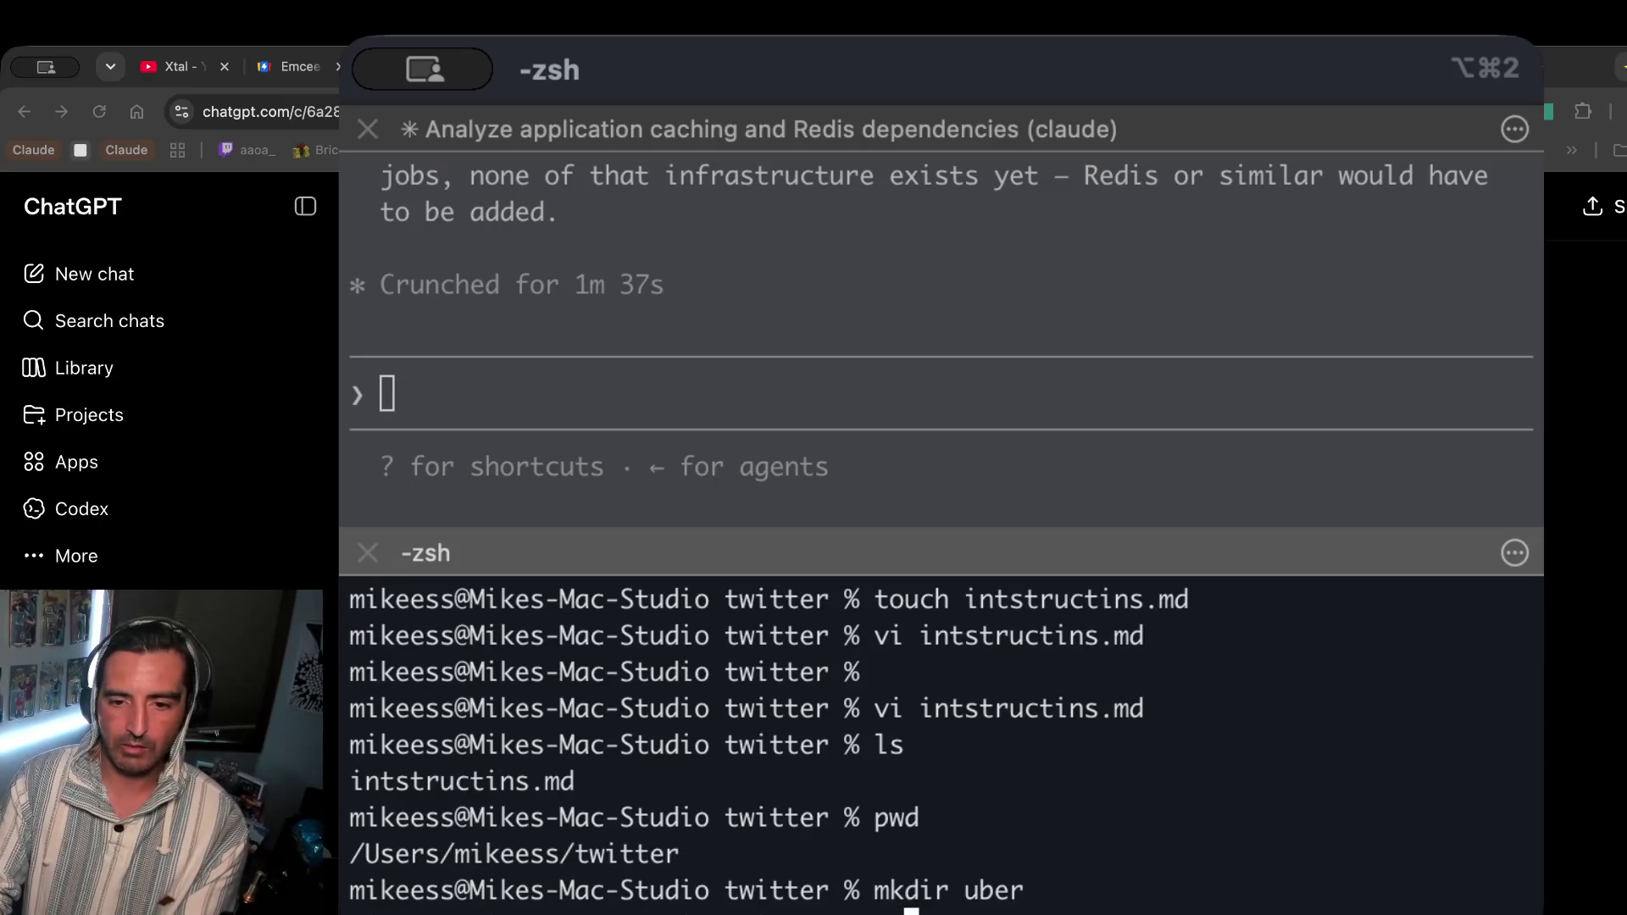
pyautogui.write('cd uber')
pyautogui.press('Return')
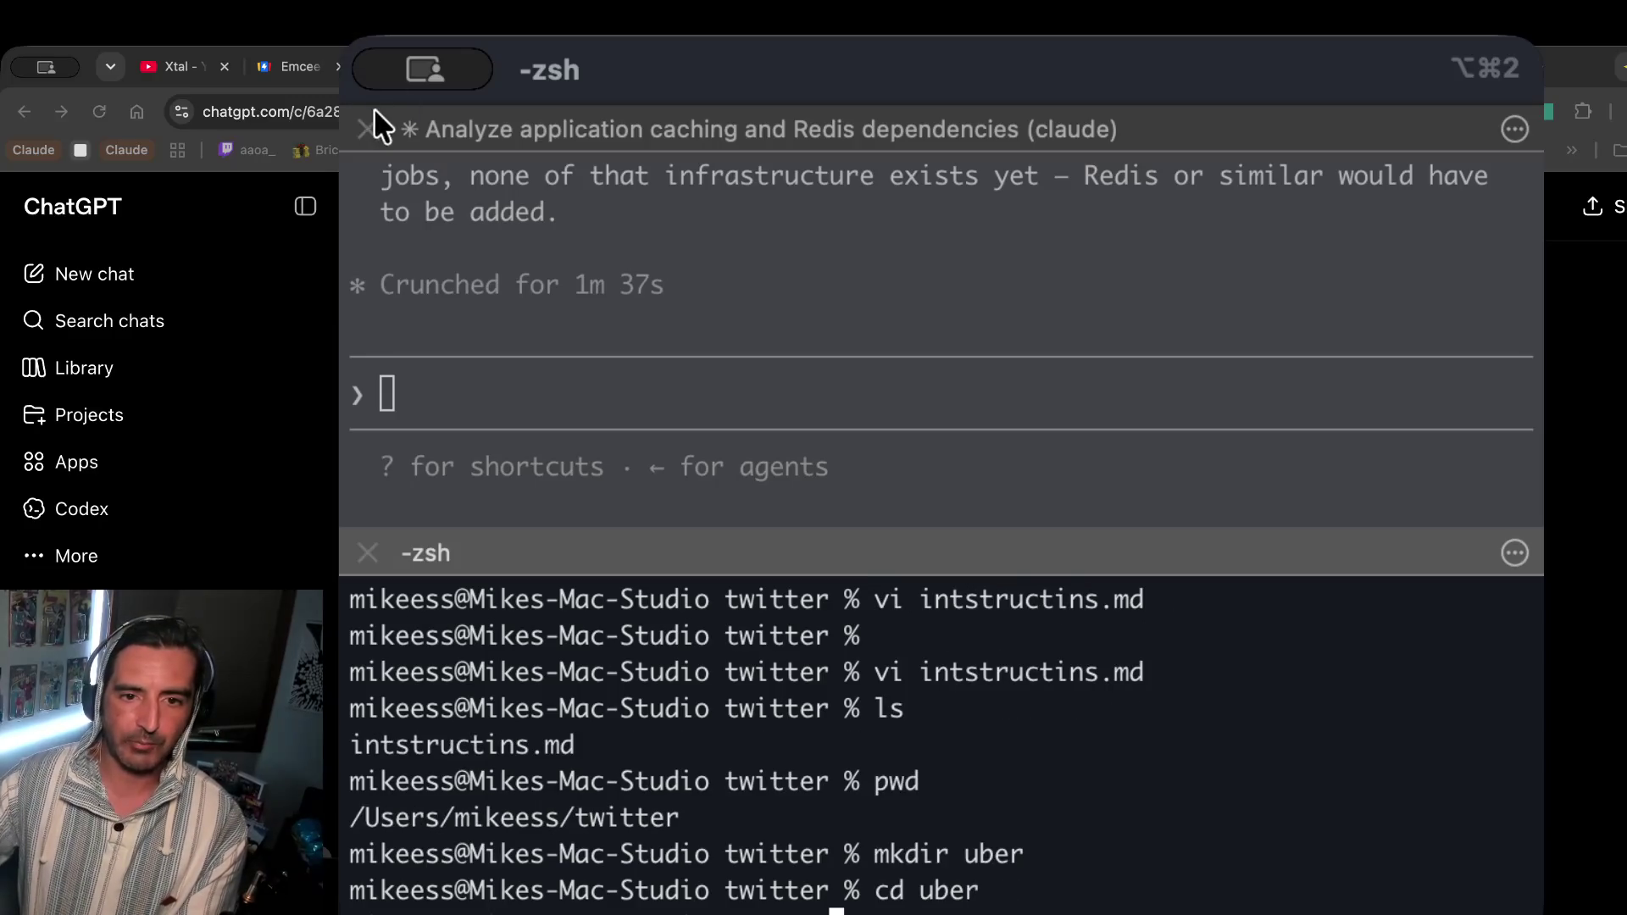
# Close the Claude pane, clear the screen, create an empty prompt.md and open it in vi.
pyautogui.click(369, 130)
pyautogui.write('clau')
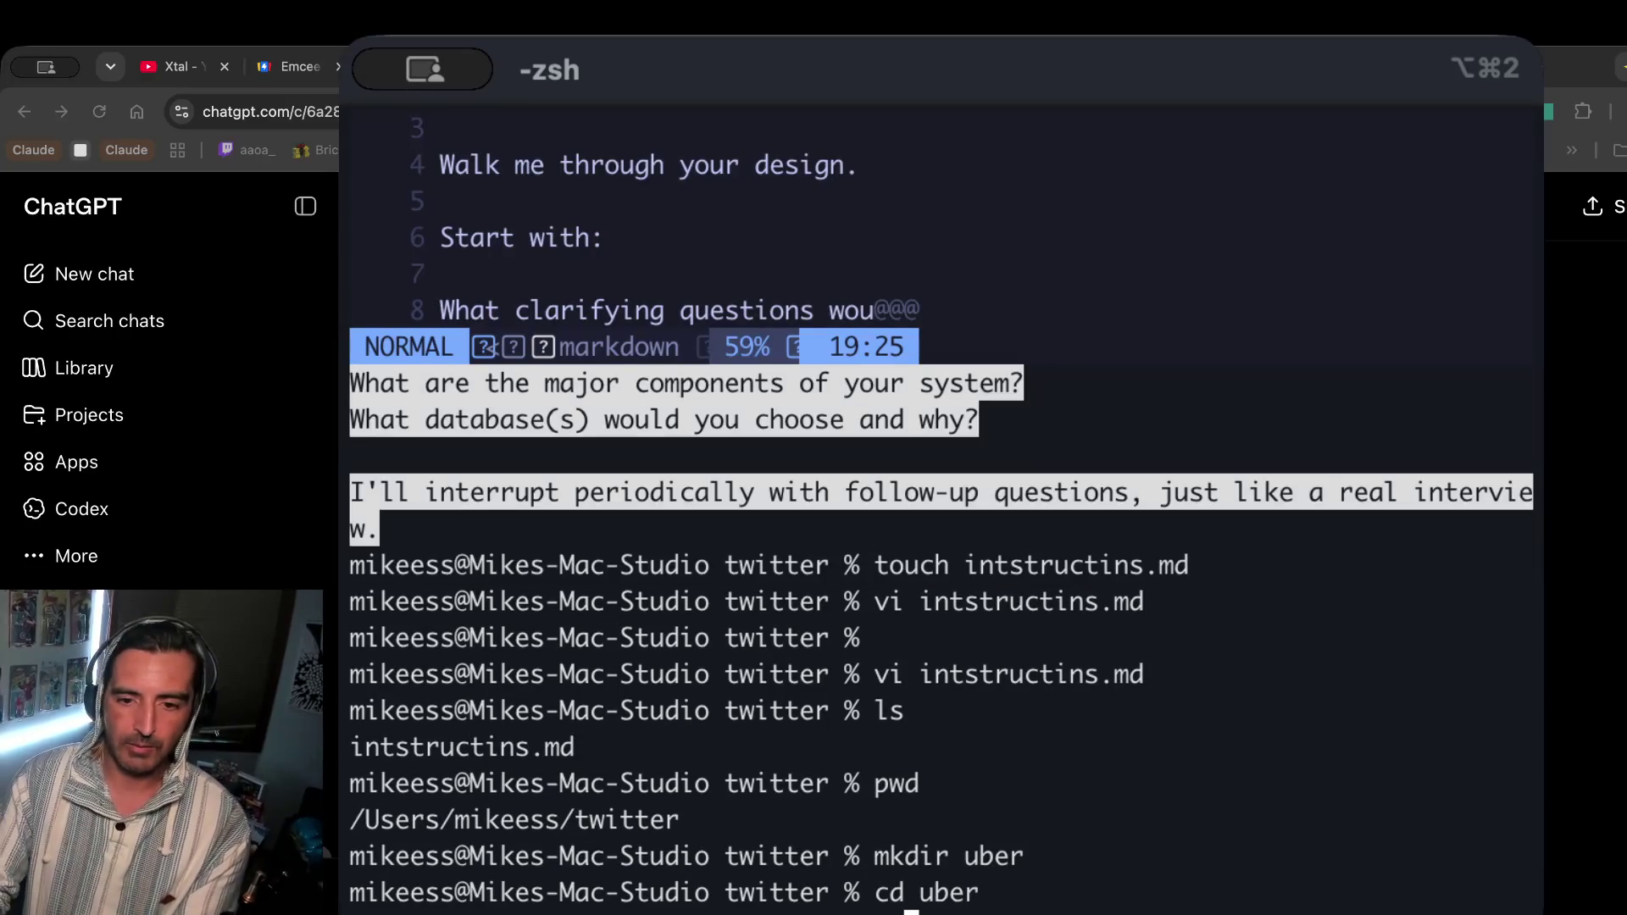
pyautogui.write('lear')
pyautogui.press('Return')
pyautogui.write('l')
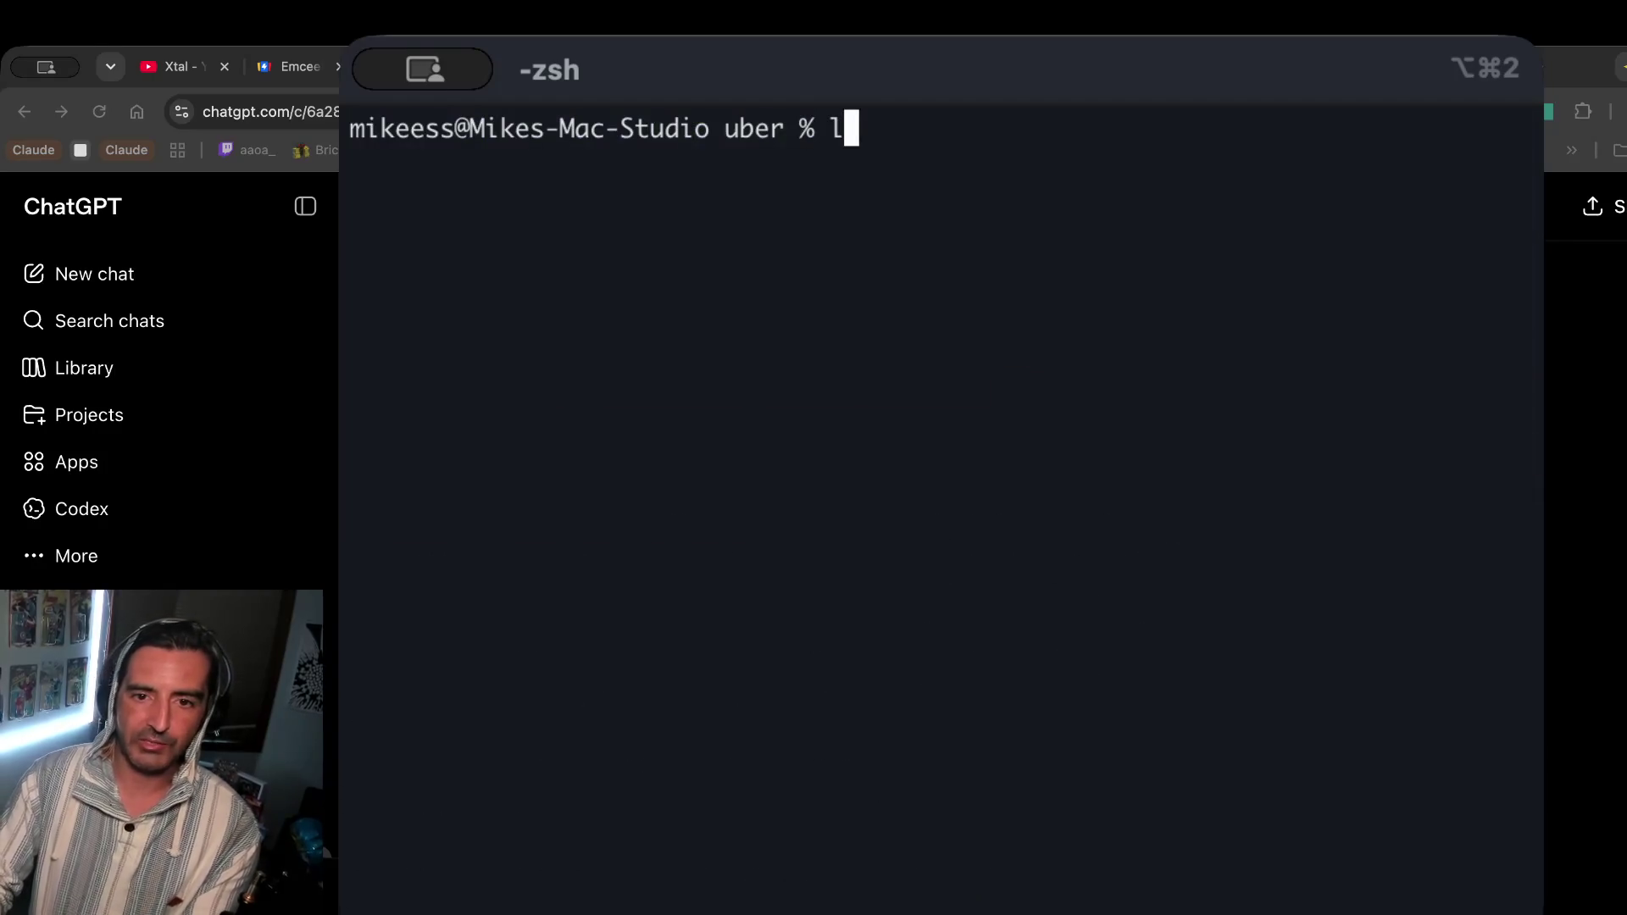
pyautogui.write('s')
pyautogui.press('Return')
pyautogui.write('touch ')
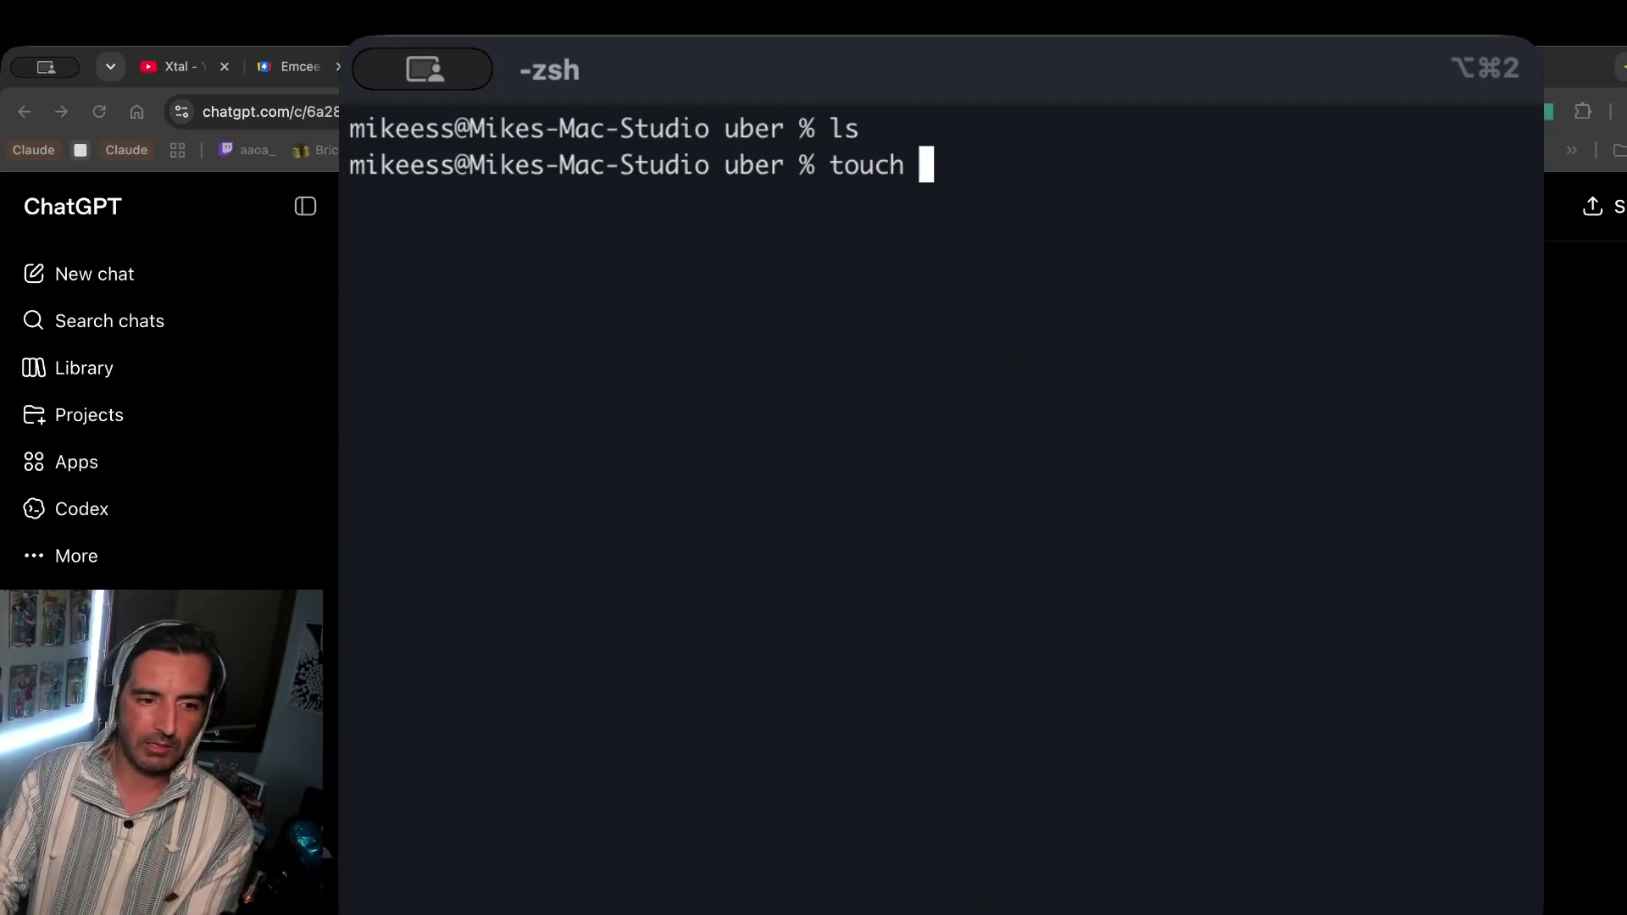
pyautogui.write('prompt.md')
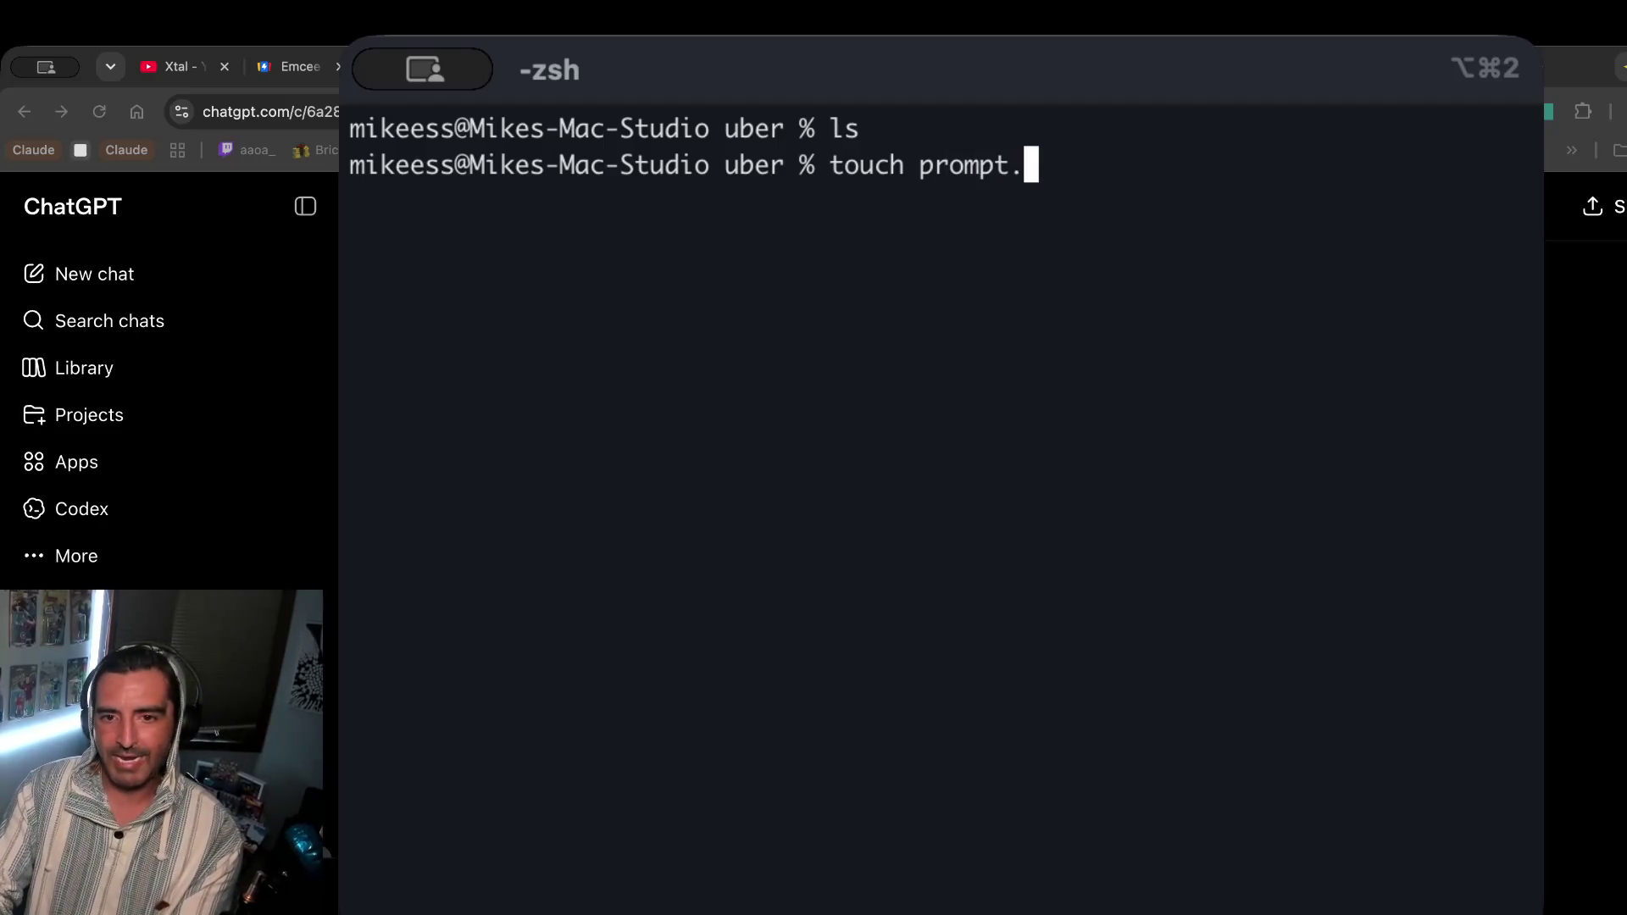
pyautogui.press('Return')
pyautogui.write('vi ')
pyautogui.write('rompt.md')
pyautogui.press('Return')
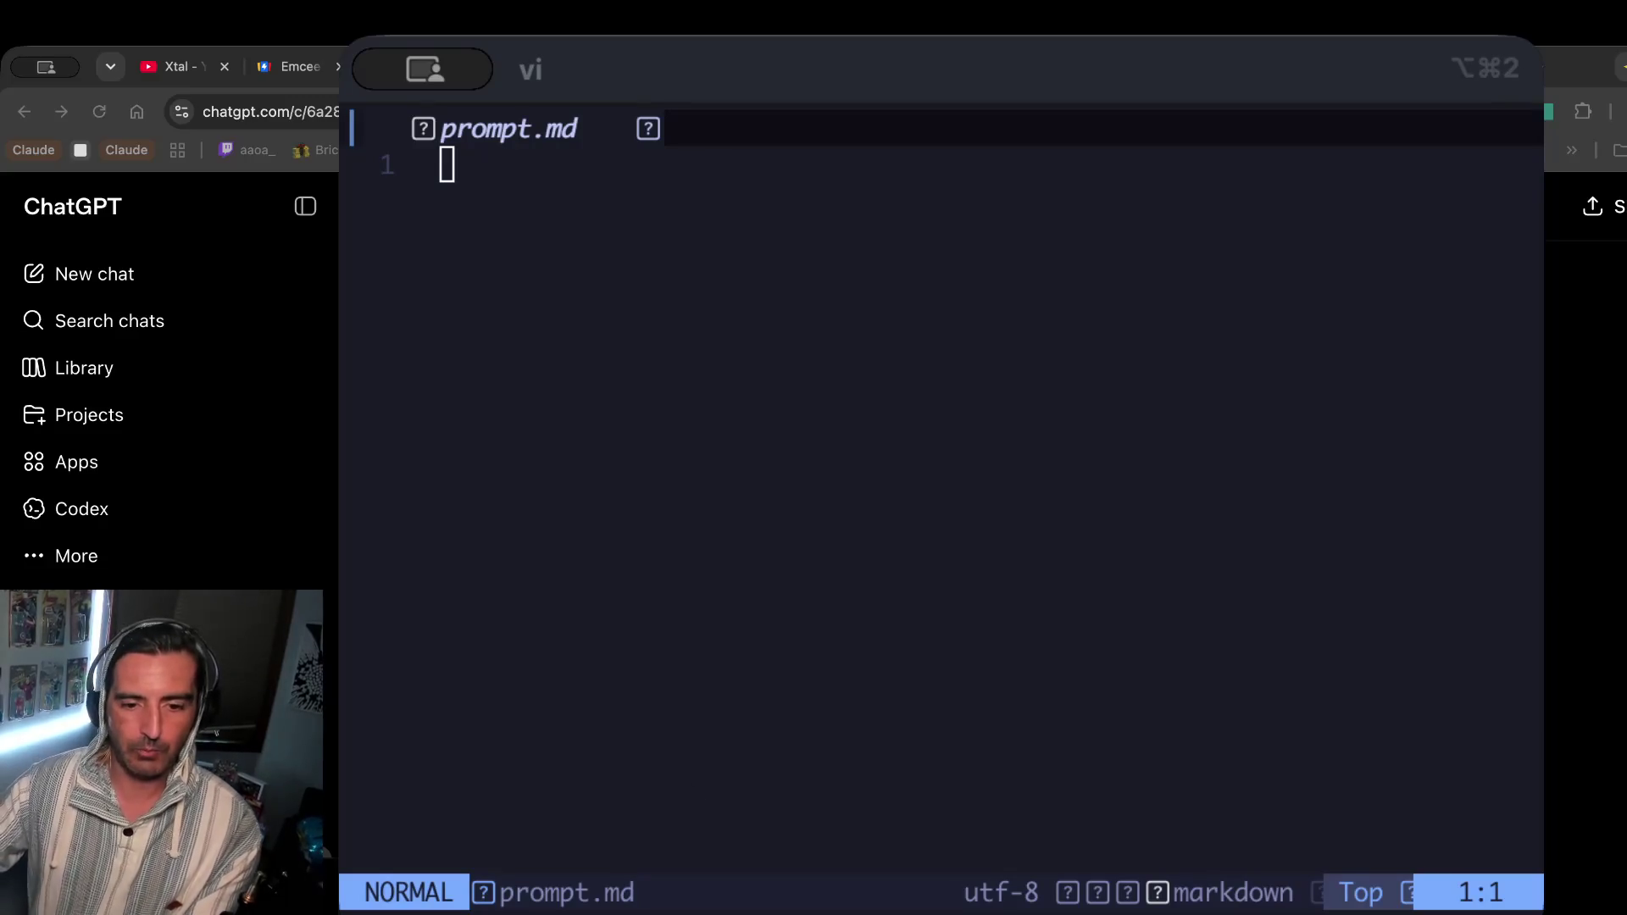
pyautogui.press('super+Tab')
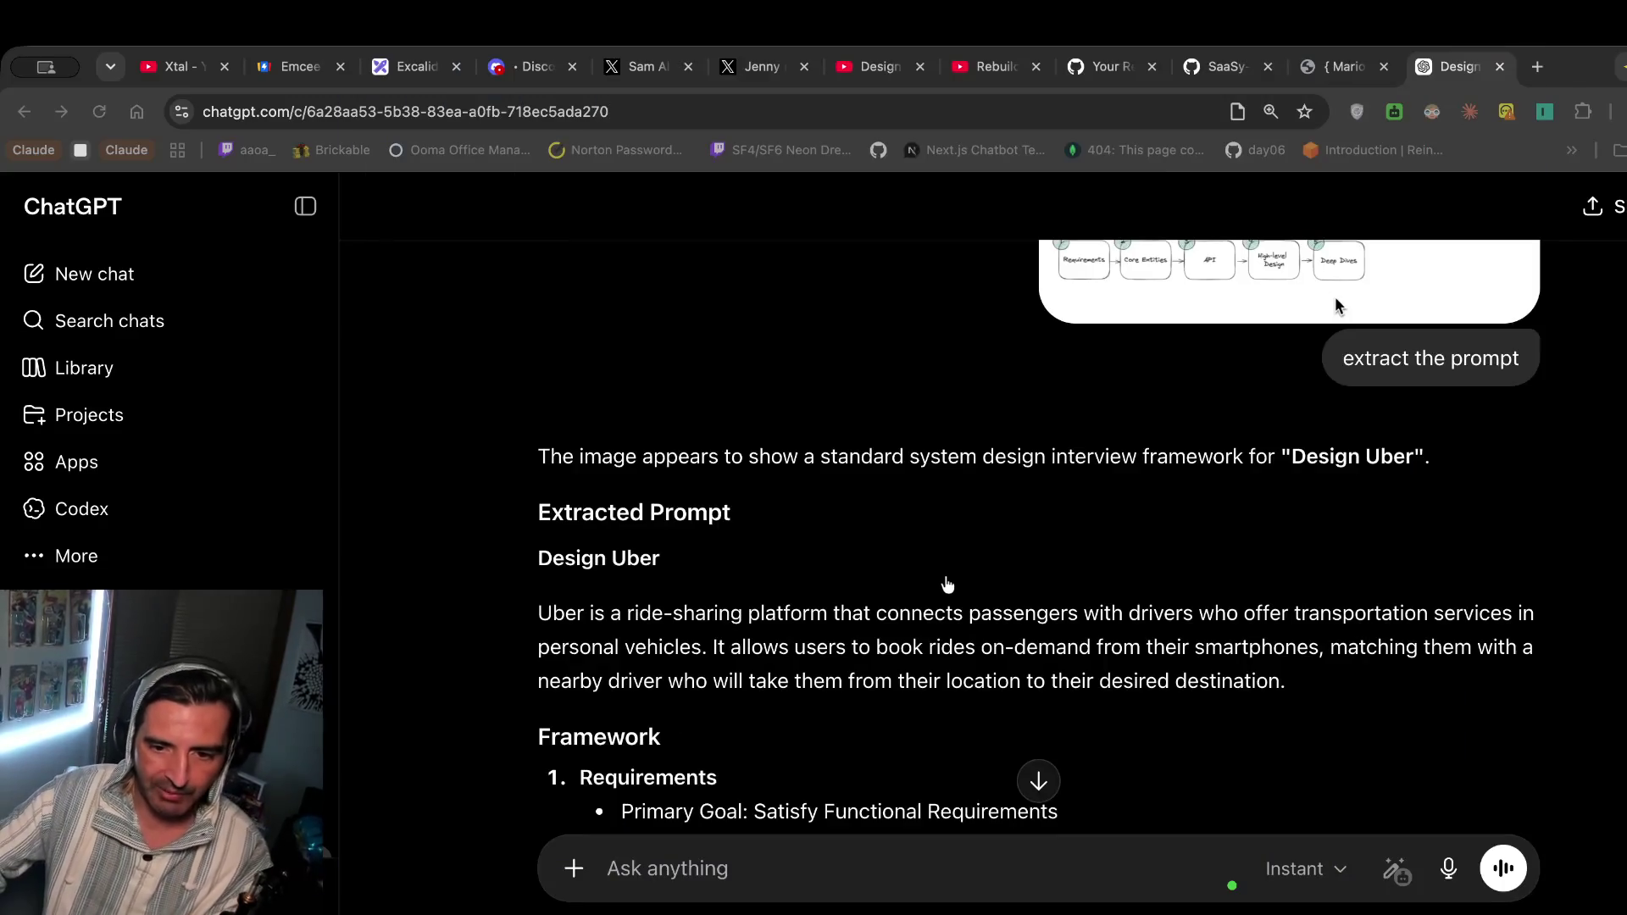
# Copy ChatGPT's reply from 'Uber is…' through 'Deep Dives' and return to the terminal.
pyautogui.scroll(-2, 659, 509)
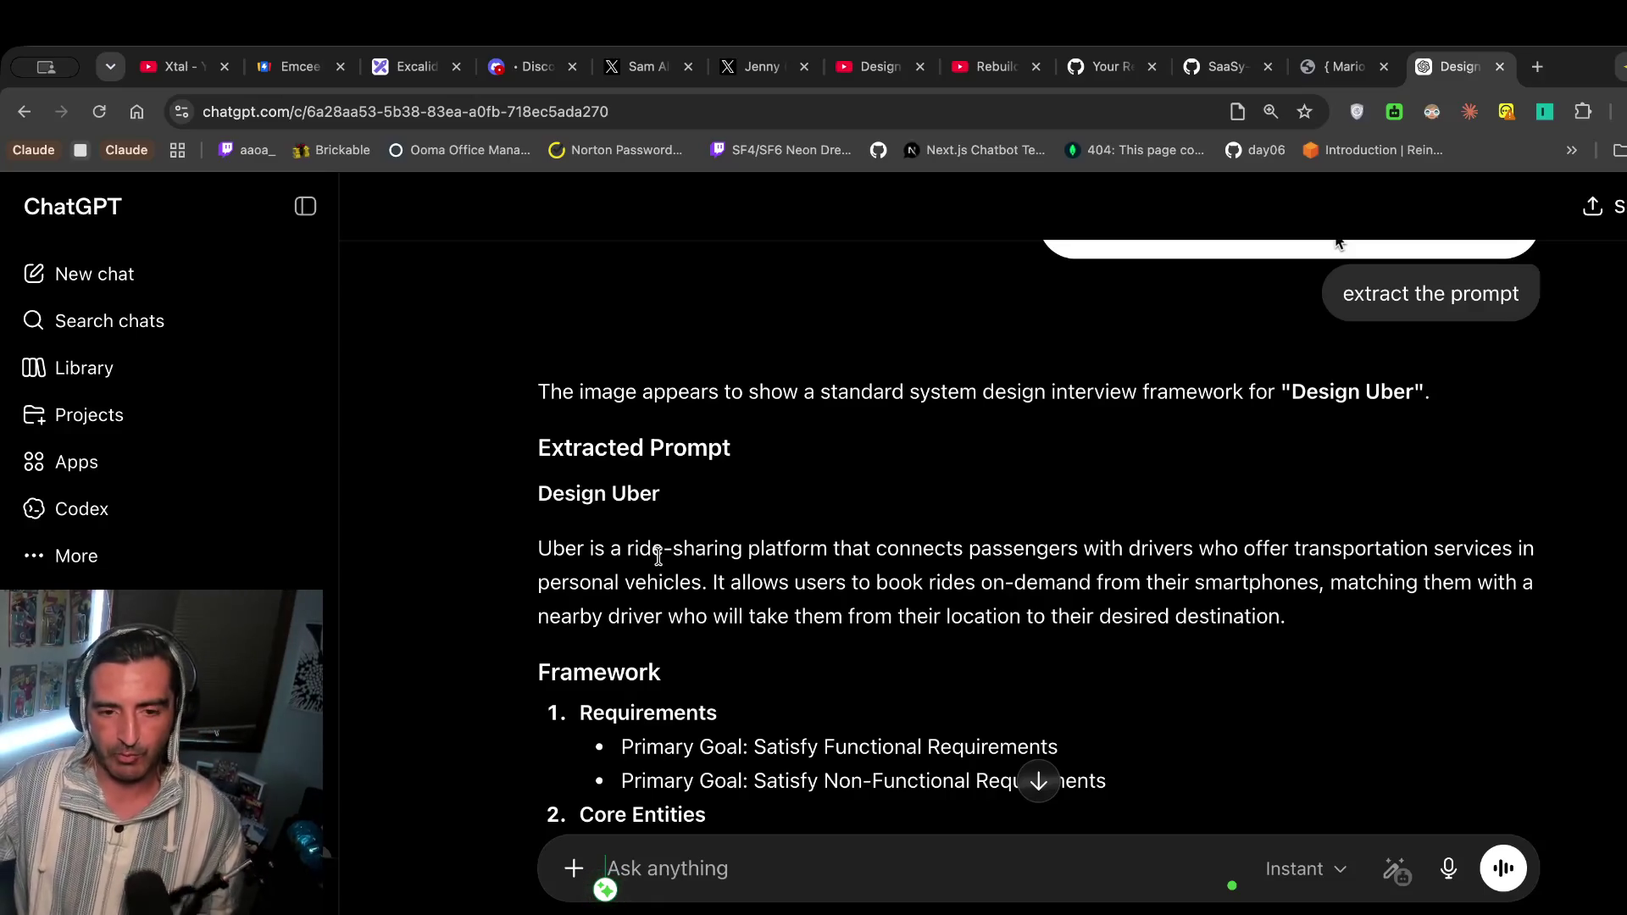
pyautogui.scroll(-1, 659, 556)
pyautogui.scroll(-5, 657, 559)
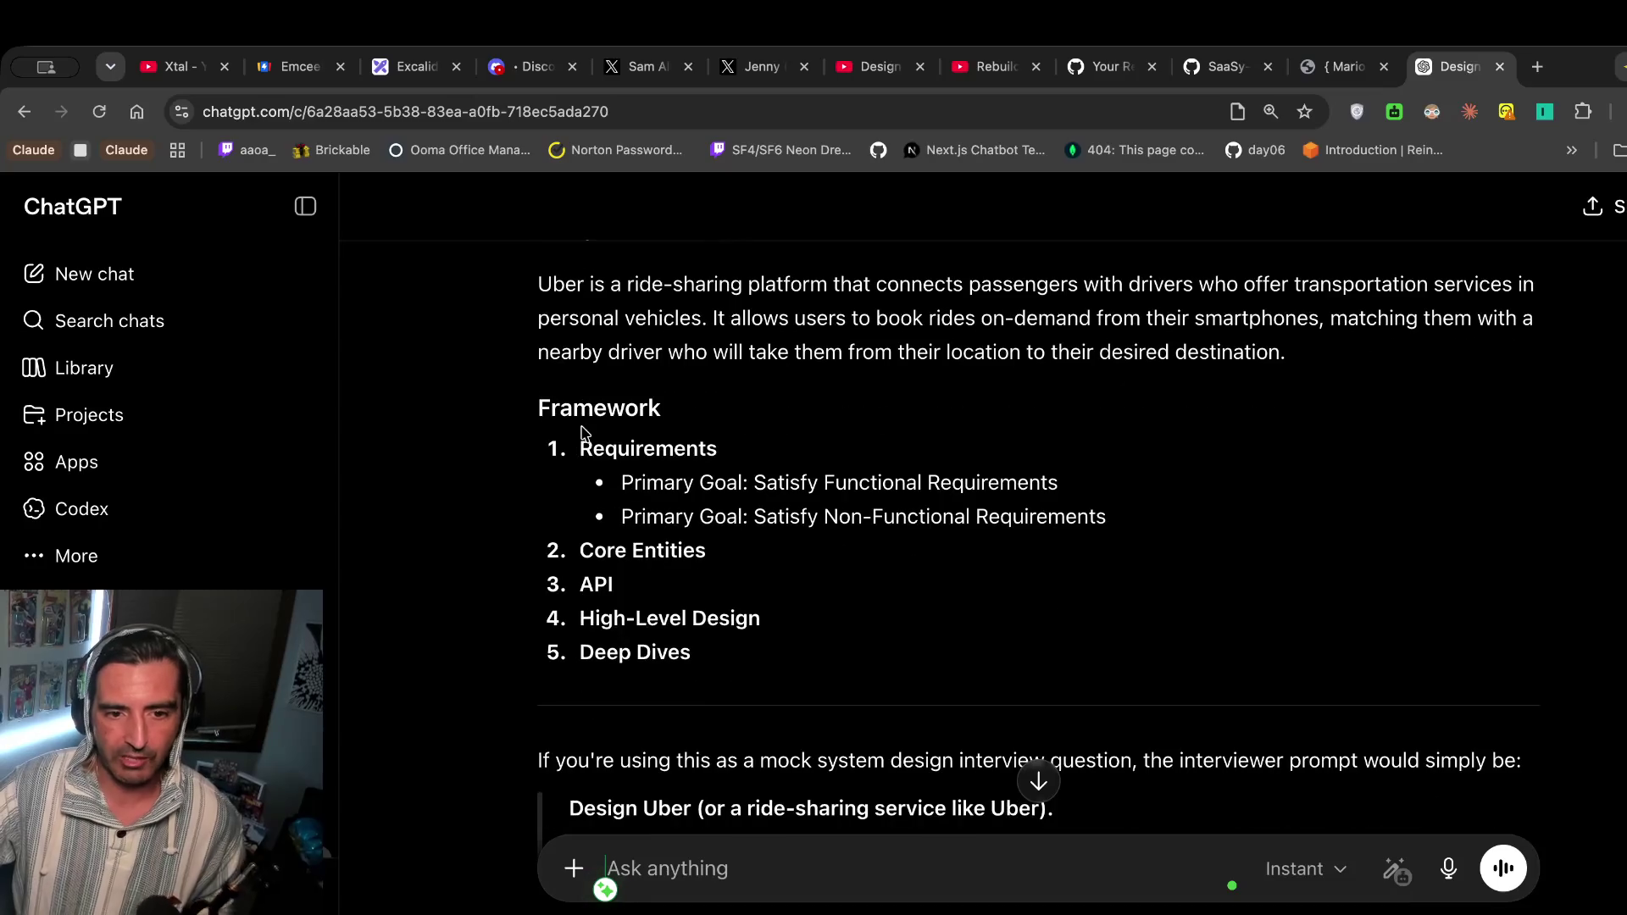
pyautogui.moveTo(729, 683); pyautogui.dragTo(464, 296)
pyautogui.press('super+c')
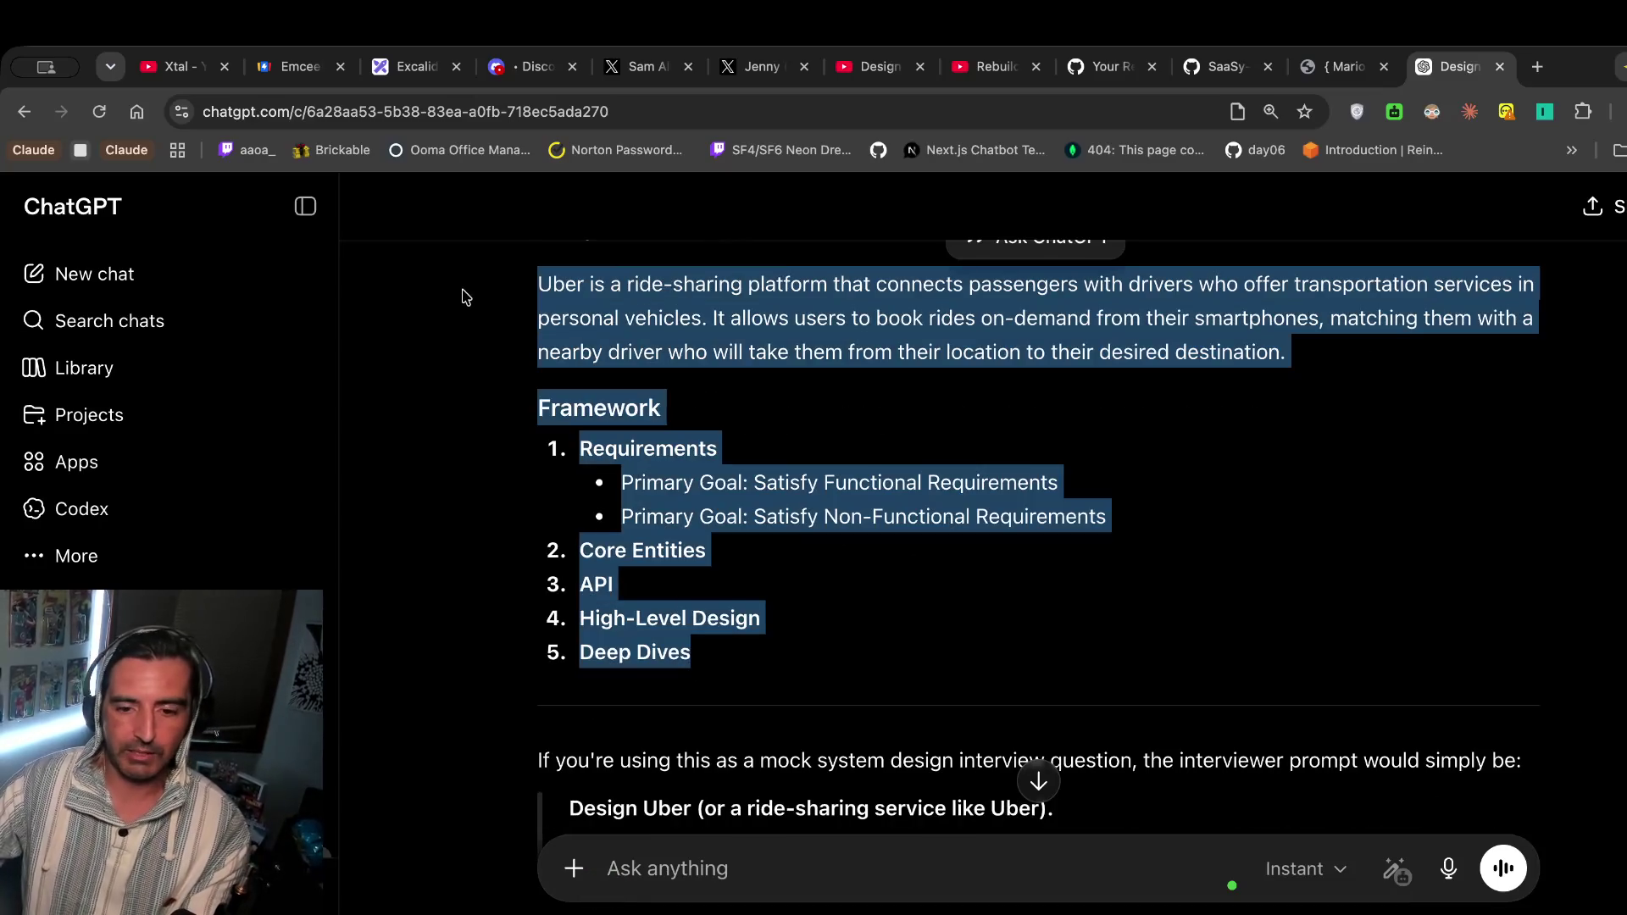
pyautogui.press('alt+super+2')
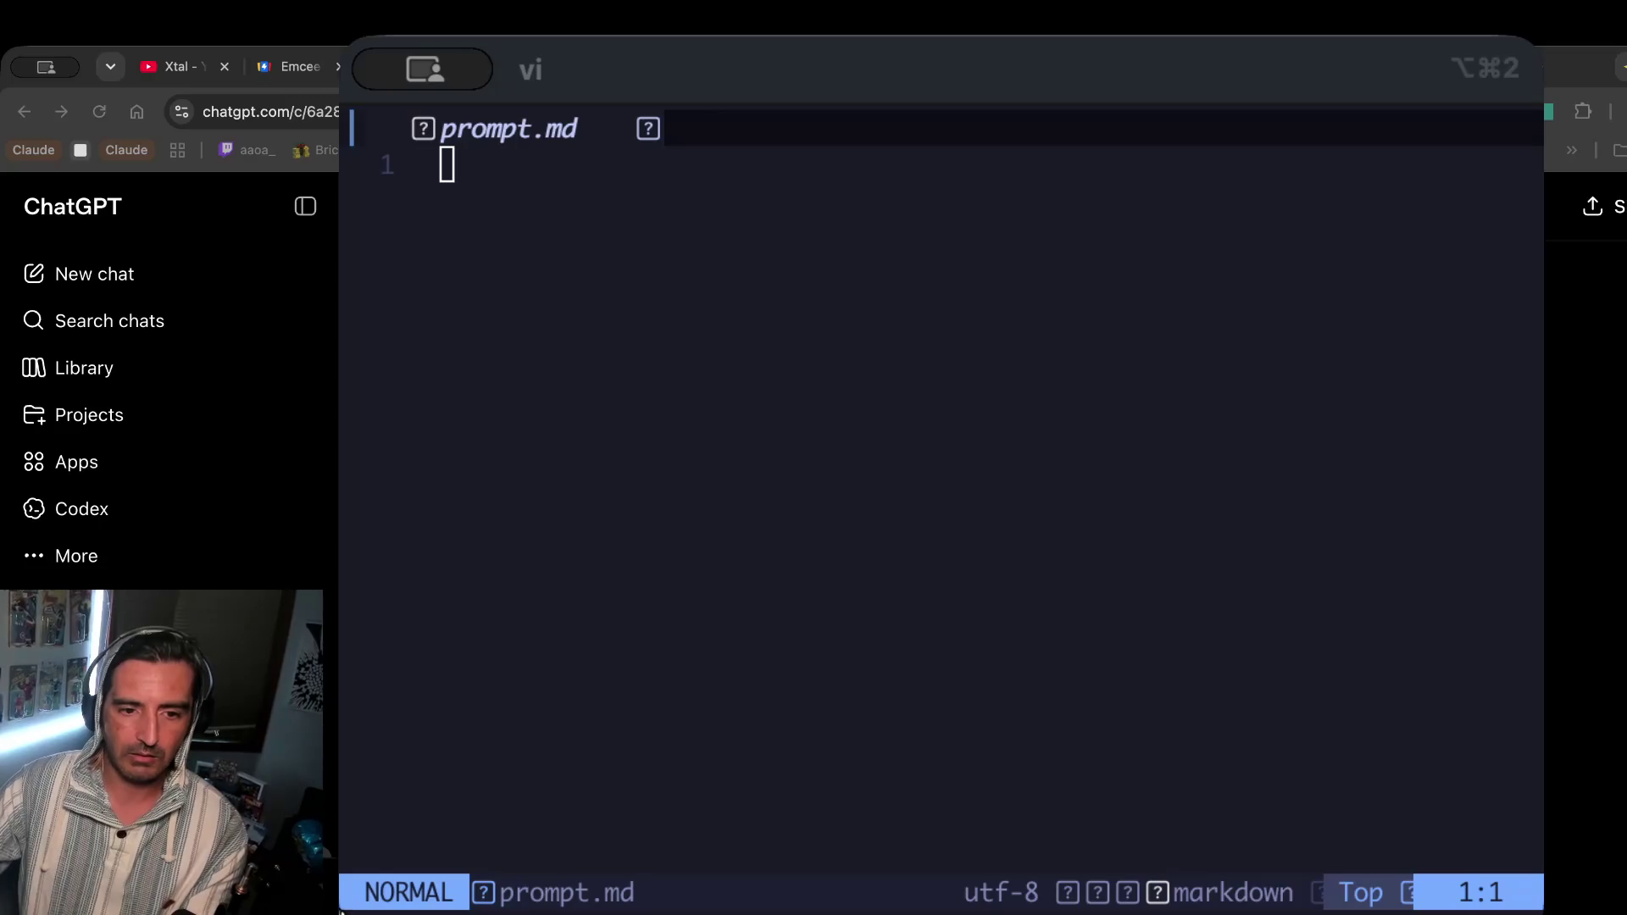
# Paste the Uber description and framework outline into prompt.md.
pyautogui.press('super+v')
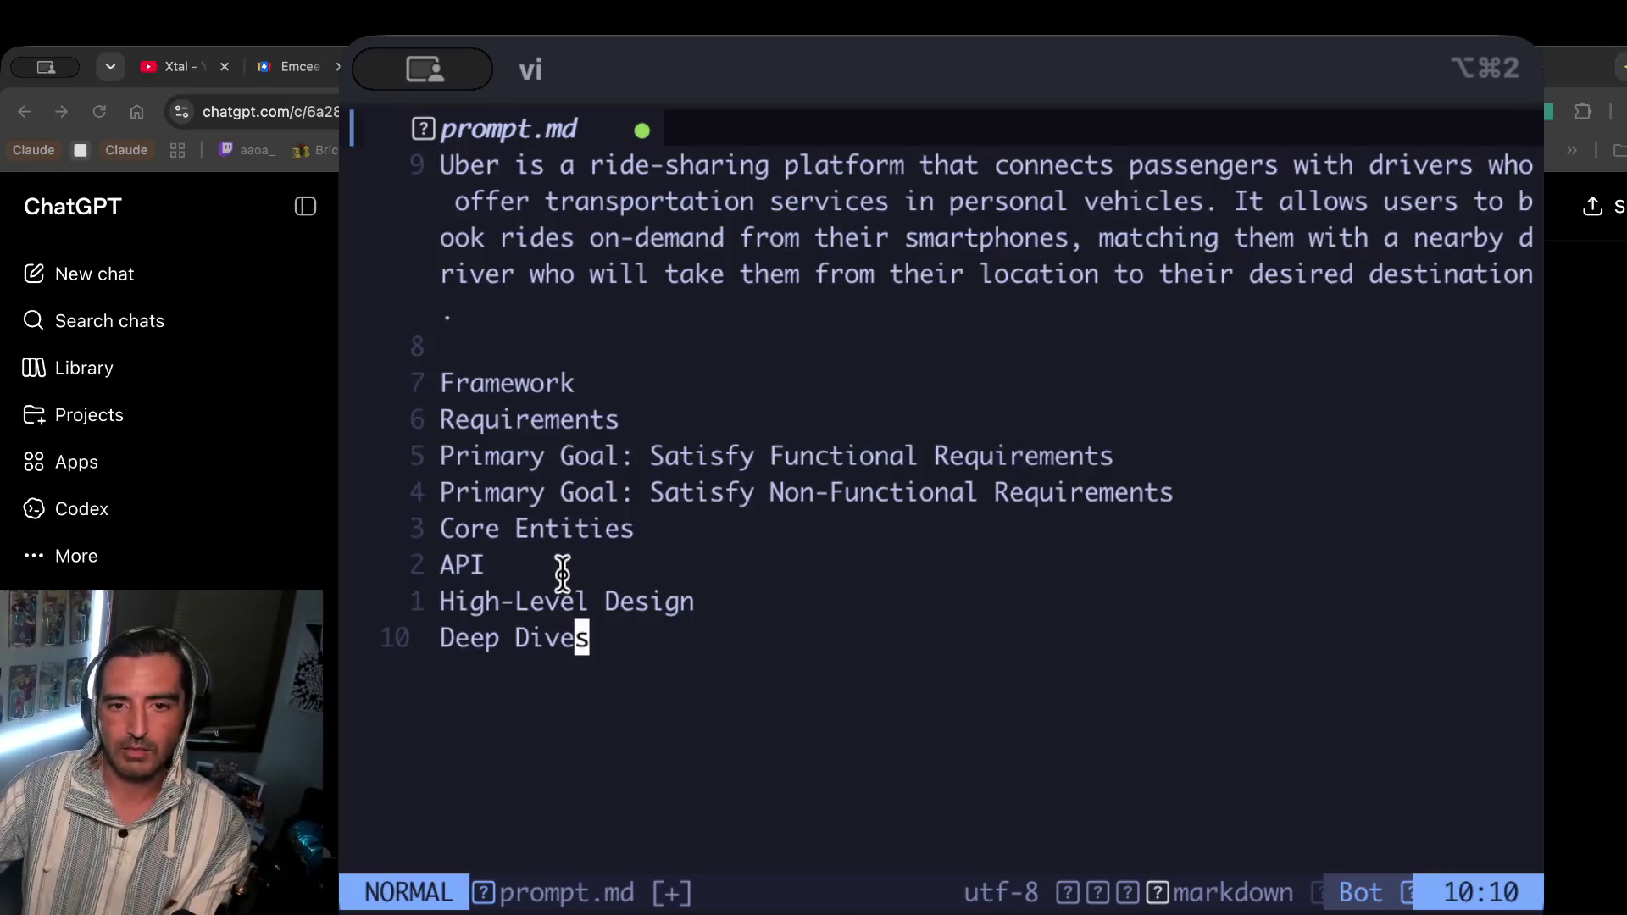
pyautogui.click(506, 236)
pyautogui.keyDown('shift'); pyautogui.click(582, 529); pyautogui.keyUp('shift')
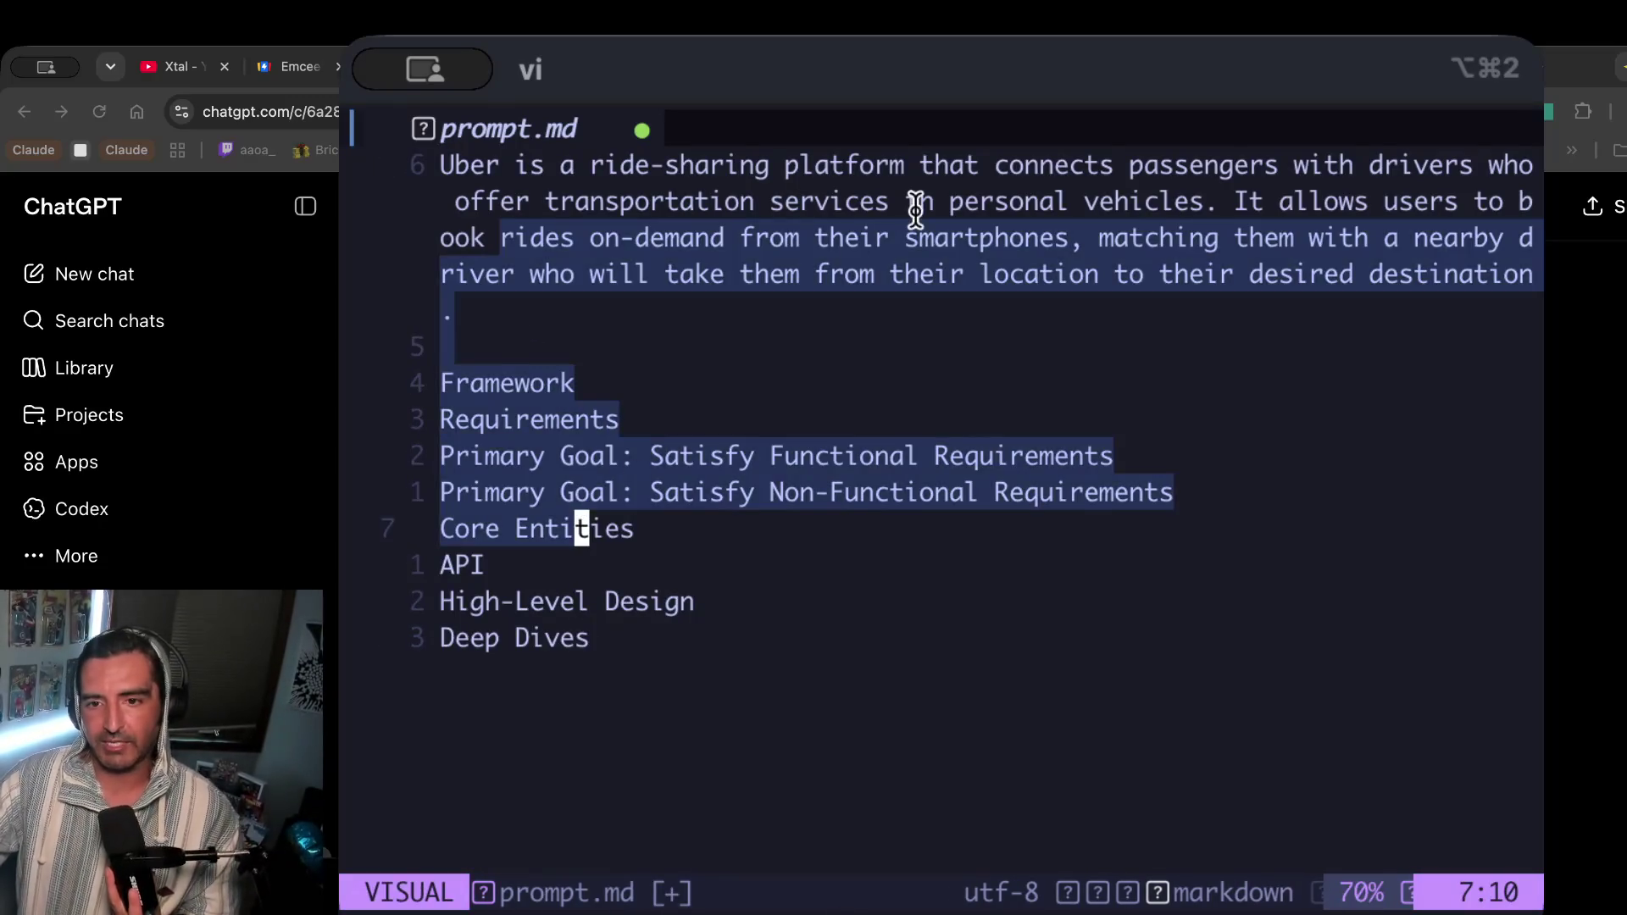
pyautogui.moveTo(1536, 295); pyautogui.dragTo(1626, 288)
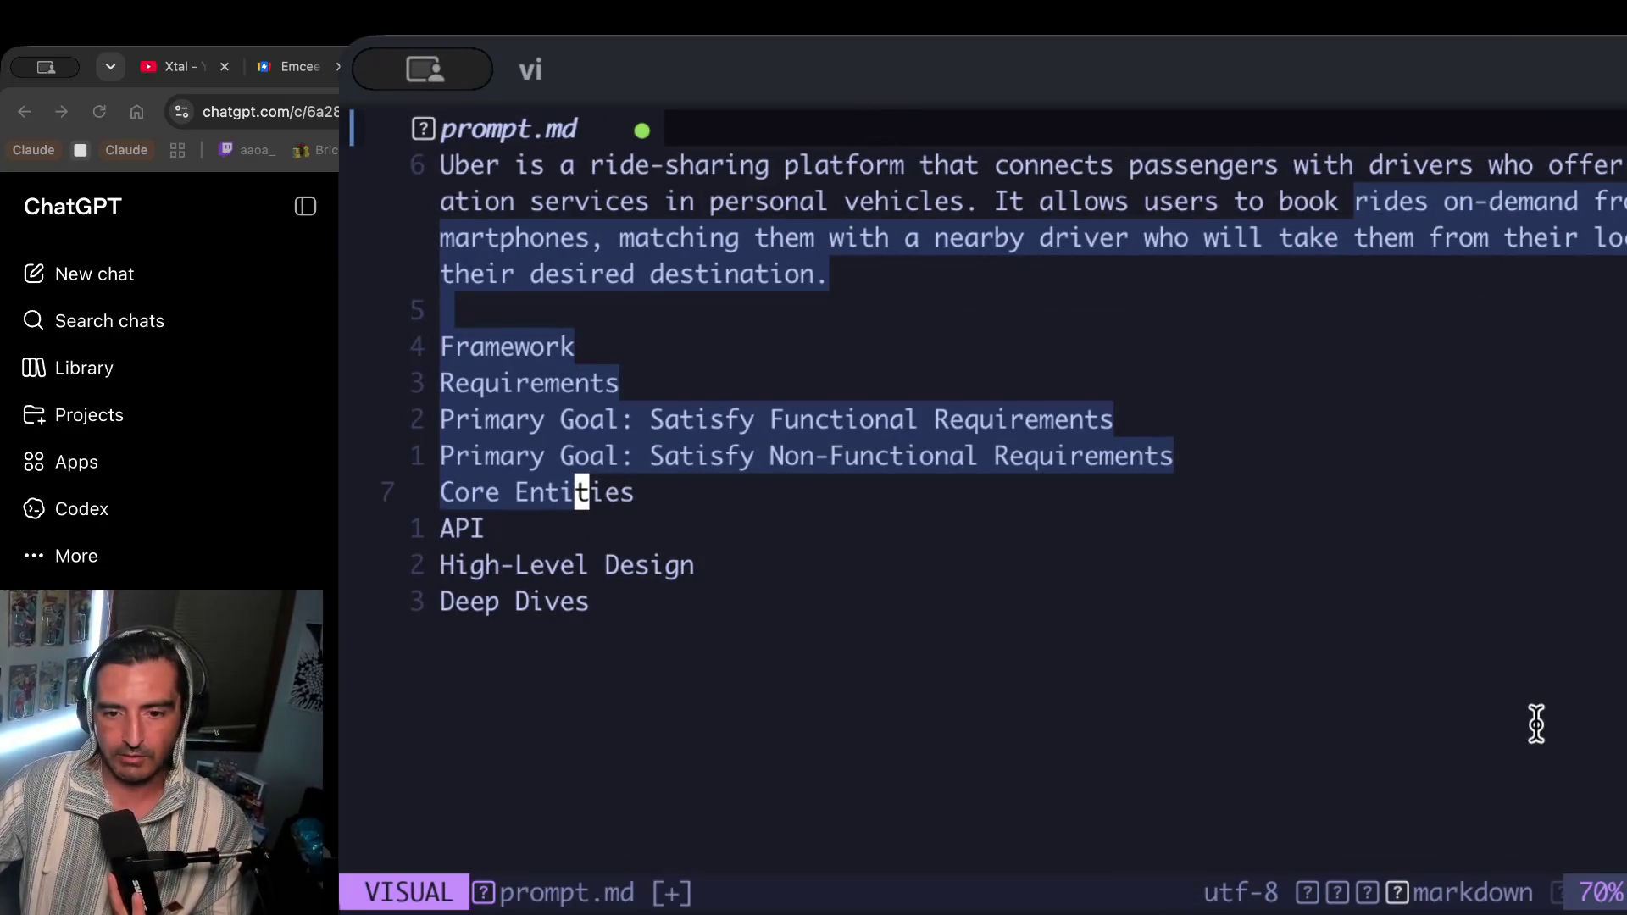
pyautogui.click(1602, 461)
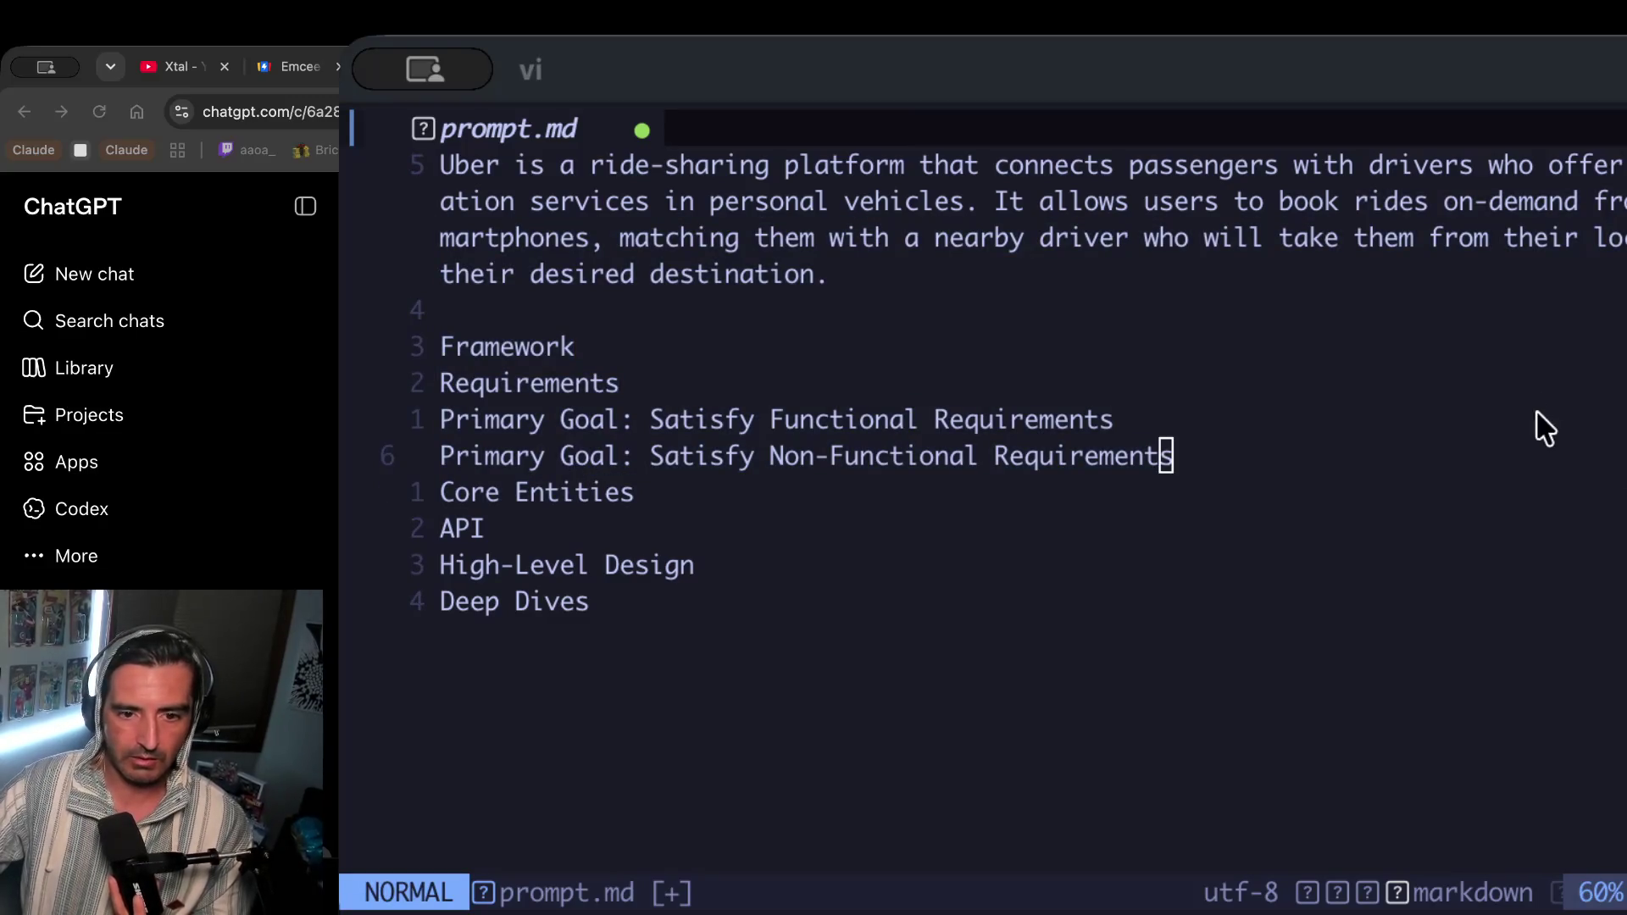
# Shift the terminal window left, review the pasted prompt, then return to the Excalidraw board.
pyautogui.moveTo(1609, 328)
pyautogui.mouseDown()
pyautogui.moveTo(1097, 319)
pyautogui.moveTo(1285, 334)
pyautogui.moveTo(1438, 302)
pyautogui.moveTo(1422, 323)
pyautogui.moveTo(1415, 303)
pyautogui.mouseUp()
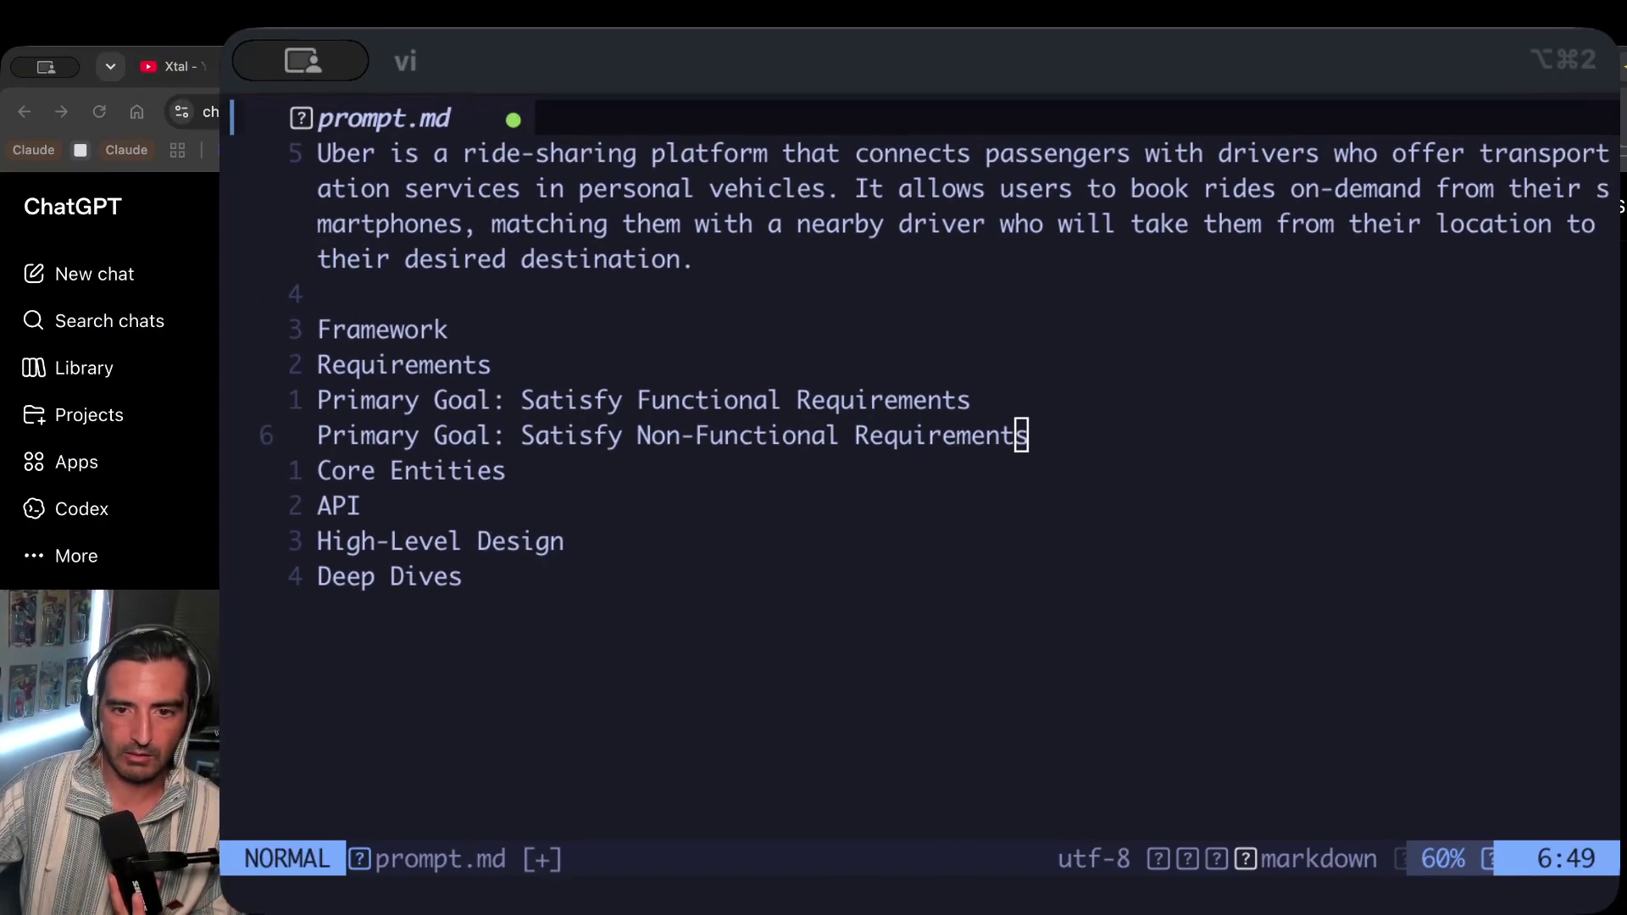
pyautogui.click(1601, 555)
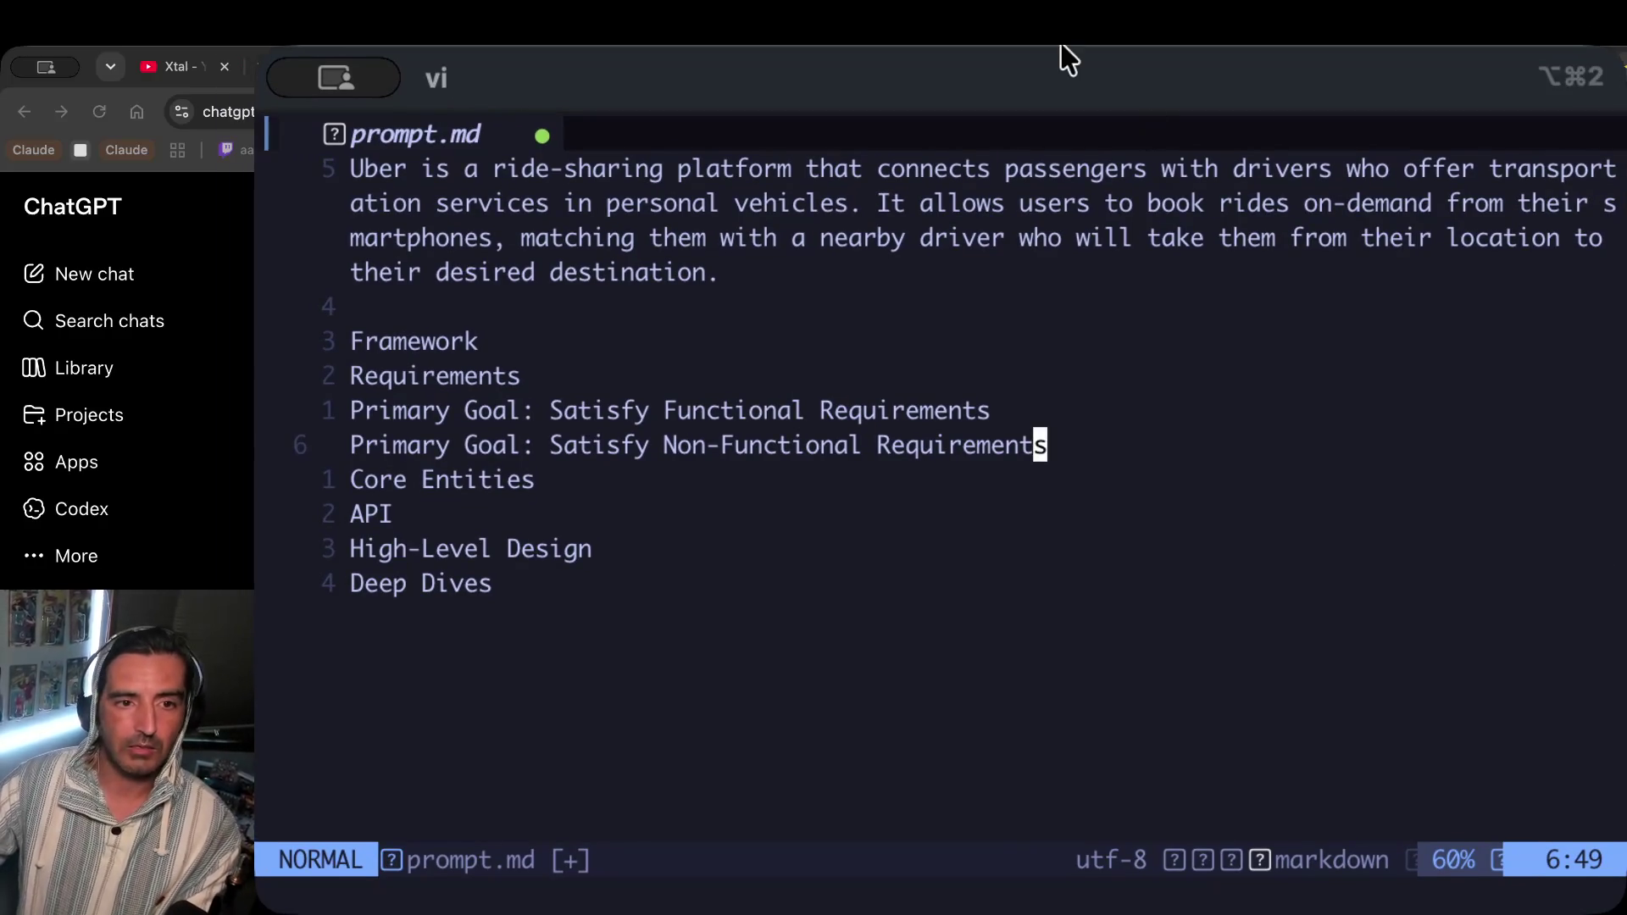
pyautogui.moveTo(703, 202); pyautogui.dragTo(781, 410)
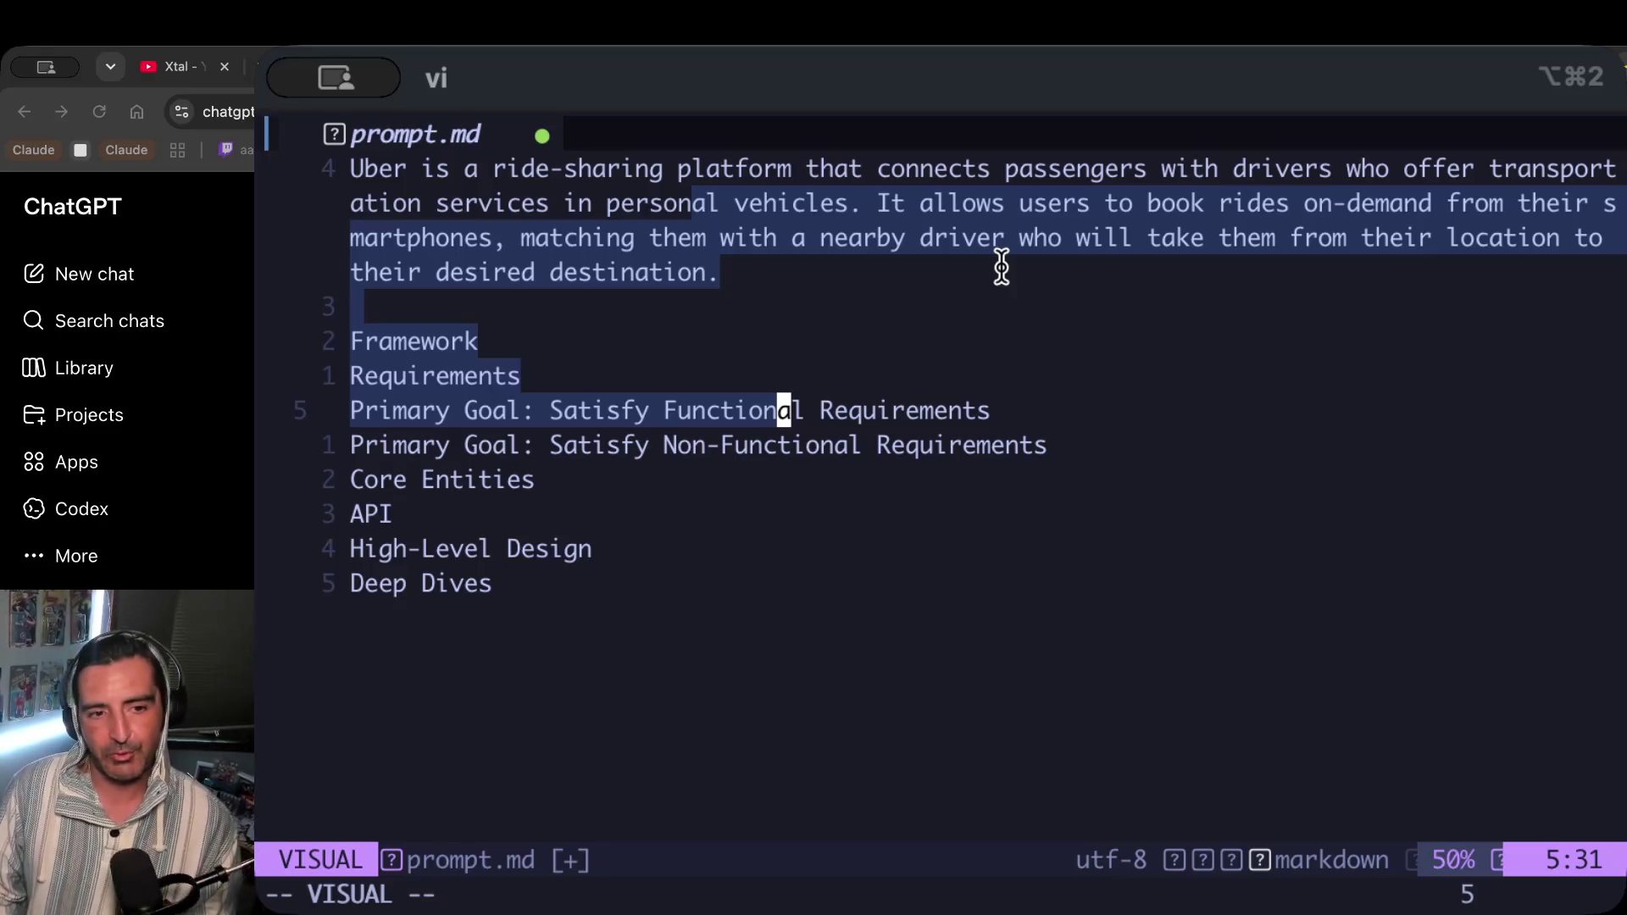
pyautogui.click(1002, 269)
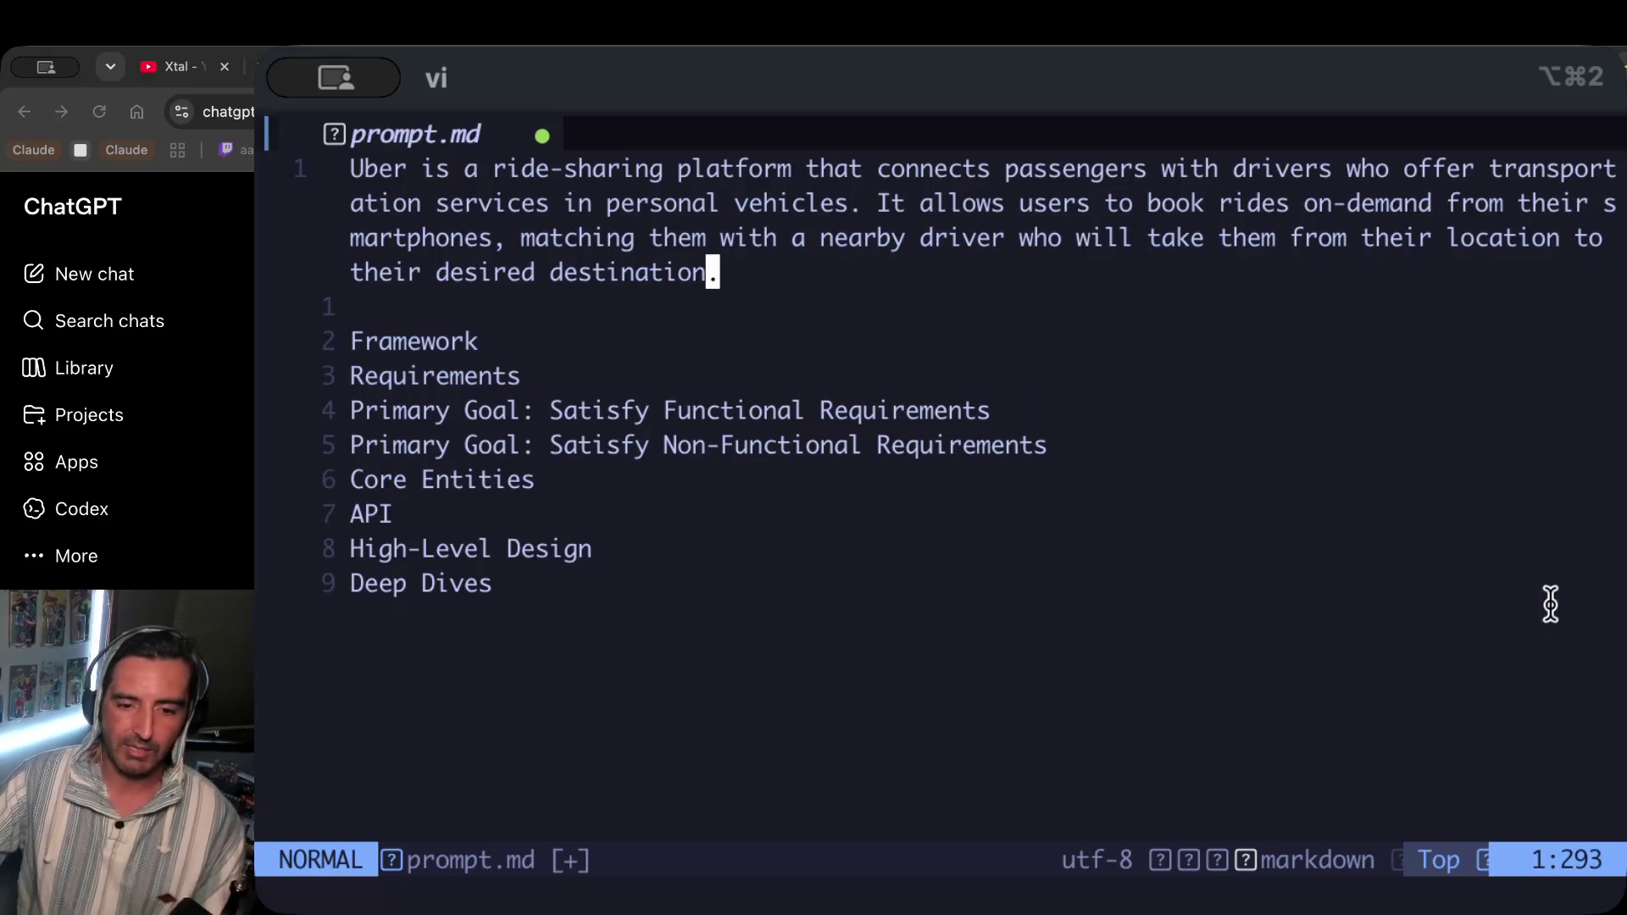
pyautogui.press('super+Tab')
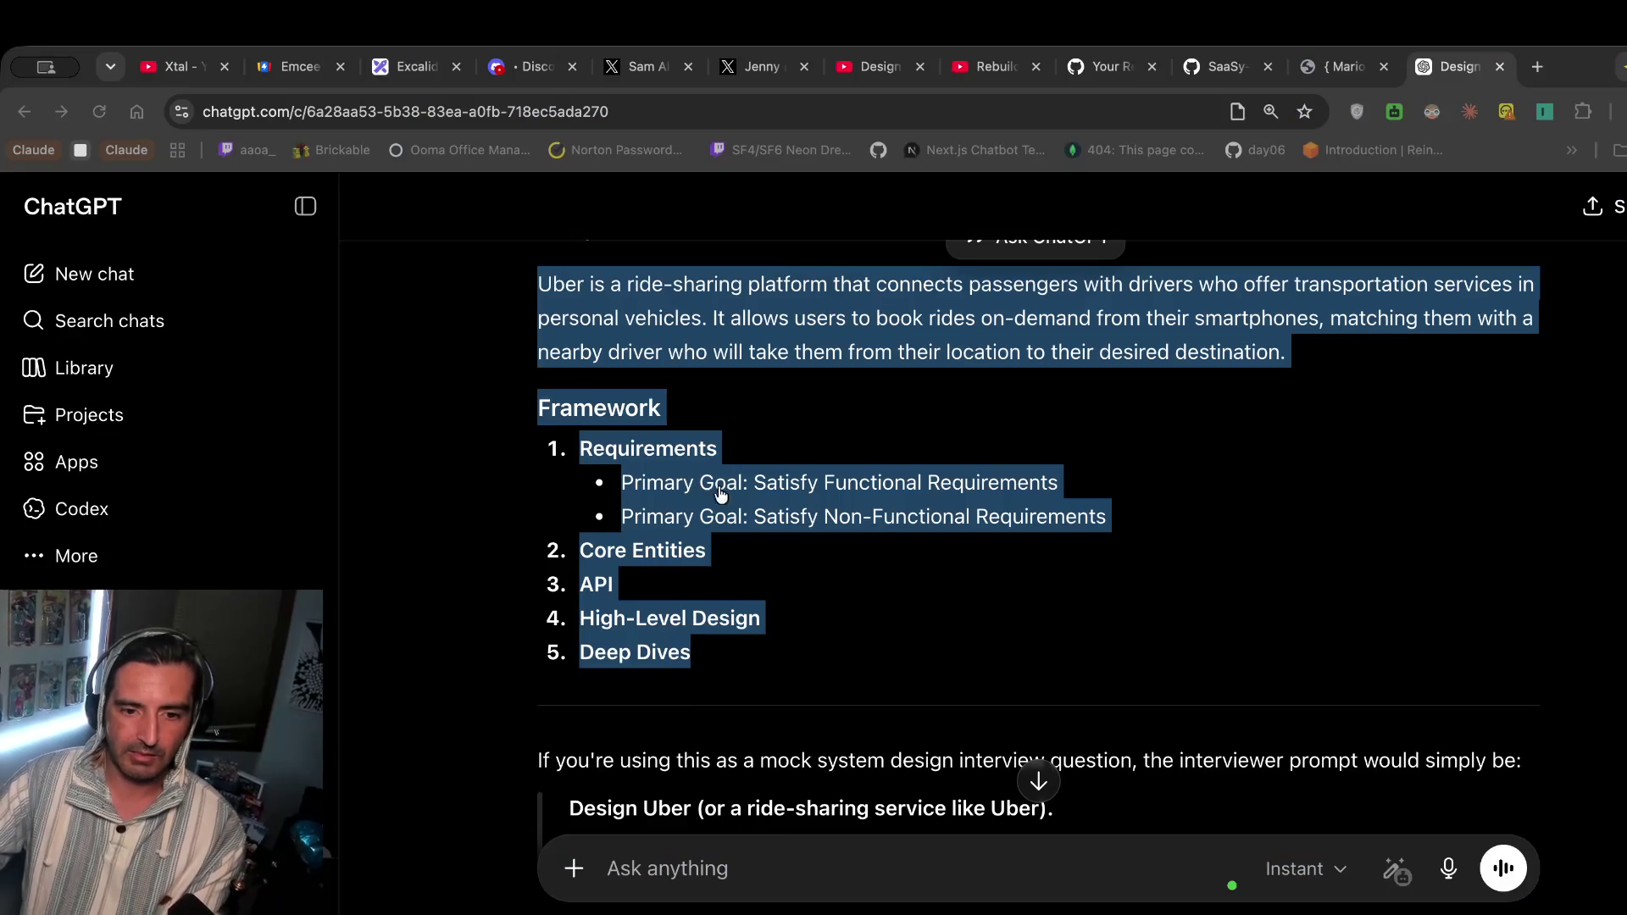
pyautogui.click(370, 76)
# Delete the old system diagram image and the leftover orange marks from the board.
pyautogui.hscroll(10, 574, 710)
pyautogui.hscroll(10, 574, 710)
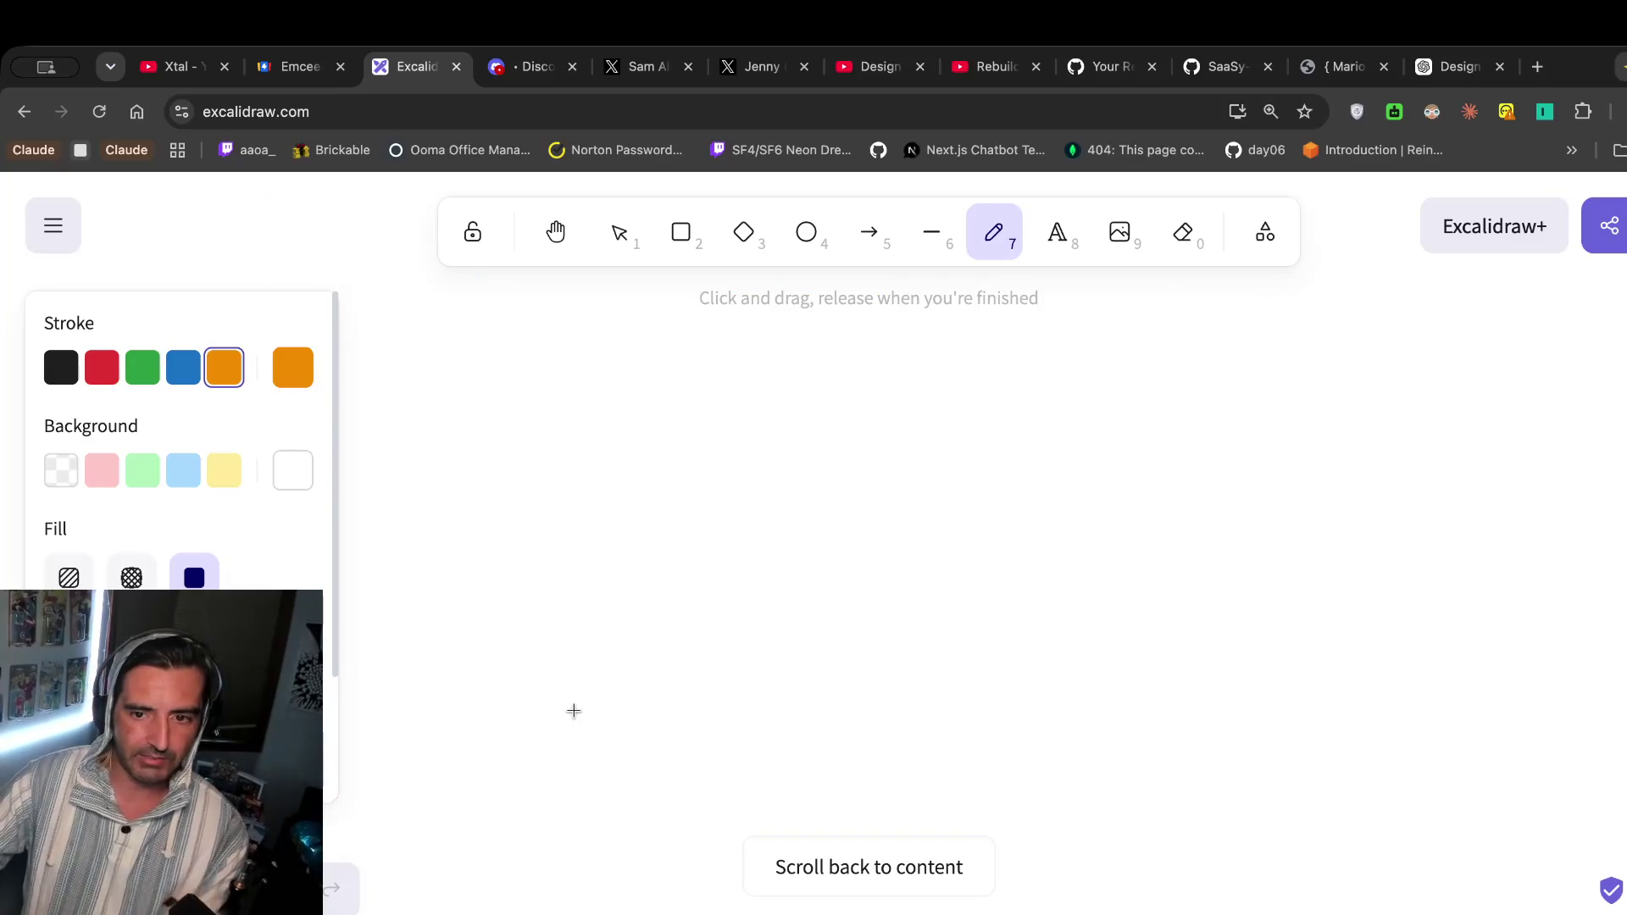
pyautogui.scroll(-10, 1059, 610)
pyautogui.hscroll(10, 1059, 610)
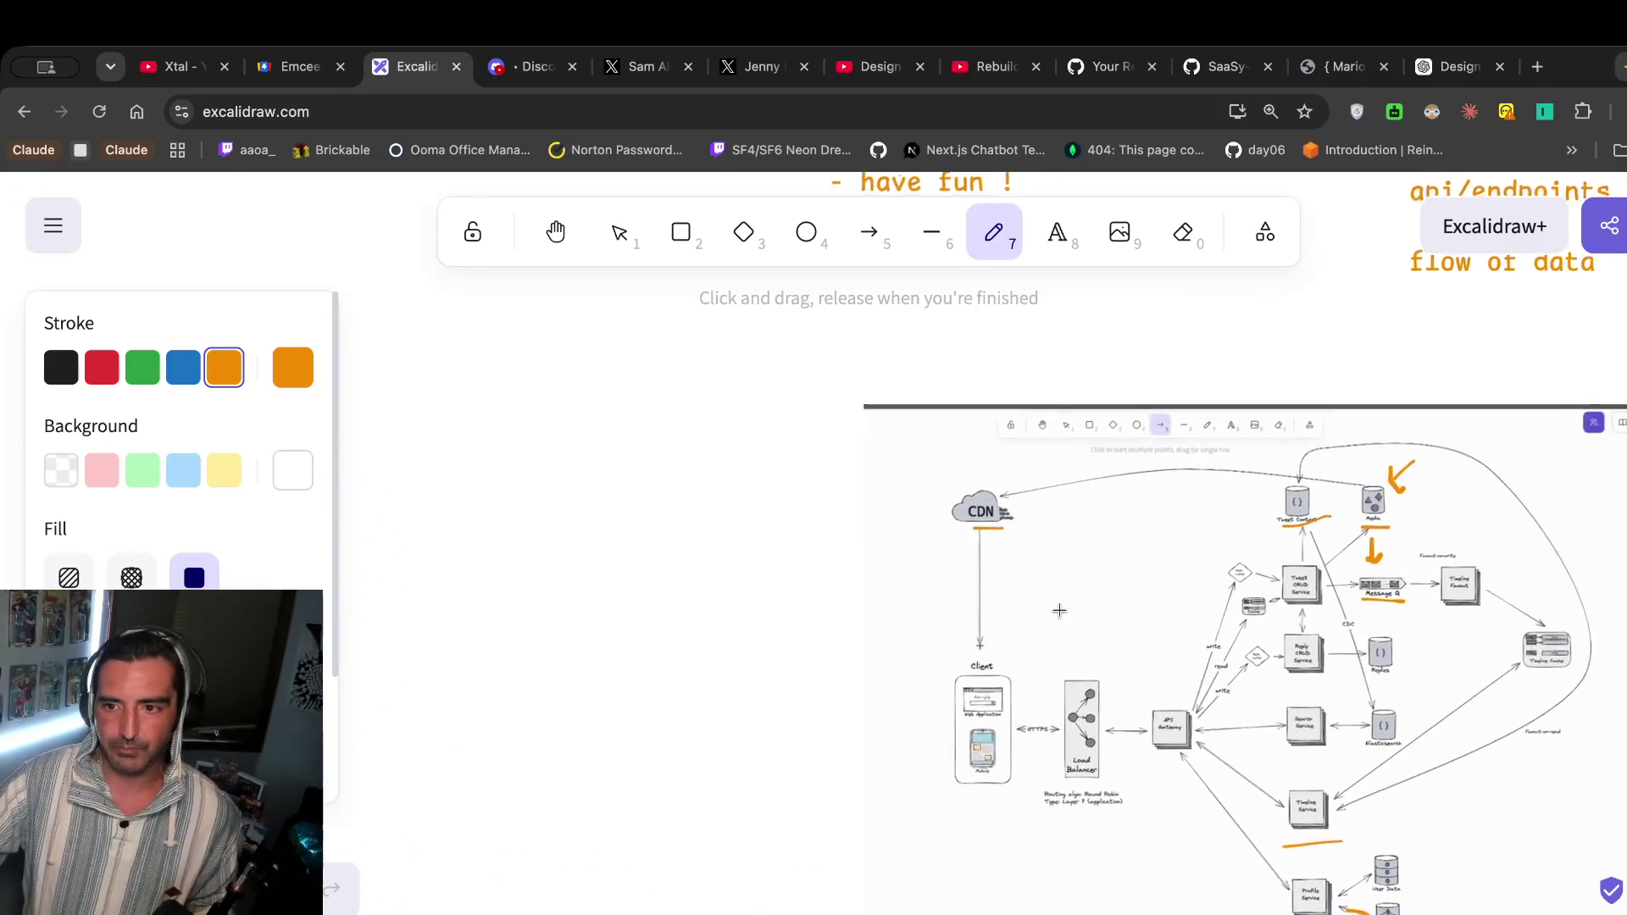
pyautogui.scroll(3, 1060, 610)
pyautogui.hscroll(3, 1059, 610)
pyautogui.click(1058, 233)
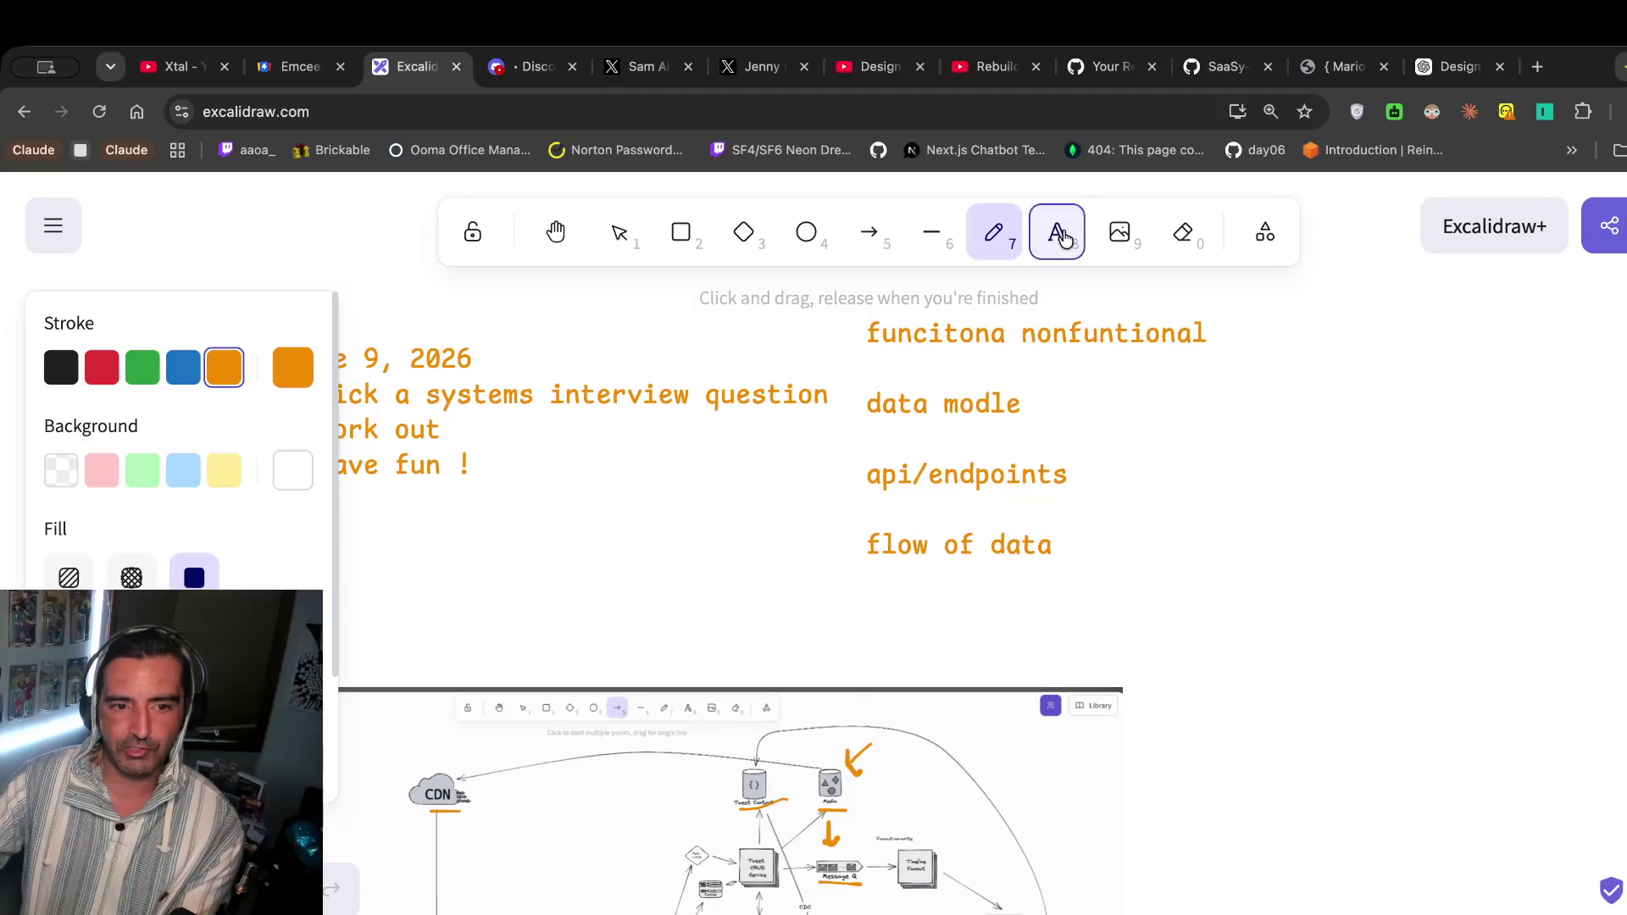
pyautogui.press('Escape')
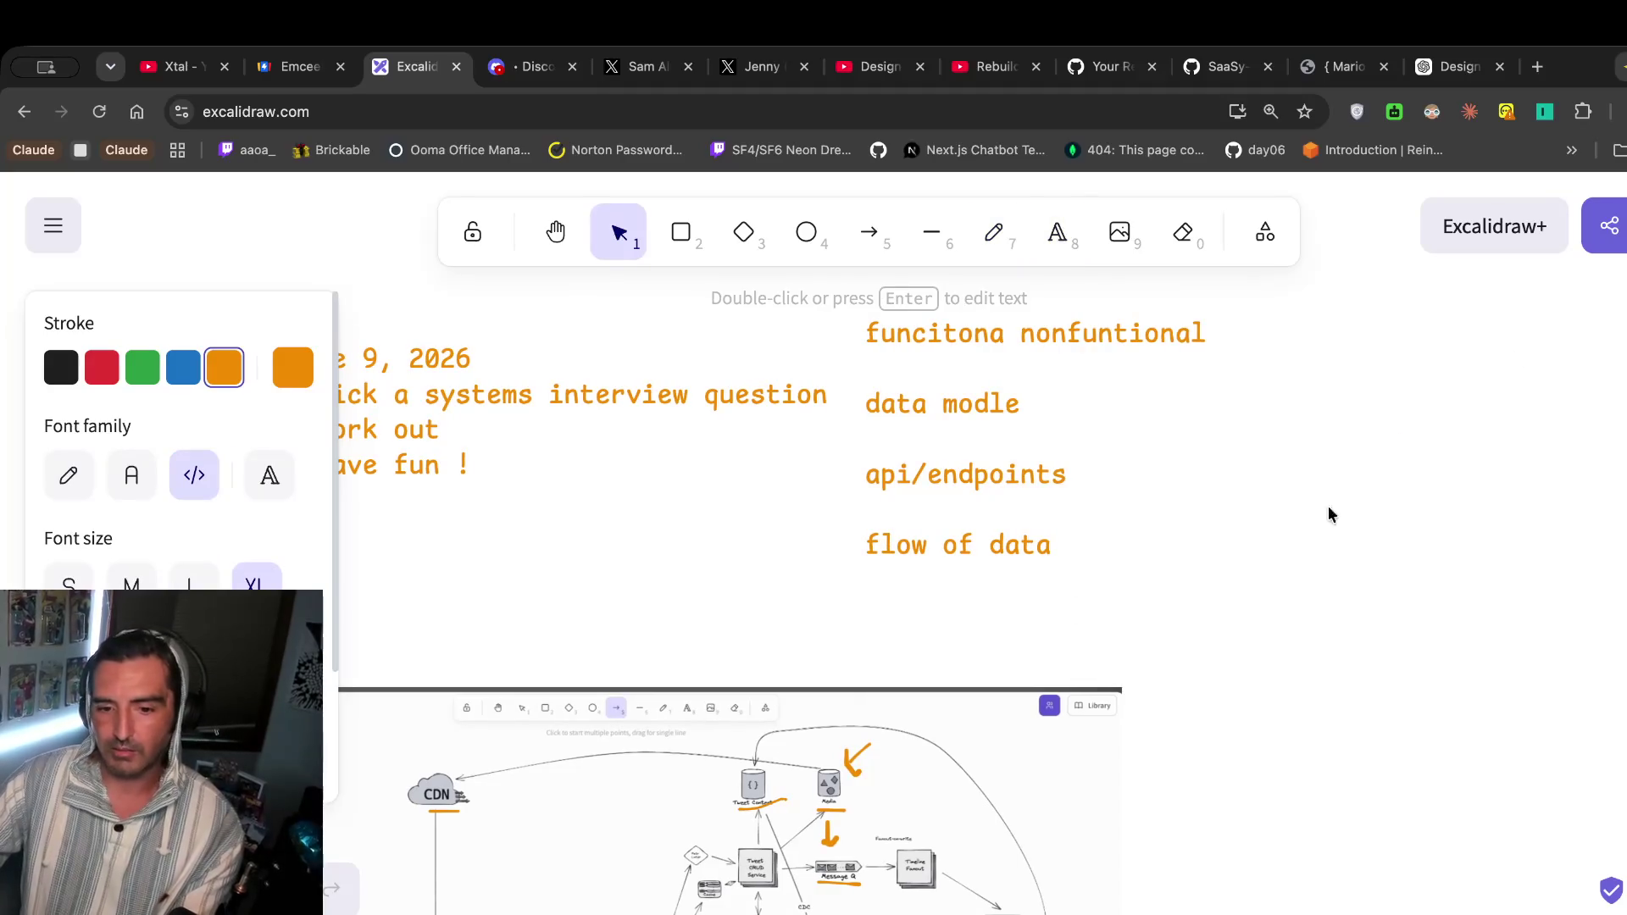
pyautogui.click(757, 804)
pyautogui.press('Delete')
pyautogui.scroll(-3, 759, 805)
pyautogui.hscroll(-7, 759, 805)
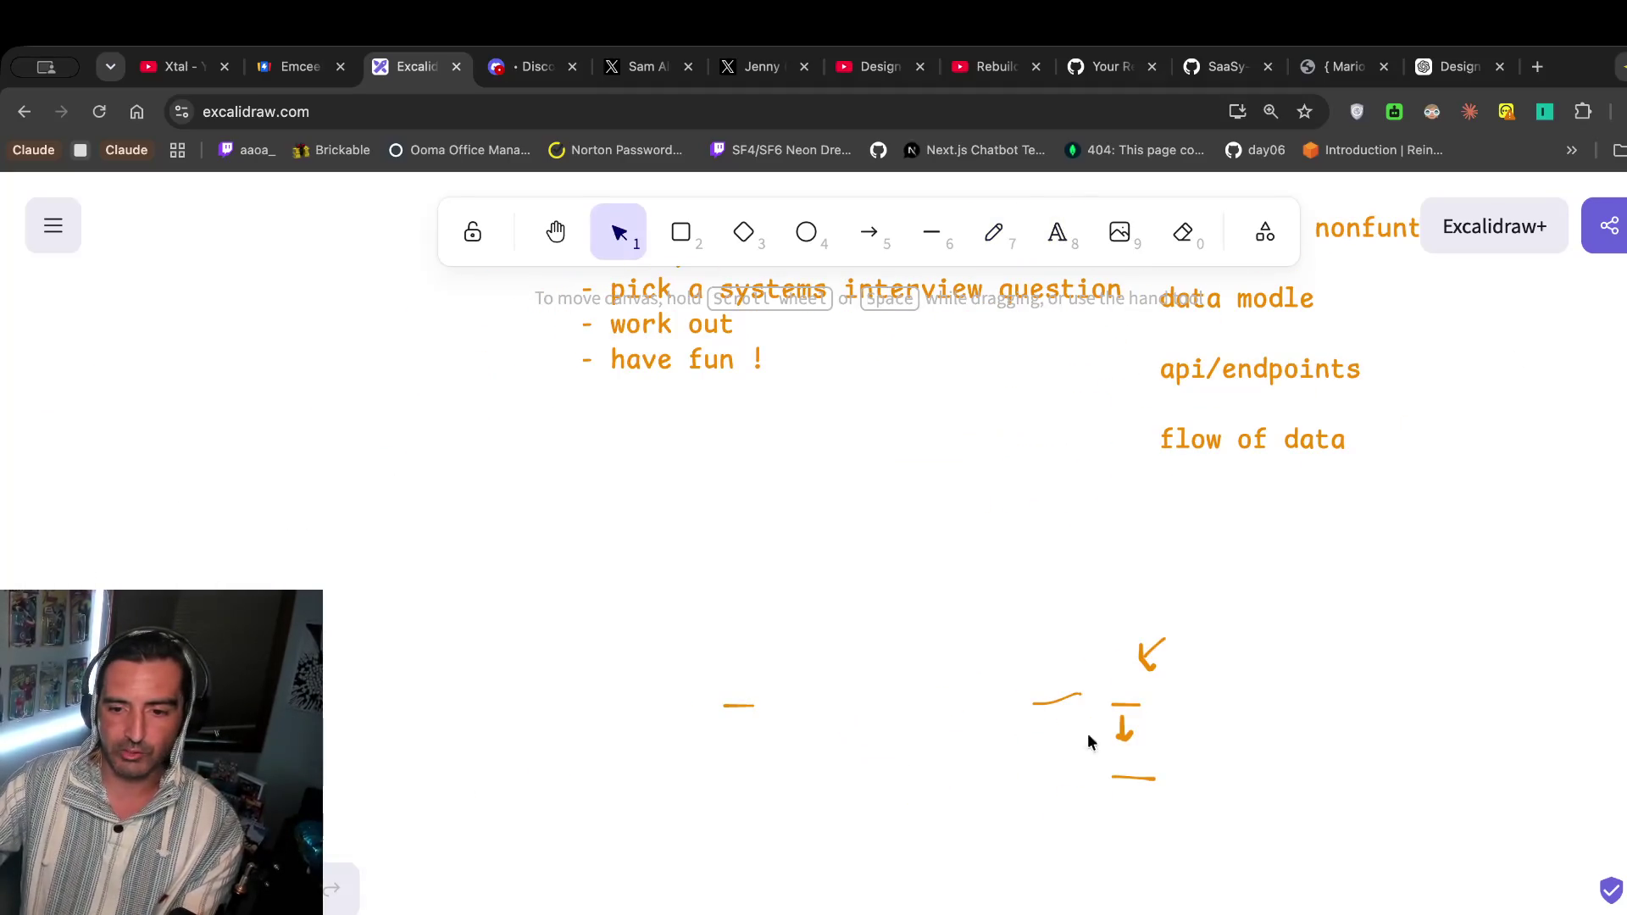
pyautogui.moveTo(1347, 812); pyautogui.dragTo(454, 520)
pyautogui.press('Delete')
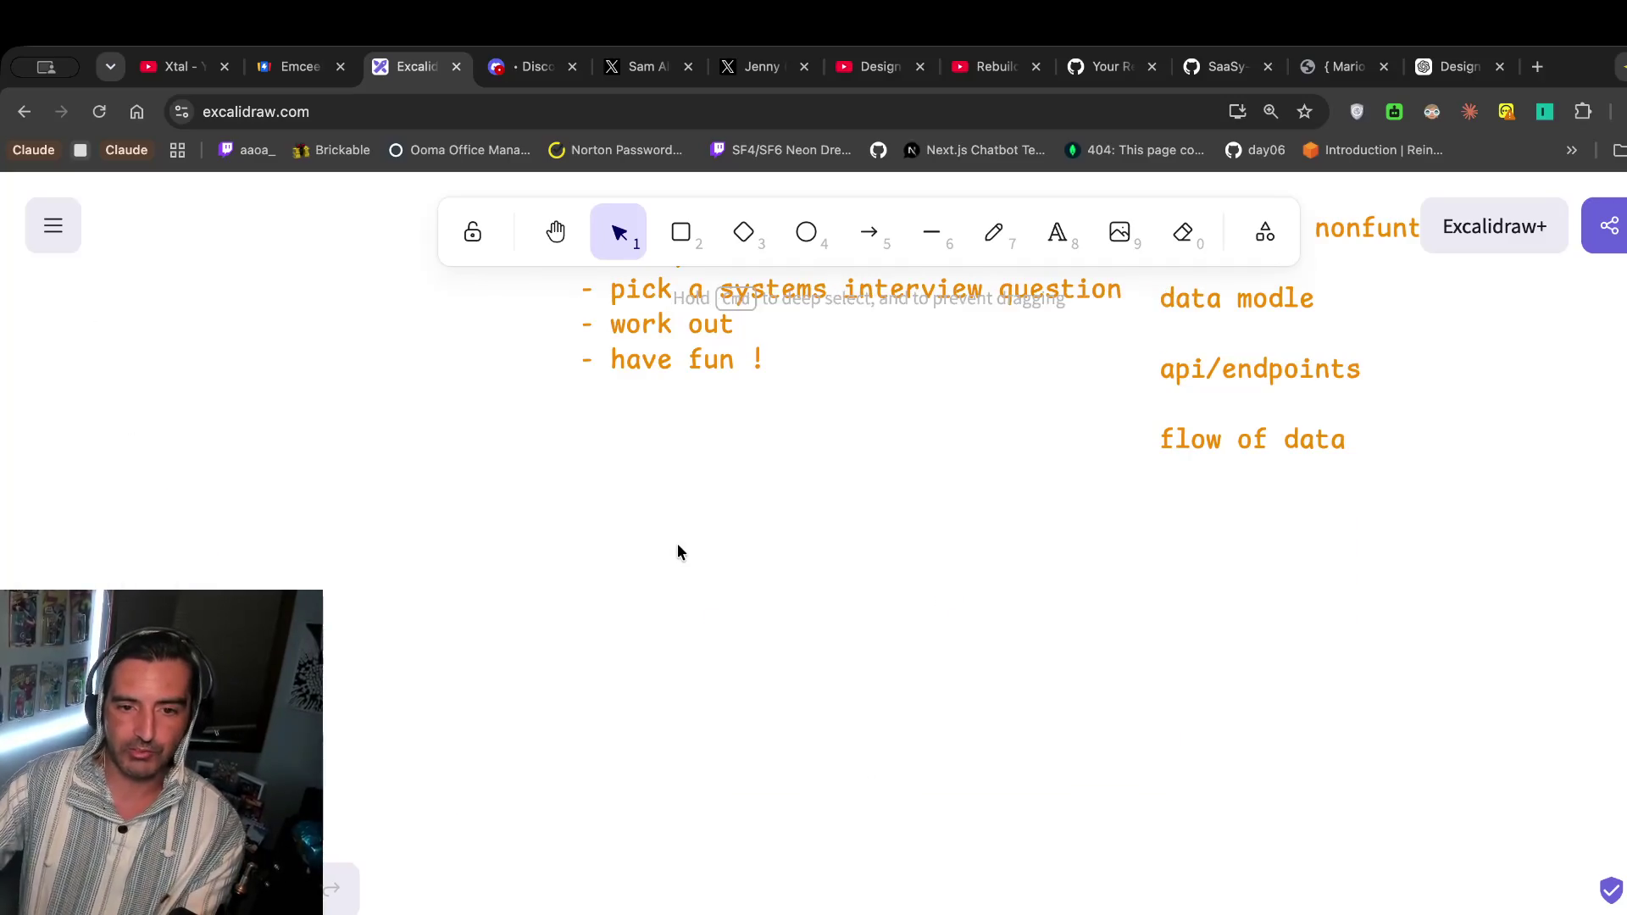
# Add a 'functinoal requiremetns' text label and paste a duplicate of it to its right.
pyautogui.click(1061, 229)
pyautogui.click(656, 644)
pyautogui.write('f')
pyautogui.press('Escape')
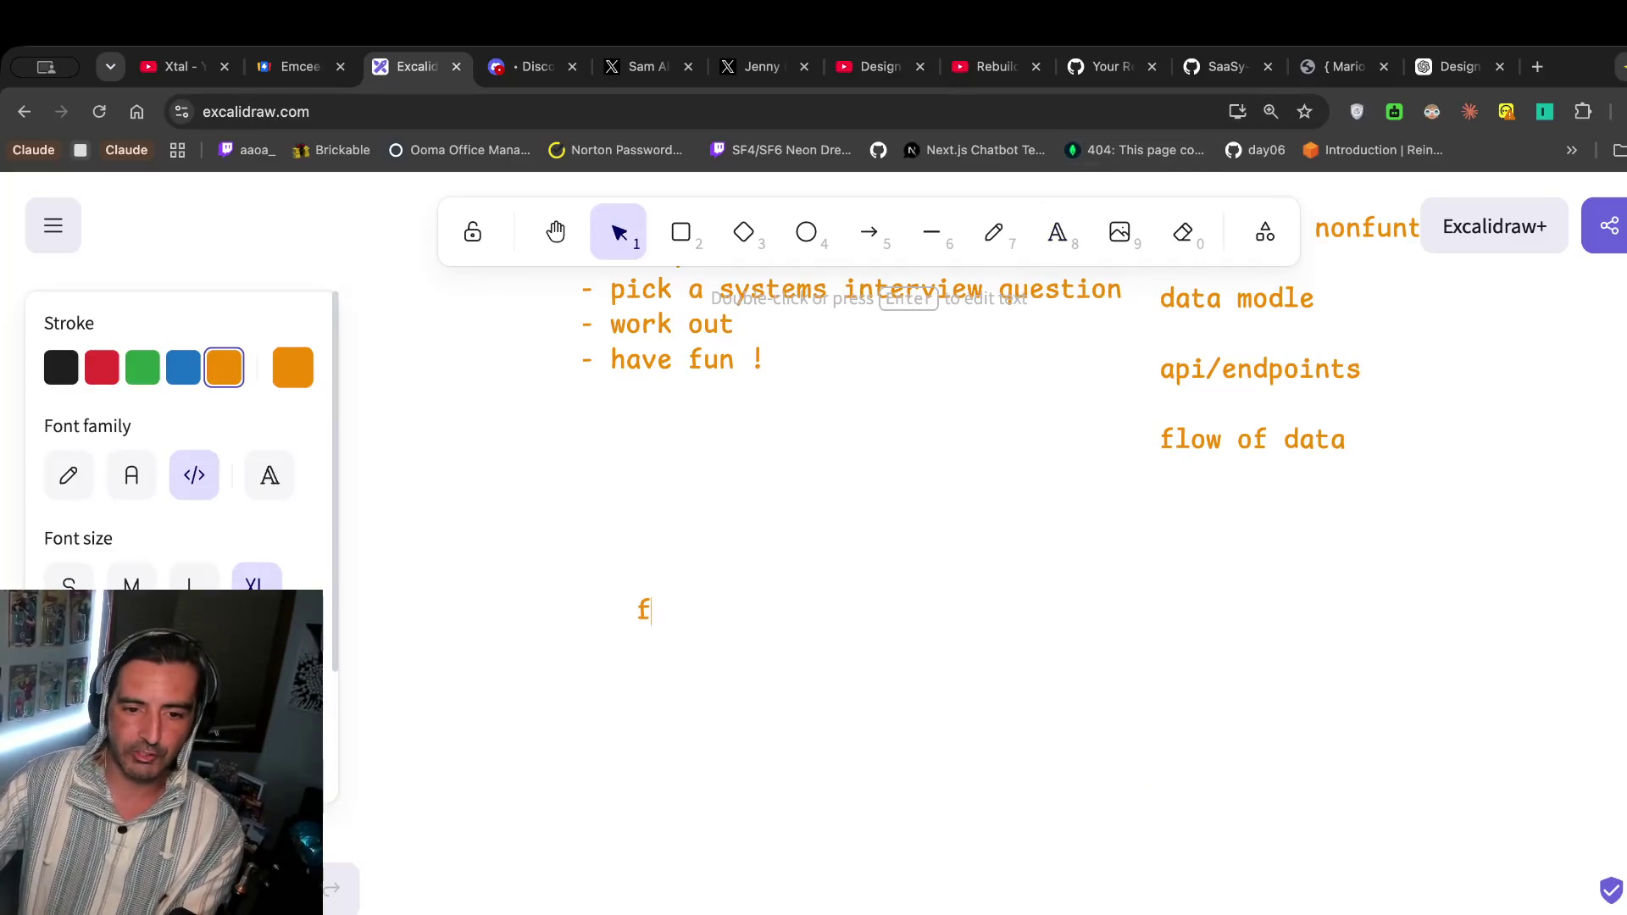
pyautogui.write('imc')
pyautogui.press('BackSpace')
pyautogui.press('BackSpace')
pyautogui.write('un')
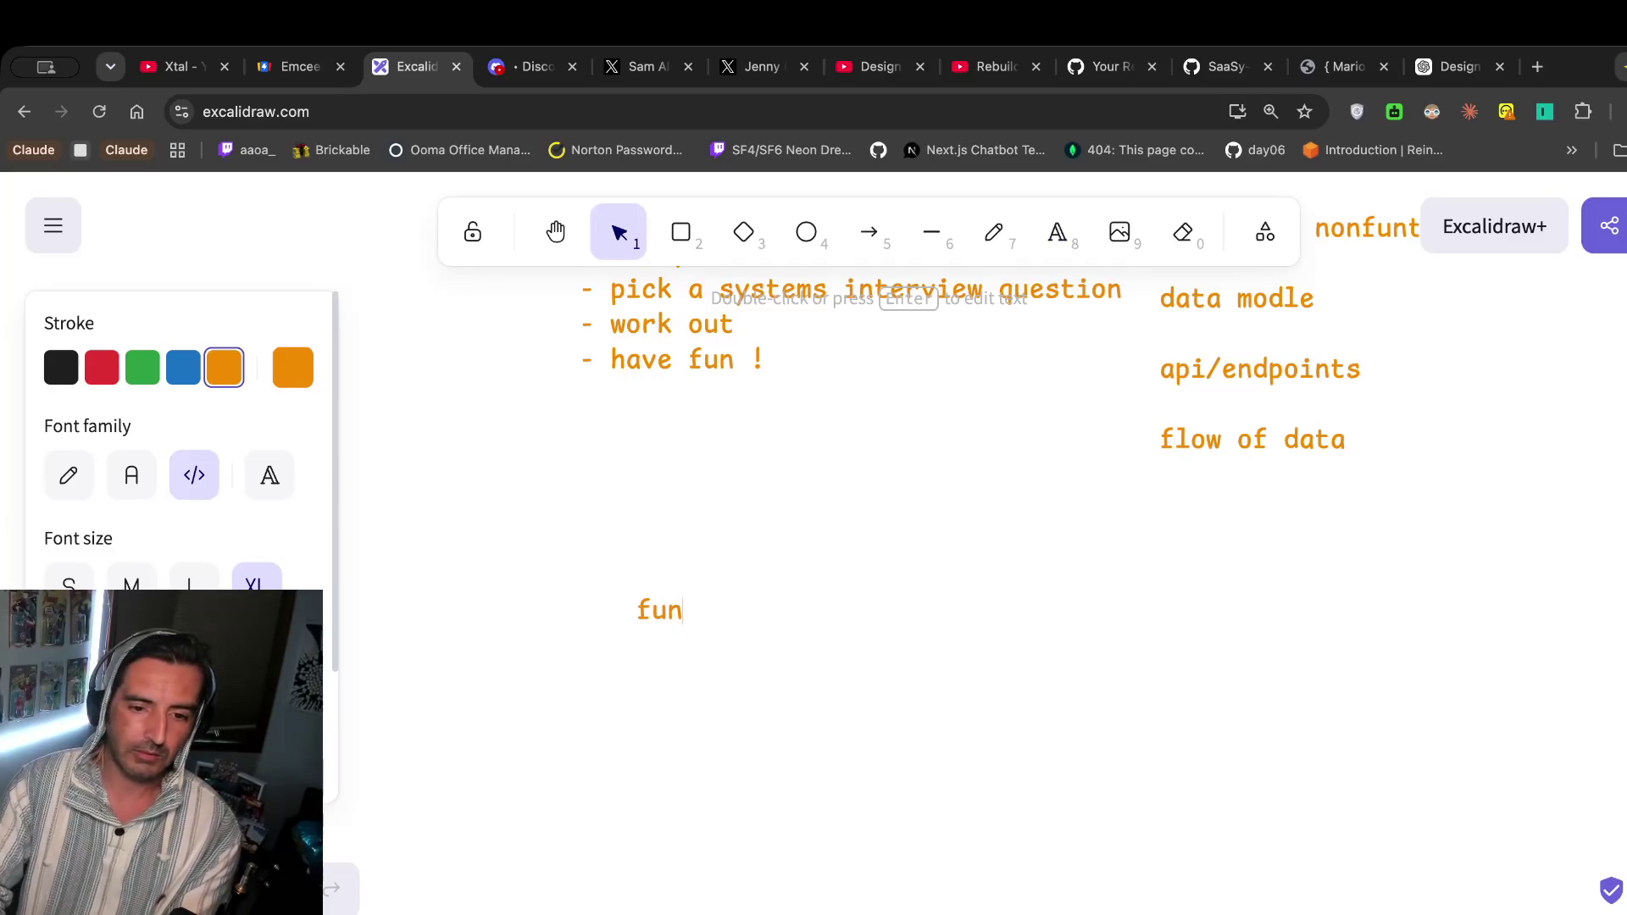
pyautogui.write('ctinoal requiremetns')
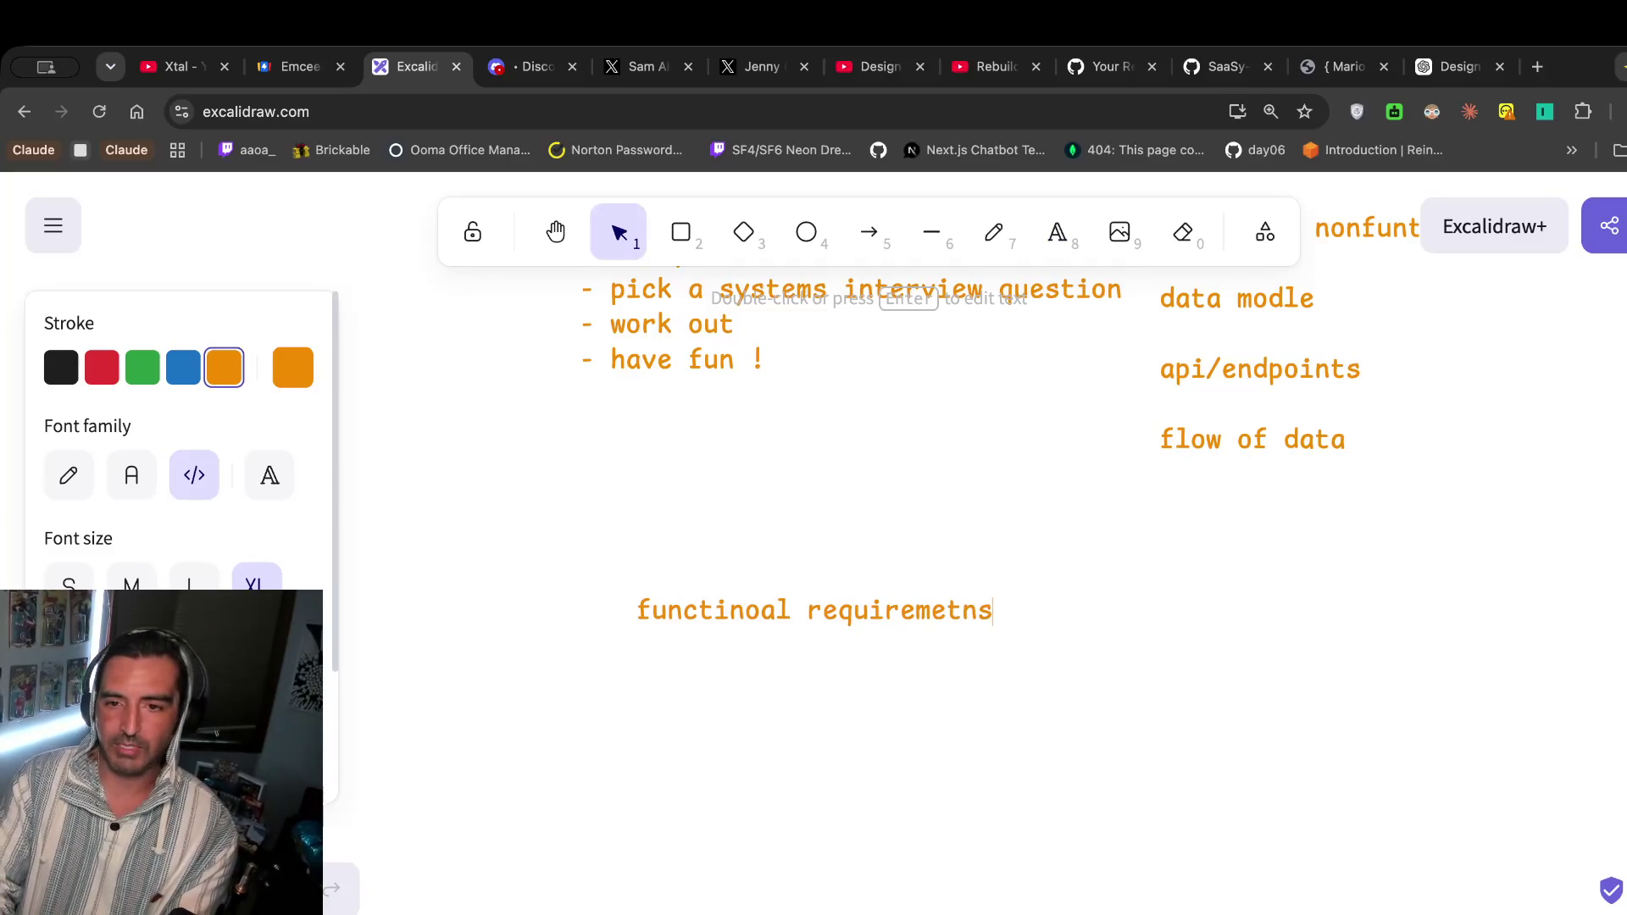
pyautogui.hotkey('ctrl', 'a')
pyautogui.hotkey('ctrl', 'c')
pyautogui.press('Escape')
pyautogui.hotkey('ctrl', 'v')
pyautogui.moveTo(1139, 582); pyautogui.dragTo(1169, 585)
# Edit the duplicate label, removing the stray 'a' so it reads 'functinol'.
pyautogui.doubleClick(1127, 590)
pyautogui.click(1408, 593)
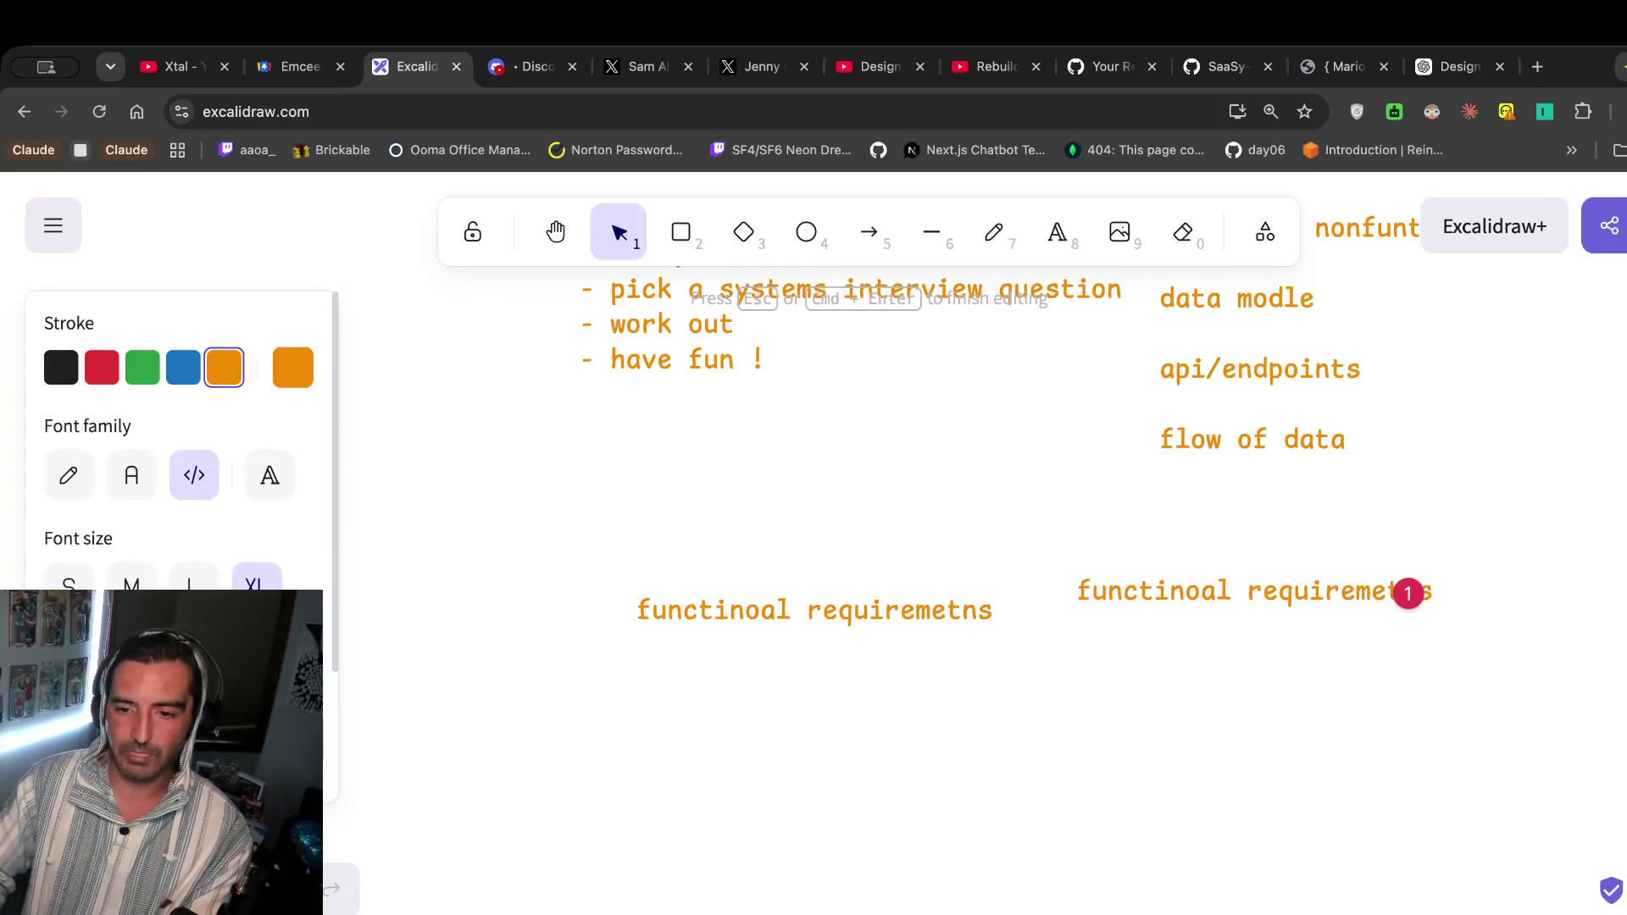
pyautogui.press('super+Left')
pyautogui.hotkey('alt', 'shift', 'Right')
pyautogui.press('Left')
pyautogui.doubleClick(1194, 593)
pyautogui.hotkey('shift', 'End')
pyautogui.click(1194, 594)
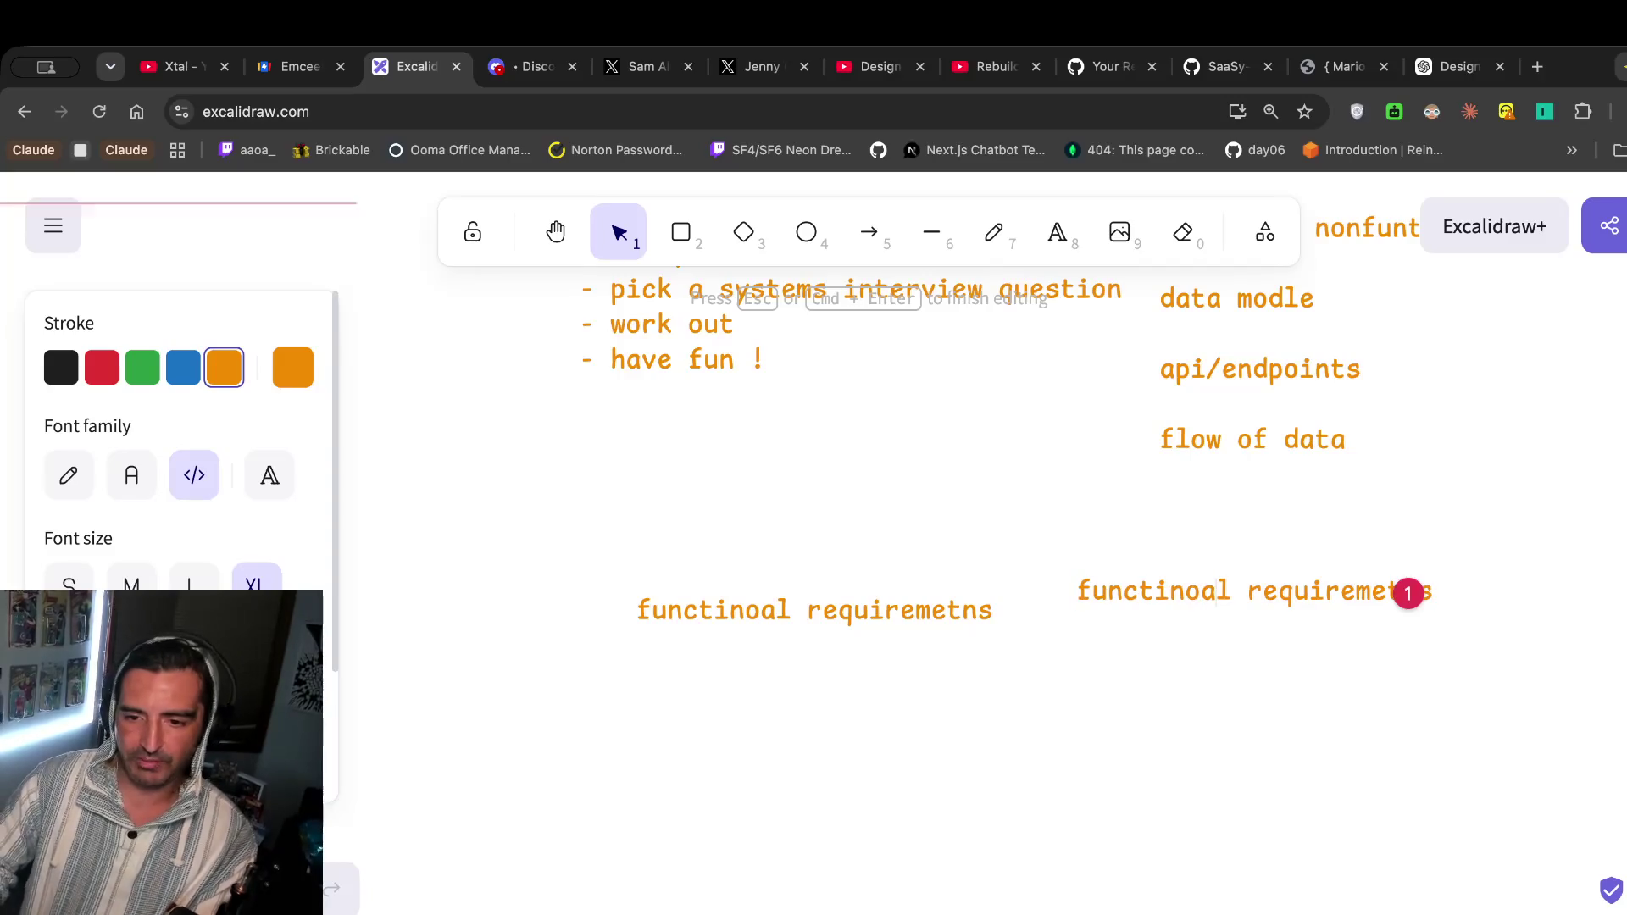
pyautogui.press('Delete')
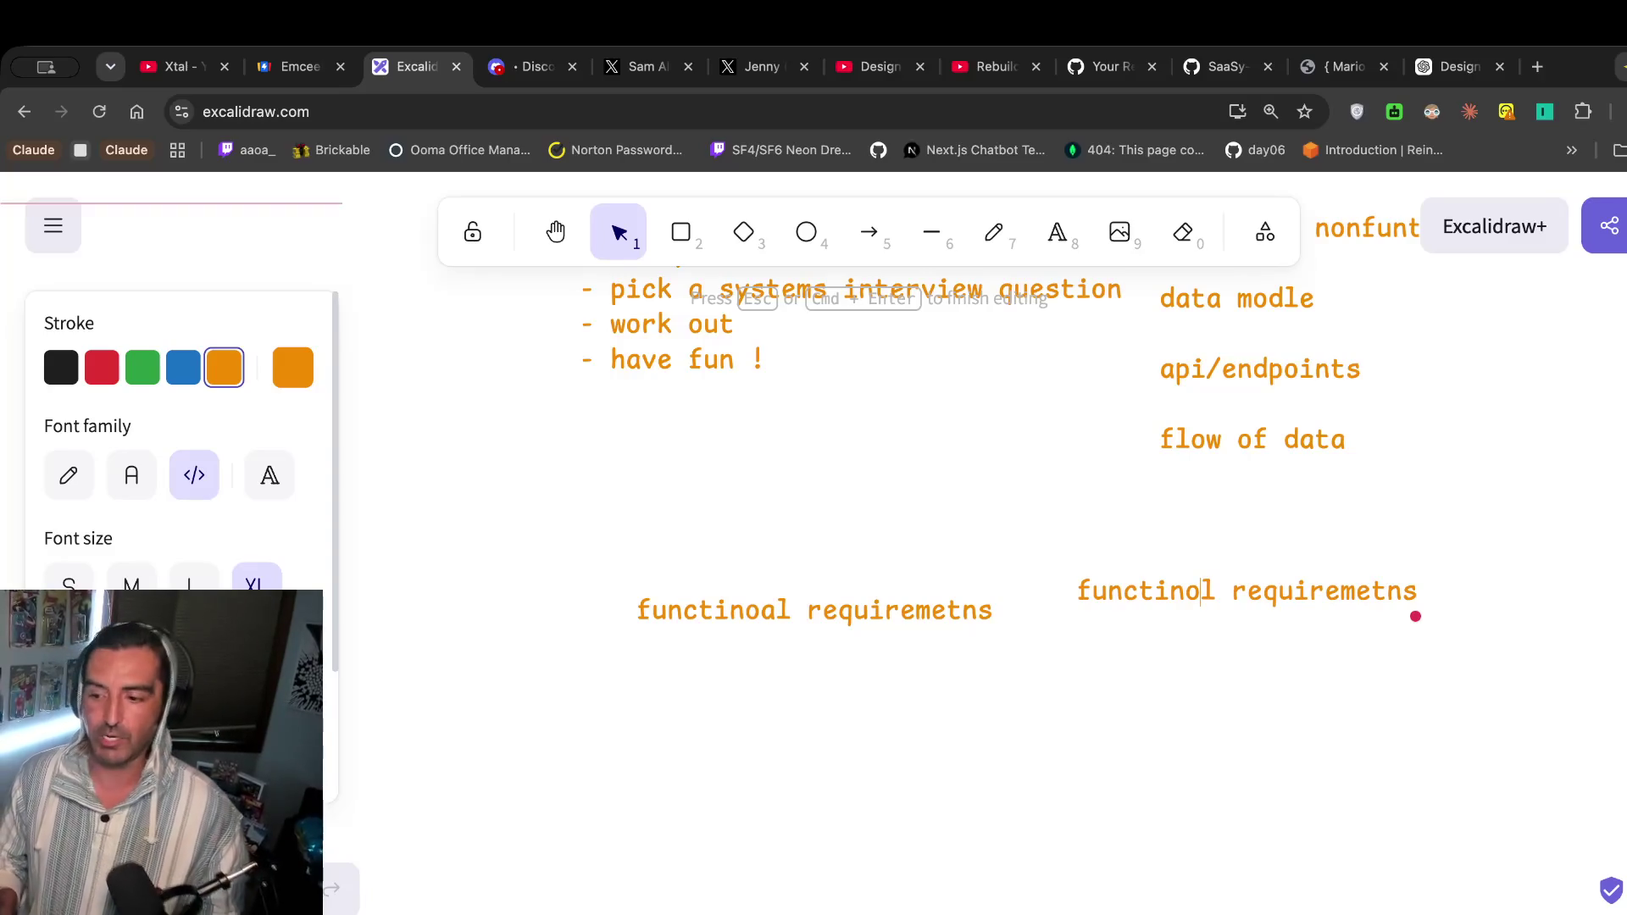
pyautogui.click(1208, 589)
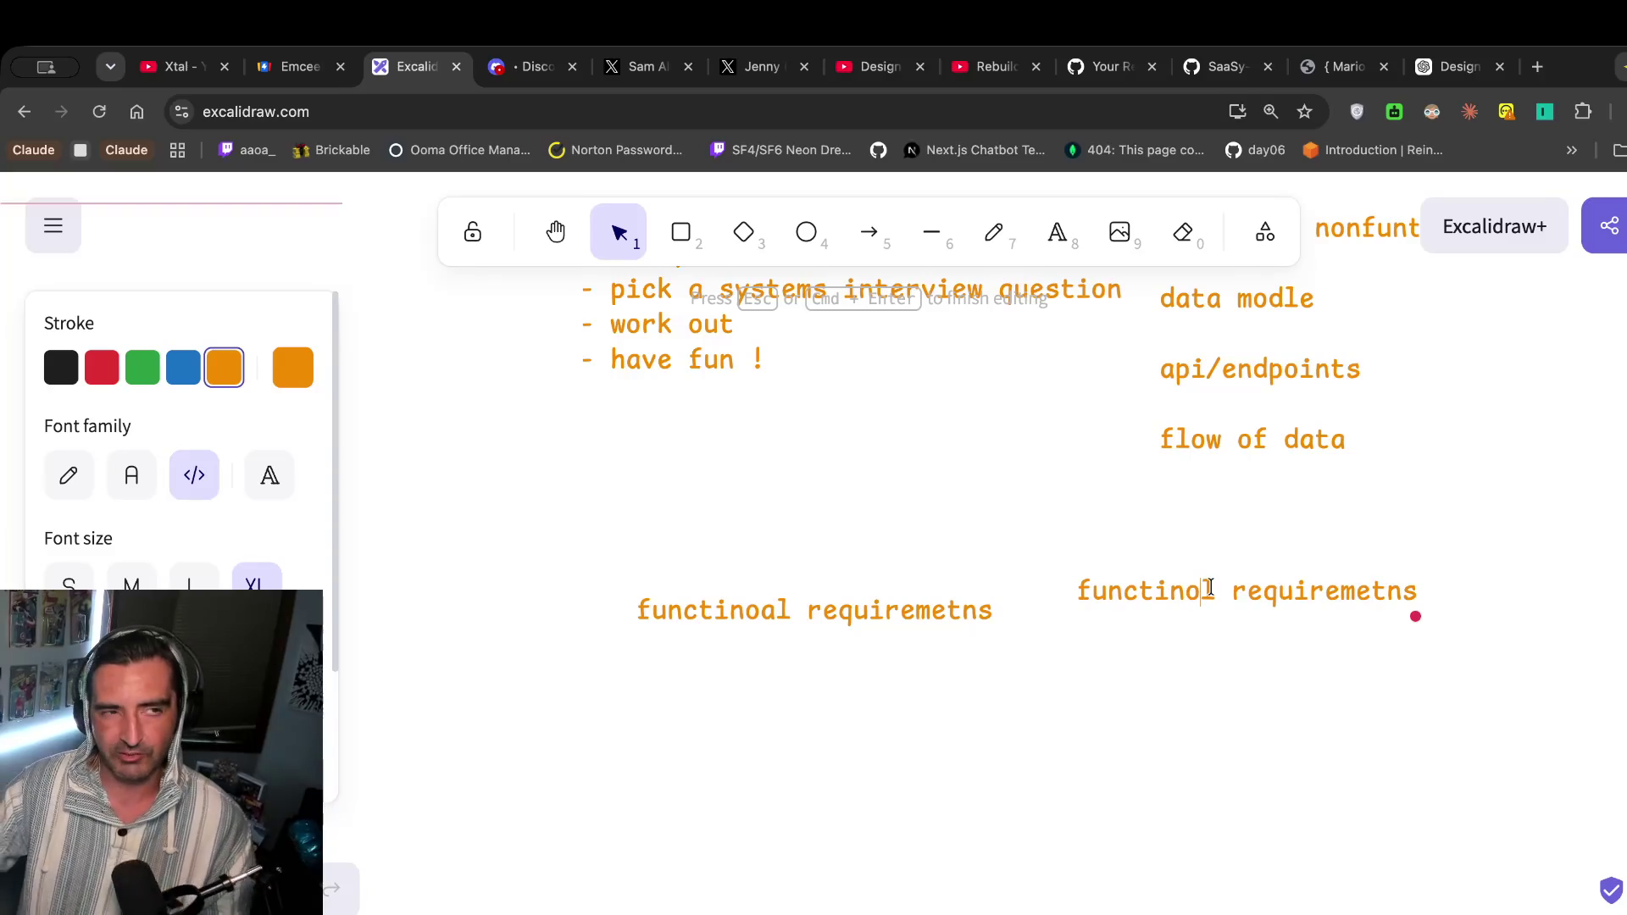
pyautogui.click(1134, 585)
pyautogui.press('End')
pyautogui.press('Left')
pyautogui.press('Left')
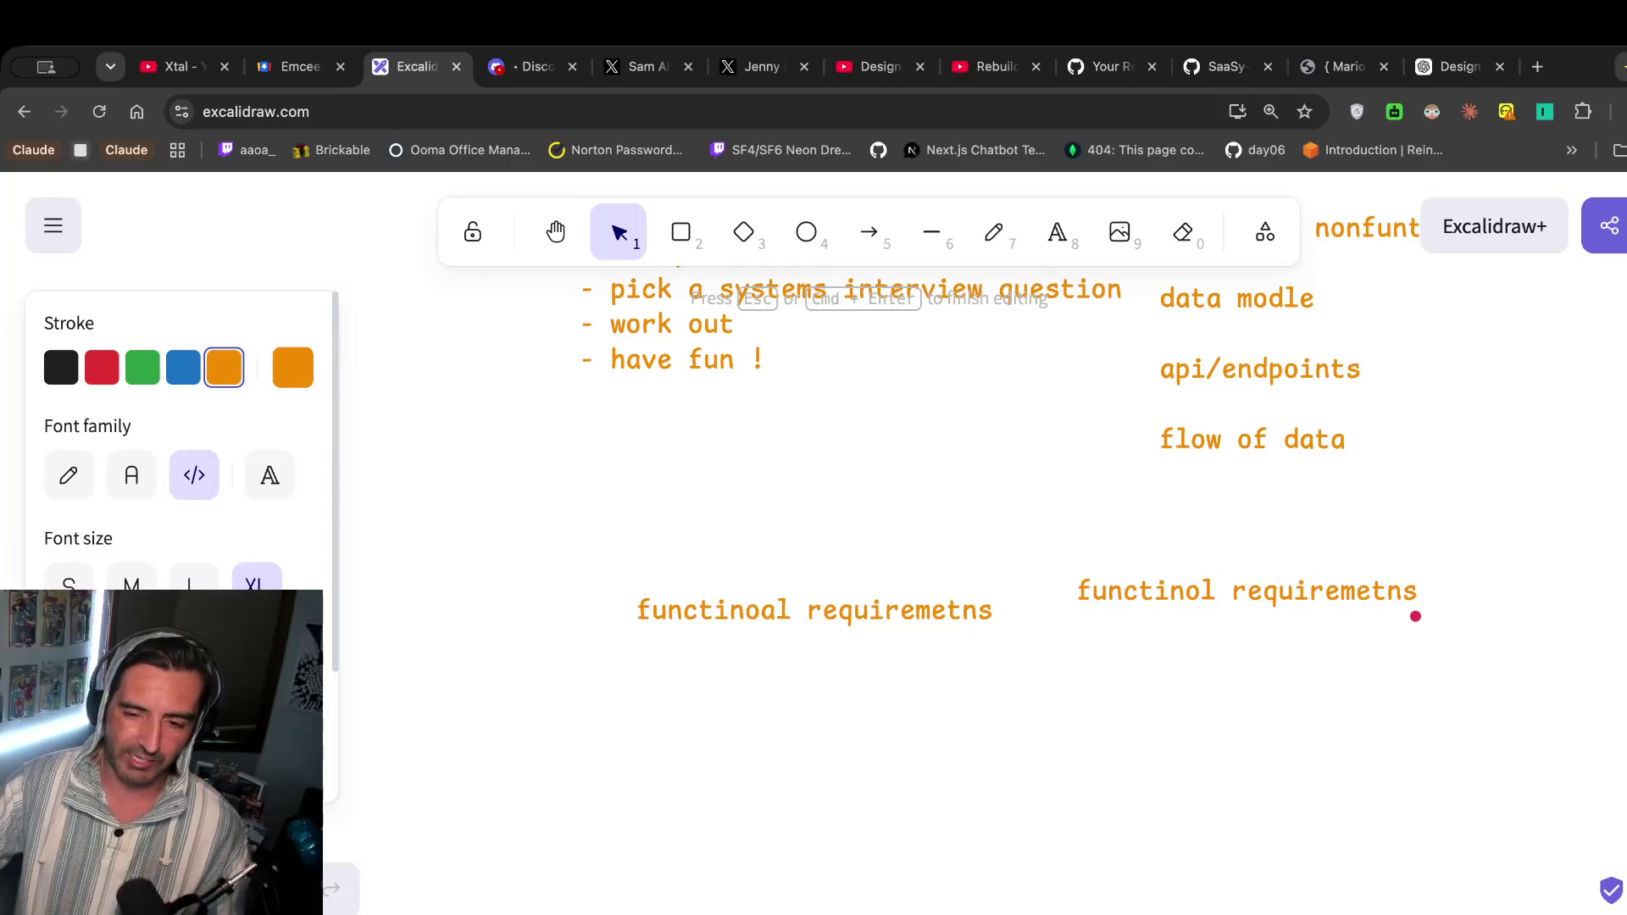
pyautogui.press('Escape')
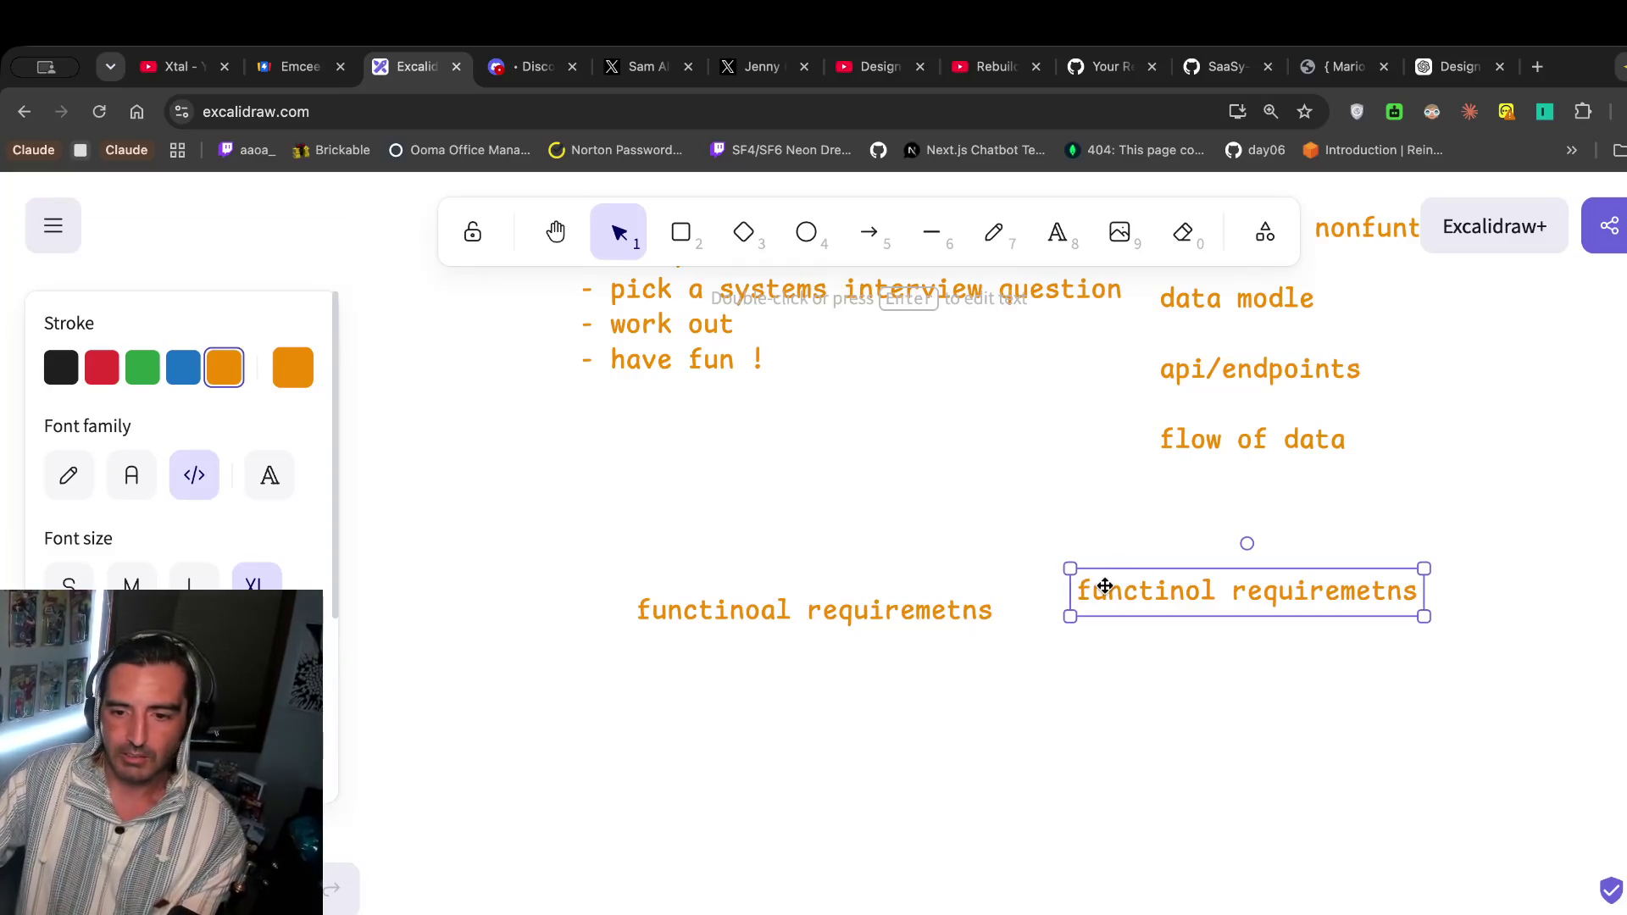
# Prefix the duplicate with 'non-' to form the 'non-functinol requiremetns' heading.
pyautogui.doubleClick(1076, 593)
pyautogui.write('non-')
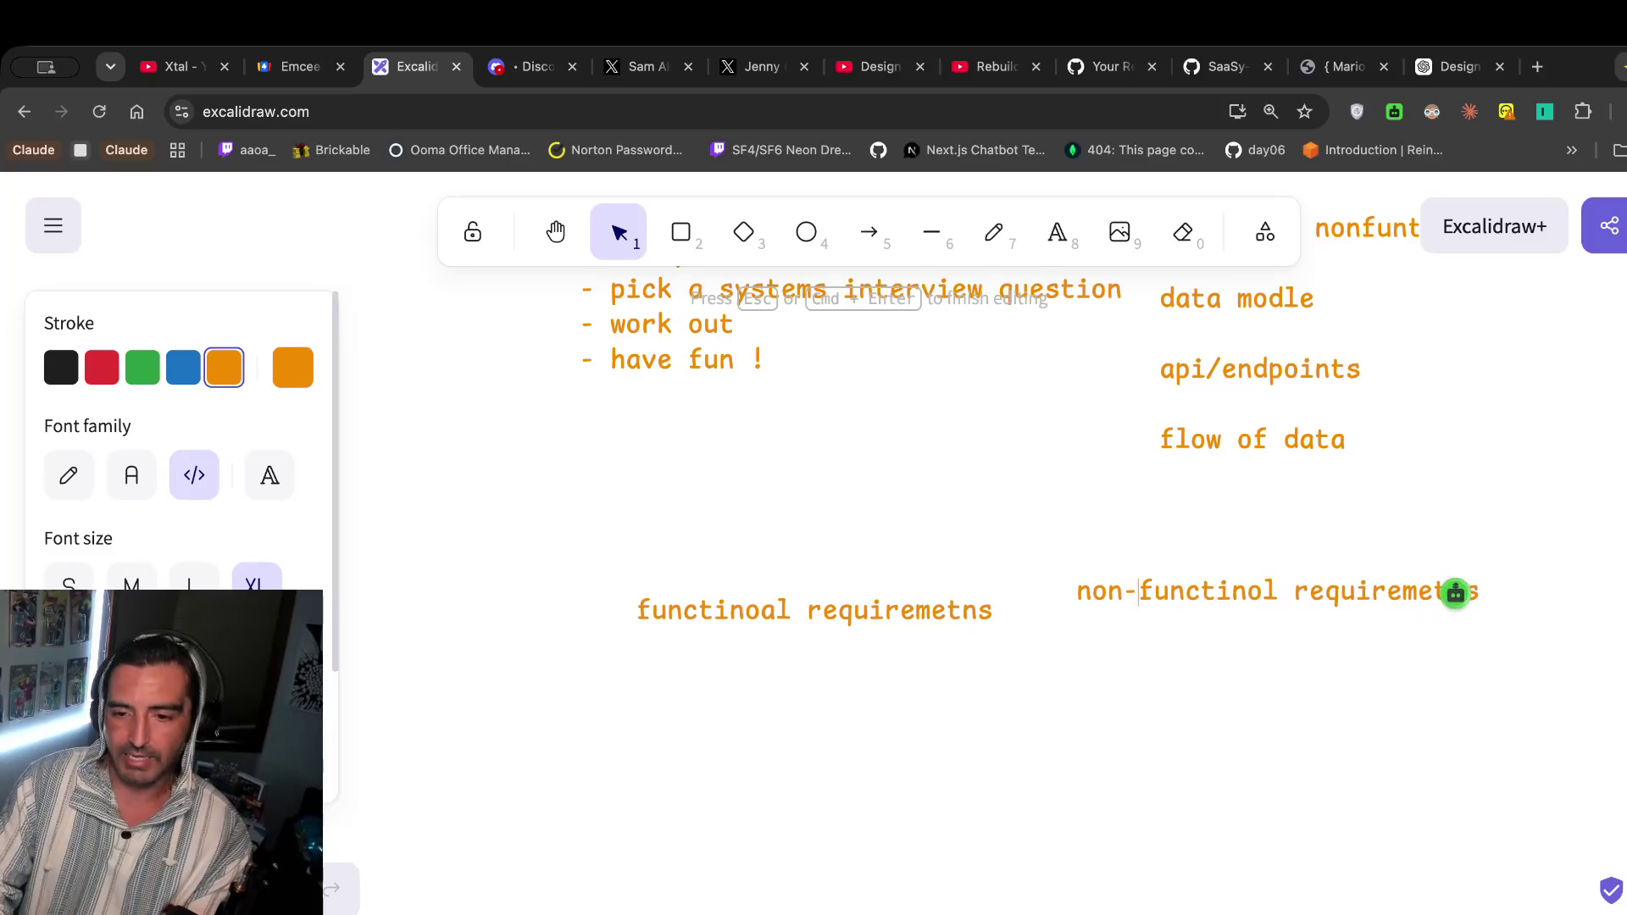
pyautogui.click(1034, 420)
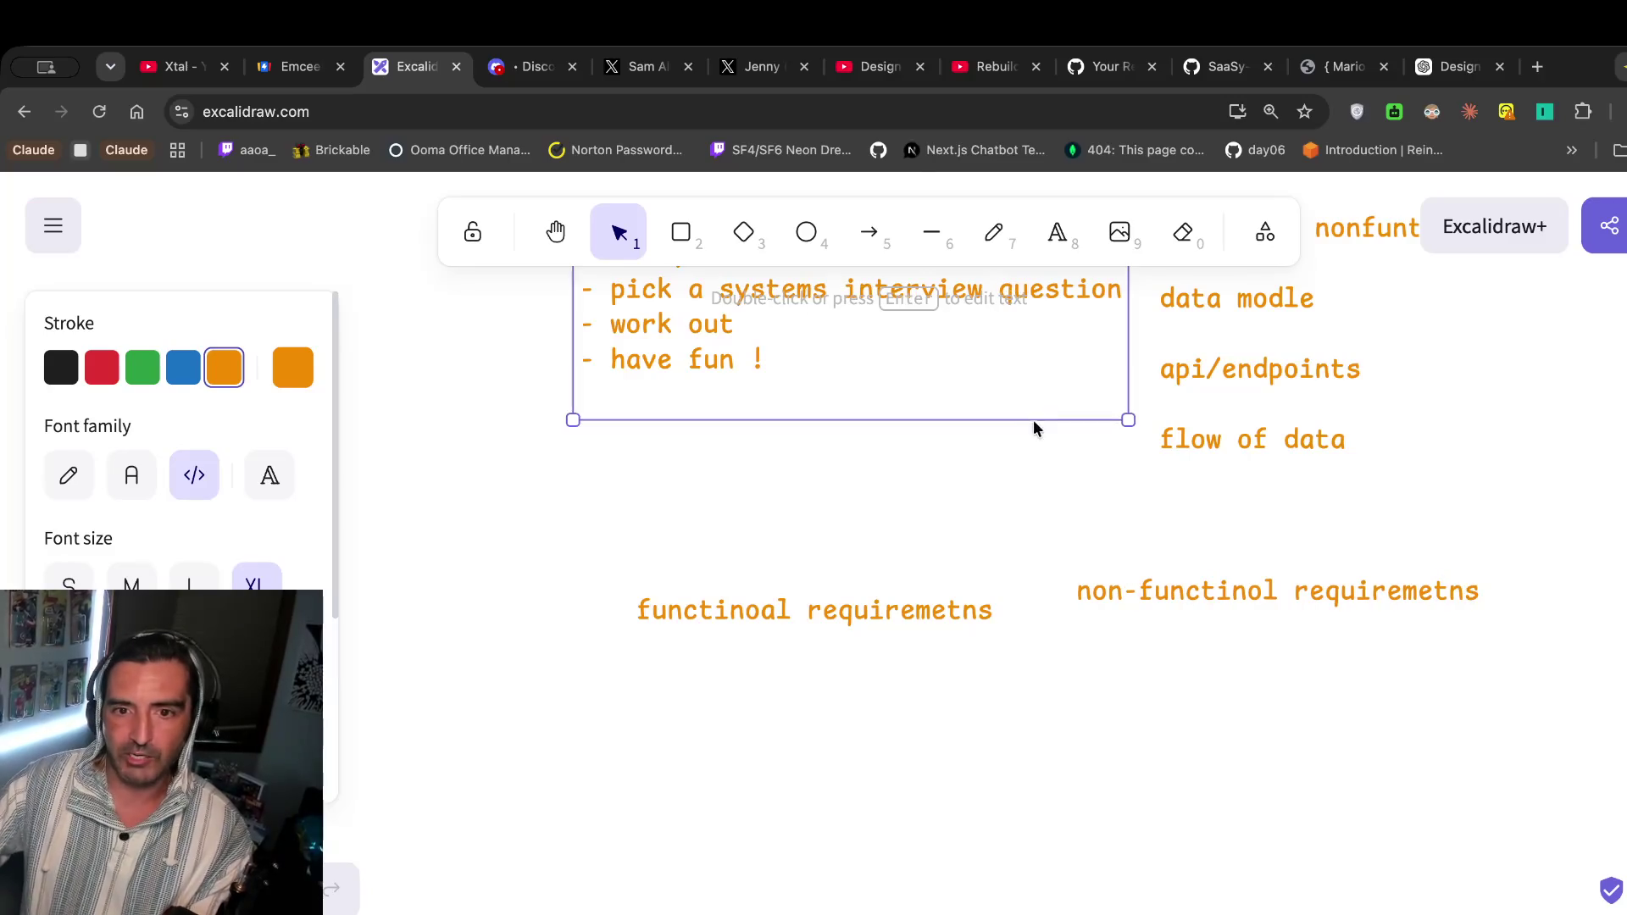
pyautogui.click(1057, 234)
pyautogui.click(1187, 593)
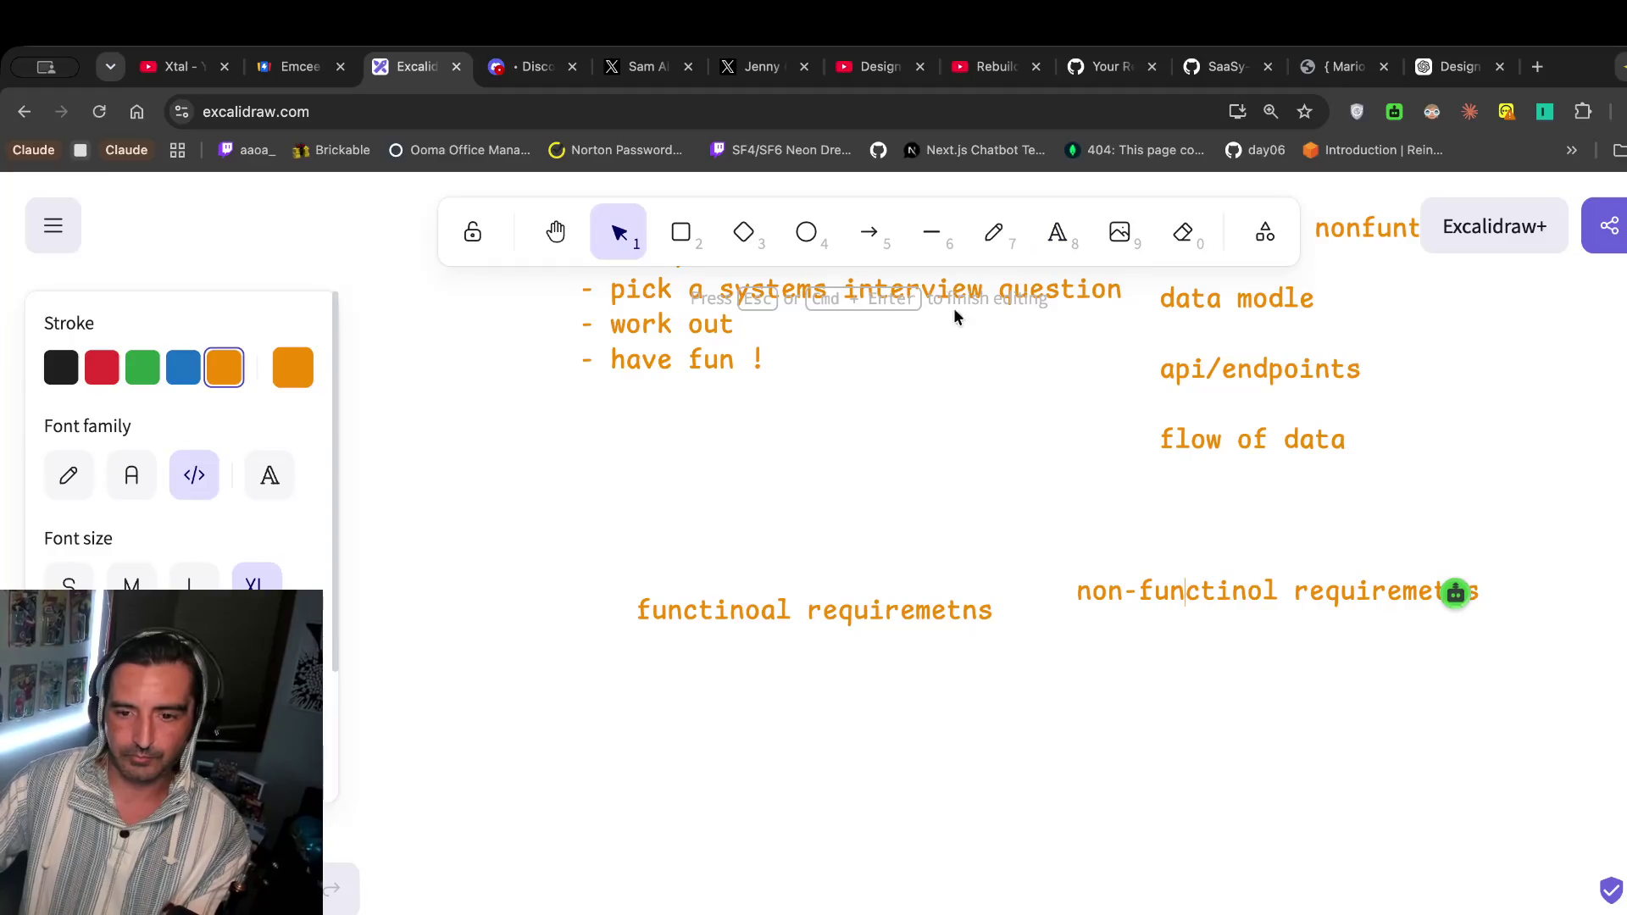
pyautogui.click(676, 685)
pyautogui.press('super+Tab')
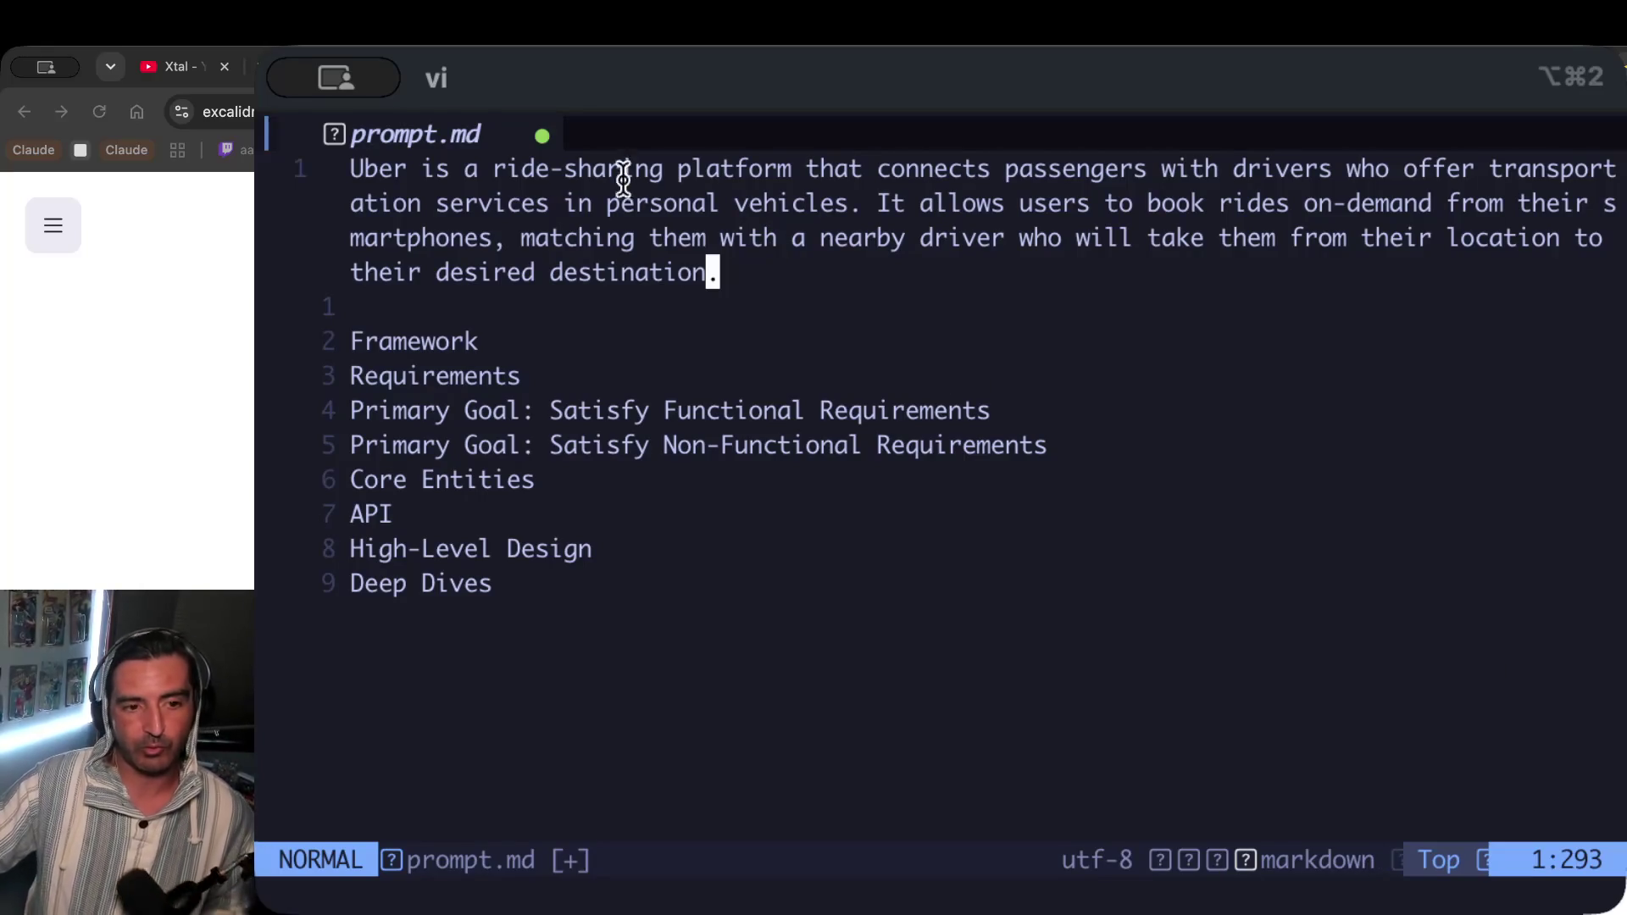
pyautogui.moveTo(594, 168); pyautogui.dragTo(767, 594)
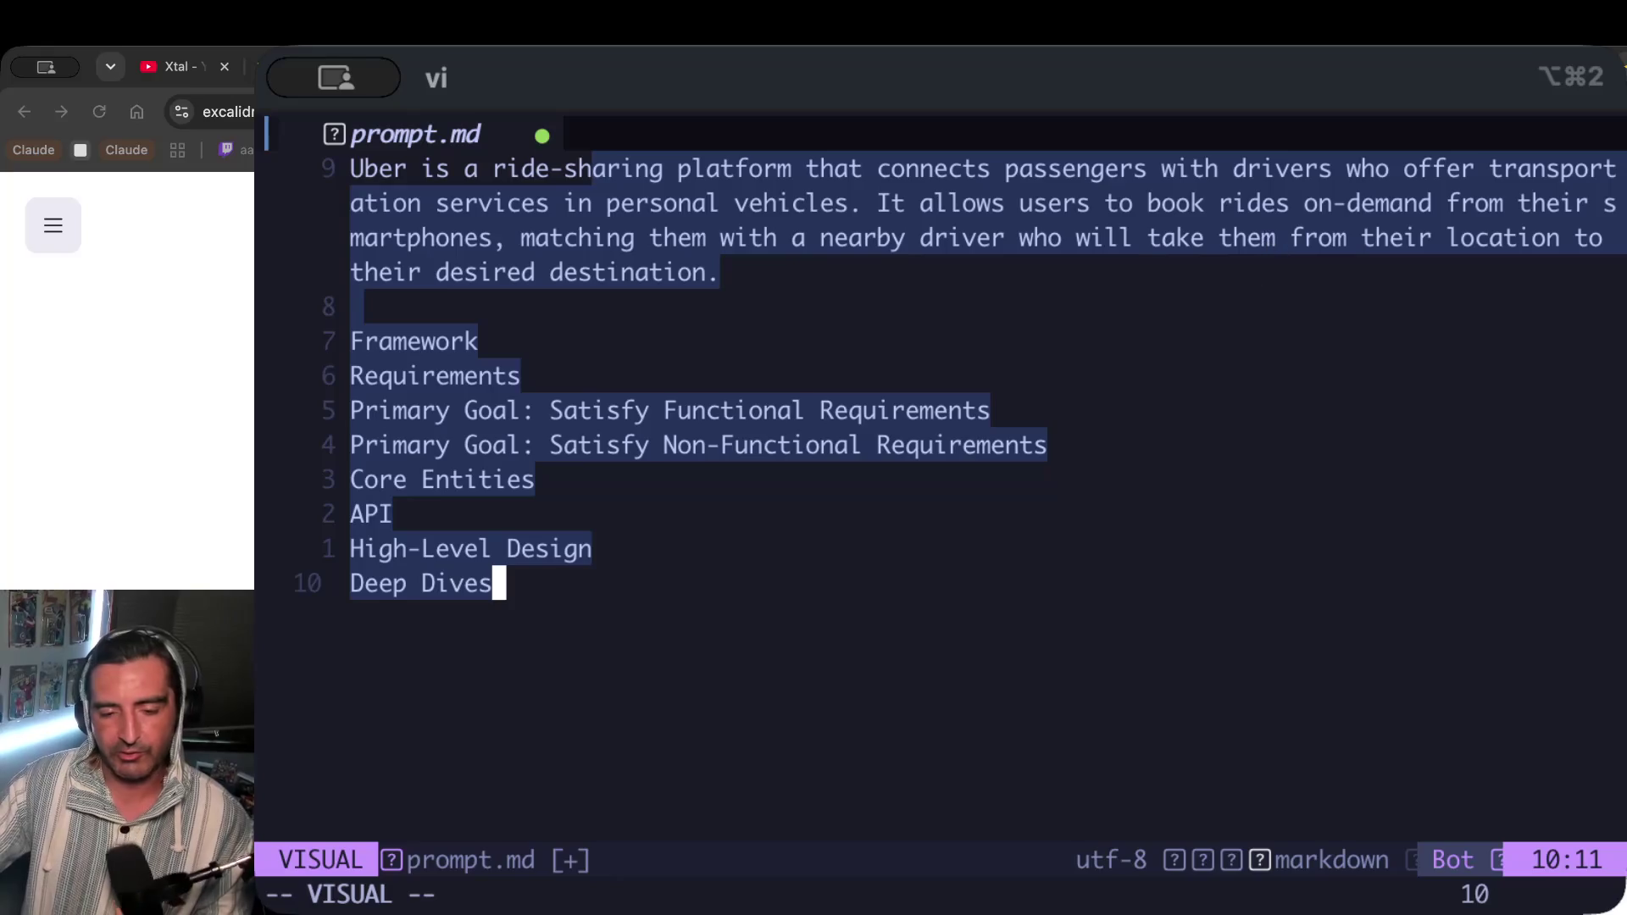
pyautogui.press('super+Tab')
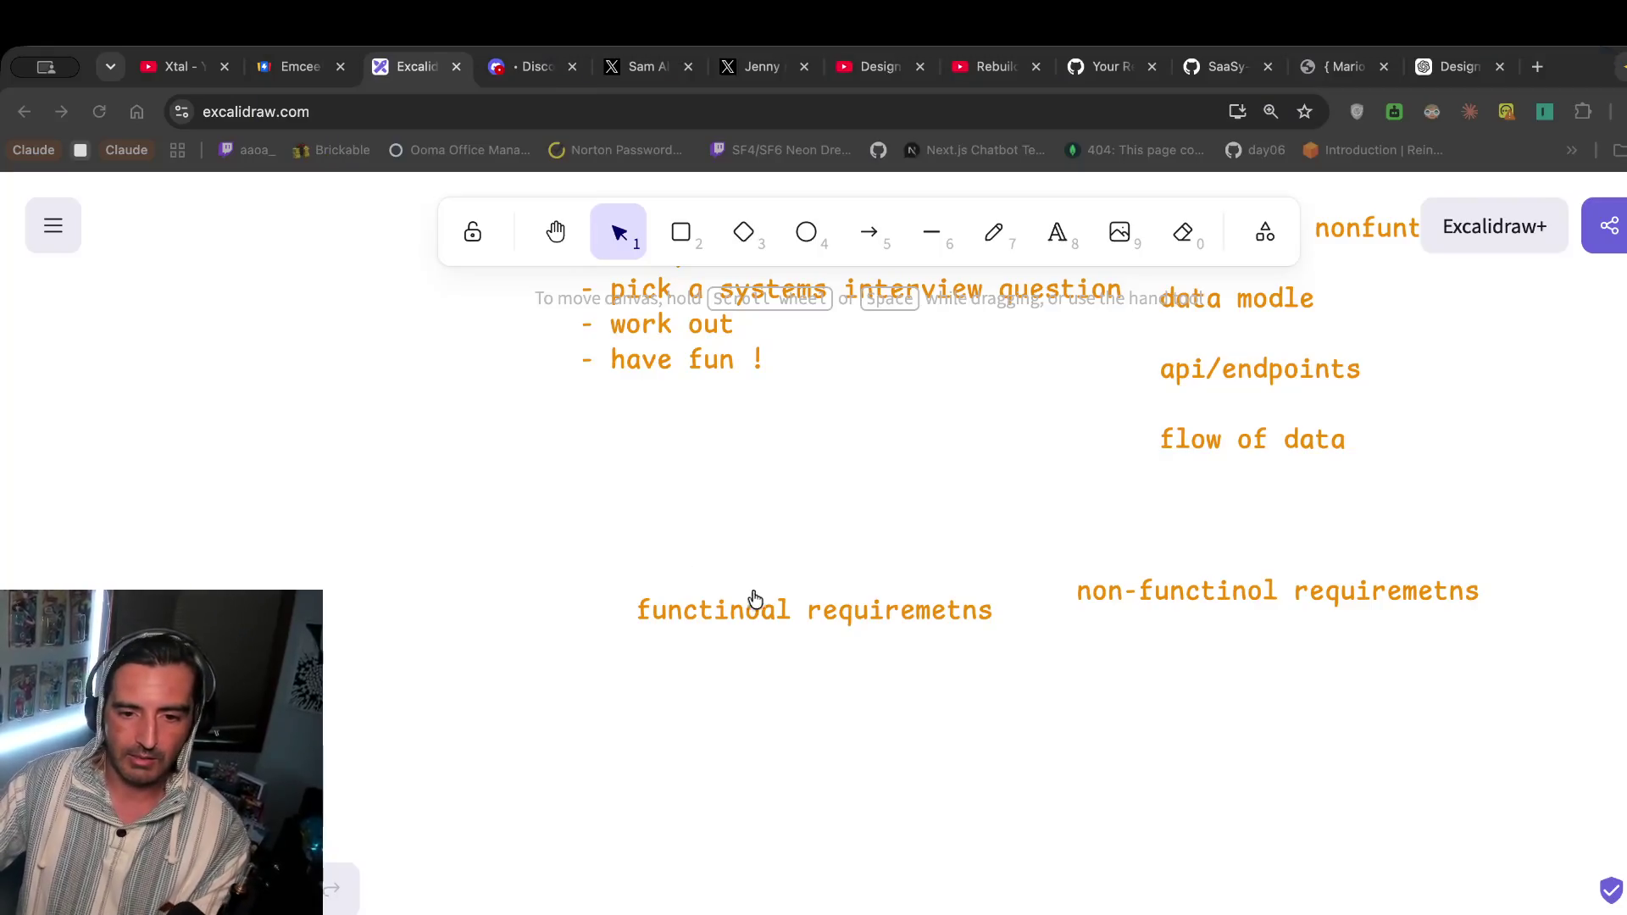
# Add the bullet '- user can book a ride' under the functional heading.
pyautogui.click(1056, 231)
pyautogui.click(653, 674)
pyautogui.write('- user ')
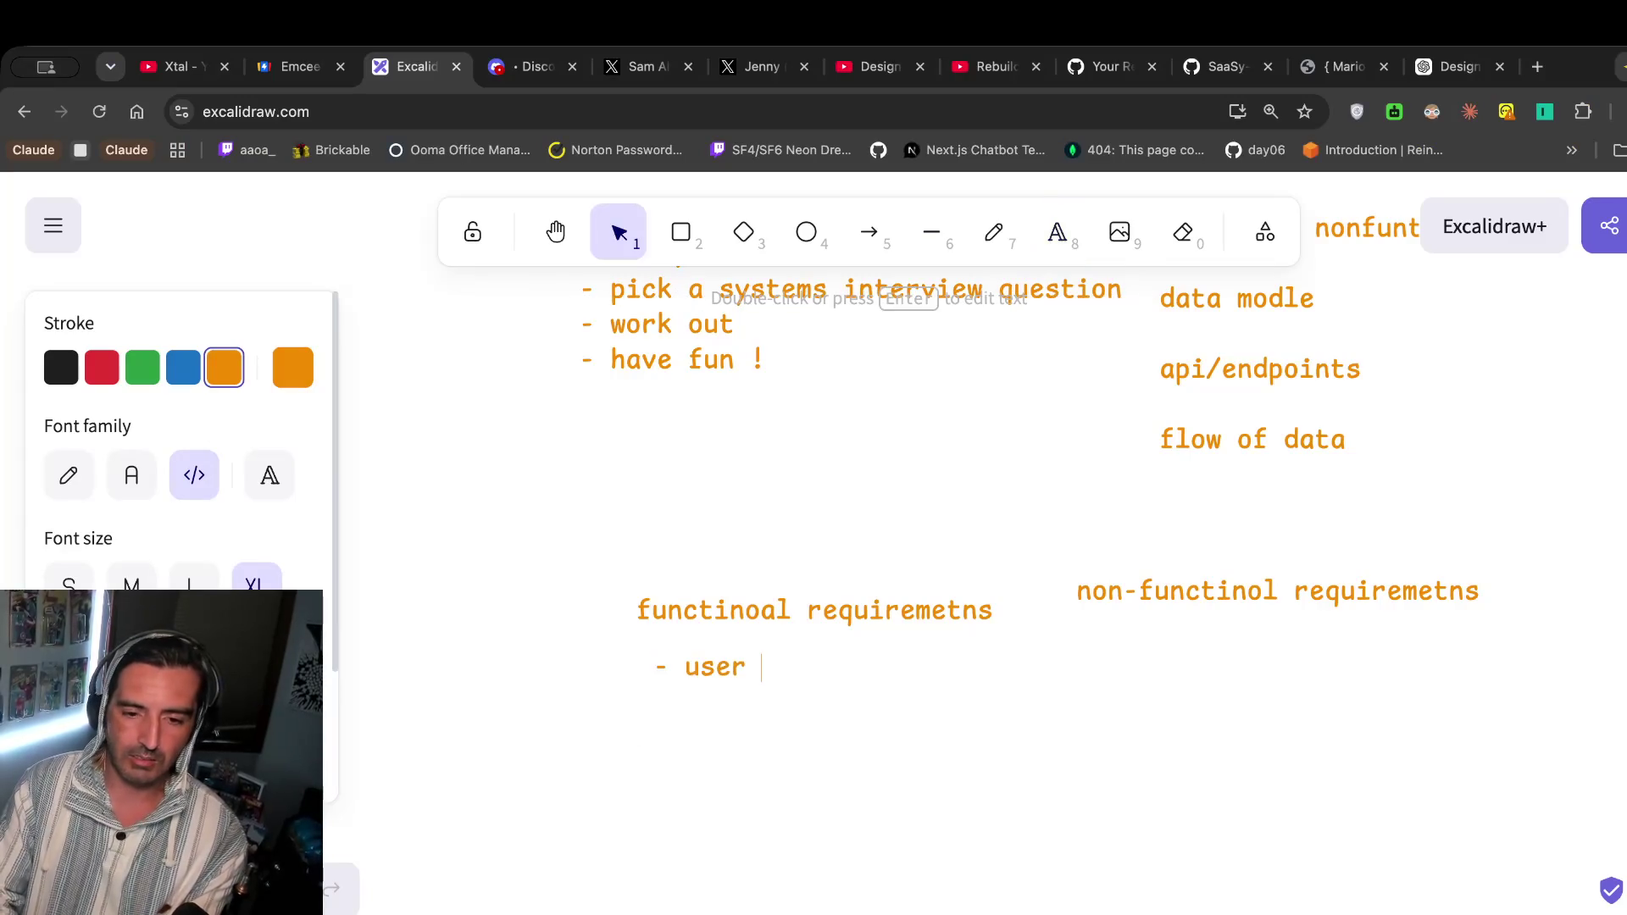
pyautogui.write('can book a ride')
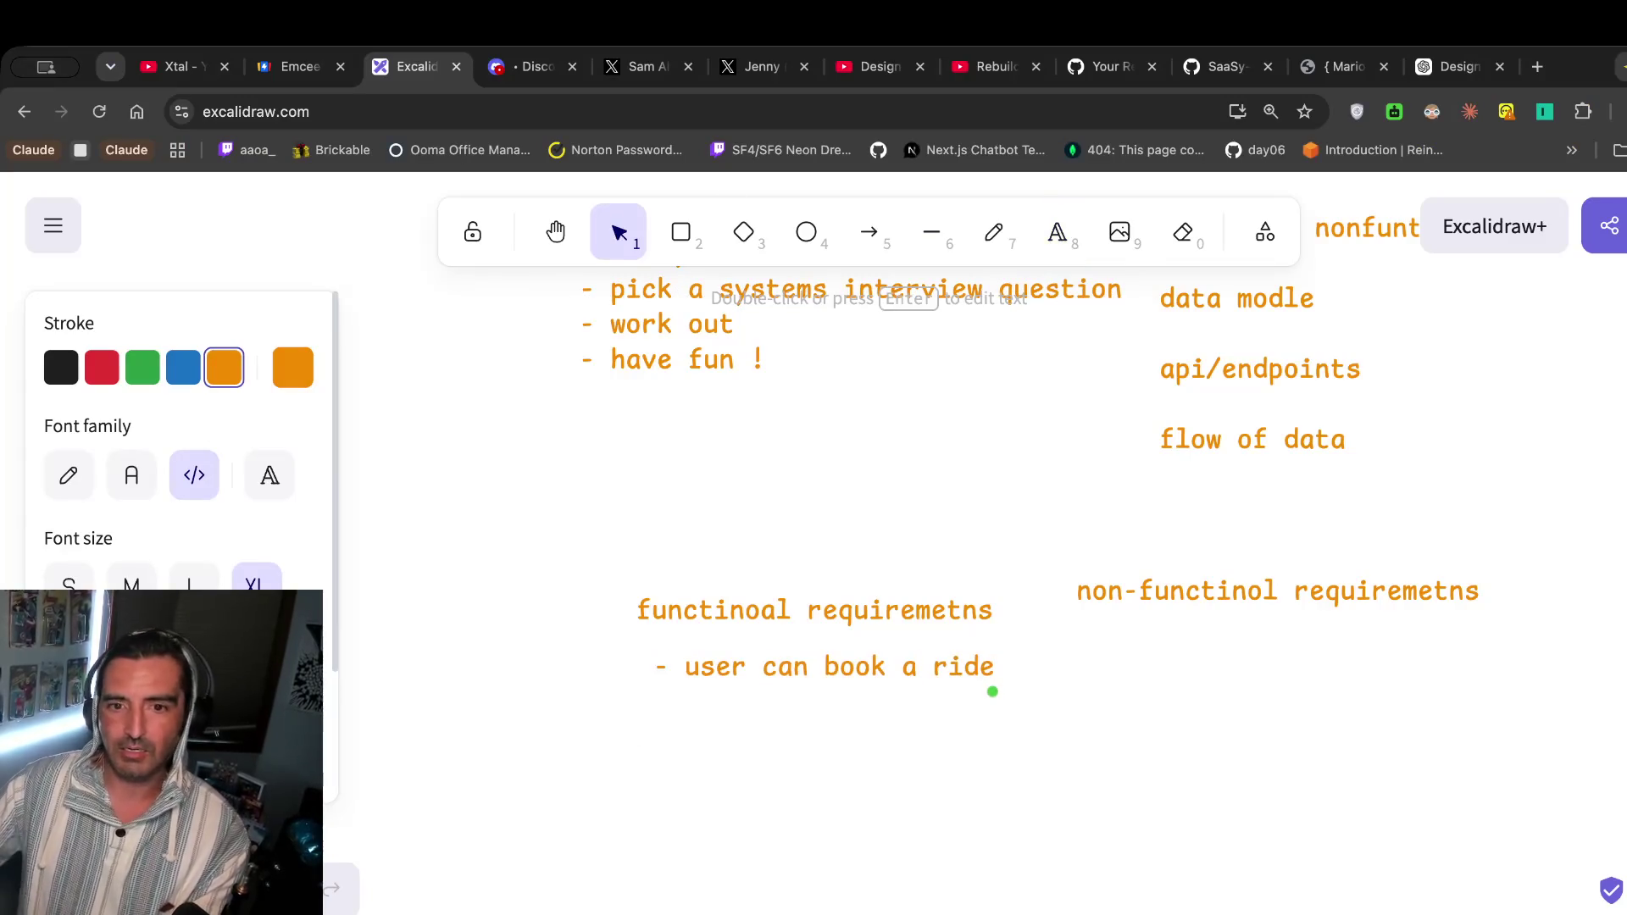
pyautogui.click(1056, 231)
pyautogui.click(681, 739)
pyautogui.press('Escape')
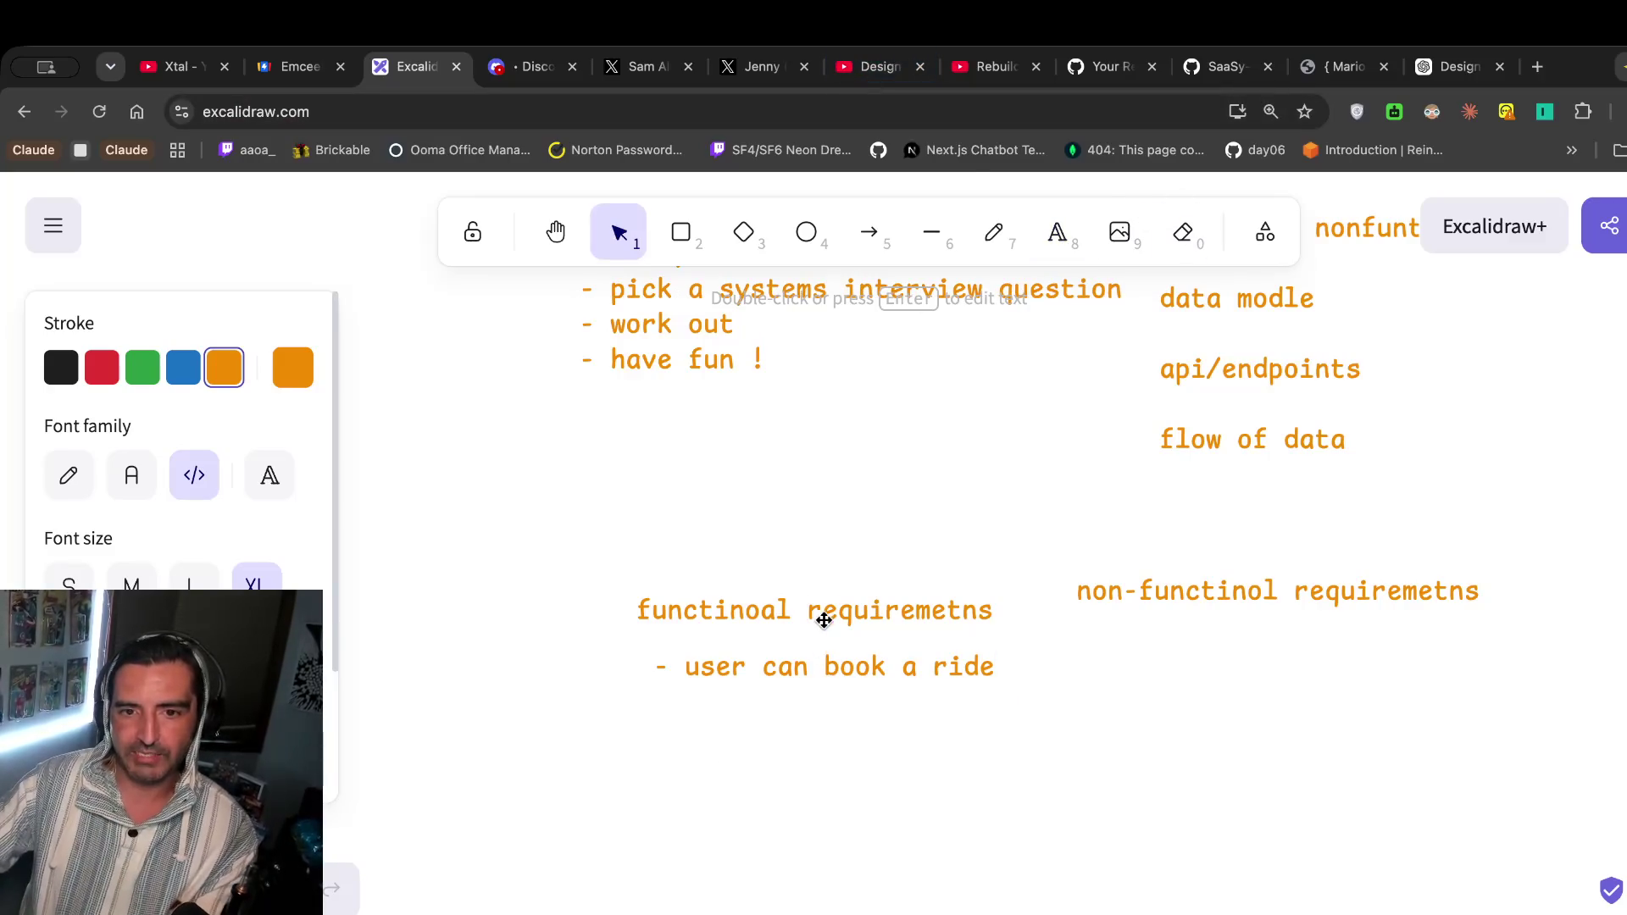
# Correct the heading's spelling from 'functinoal' to 'functional'.
pyautogui.click(758, 597)
pyautogui.doubleClick(758, 598)
pyautogui.press('BackSpace')
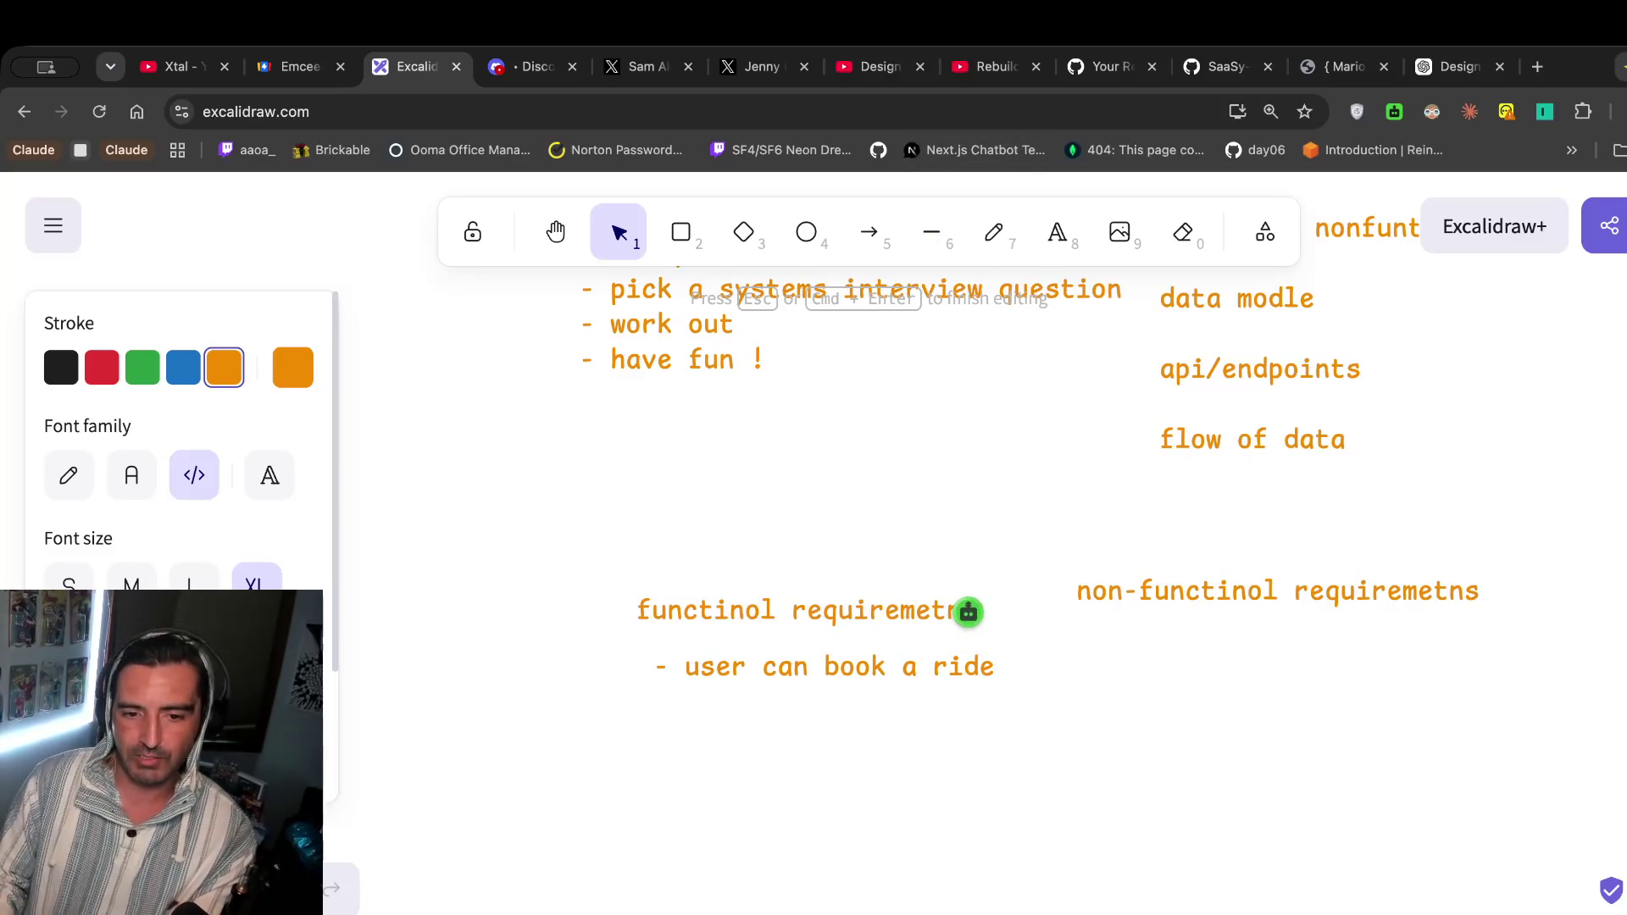
pyautogui.press('BackSpace')
pyautogui.press('BackSpace')
pyautogui.write('ona')
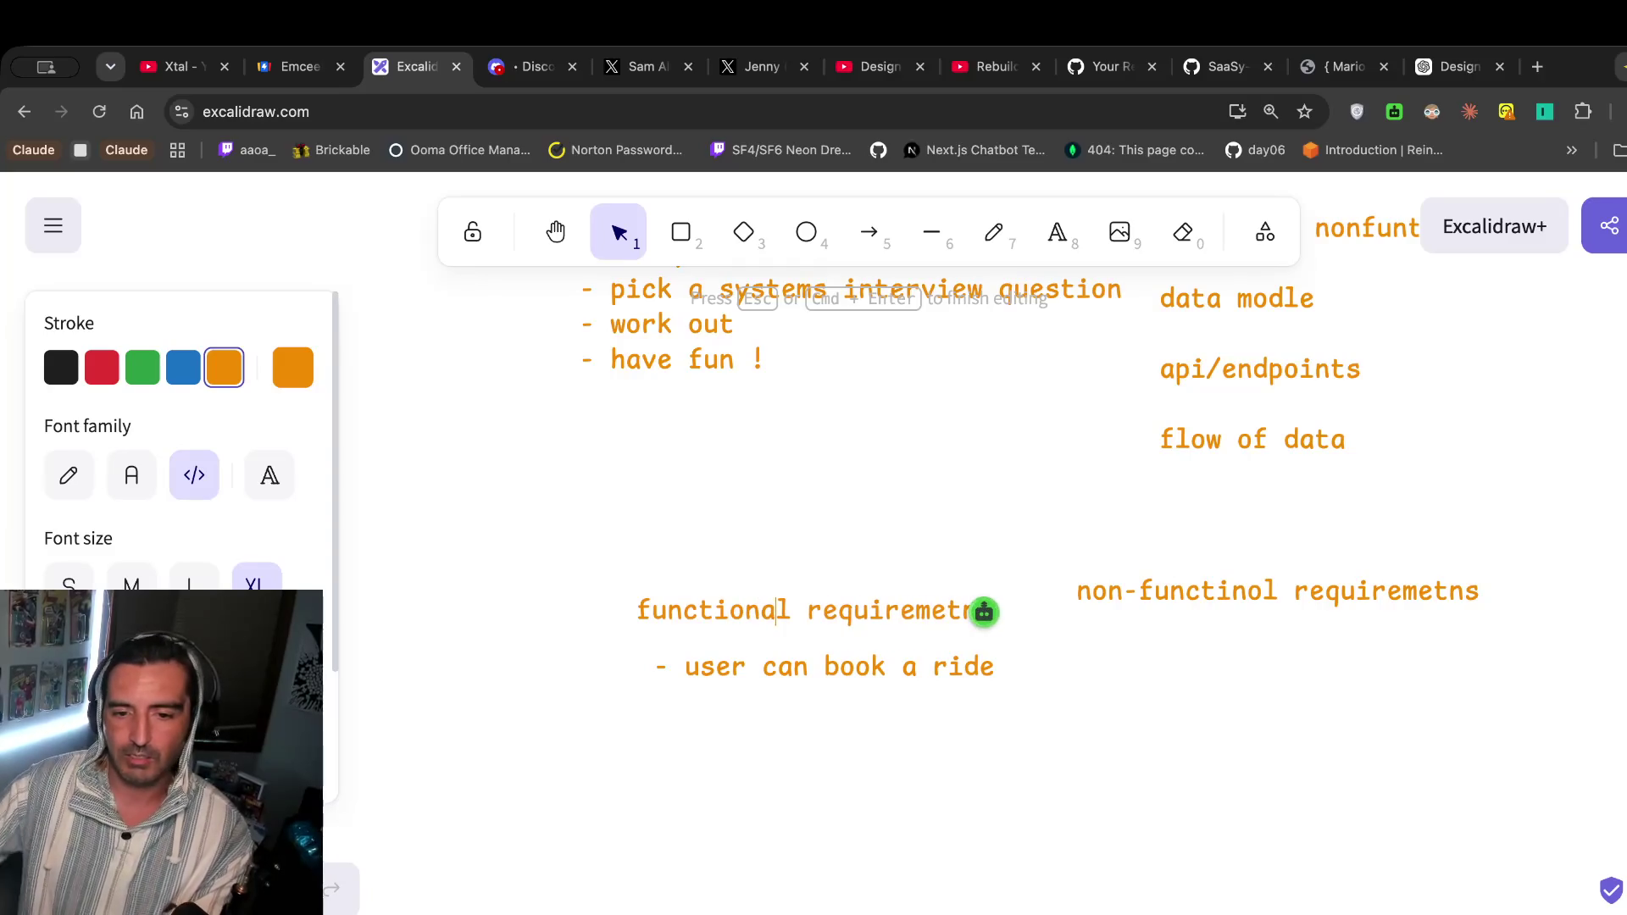
pyautogui.click(794, 670)
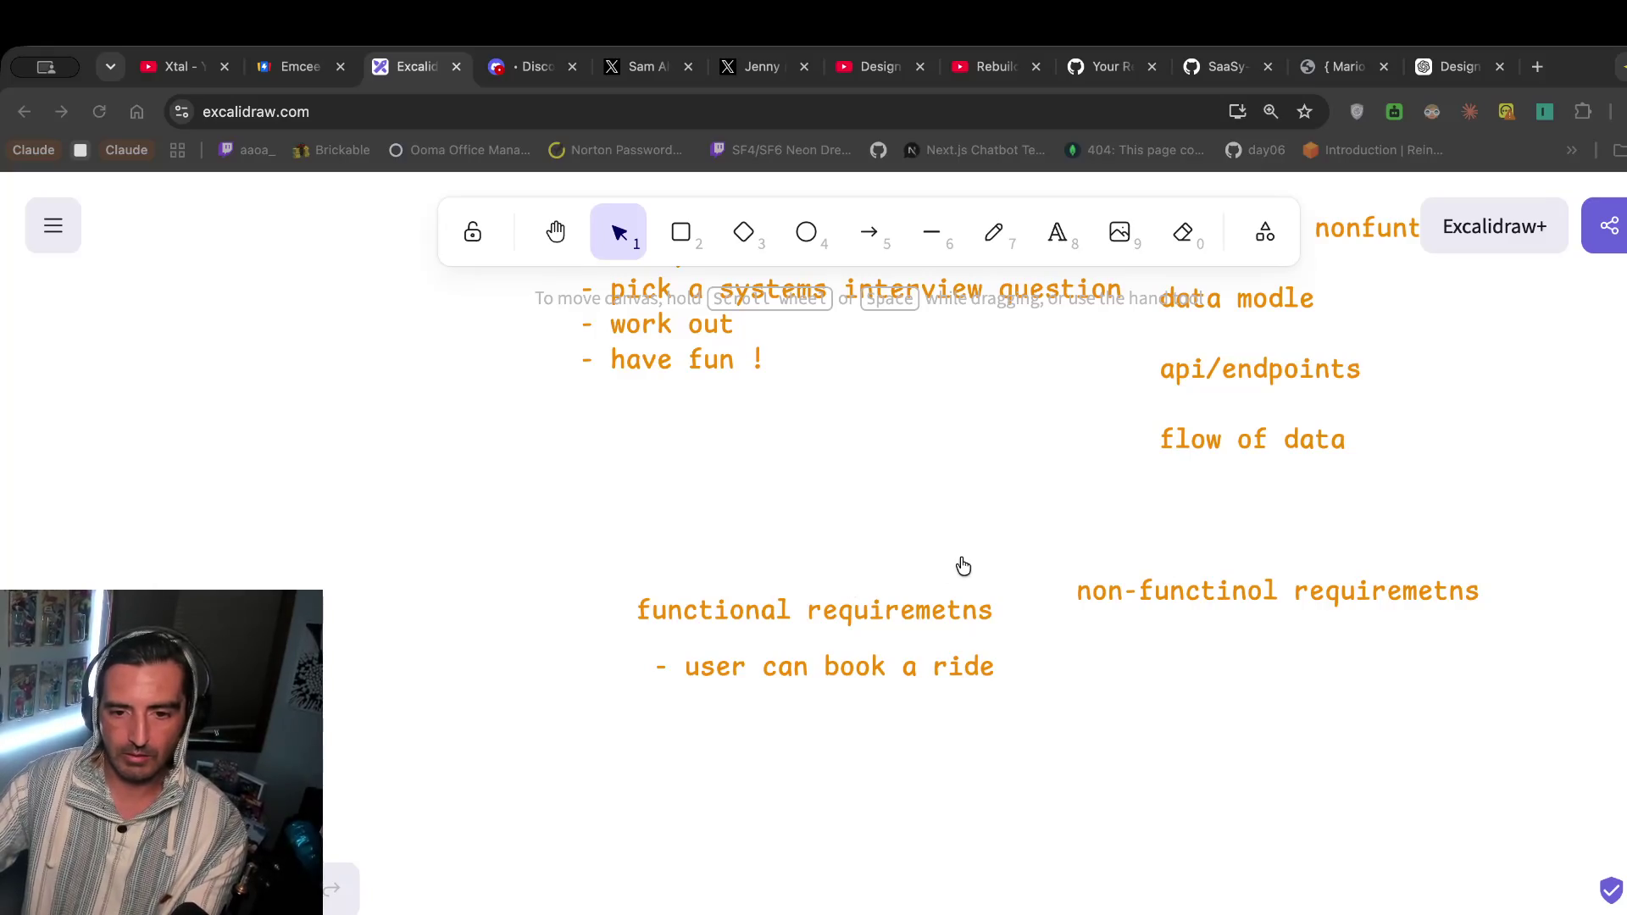
# Add a second bullet '- drivers can pick up a user' below the first.
pyautogui.doubleClick(901, 665)
pyautogui.press('Right')
pyautogui.press('Return')
pyautogui.write('-d')
pyautogui.press('BackSpace')
pyautogui.write('dri')
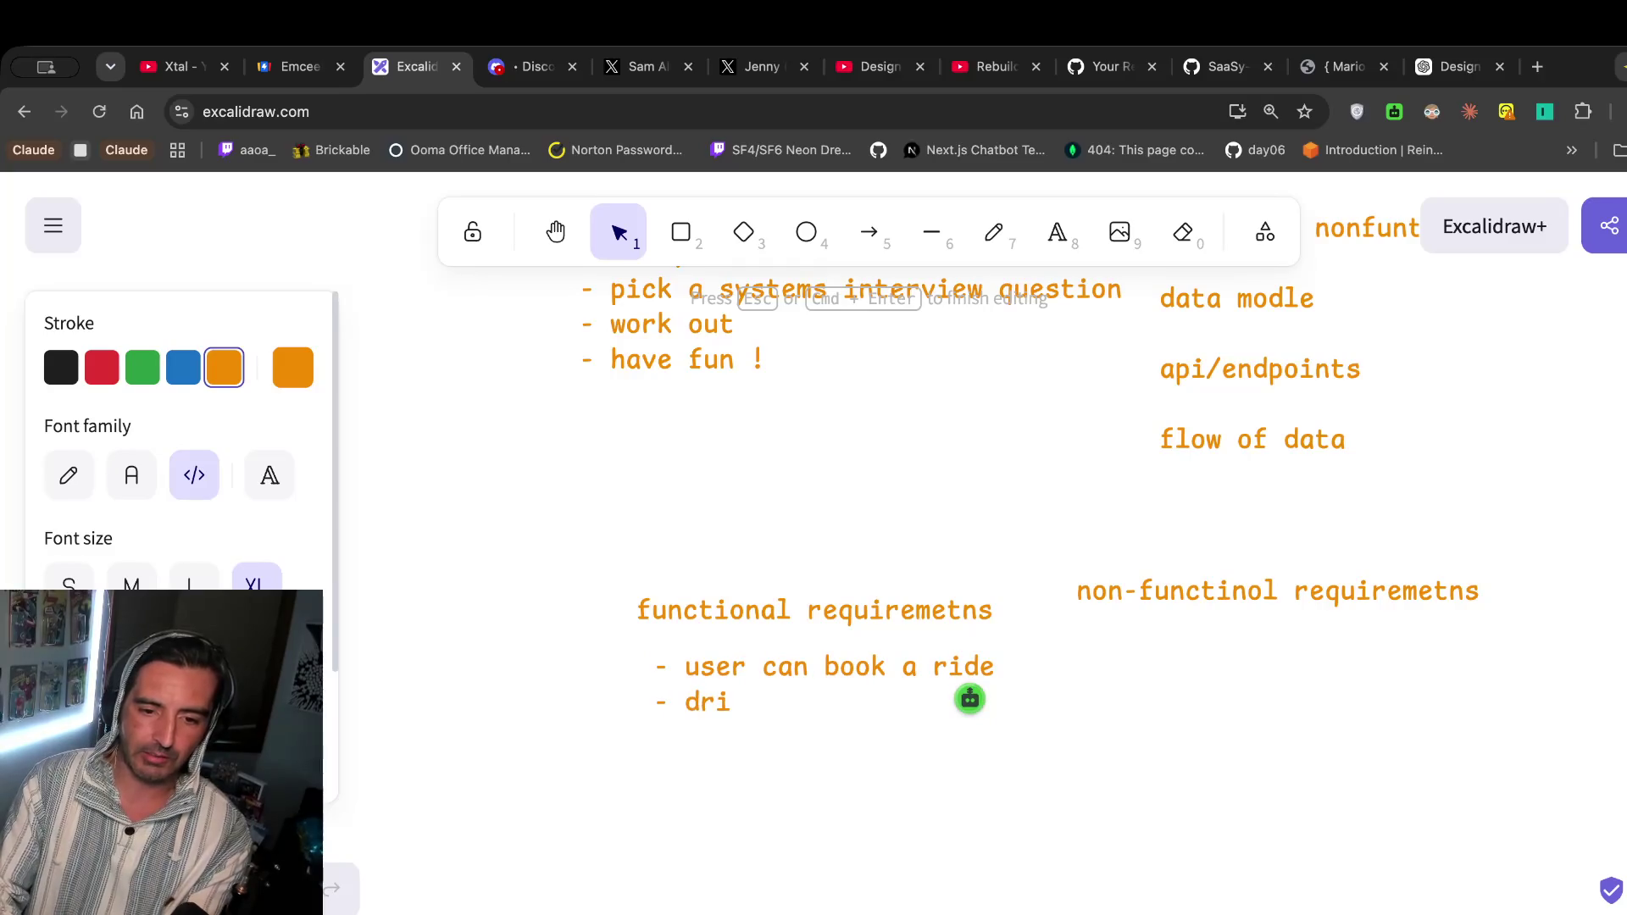
pyautogui.write('vers can pick up a user')
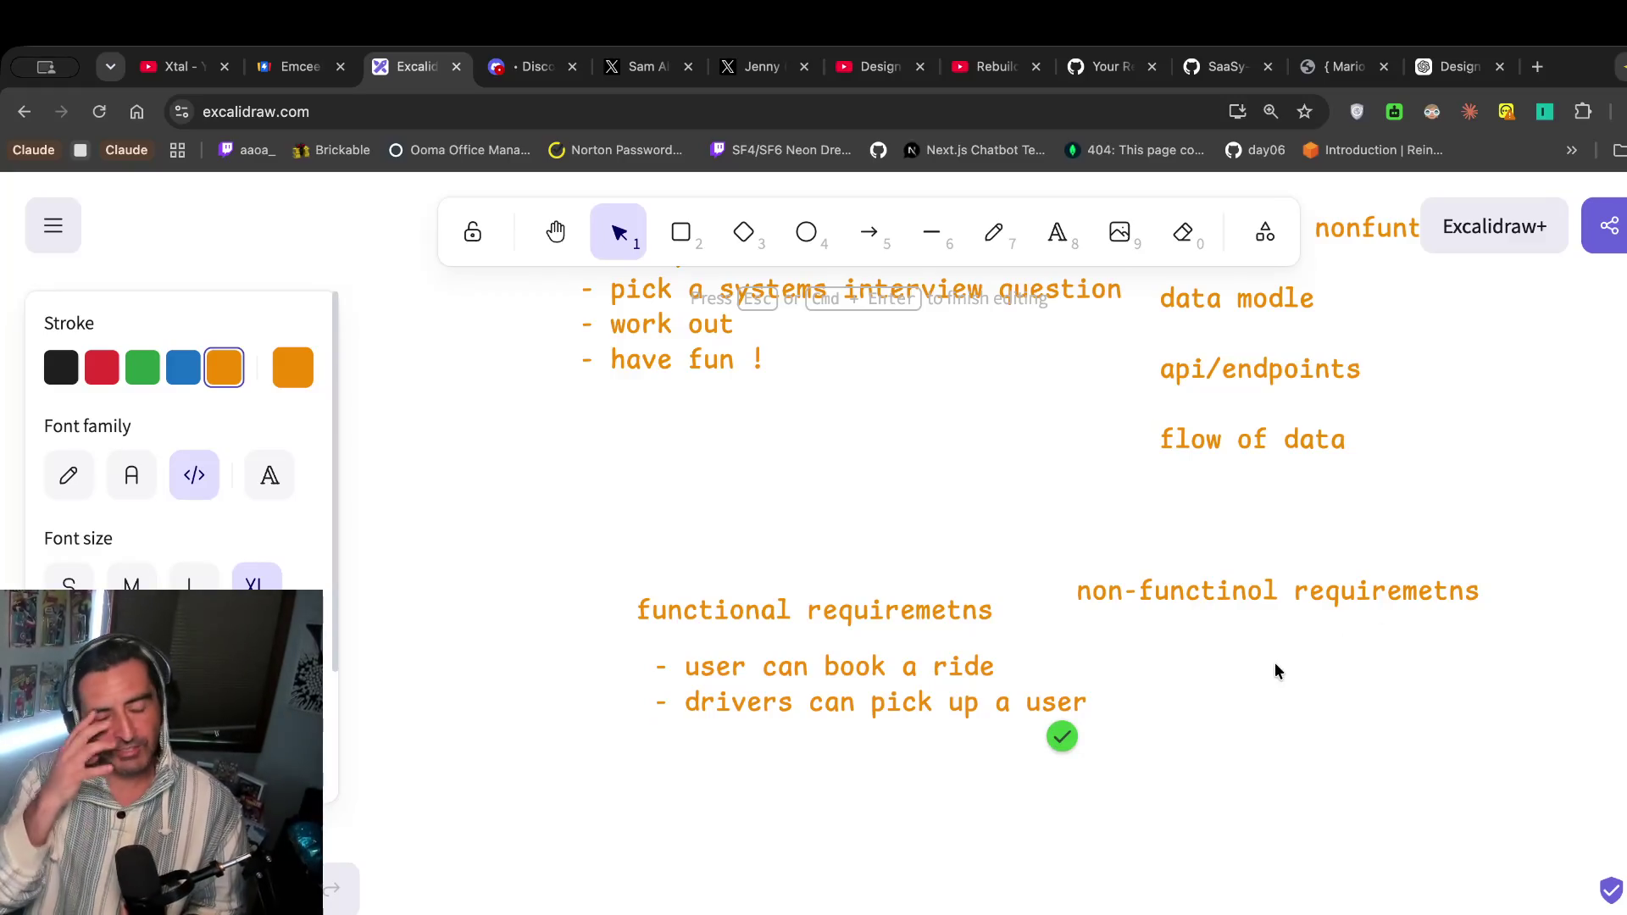
pyautogui.press('Return')
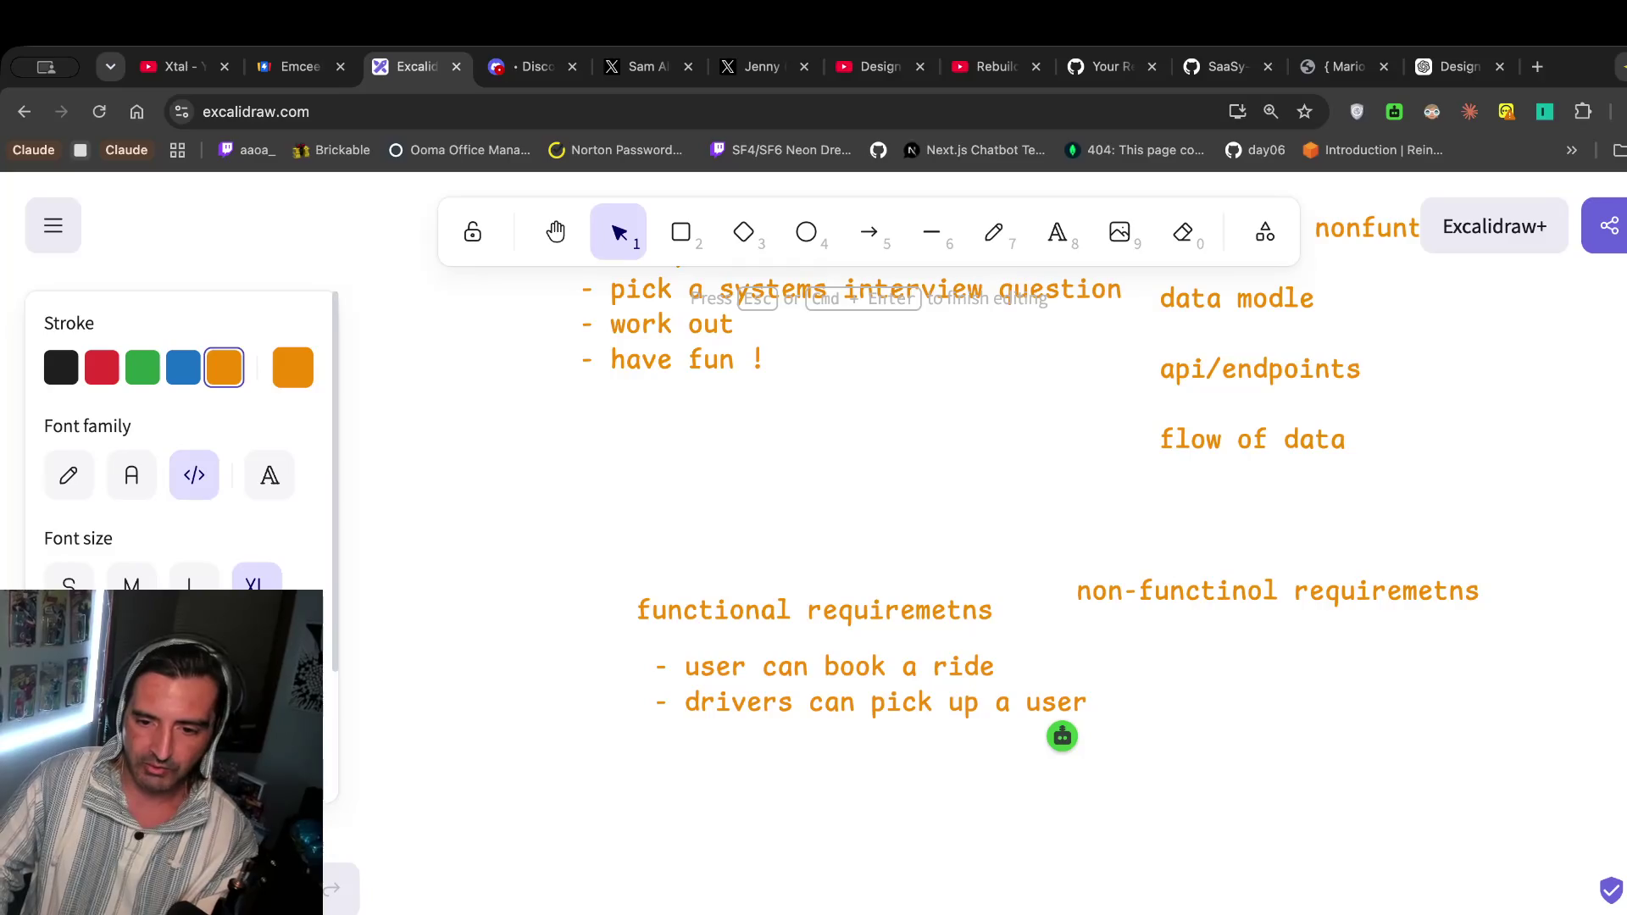
# Add bullets 'view available drivers' and 'user will be informed when a driver is on the way'.
pyautogui.press('Return')
pyautogui.write('- vo')
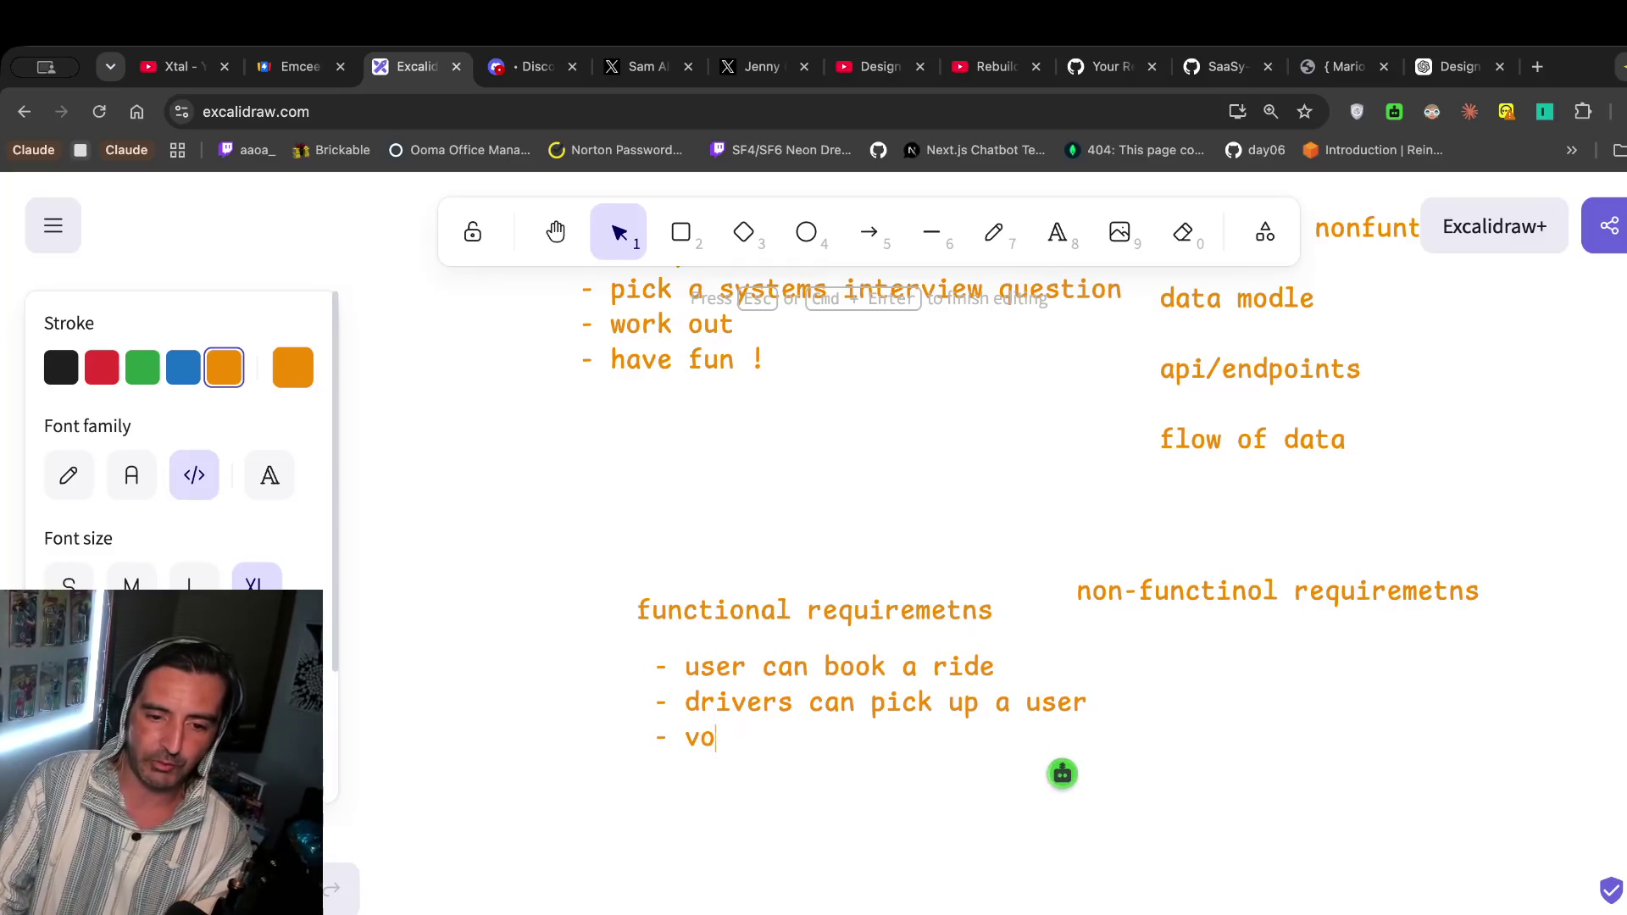
pyautogui.write('ew')
pyautogui.press('BackSpace')
pyautogui.press('BackSpace')
pyautogui.press('BackSpace')
pyautogui.write('iew available drivers')
pyautogui.press('Return')
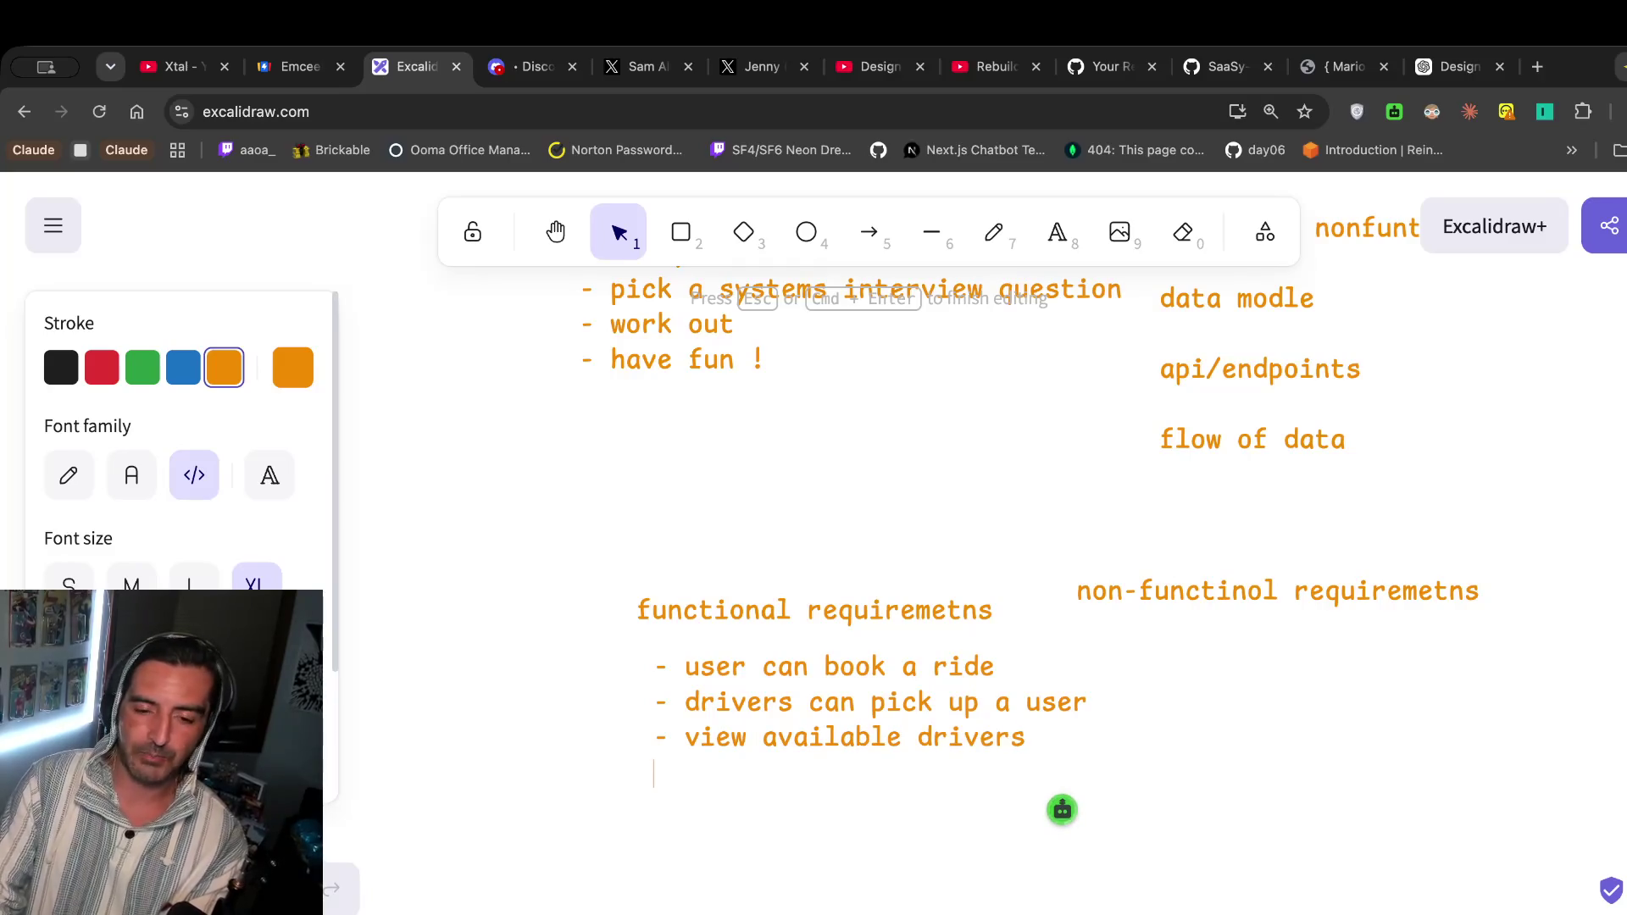
pyautogui.write('- user will b')
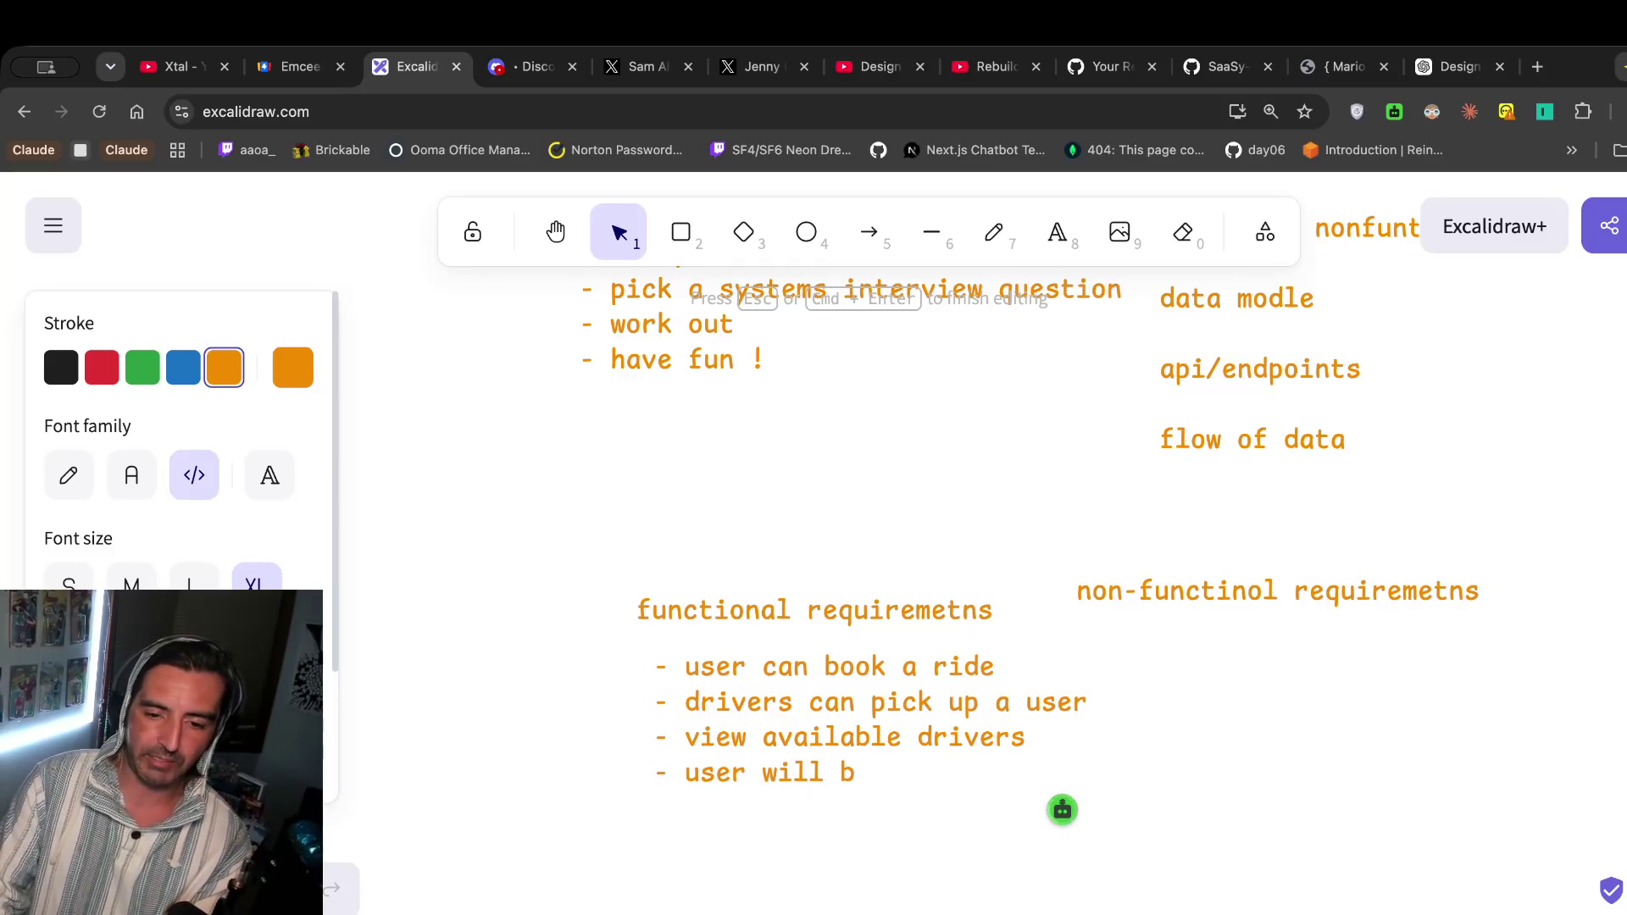
pyautogui.write('e informed ')
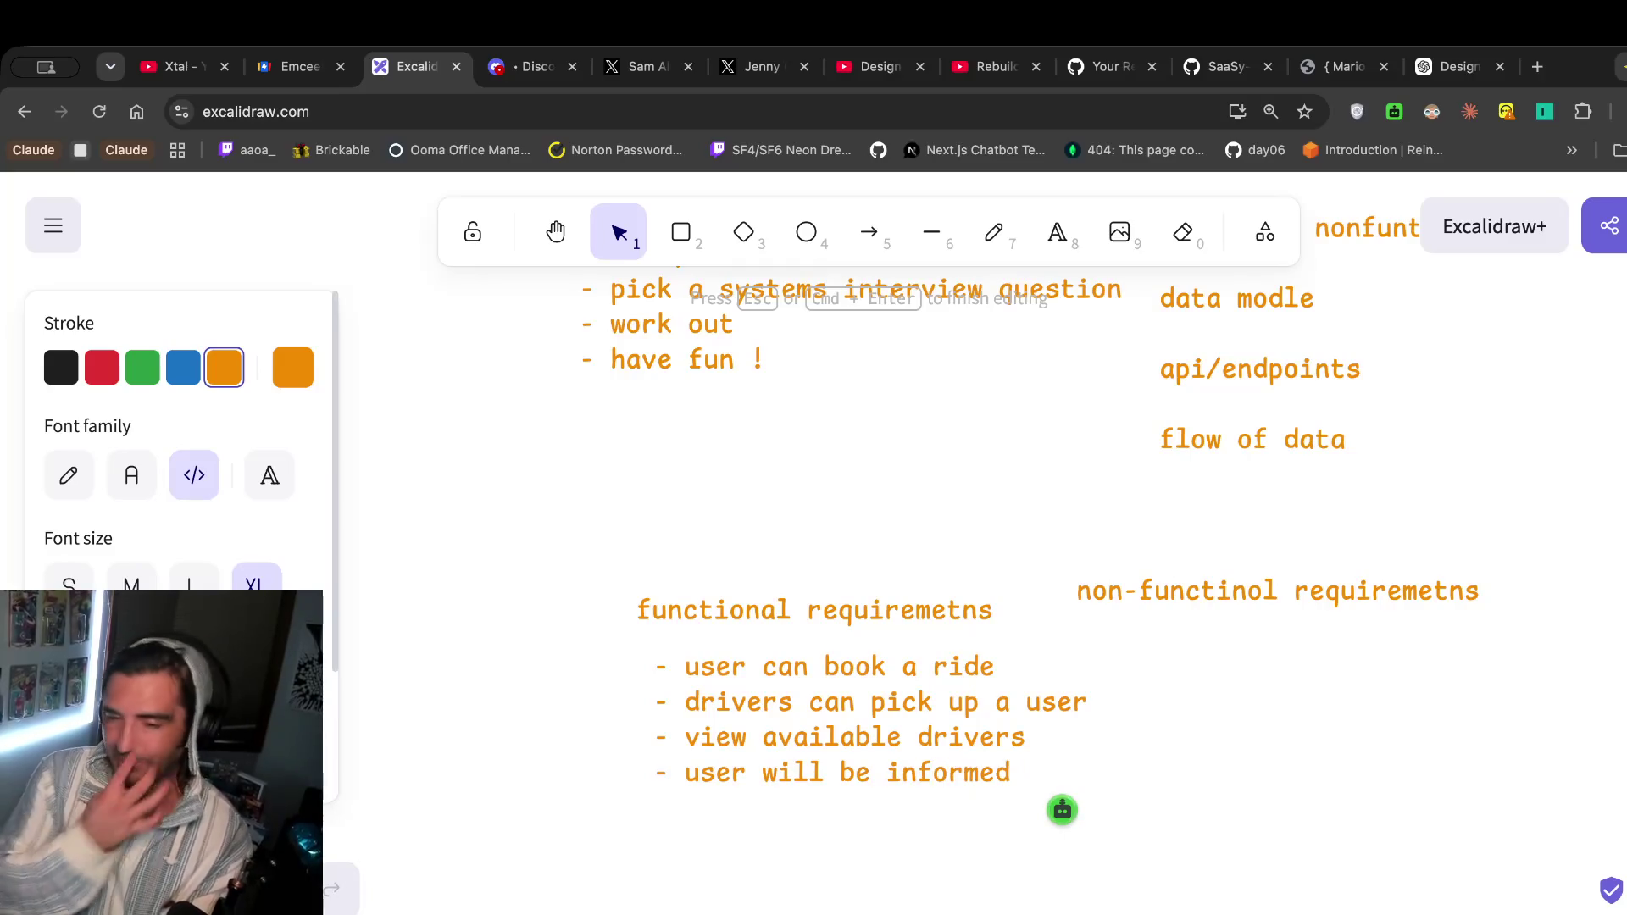
pyautogui.write('when ')
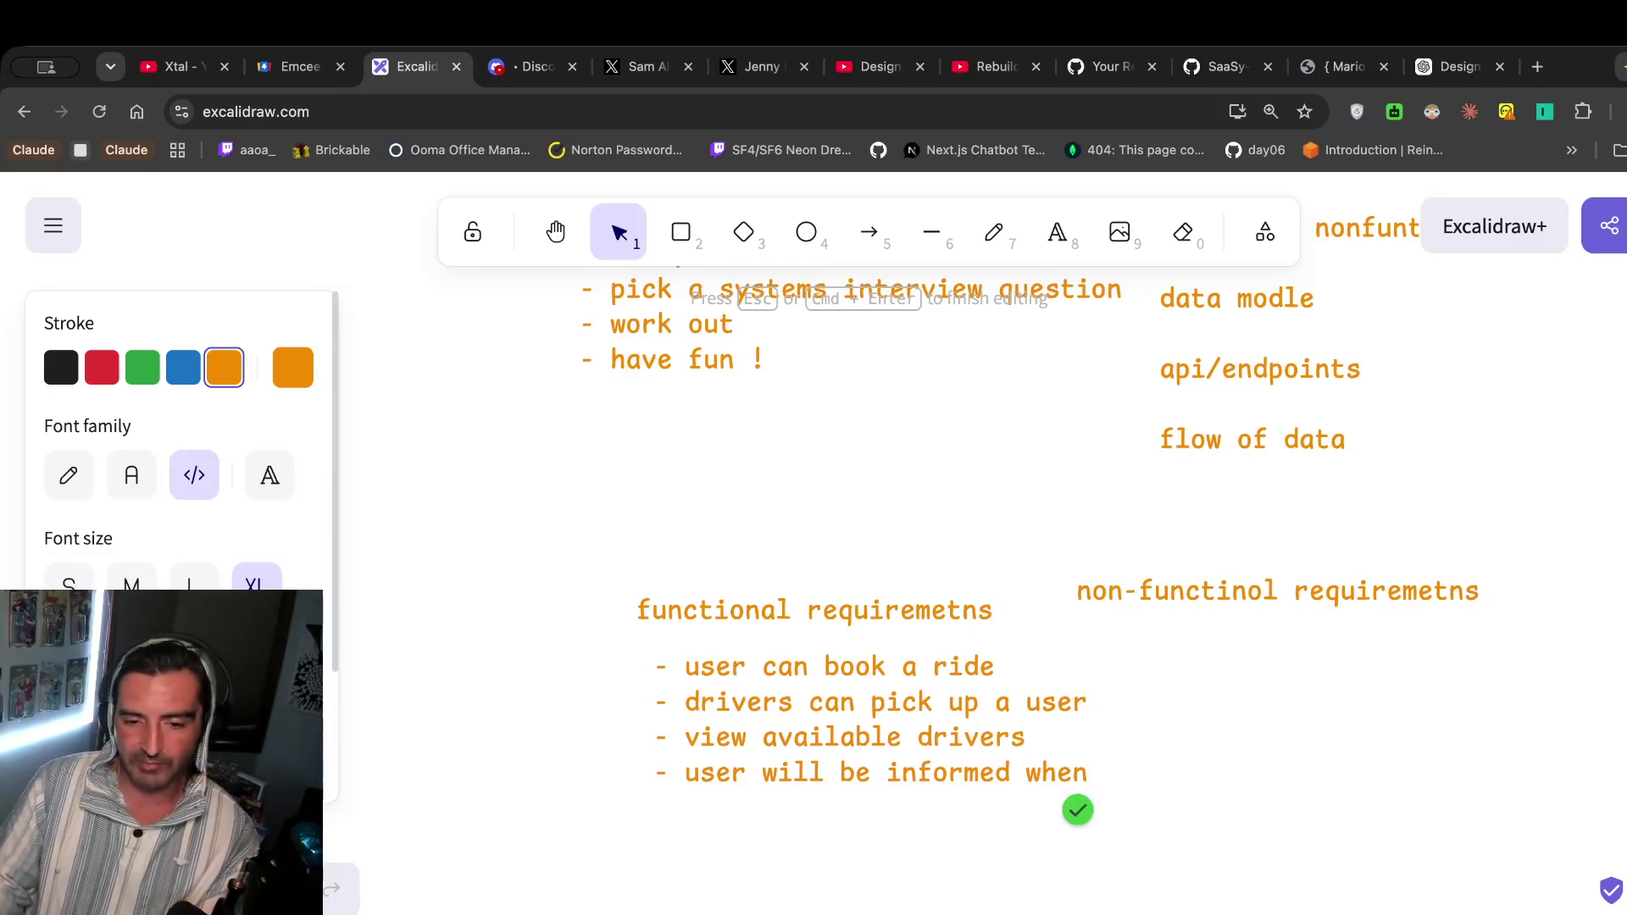
pyautogui.write('a d')
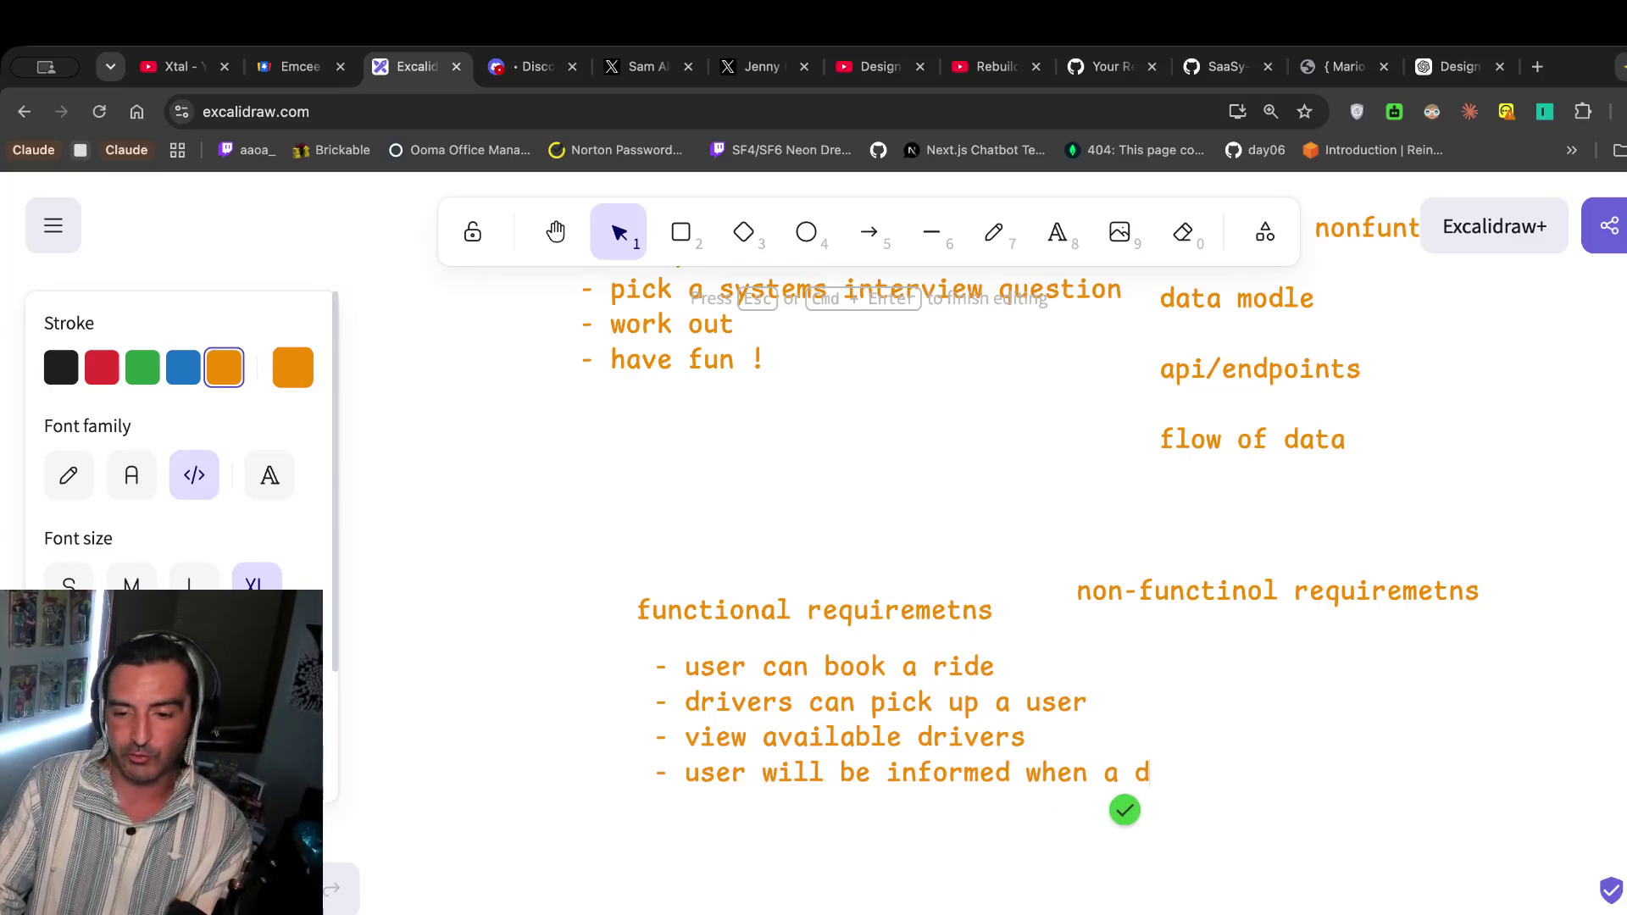
pyautogui.write('river is on the way')
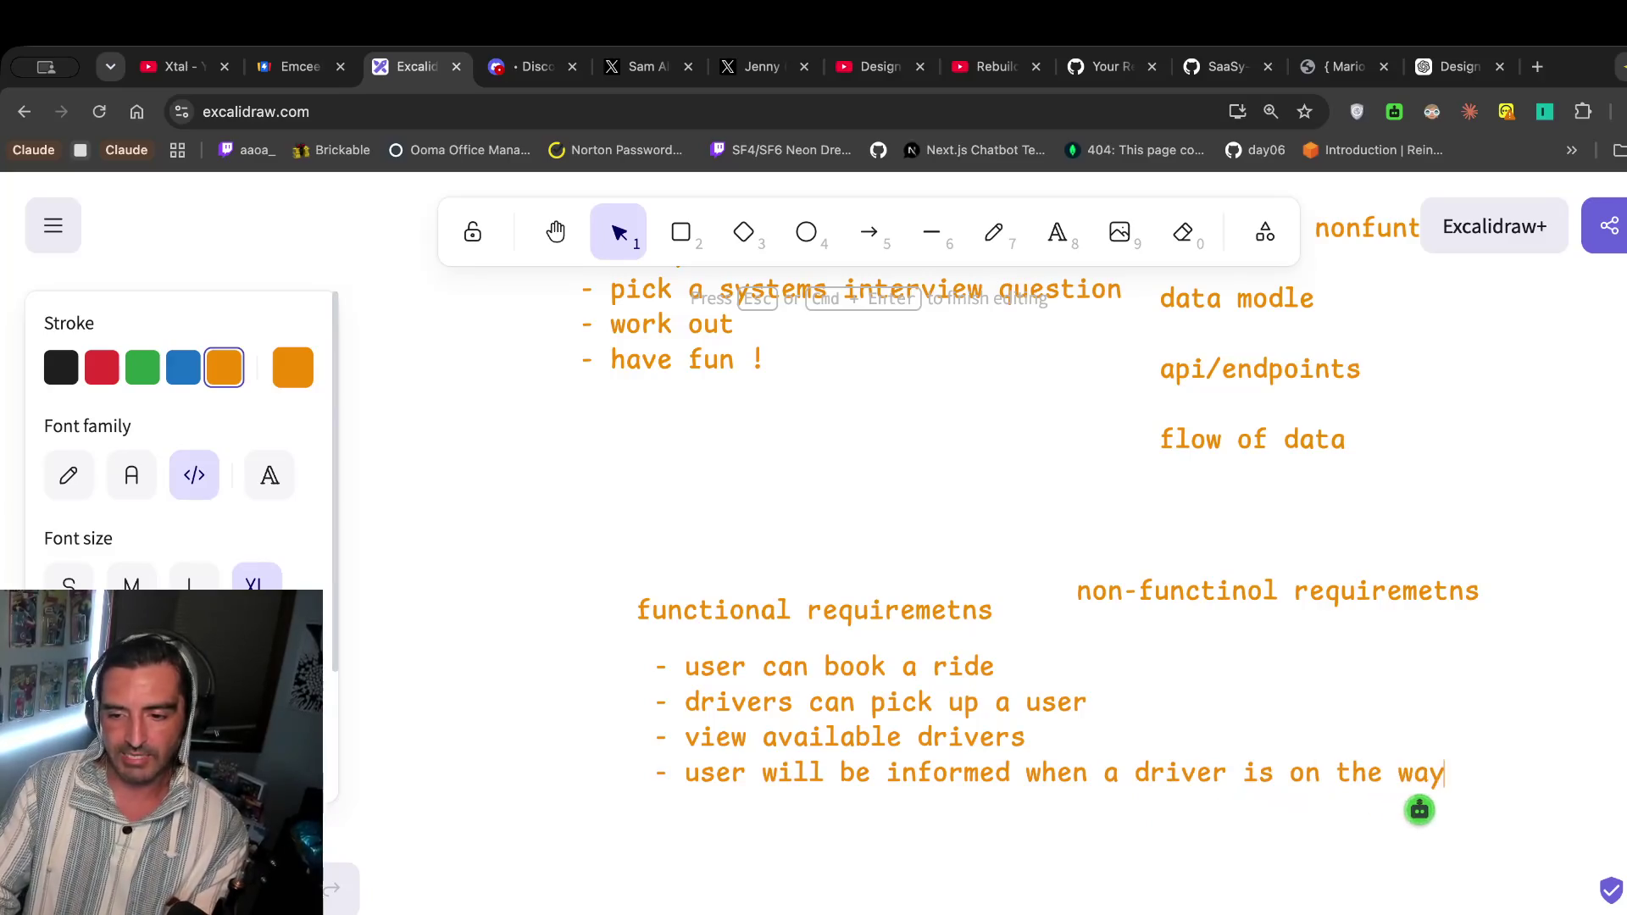
# Add a bullet 'user will be informed when a driver accepts ride', then reopen the second bullet.
pyautogui.press('Return')
pyautogui.write('- user will be informed whe')
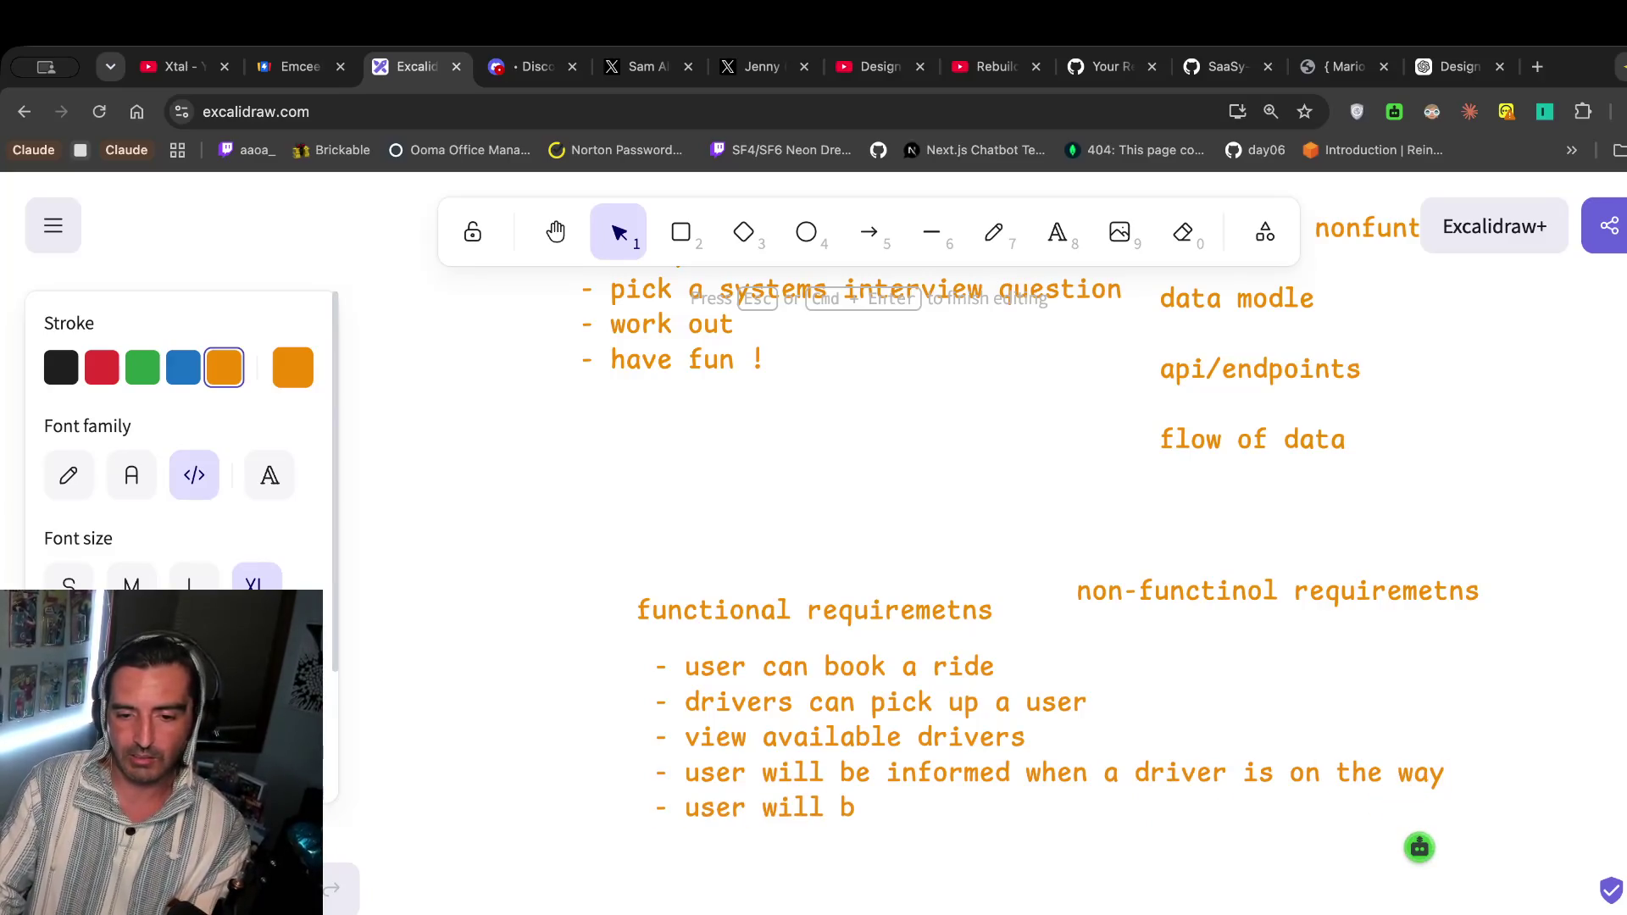
pyautogui.write('n a')
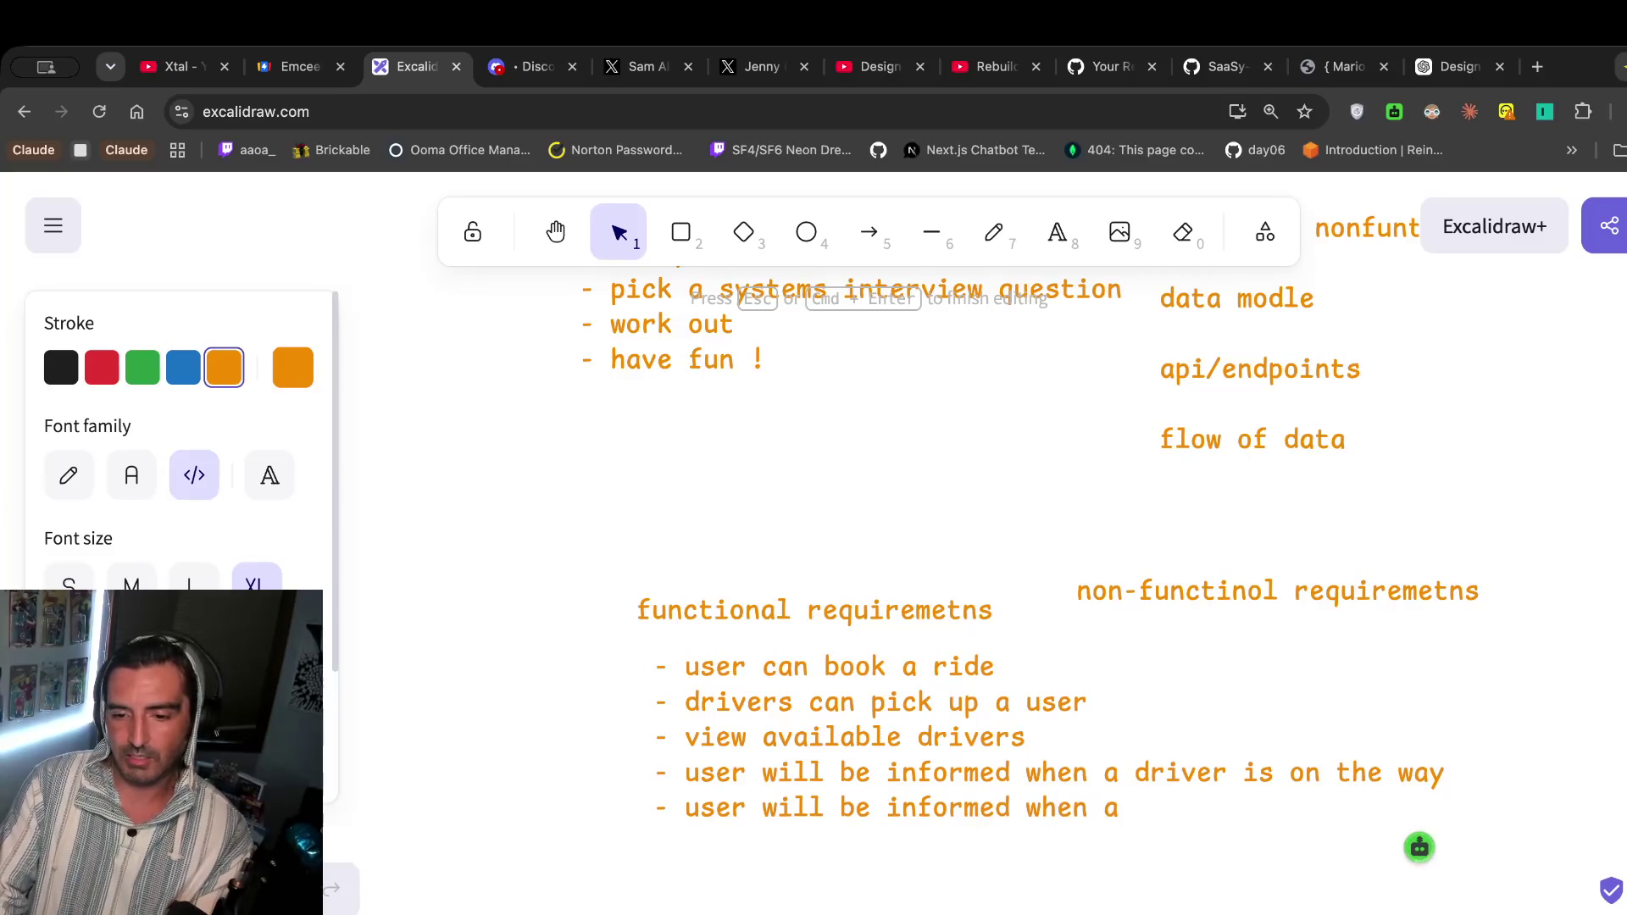
pyautogui.write(' driver ')
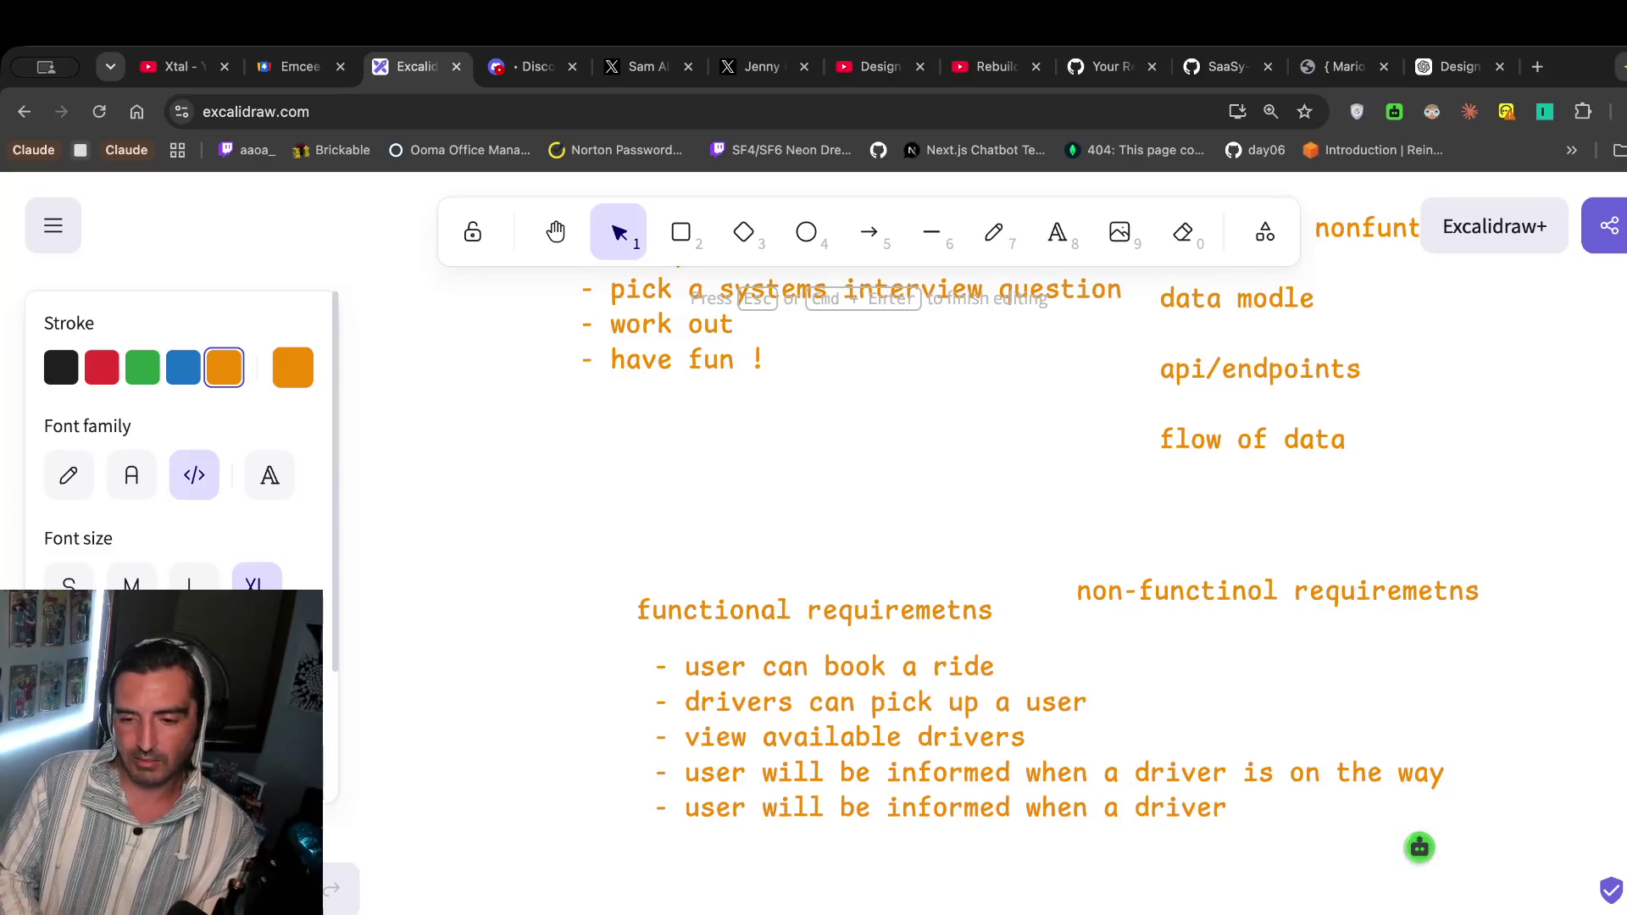
pyautogui.write('confirms')
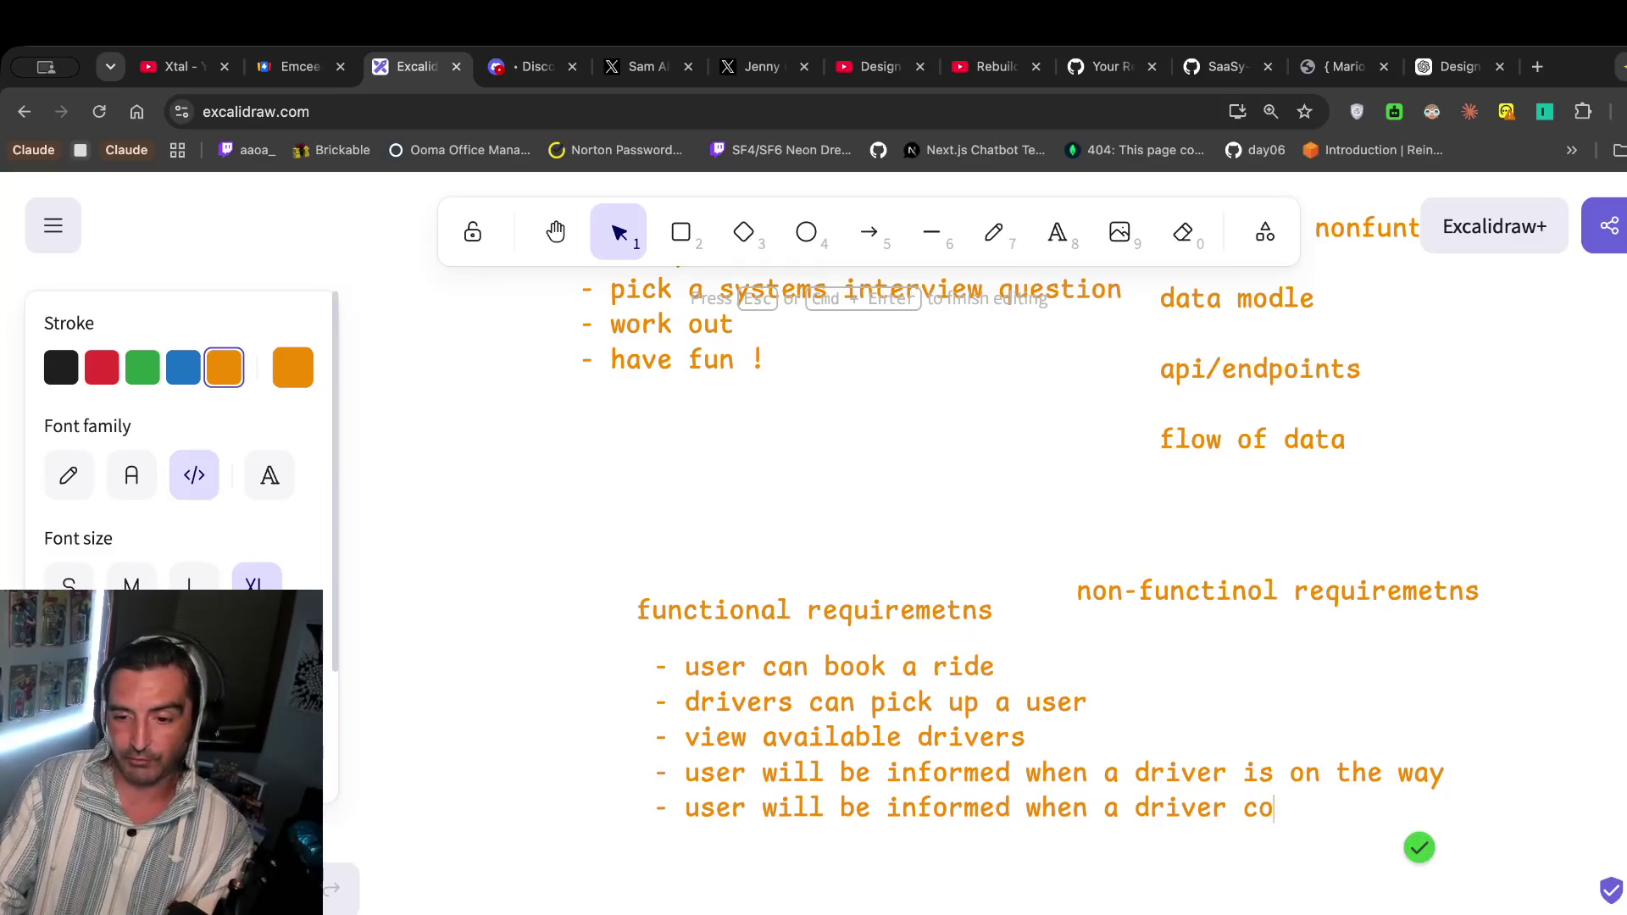
pyautogui.press('BackSpace')
pyautogui.press('BackSpace')
pyautogui.press('BackSpace')
pyautogui.press('BackSpace')
pyautogui.press('BackSpace')
pyautogui.write('accepts u')
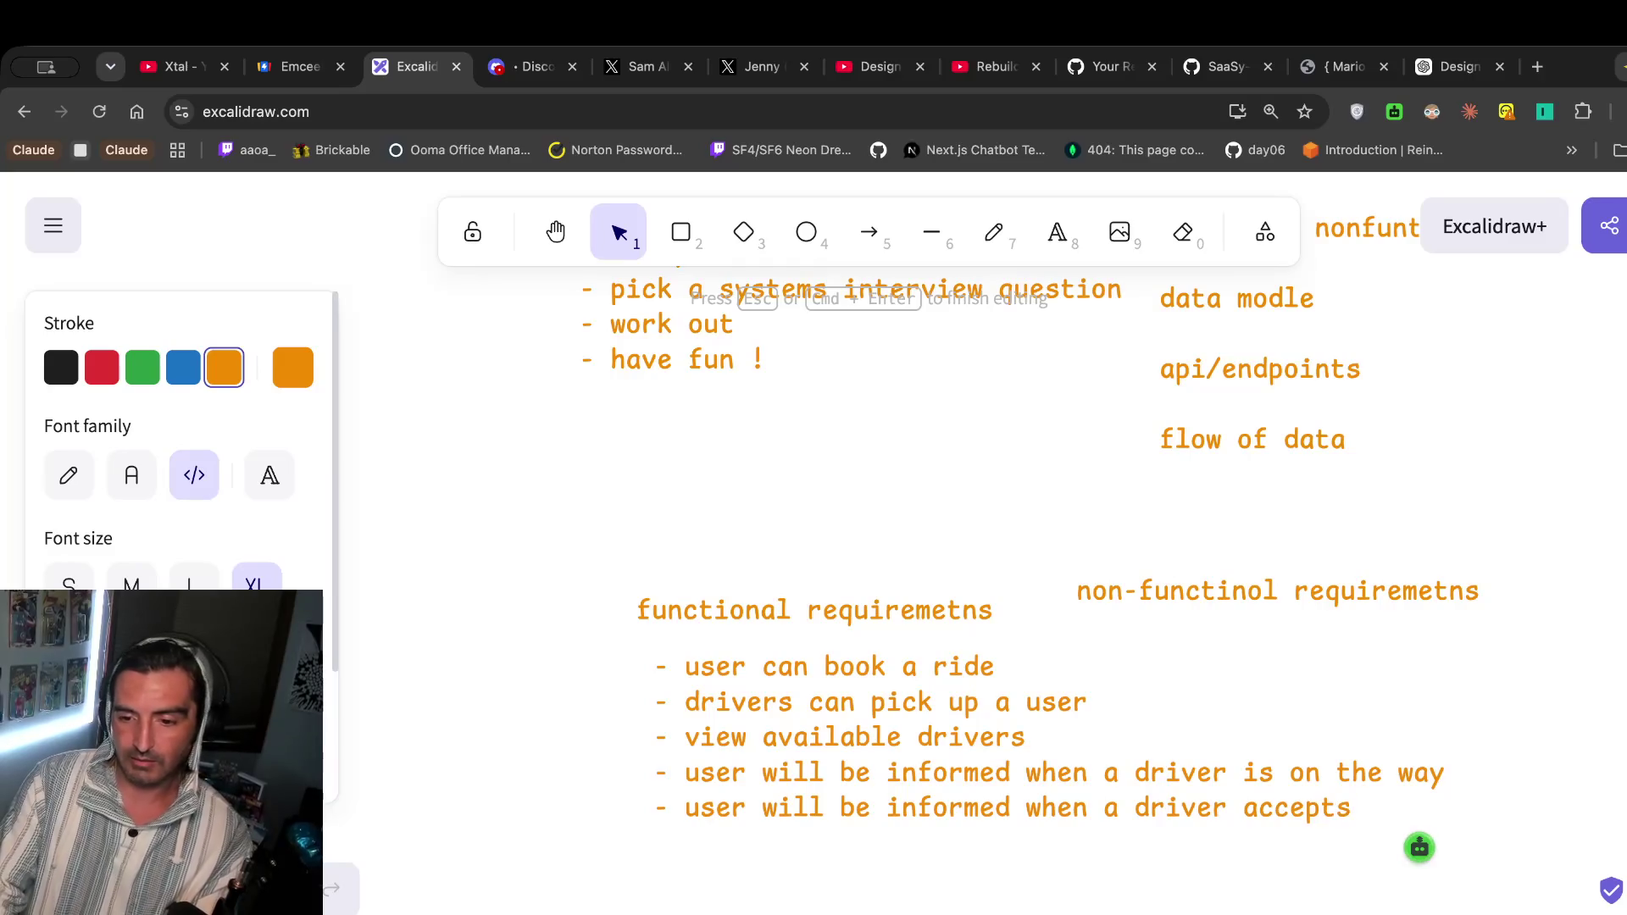
pyautogui.press('BackSpace')
pyautogui.write('ride')
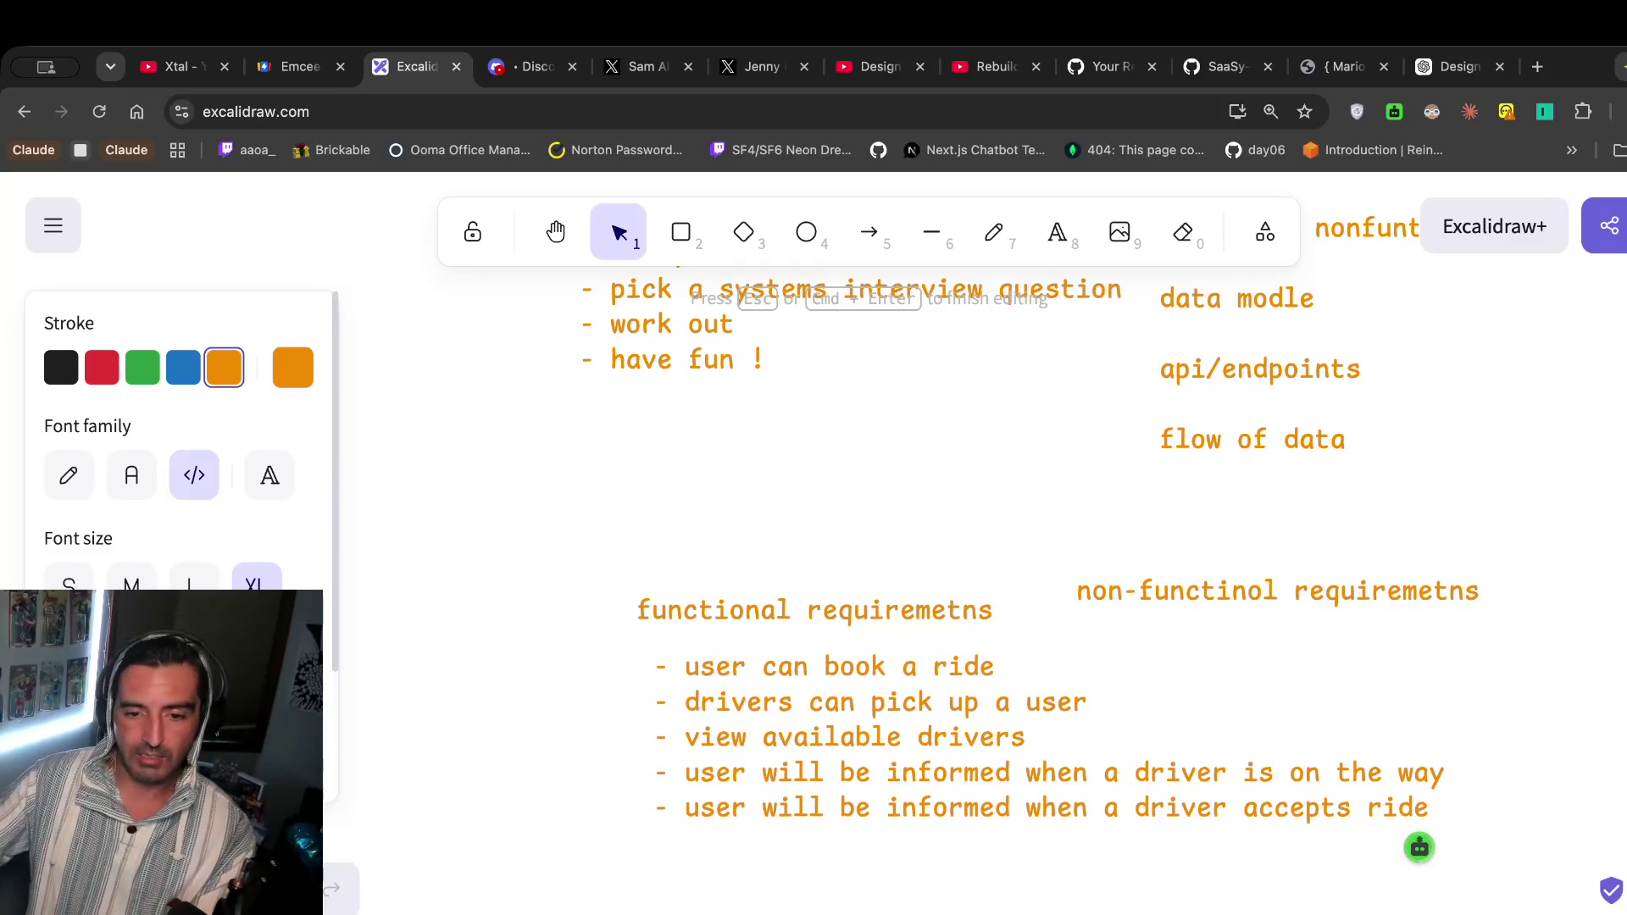
pyautogui.doubleClick(881, 701)
pyautogui.click(838, 704)
# Reword the second bullet from 'can pick up a user' to 'drivers can accept a ride'.
pyautogui.moveTo(820, 706); pyautogui.dragTo(1091, 704)
pyautogui.press('BackSpace')
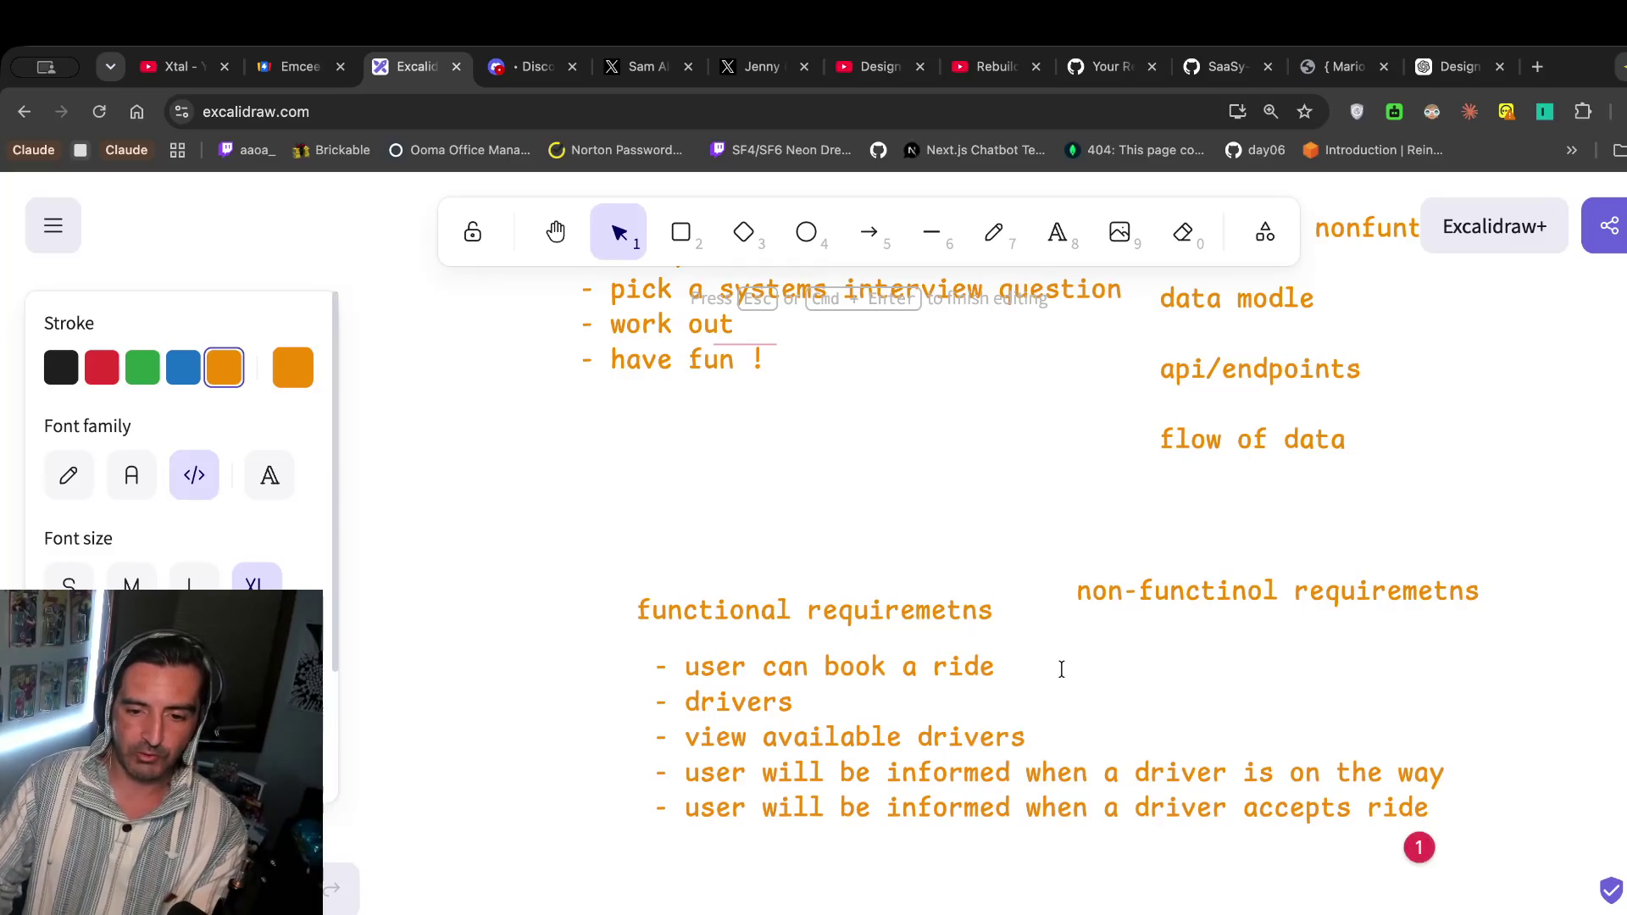
pyautogui.write('can ac')
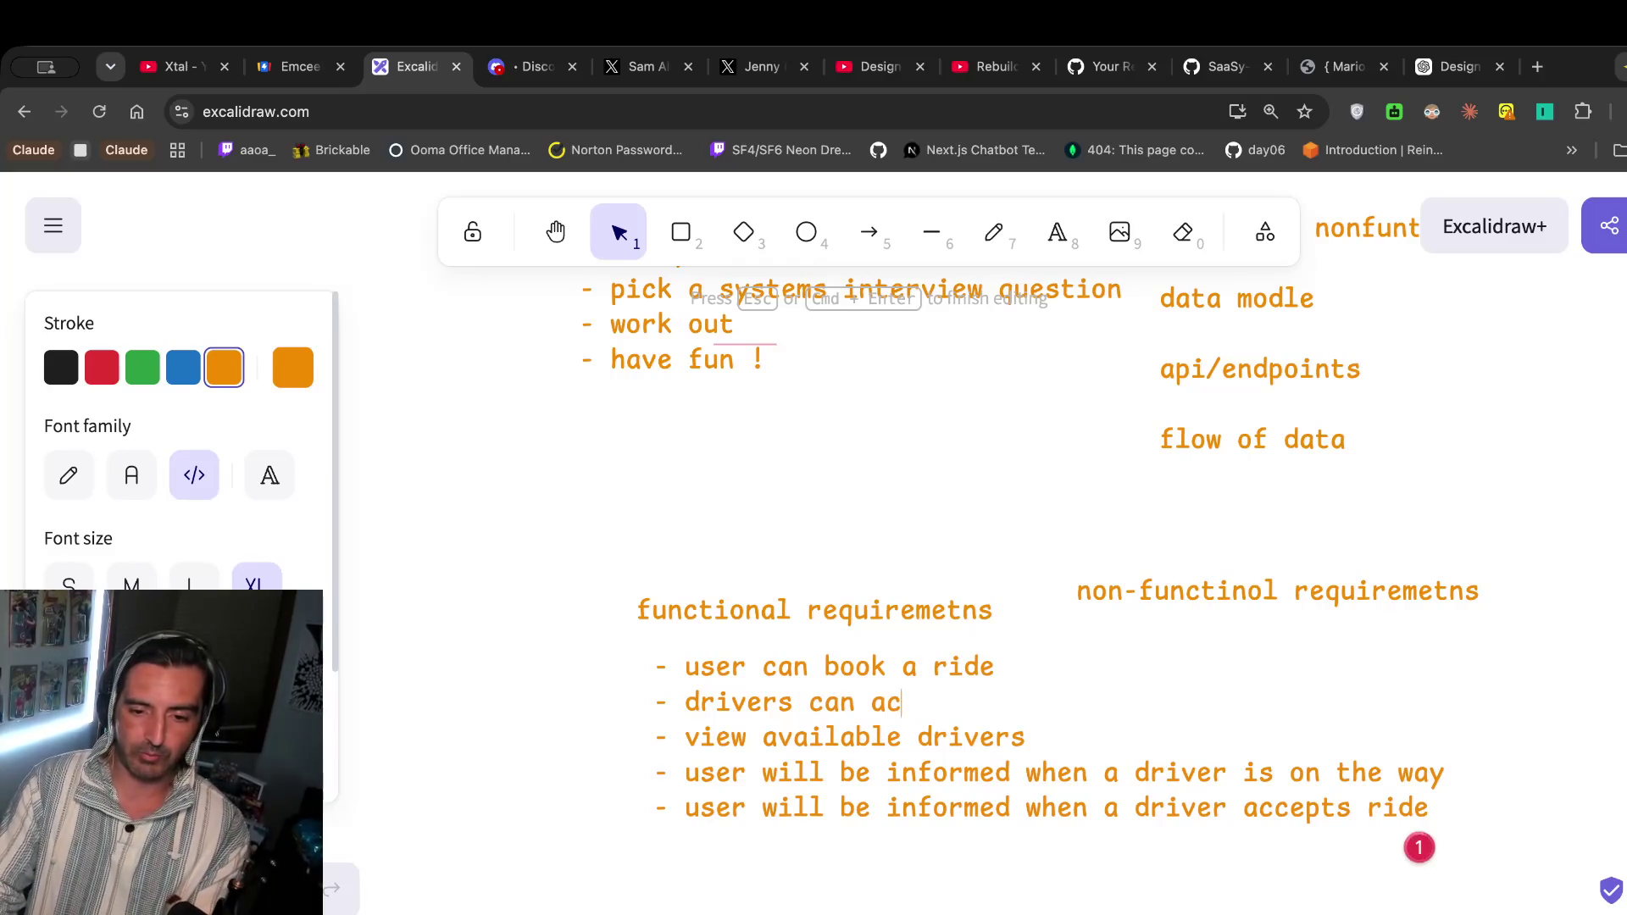
pyautogui.write('cept ride')
pyautogui.press('BackSpace')
pyautogui.press('BackSpace')
pyautogui.press('BackSpace')
pyautogui.write('a')
pyautogui.press('BackSpace')
pyautogui.press('BackSpace')
pyautogui.write('a ride')
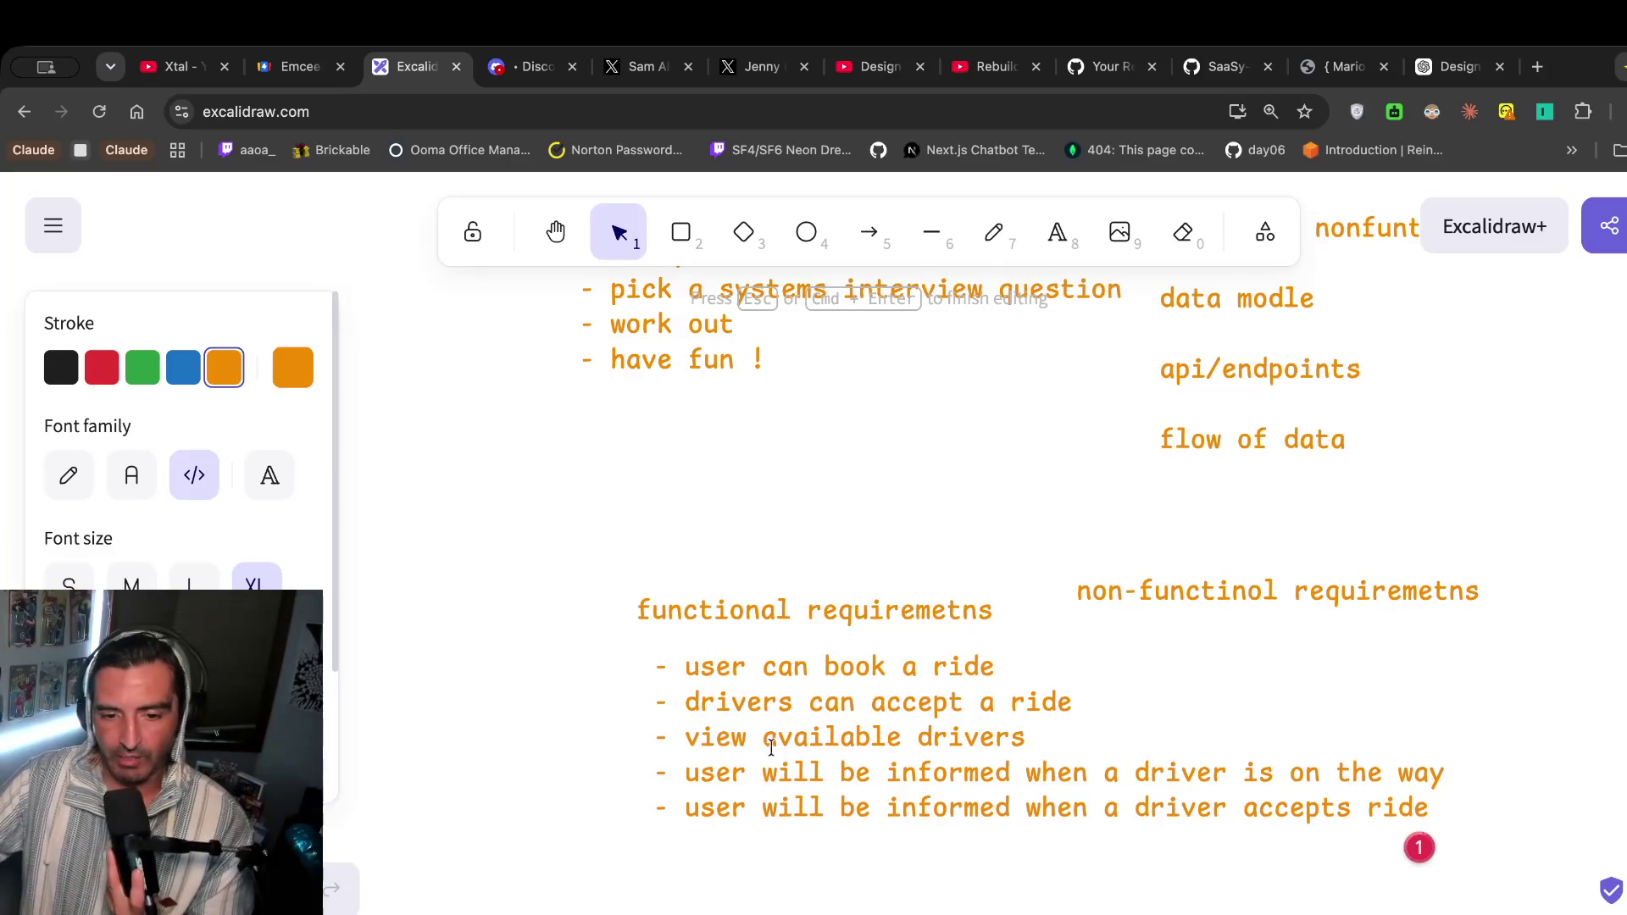
pyautogui.moveTo(1026, 735); pyautogui.dragTo(939, 730)
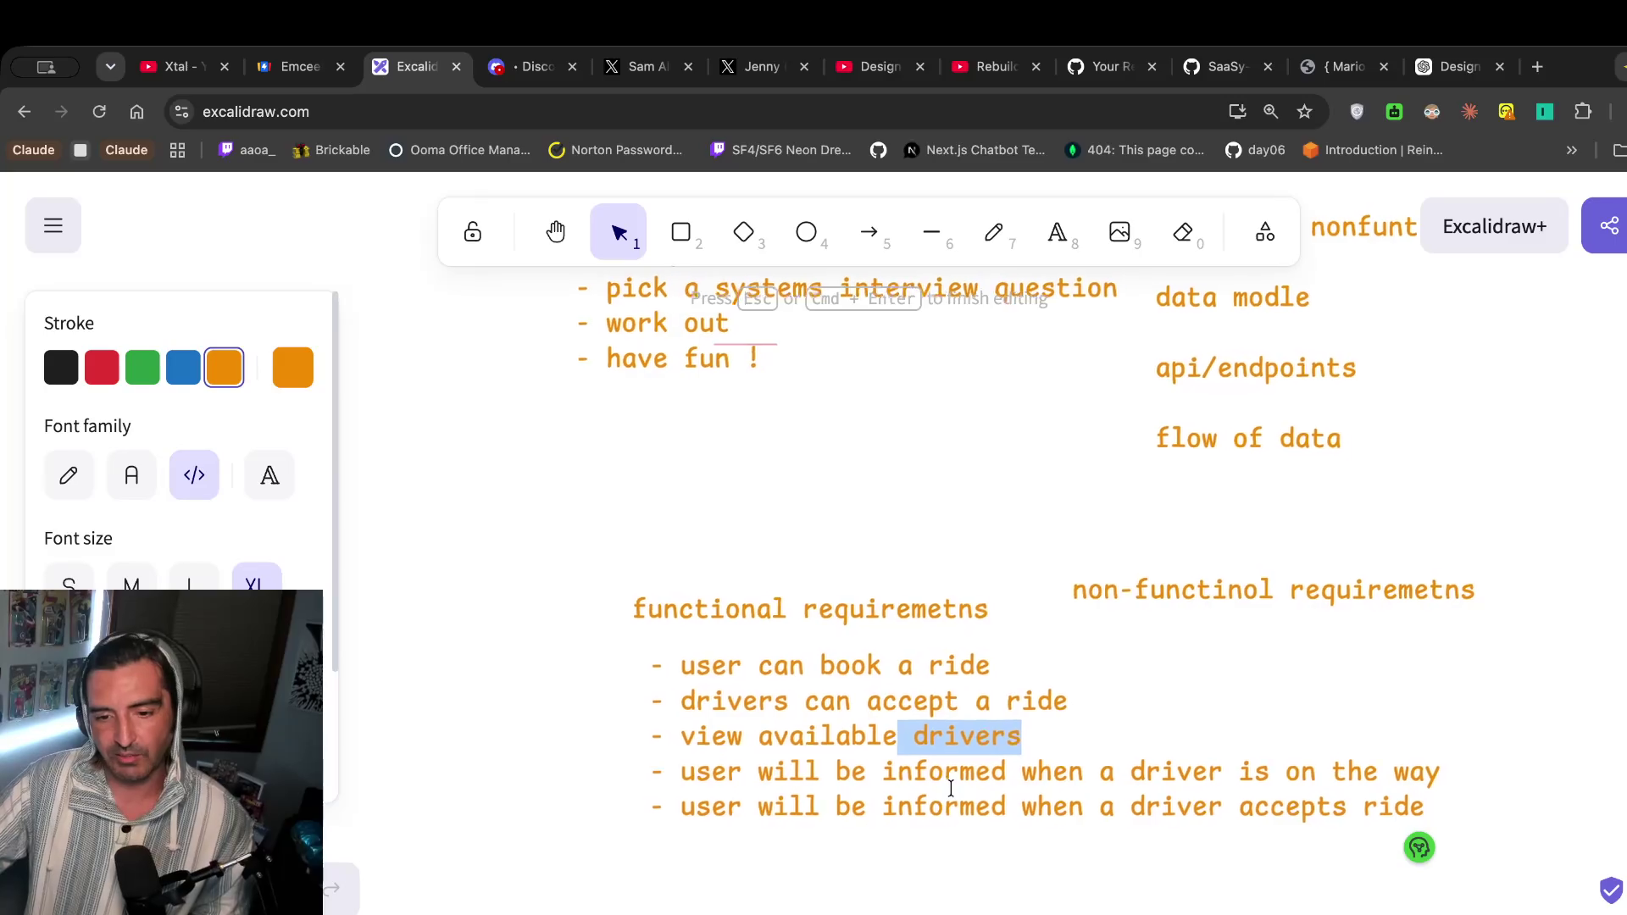
pyautogui.click(1491, 485)
# Move the non-functional requirements heading farther right and slightly down.
pyautogui.moveTo(1319, 593)
pyautogui.mouseDown()
pyautogui.moveTo(1600, 589)
pyautogui.moveTo(1626, 565)
pyautogui.moveTo(1589, 579)
pyautogui.mouseUp()
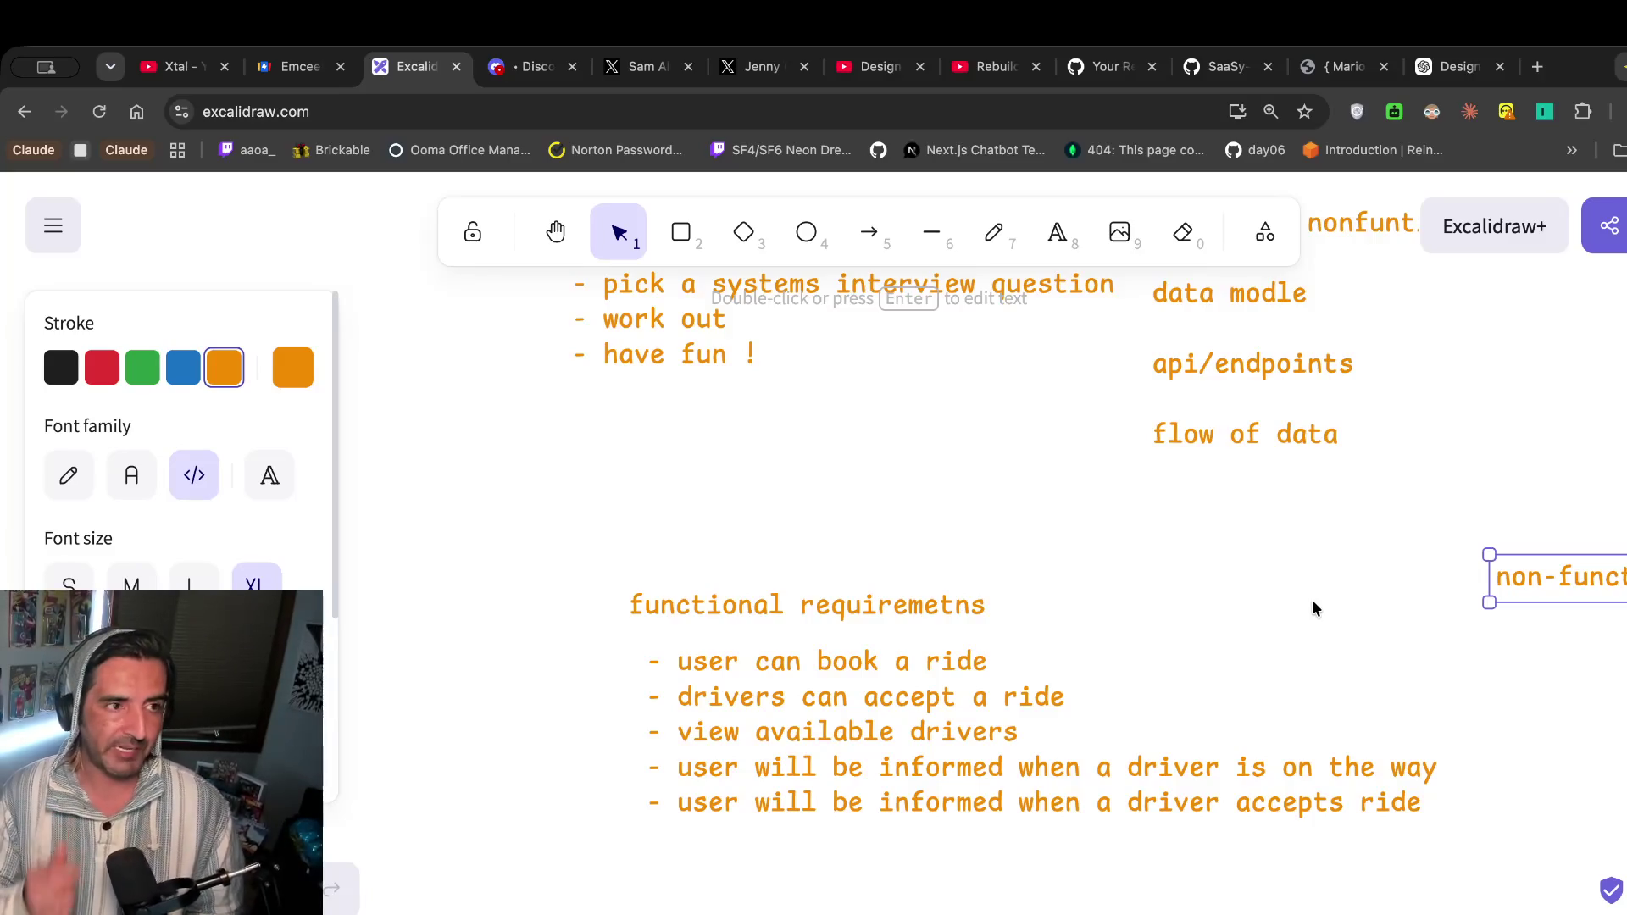
pyautogui.scroll(-3, 1311, 607)
pyautogui.moveTo(1574, 461); pyautogui.dragTo(1590, 491)
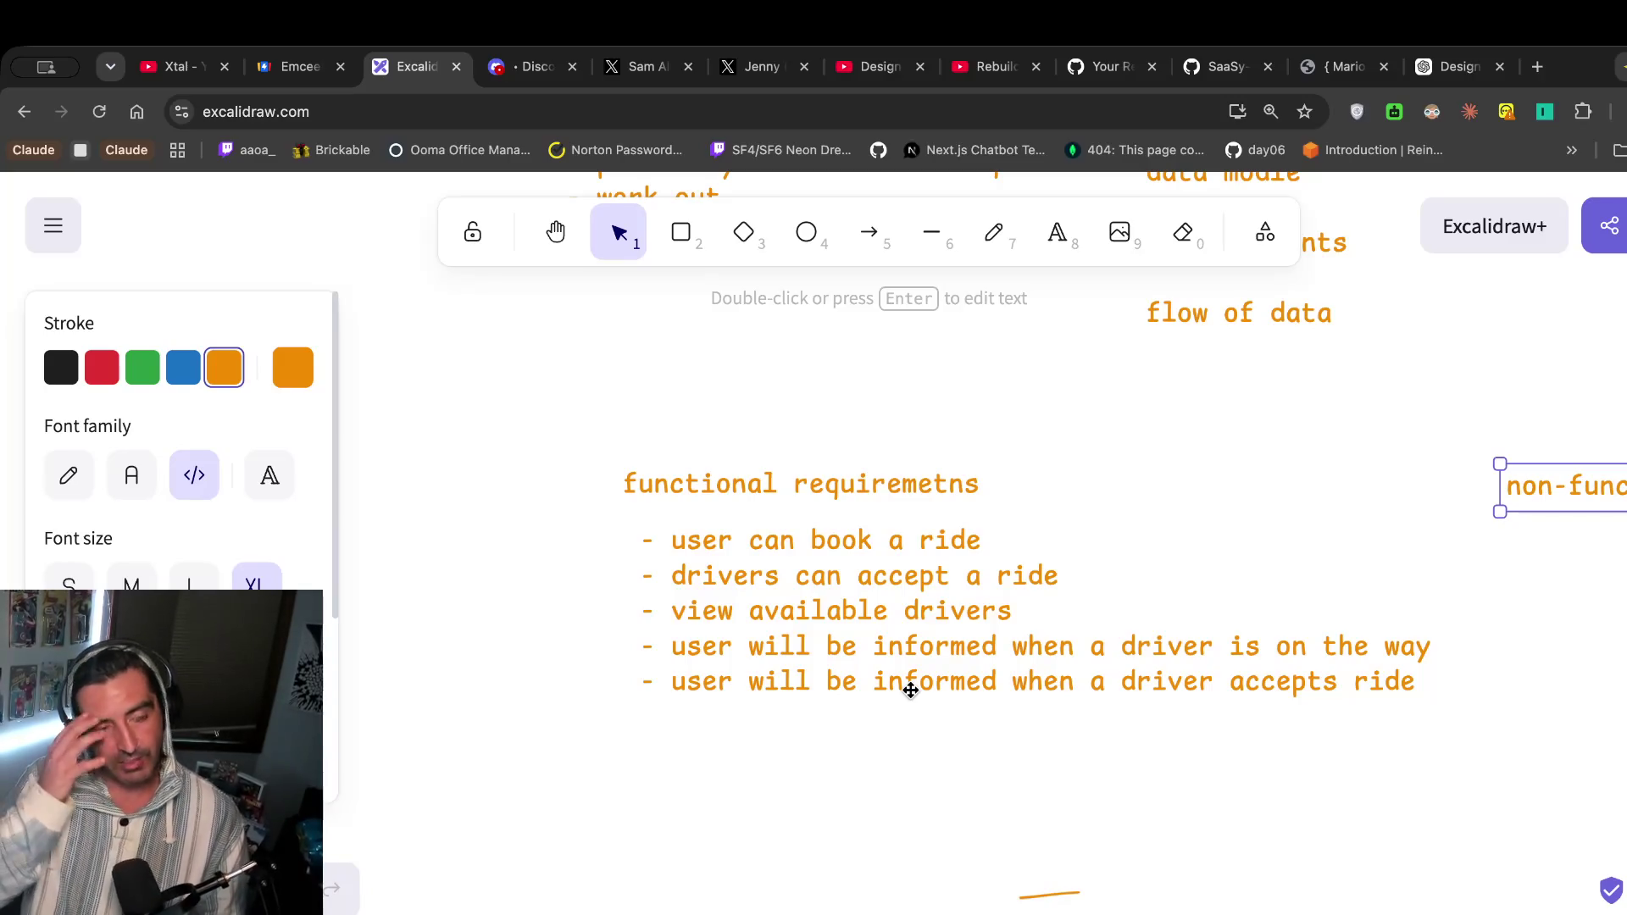
# Reopen the functional requirements list text for editing.
pyautogui.click(931, 675)
pyautogui.doubleClick(930, 675)
pyautogui.scroll(5, 933, 672)
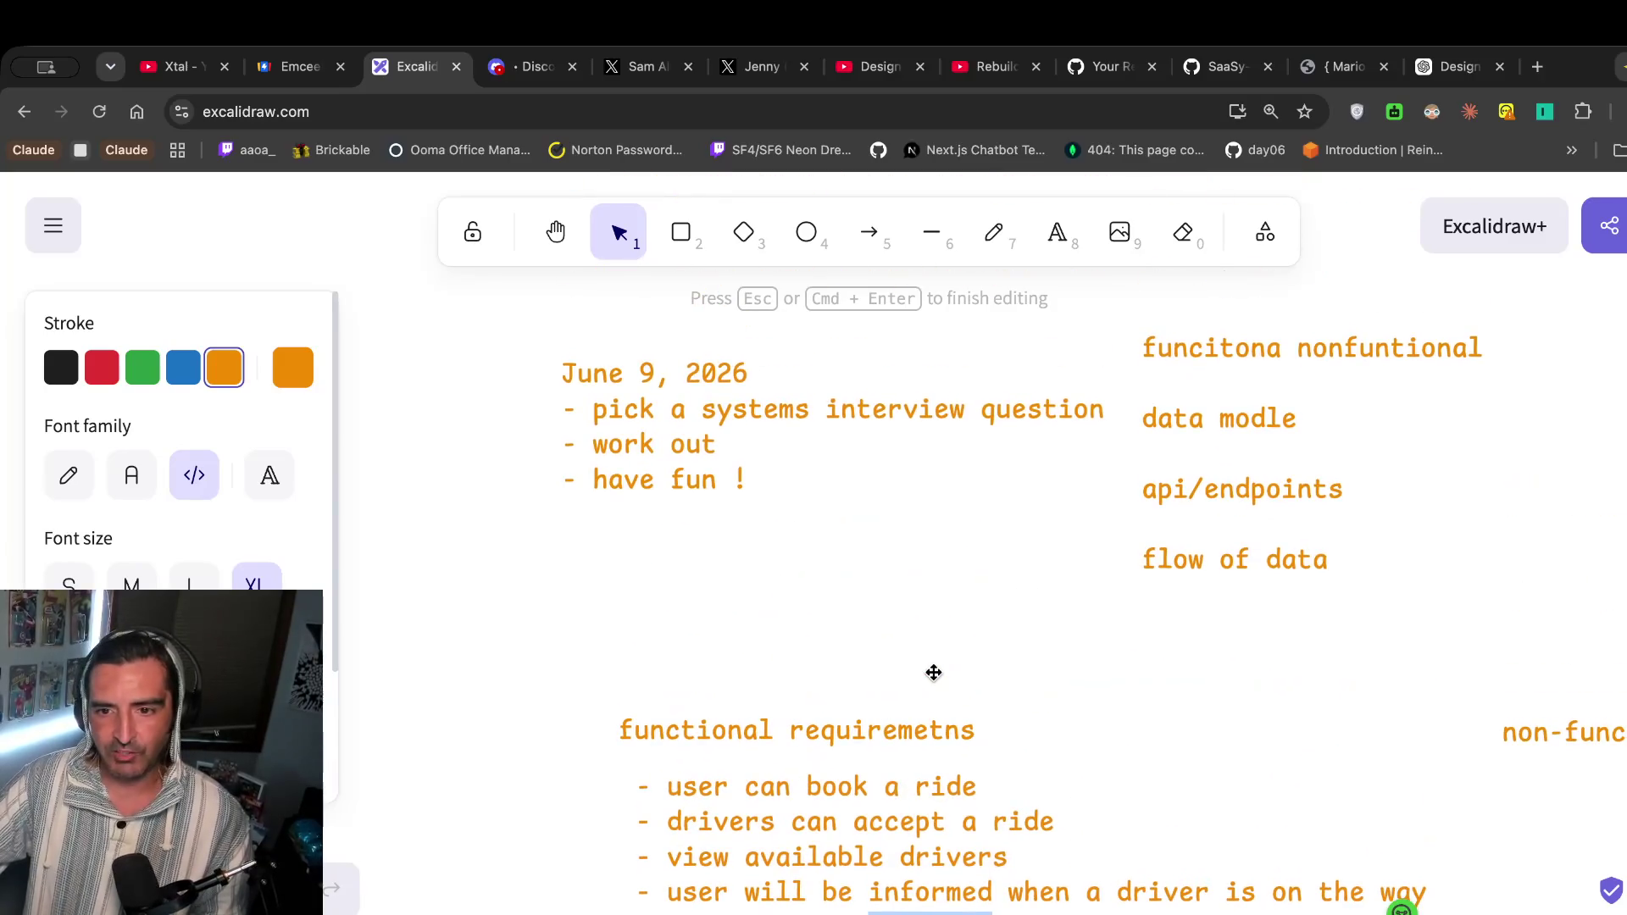
pyautogui.scroll(-5, 933, 669)
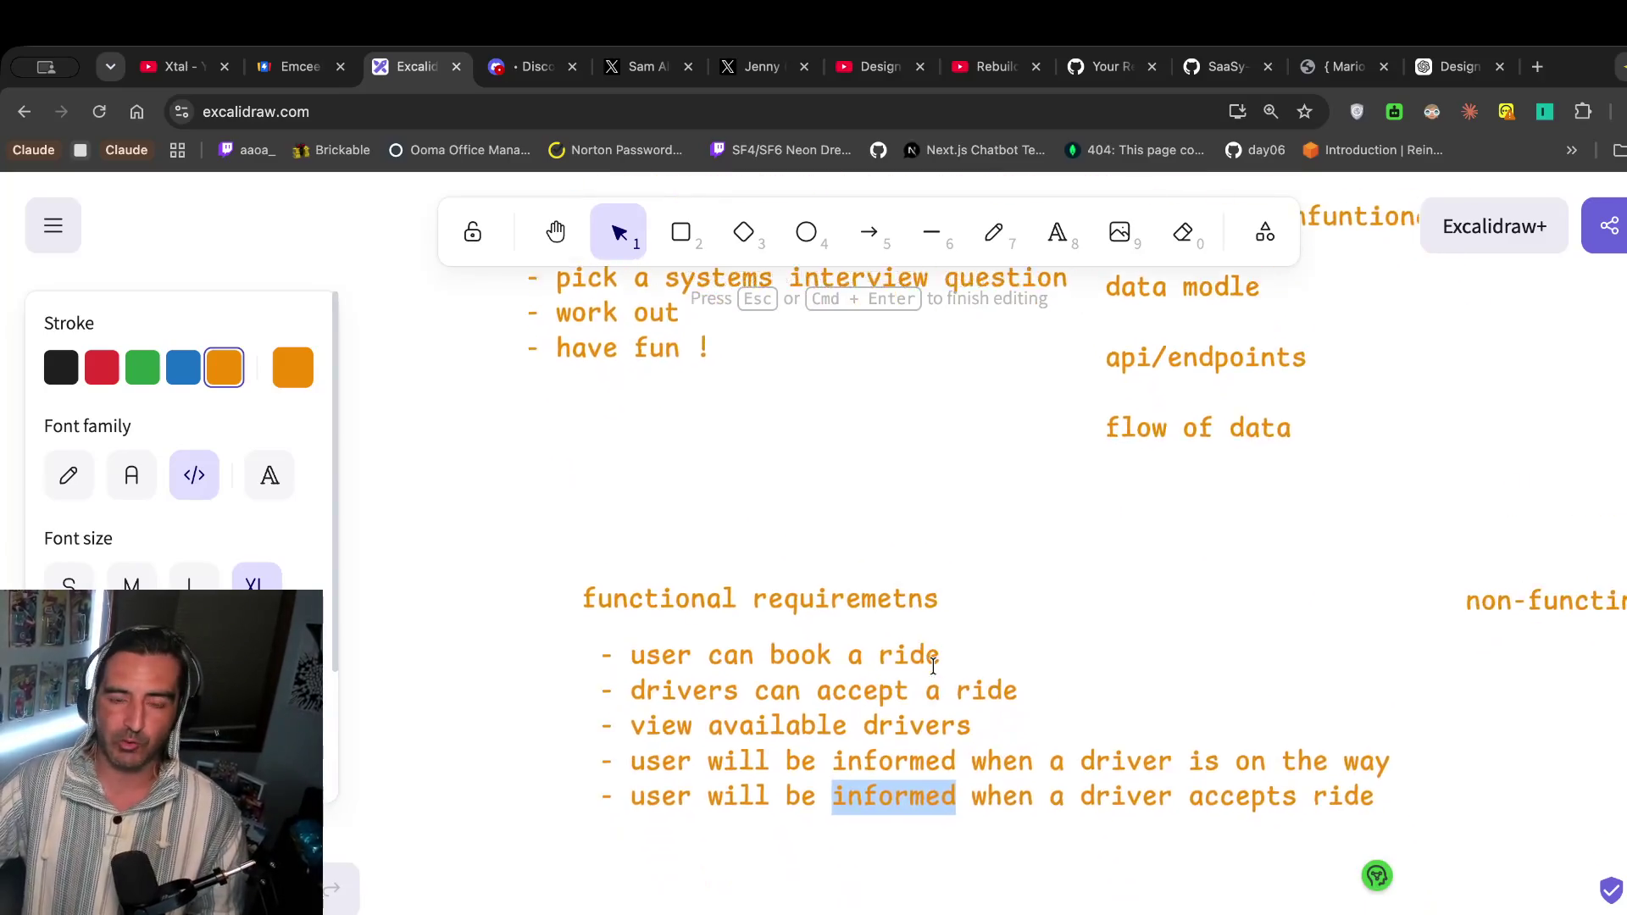
# Switch to the Design Uber system design video in YouTube and toggle its playback.
pyautogui.click(882, 67)
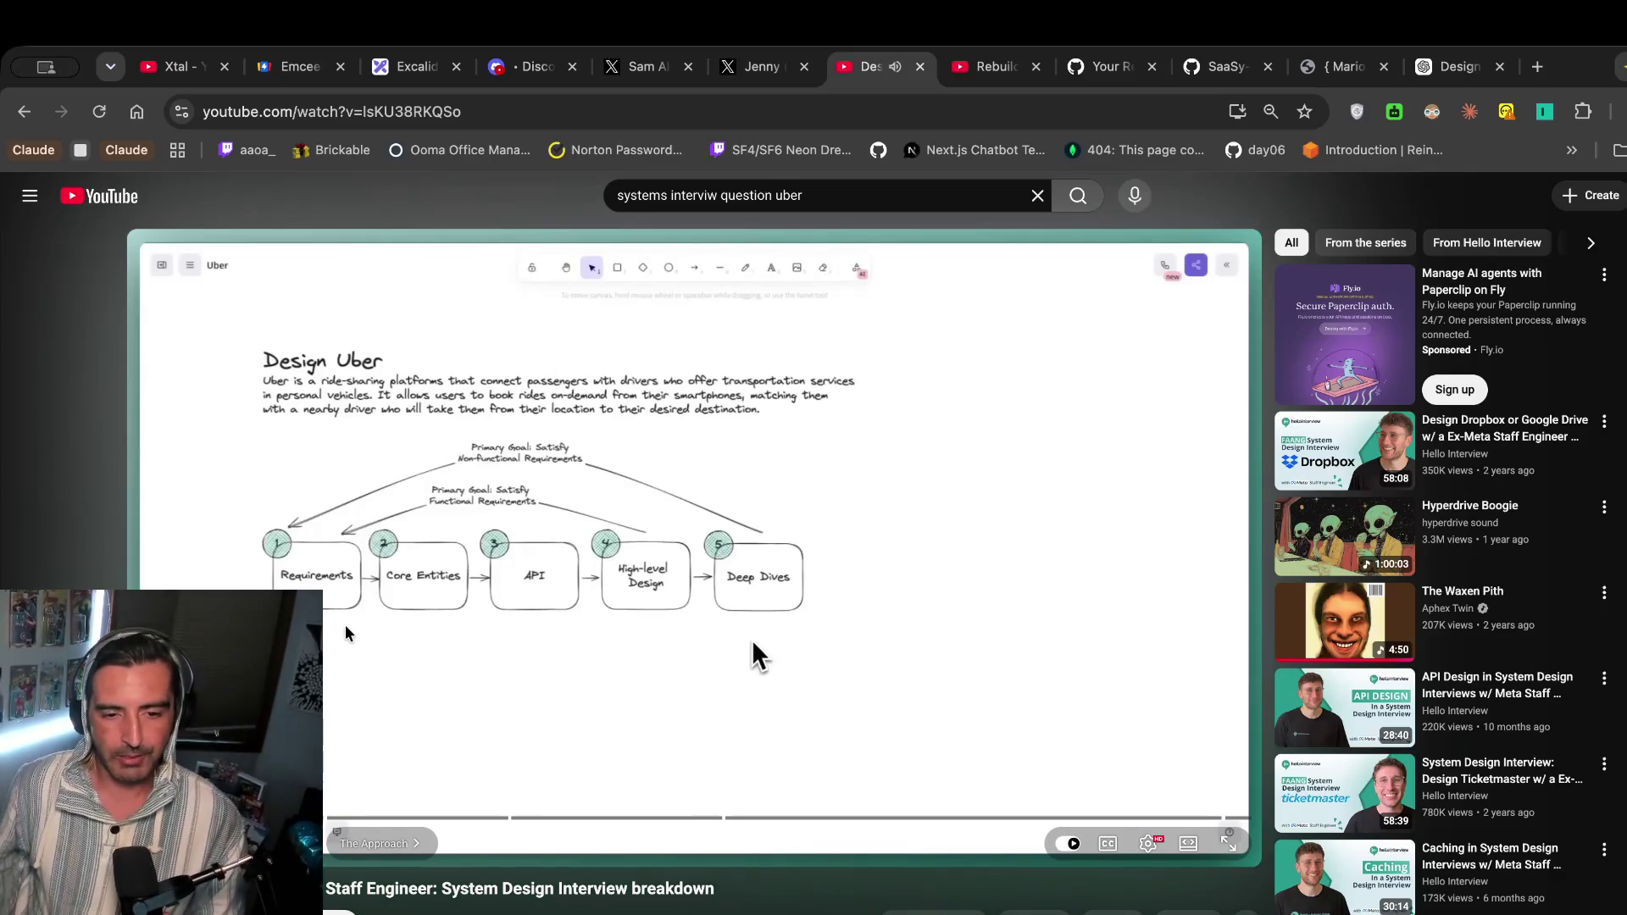
pyautogui.click(752, 644)
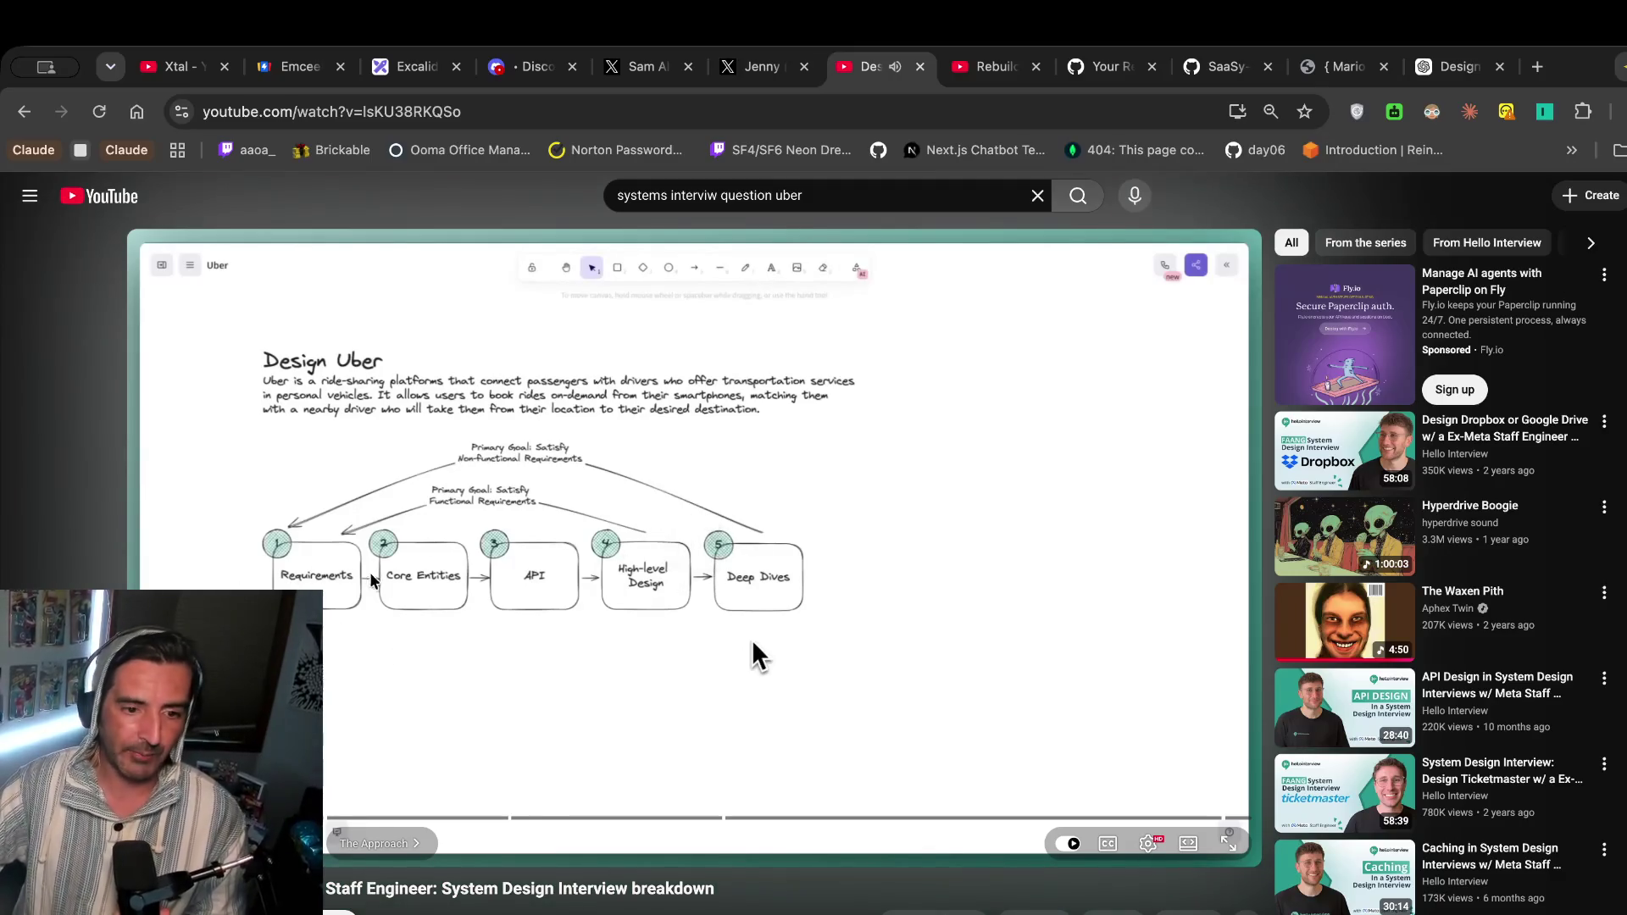
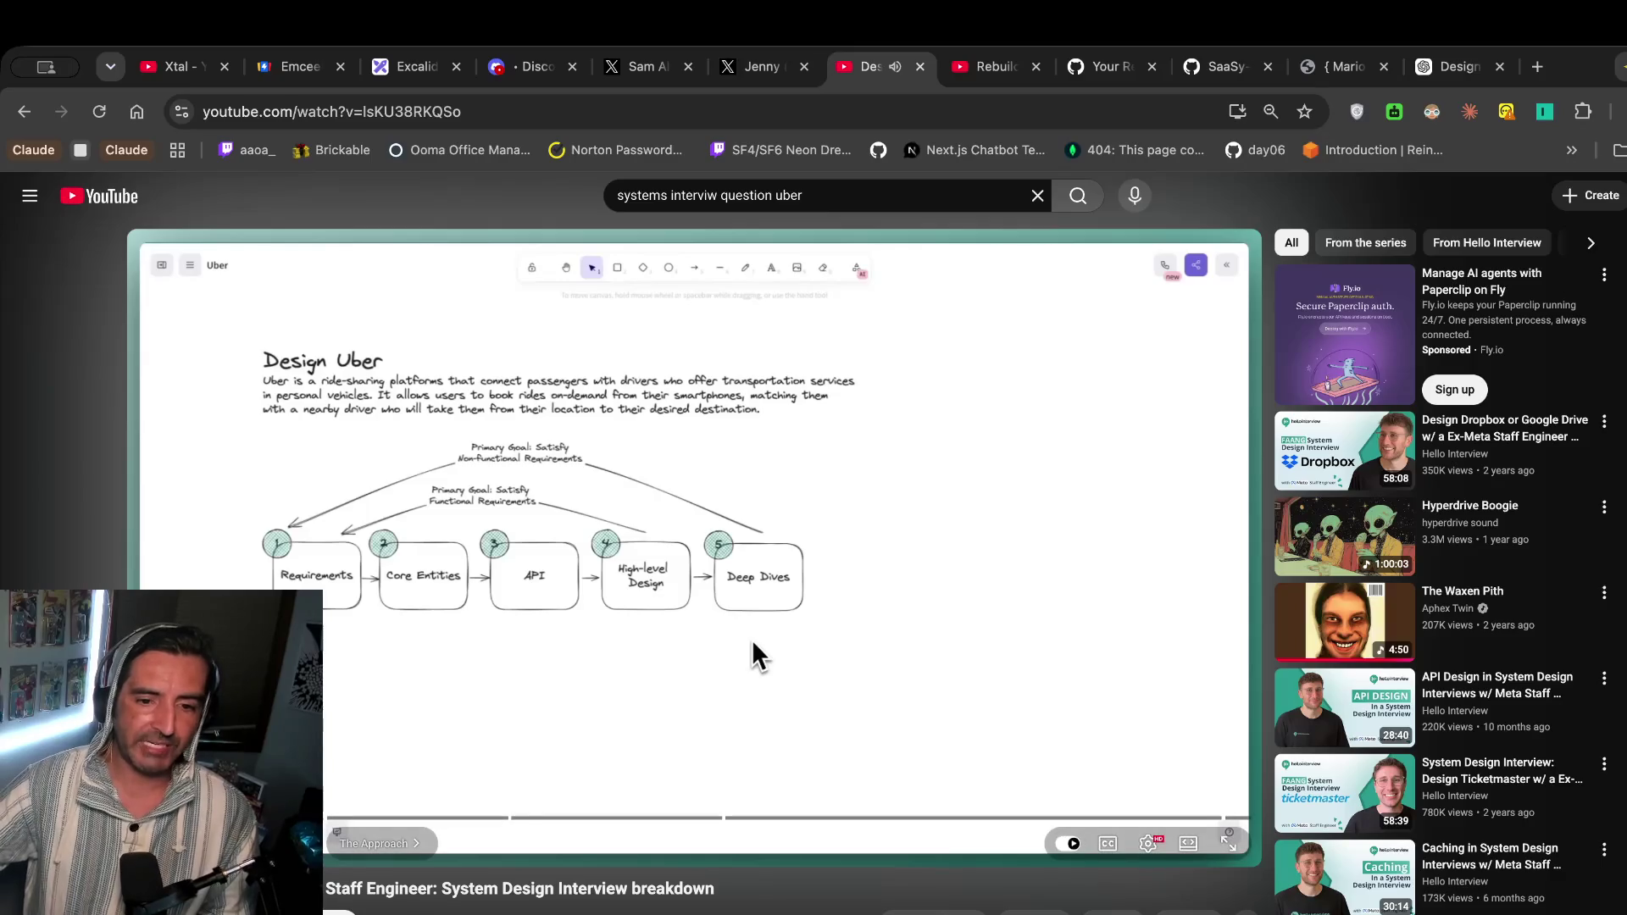
# Watch the Uber system-design video, pausing and resuming it along the way.
pyautogui.click(751, 639)
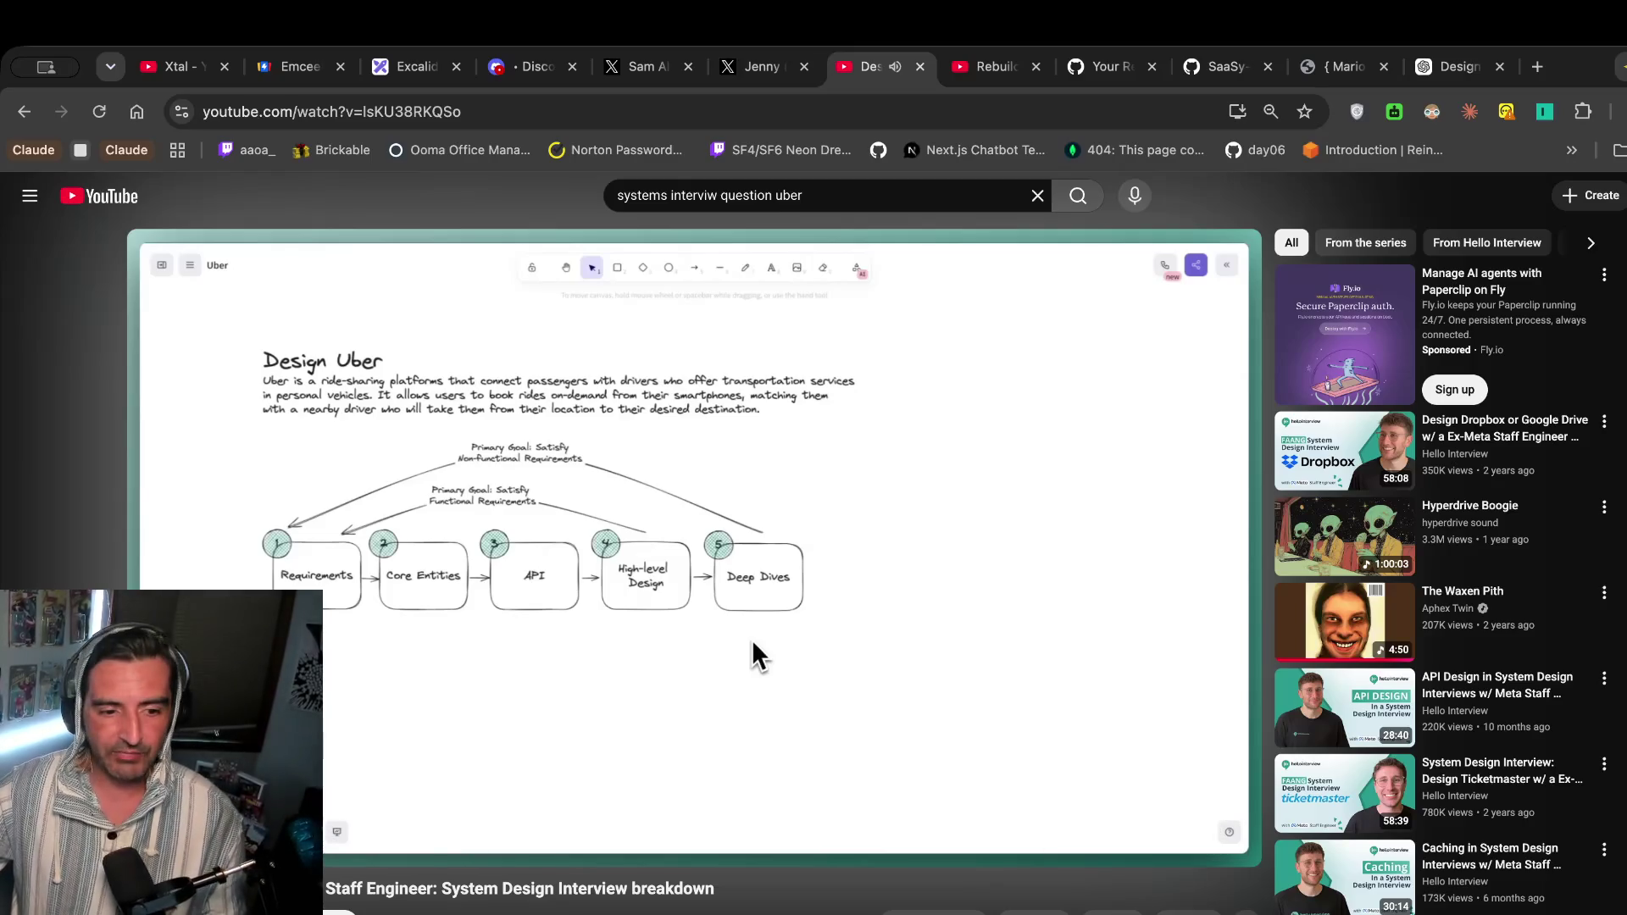
pyautogui.click(751, 639)
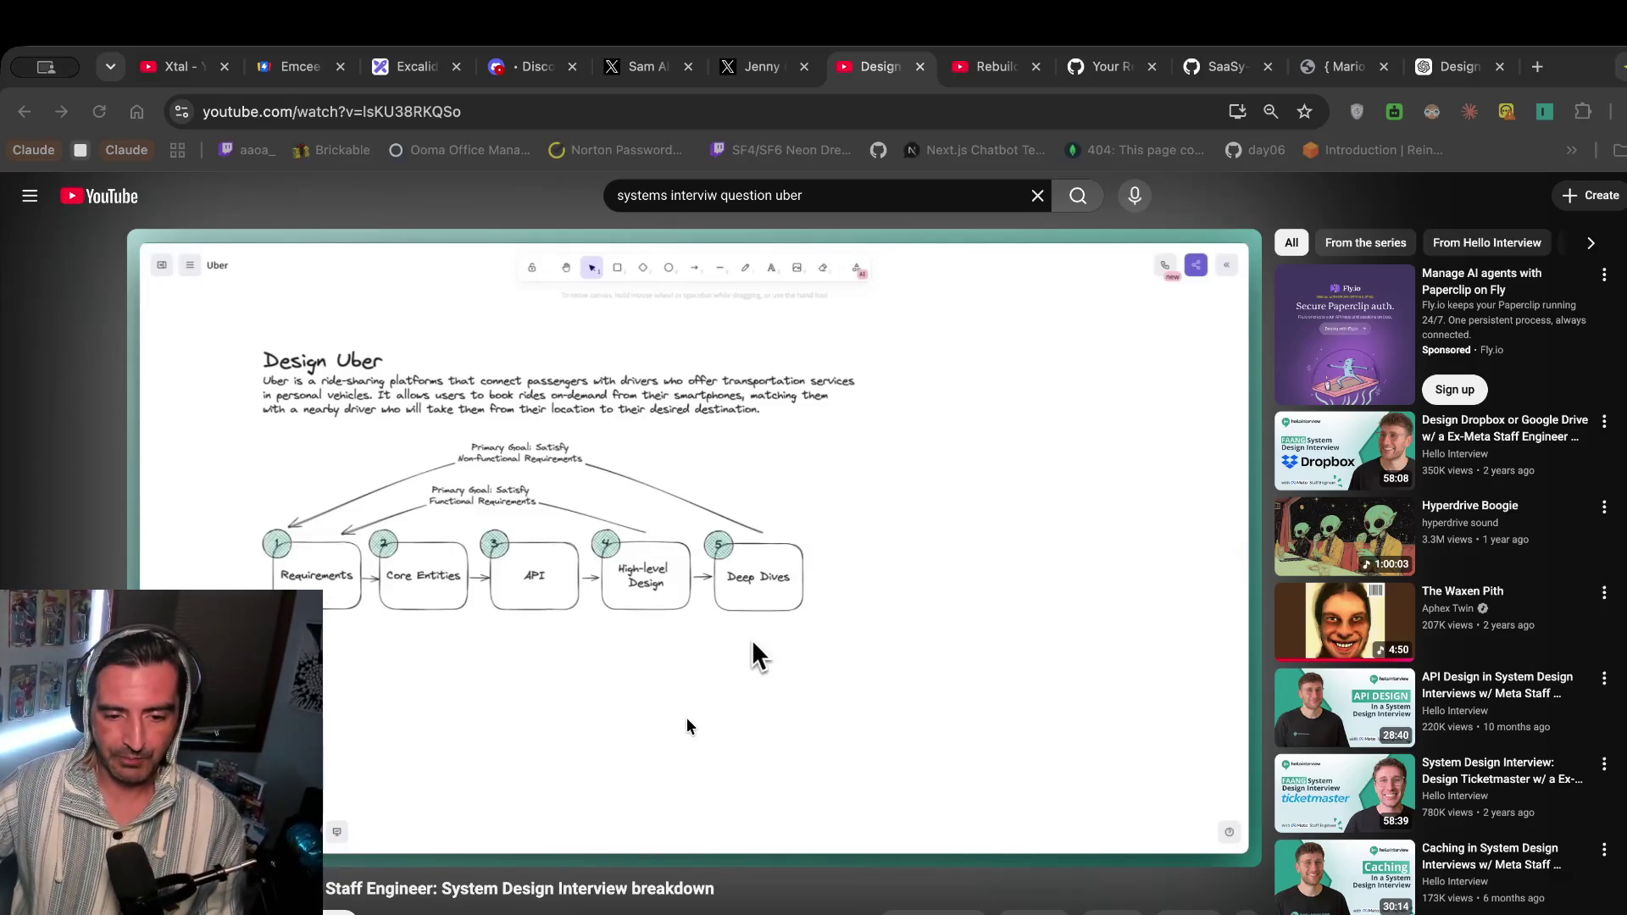
pyautogui.click(631, 570)
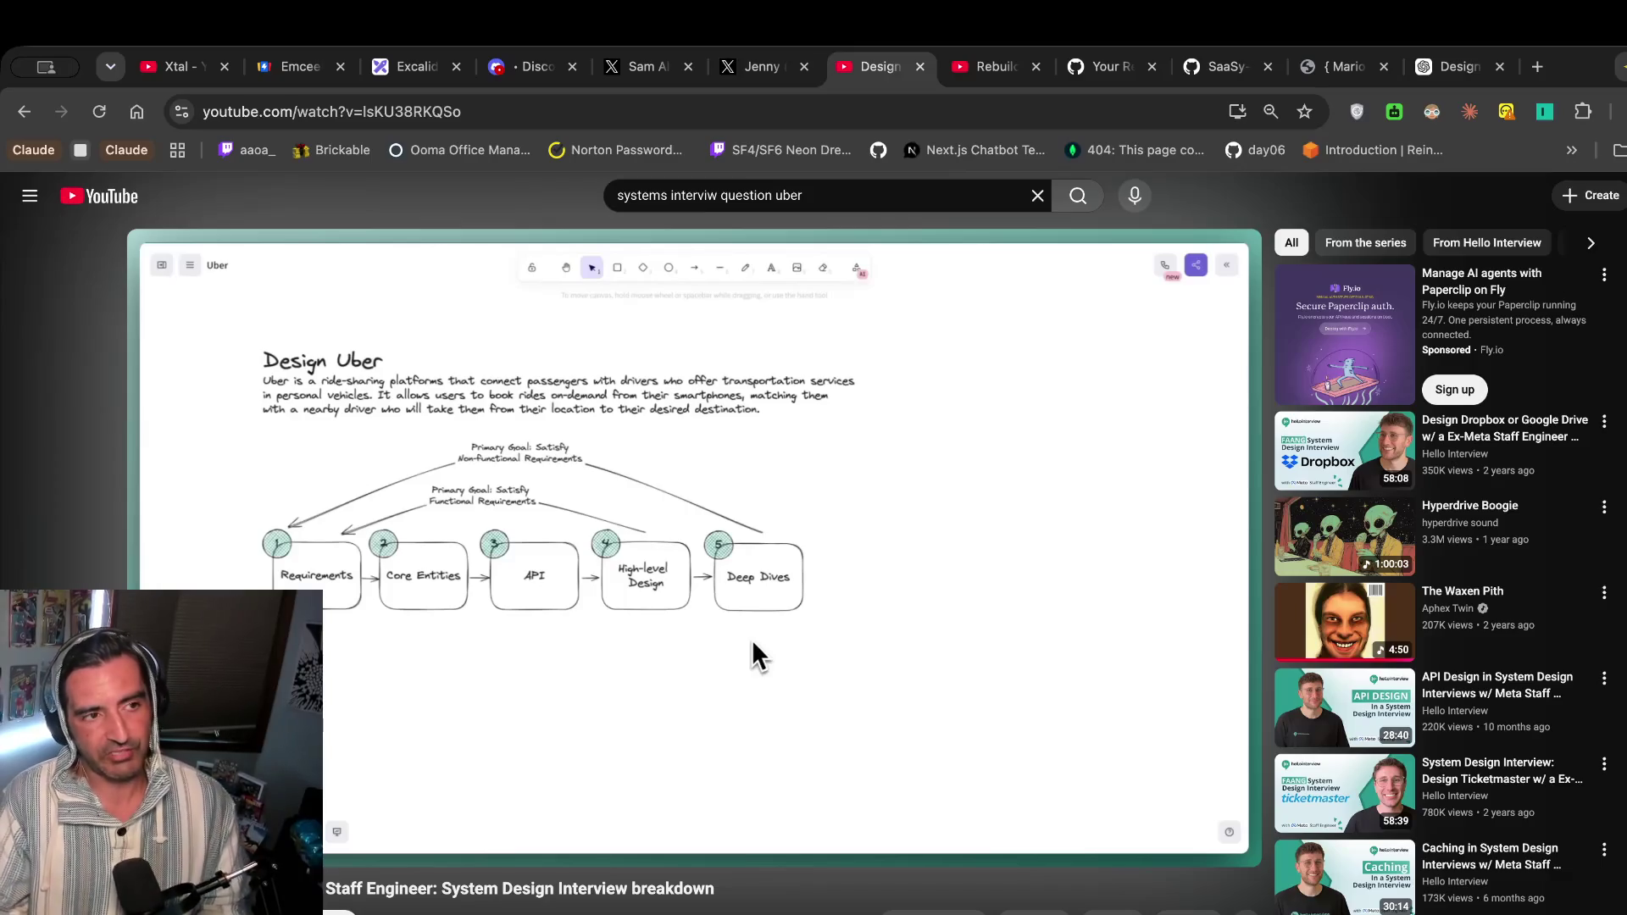
pyautogui.click(751, 639)
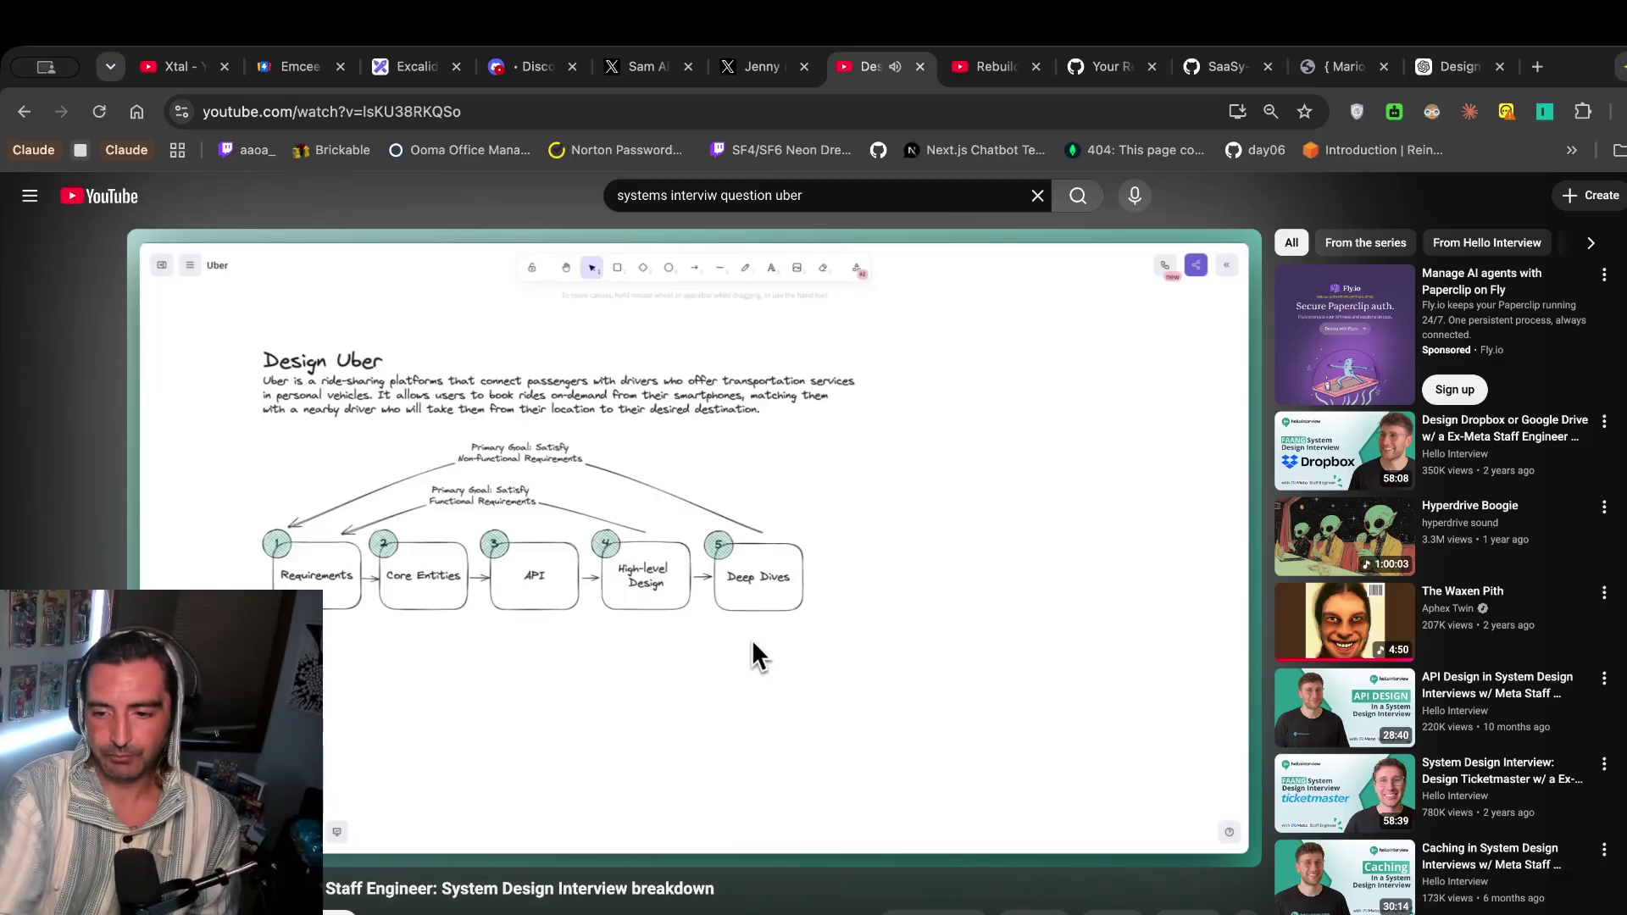
# Resume at the Requirements step, pause on the Uber diagram, and return to the Excalidraw notes.
pyautogui.moveTo(392, 697)
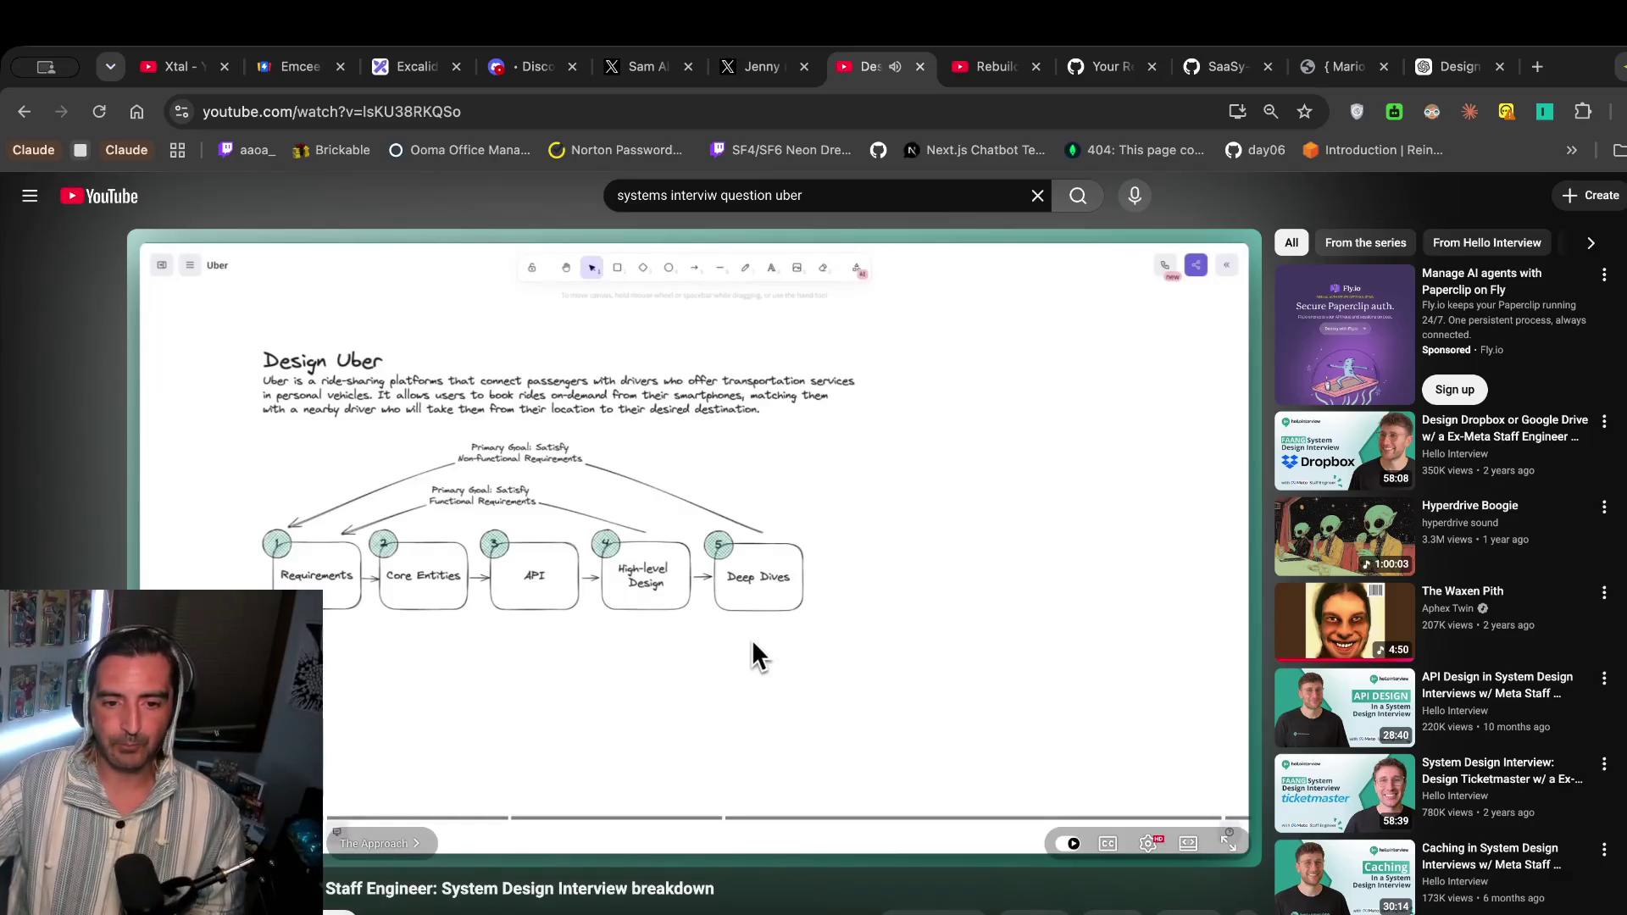
pyautogui.click(392, 697)
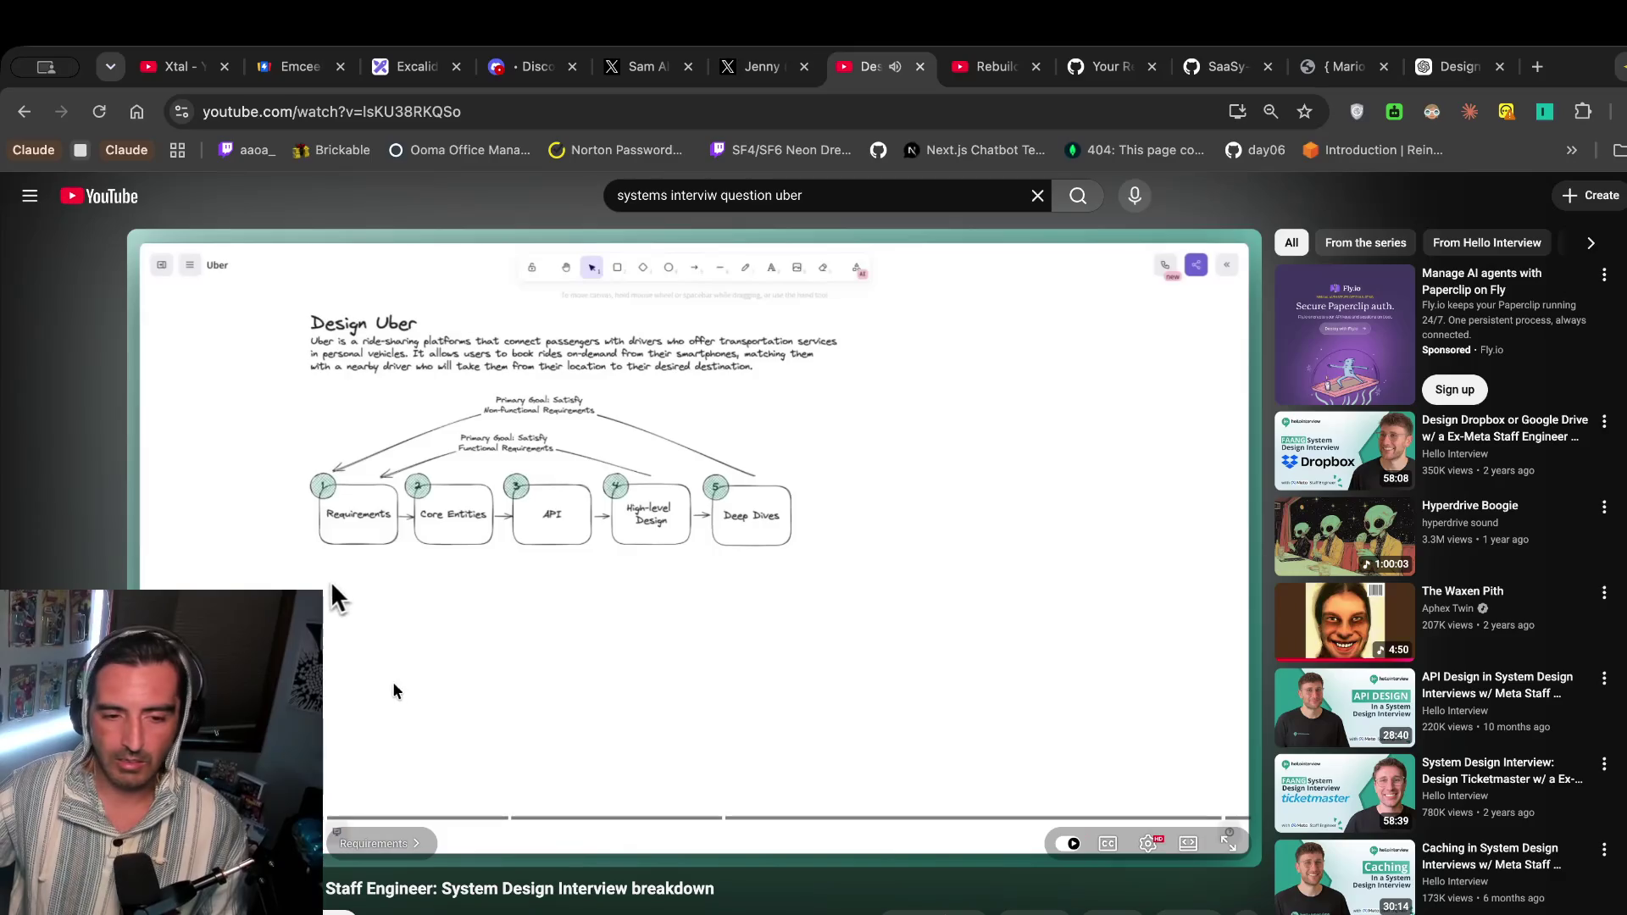
pyautogui.press('space')
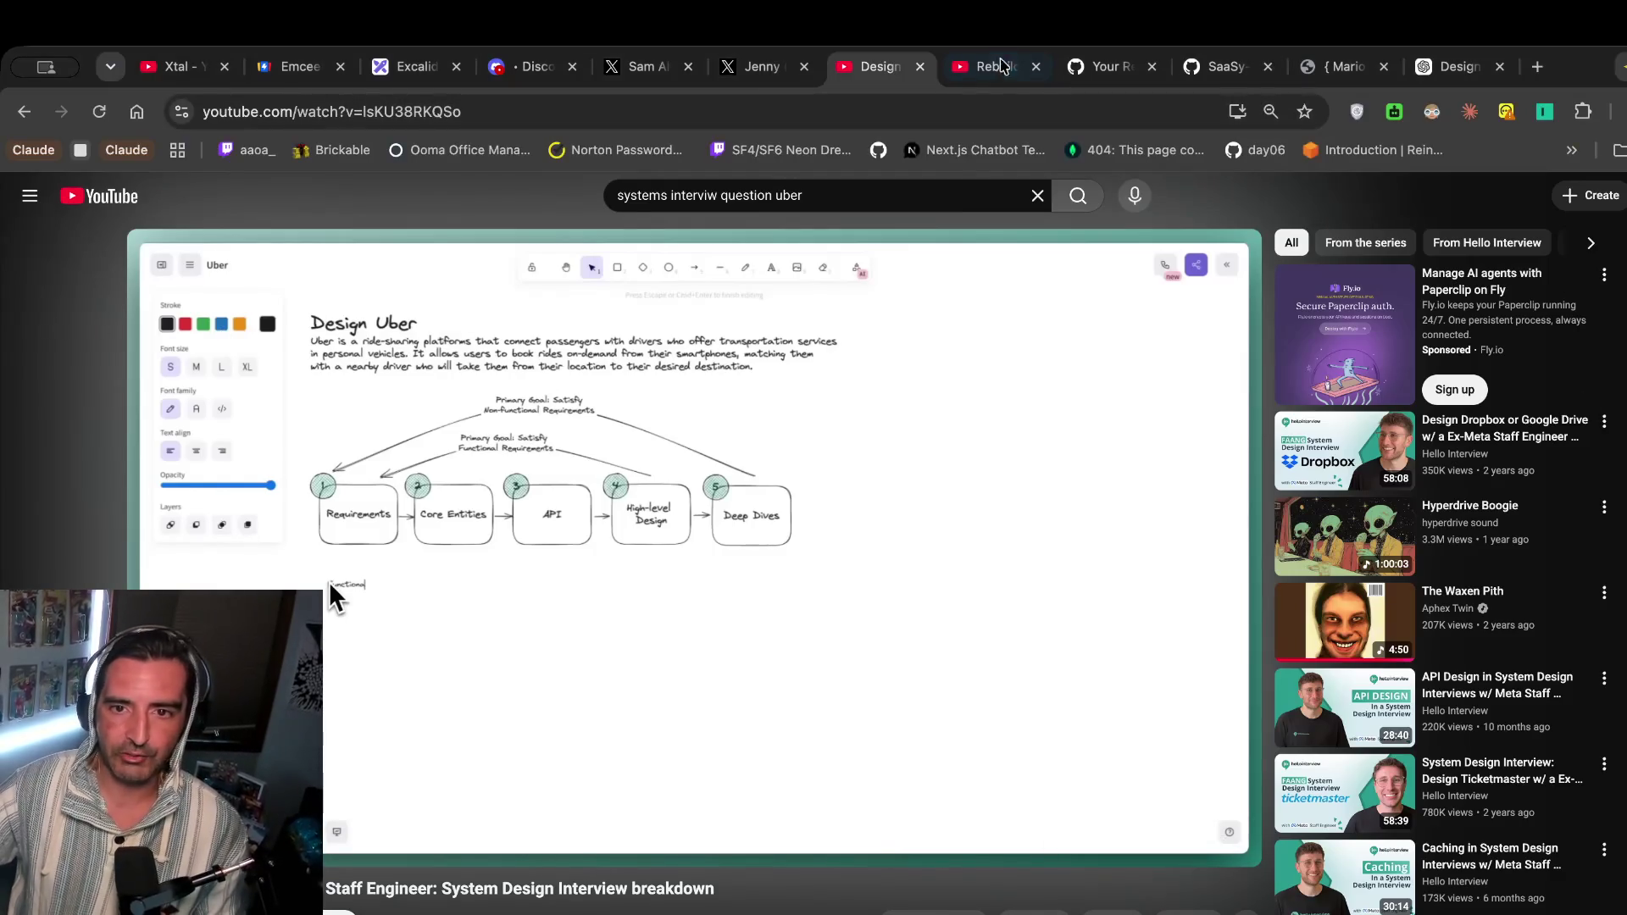
pyautogui.click(415, 66)
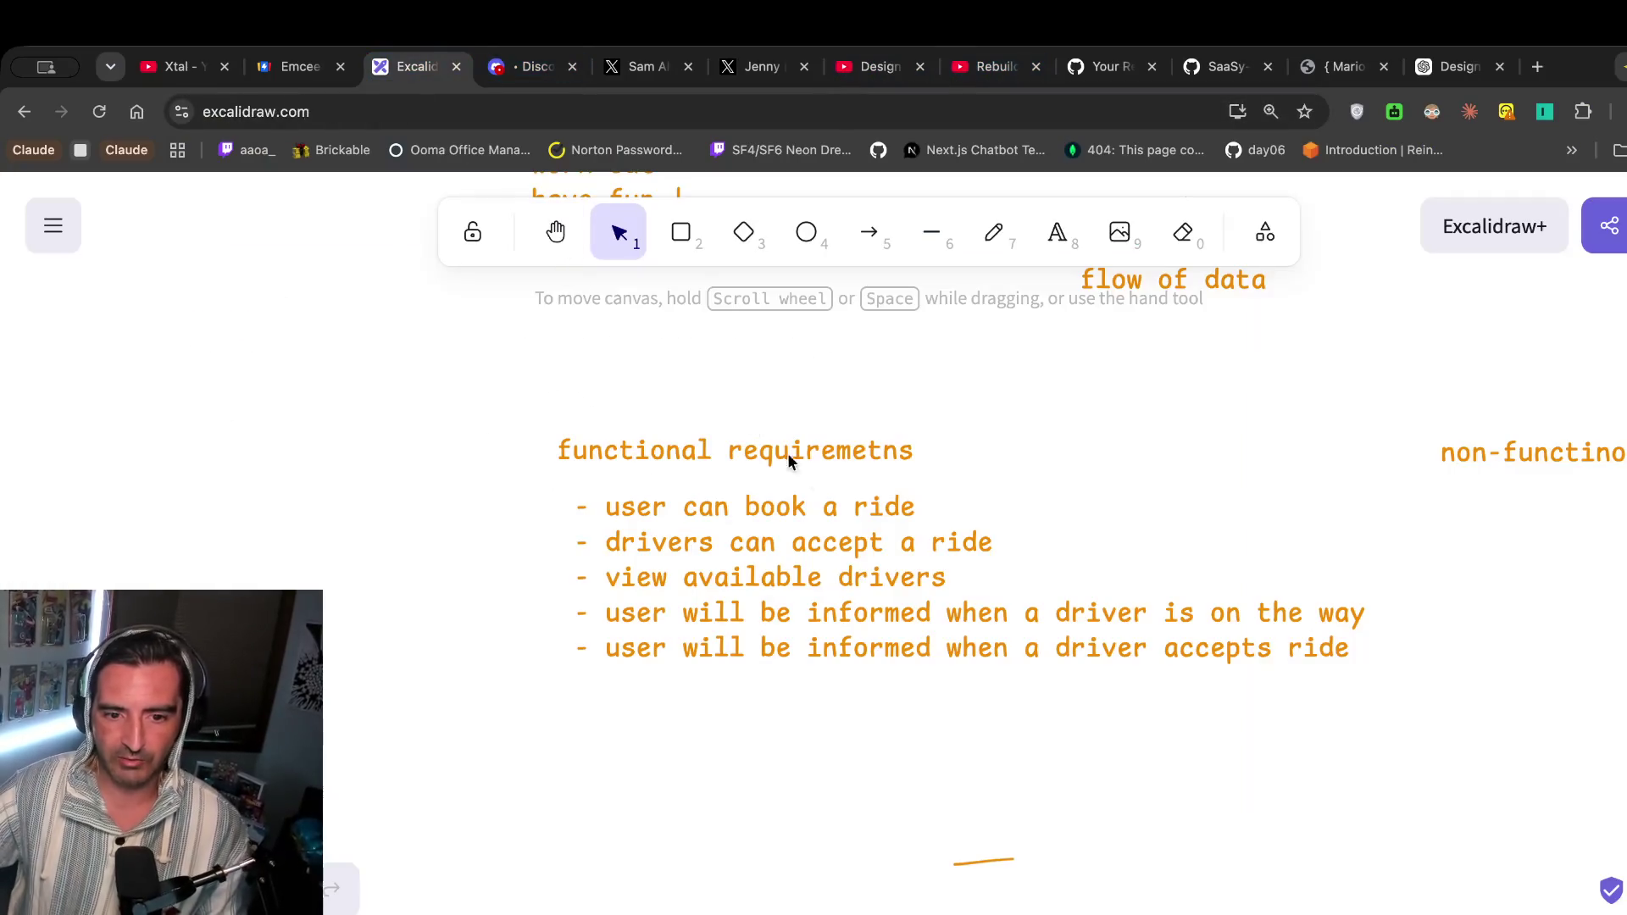
pyautogui.hscroll(5, 839, 472)
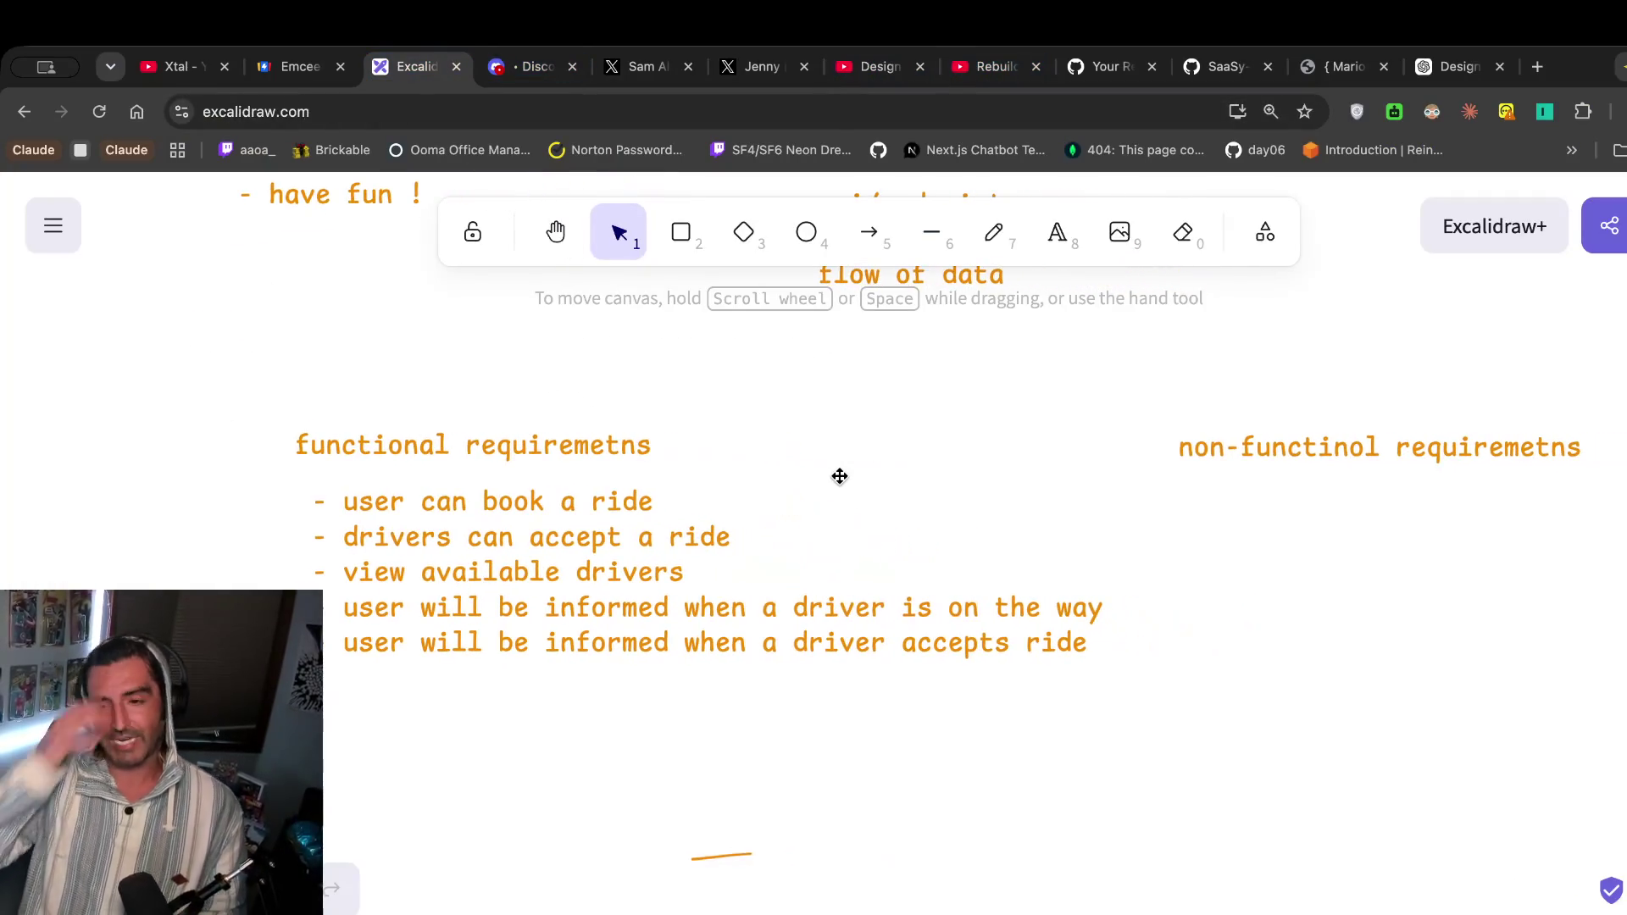
pyautogui.hscroll(3, 1053, 530)
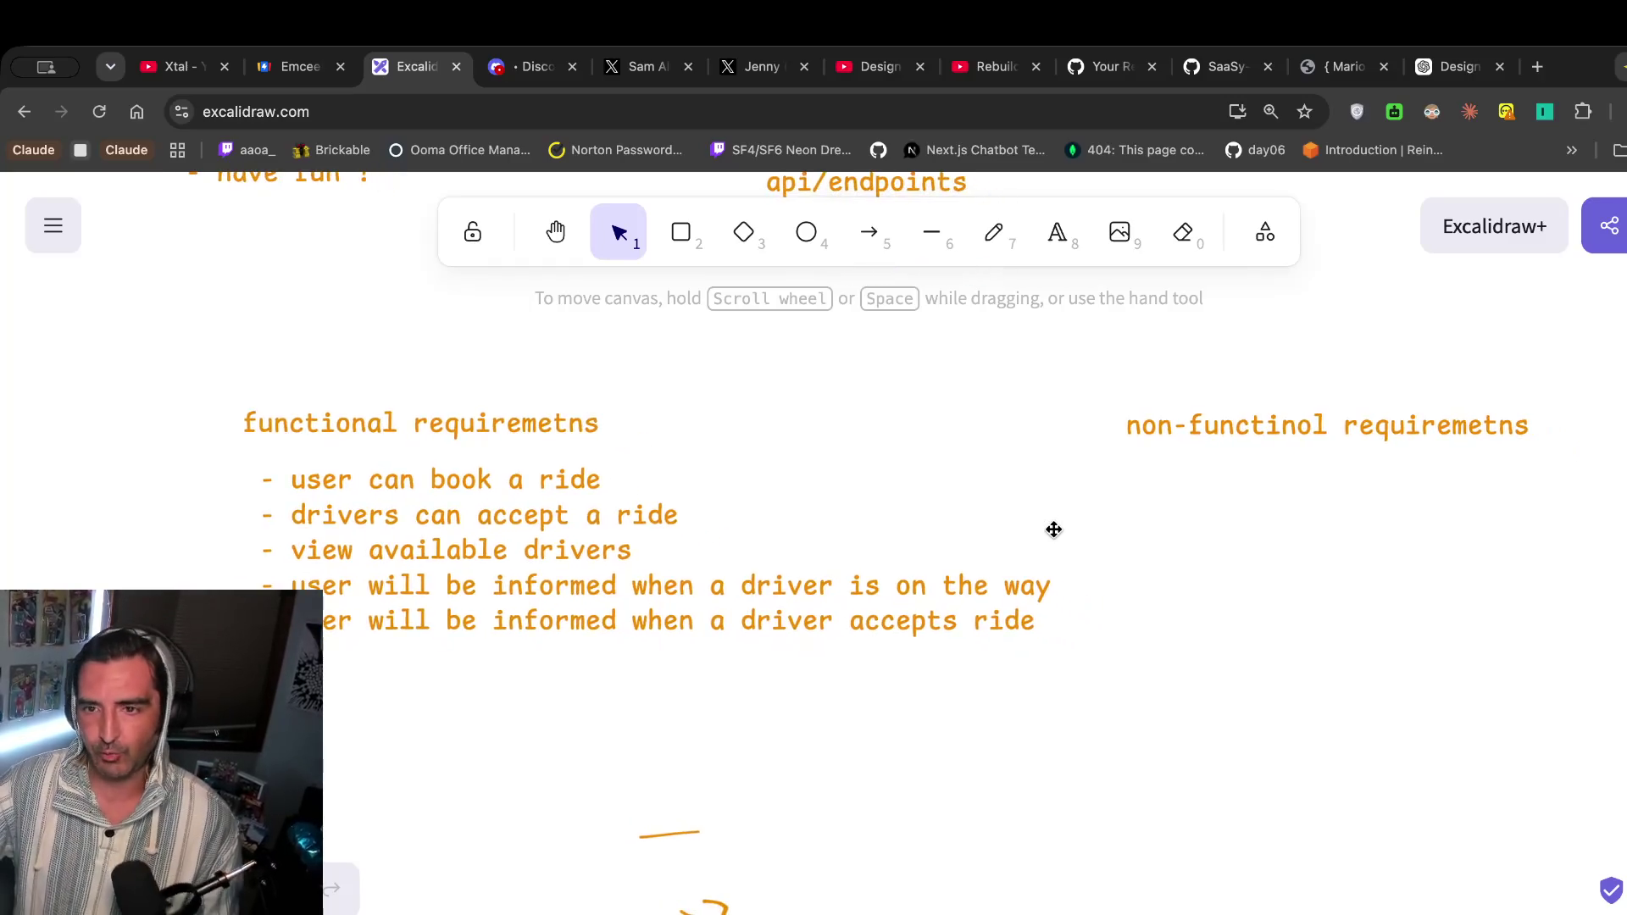
pyautogui.hscroll(3, 1053, 529)
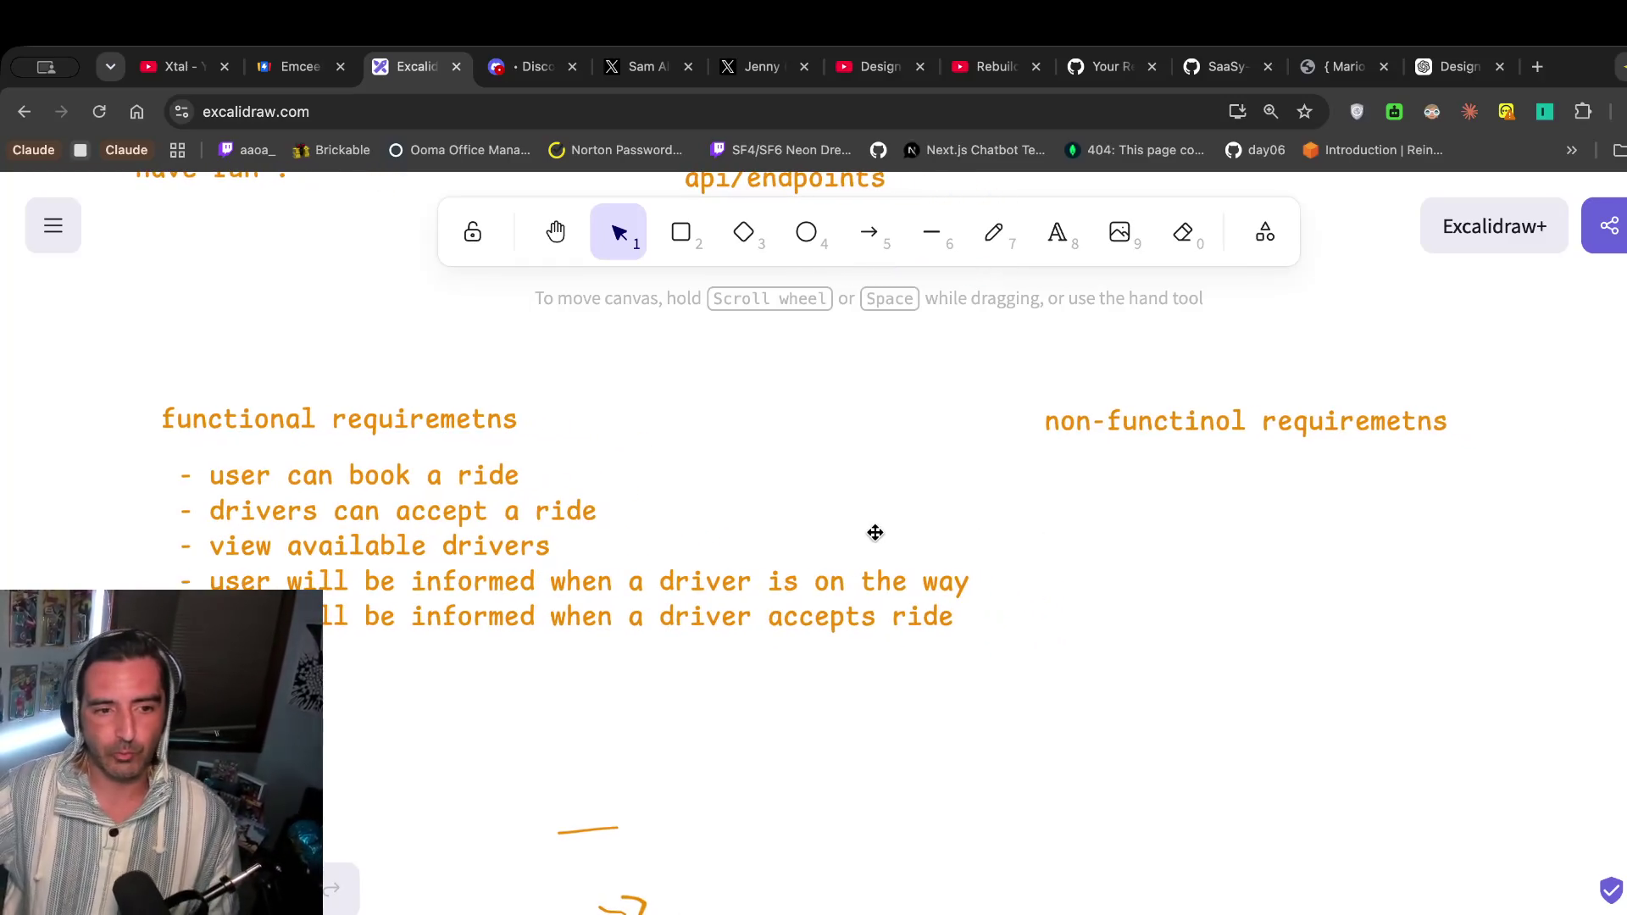
pyautogui.hscroll(20, 876, 532)
pyautogui.hscroll(-10, 875, 532)
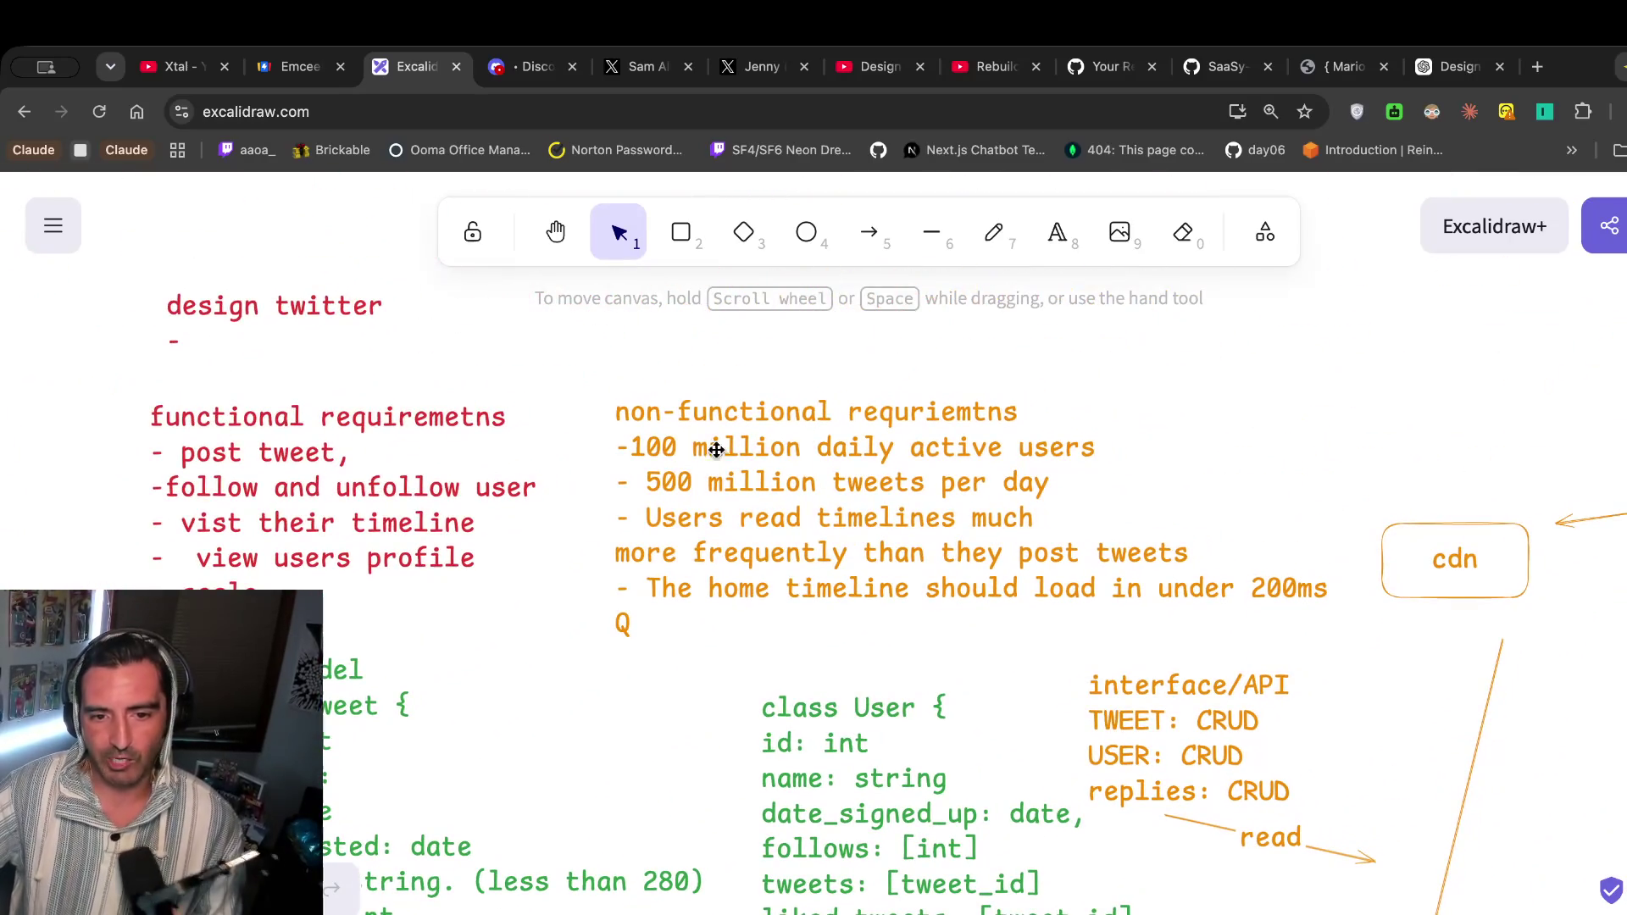
pyautogui.click(743, 444)
pyautogui.doubleClick(729, 449)
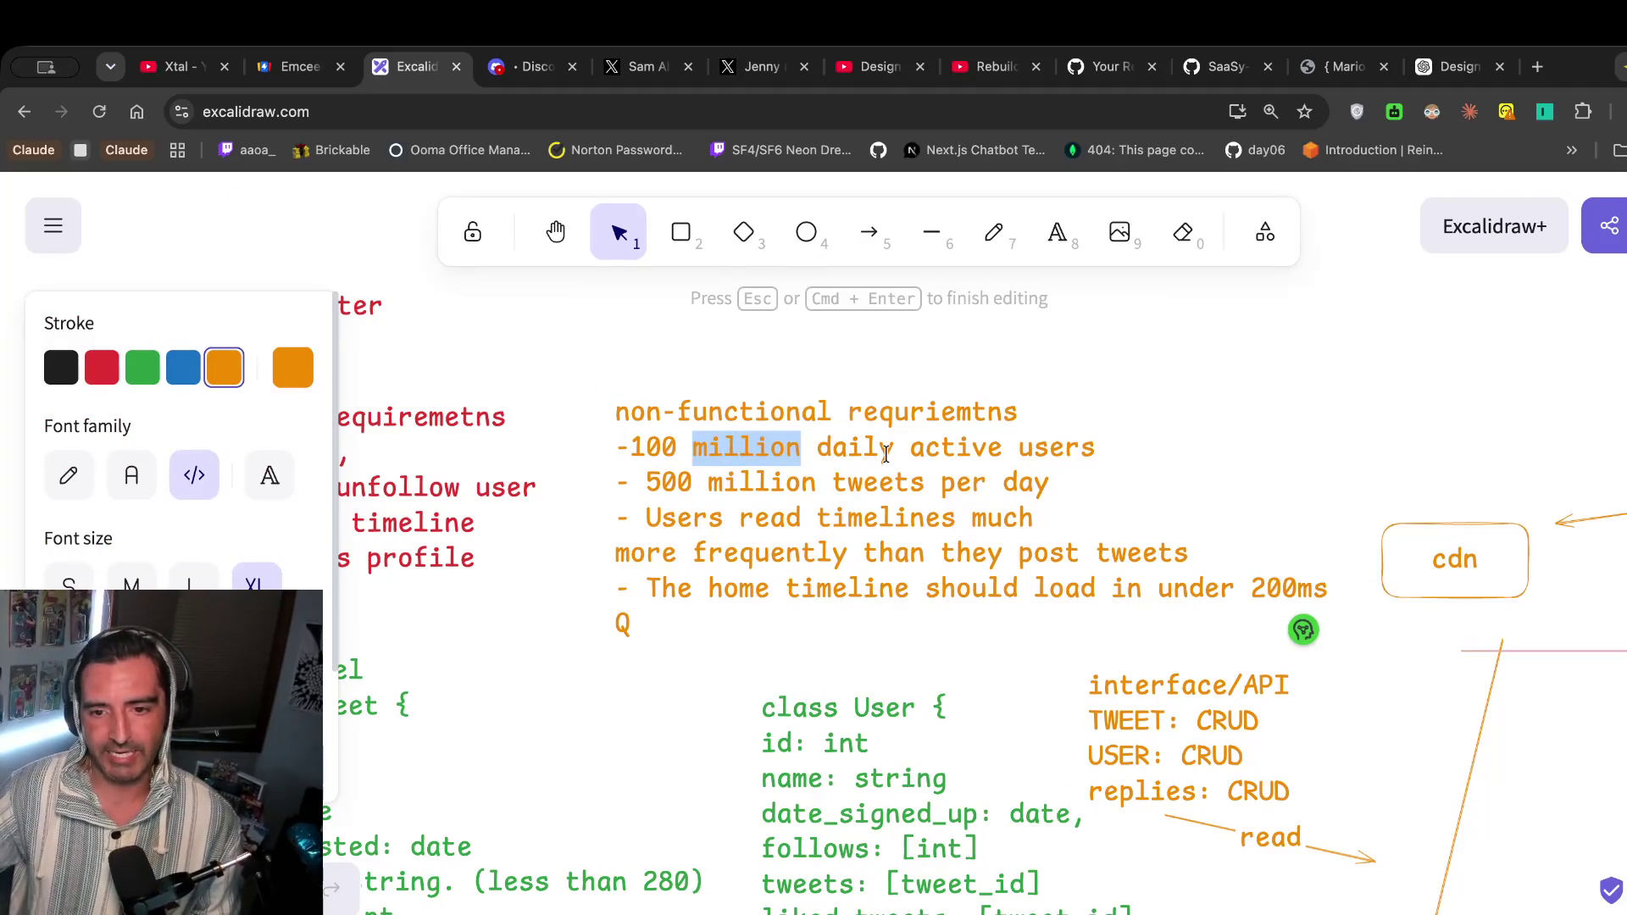
pyautogui.moveTo(773, 493); pyautogui.dragTo(857, 683)
pyautogui.click(805, 627)
pyautogui.moveTo(722, 553); pyautogui.dragTo(730, 611)
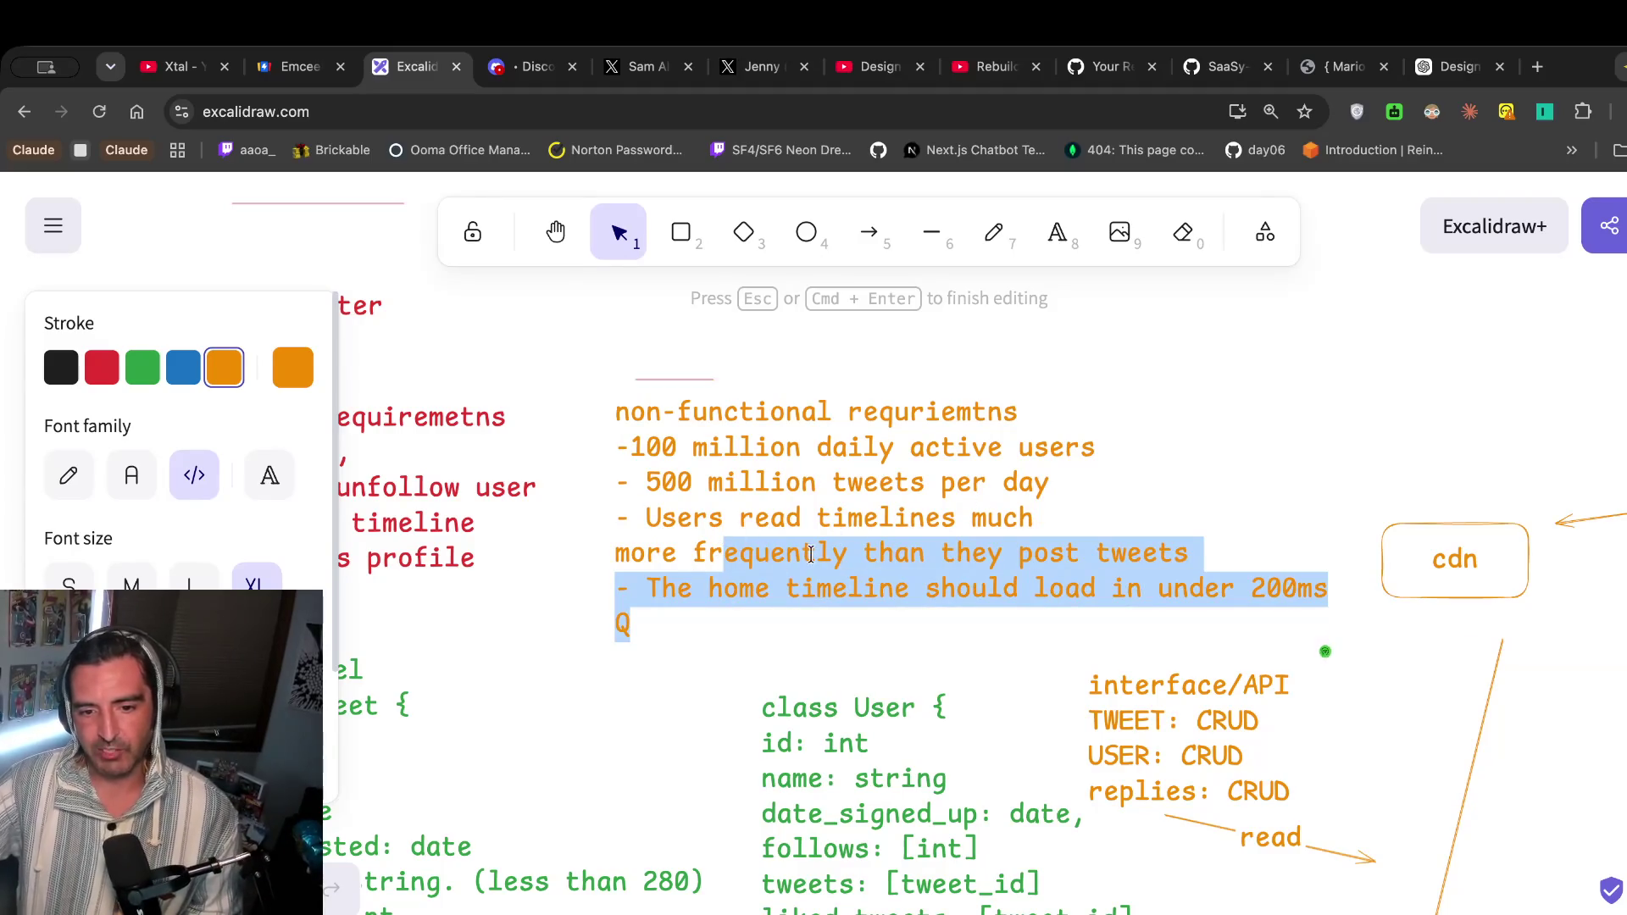
pyautogui.hscroll(15, 811, 554)
pyautogui.hscroll(-15, 858, 634)
# Start a non-functional bullet reading '- users should be', then bring up the other YouTube tab.
pyautogui.doubleClick(1106, 518)
pyautogui.write('-')
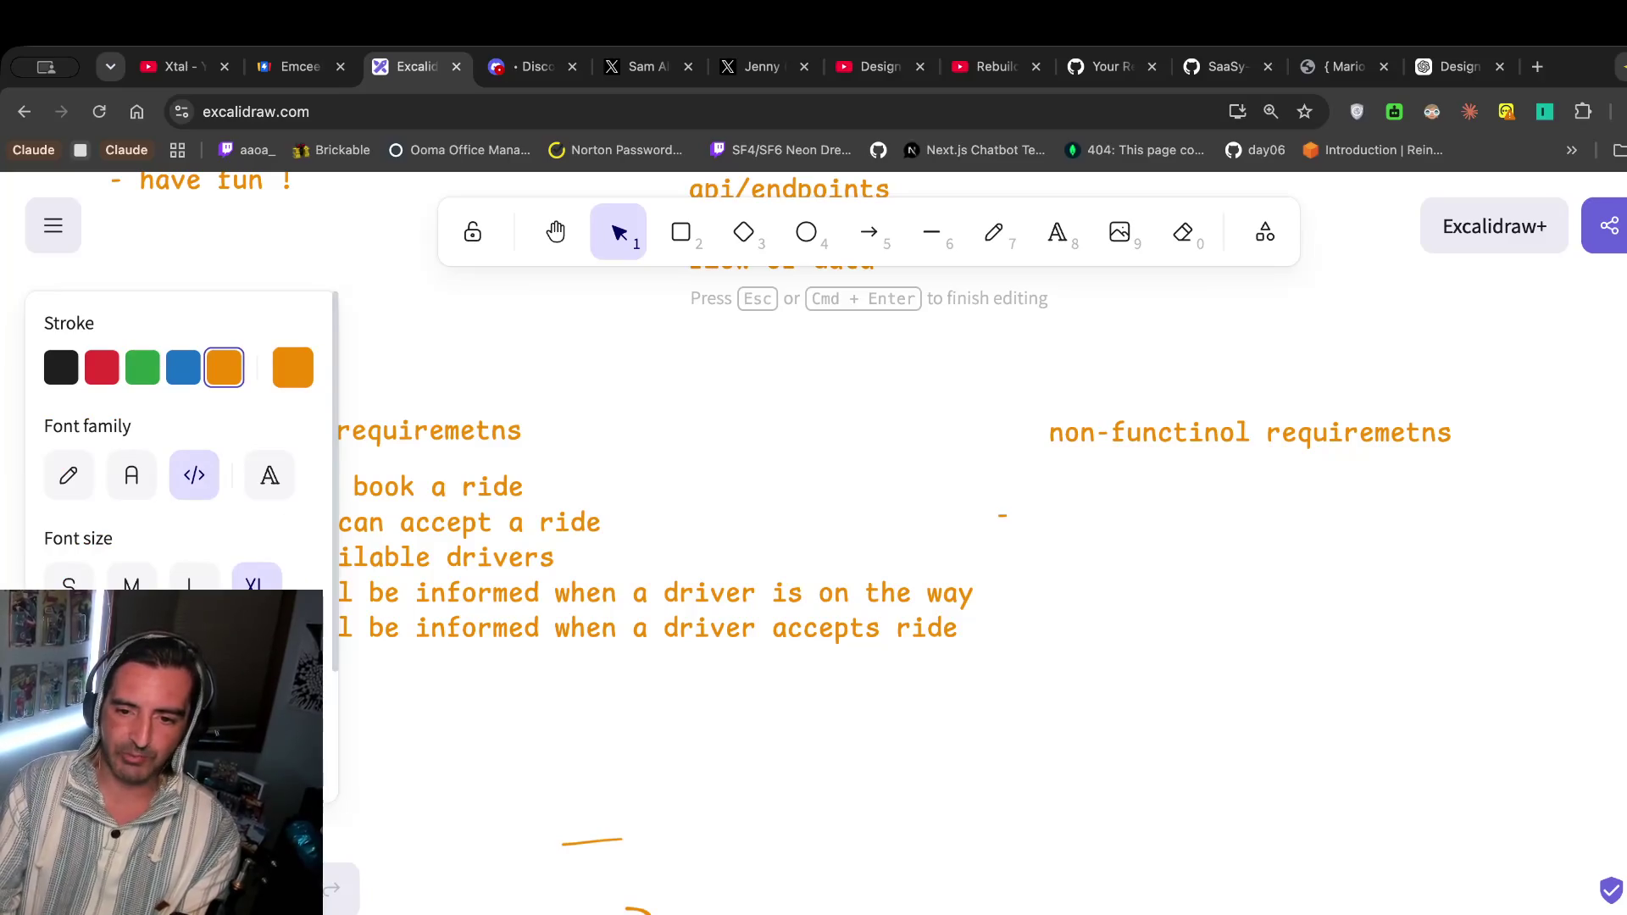
pyautogui.write(' user')
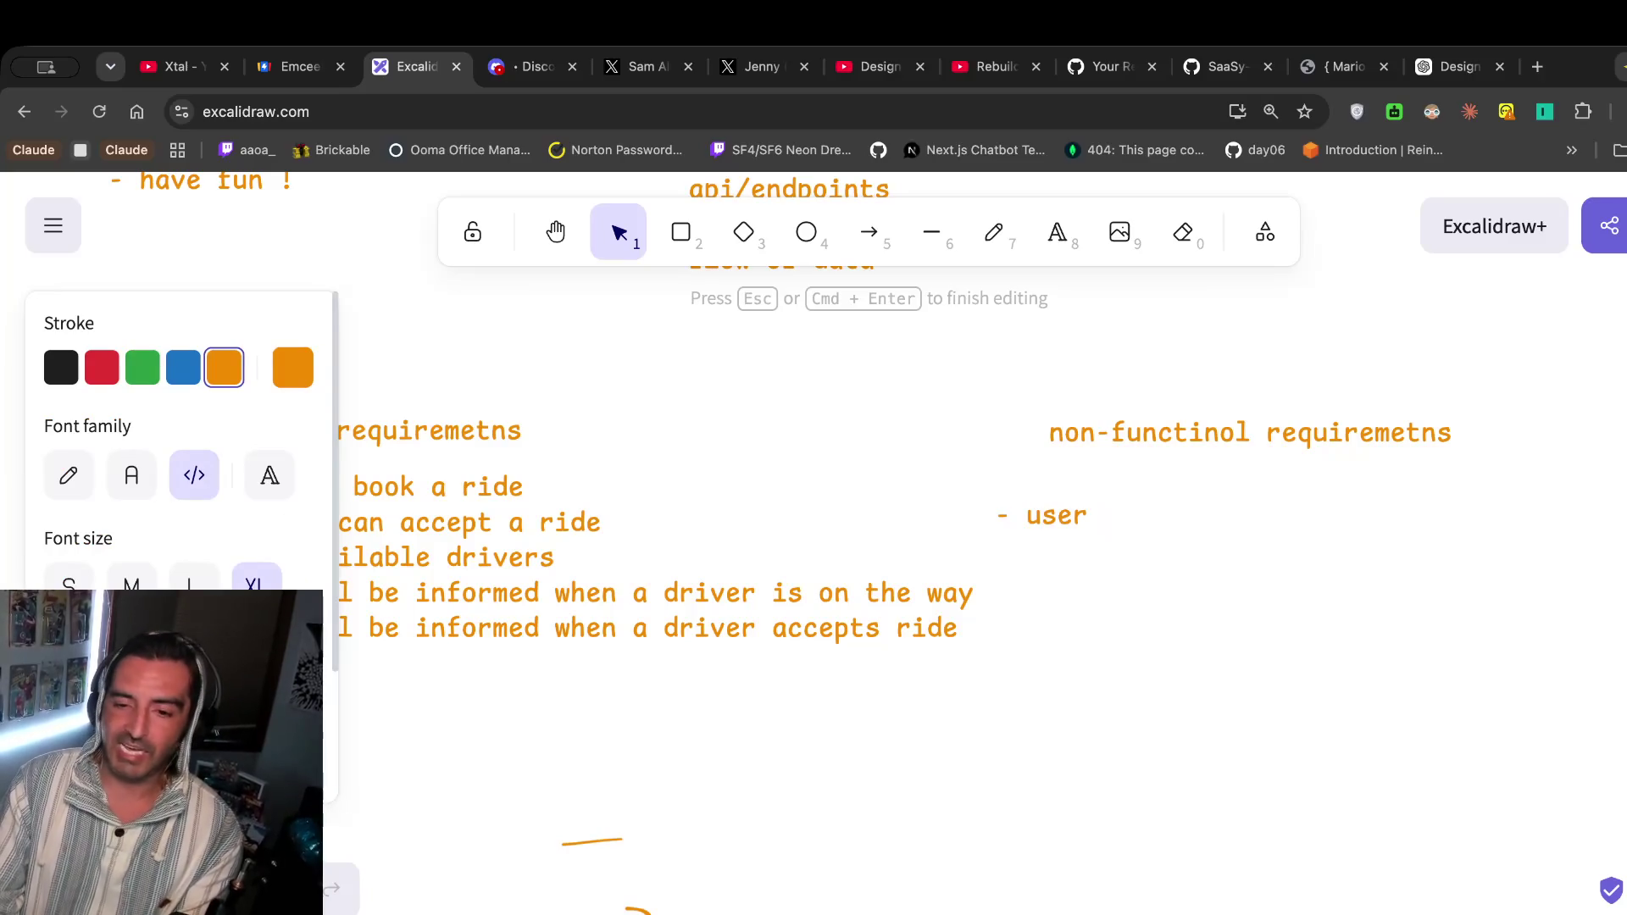
pyautogui.write('s should alway')
pyautogui.press('BackSpace')
pyautogui.press('BackSpace')
pyautogui.press('BackSpace')
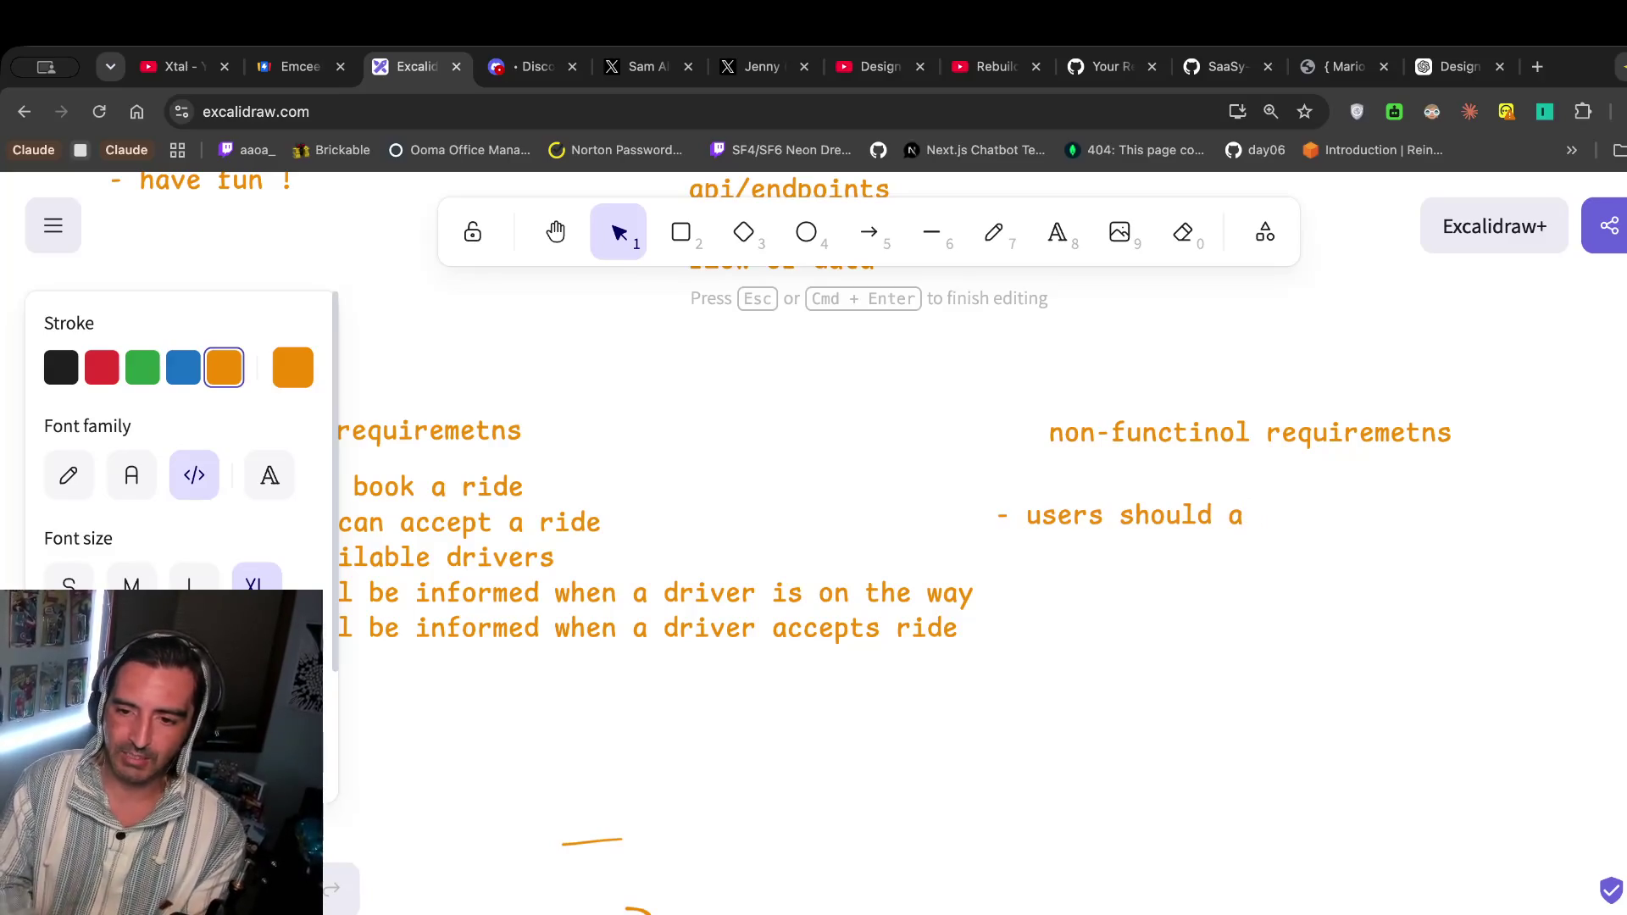
pyautogui.press('BackSpace')
pyautogui.write('be')
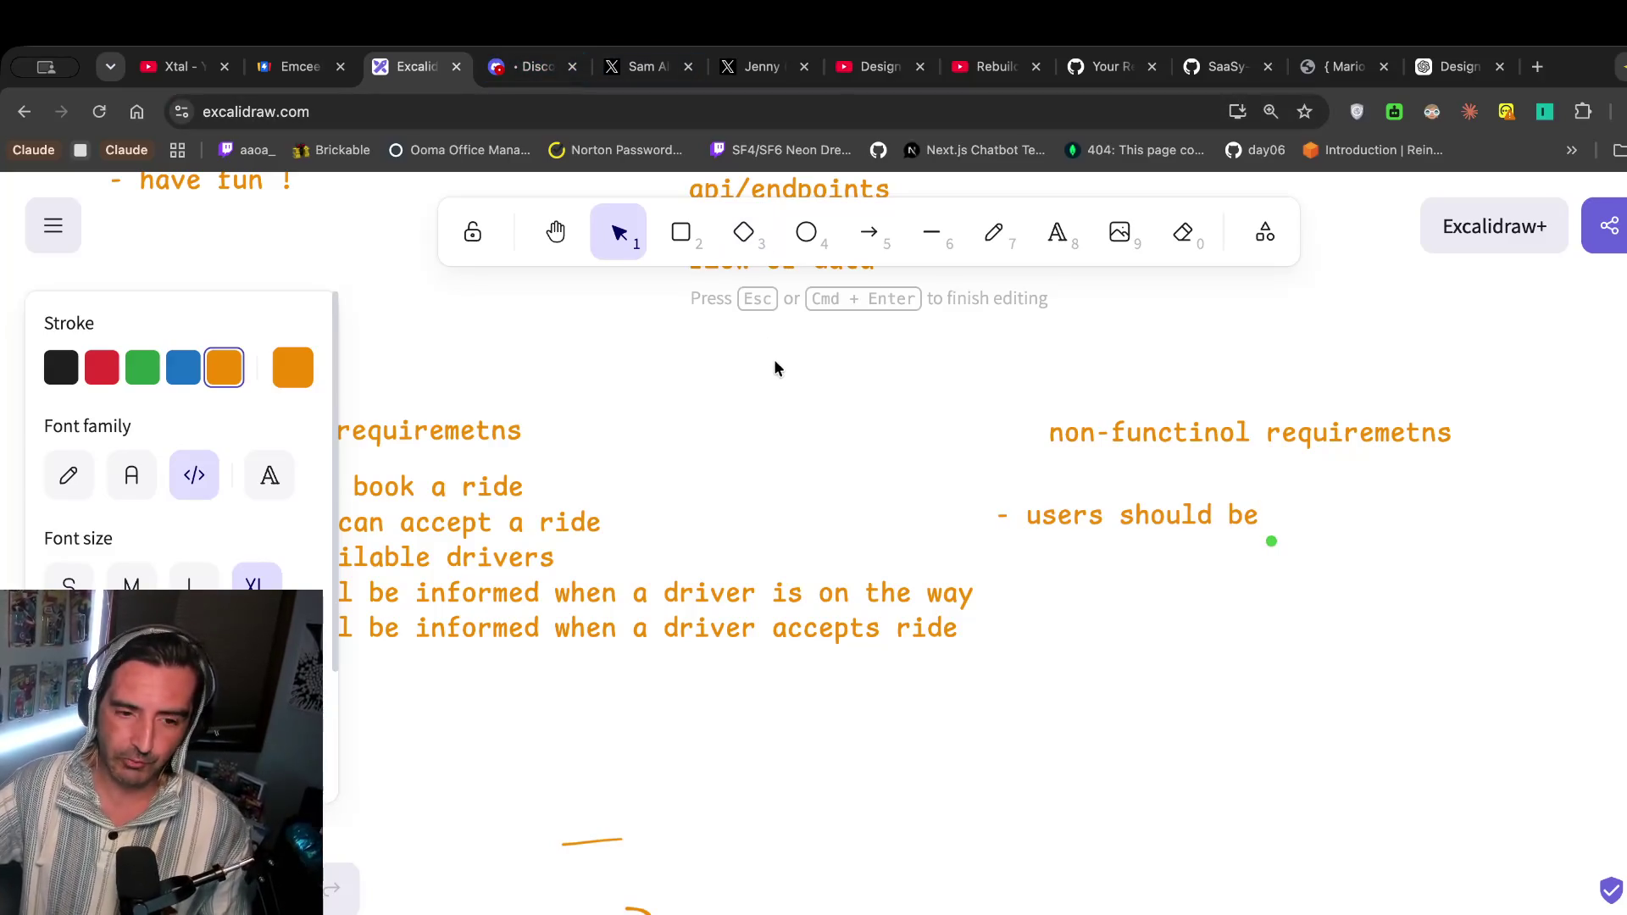
pyautogui.click(983, 68)
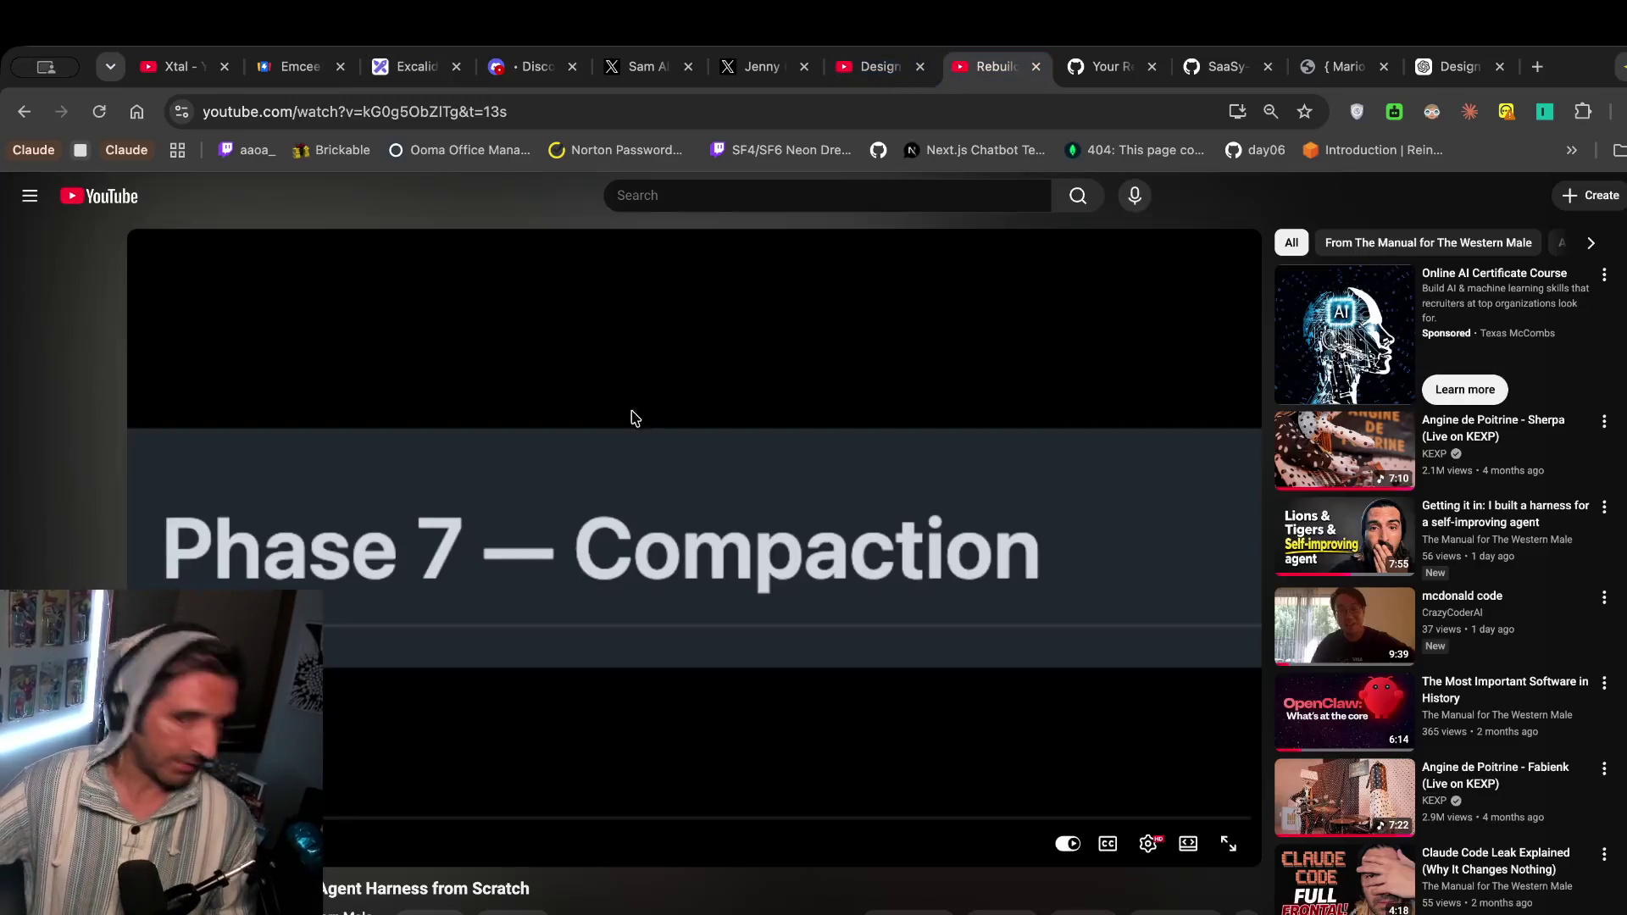
# Go back to the Uber design video tab and resume playback.
pyautogui.click(862, 77)
pyautogui.click(700, 413)
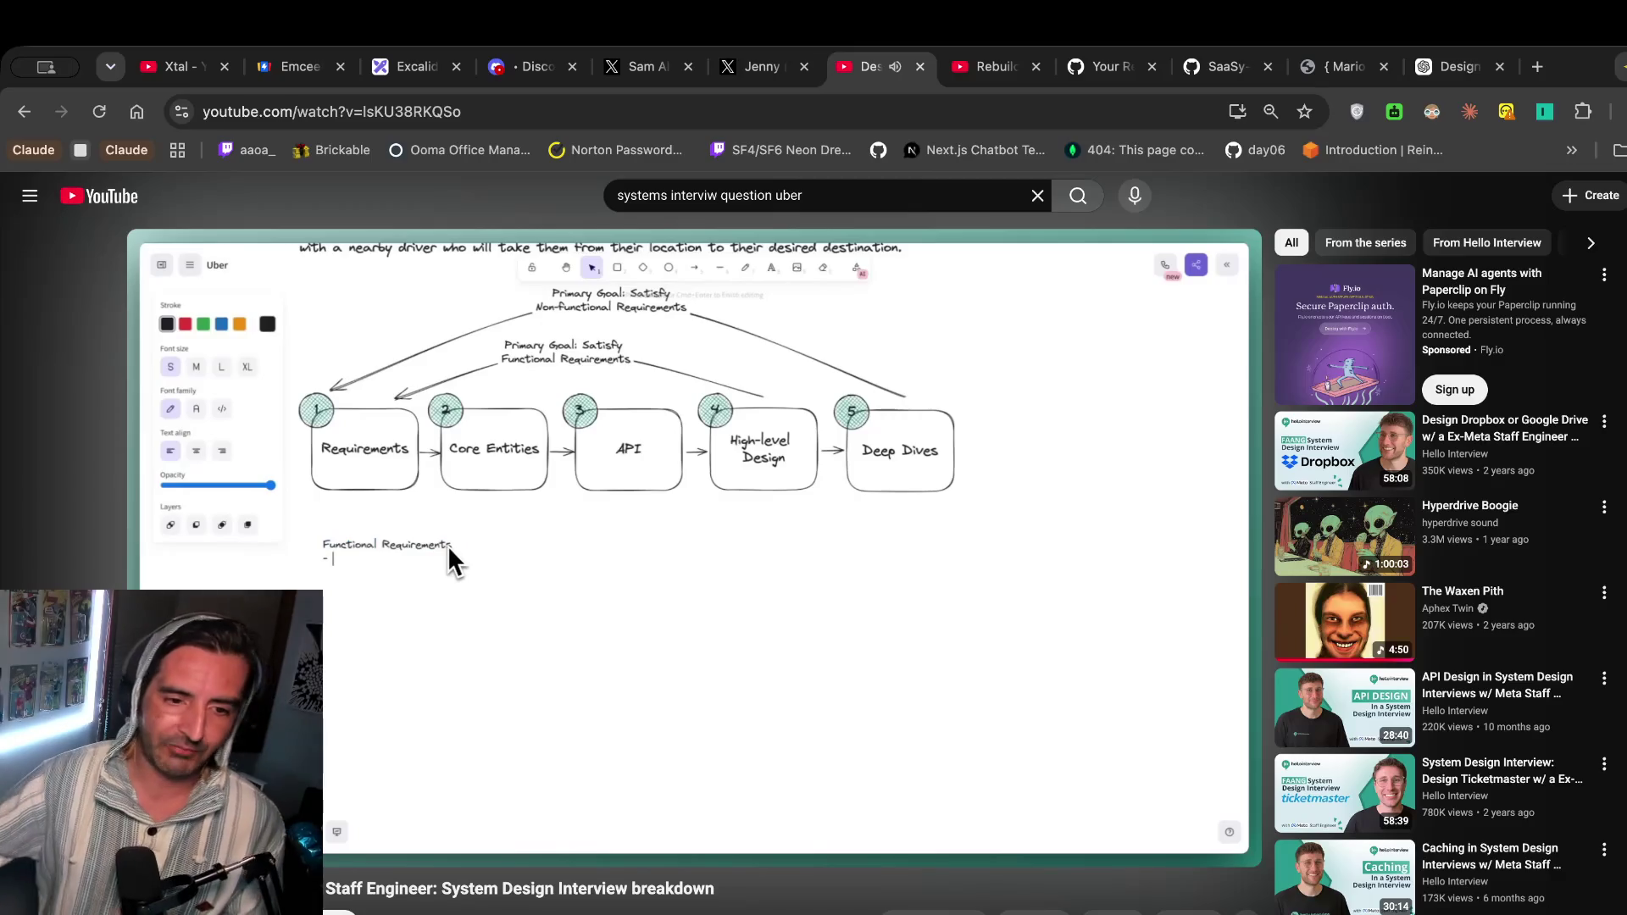
# Play and pause the Uber video until the start-location requirement appears, then return to Excalidraw.
pyautogui.click(752, 396)
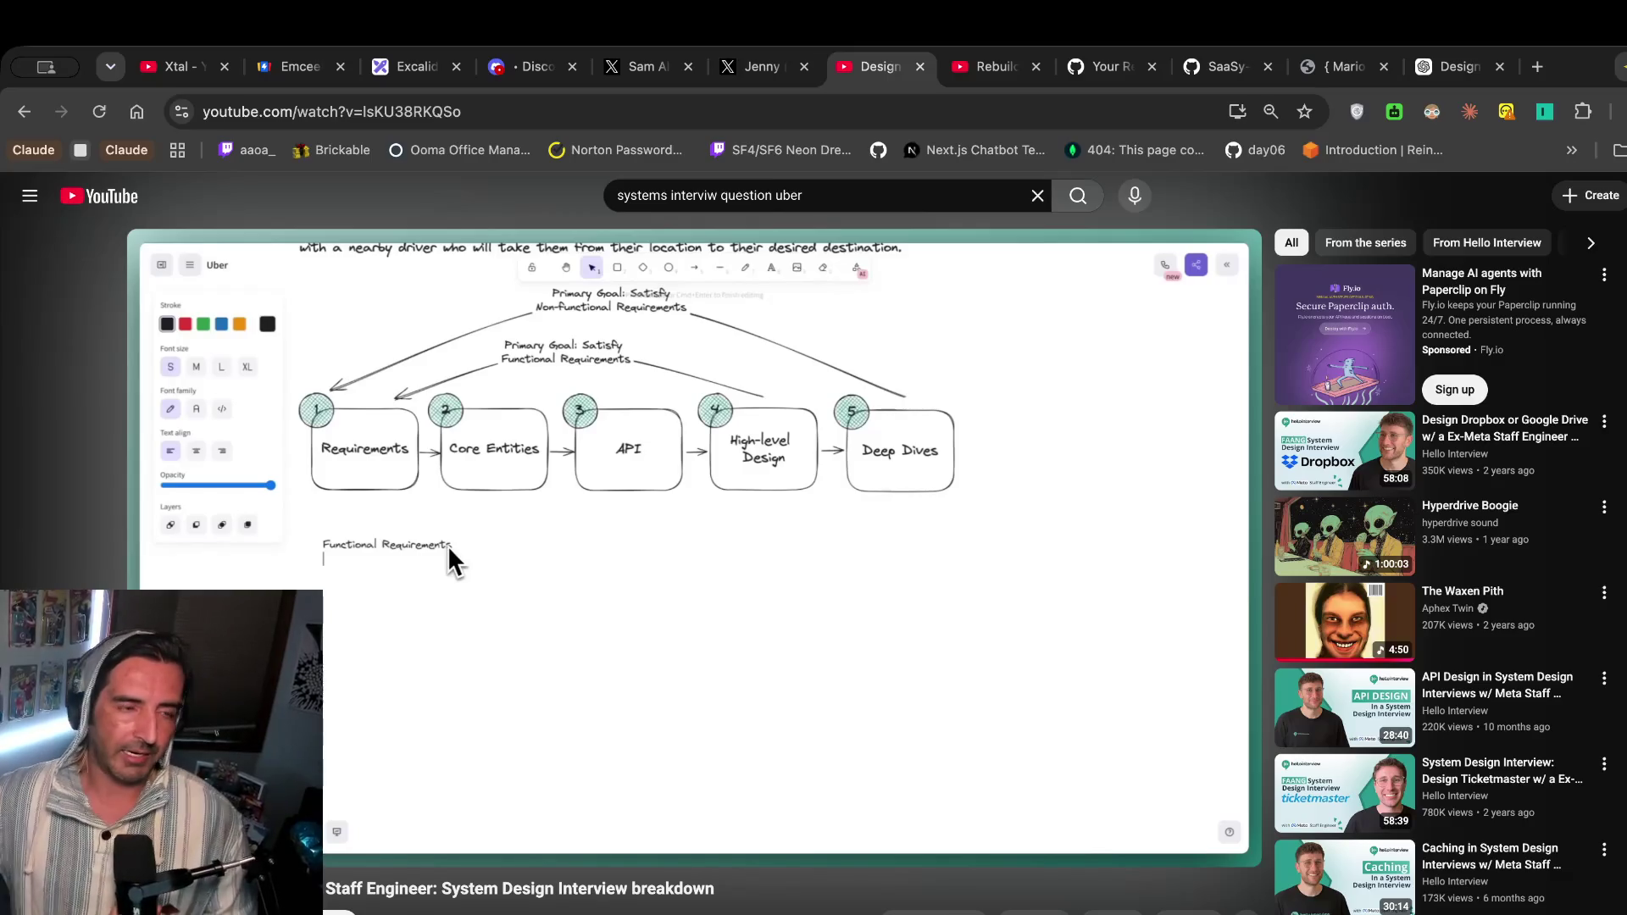
pyautogui.moveTo(745, 265)
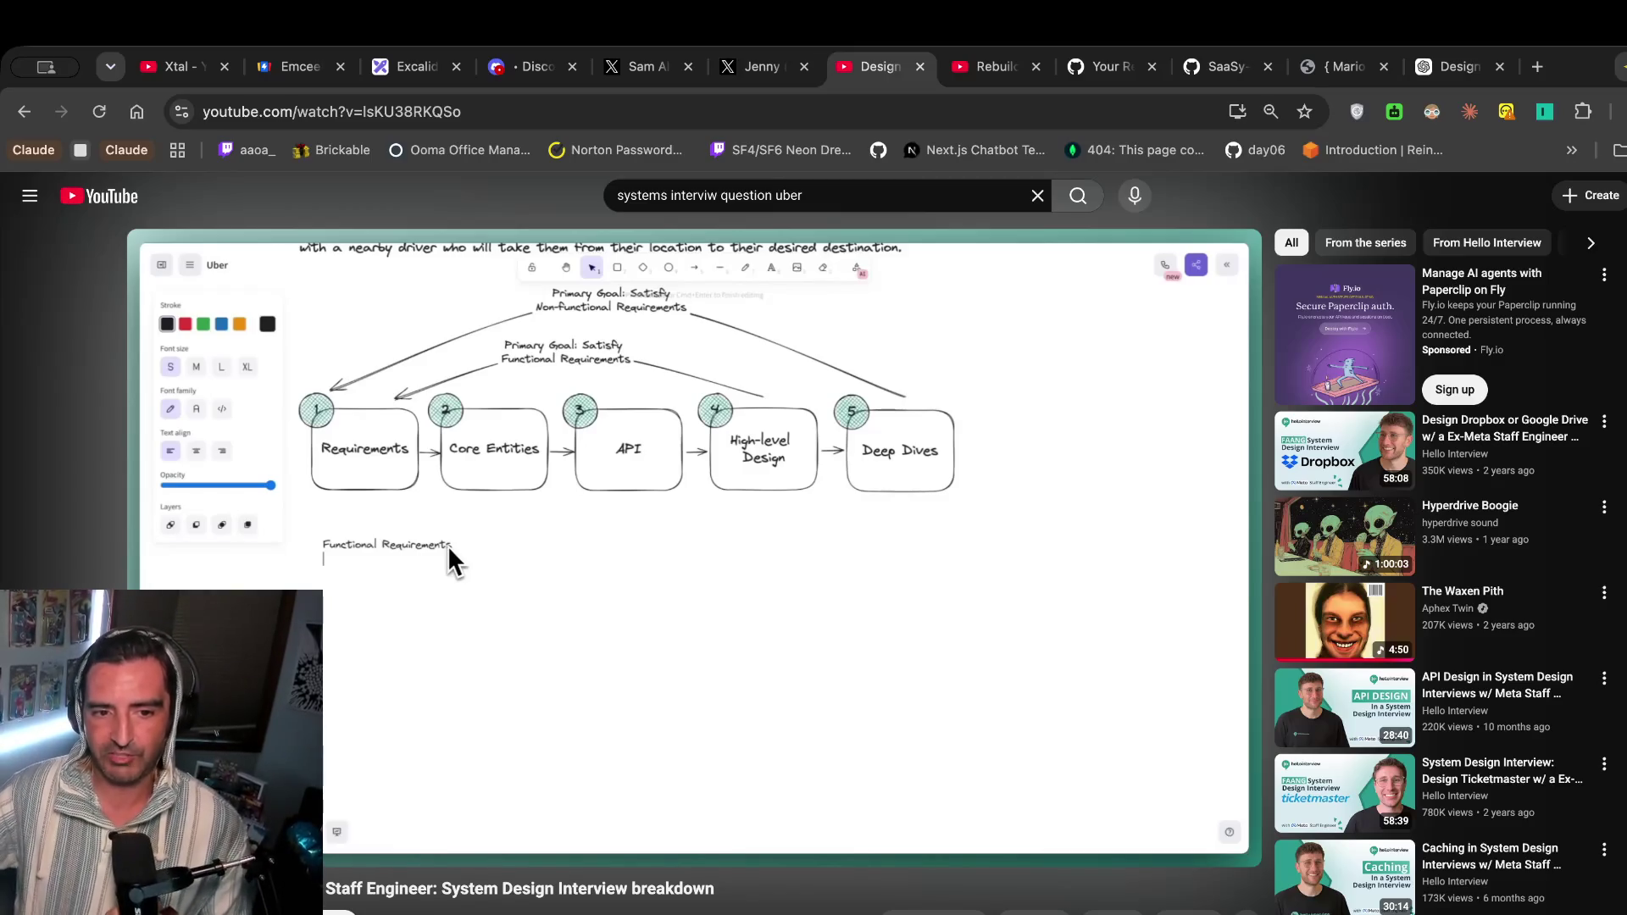
pyautogui.click(518, 449)
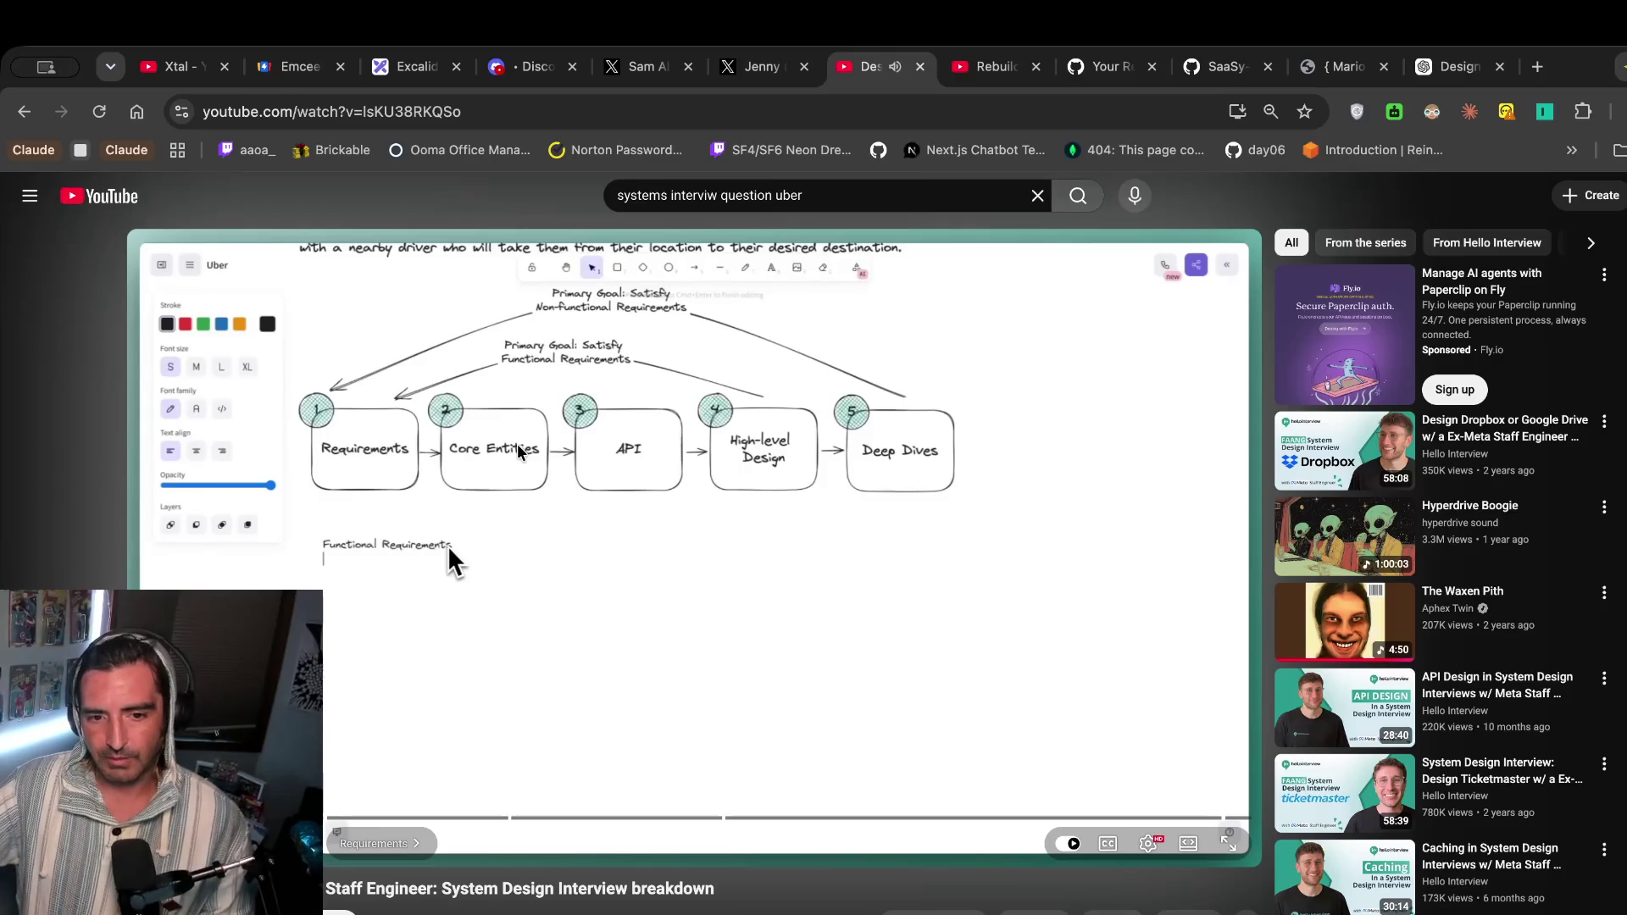
pyautogui.click(519, 449)
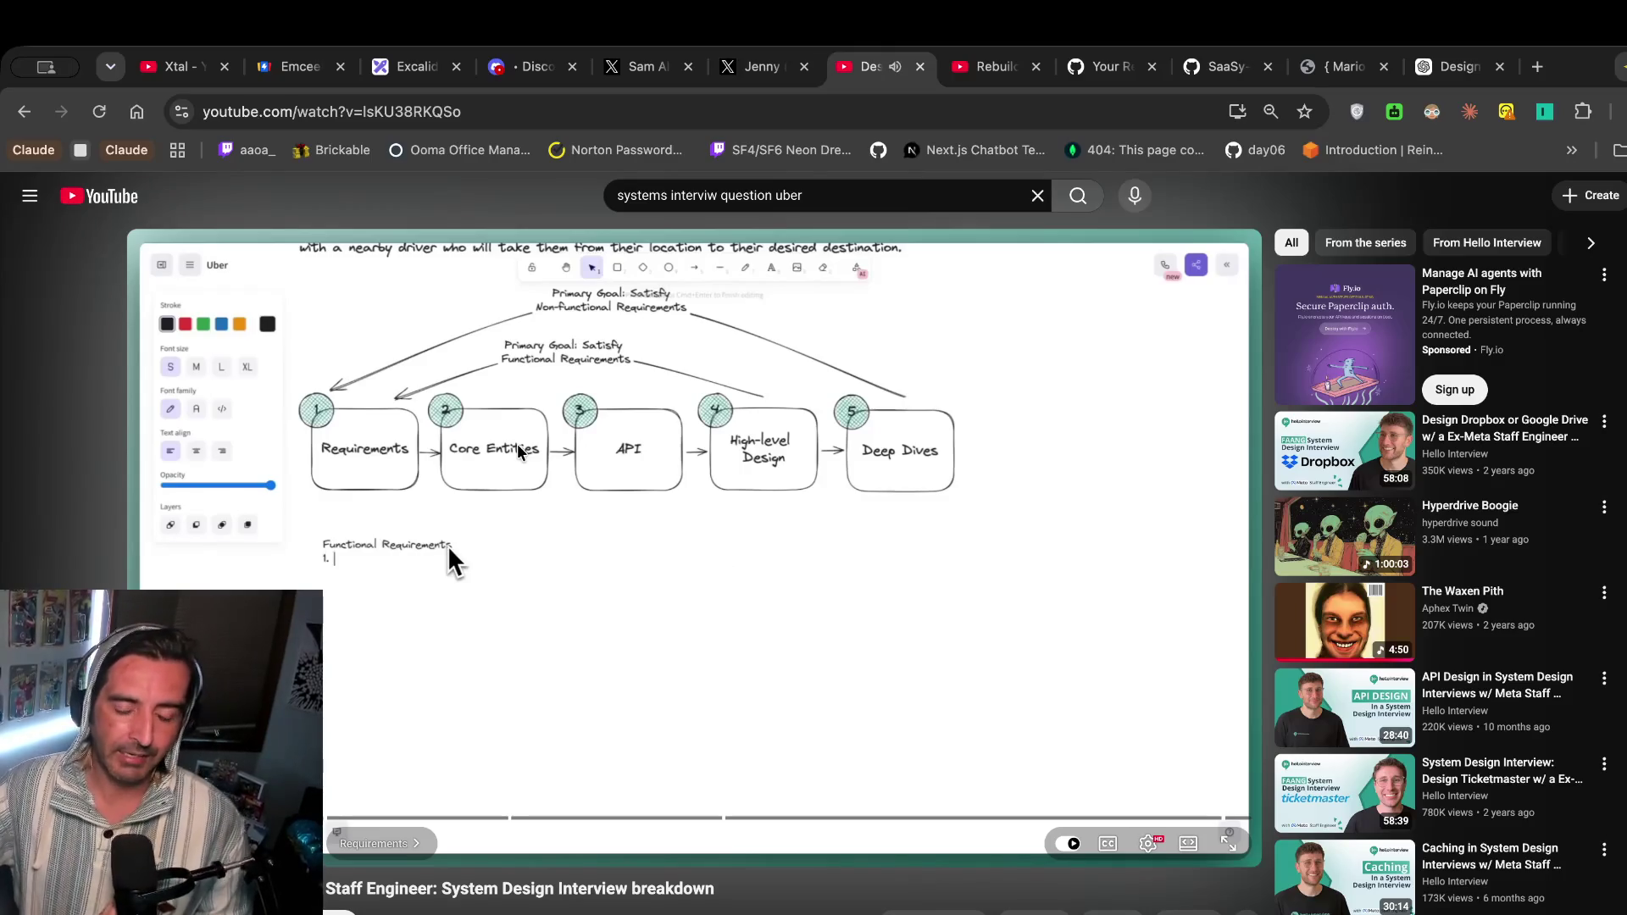
pyautogui.click(655, 486)
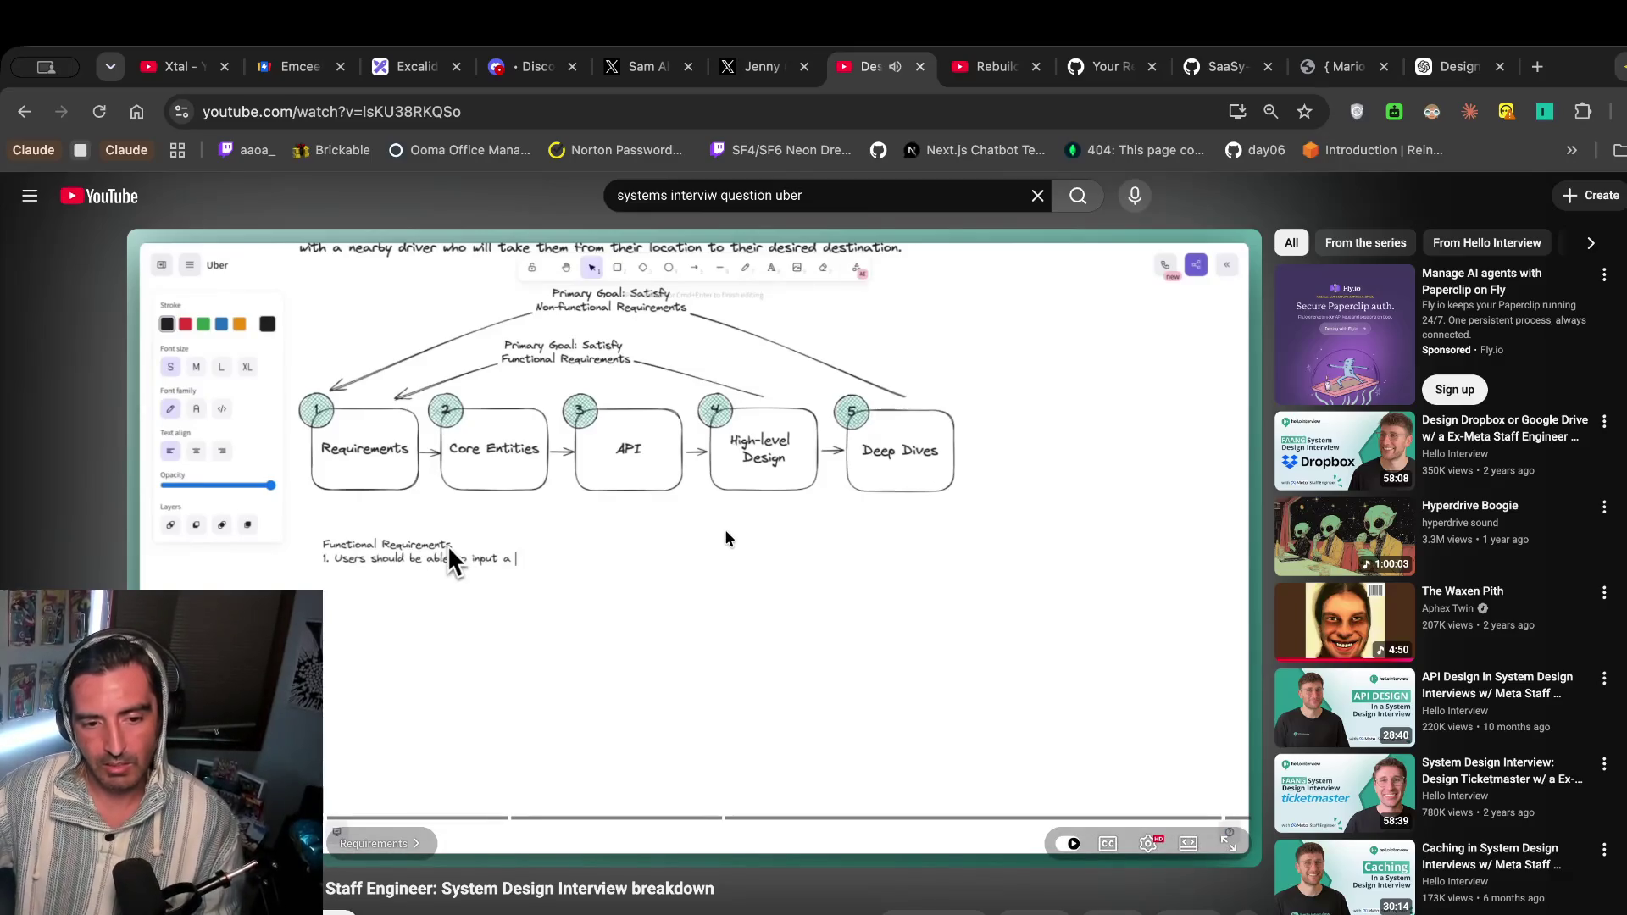
pyautogui.click(725, 539)
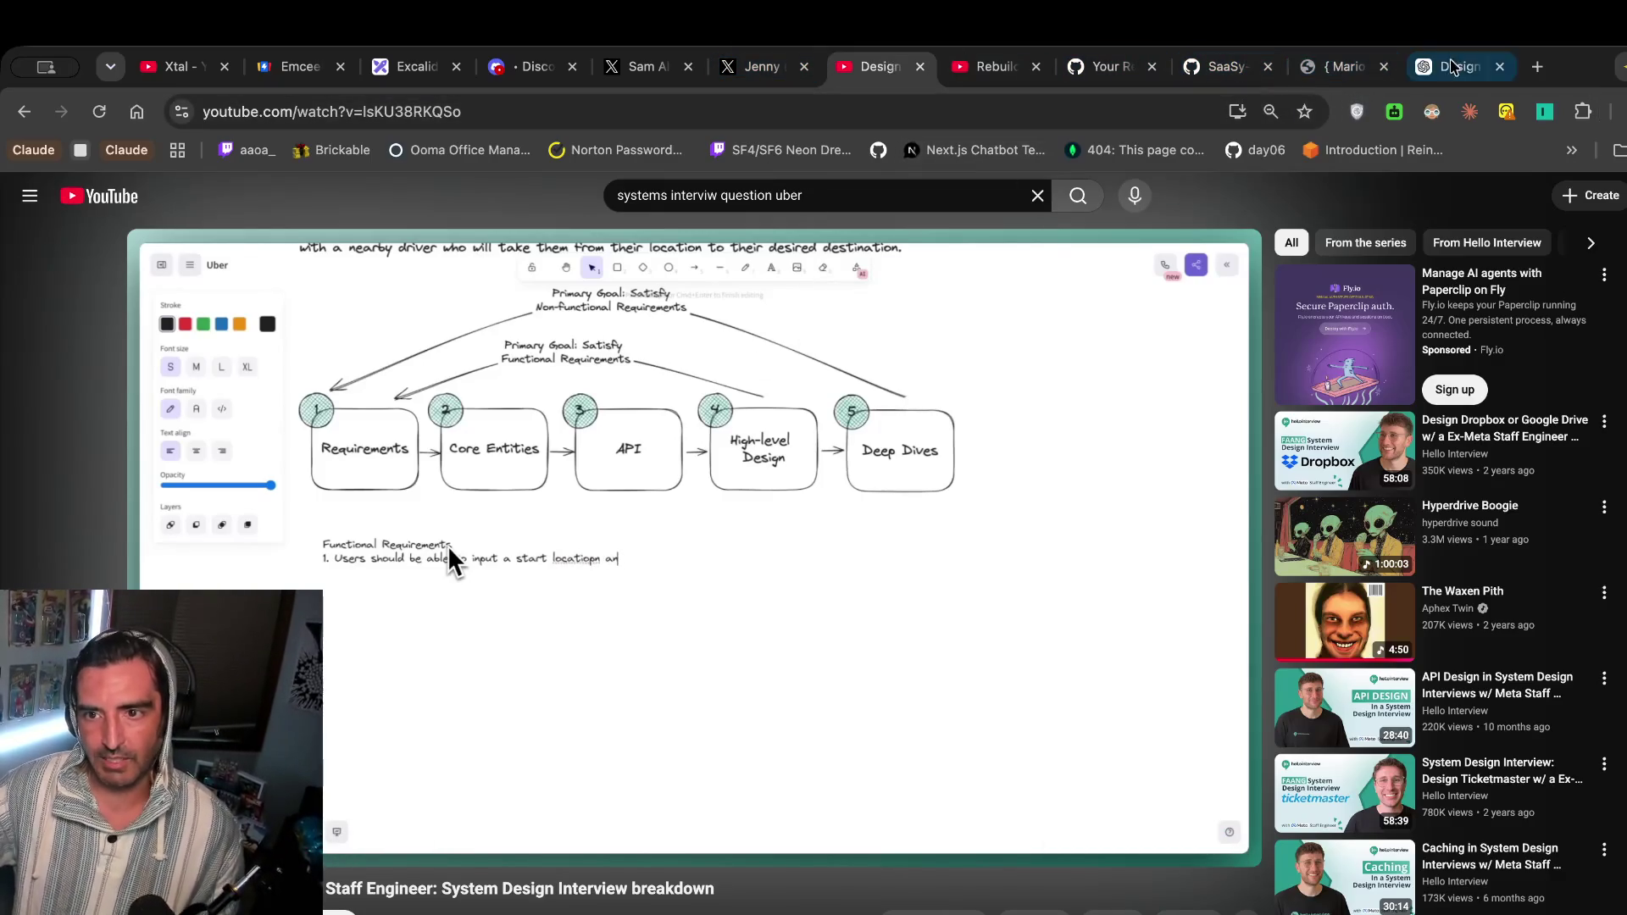
pyautogui.click(415, 66)
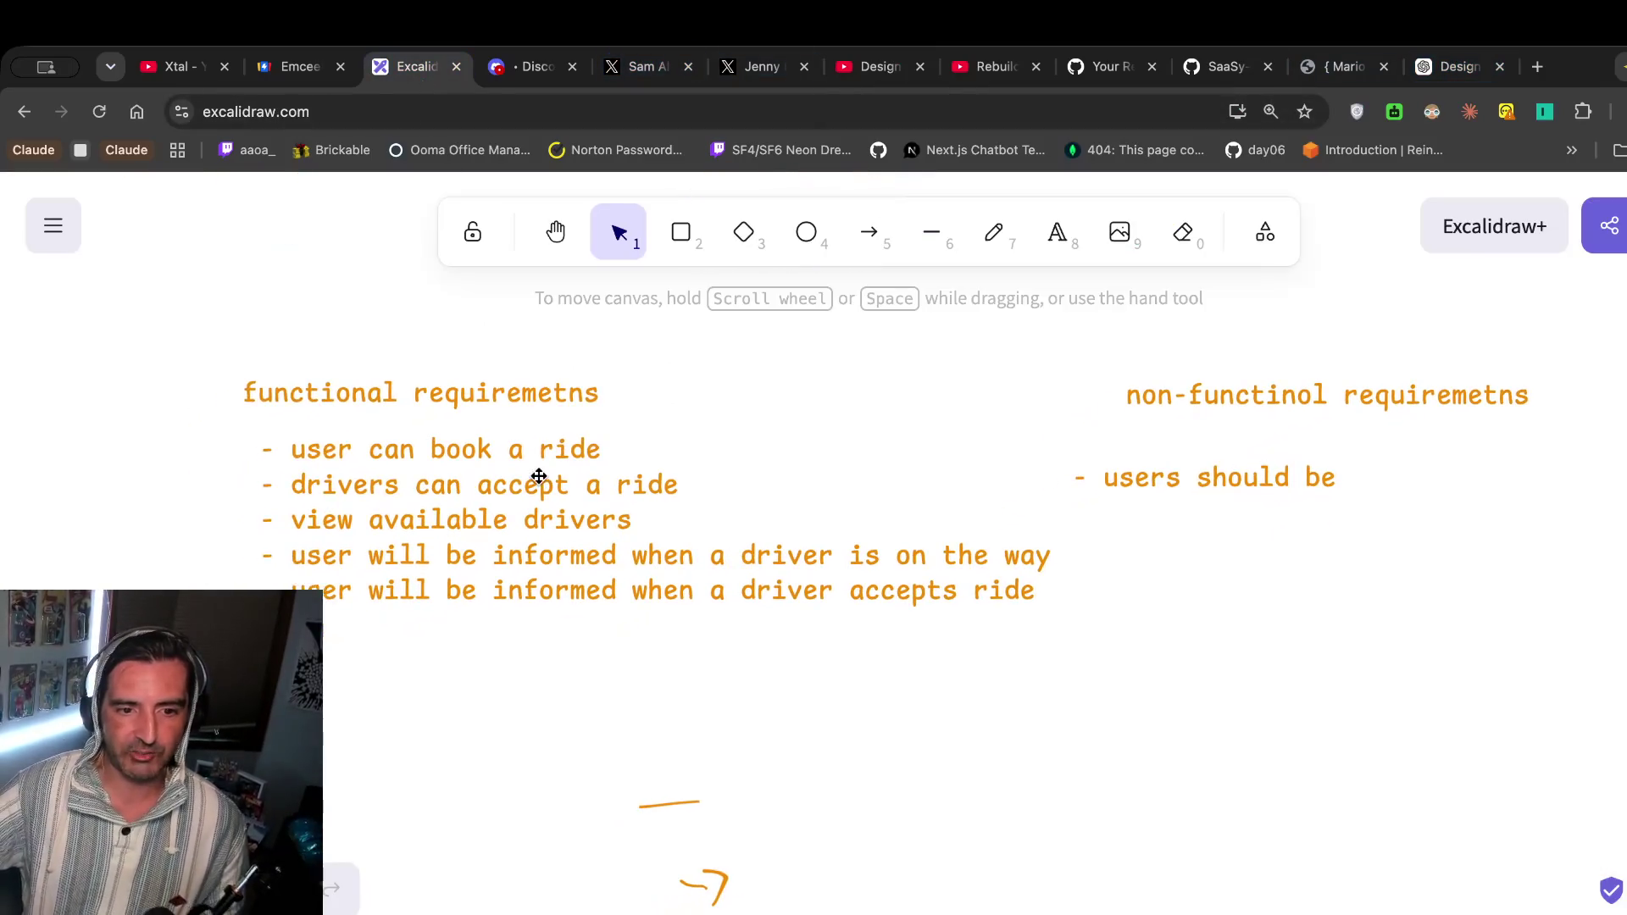
# Open the functional requirements text and delete 'can book a ride' from the first bullet.
pyautogui.click(559, 463)
pyautogui.doubleClick(560, 464)
pyautogui.press('Escape')
pyautogui.doubleClick(773, 439)
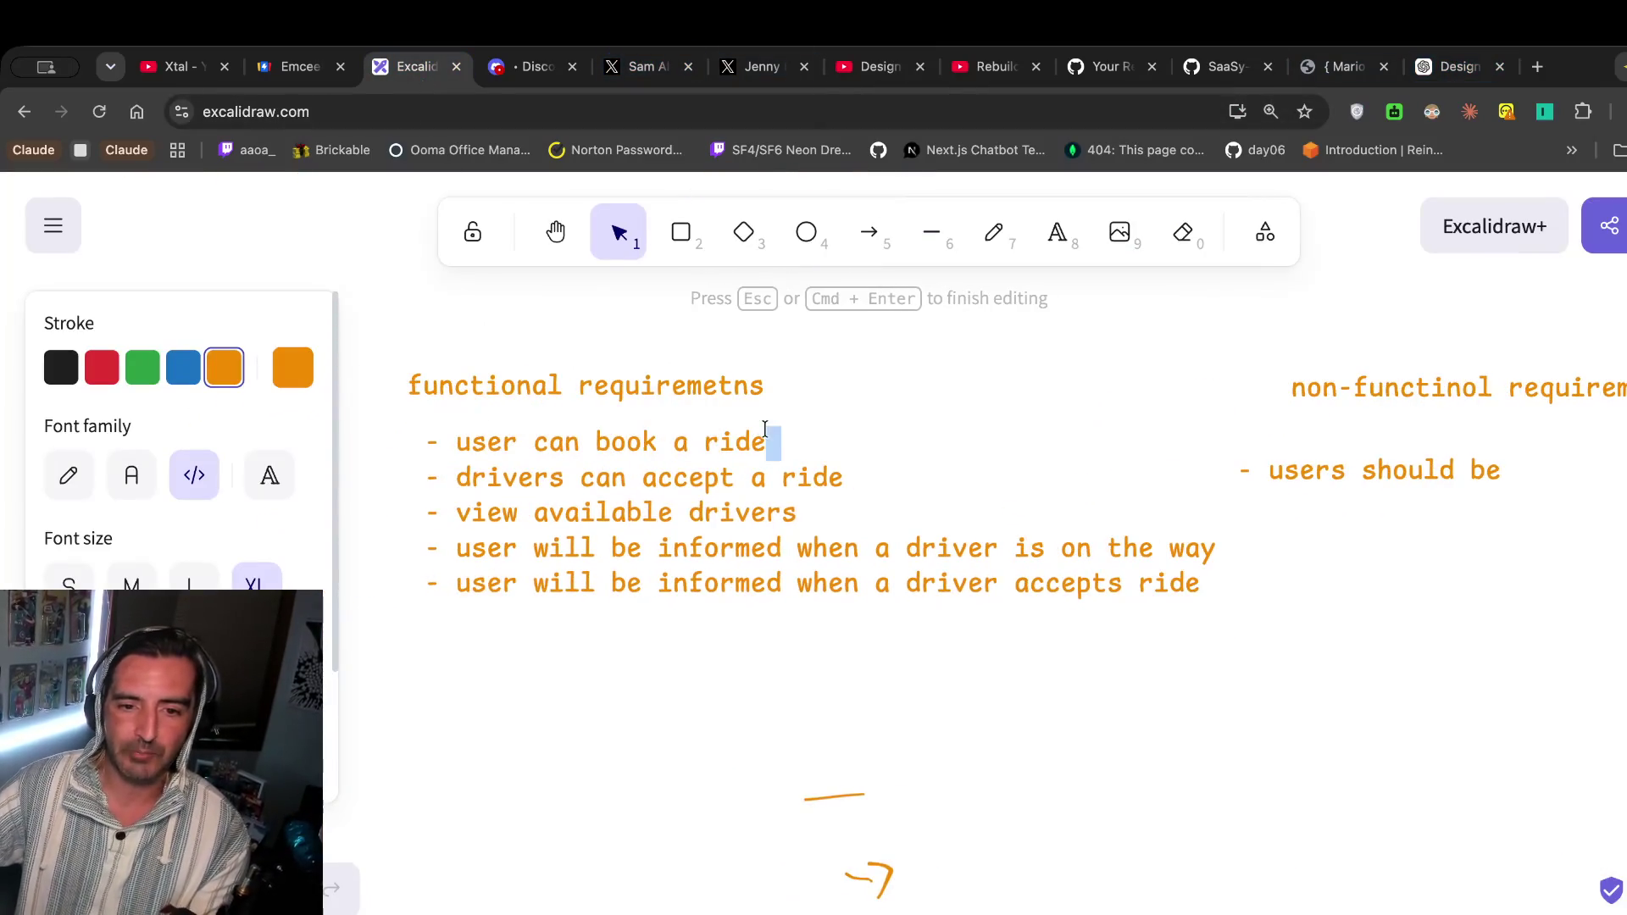
pyautogui.moveTo(773, 439); pyautogui.dragTo(534, 442)
pyautogui.press('BackSpace')
# Keep the drivers bullet on its own line, write 'can enter', and resume the Uber video.
pyautogui.press('Return')
pyautogui.press('Left')
pyautogui.write('can')
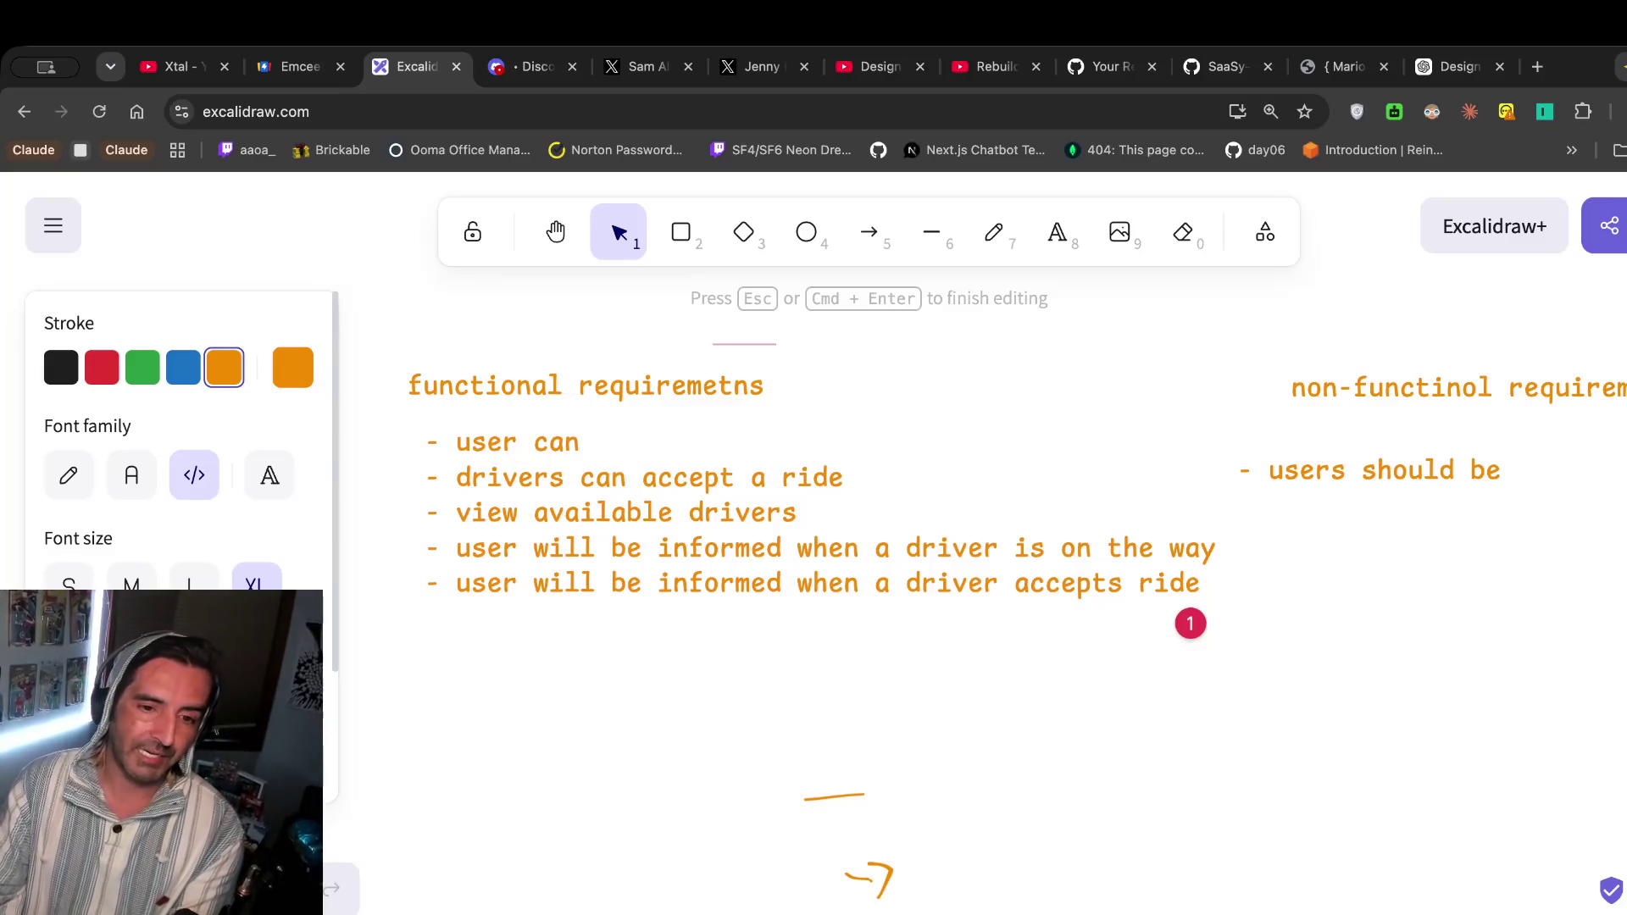
pyautogui.write(' enter')
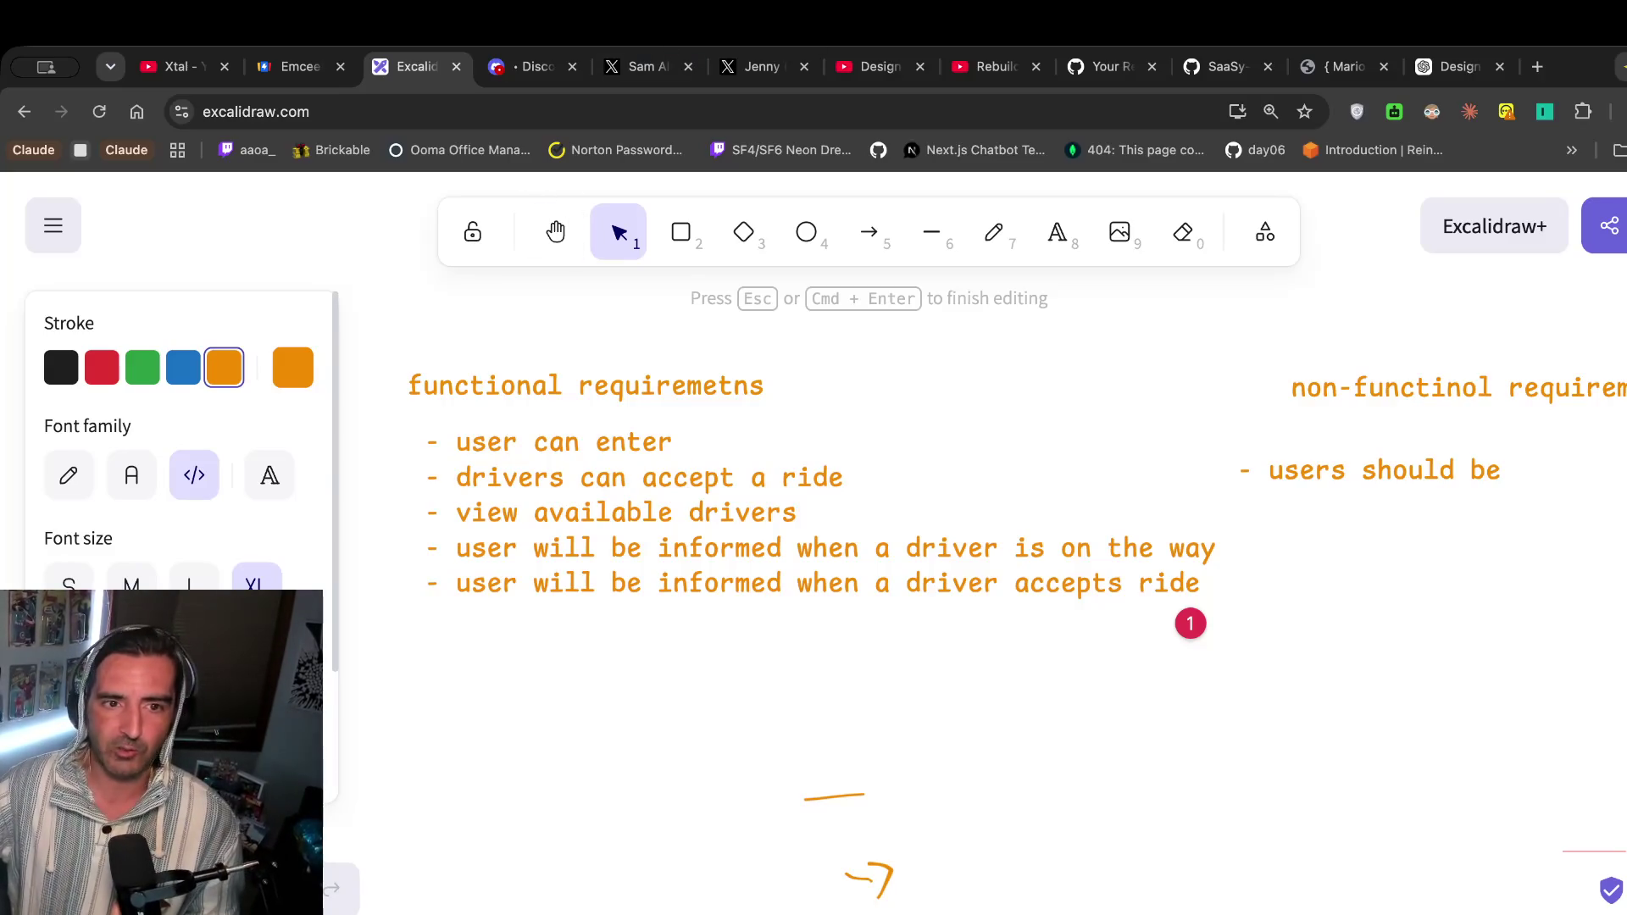
pyautogui.click(873, 66)
pyautogui.click(616, 579)
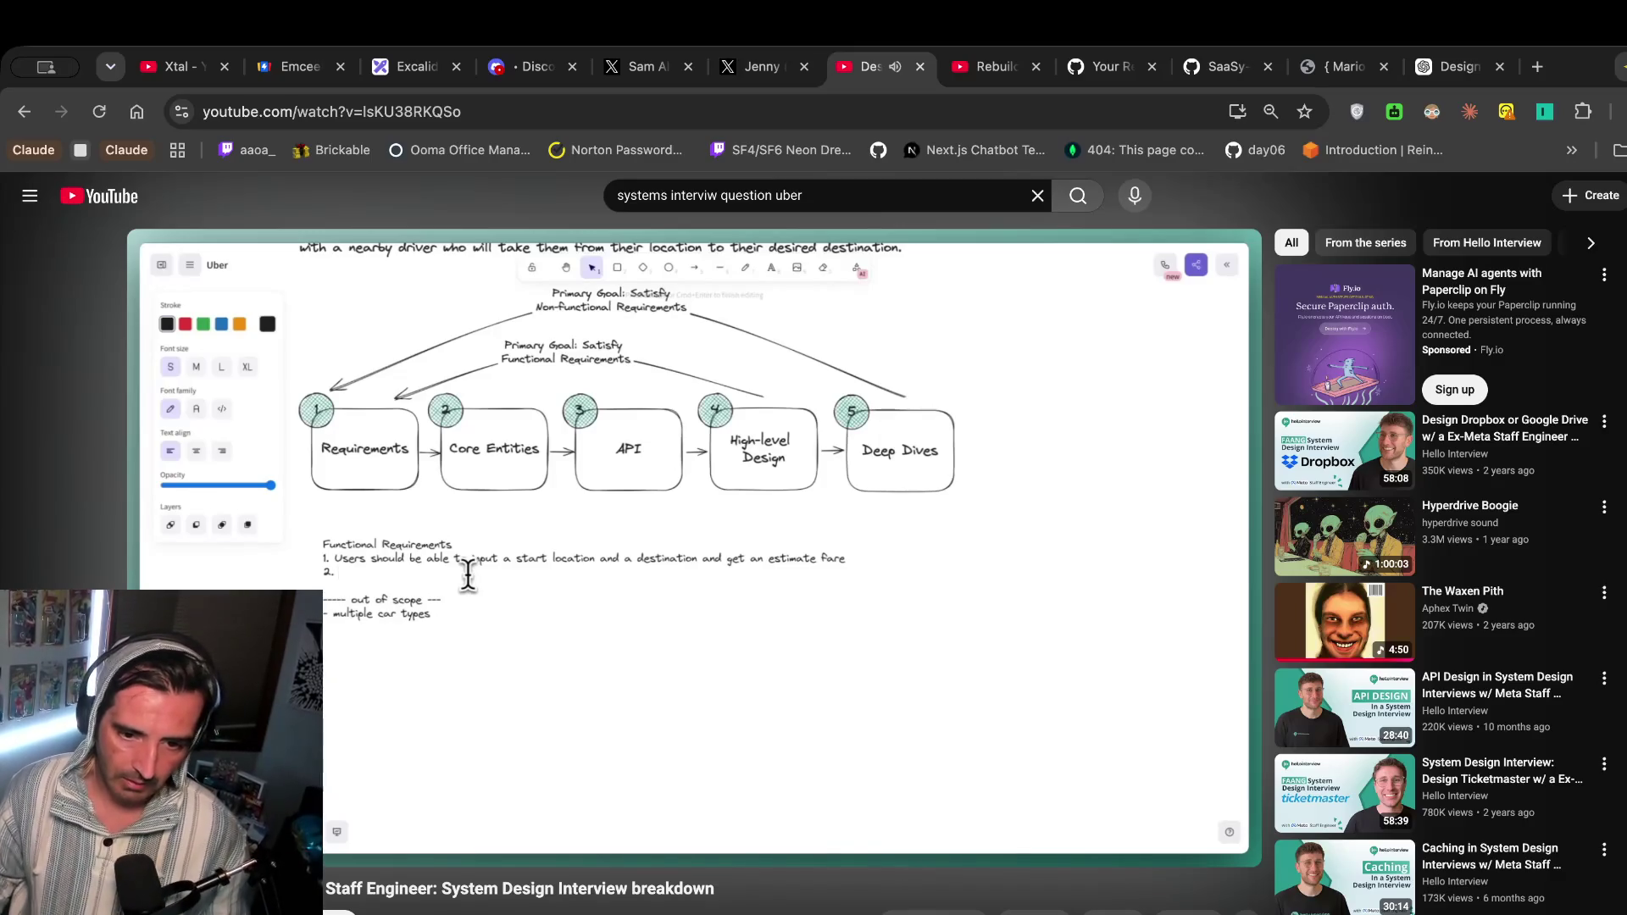
# Pause the Uber video and toggle fullscreen on and off.
pyautogui.press('space')
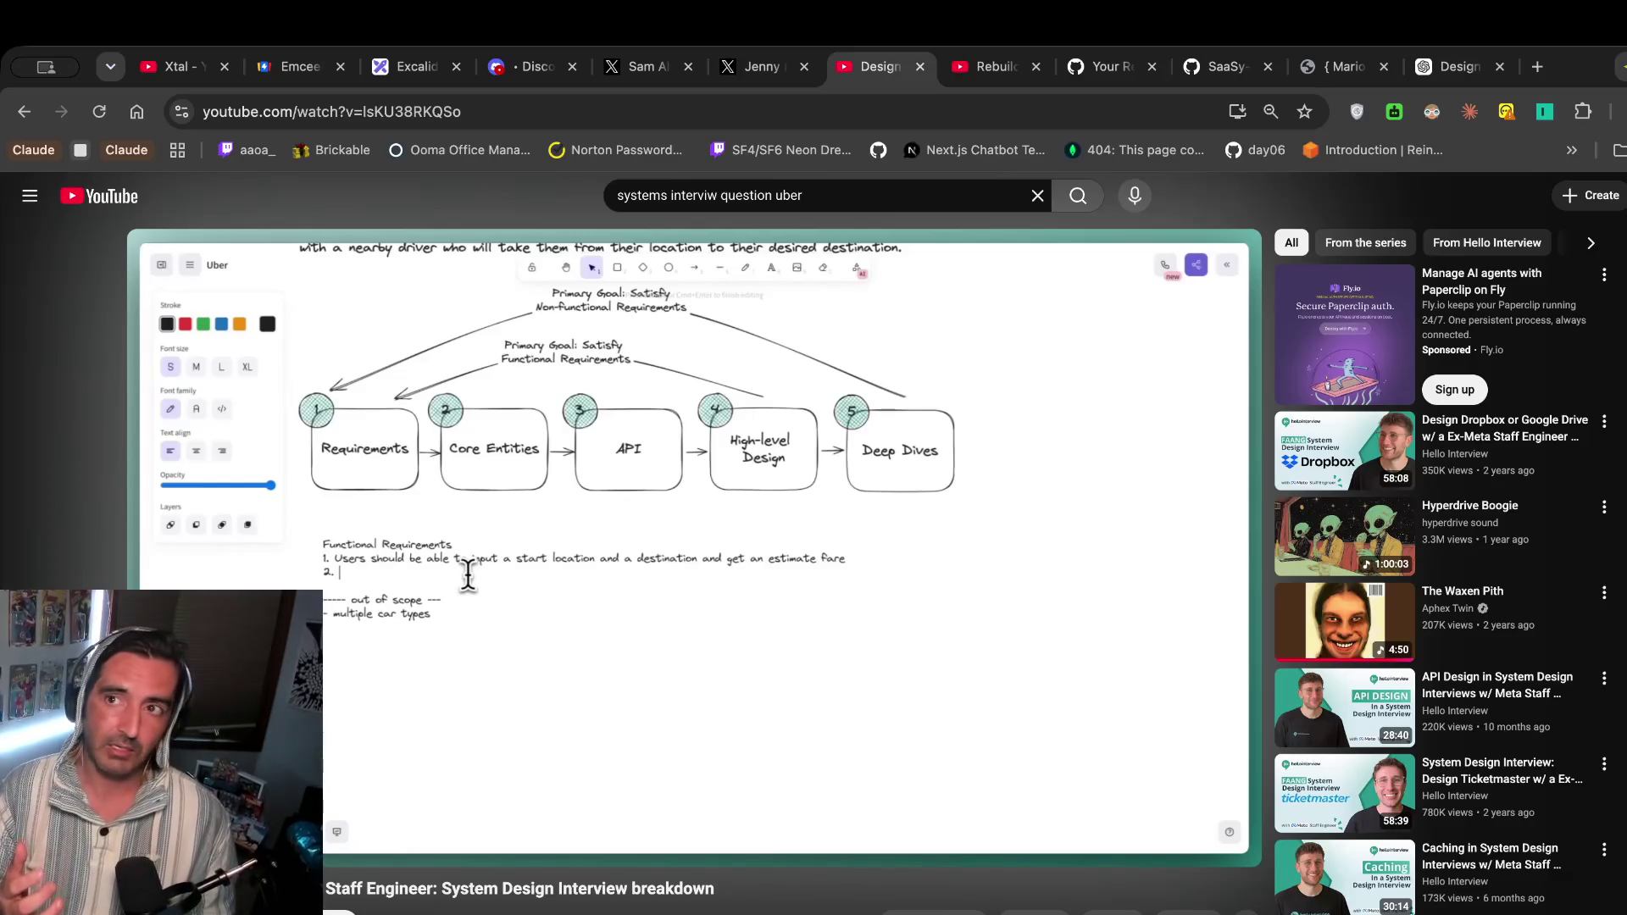
pyautogui.press('f')
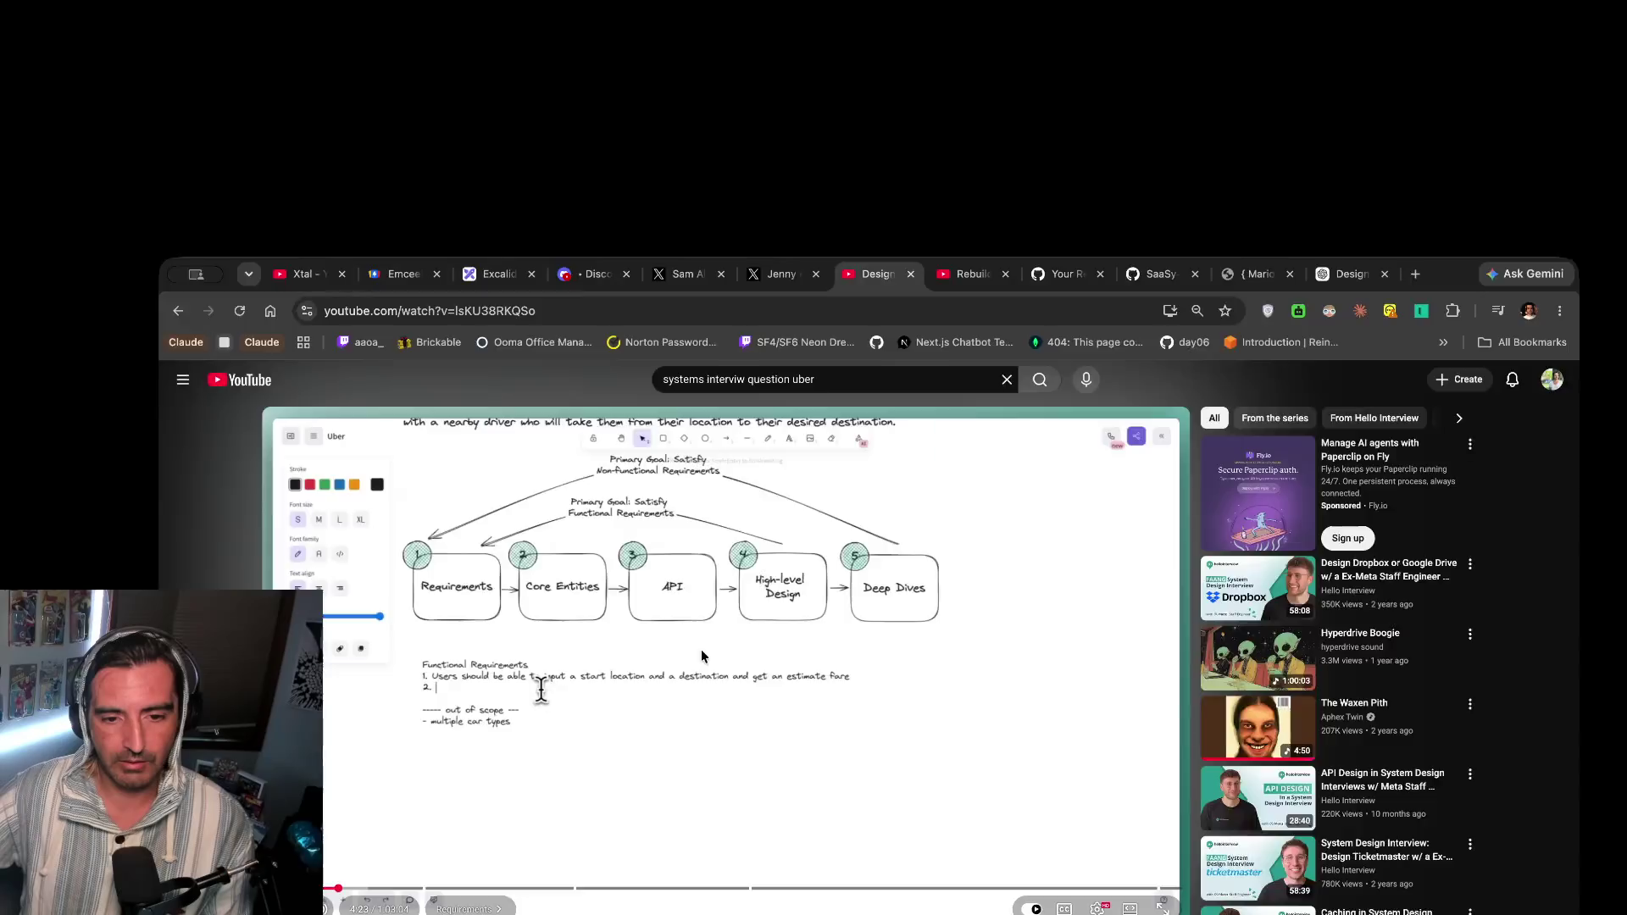
pyautogui.press('f')
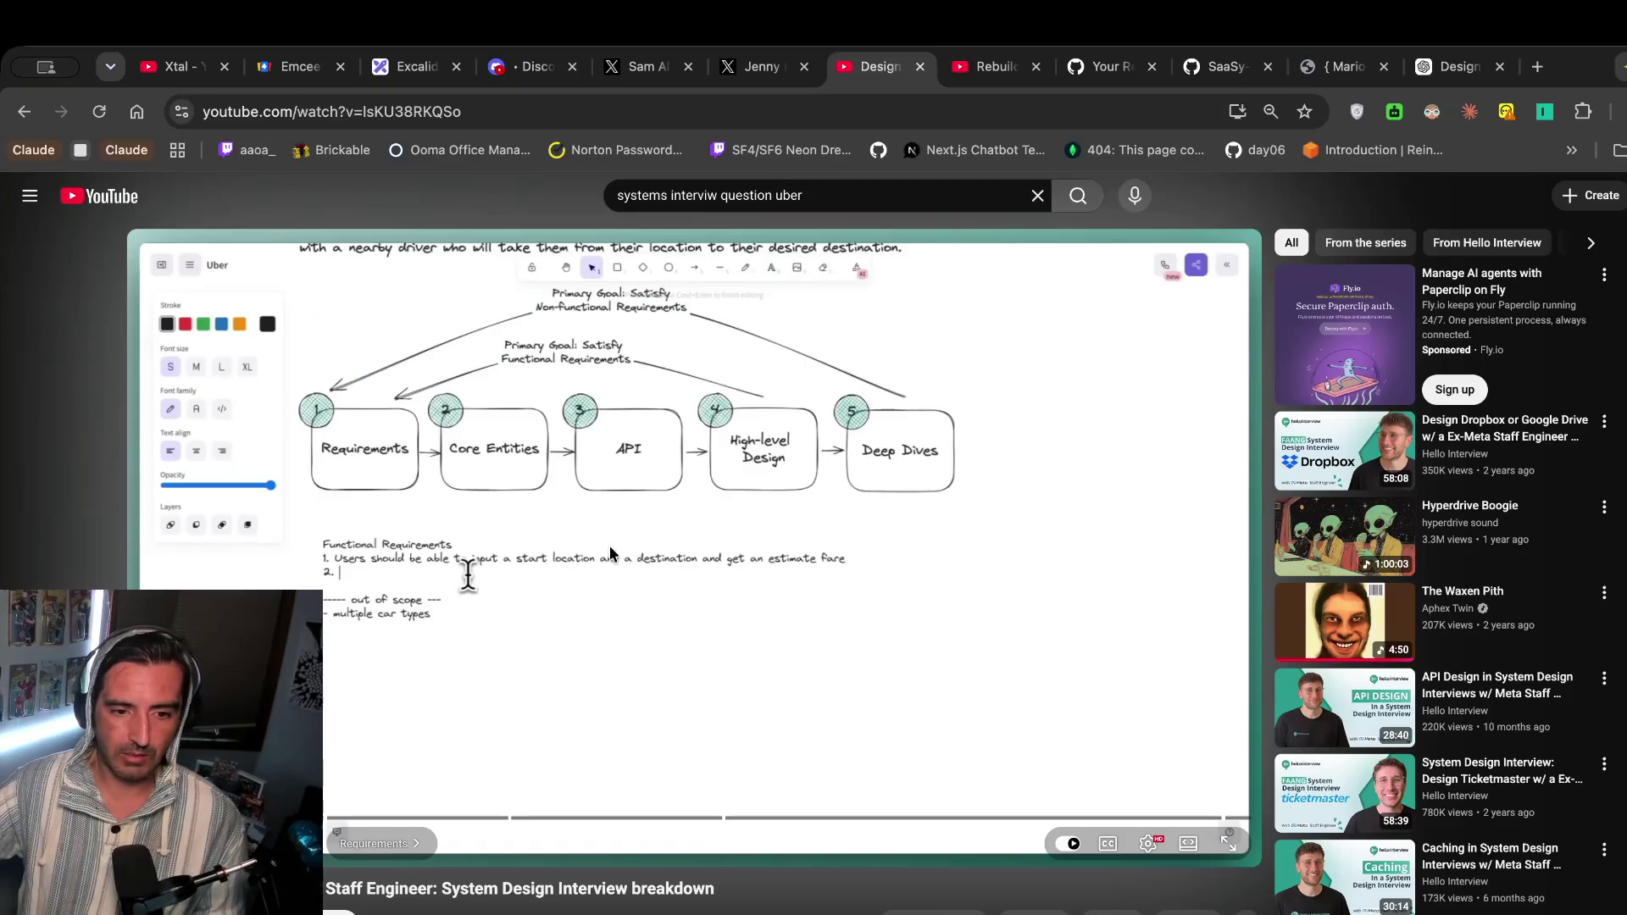
pyautogui.press('space')
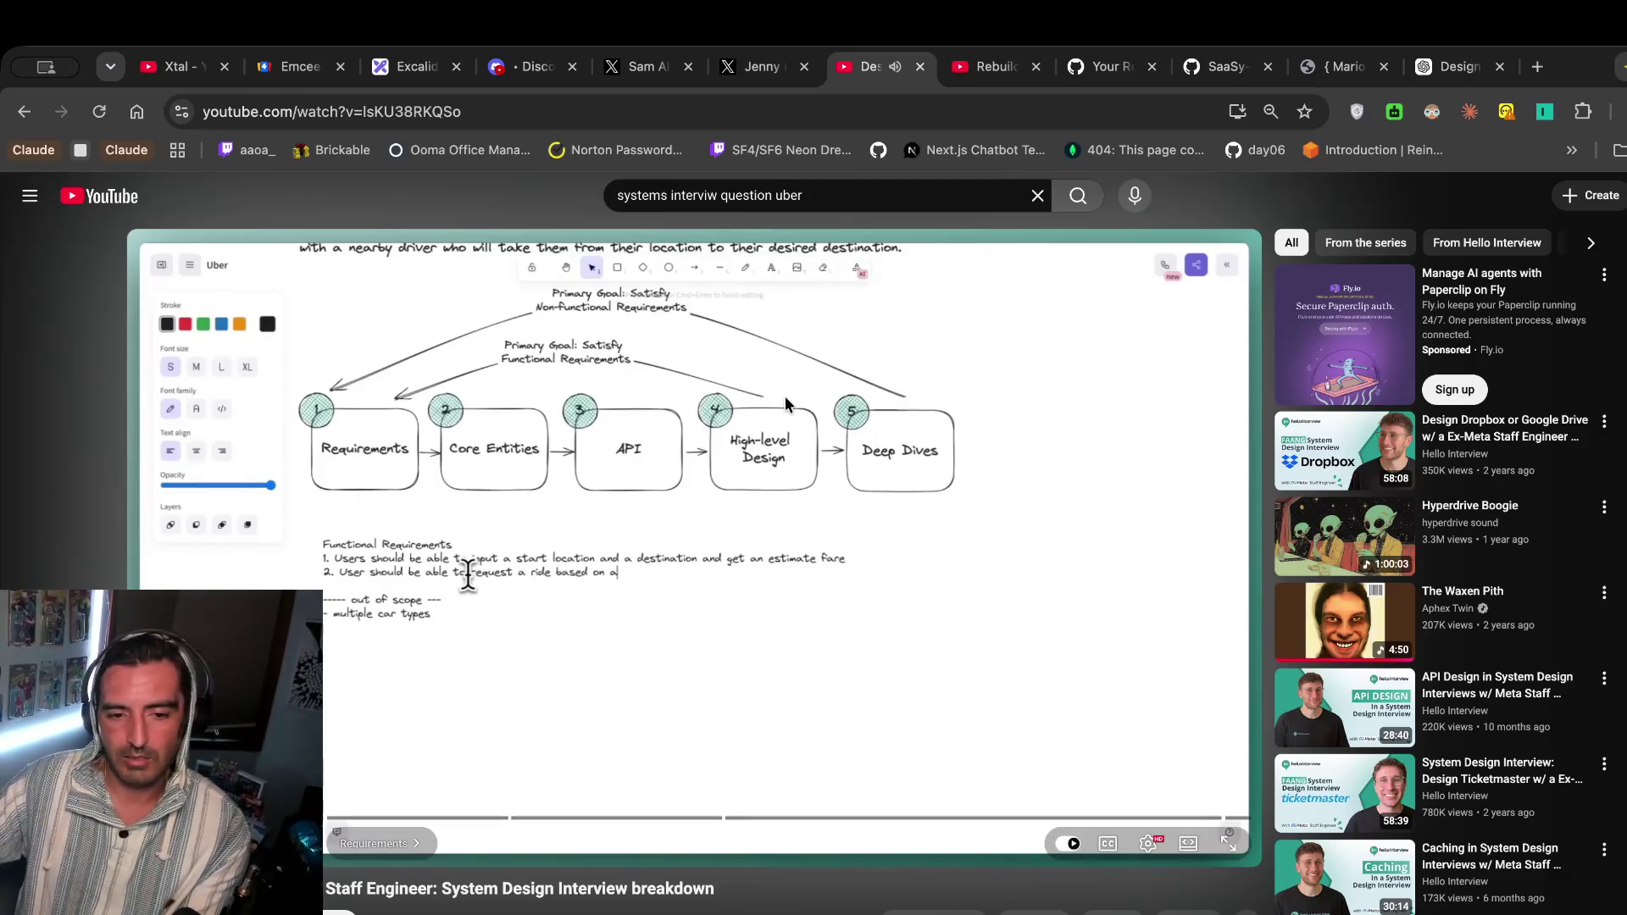
# Watch until 'request a ride based on an estimate' appears, then reselect Excalidraw's requirements text.
pyautogui.click(638, 580)
pyautogui.click(762, 632)
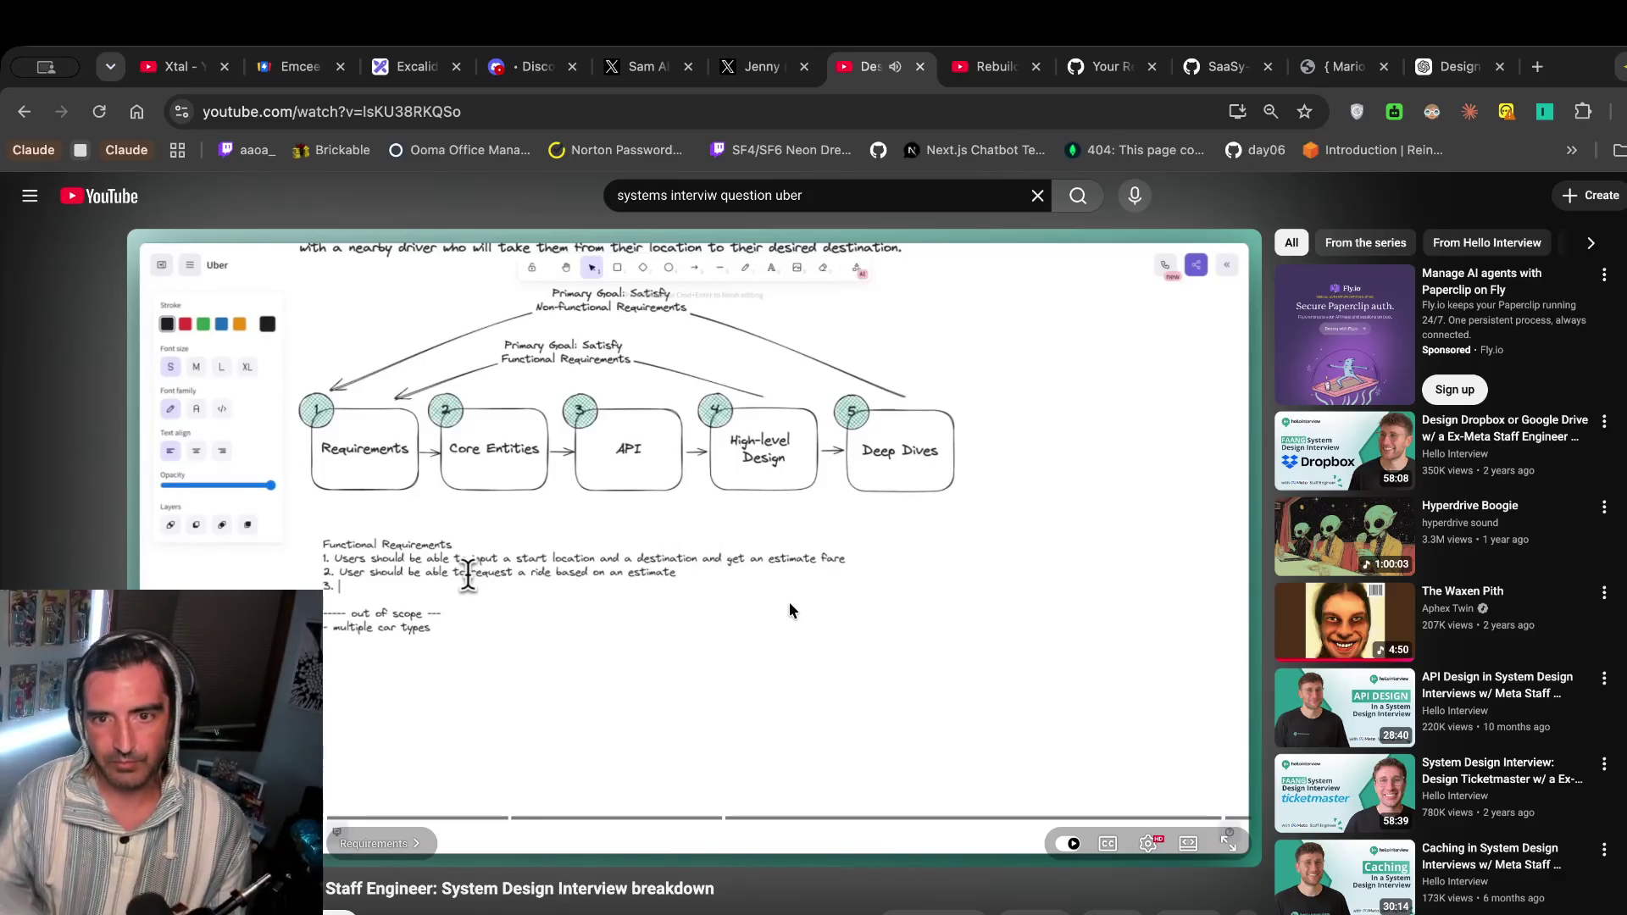
pyautogui.press('space')
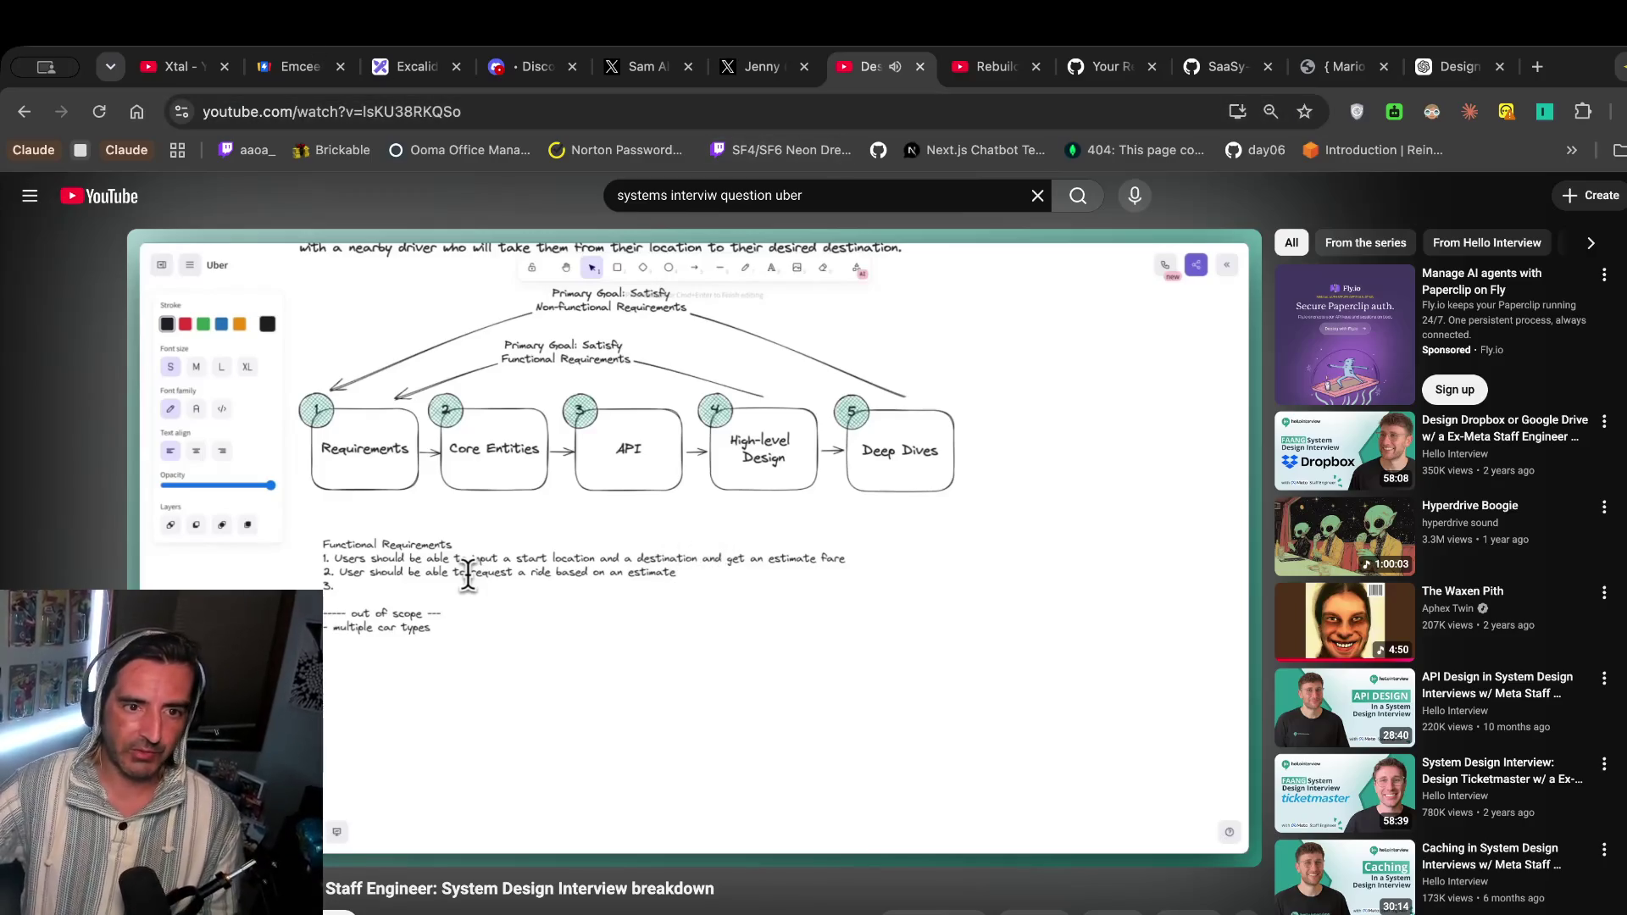
pyautogui.click(411, 66)
pyautogui.click(602, 566)
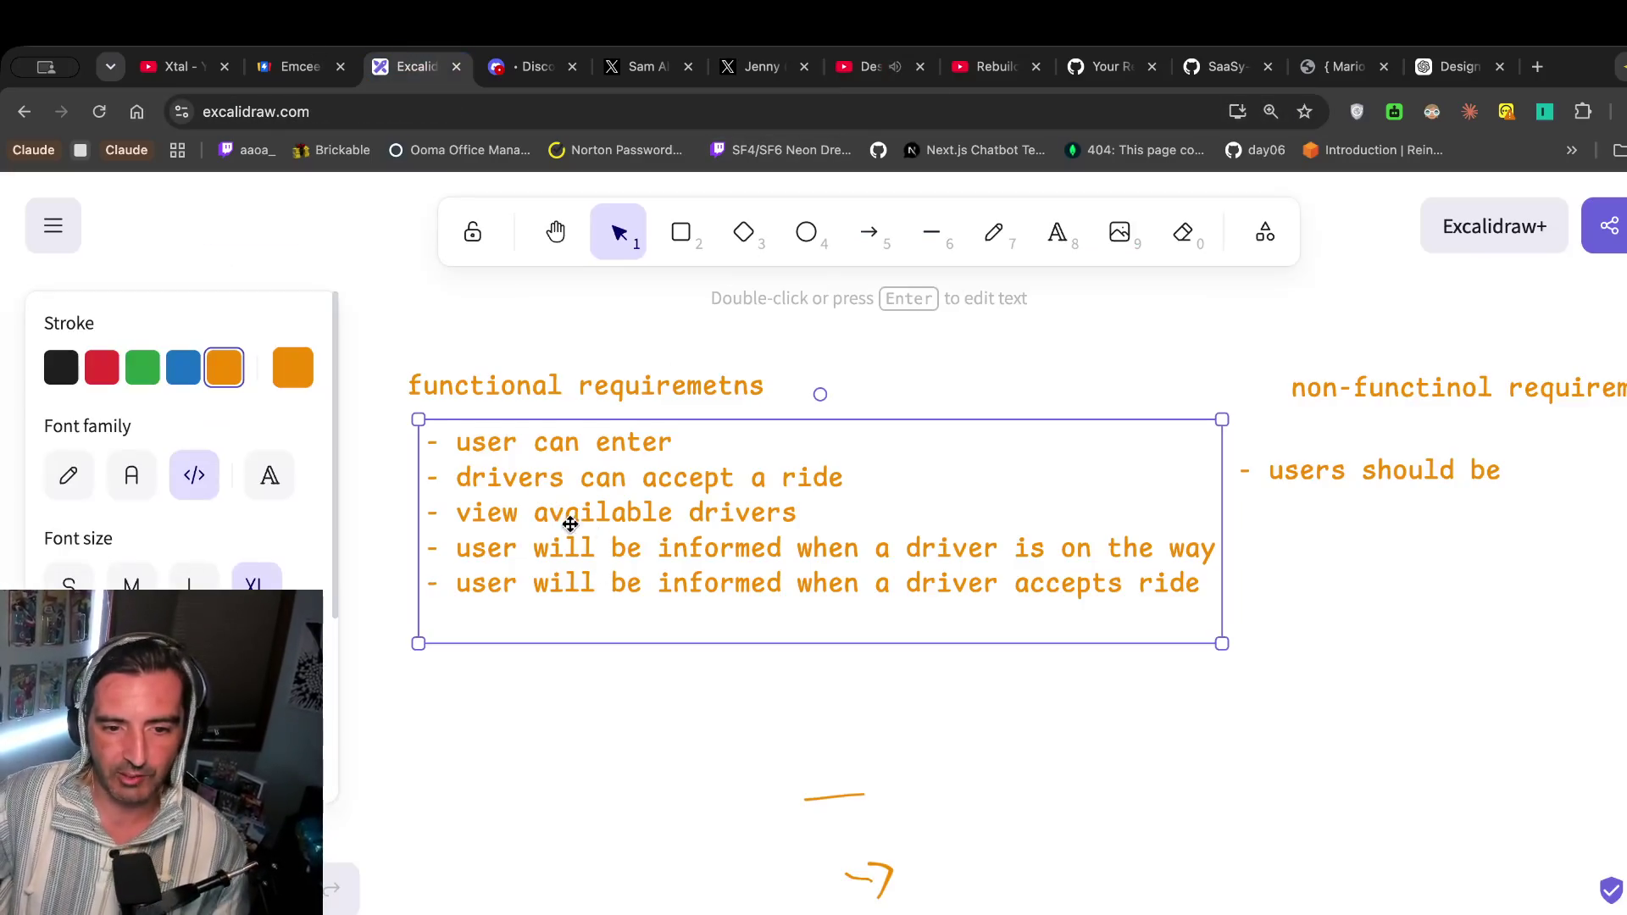
# Extend the first bullet to read 'user can enter a start and end to see available drivers'.
pyautogui.doubleClick(750, 512)
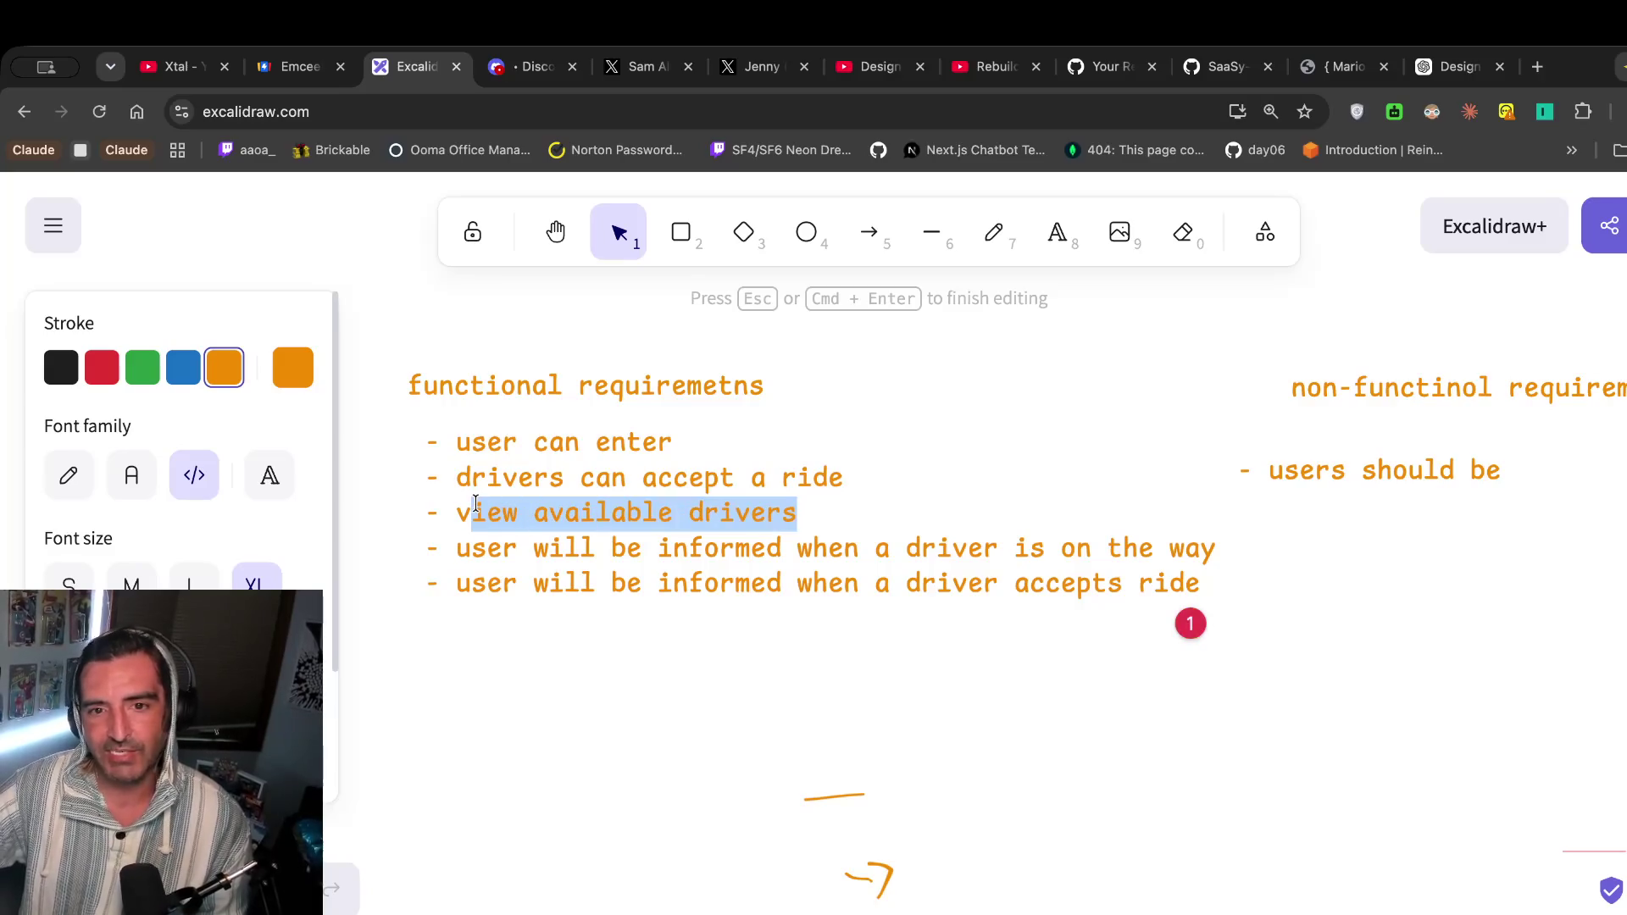
pyautogui.click(544, 476)
pyautogui.click(685, 431)
pyautogui.write('s')
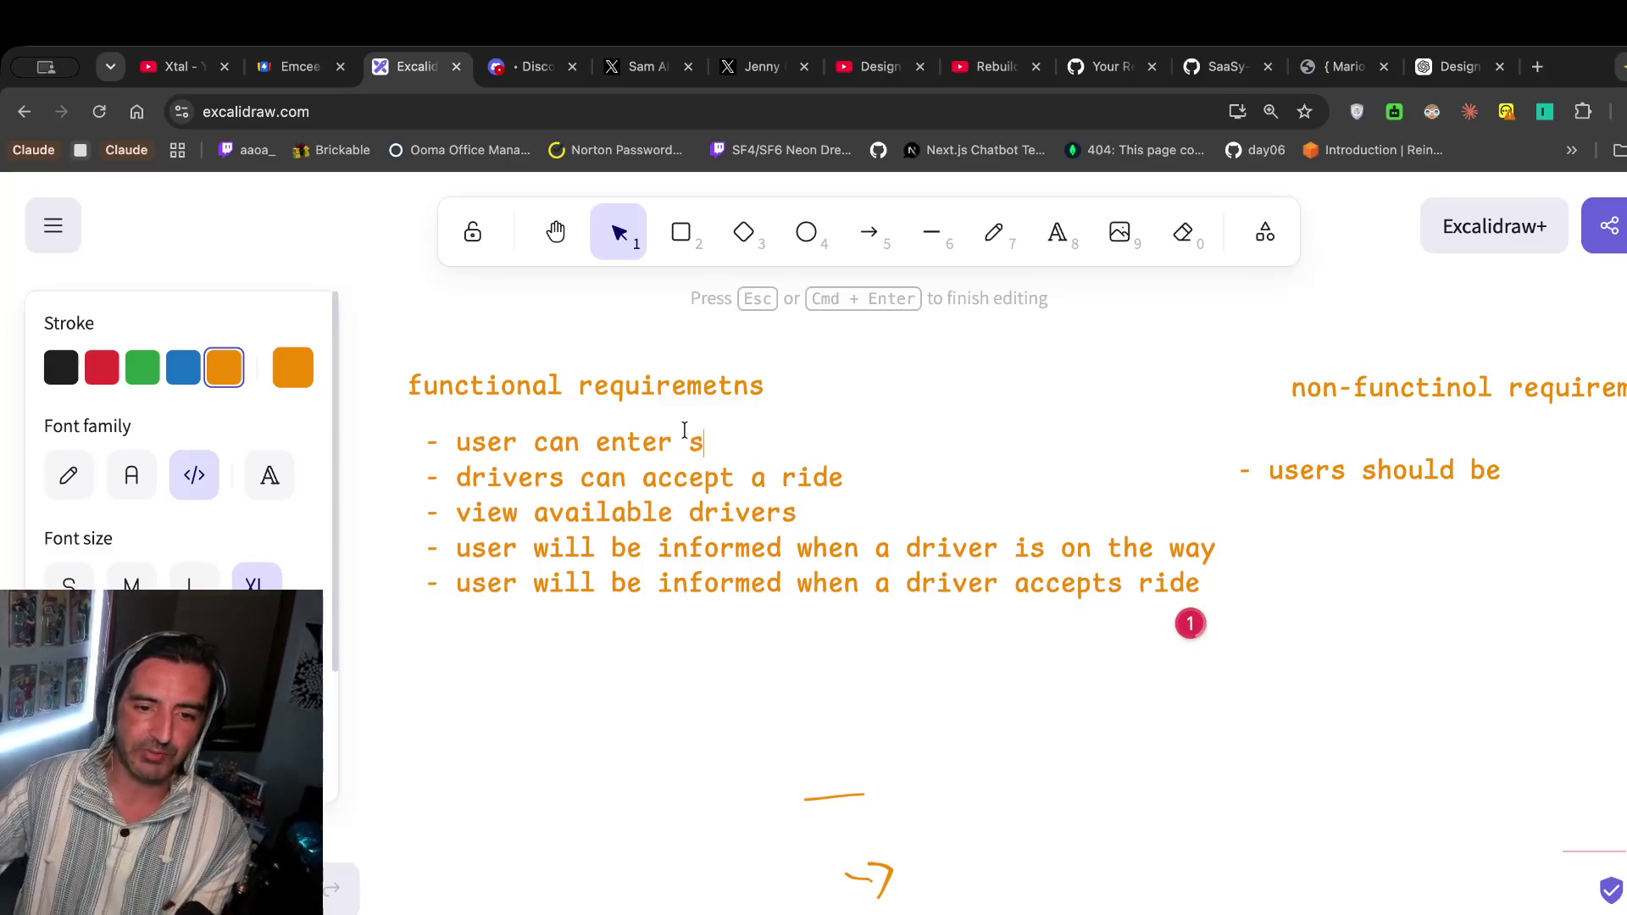
pyautogui.press('BackSpace')
pyautogui.write('a starr')
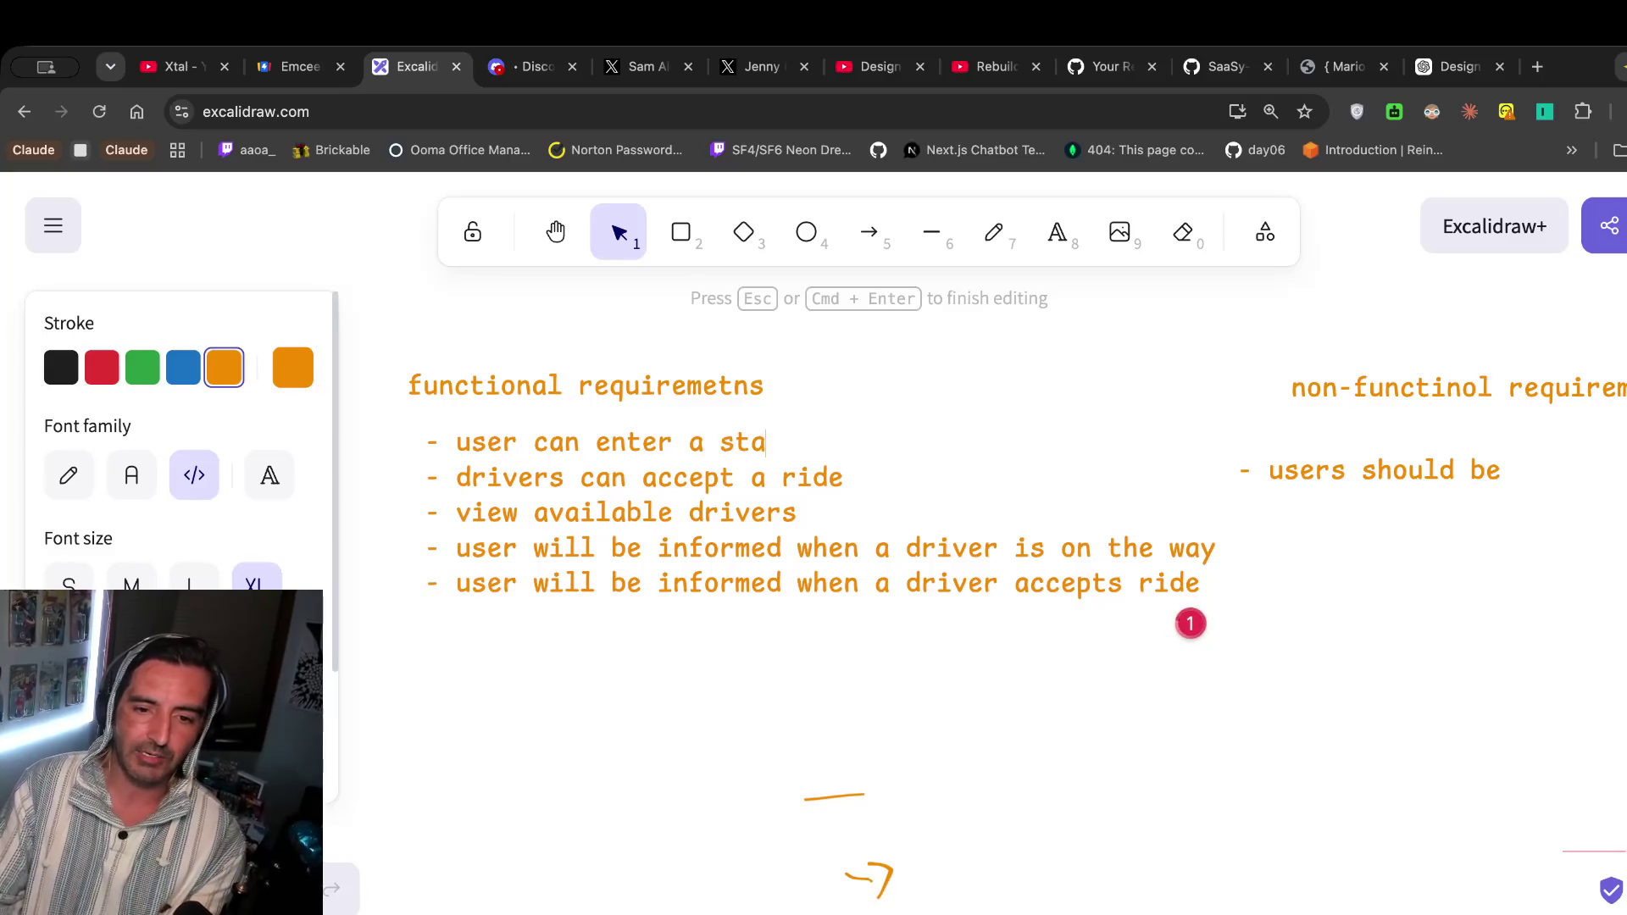
pyautogui.press('BackSpace')
pyautogui.press('BackSpace')
pyautogui.write('t and')
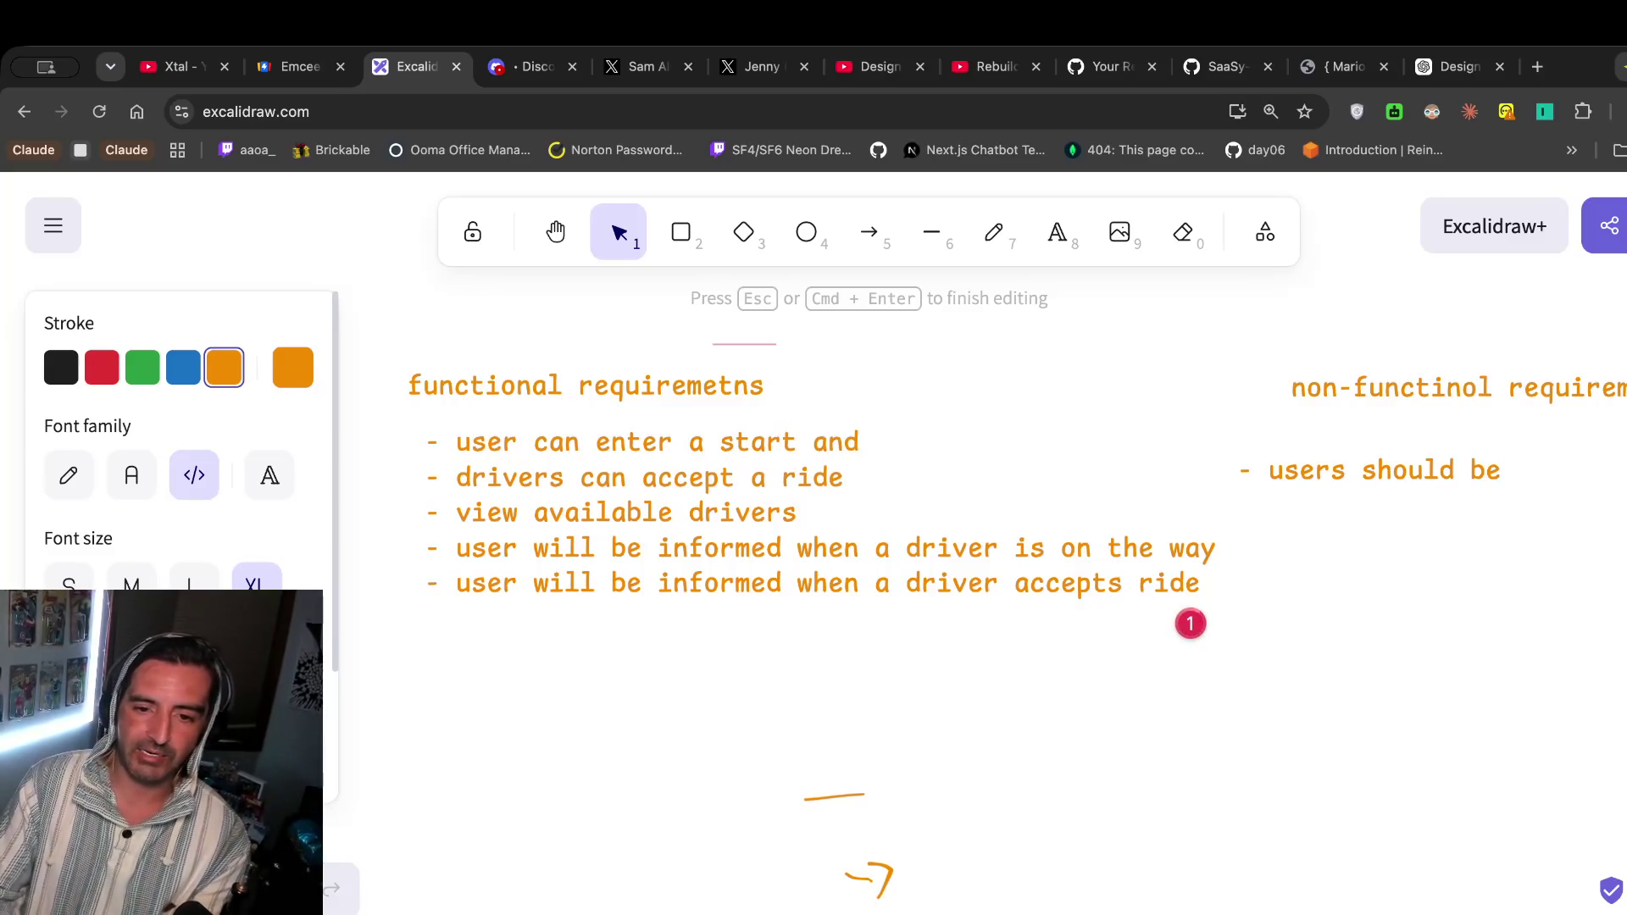
pyautogui.write(' end to see ')
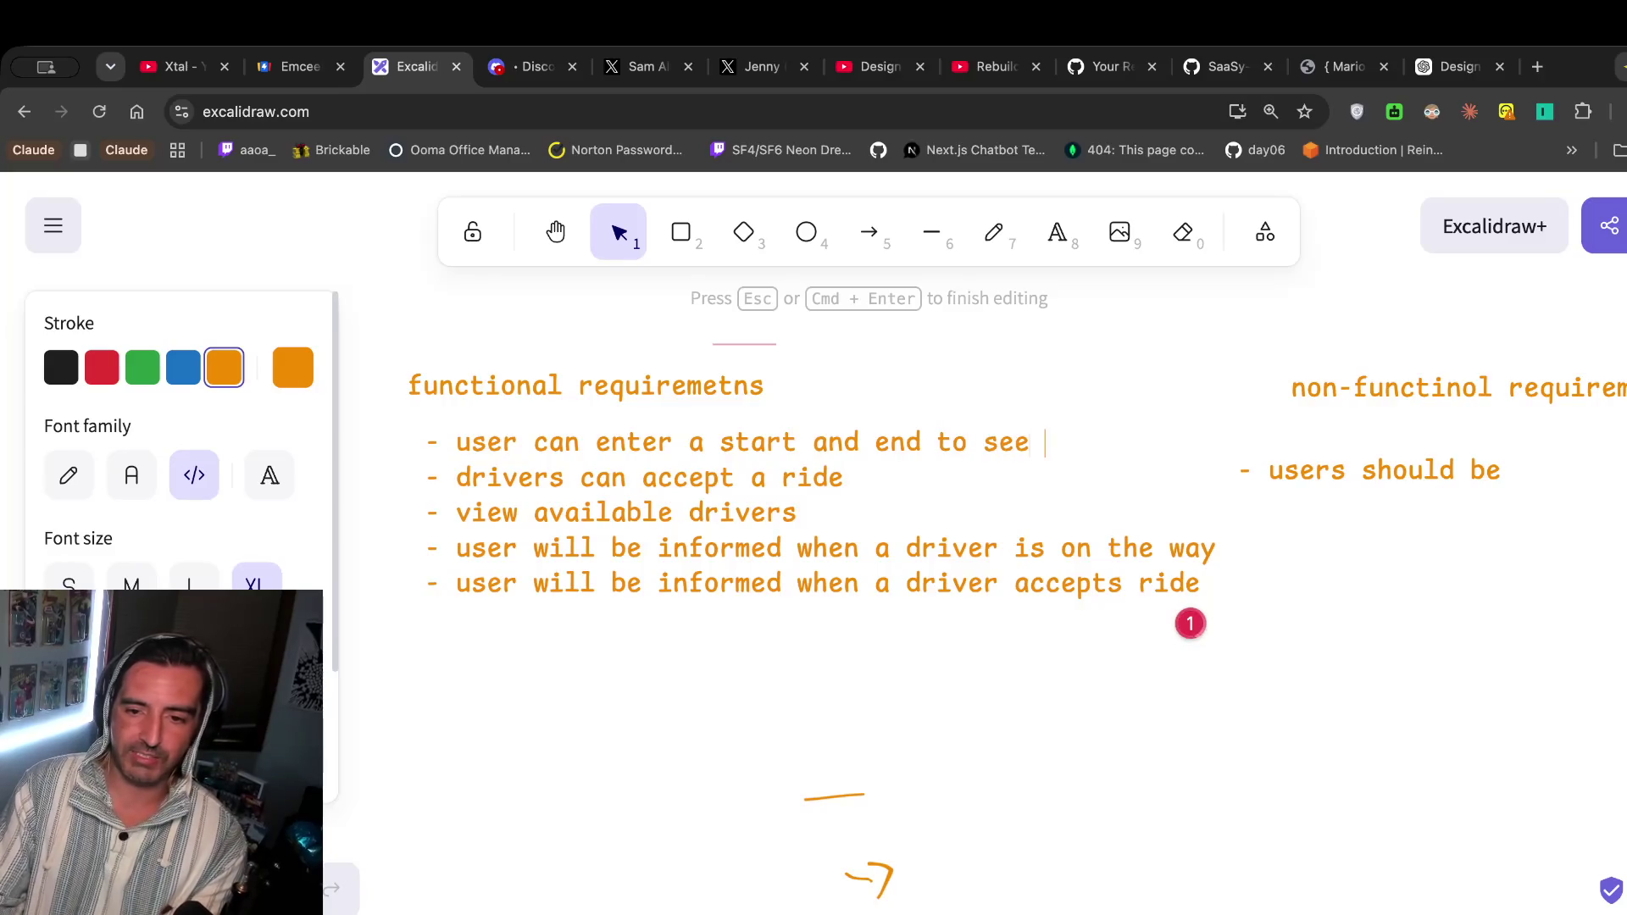
pyautogui.write('available drivers')
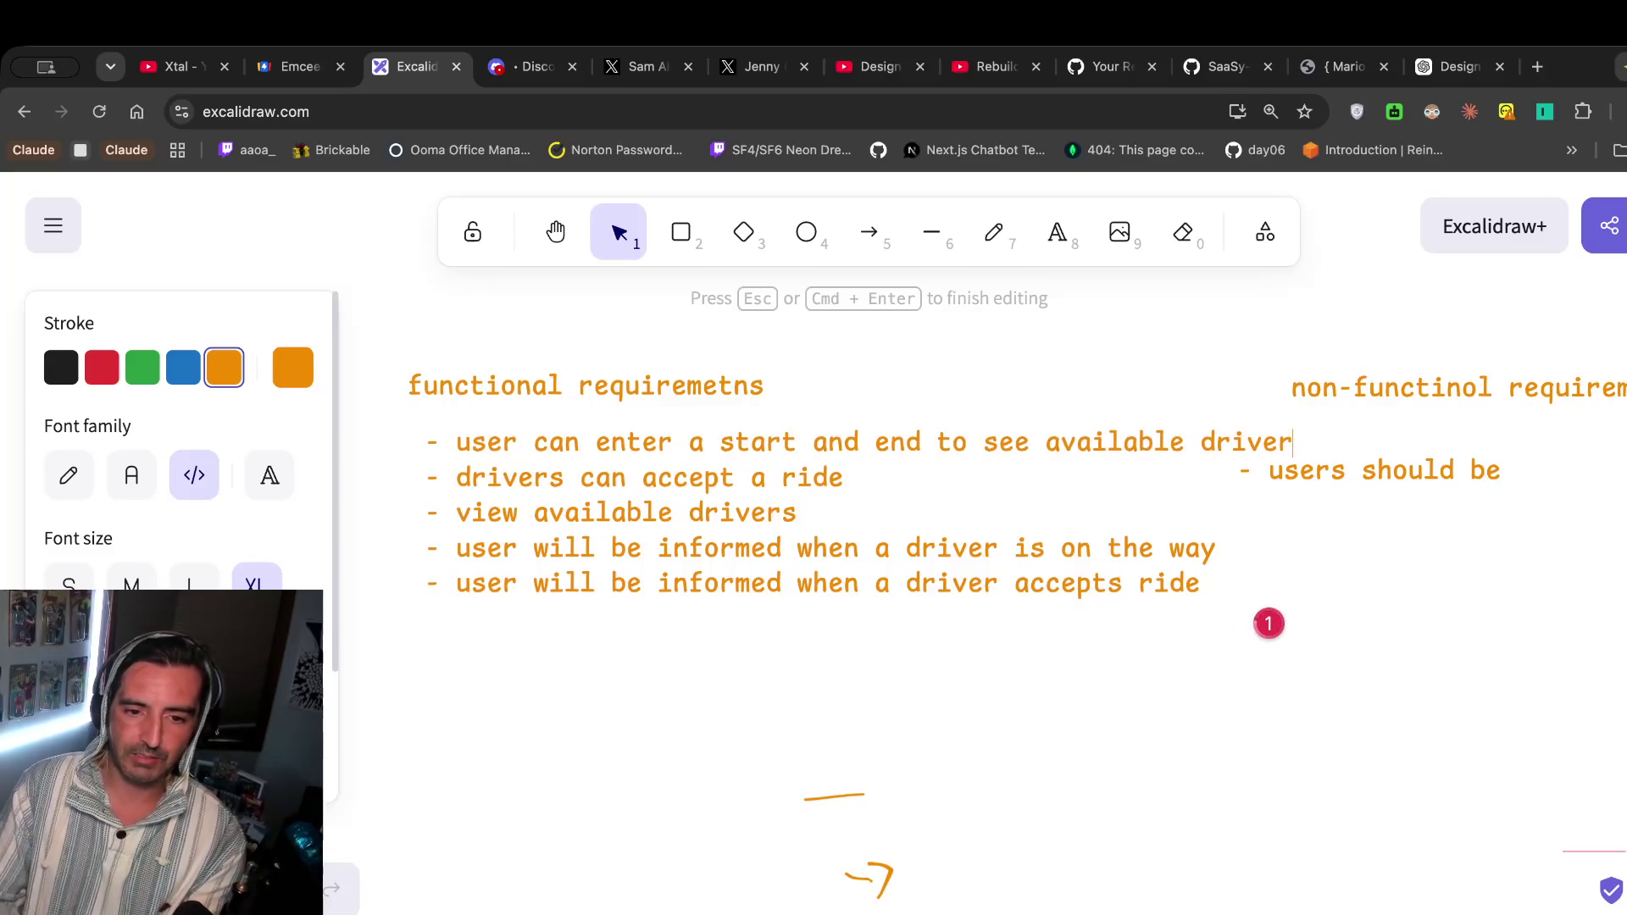
pyautogui.click(1413, 661)
# Shift the 'users should be' bullet right and reselect 'a start and end' in the first bullet.
pyautogui.moveTo(1450, 512)
pyautogui.mouseDown()
pyautogui.moveTo(1285, 455)
pyautogui.moveTo(1413, 476)
pyautogui.mouseUp()
pyautogui.click(1234, 472)
pyautogui.click(980, 632)
pyautogui.doubleClick(690, 509)
pyautogui.doubleClick(690, 512)
pyautogui.moveTo(658, 442); pyautogui.dragTo(921, 441)
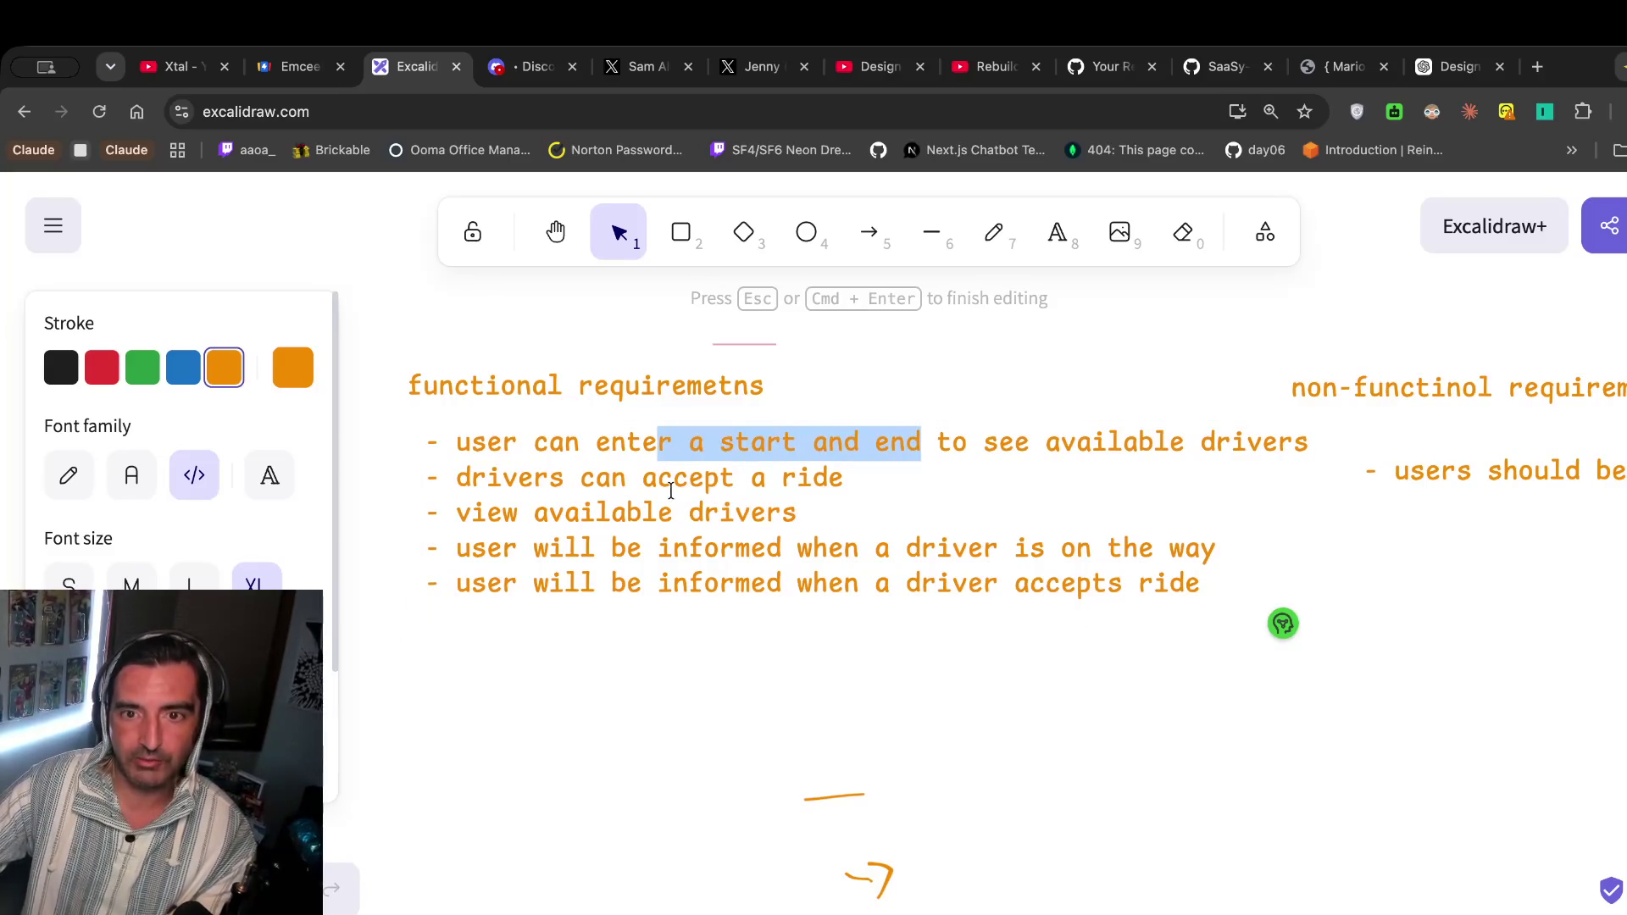
# Glance at both YouTube video tabs, then return to the Excalidraw requirements block.
pyautogui.click(873, 68)
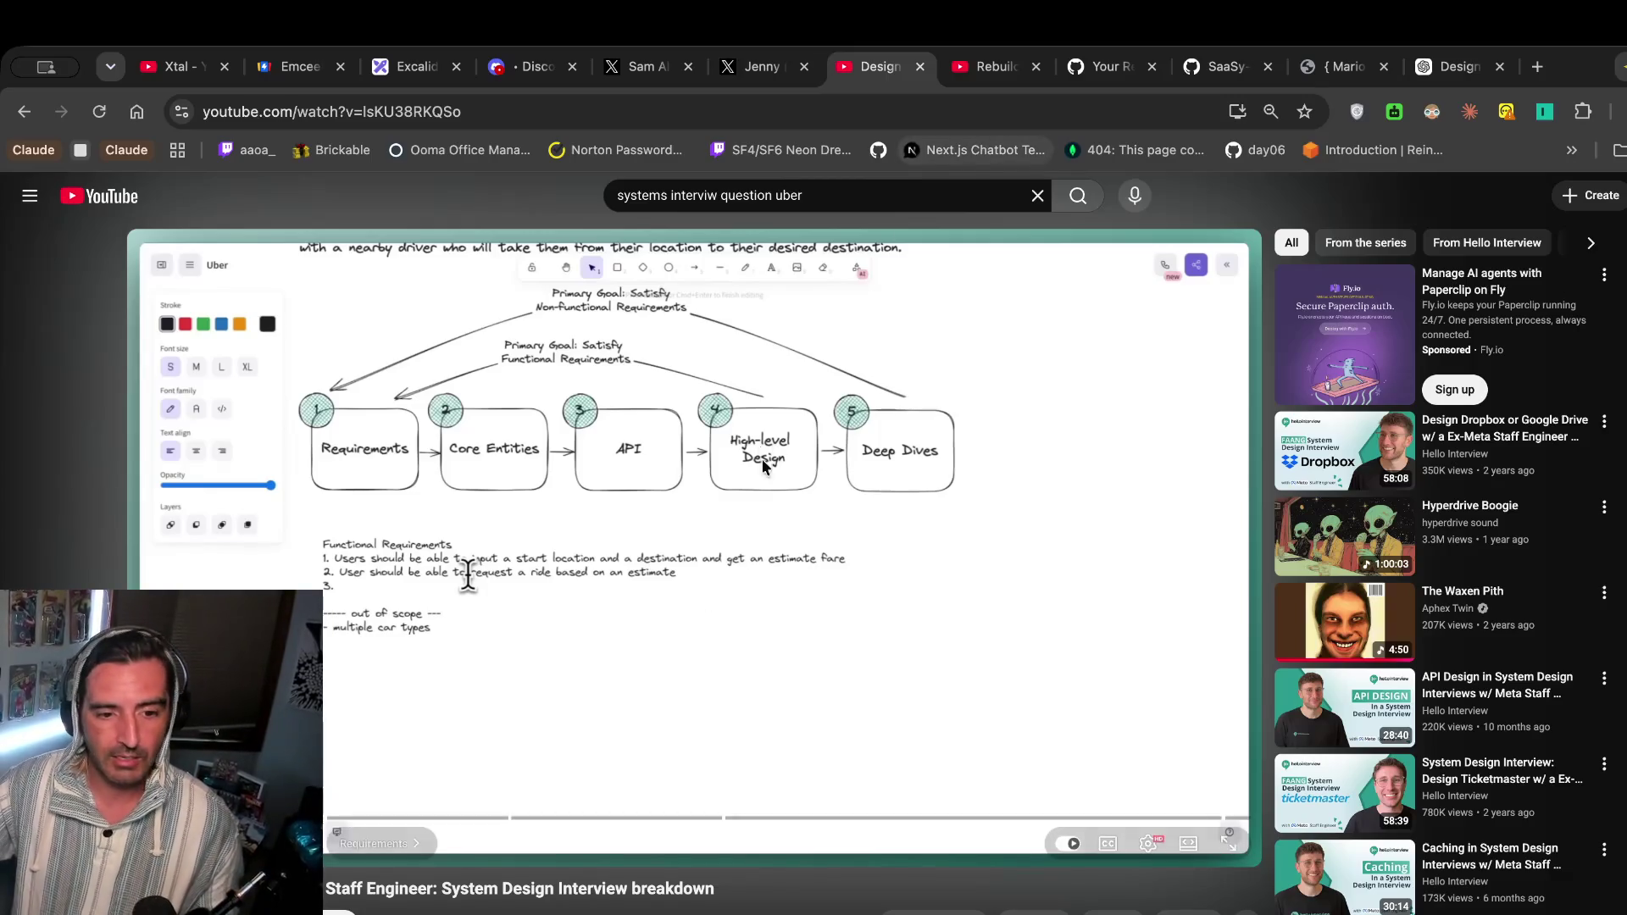
pyautogui.click(988, 68)
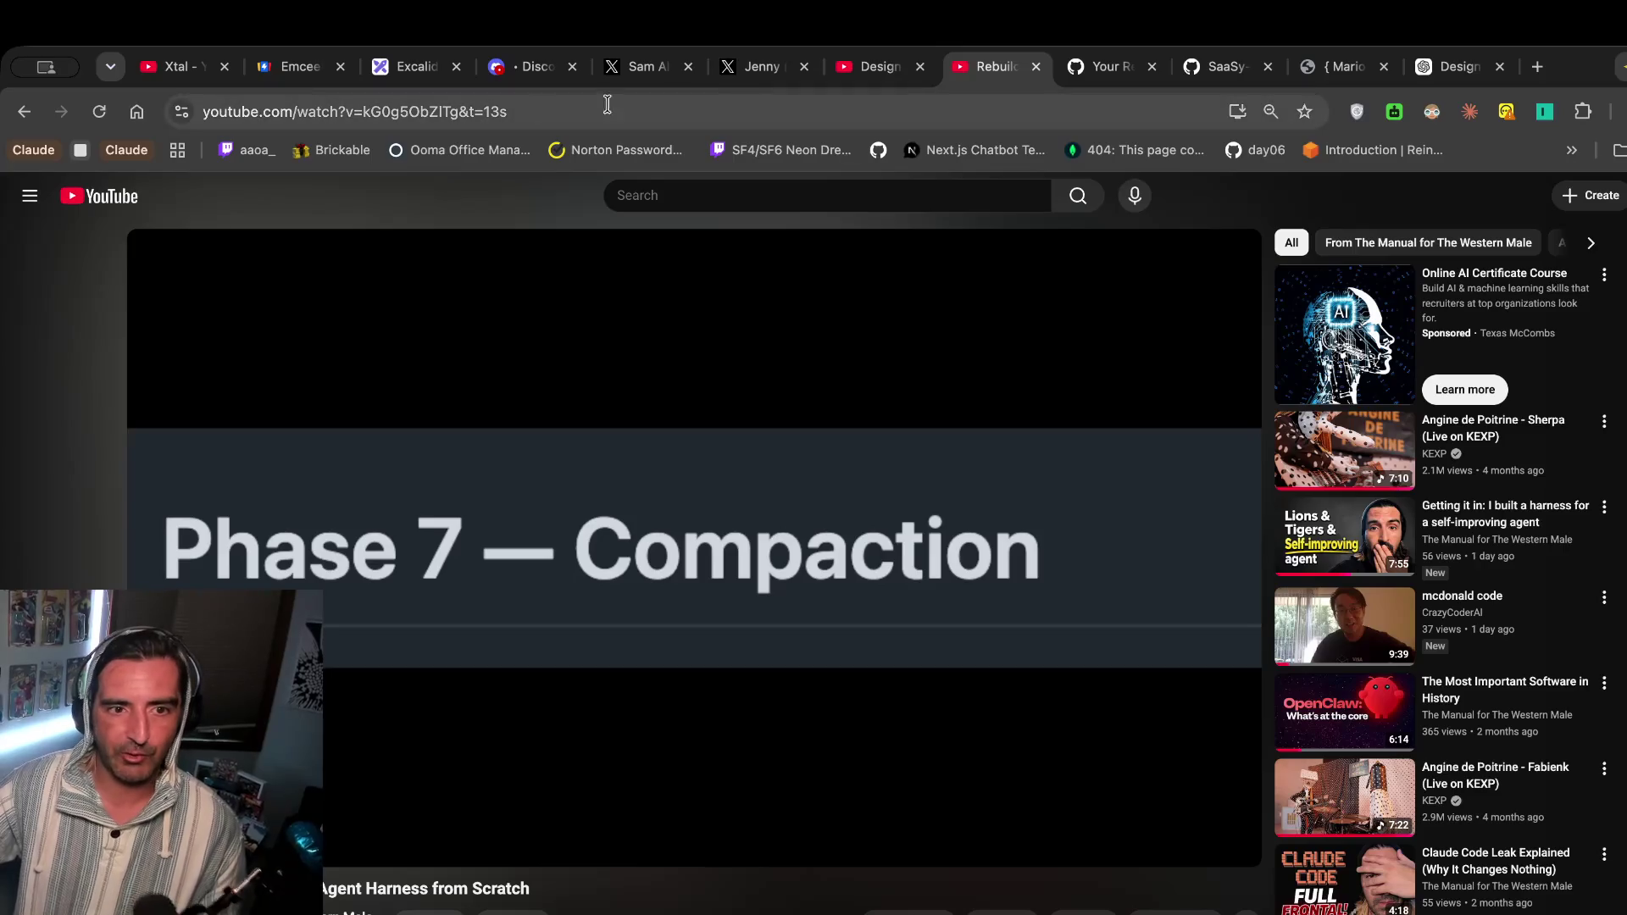
pyautogui.click(408, 75)
pyautogui.click(705, 462)
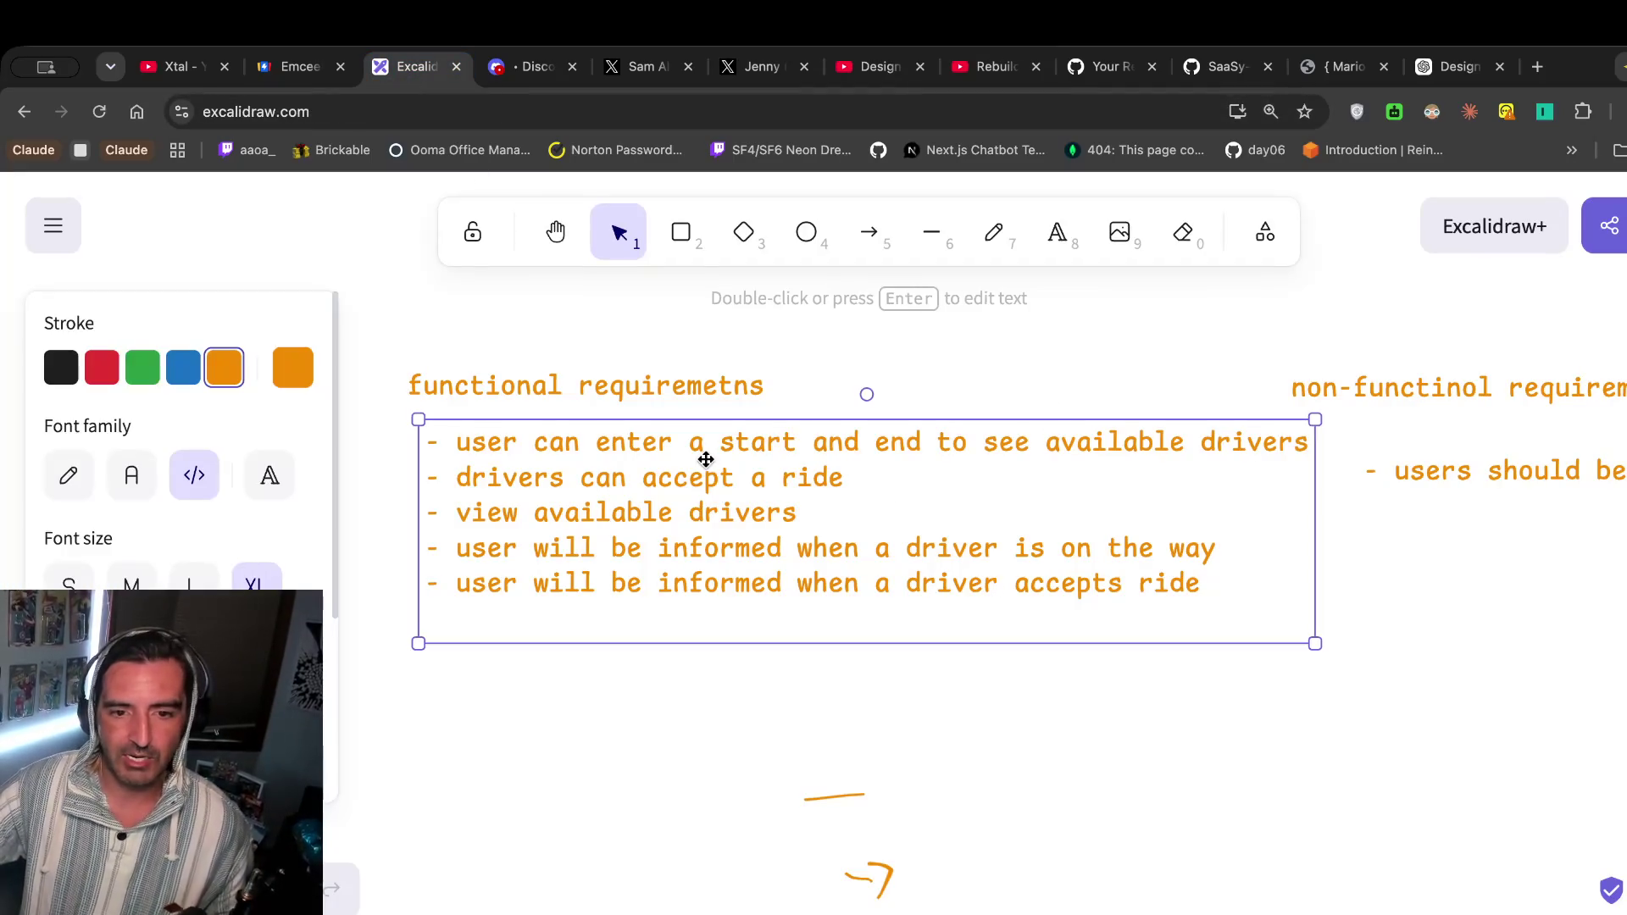
# Make the first bullet end 'to see fairs' and start a new line below it.
pyautogui.doubleClick(705, 475)
pyautogui.moveTo(1187, 441); pyautogui.dragTo(1297, 443)
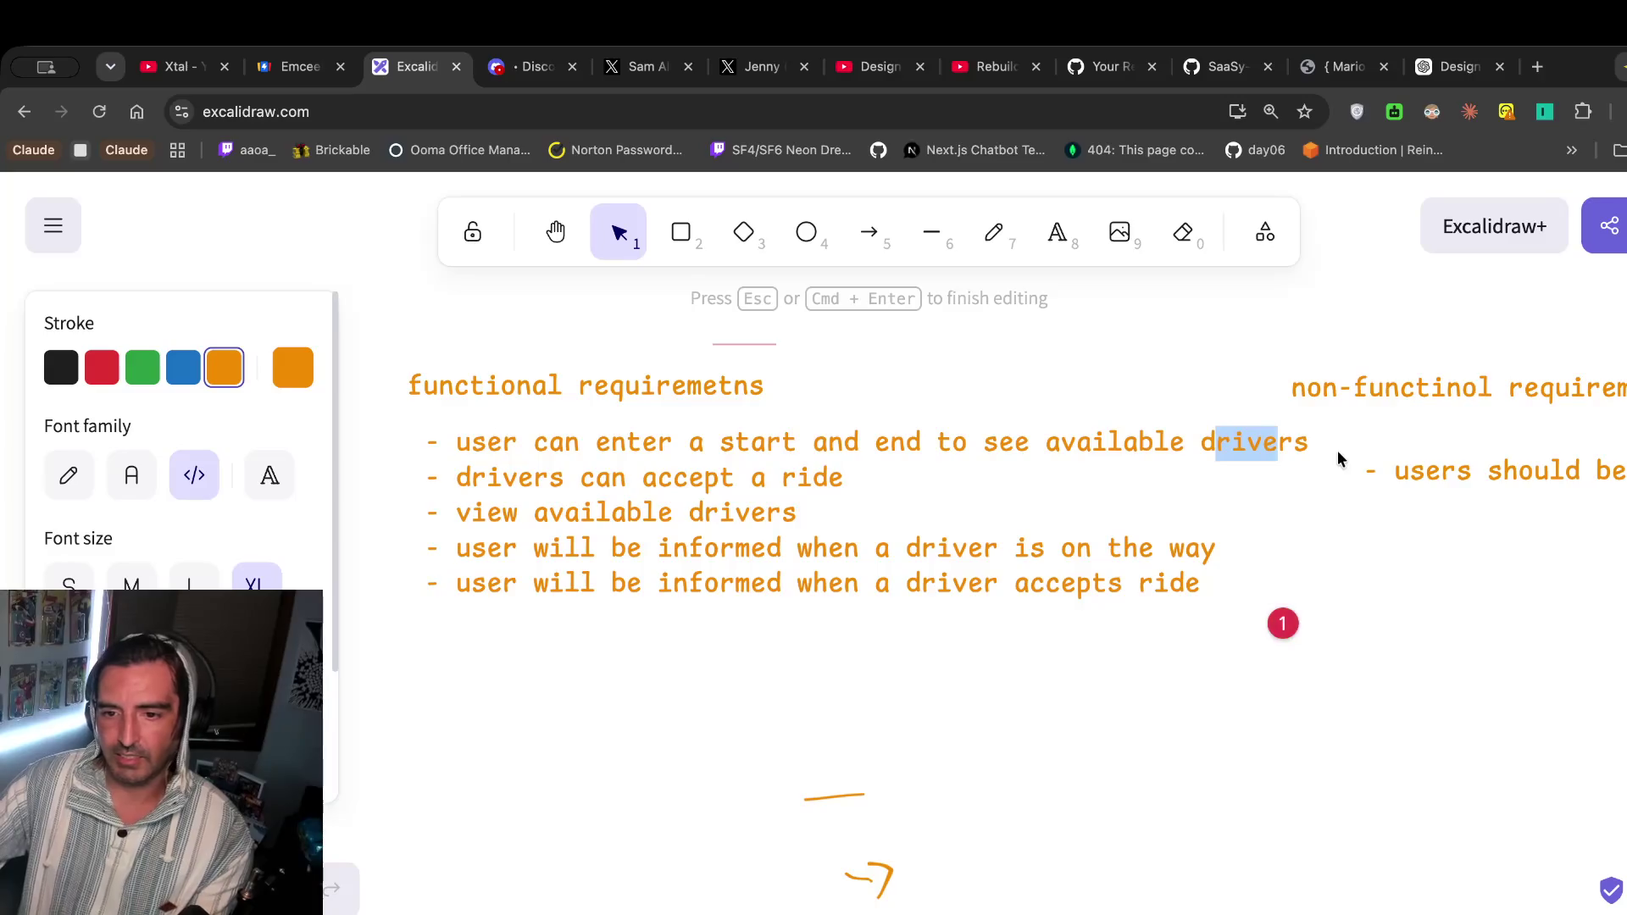
pyautogui.press('BackSpace')
pyautogui.press('BackSpace')
pyautogui.press('BackSpace')
pyautogui.press('BackSpace')
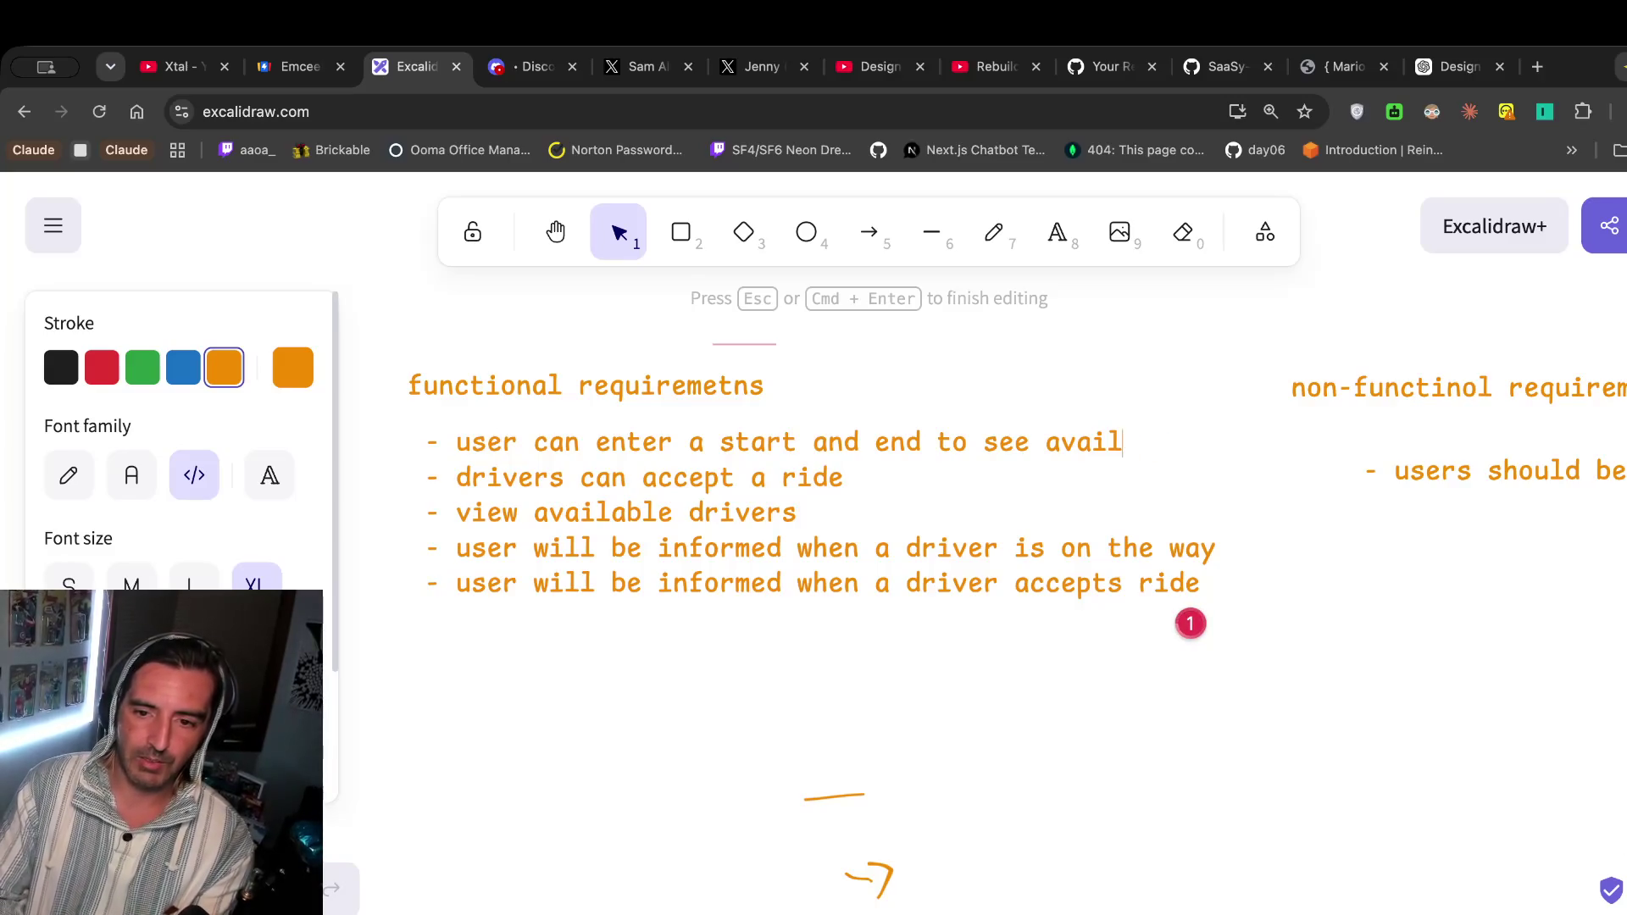
pyautogui.write('fairs')
pyautogui.press('Return')
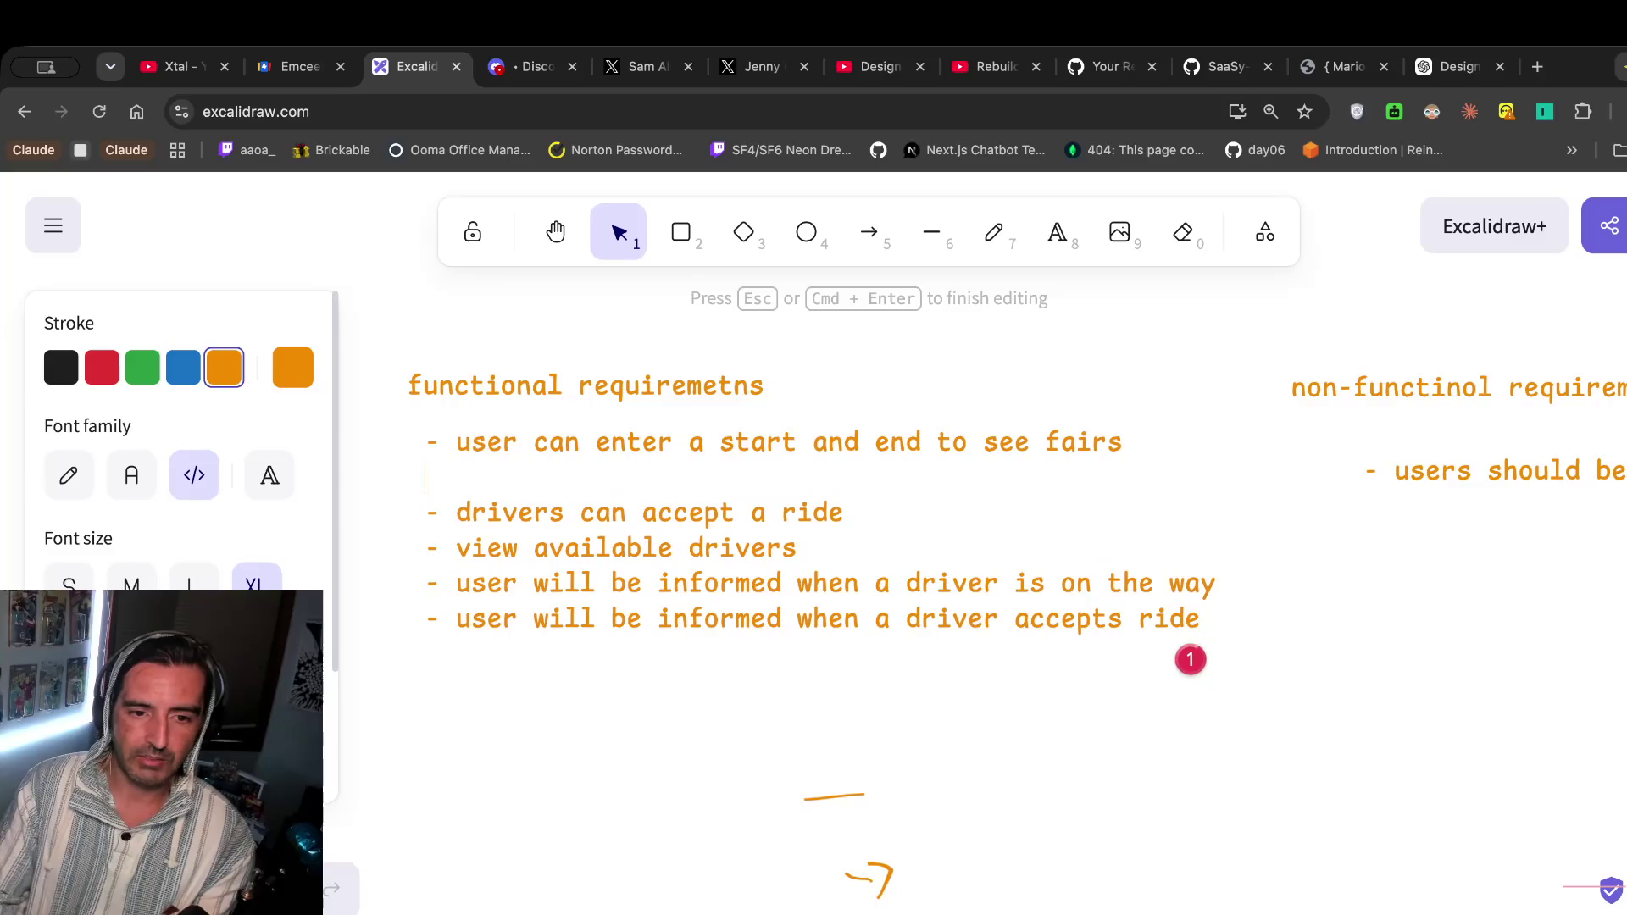
# Add the bullet '- user/rider can book one of those fairs', then return to the video.
pyautogui.write('- user/rider dc')
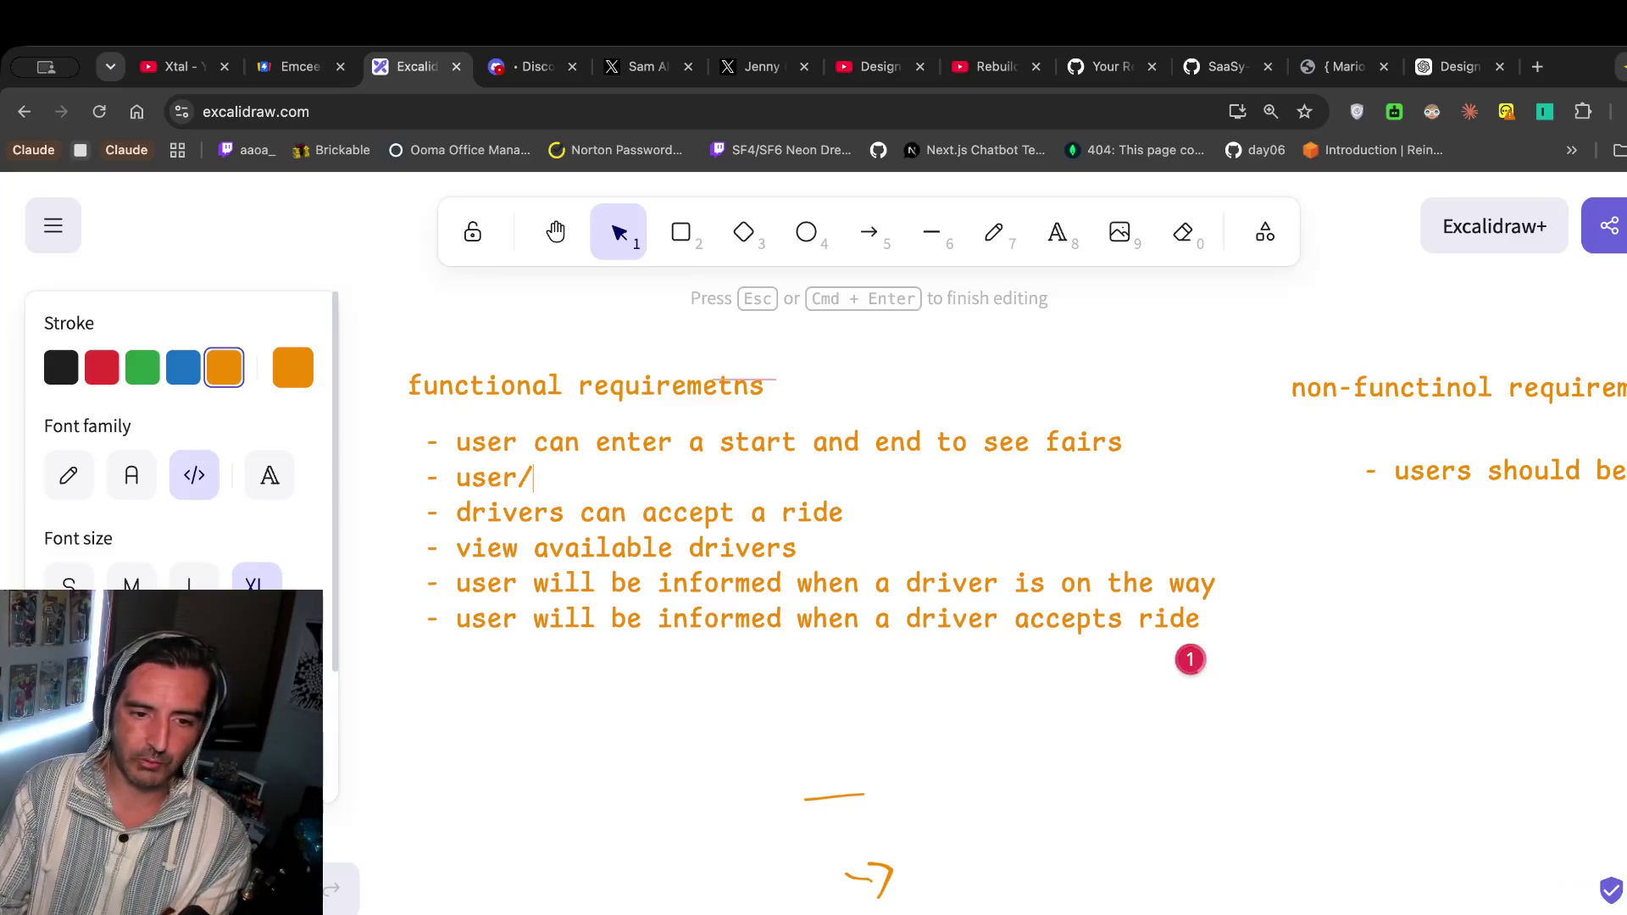
pyautogui.press('BackSpace')
pyautogui.press('BackSpace')
pyautogui.write('can accce')
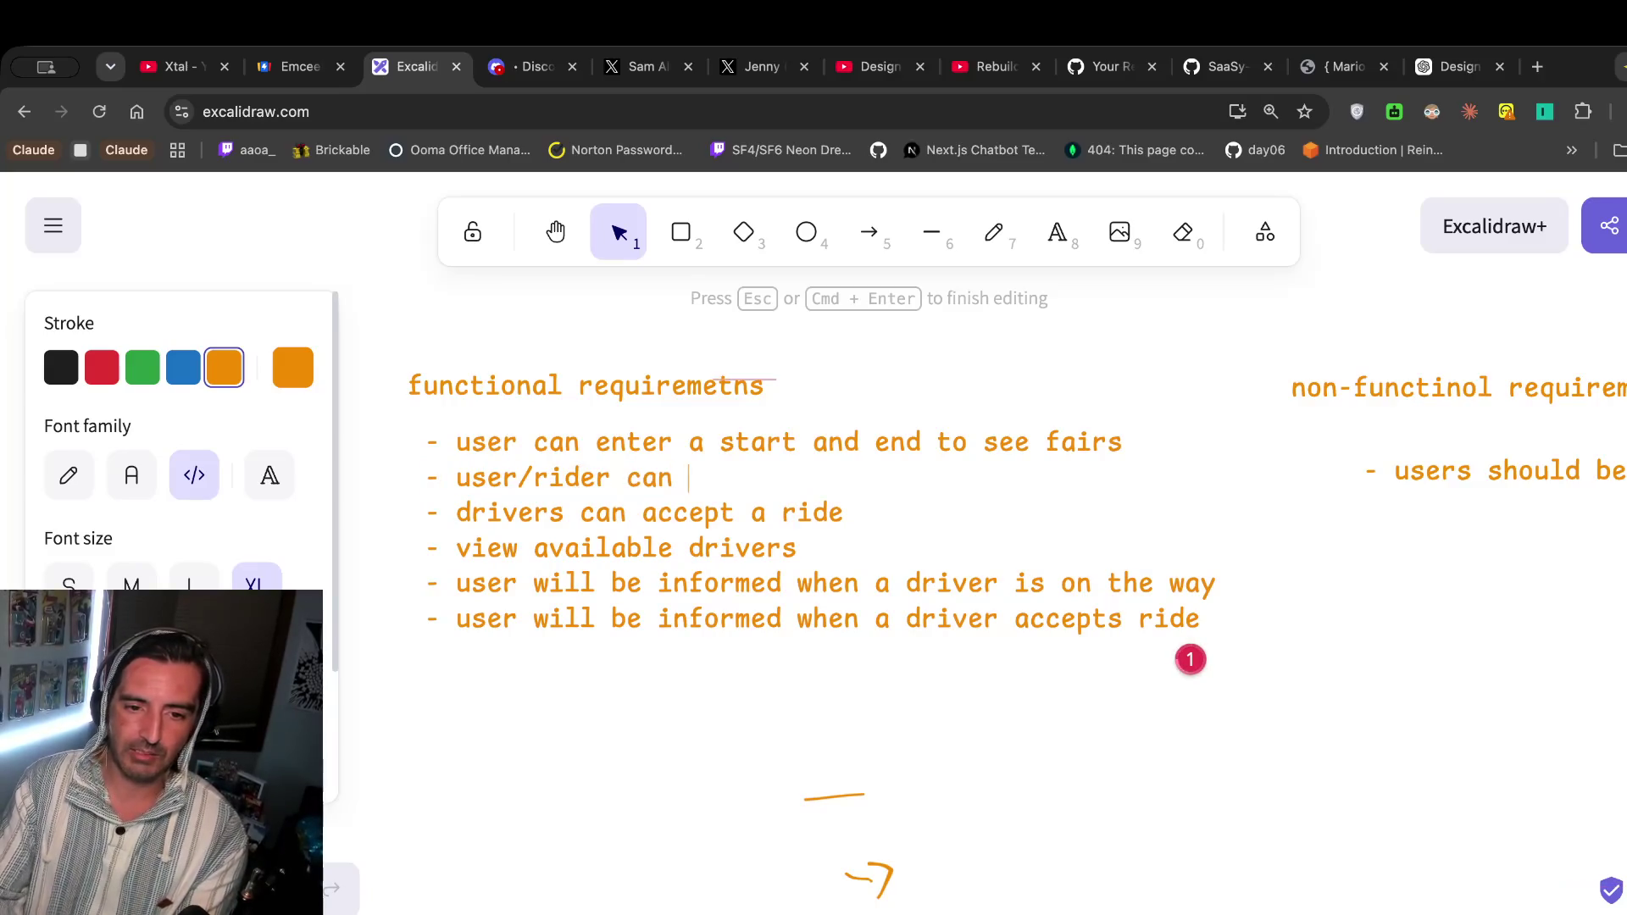
pyautogui.press('BackSpace')
pyautogui.press('BackSpace')
pyautogui.write('ept')
pyautogui.press('BackSpace')
pyautogui.press('BackSpace')
pyautogui.press('BackSpace')
pyautogui.press('BackSpace')
pyautogui.press('BackSpace')
pyautogui.write('a')
pyautogui.press('BackSpace')
pyautogui.write('book on e')
pyautogui.press('BackSpace')
pyautogui.press('BackSpace')
pyautogui.write('e of those w')
pyautogui.press('BackSpace')
pyautogui.write('frai')
pyautogui.press('BackSpace')
pyautogui.press('BackSpace')
pyautogui.press('BackSpace')
pyautogui.write('airs')
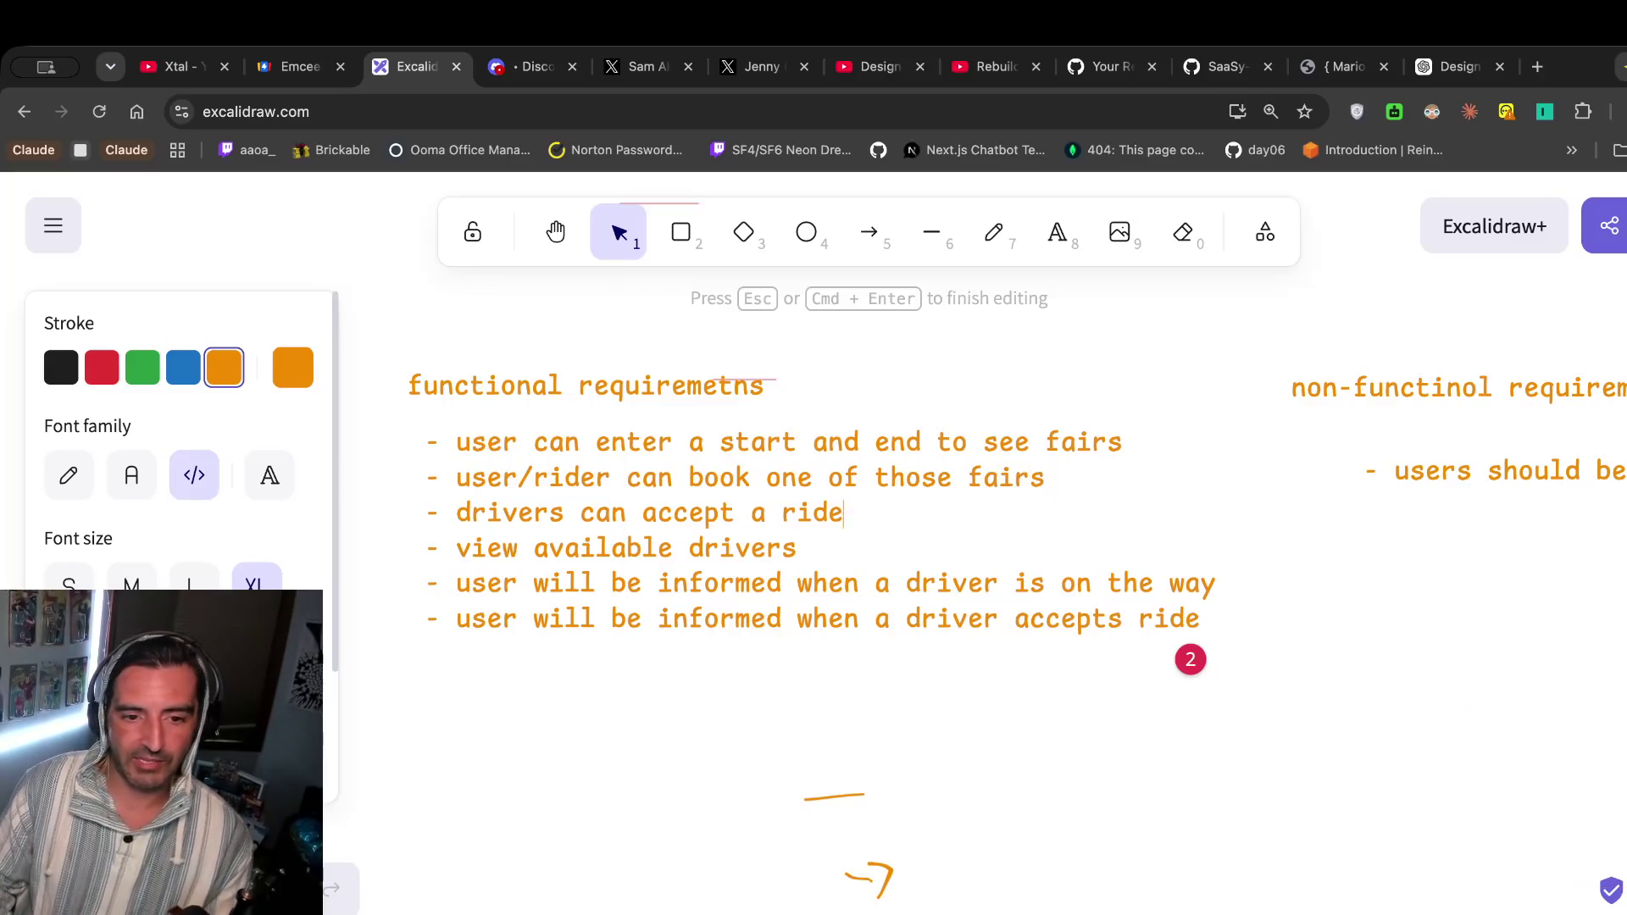
pyautogui.click(828, 513)
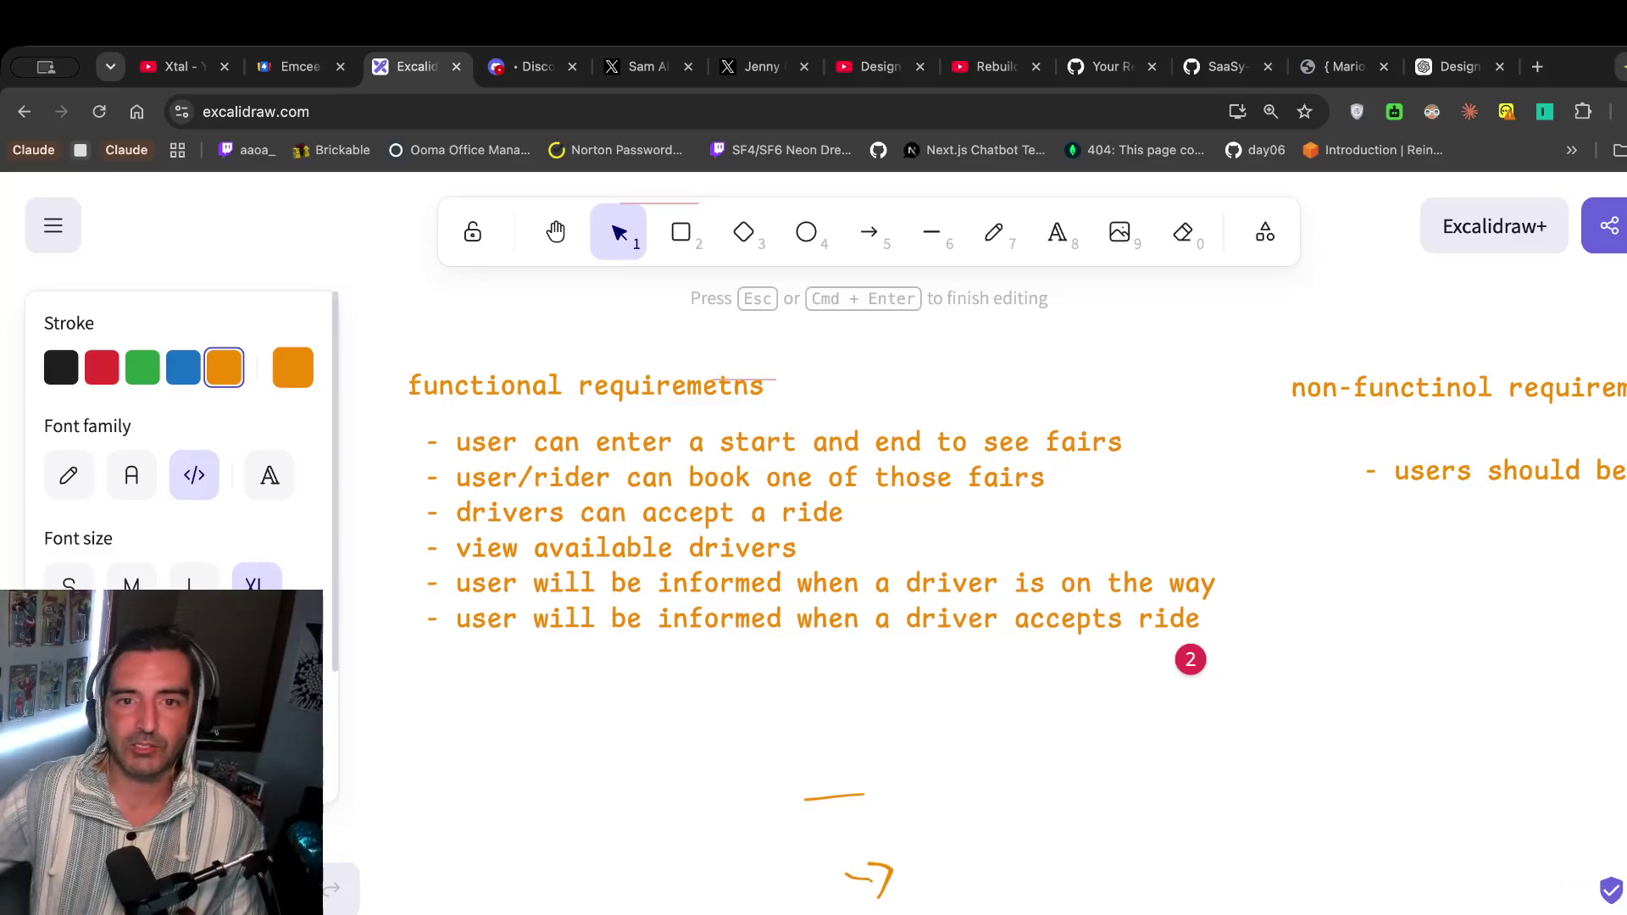
pyautogui.click(877, 66)
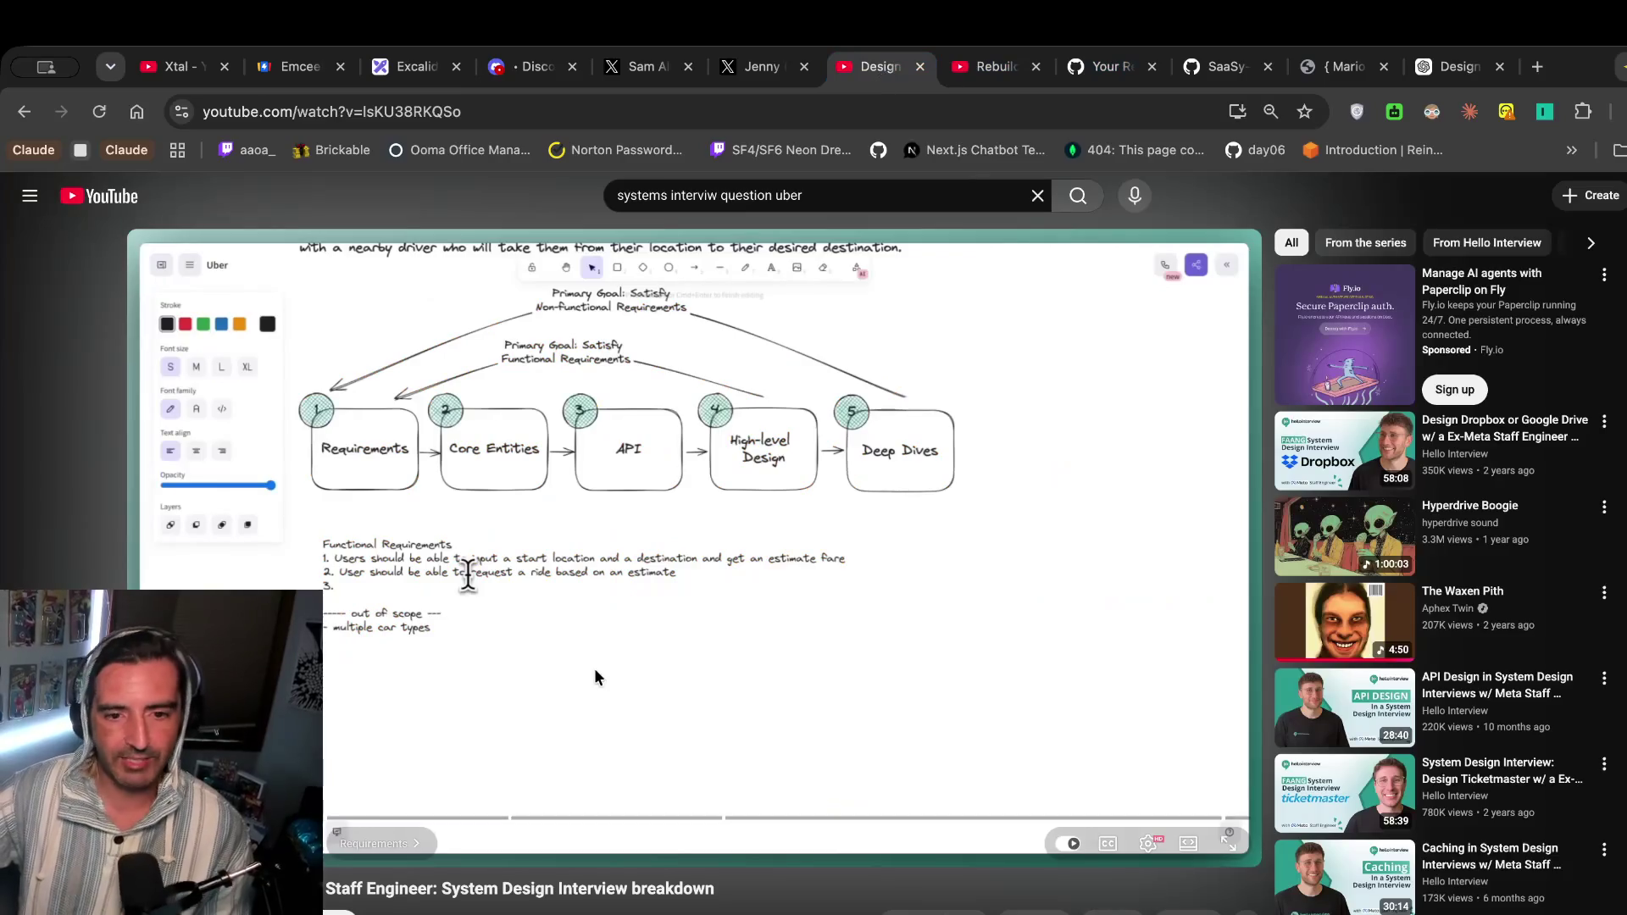
# Play and pause the Uber video through the drivers accept/deny and navigate-to-pickup requirement.
pyautogui.click(559, 706)
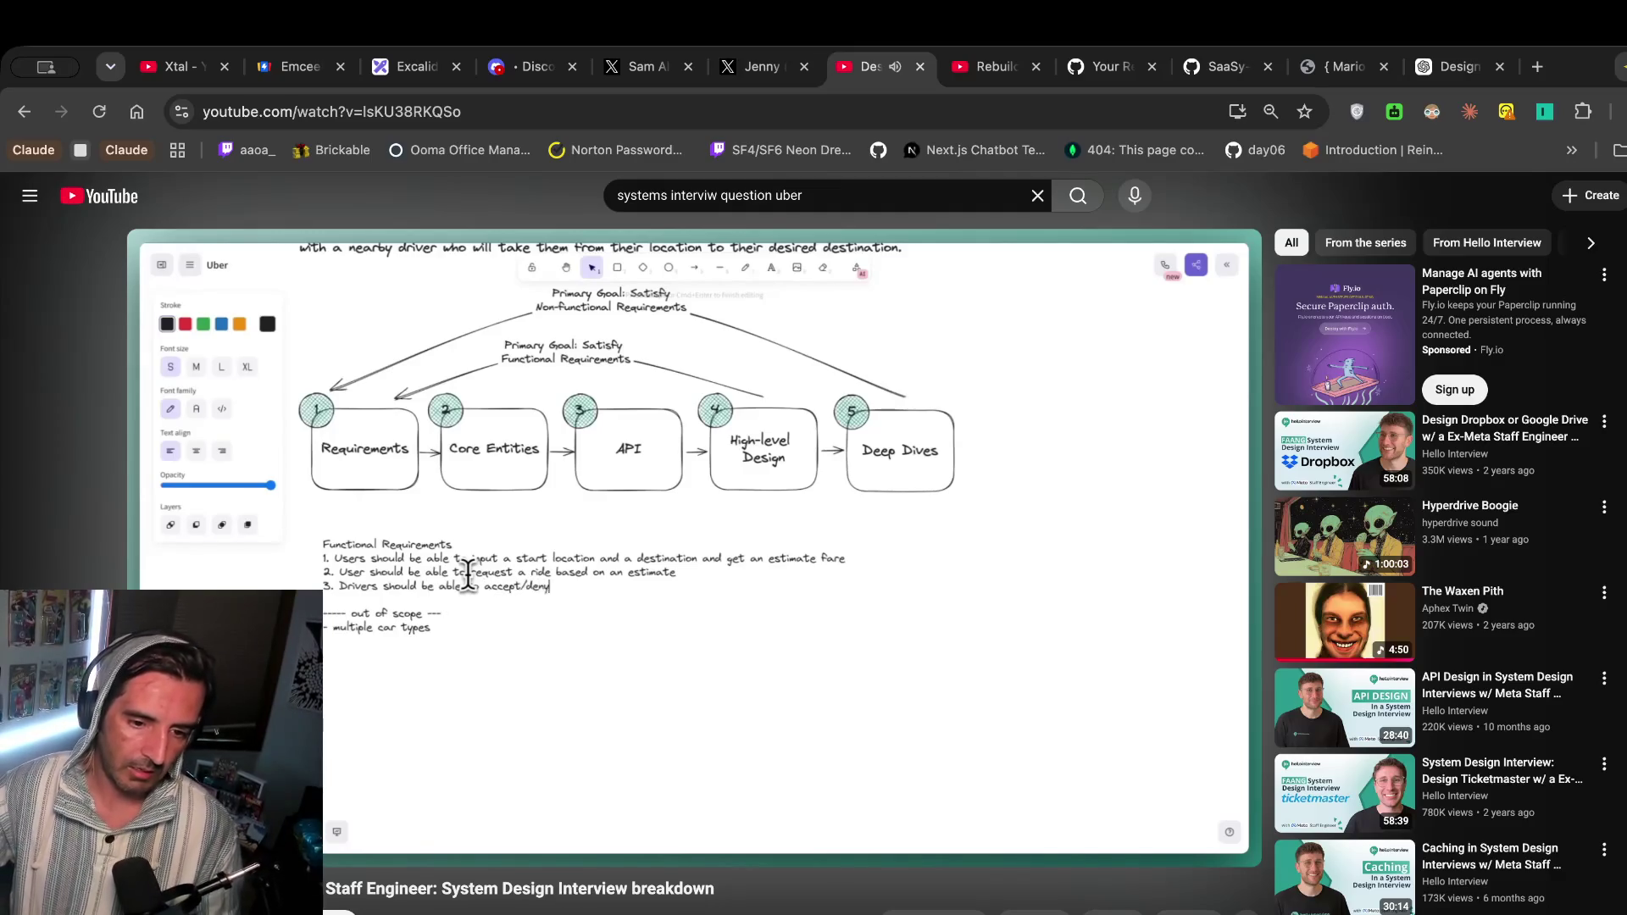
pyautogui.click(561, 417)
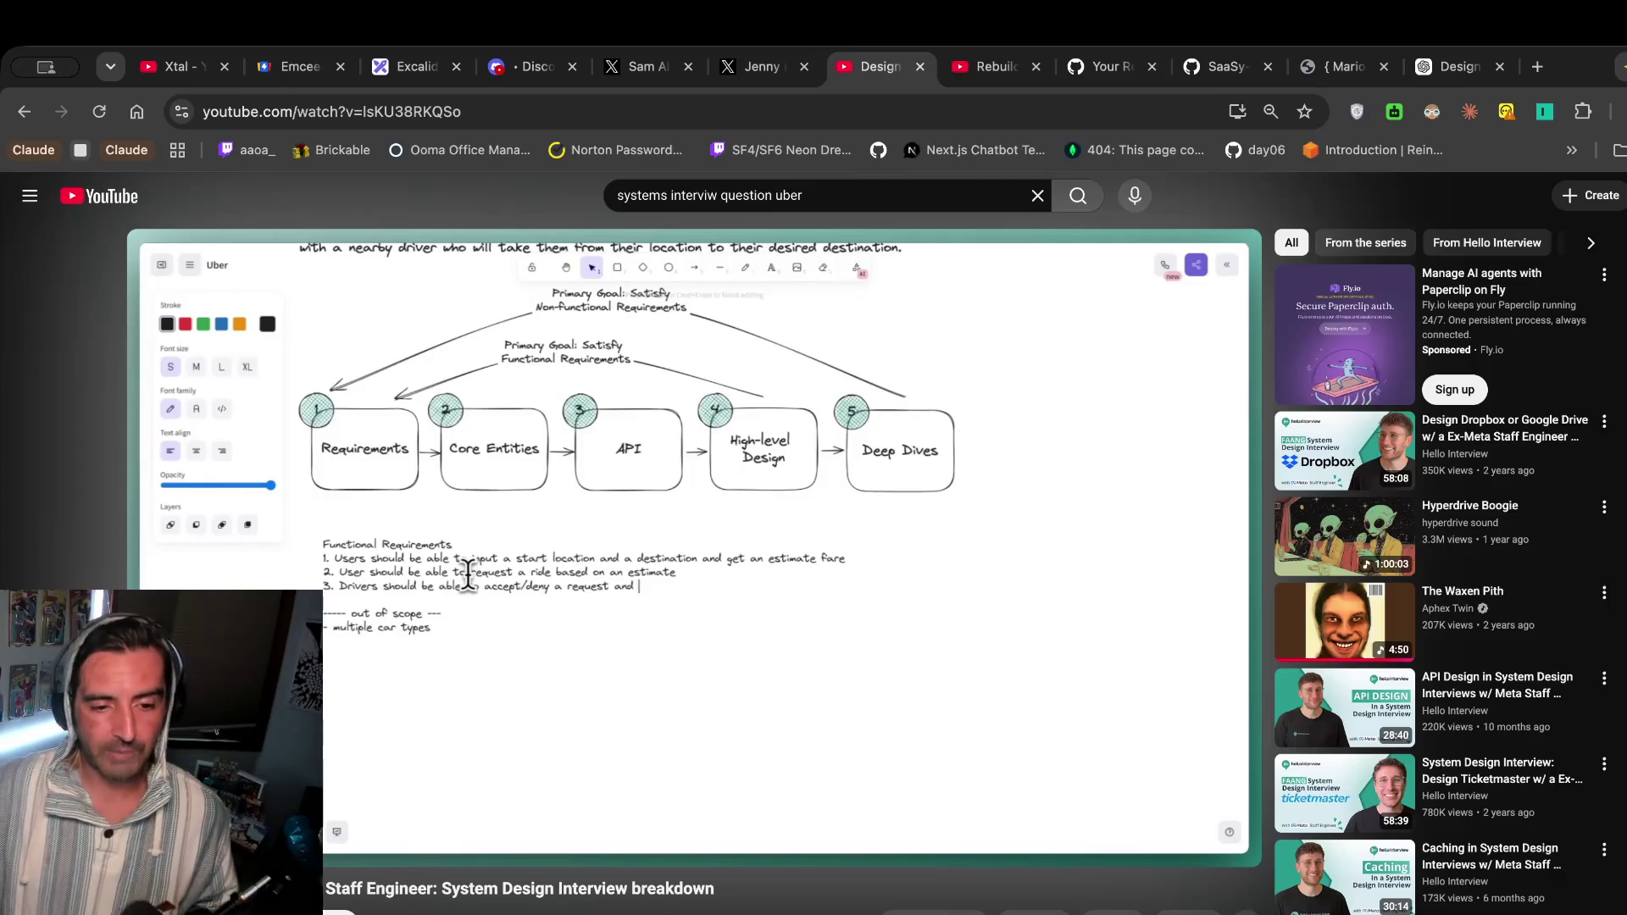
pyautogui.click(609, 400)
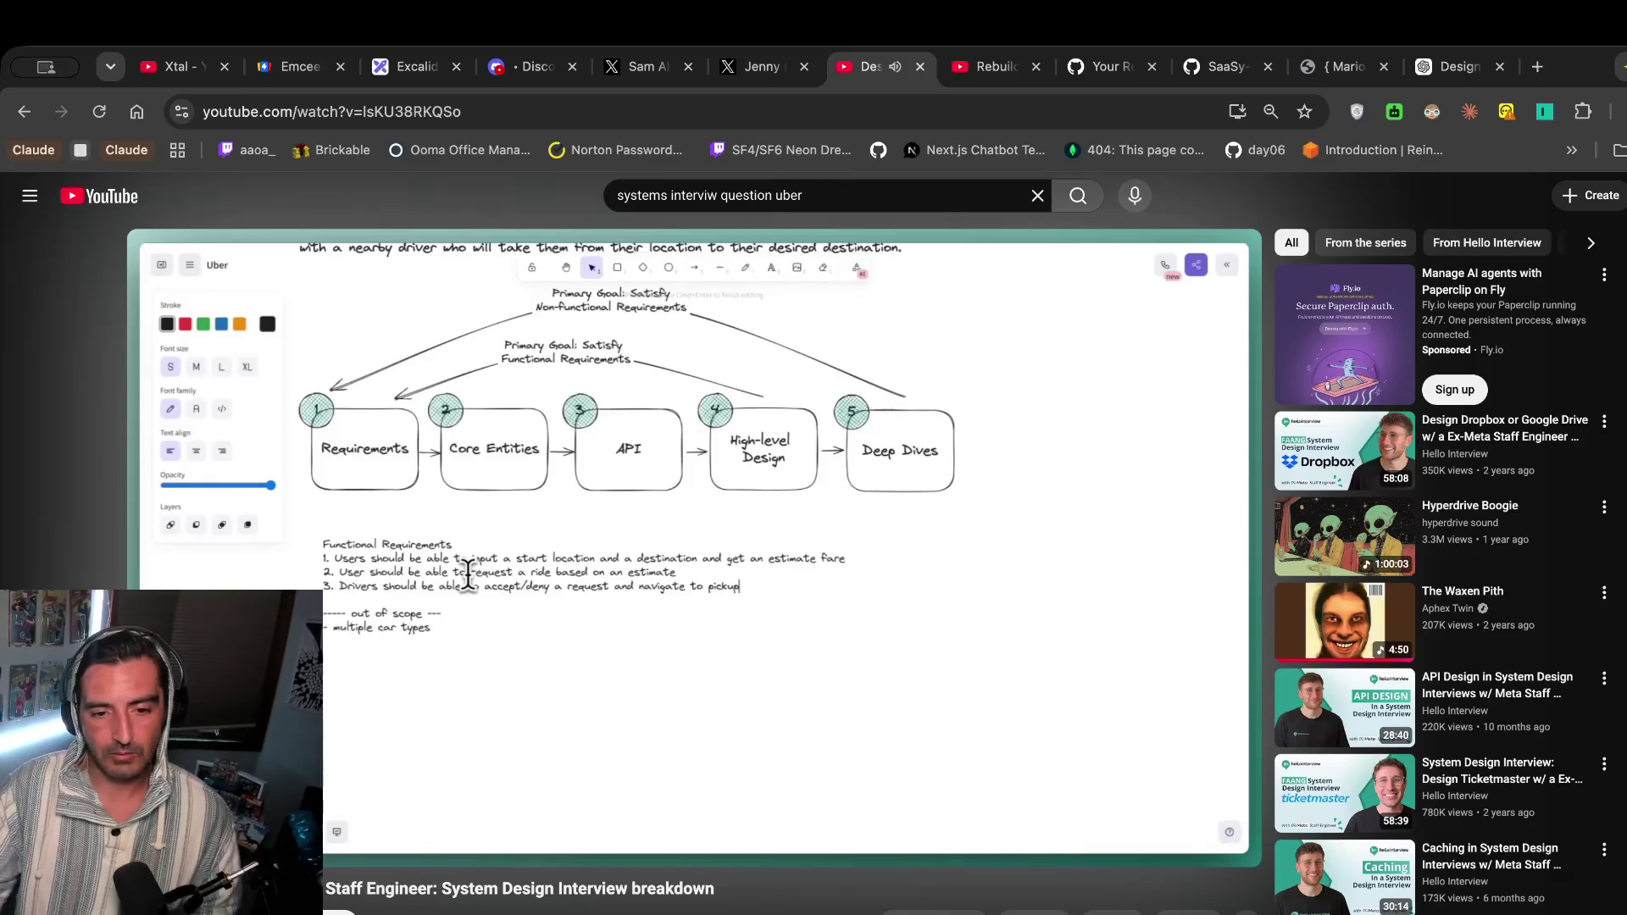
pyautogui.click(593, 437)
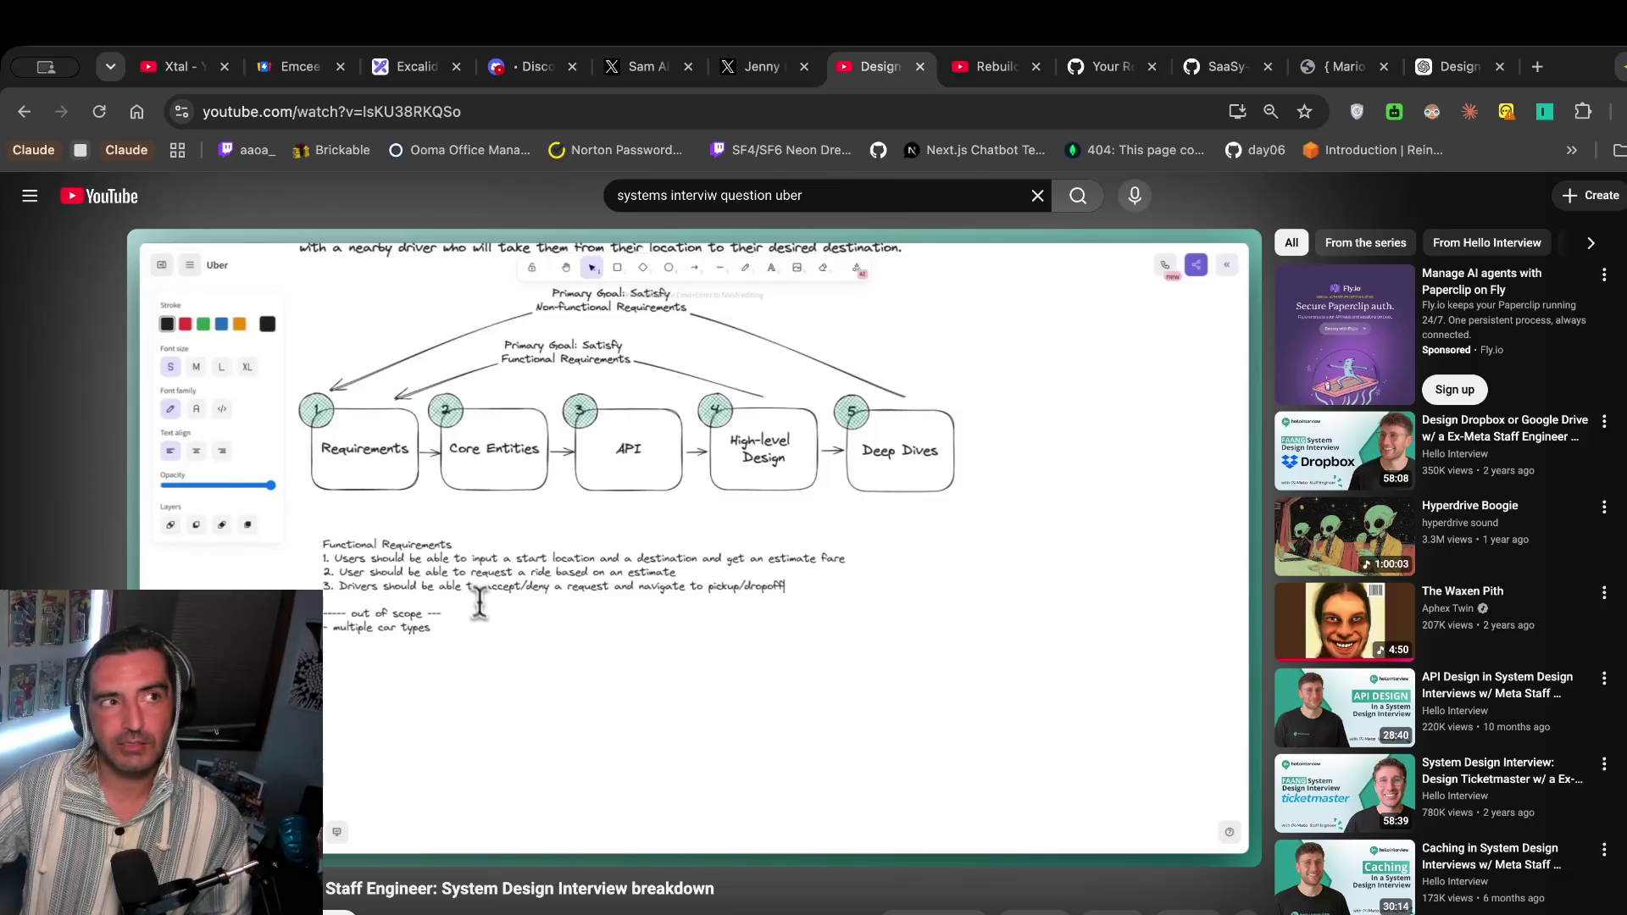
pyautogui.click(708, 578)
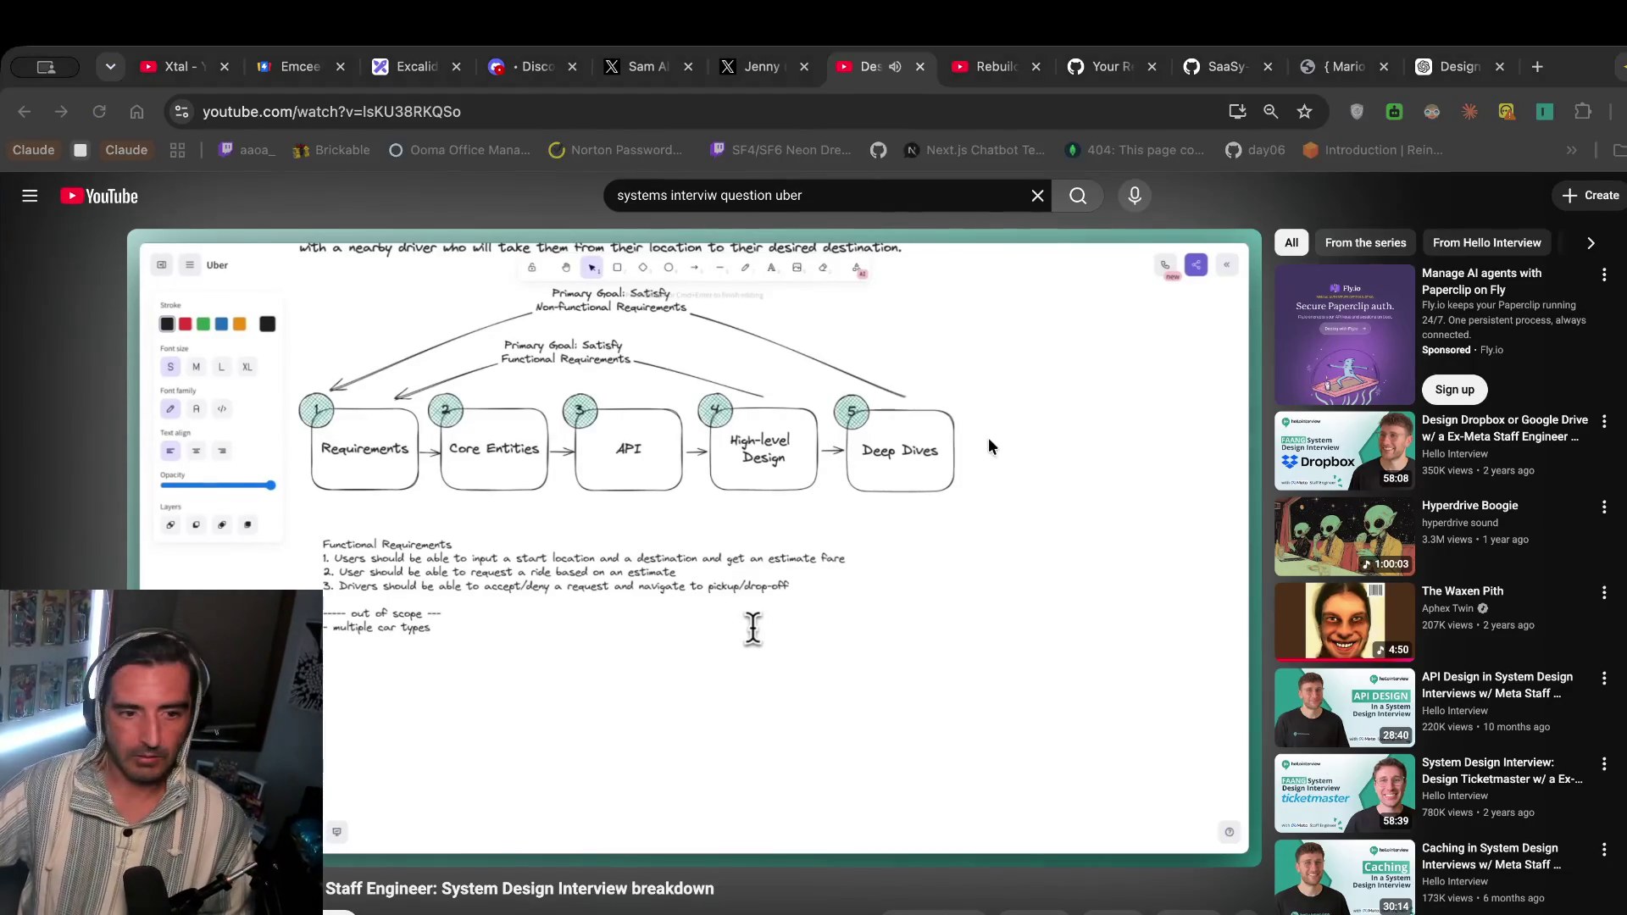
pyautogui.click(35, 352)
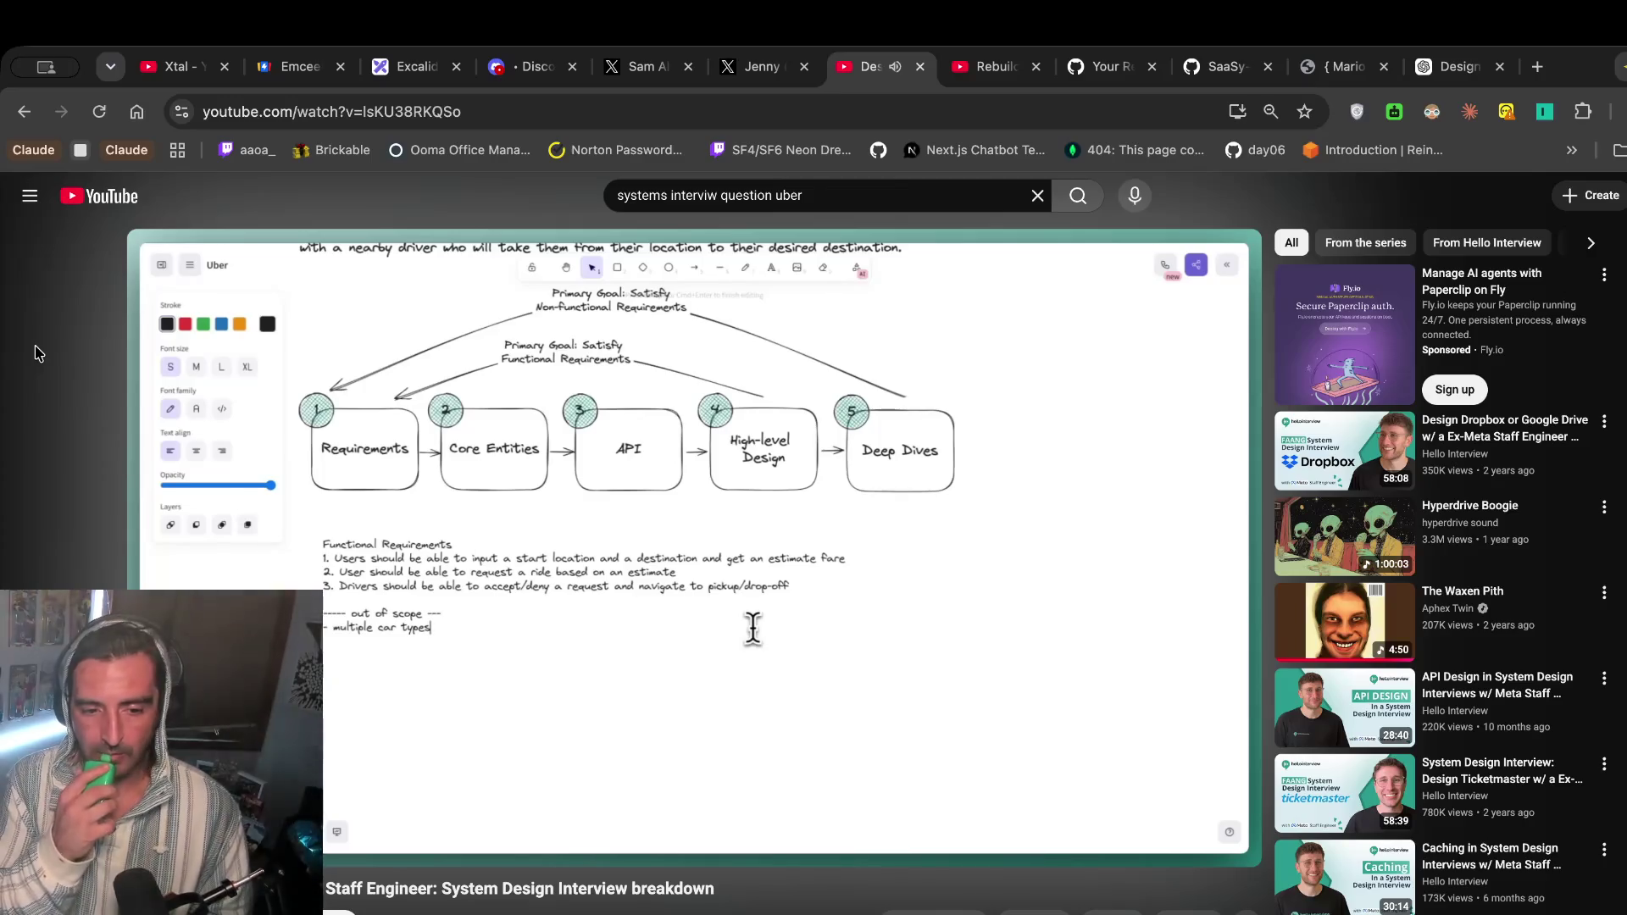
pyautogui.press('0')
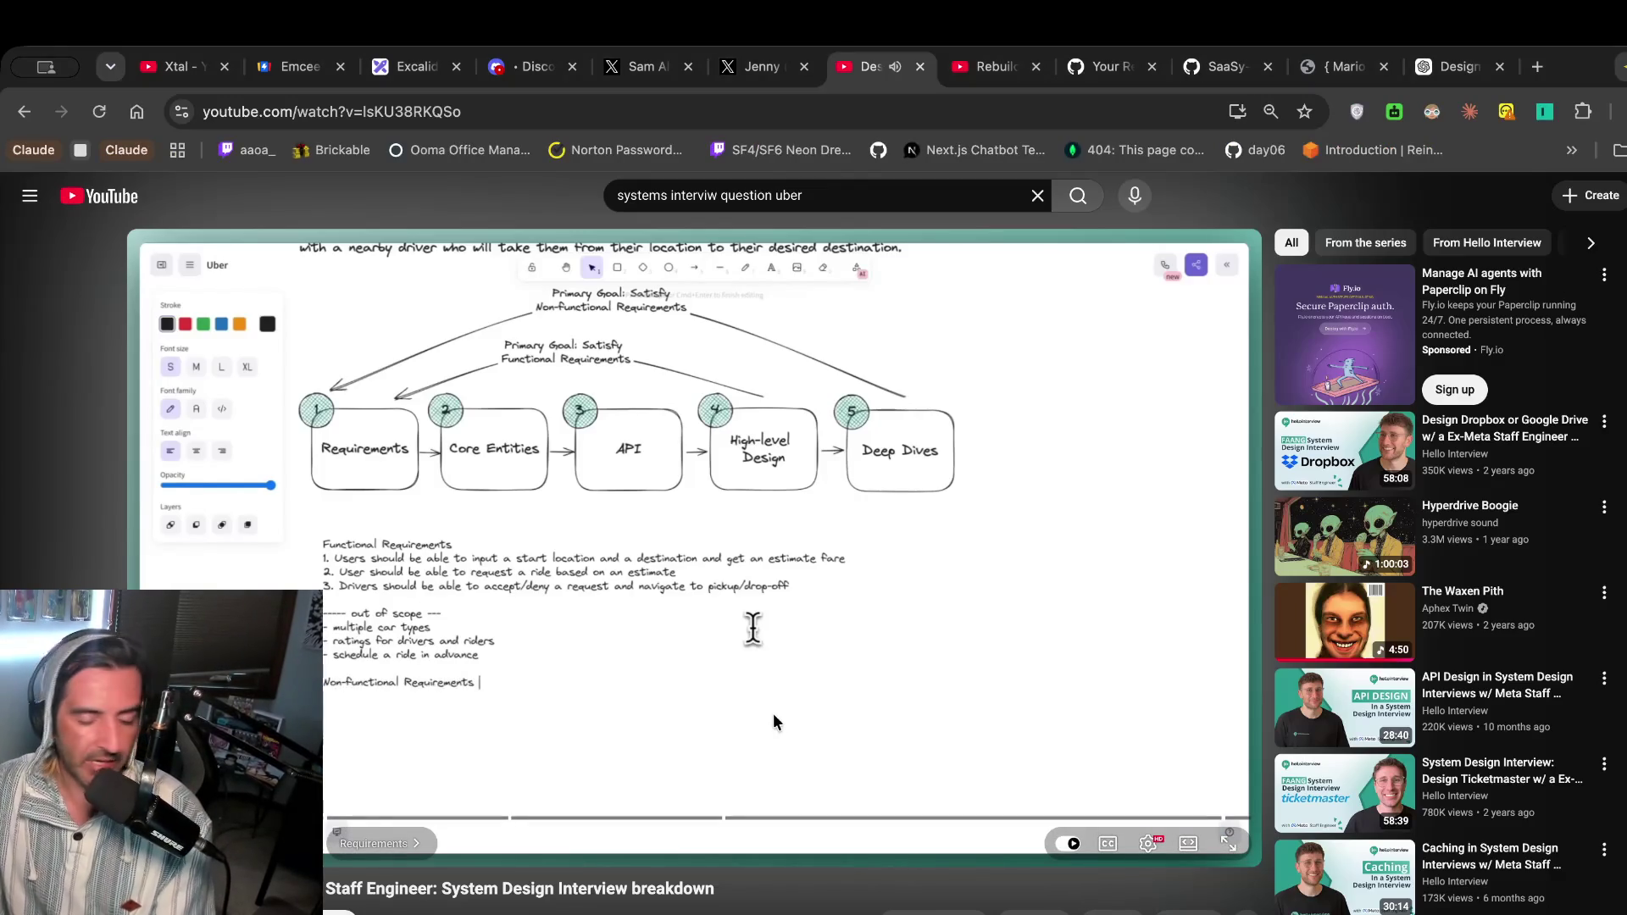
# Pause the Uber video on its requirements and out-of-scope list, then return to Excalidraw.
pyautogui.press('space')
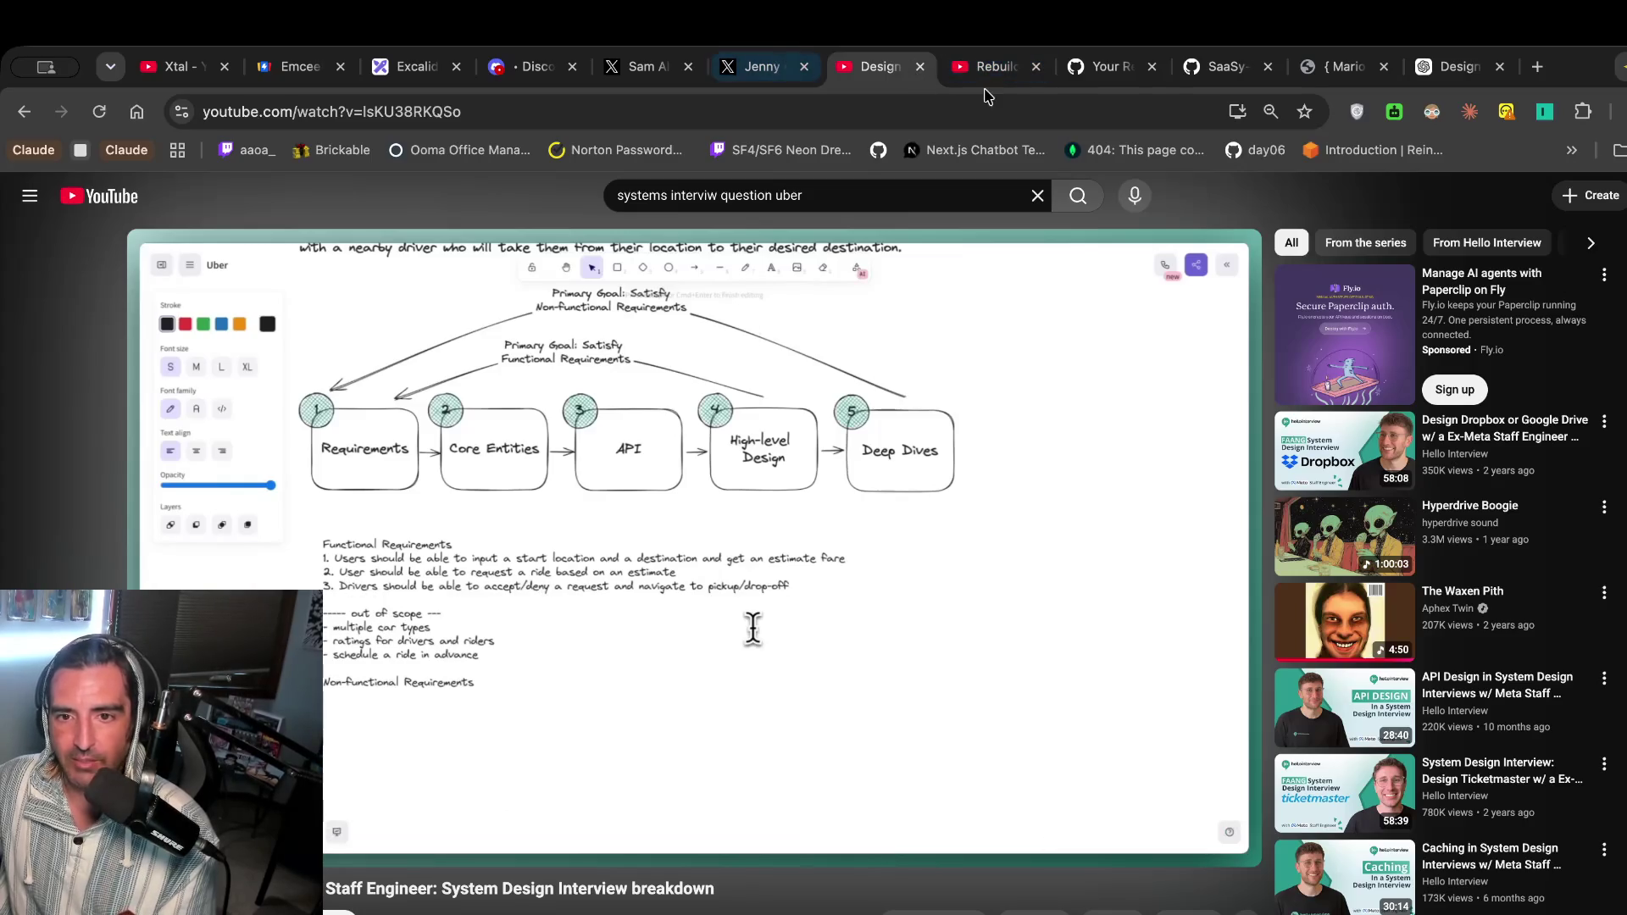
pyautogui.click(419, 66)
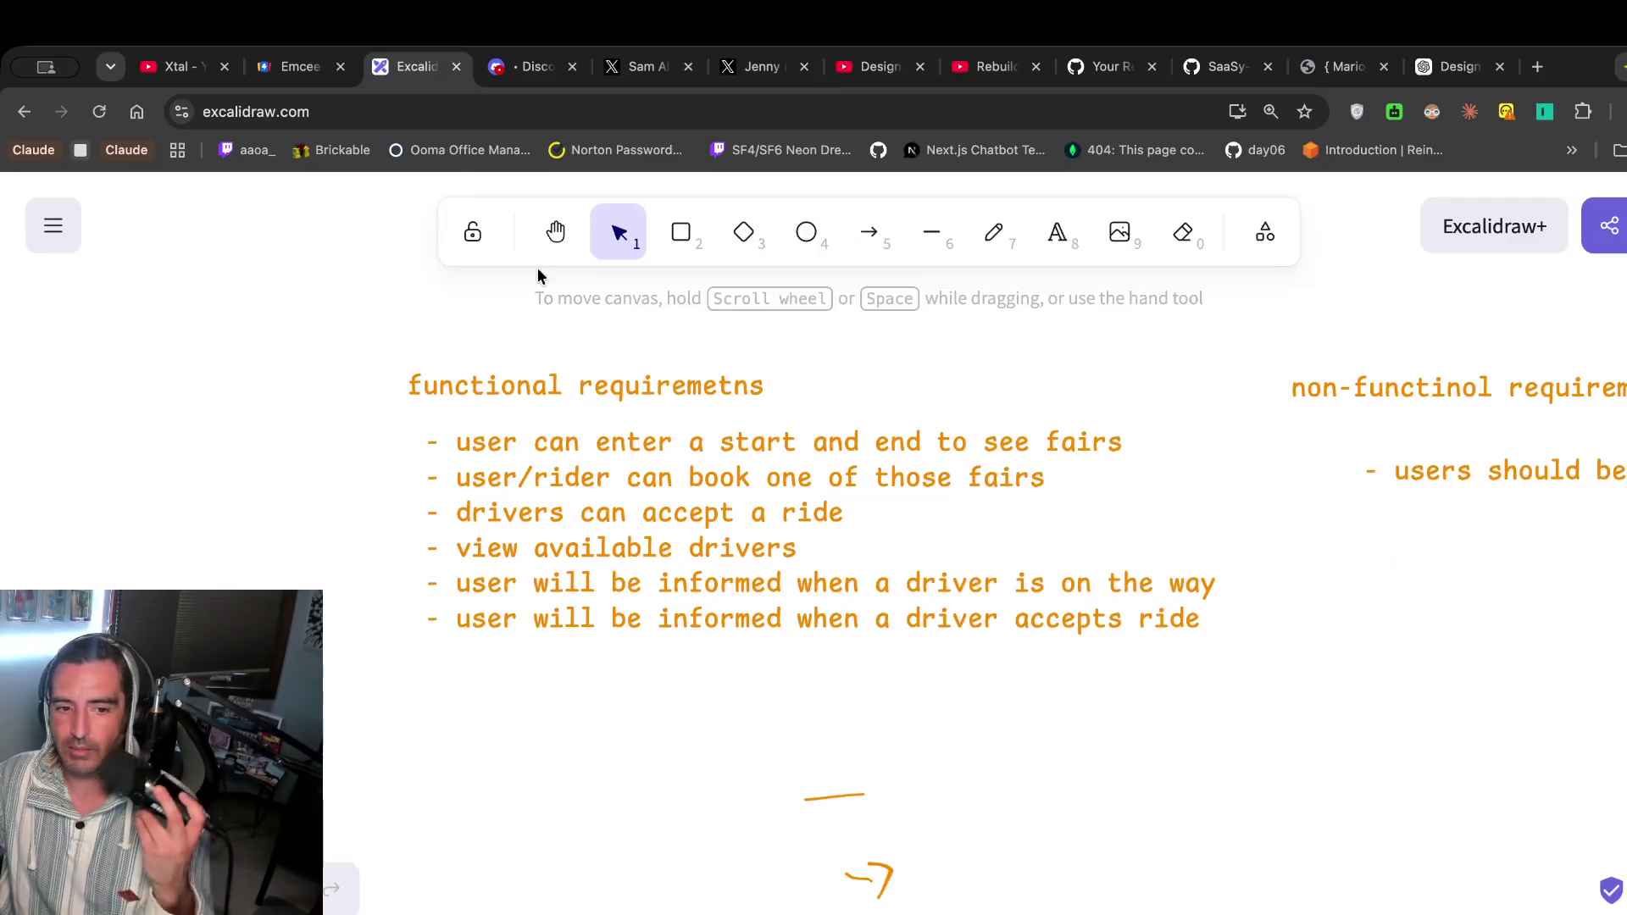
# Replace 'book' with 'request' so line 2 reads 'user/rider can request one of those fairs'.
pyautogui.doubleClick(625, 443)
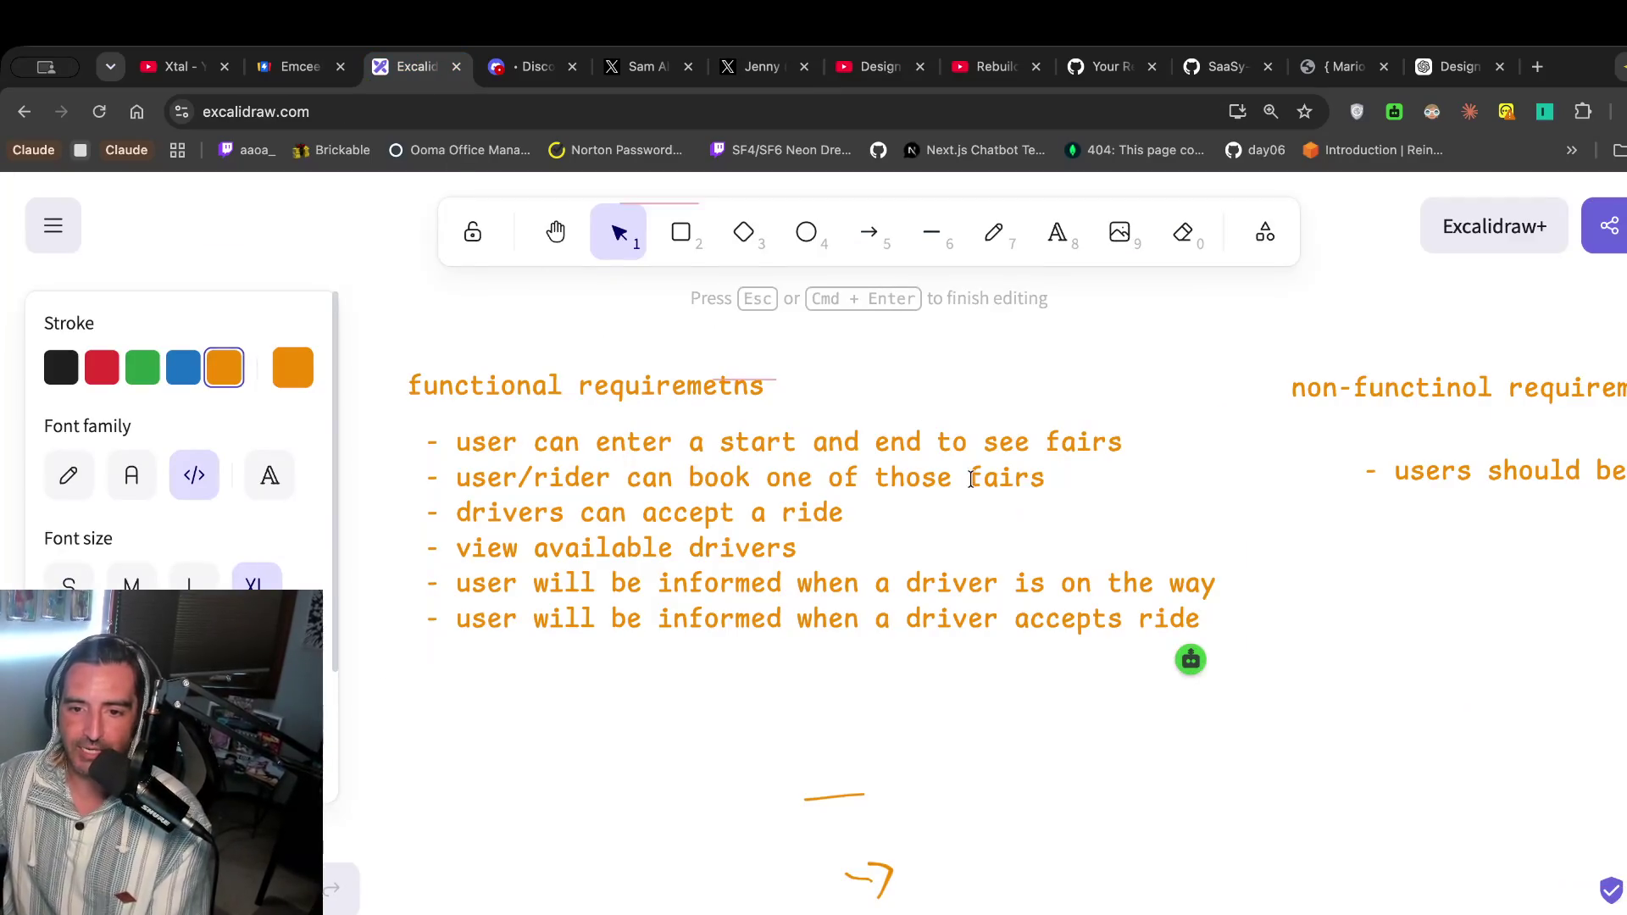
pyautogui.moveTo(627, 477); pyautogui.dragTo(910, 503)
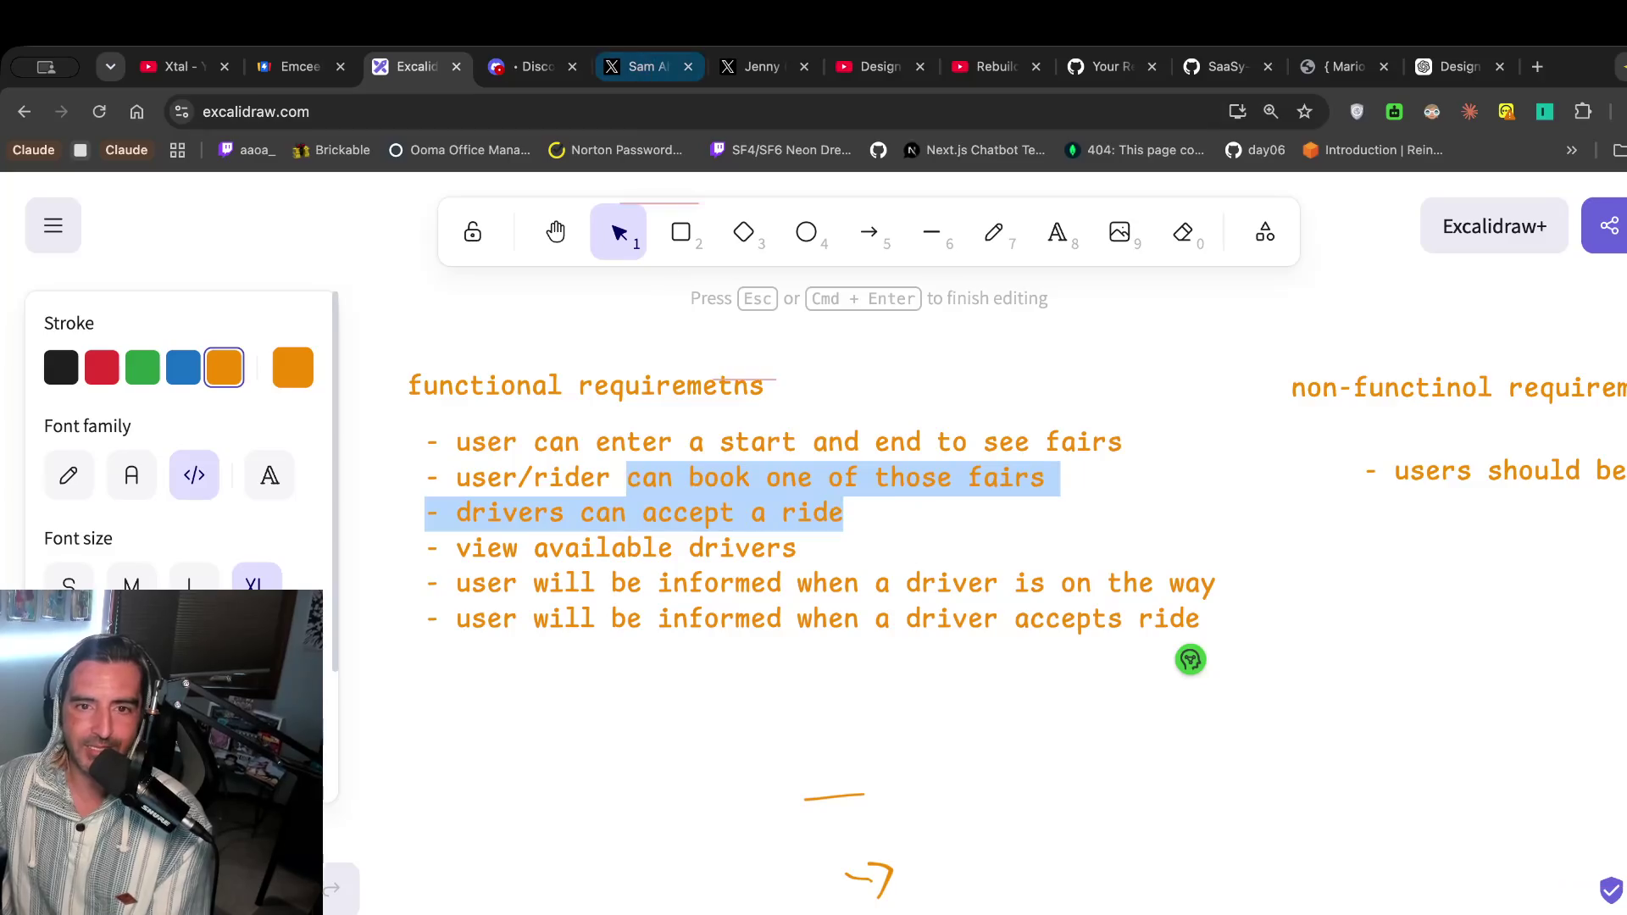
pyautogui.click(881, 66)
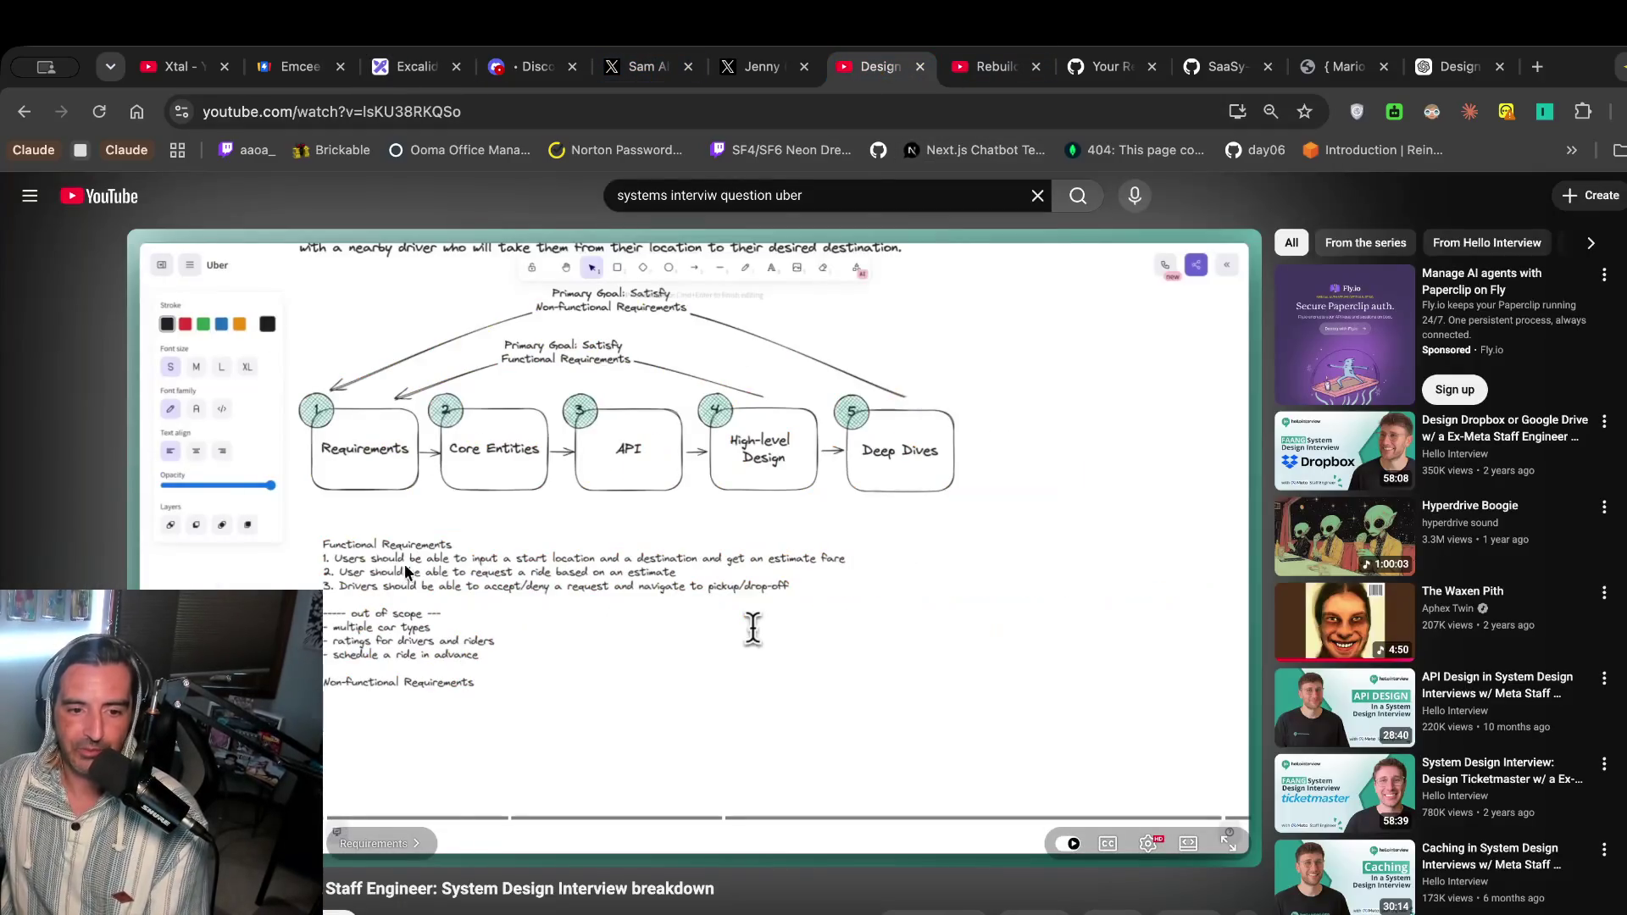
pyautogui.click(419, 66)
pyautogui.doubleClick(724, 432)
pyautogui.doubleClick(719, 477)
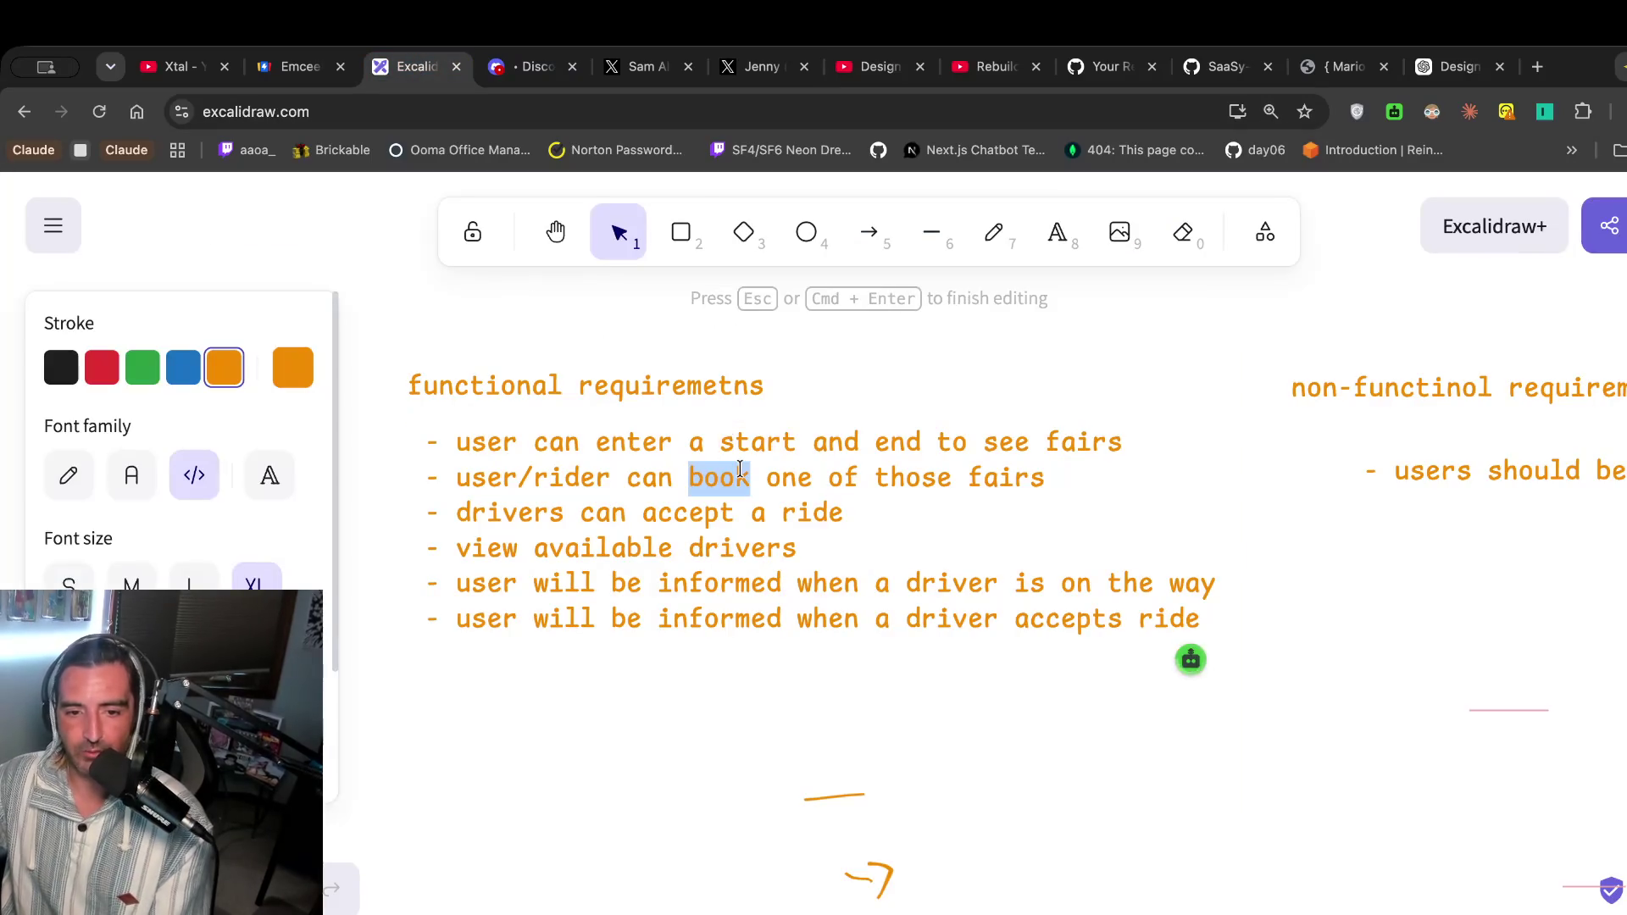
pyautogui.press('BackSpace')
pyautogui.write('request')
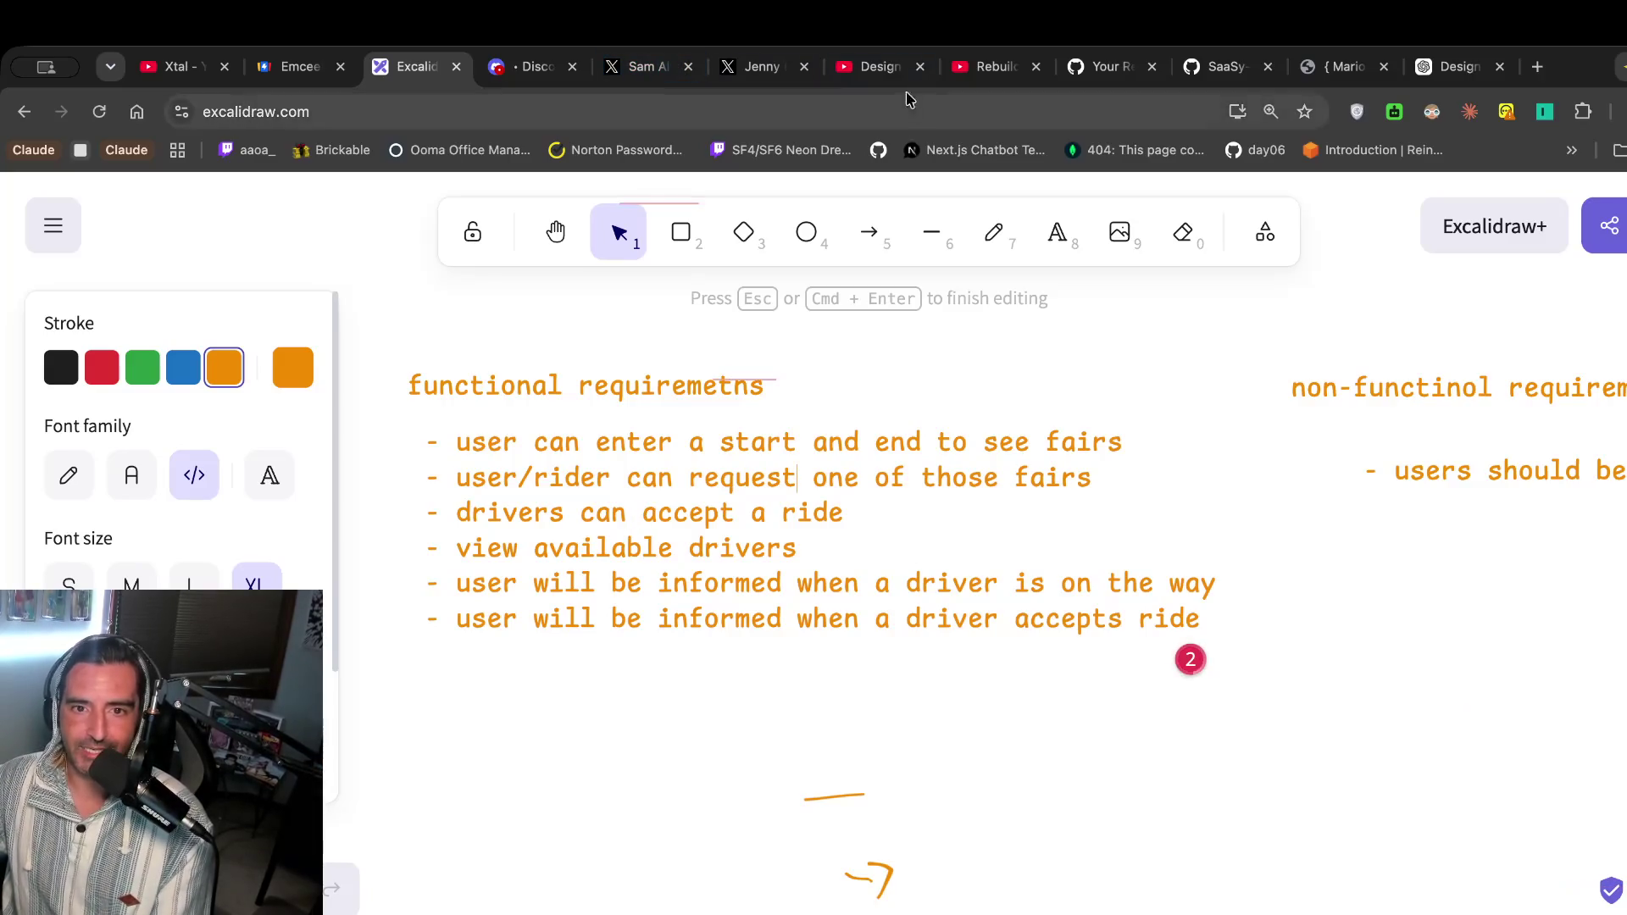
pyautogui.click(881, 68)
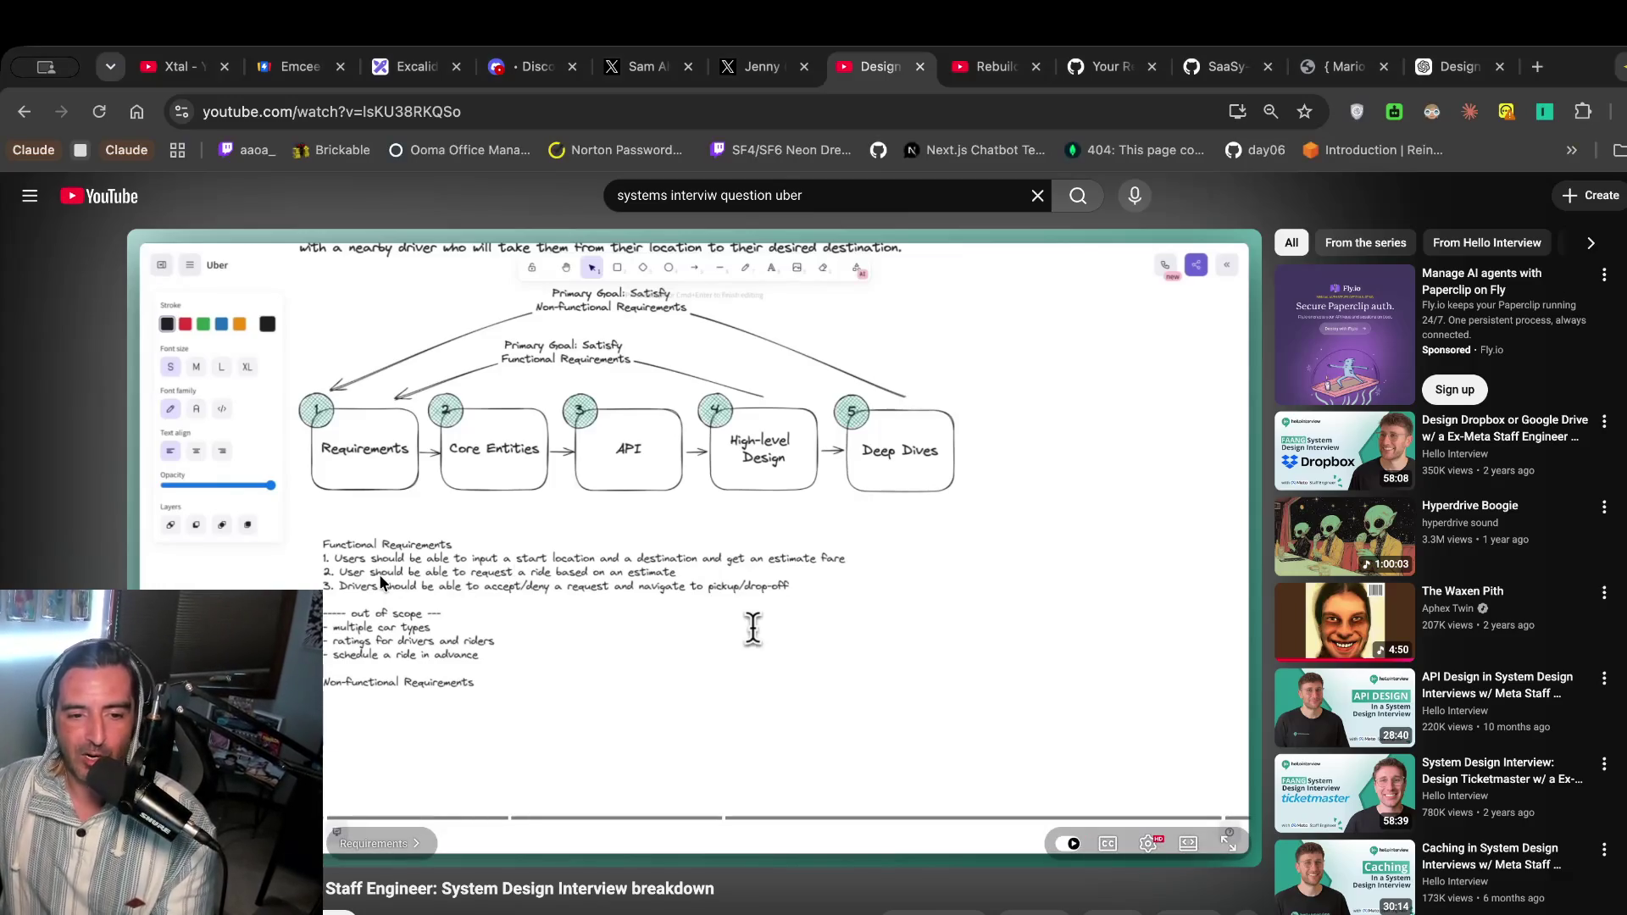
pyautogui.press('super+3')
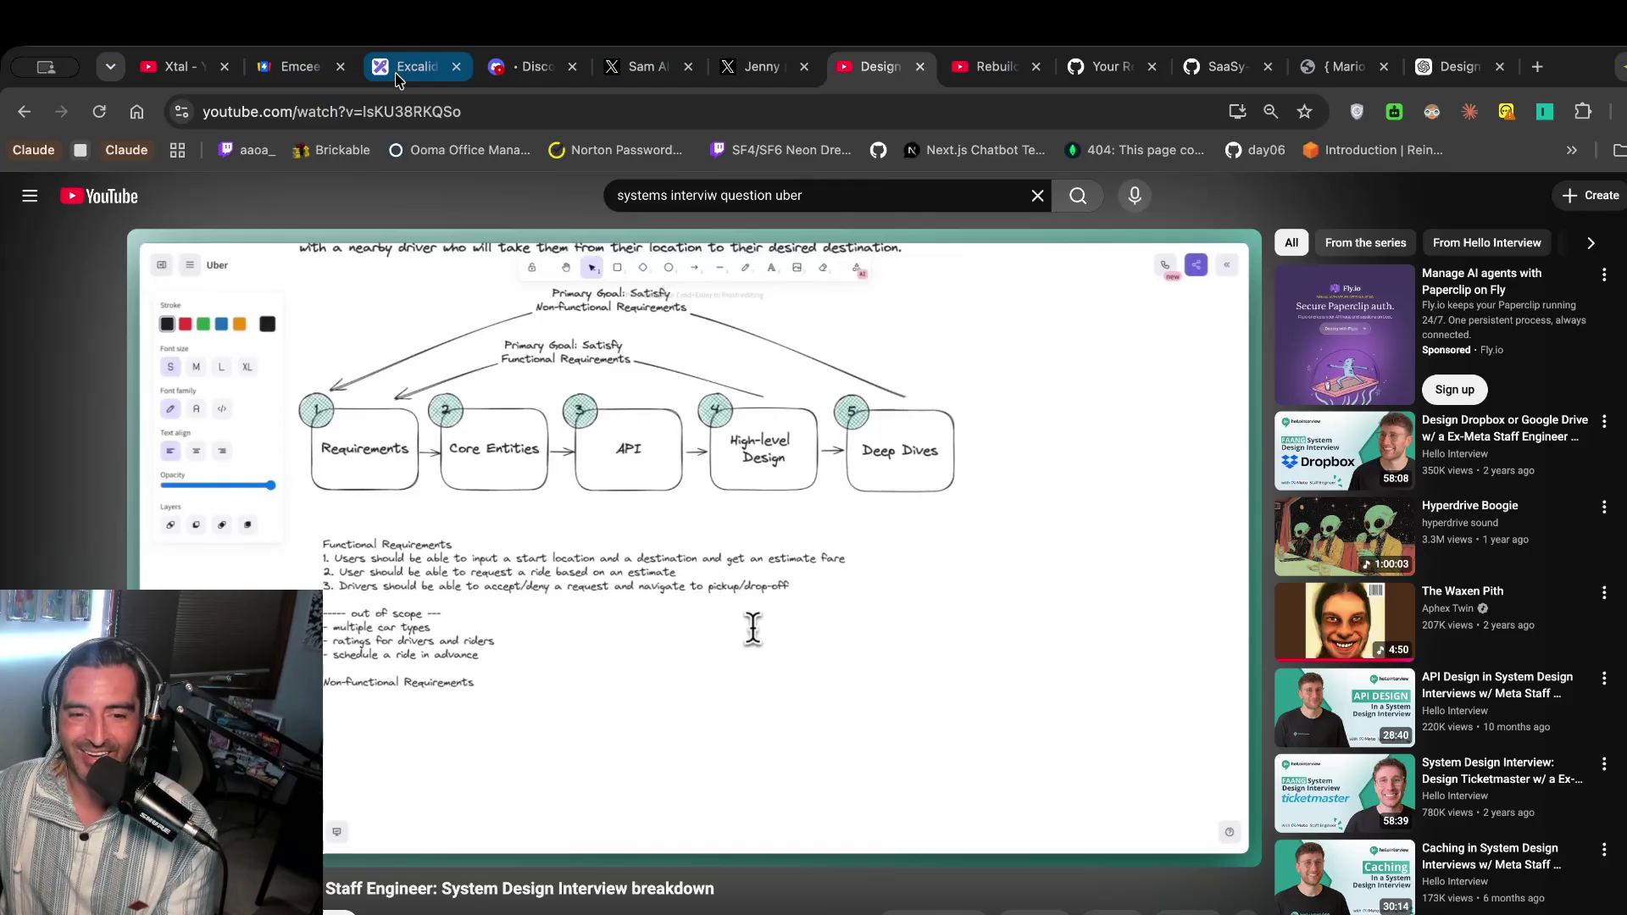
# Edit the functional requirements text and select its last three items.
pyautogui.click(751, 498)
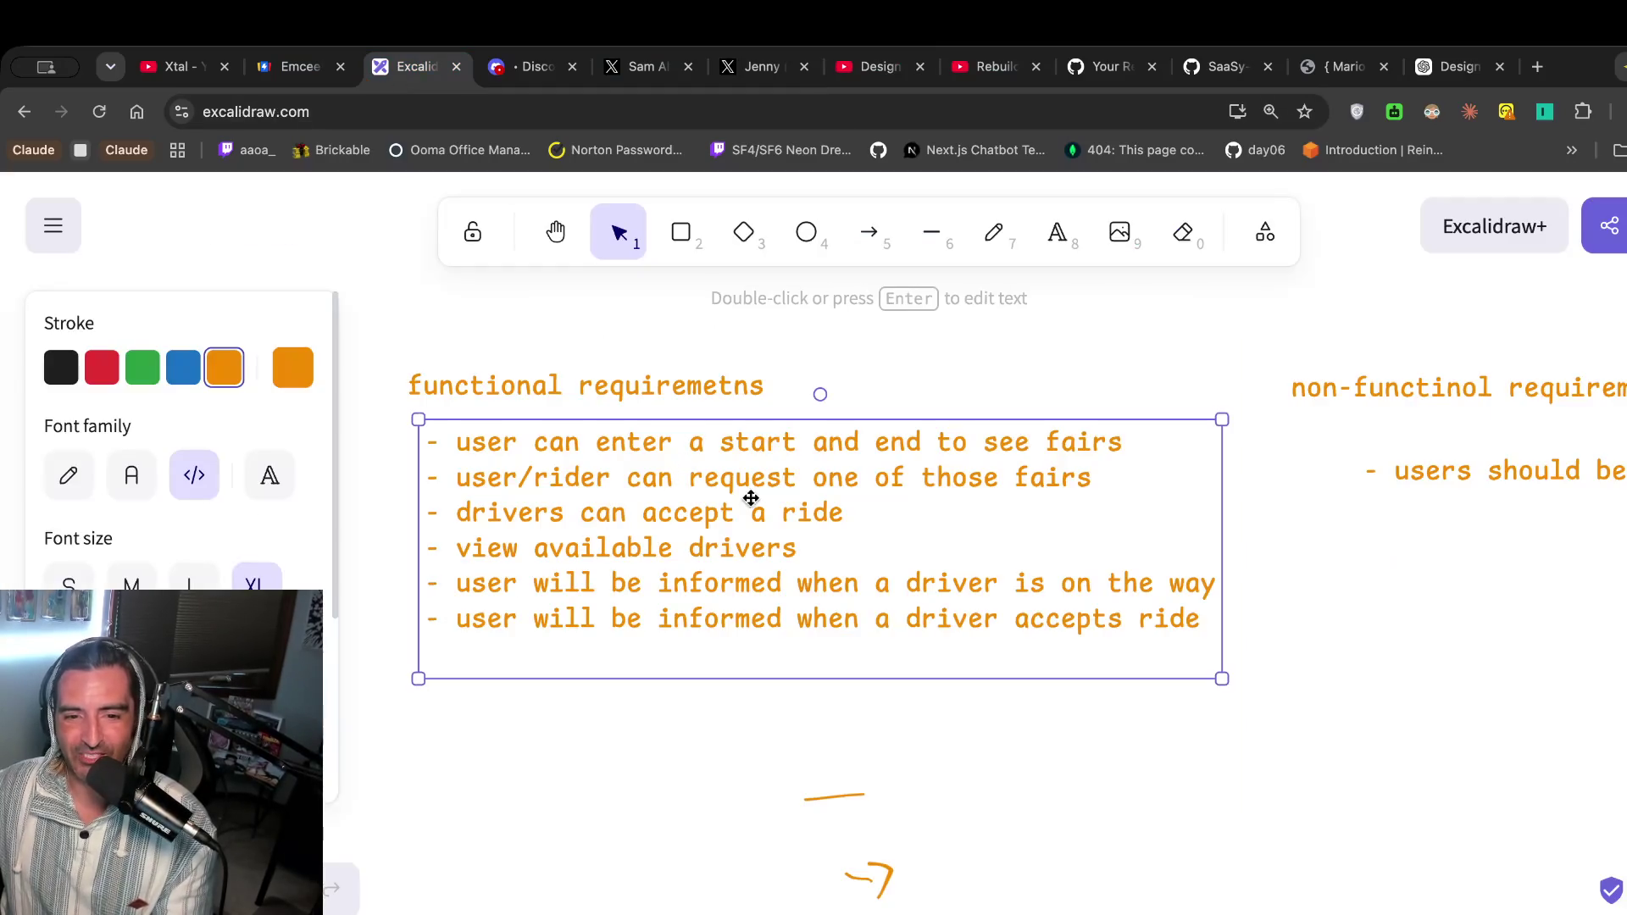
pyautogui.click(848, 75)
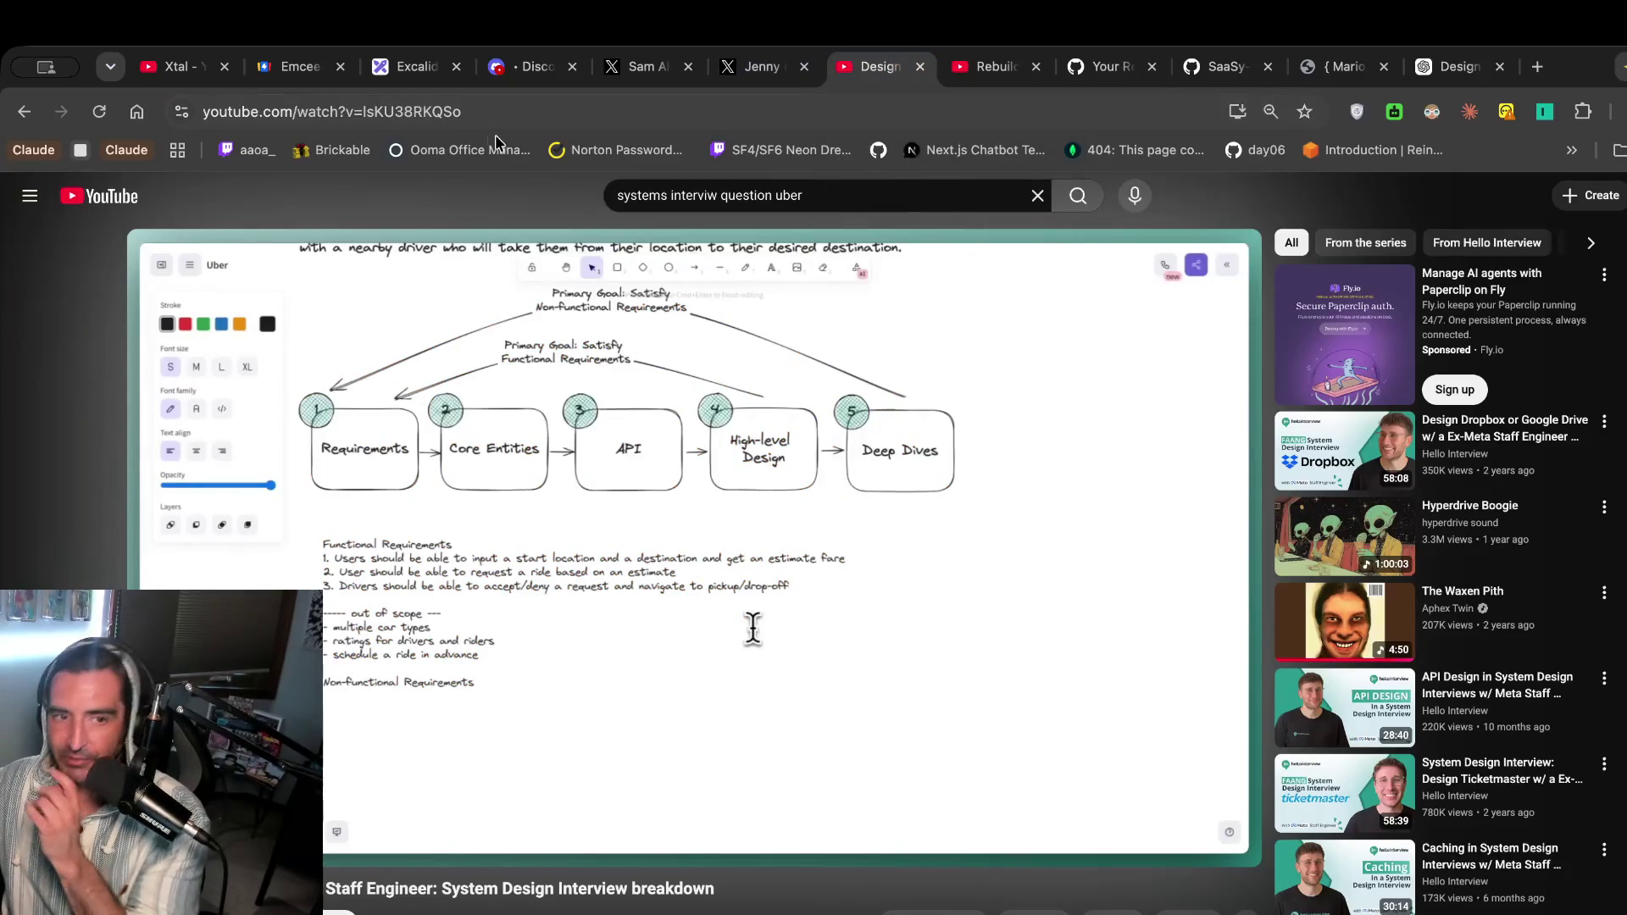
pyautogui.click(409, 75)
pyautogui.press('Return')
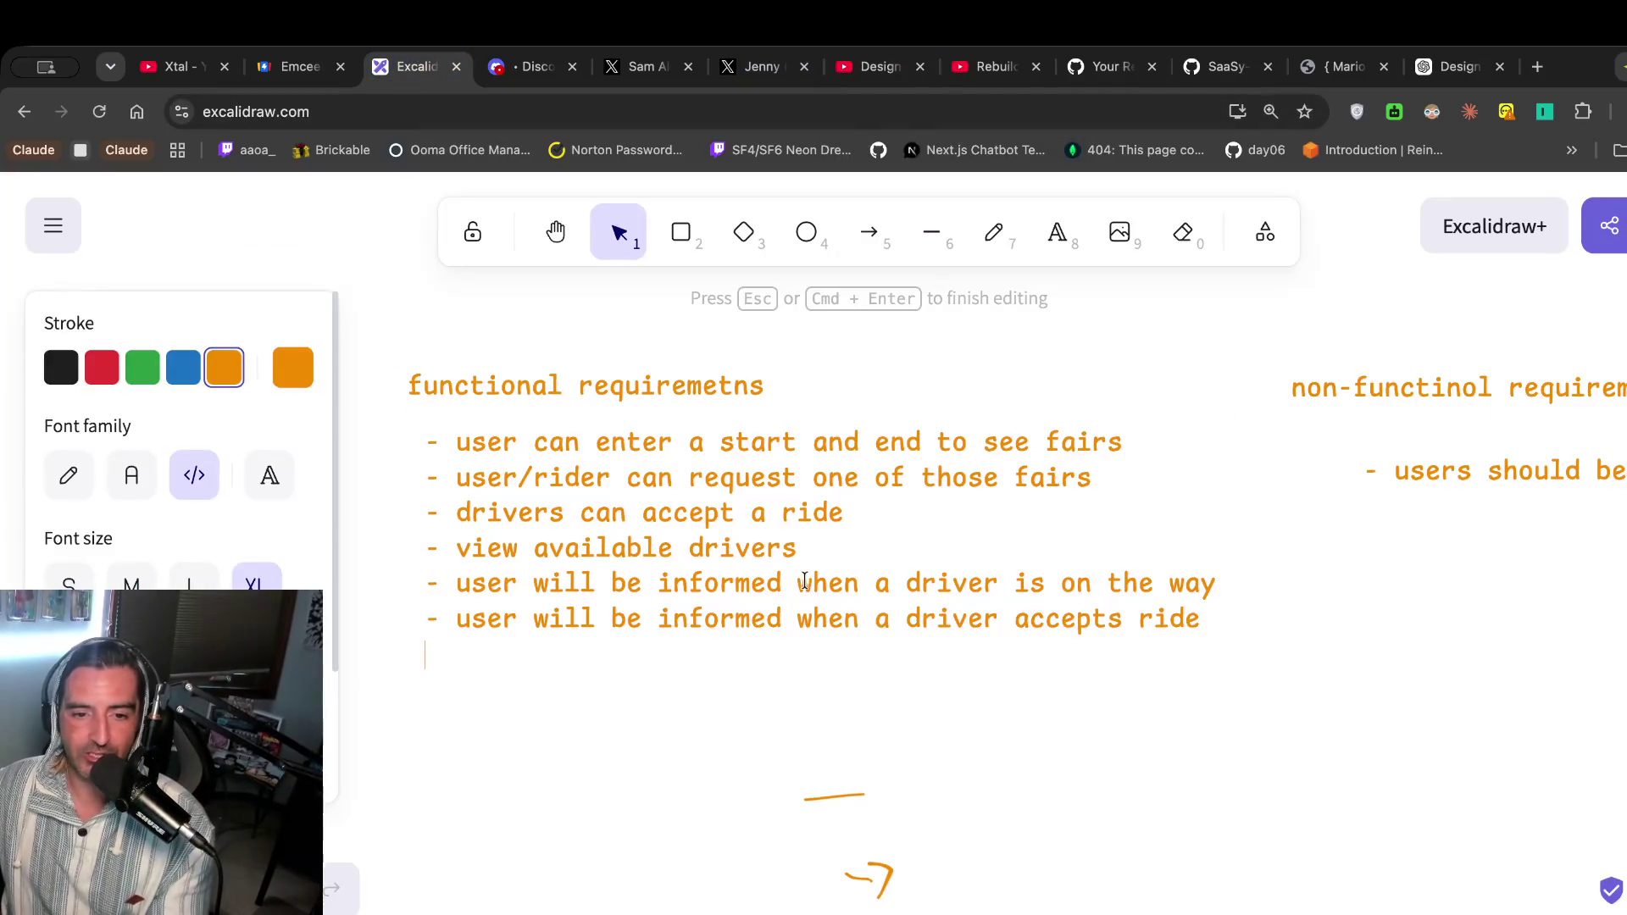
pyautogui.click(829, 542)
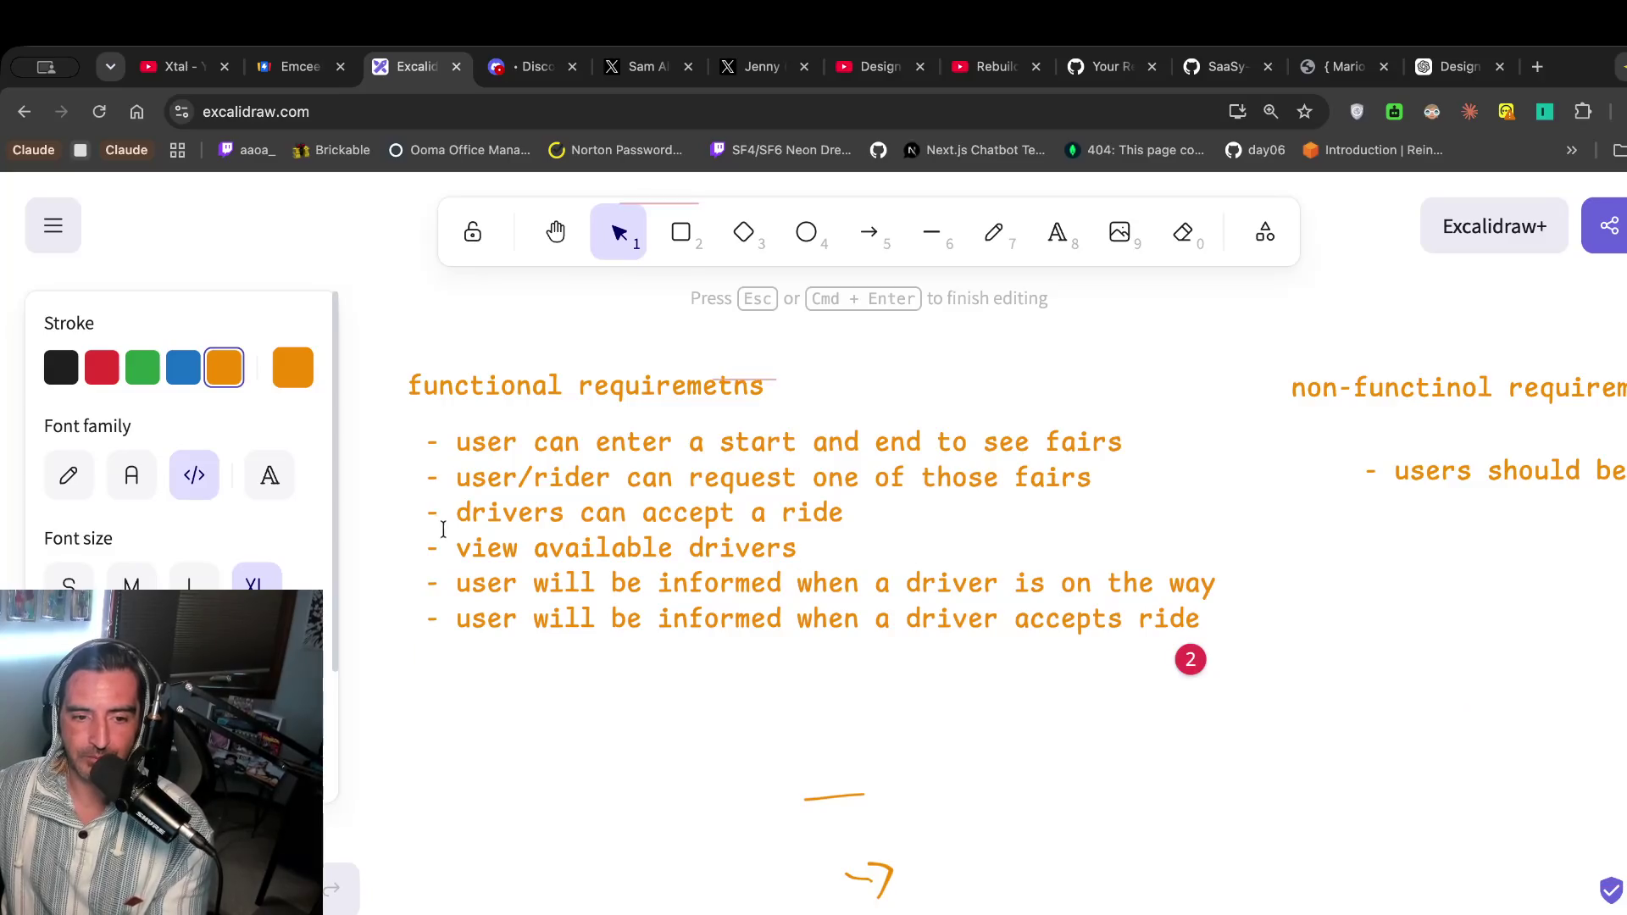
pyautogui.moveTo(442, 534); pyautogui.dragTo(911, 678)
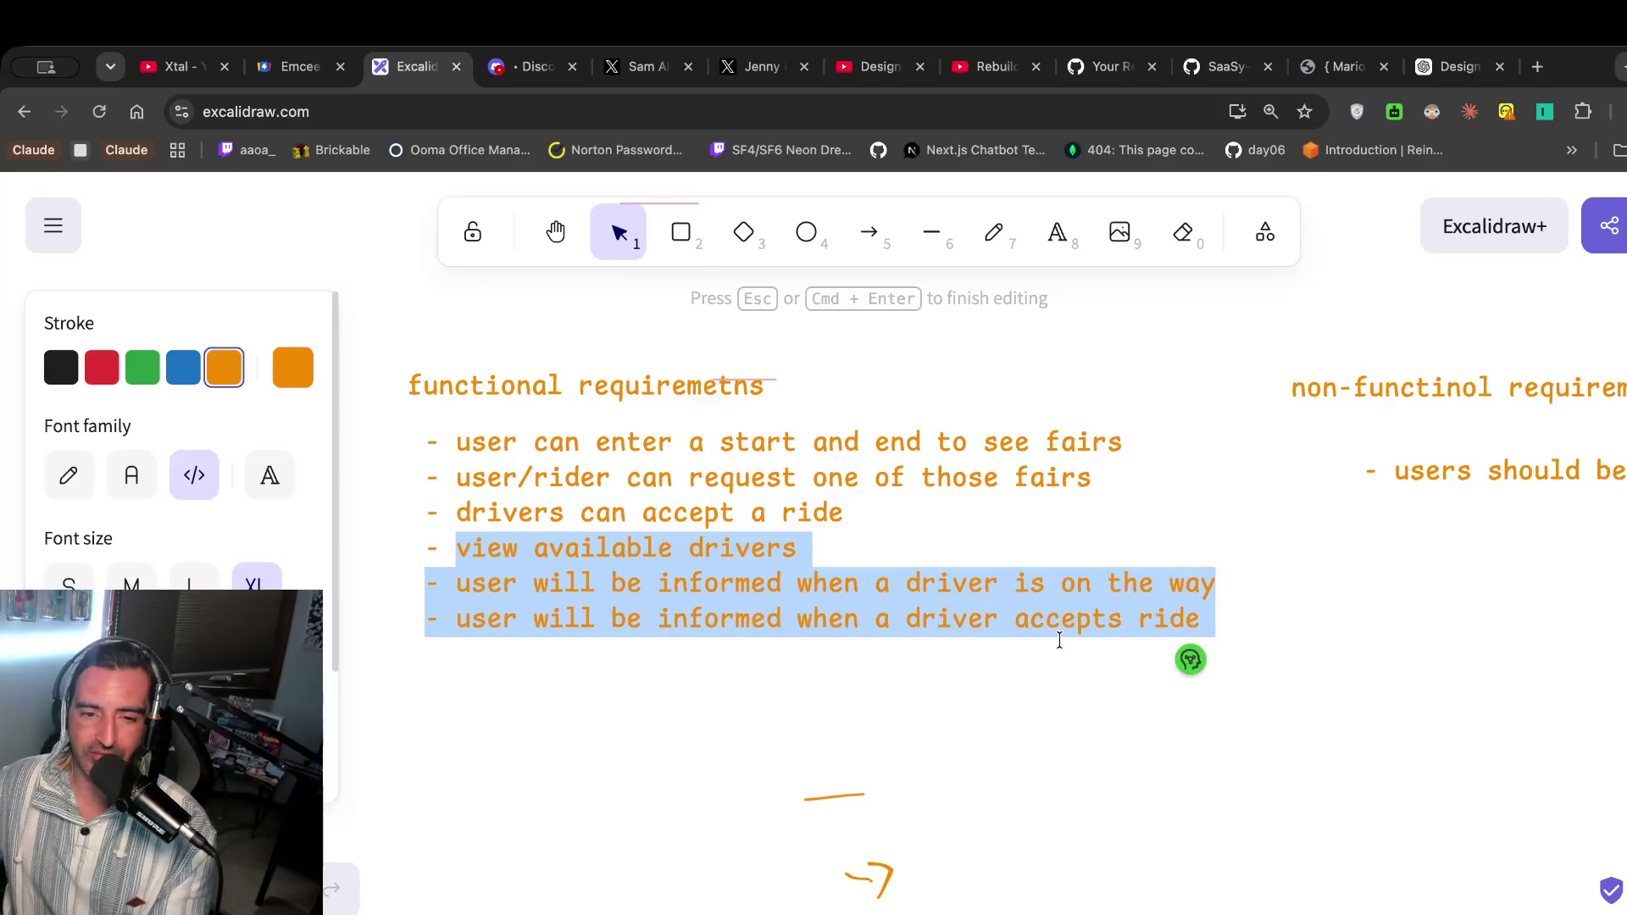
pyautogui.click(425, 658)
# Delete the view-drivers and notification lines, leaving three functional requirements.
pyautogui.click(463, 556)
pyautogui.moveTo(464, 557); pyautogui.dragTo(534, 620)
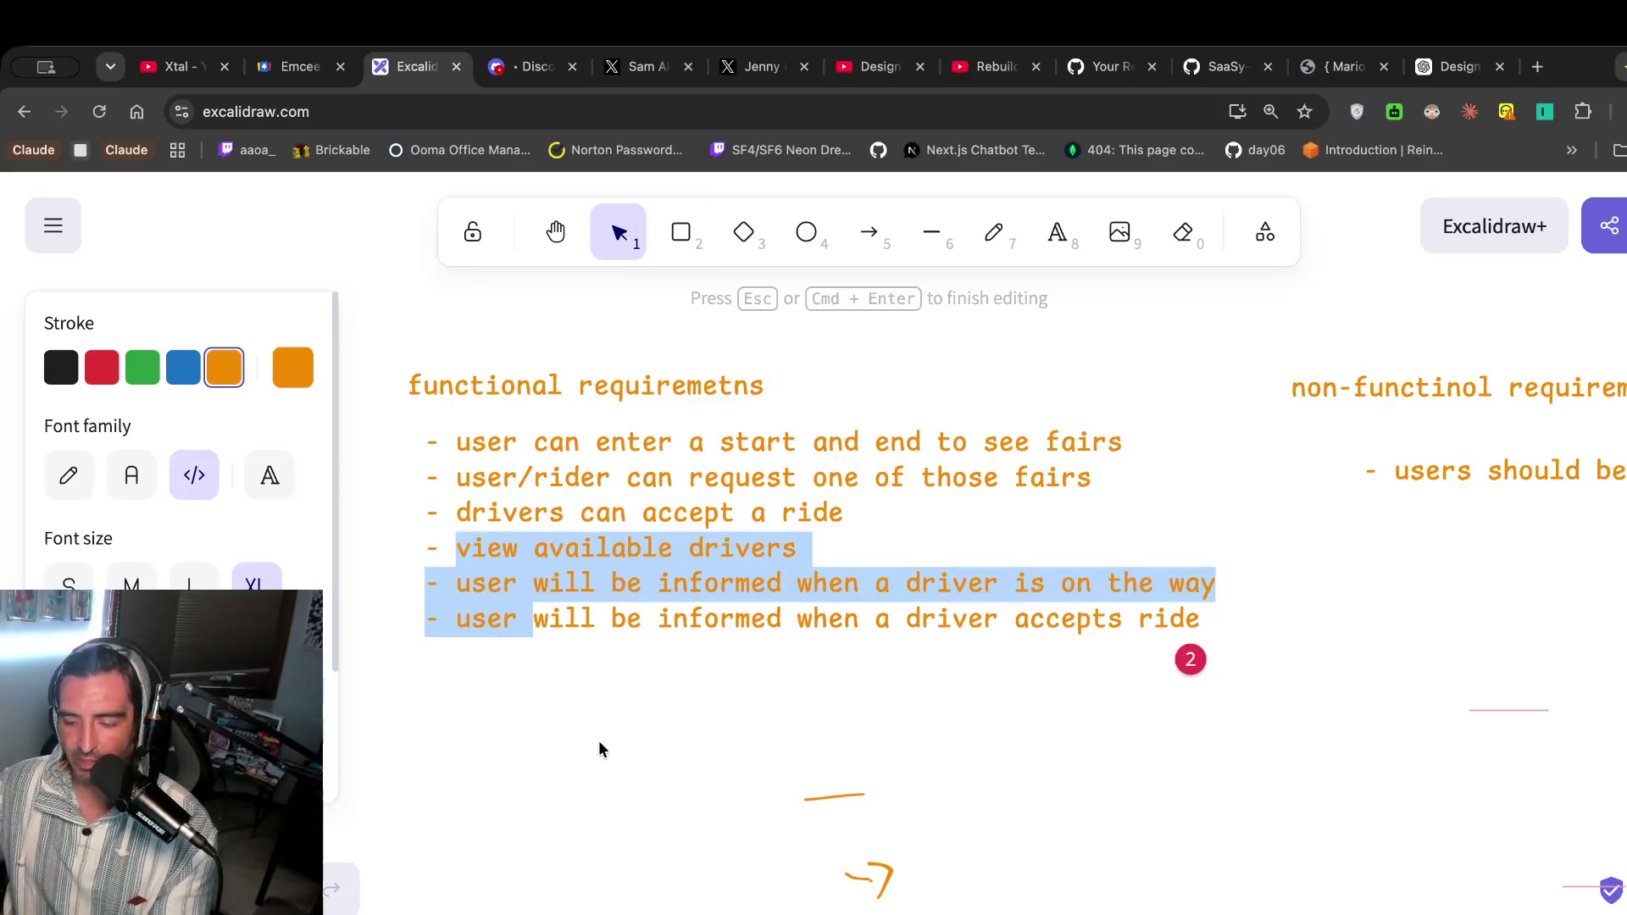
pyautogui.press('BackSpace')
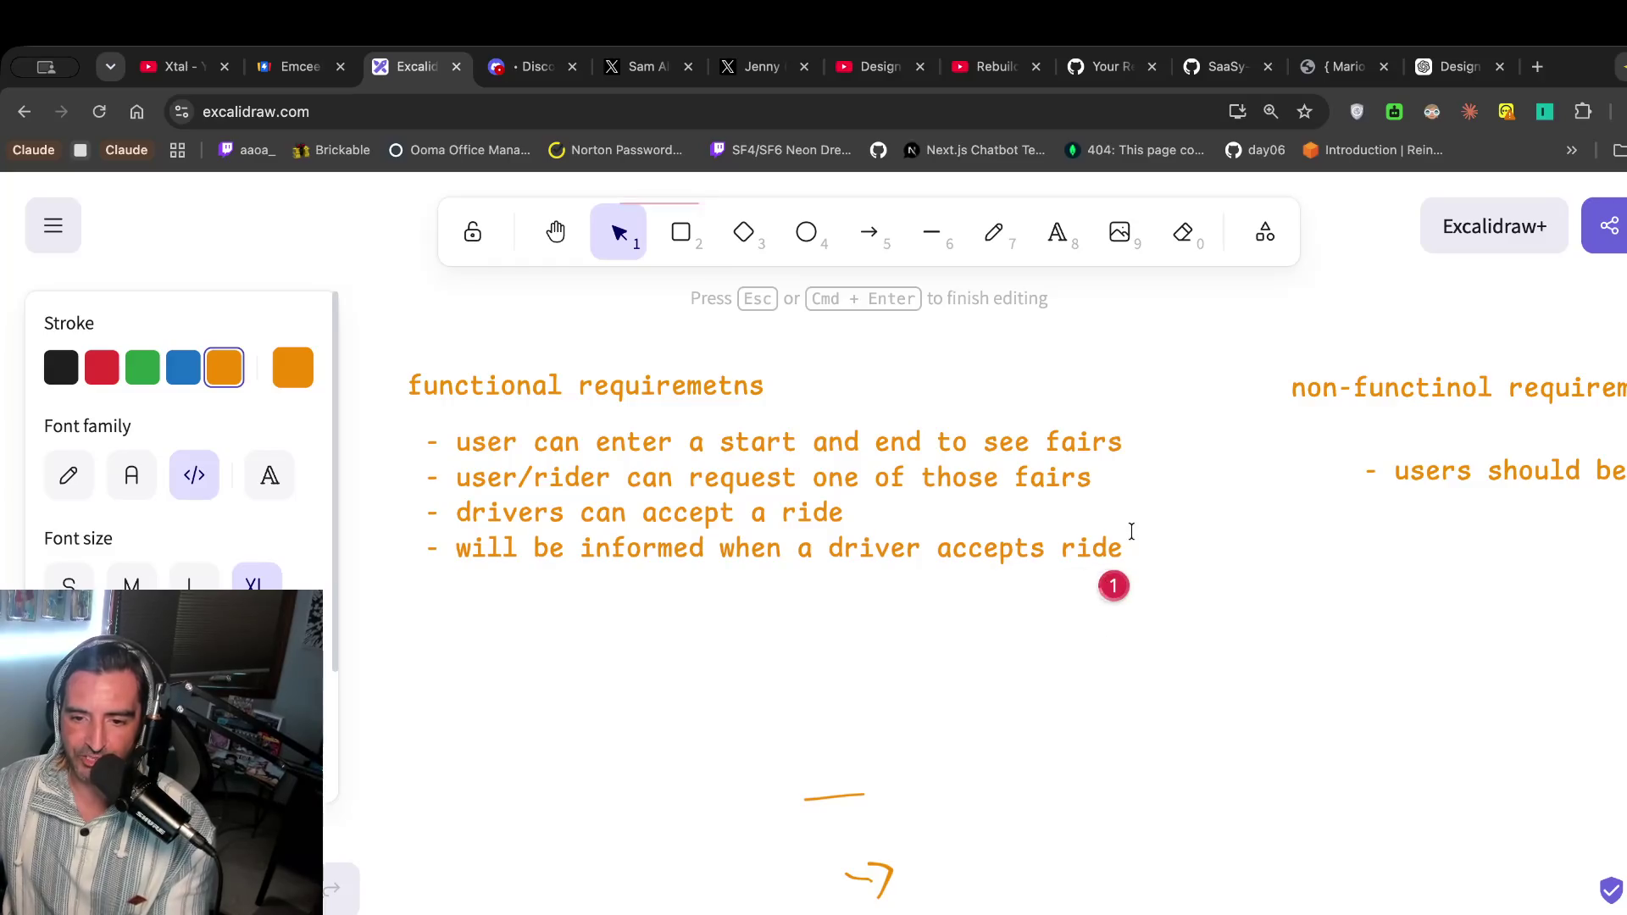
pyautogui.moveTo(719, 547); pyautogui.dragTo(839, 581)
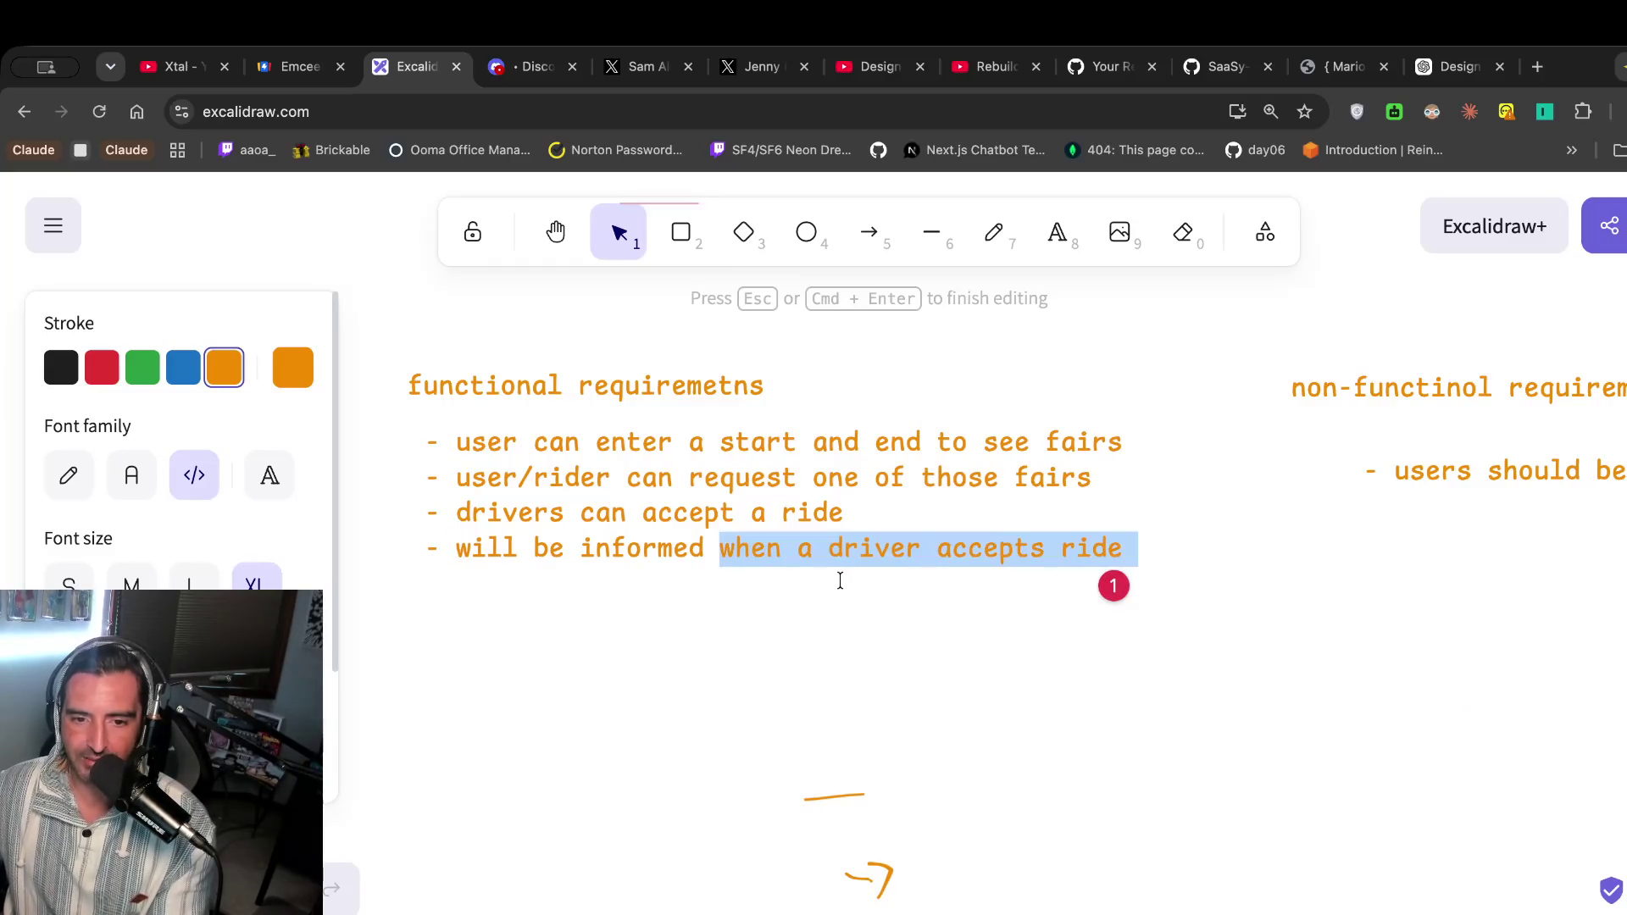
pyautogui.press('BackSpace')
pyautogui.press('BackSpace')
pyautogui.press('BackSpace')
pyautogui.press('BackSpace')
pyautogui.press('BackSpace')
pyautogui.press('BackSpace')
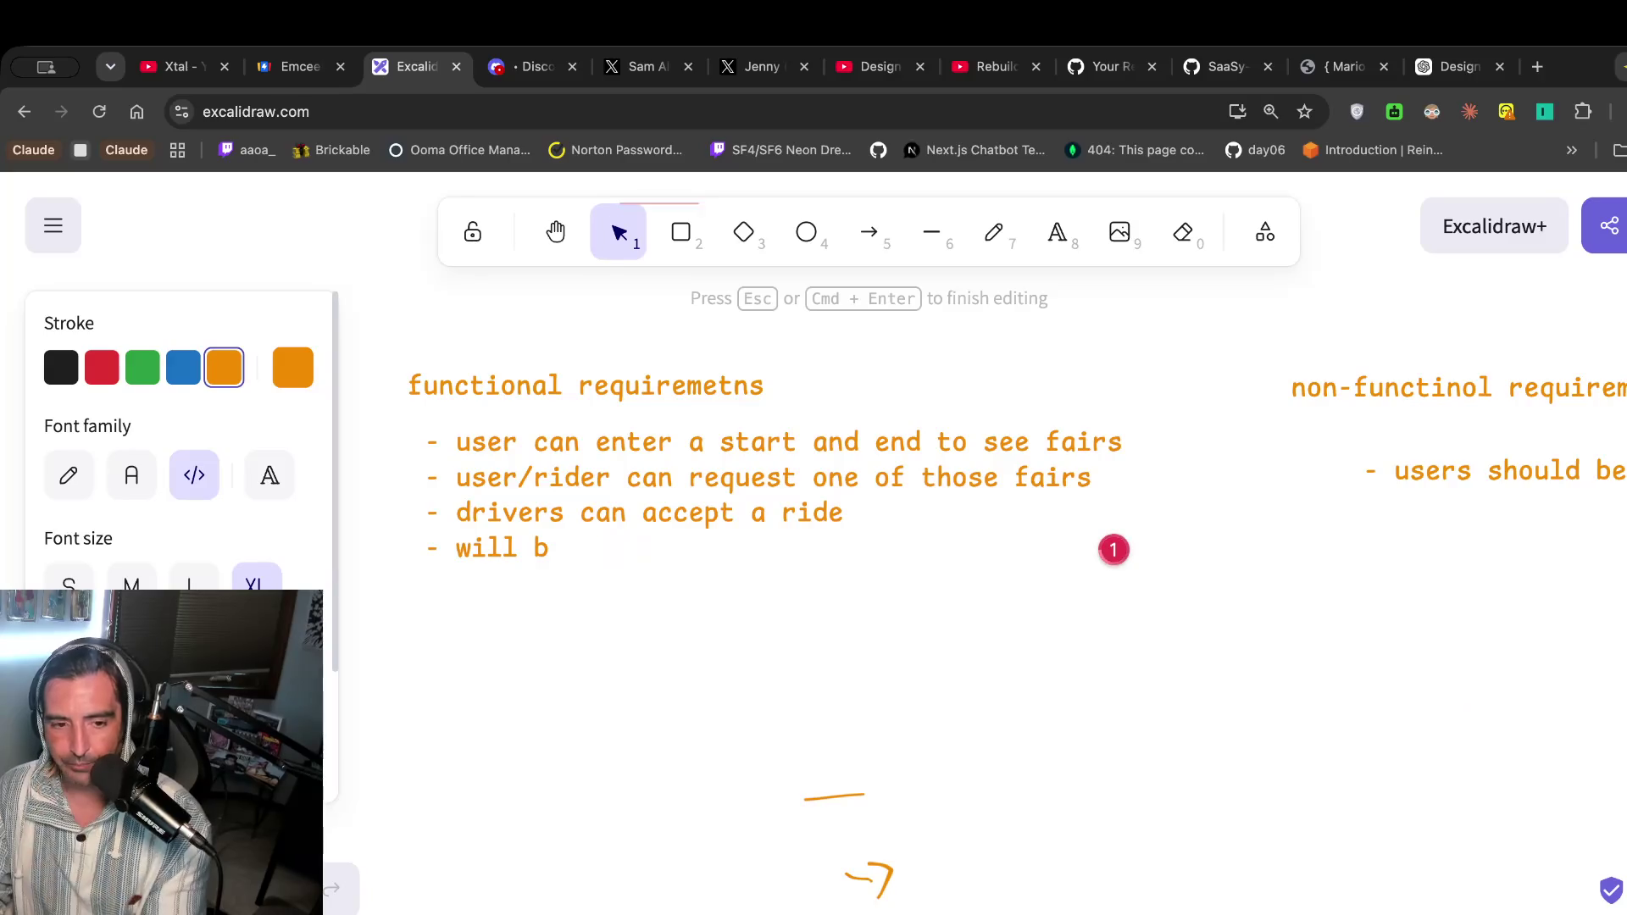
pyautogui.press('Return')
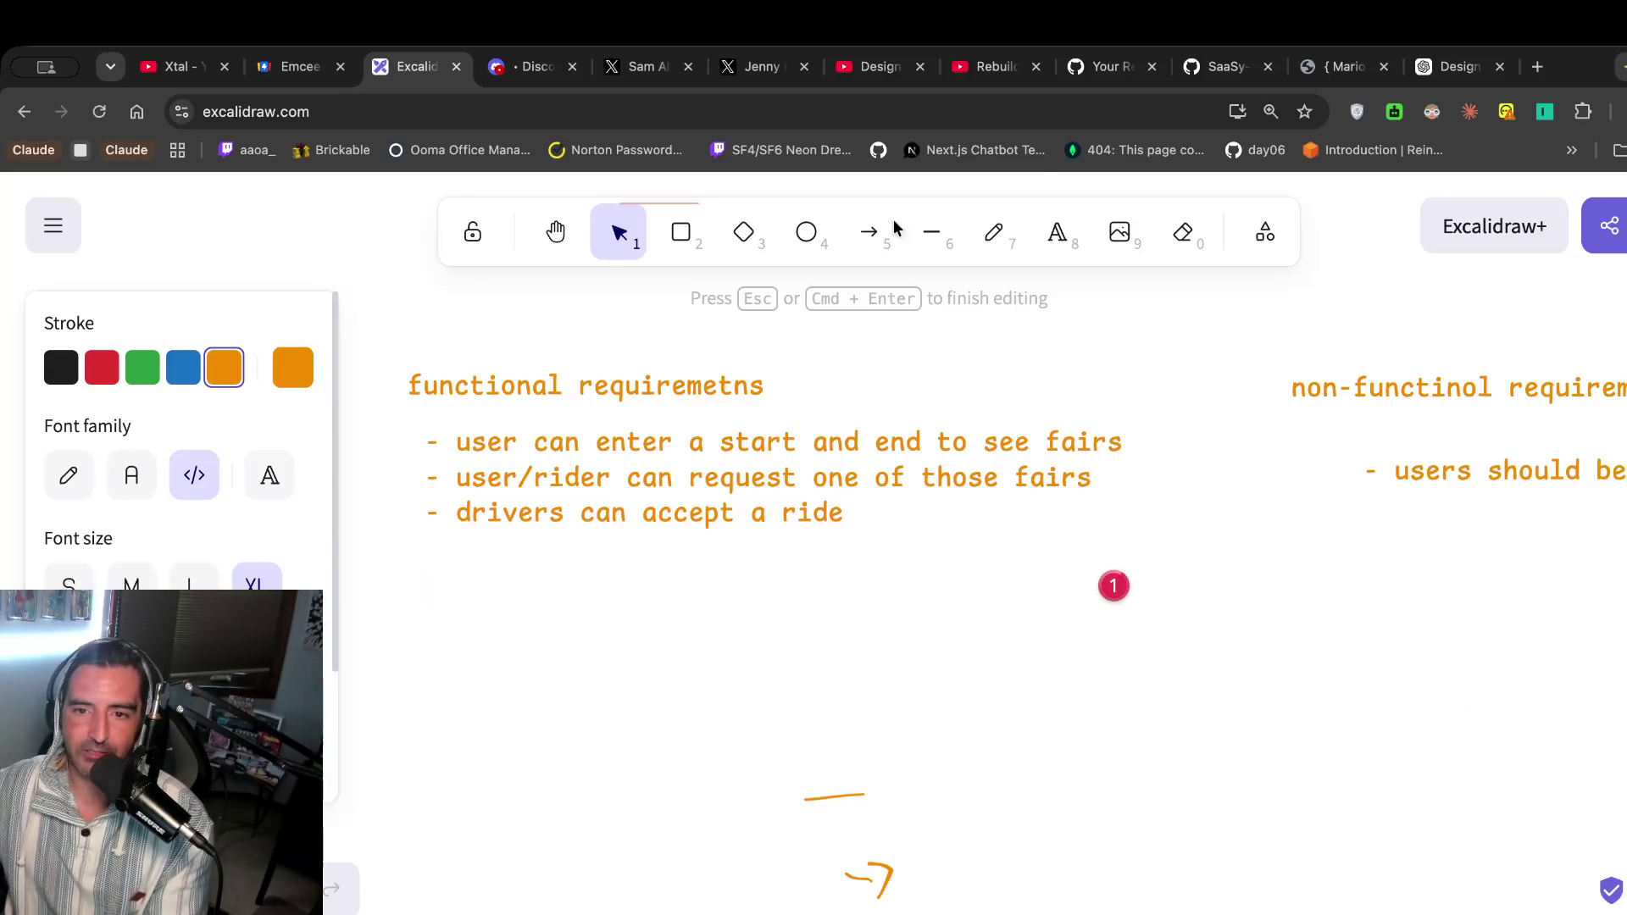
pyautogui.click(1261, 492)
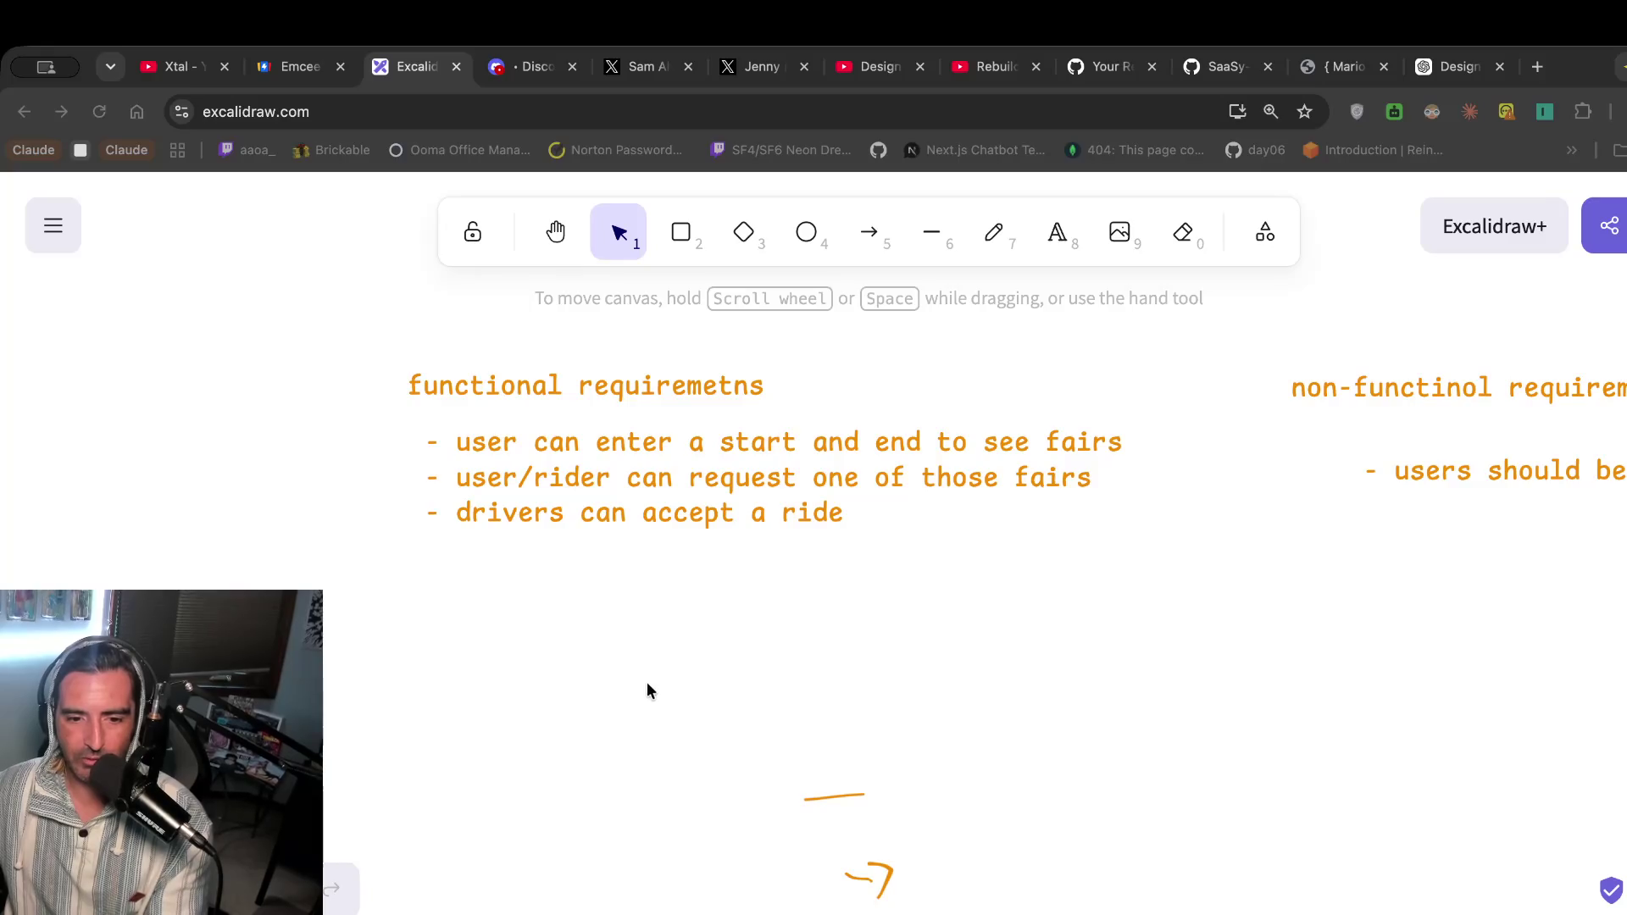
pyautogui.press('alt+super+2')
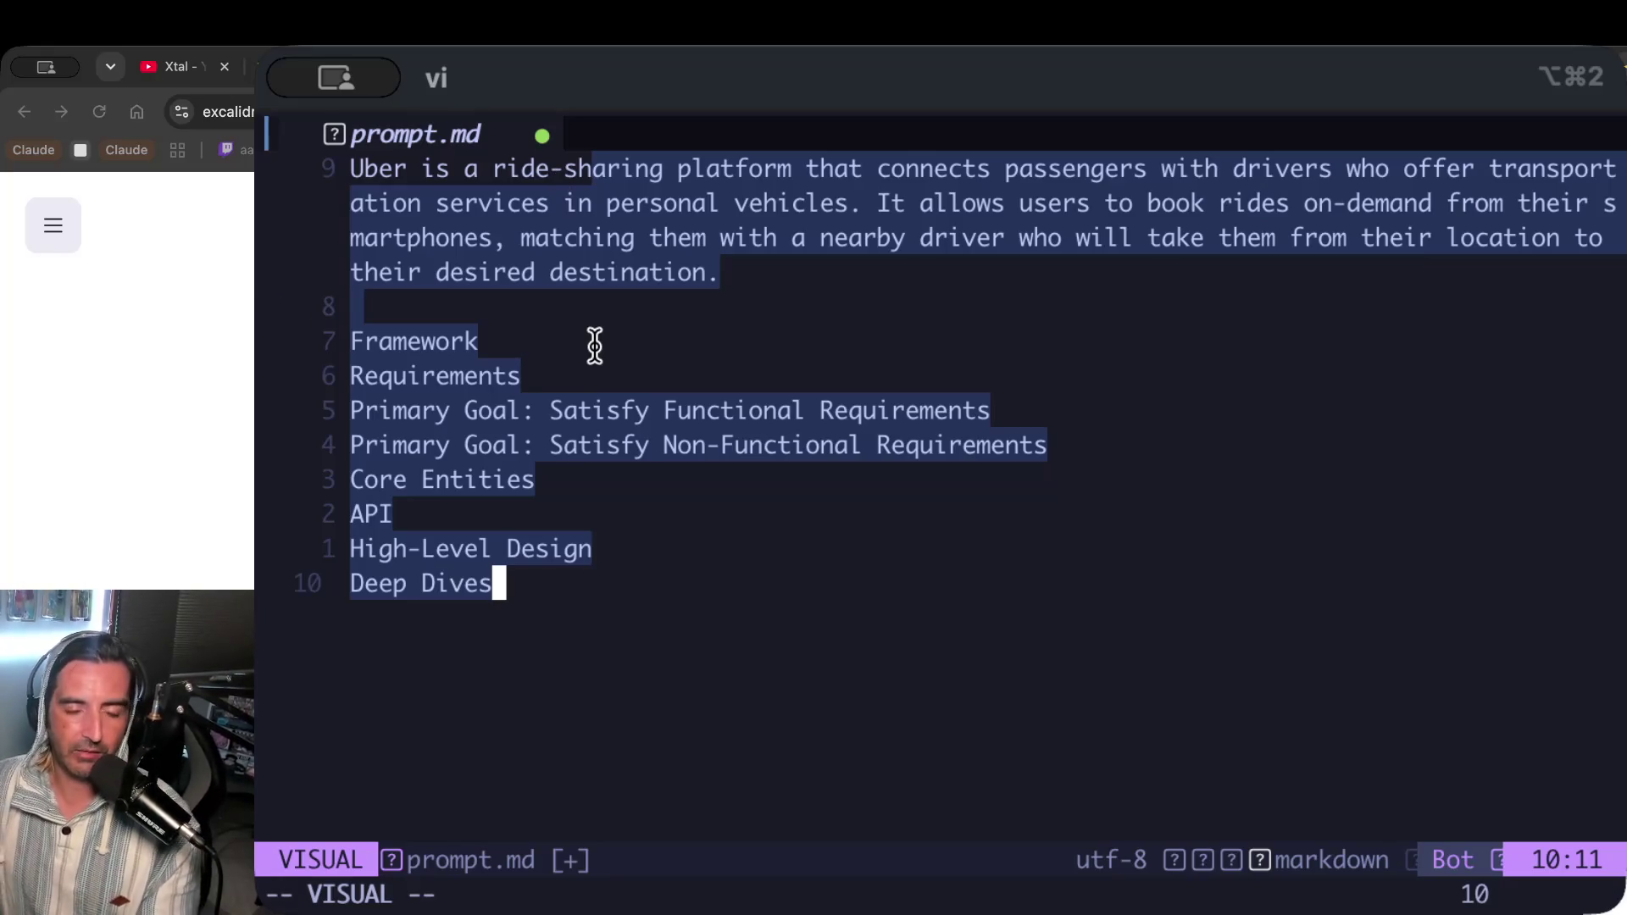
pyautogui.click(1052, 231)
pyautogui.click(1097, 229)
pyautogui.moveTo(1126, 203); pyautogui.dragTo(1166, 207)
pyautogui.press('$')
pyautogui.keyDown('shift'); pyautogui.click(1432, 235); pyautogui.keyUp('shift')
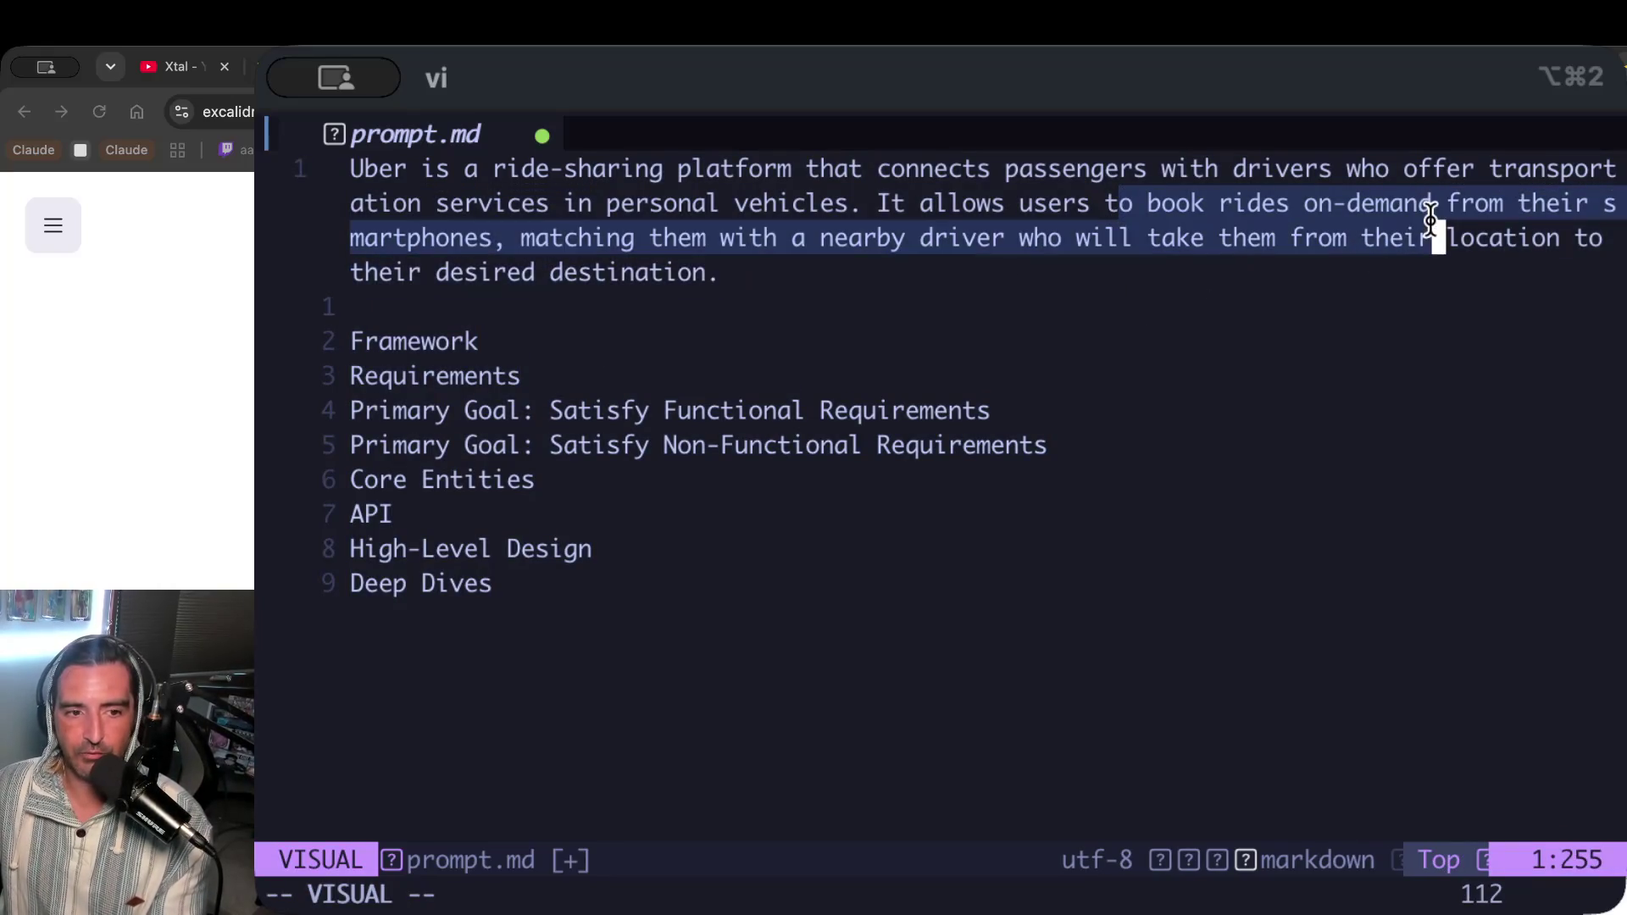
pyautogui.moveTo(767, 236); pyautogui.dragTo(780, 305)
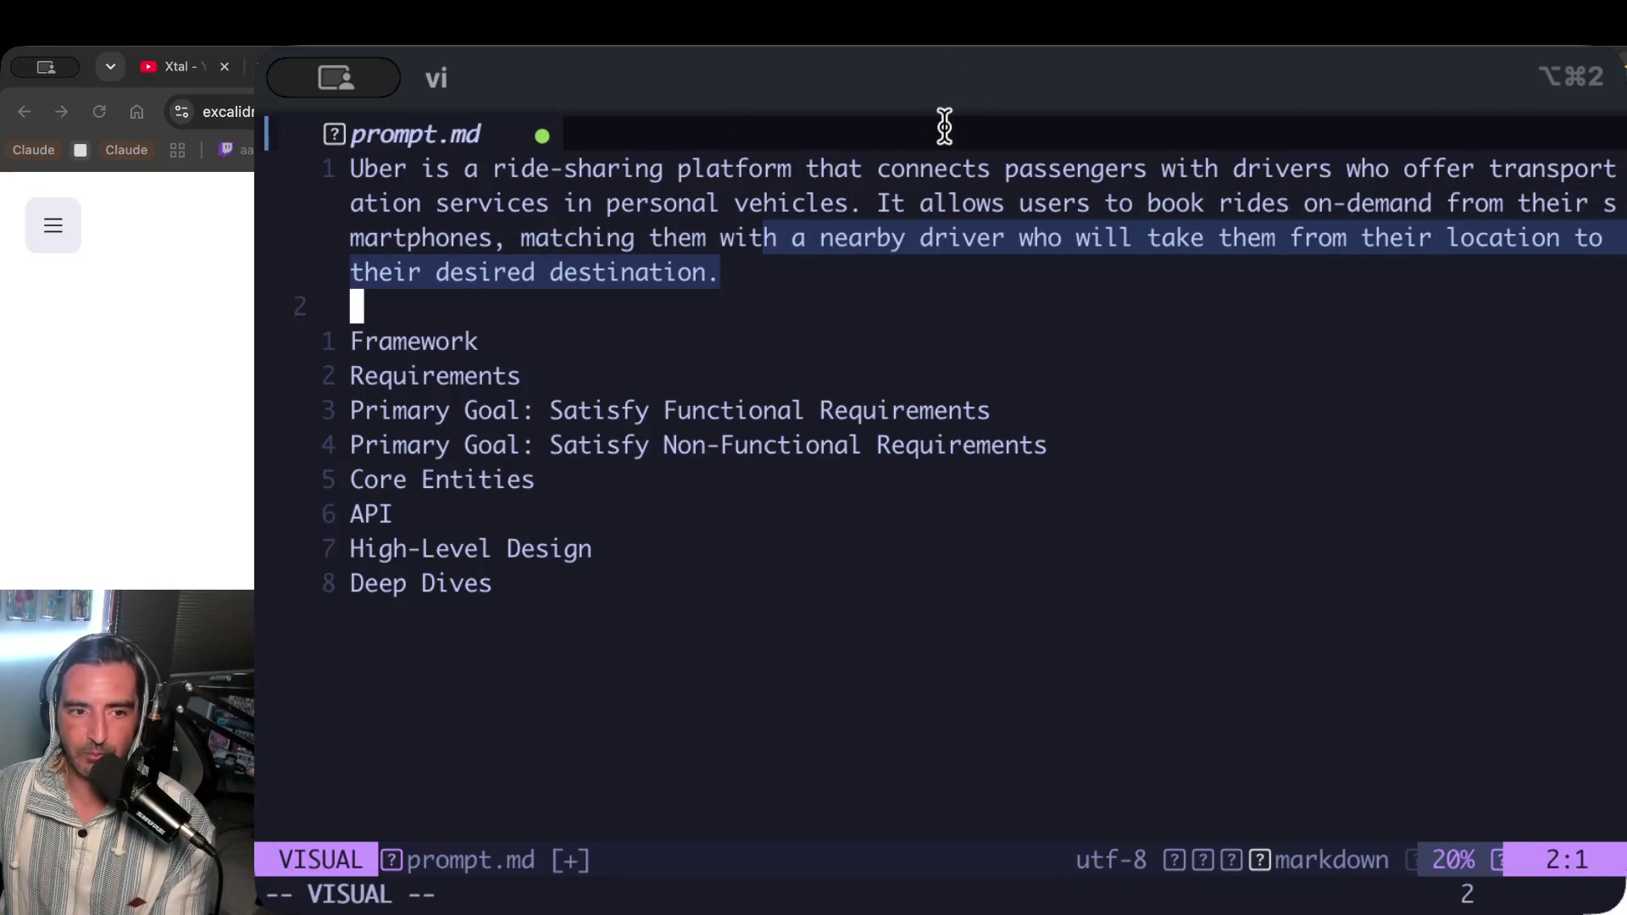
pyautogui.click(610, 200)
pyautogui.moveTo(520, 169); pyautogui.dragTo(568, 347)
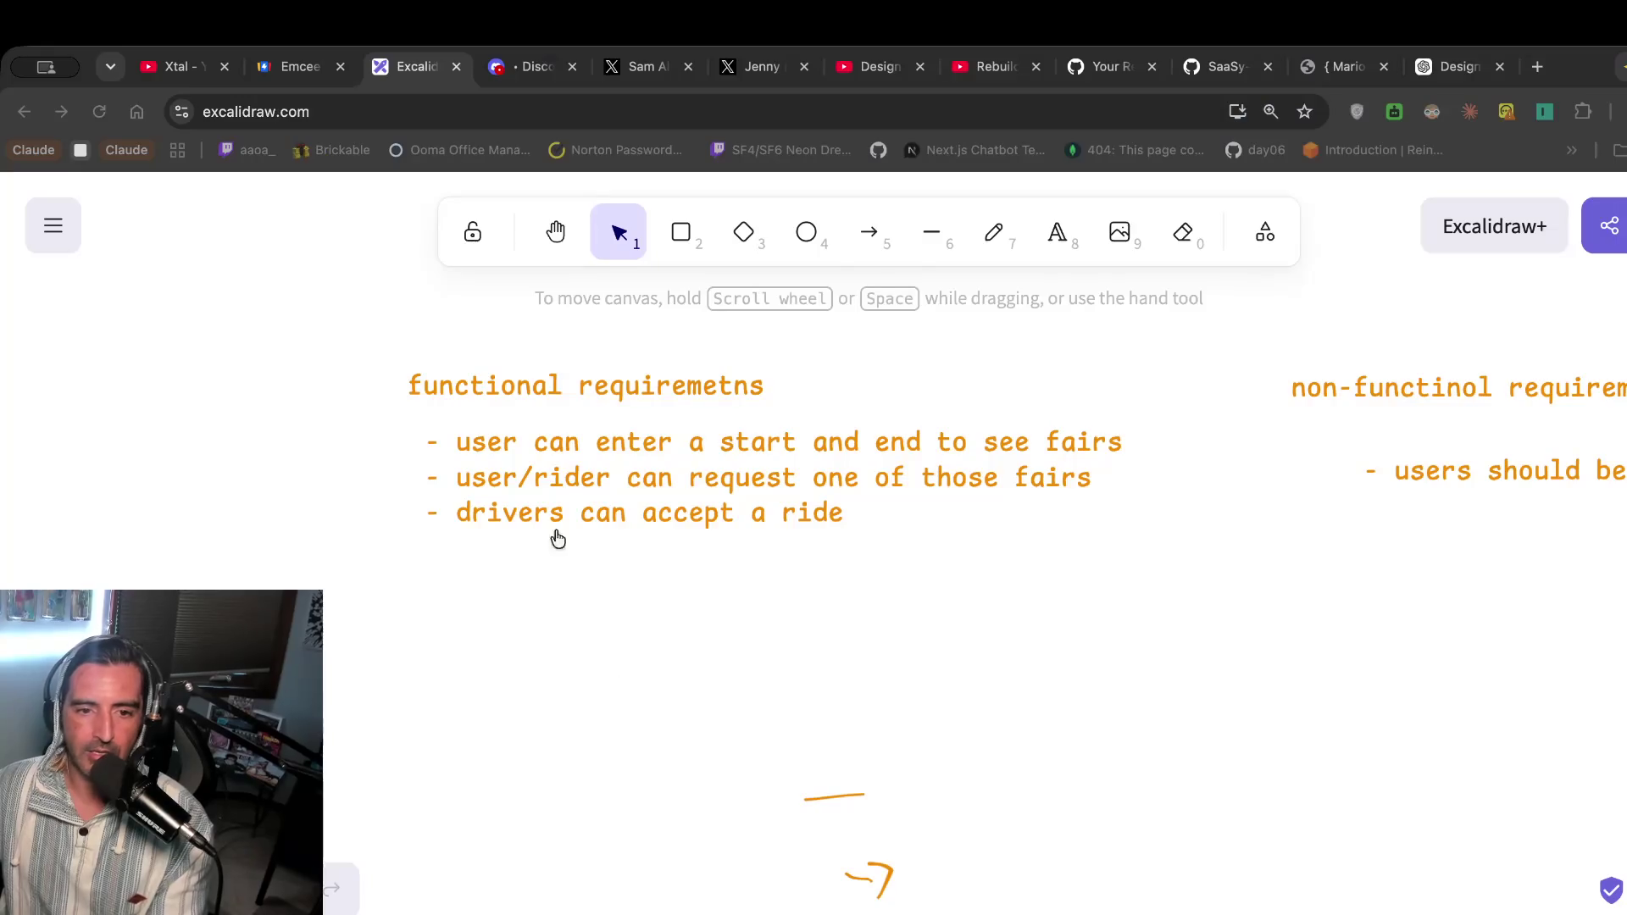
# Add an 'out of scope' heading below the functional requirements.
pyautogui.click(868, 546)
pyautogui.doubleClick(886, 574)
pyautogui.write('out of cope')
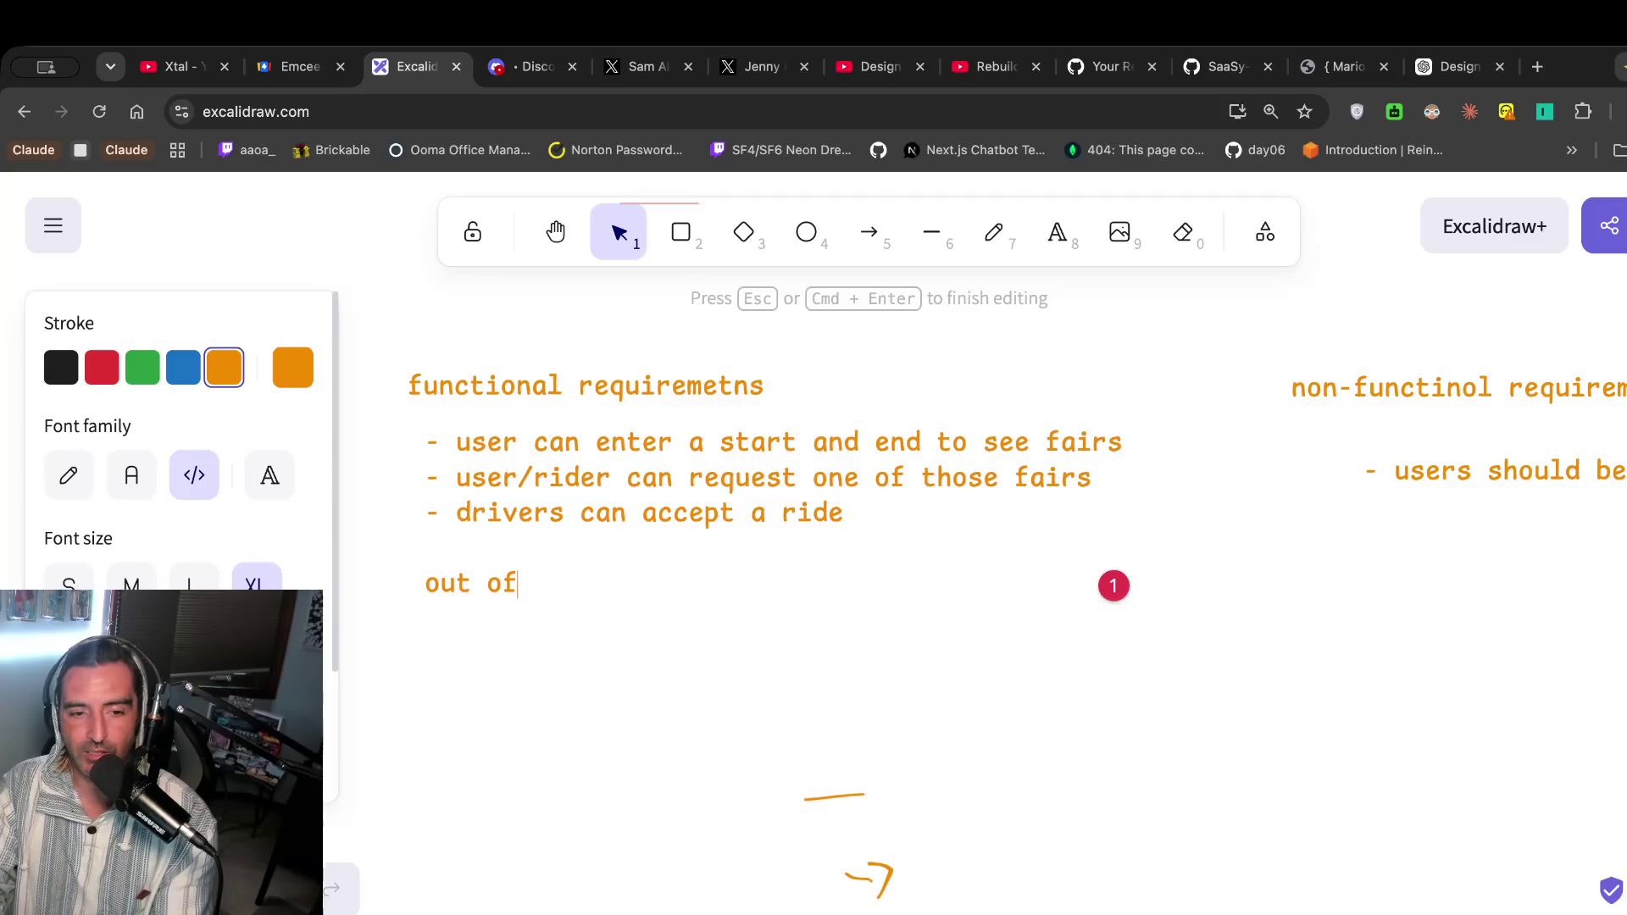
pyautogui.press('Return')
pyautogui.write('-')
pyautogui.press('BackSpace')
pyautogui.press('BackSpace')
pyautogui.press('BackSpace')
pyautogui.press('BackSpace')
pyautogui.press('BackSpace')
pyautogui.press('BackSpace')
pyautogui.write('scop')
# Add '- ONLY uberx' as the first out-of-scope item.
pyautogui.press('BackSpace')
pyautogui.press('BackSpace')
pyautogui.write('ope')
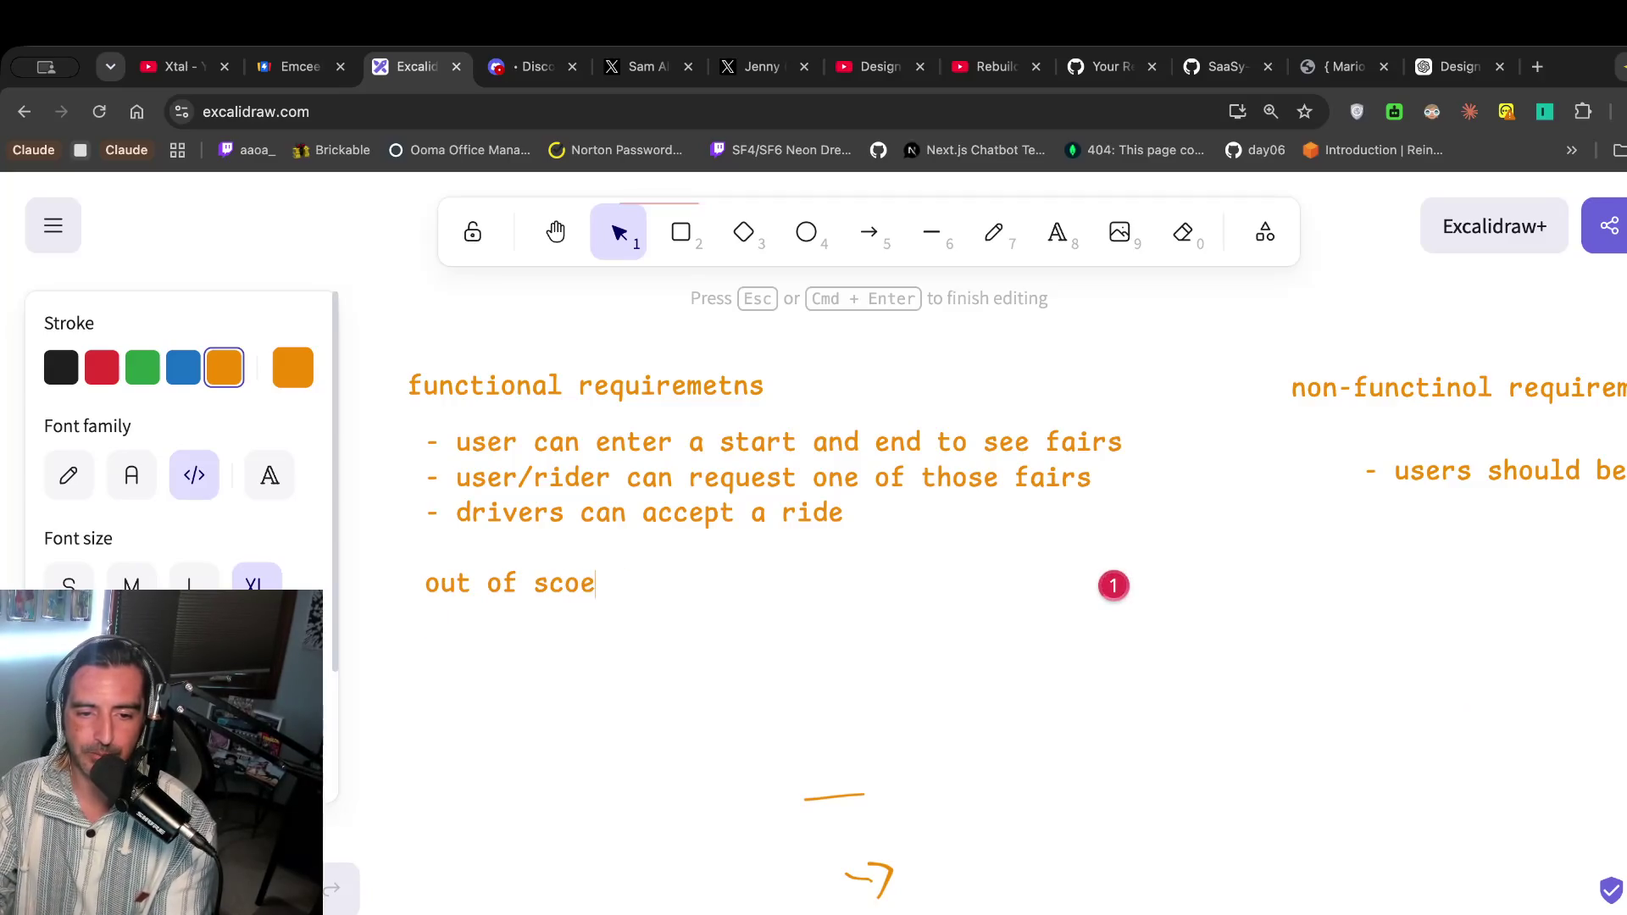
pyautogui.press('Return')
pyautogui.write('- no')
pyautogui.press('BackSpace')
pyautogui.press('BackSpace')
pyautogui.press('BackSpace')
pyautogui.write('ONLY uberx')
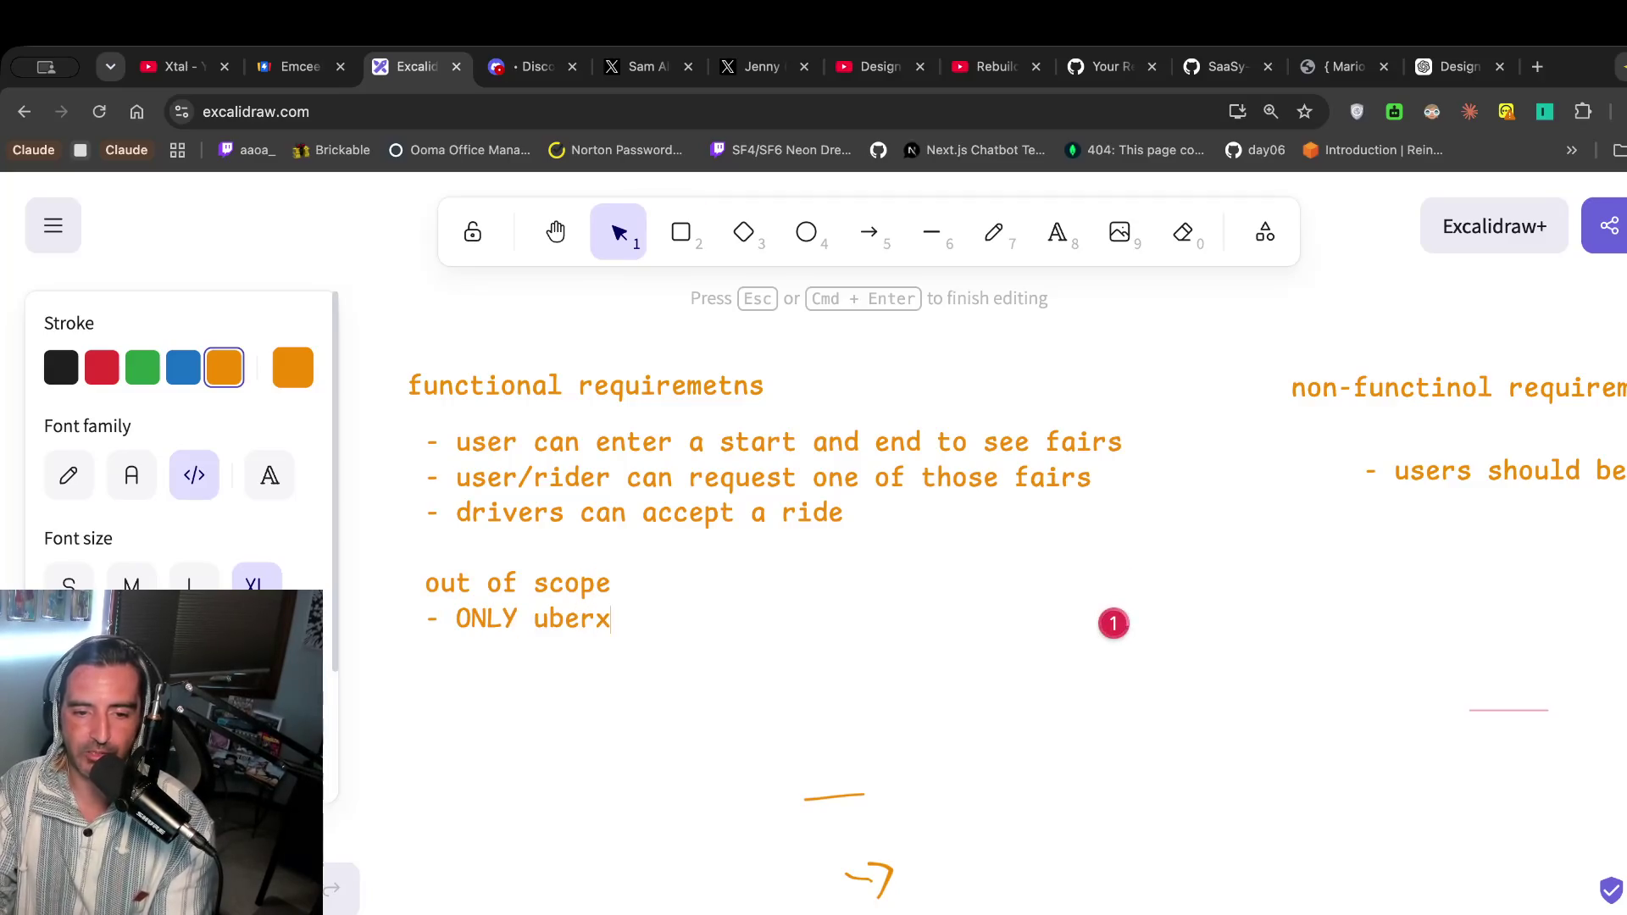
pyautogui.press('Return')
# Add the out-of-scope item '- no ratings' after checking the video.
pyautogui.click(843, 61)
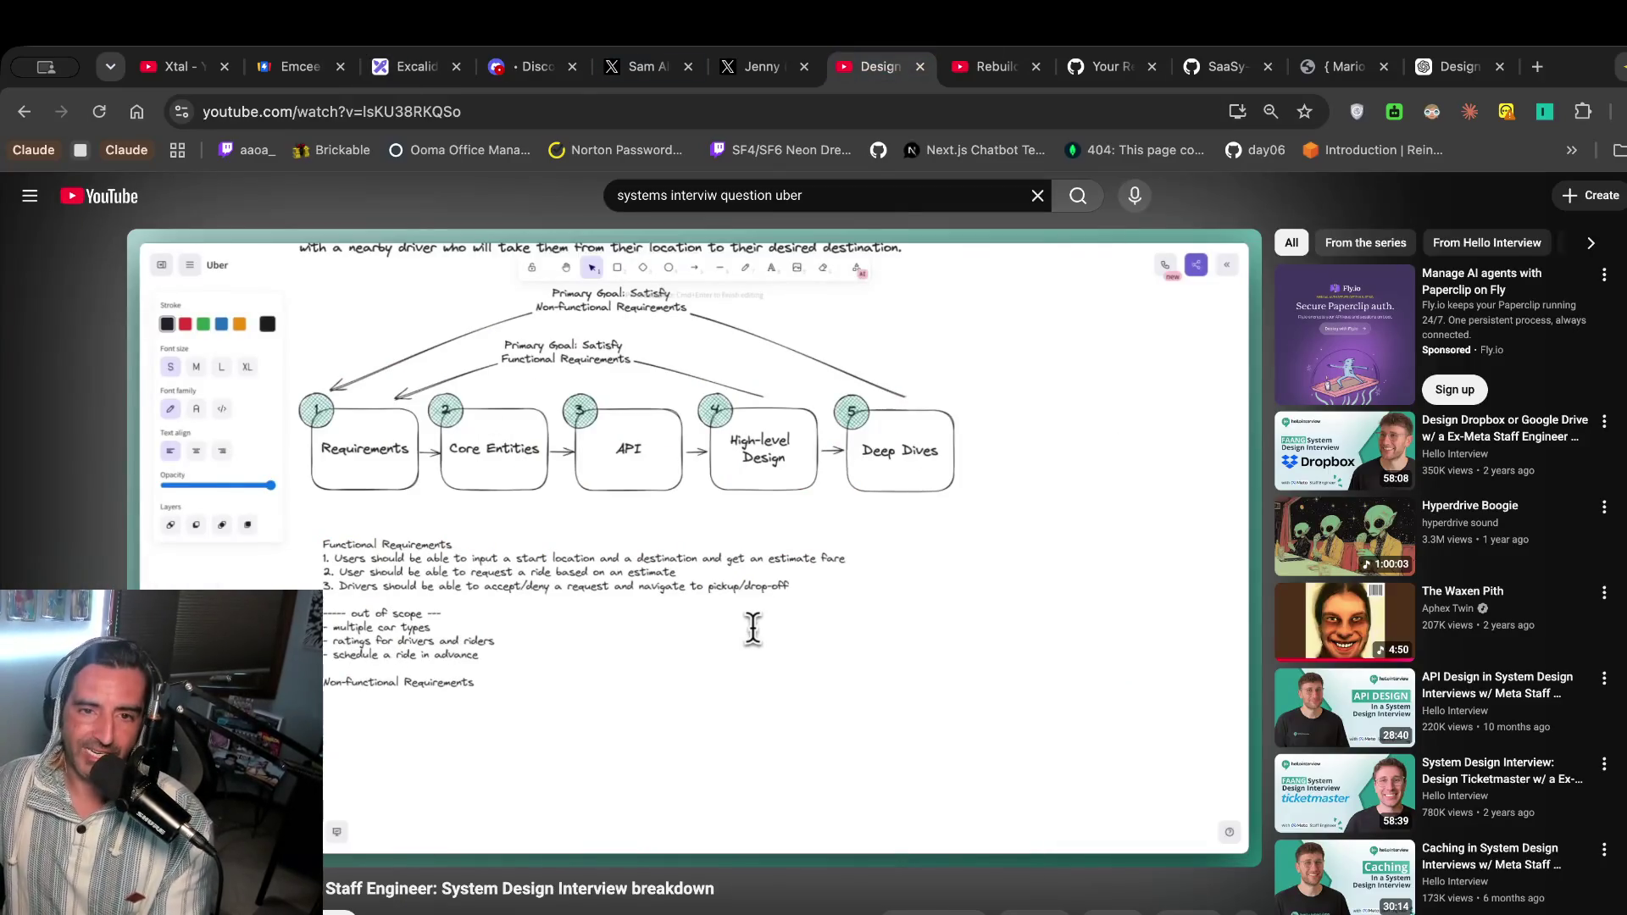
pyautogui.click(415, 74)
pyautogui.click(474, 627)
pyautogui.doubleClick(575, 624)
pyautogui.click(618, 625)
pyautogui.write('- no ratings')
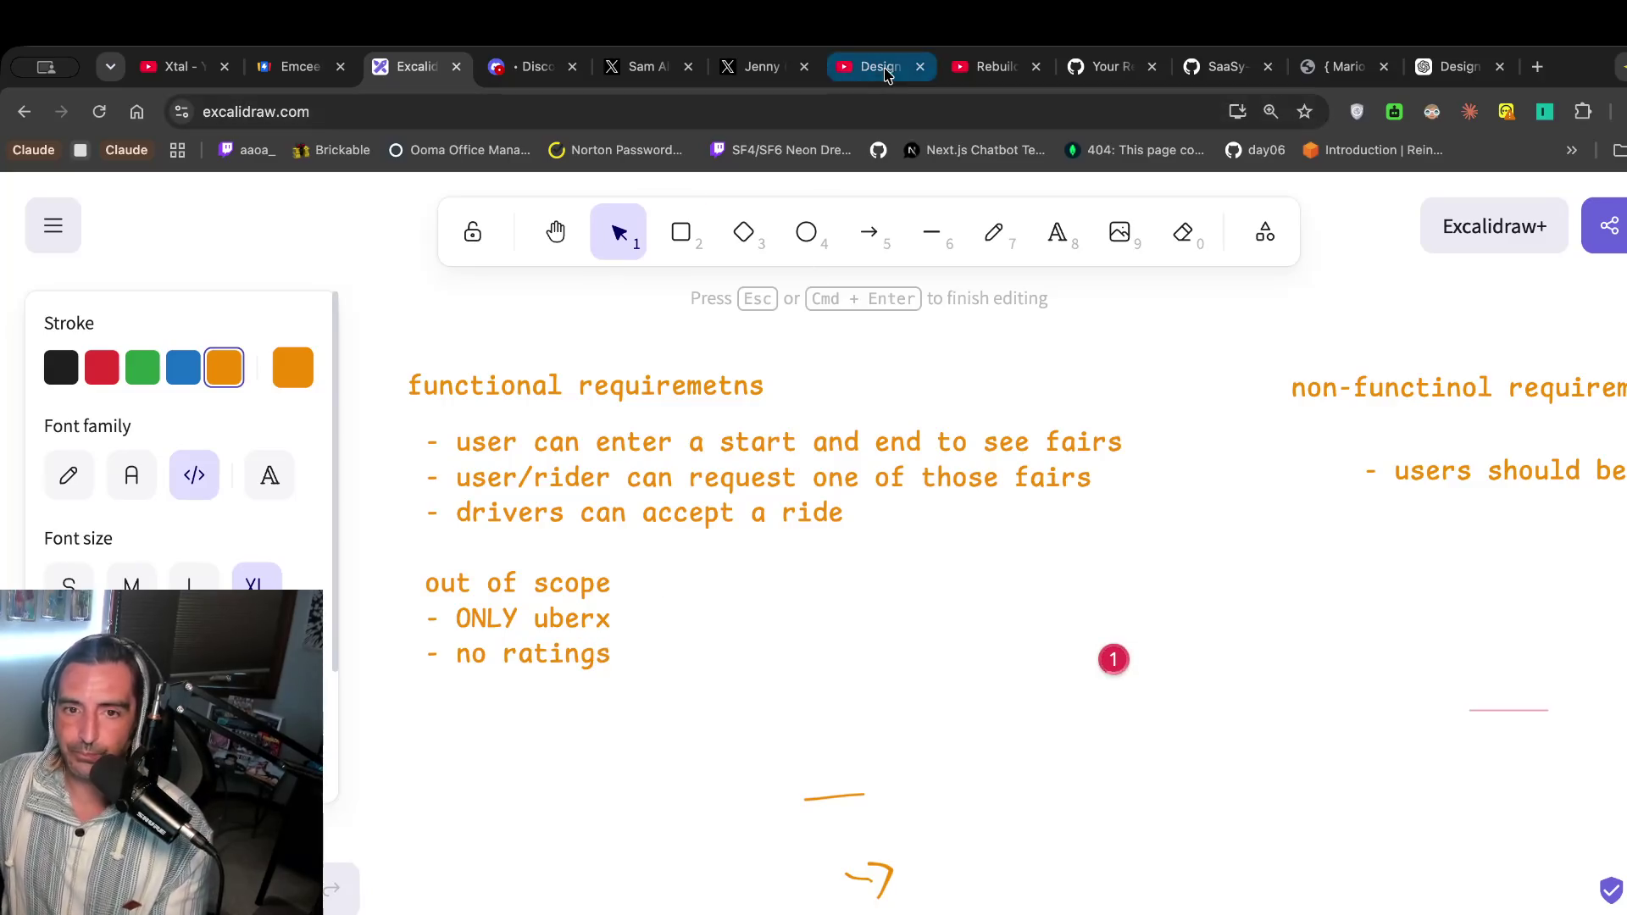
# Add the out-of-scope item '- no early booking' at the end of the list.
pyautogui.click(872, 68)
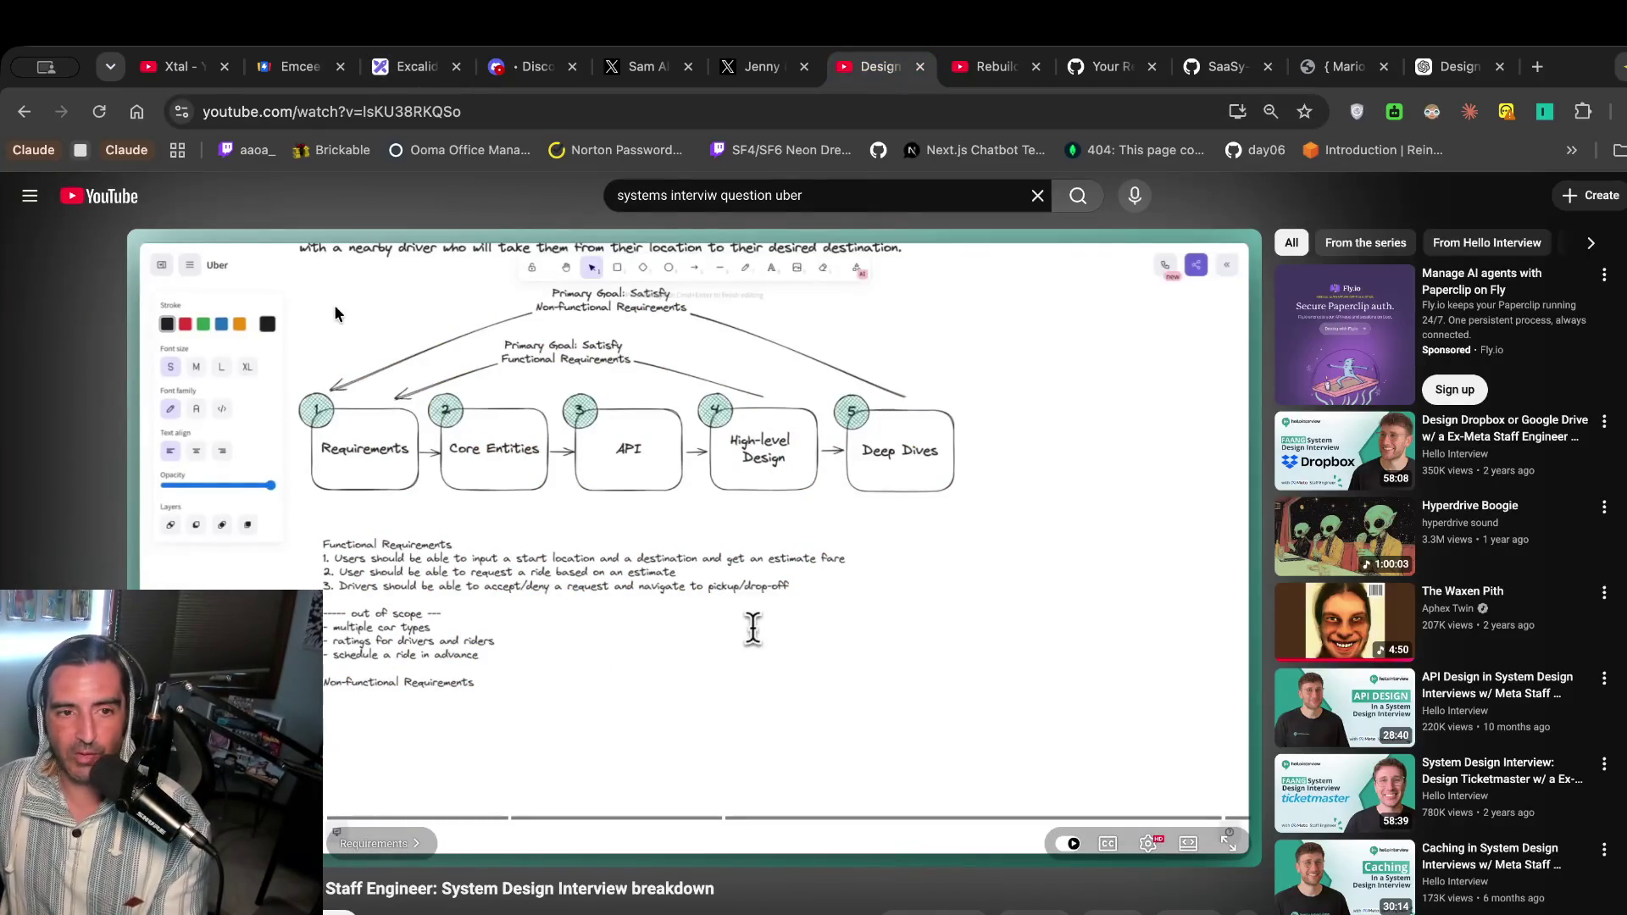
pyautogui.click(417, 68)
pyautogui.click(603, 662)
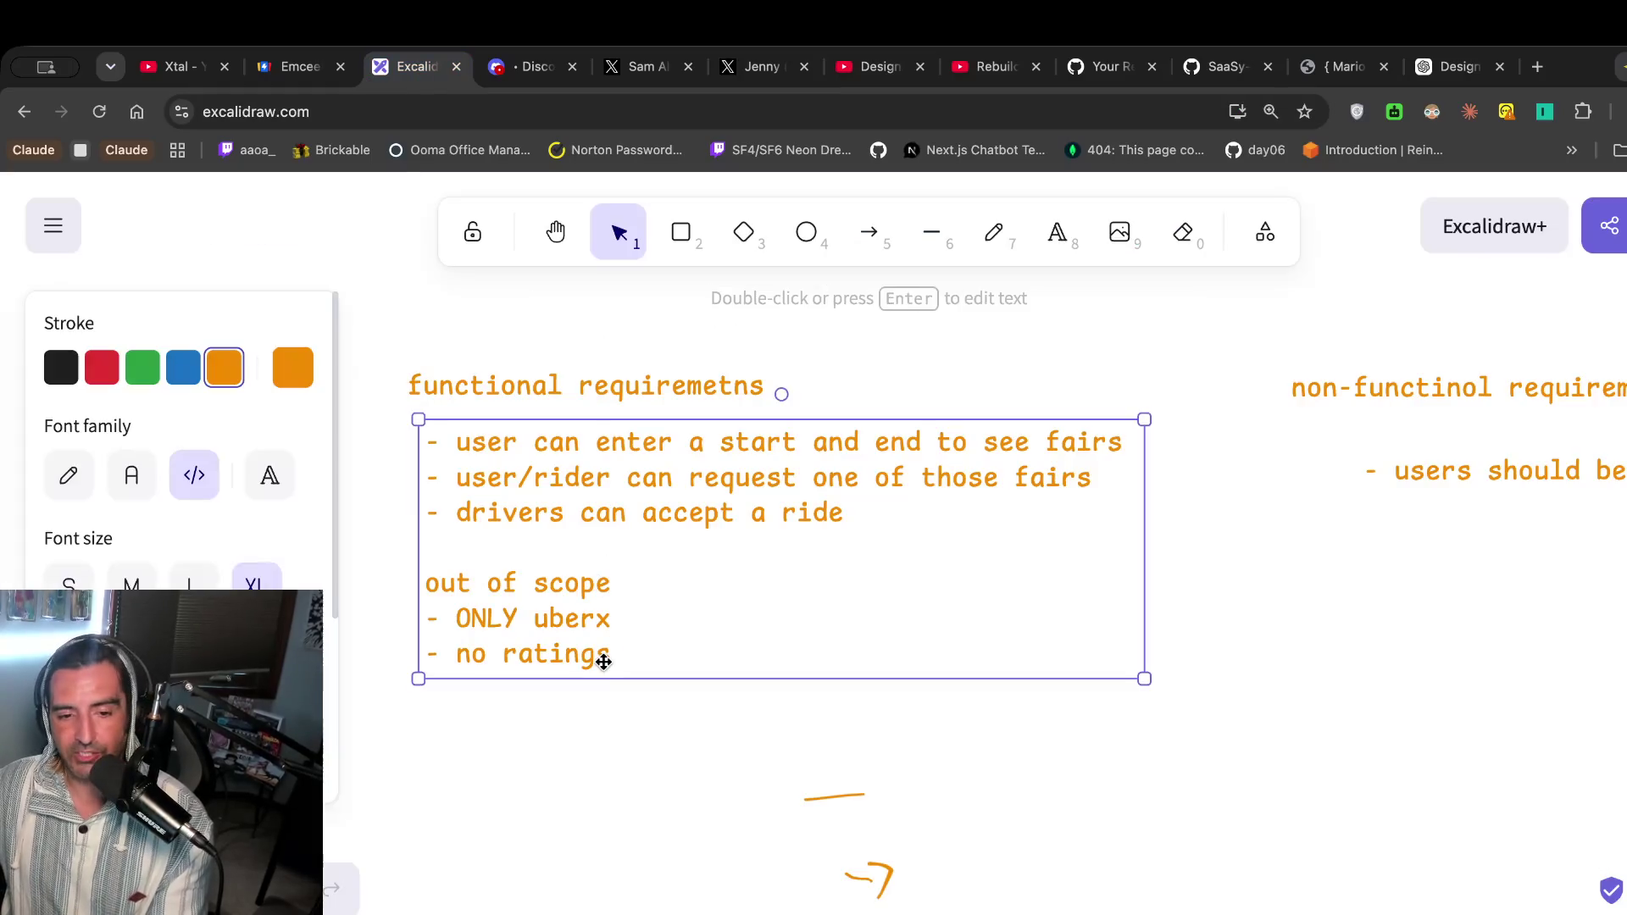
pyautogui.doubleClick(603, 662)
pyautogui.click(1111, 659)
pyautogui.press('Return')
pyautogui.write('- no early booking')
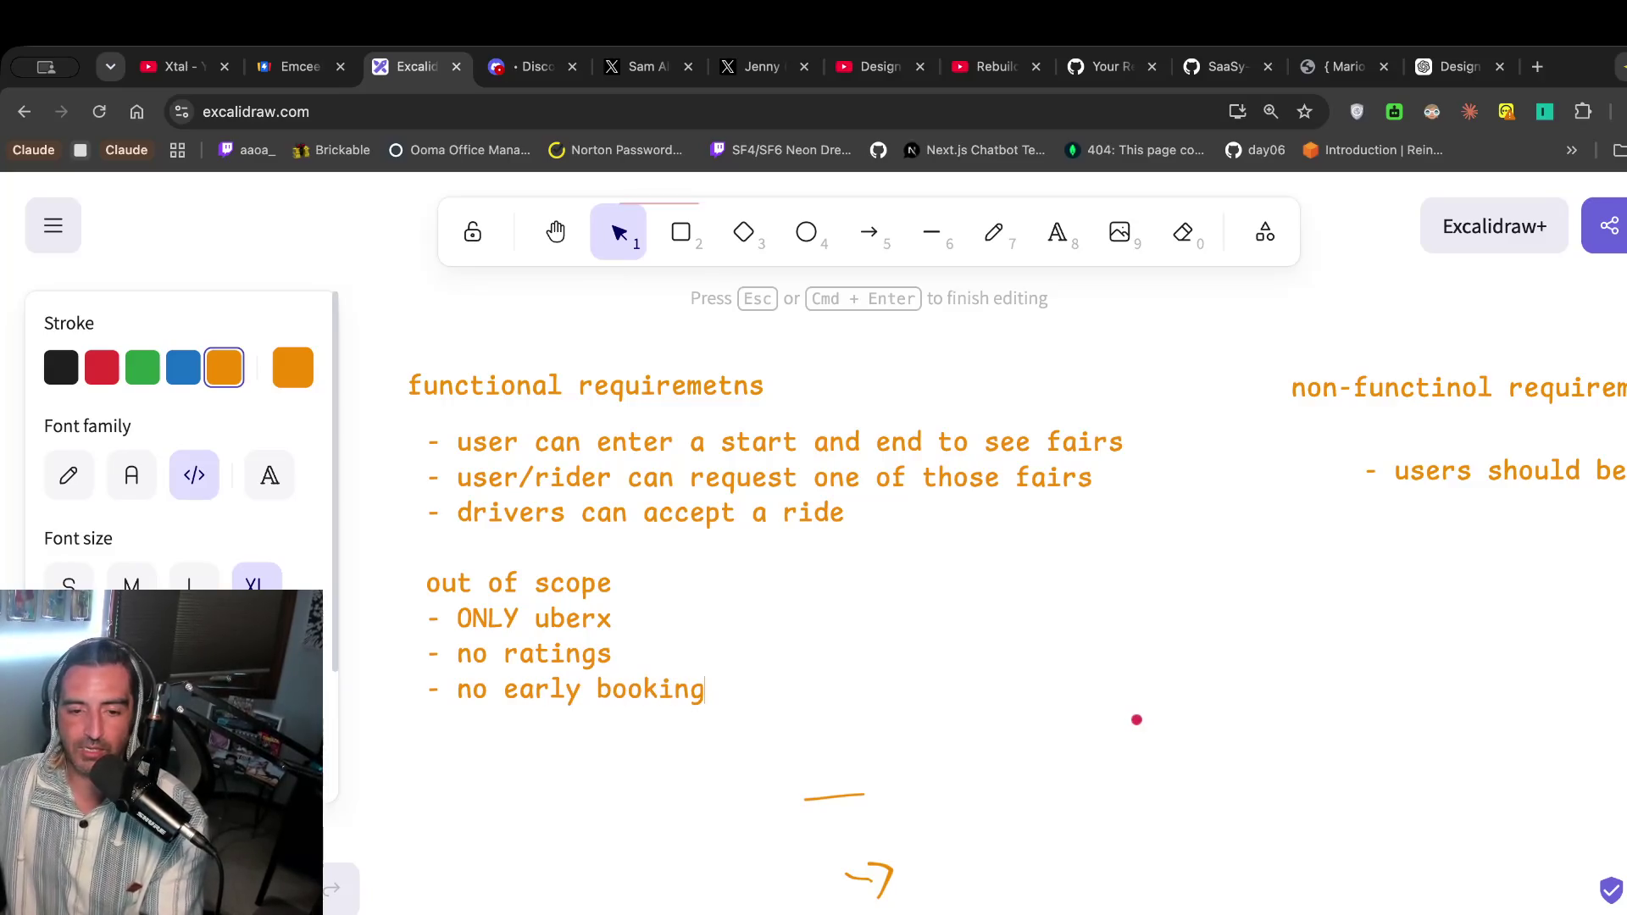
pyautogui.scroll(-1, 1348, 364)
# Shift the non-functional heading left and place the '- users should be' line beneath it.
pyautogui.click(1347, 360)
pyautogui.rightClick(1313, 361)
pyautogui.moveTo(1347, 360); pyautogui.dragTo(1233, 350)
pyautogui.press('Escape')
pyautogui.moveTo(1439, 476); pyautogui.dragTo(1300, 449)
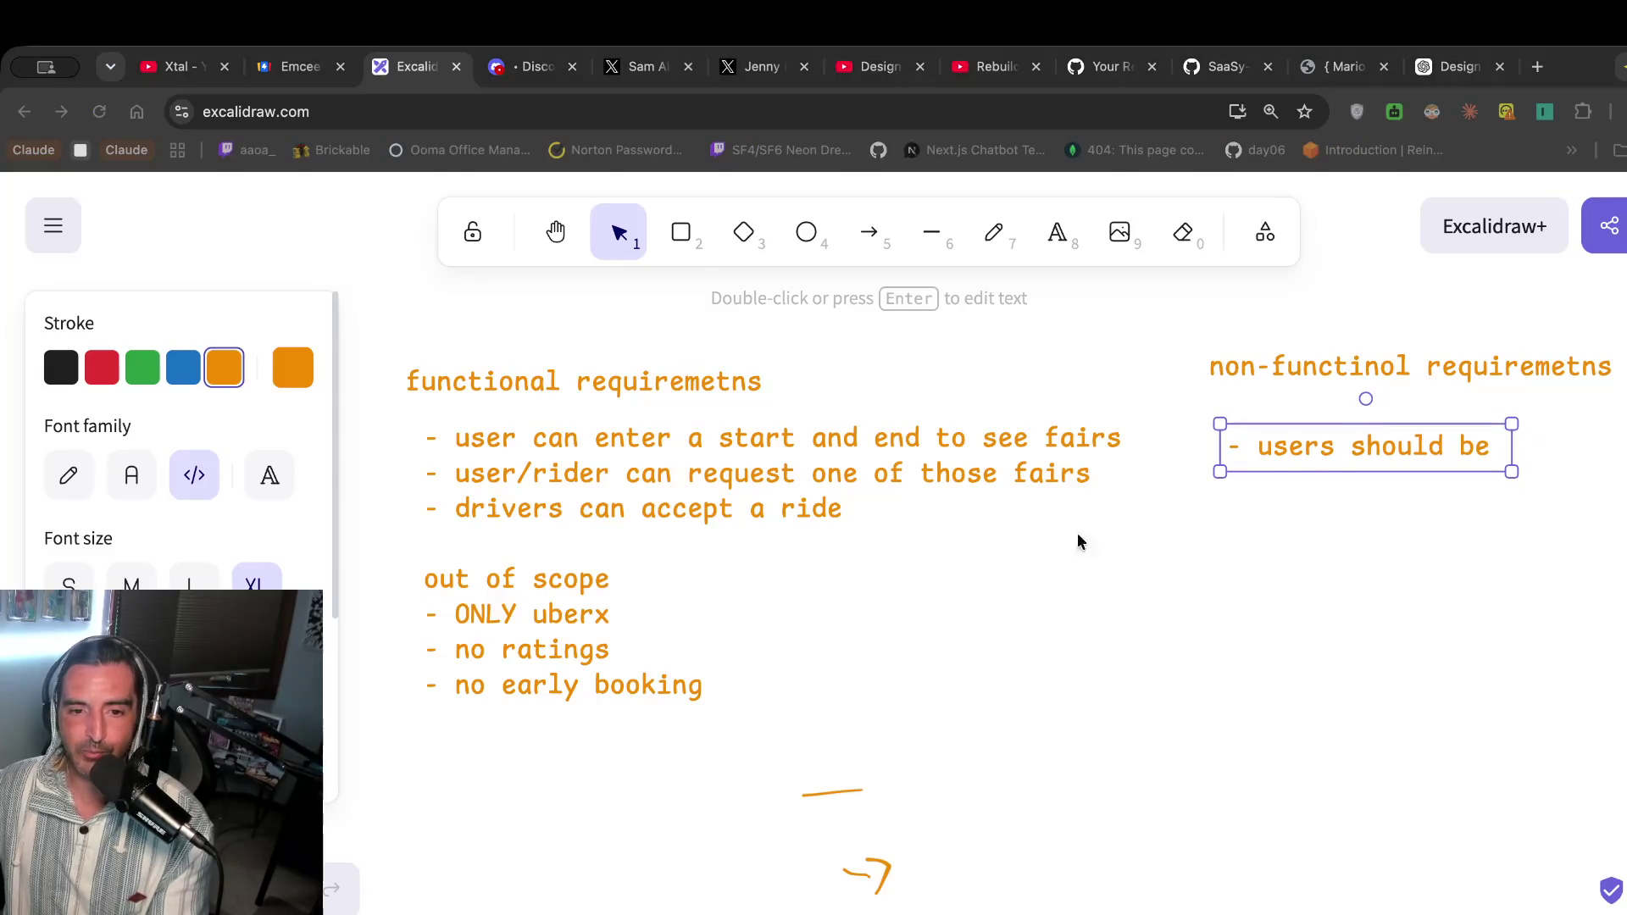
pyautogui.press('super+Tab')
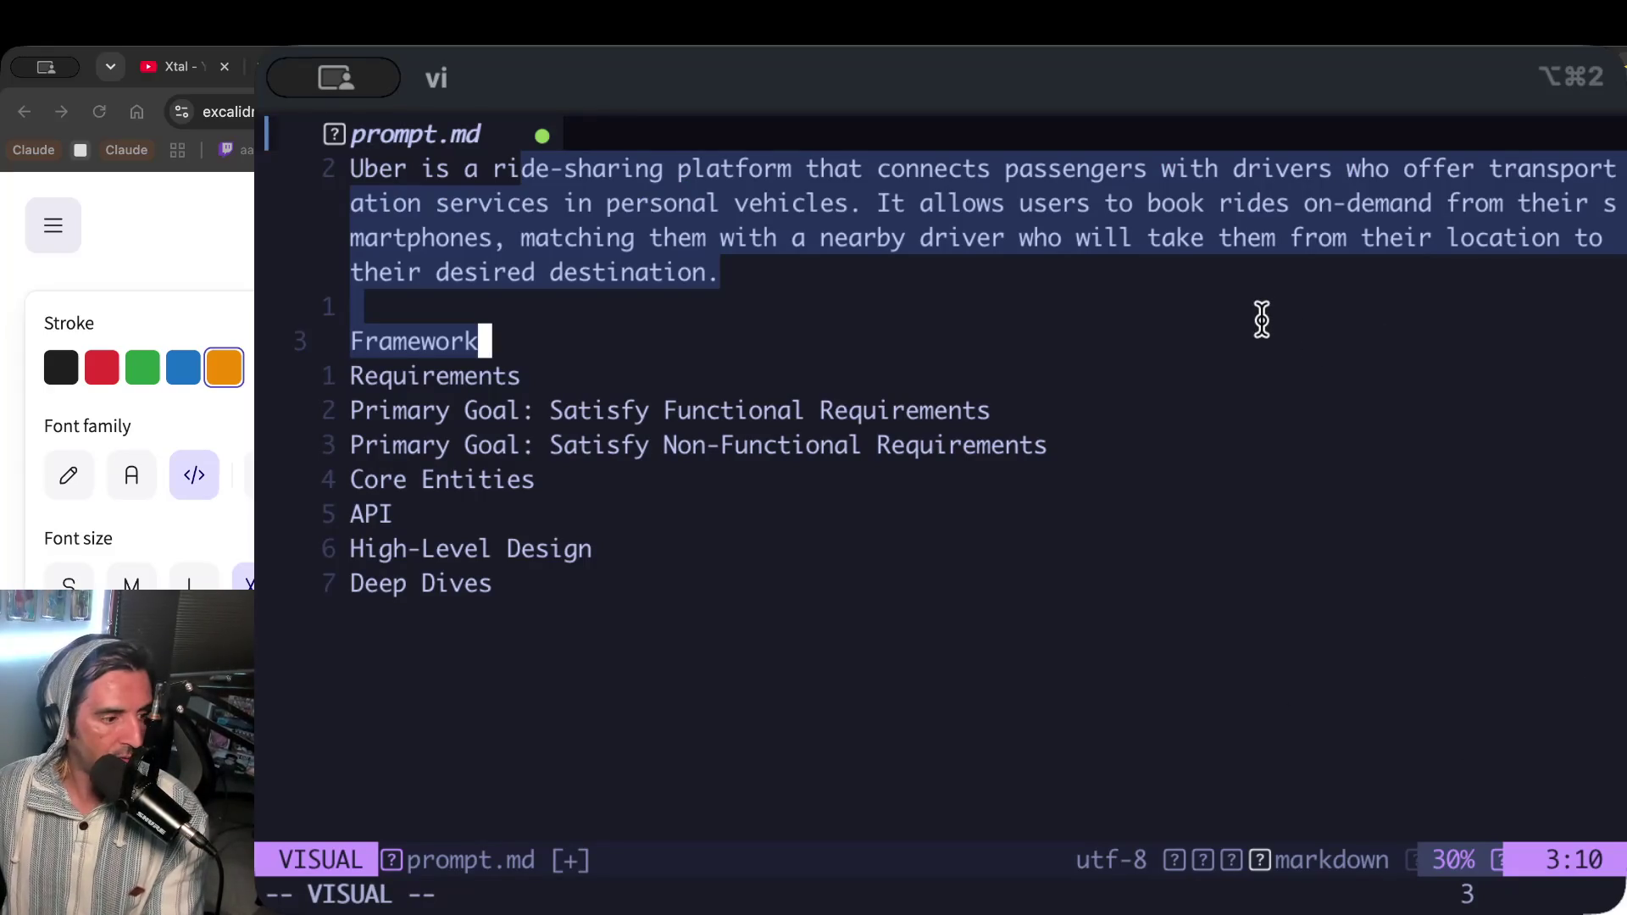
# Review the Uber description paragraph and framework steps in prompt.md.
pyautogui.click(954, 197)
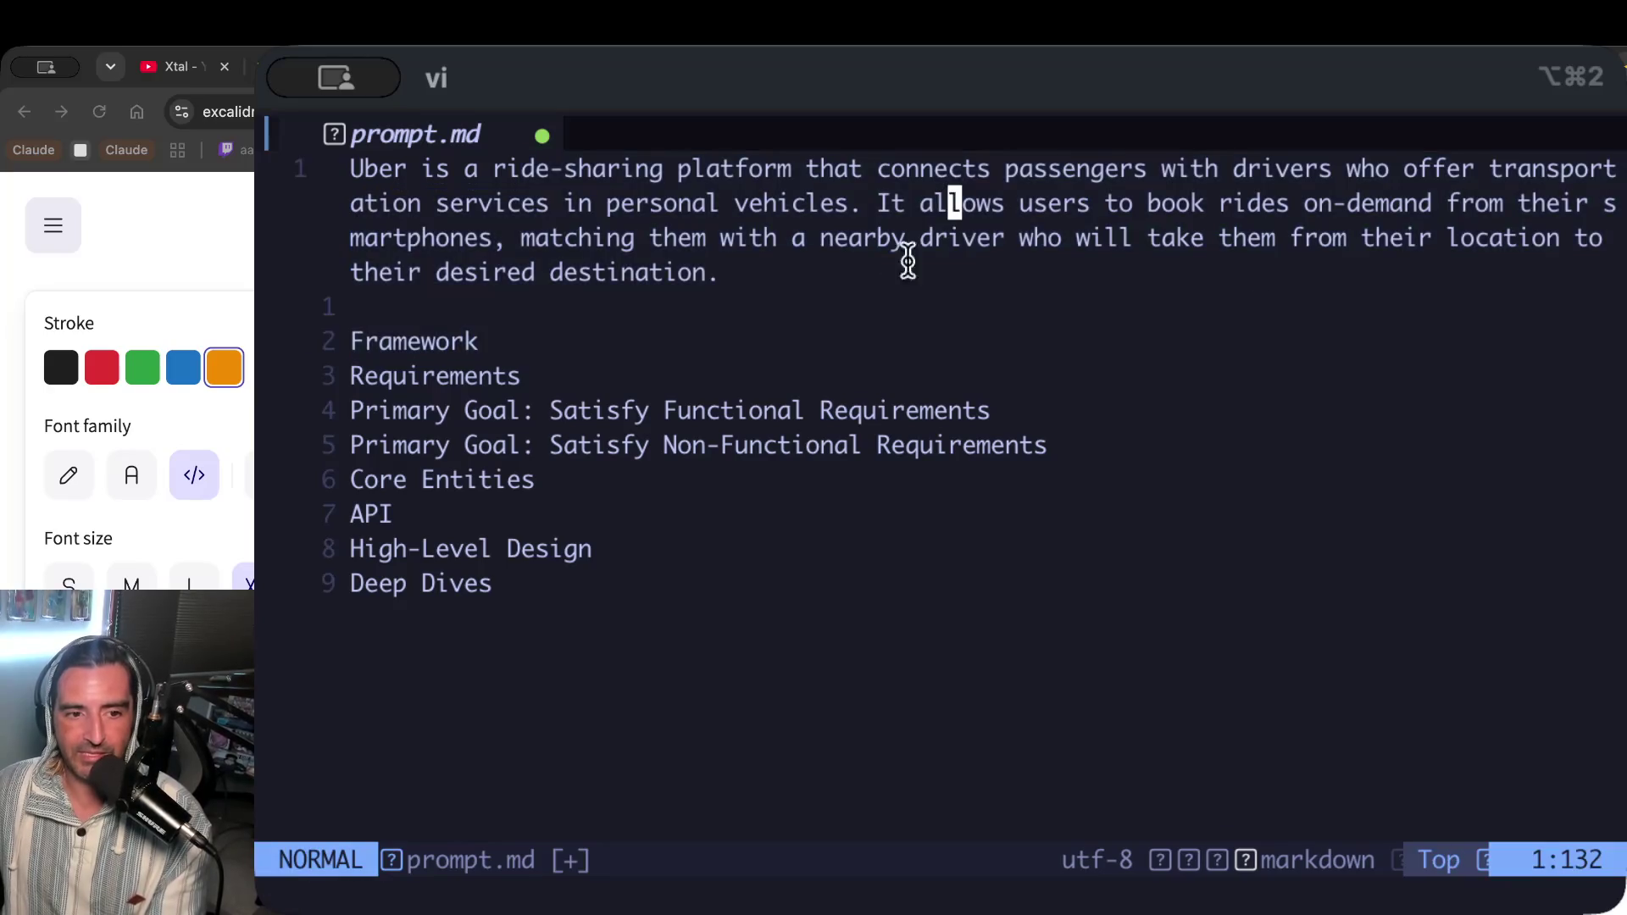
pyautogui.moveTo(713, 272); pyautogui.dragTo(93, 211)
pyautogui.click(644, 410)
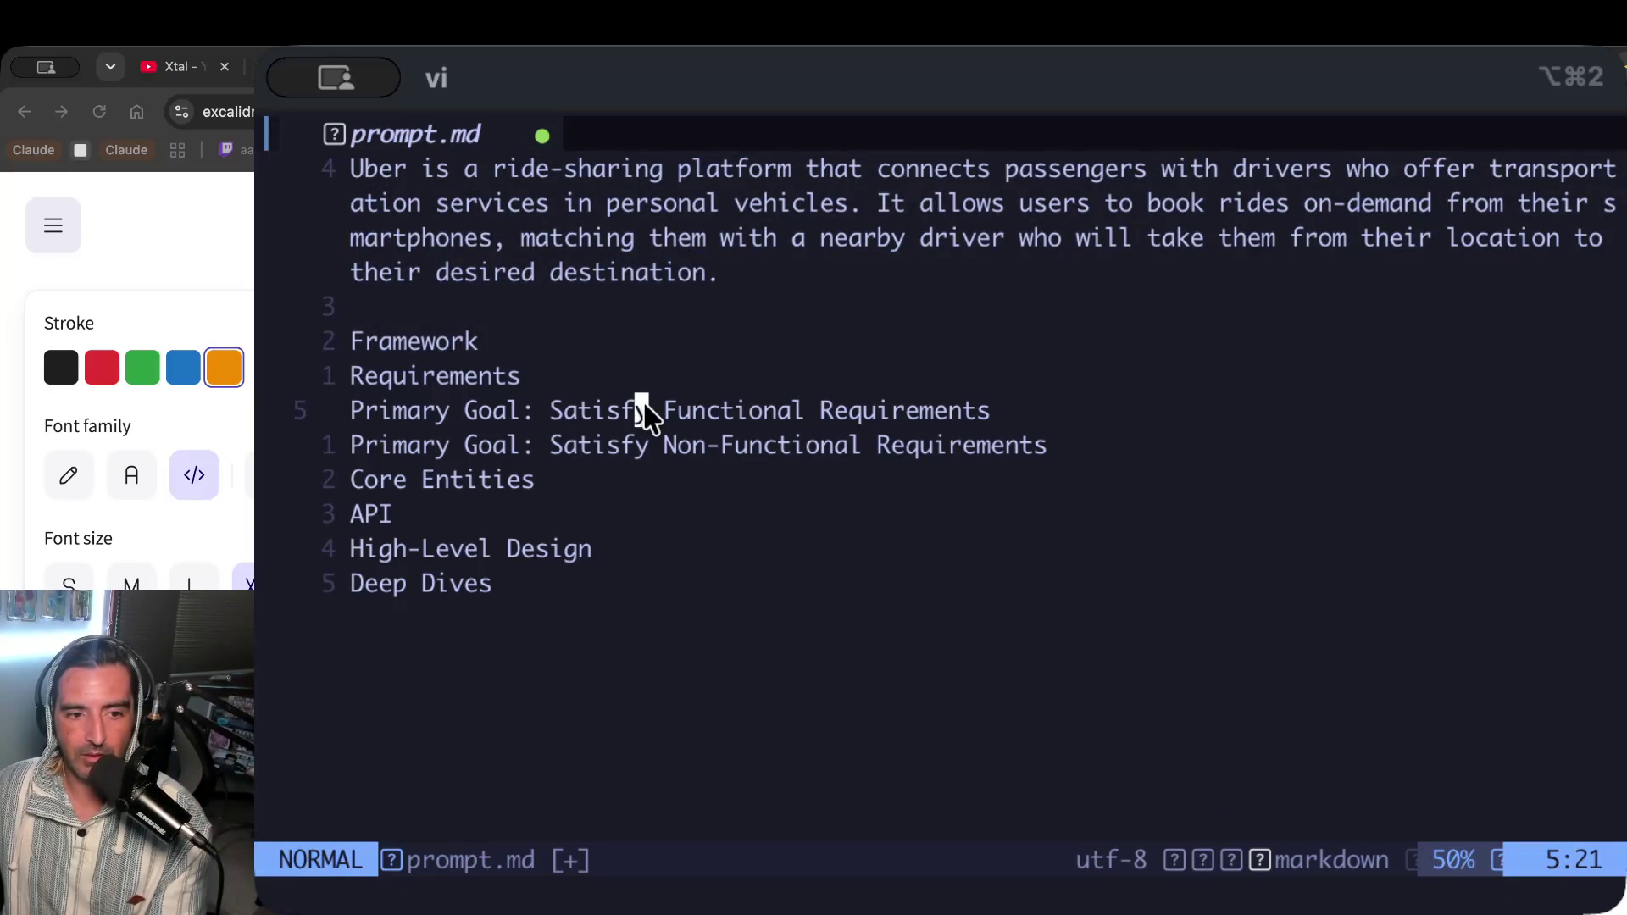
pyautogui.moveTo(352, 334); pyautogui.dragTo(475, 643)
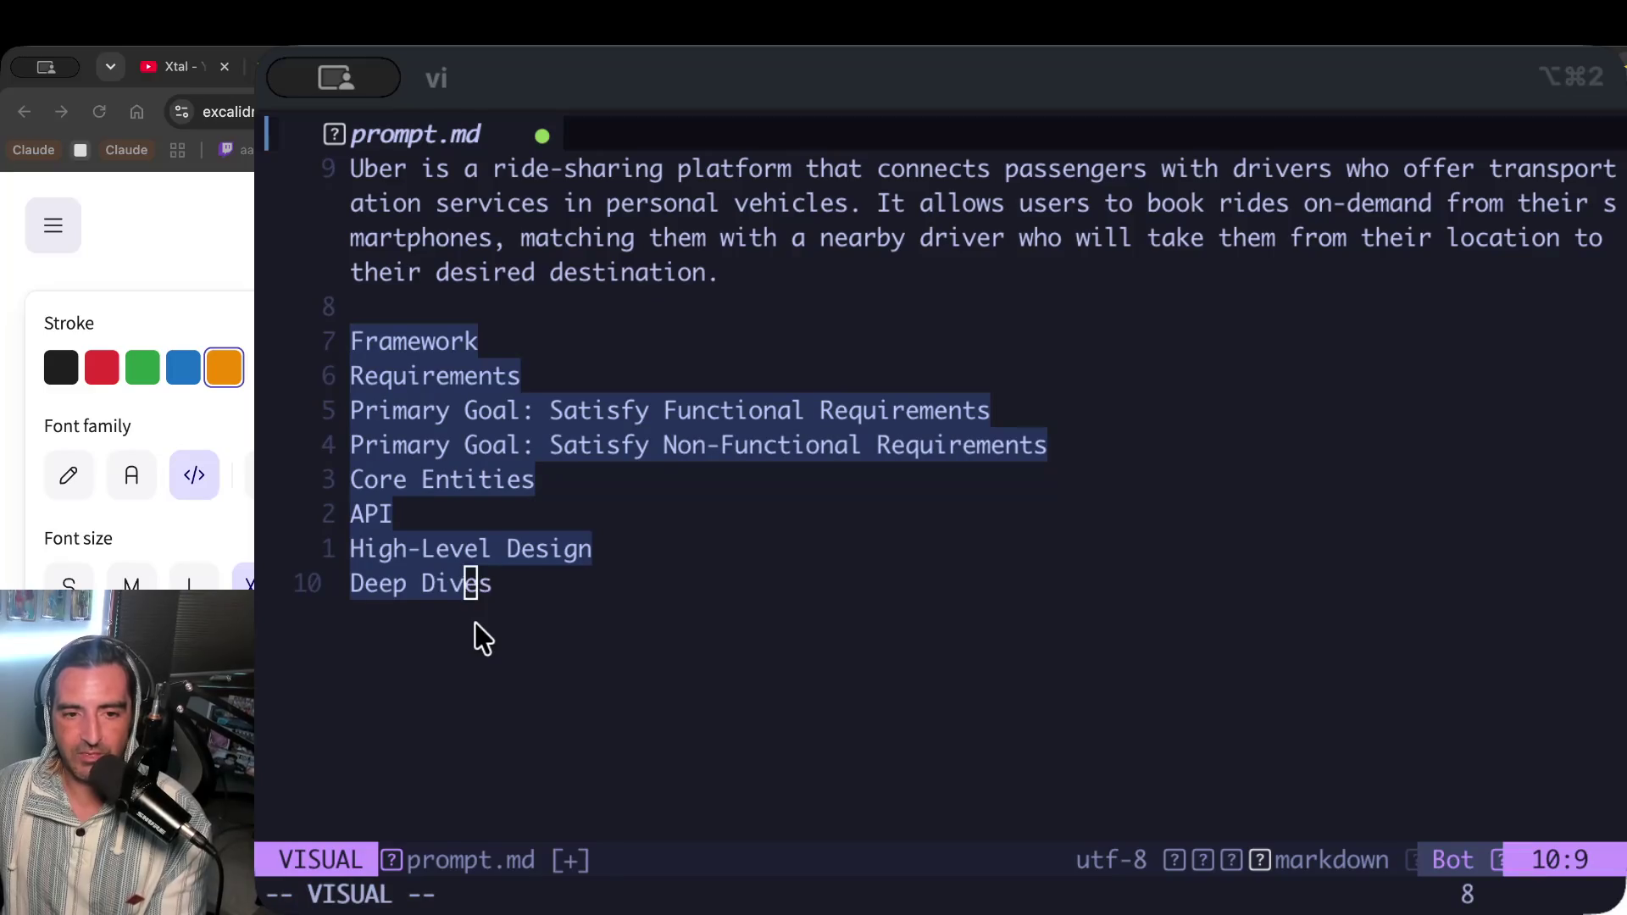
pyautogui.click(693, 409)
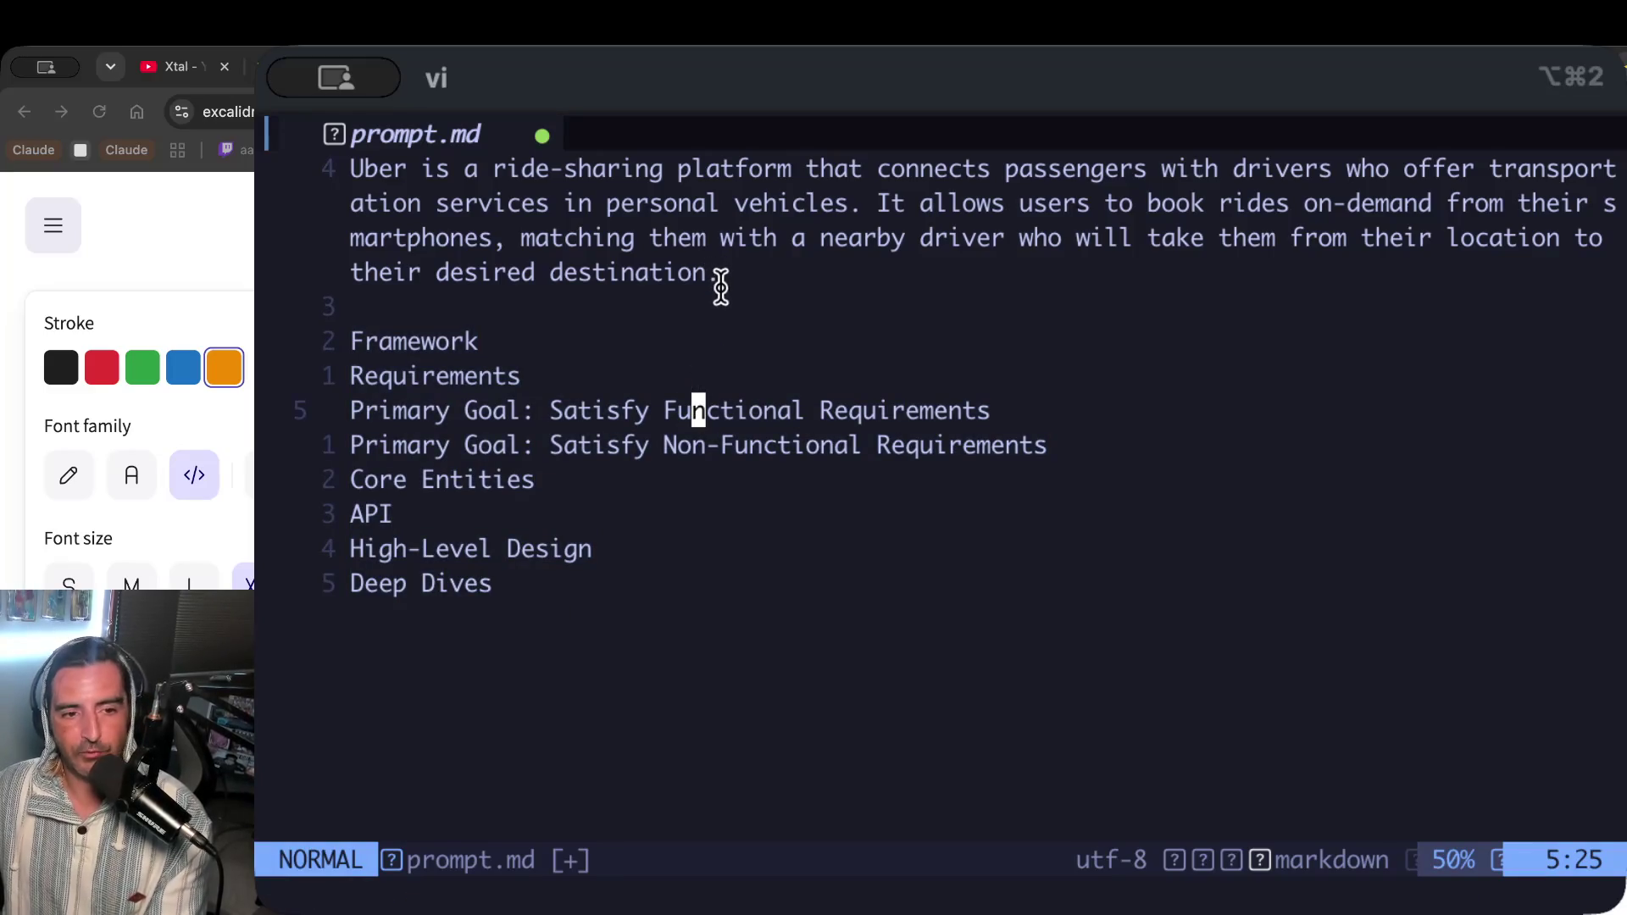
pyautogui.click(665, 306)
pyautogui.moveTo(801, 241); pyautogui.dragTo(151, 245)
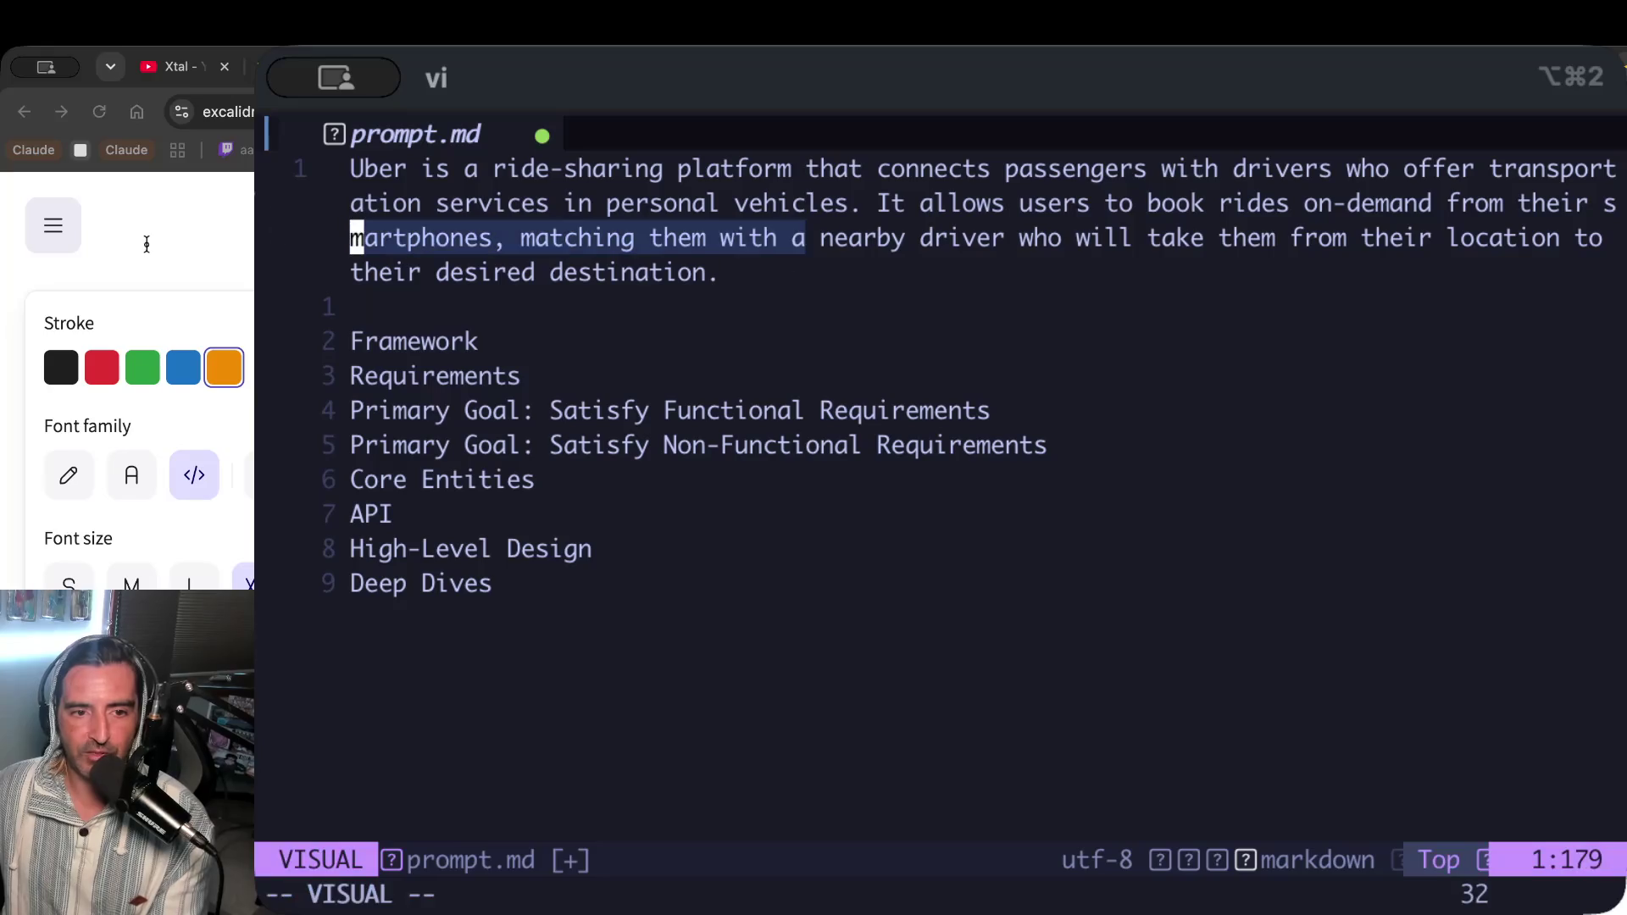
pyautogui.click(610, 203)
pyautogui.moveTo(715, 305); pyautogui.dragTo(195, 211)
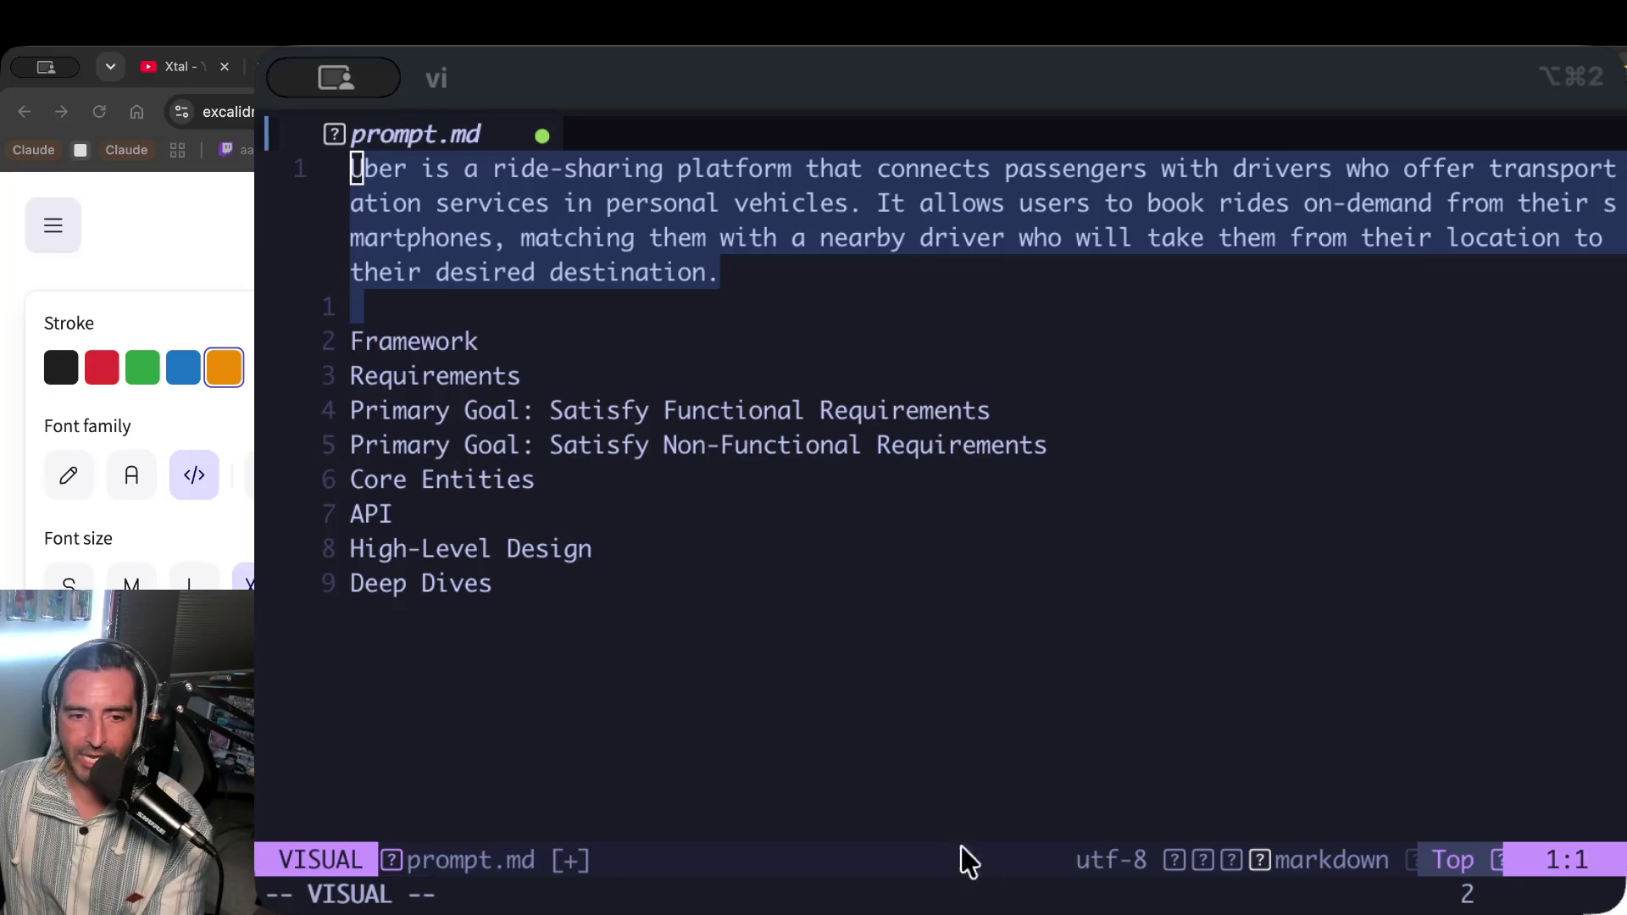
# Clear the unfinished '- users should be' line under the non-functional heading.
pyautogui.press('super+Tab')
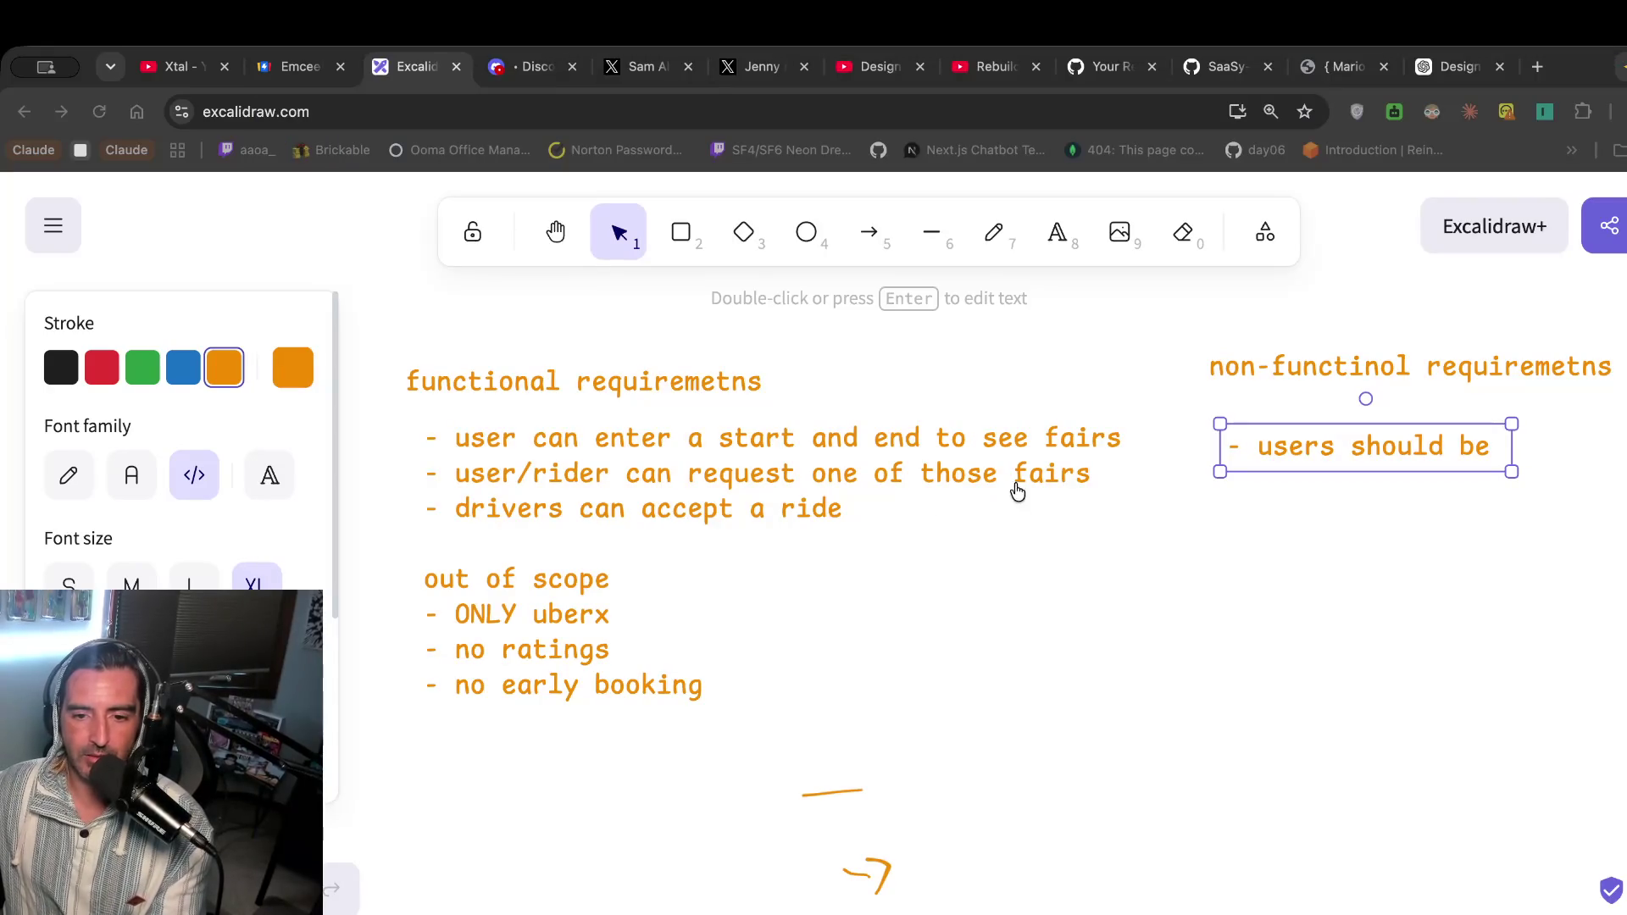
pyautogui.doubleClick(1380, 447)
pyautogui.press('super+a')
pyautogui.press('BackSpace')
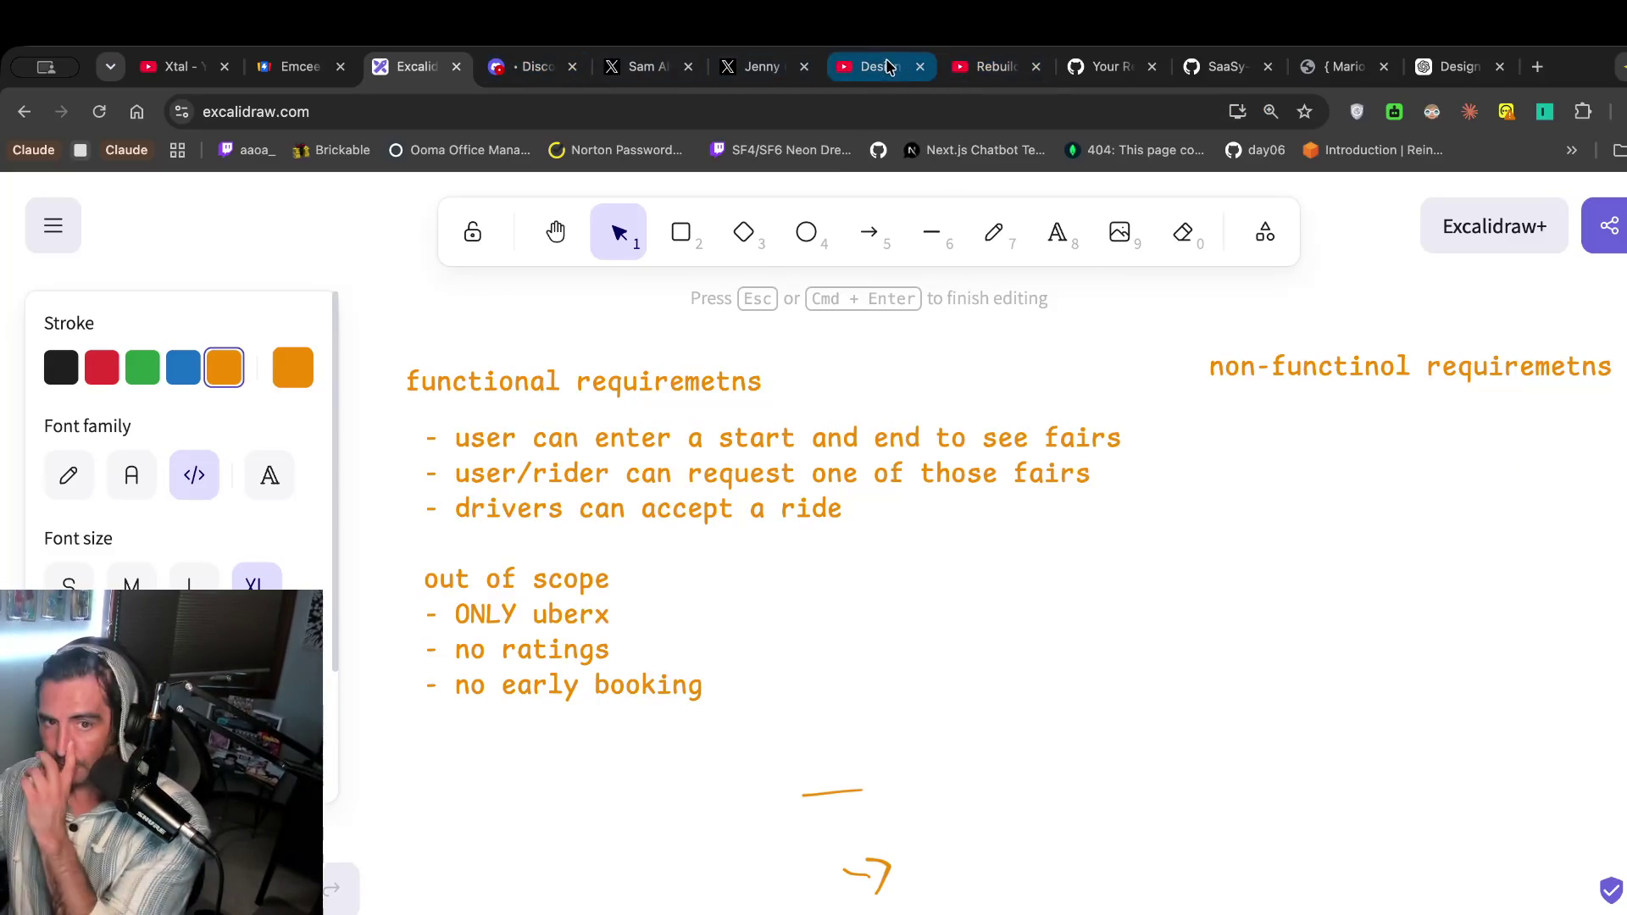
pyautogui.click(873, 66)
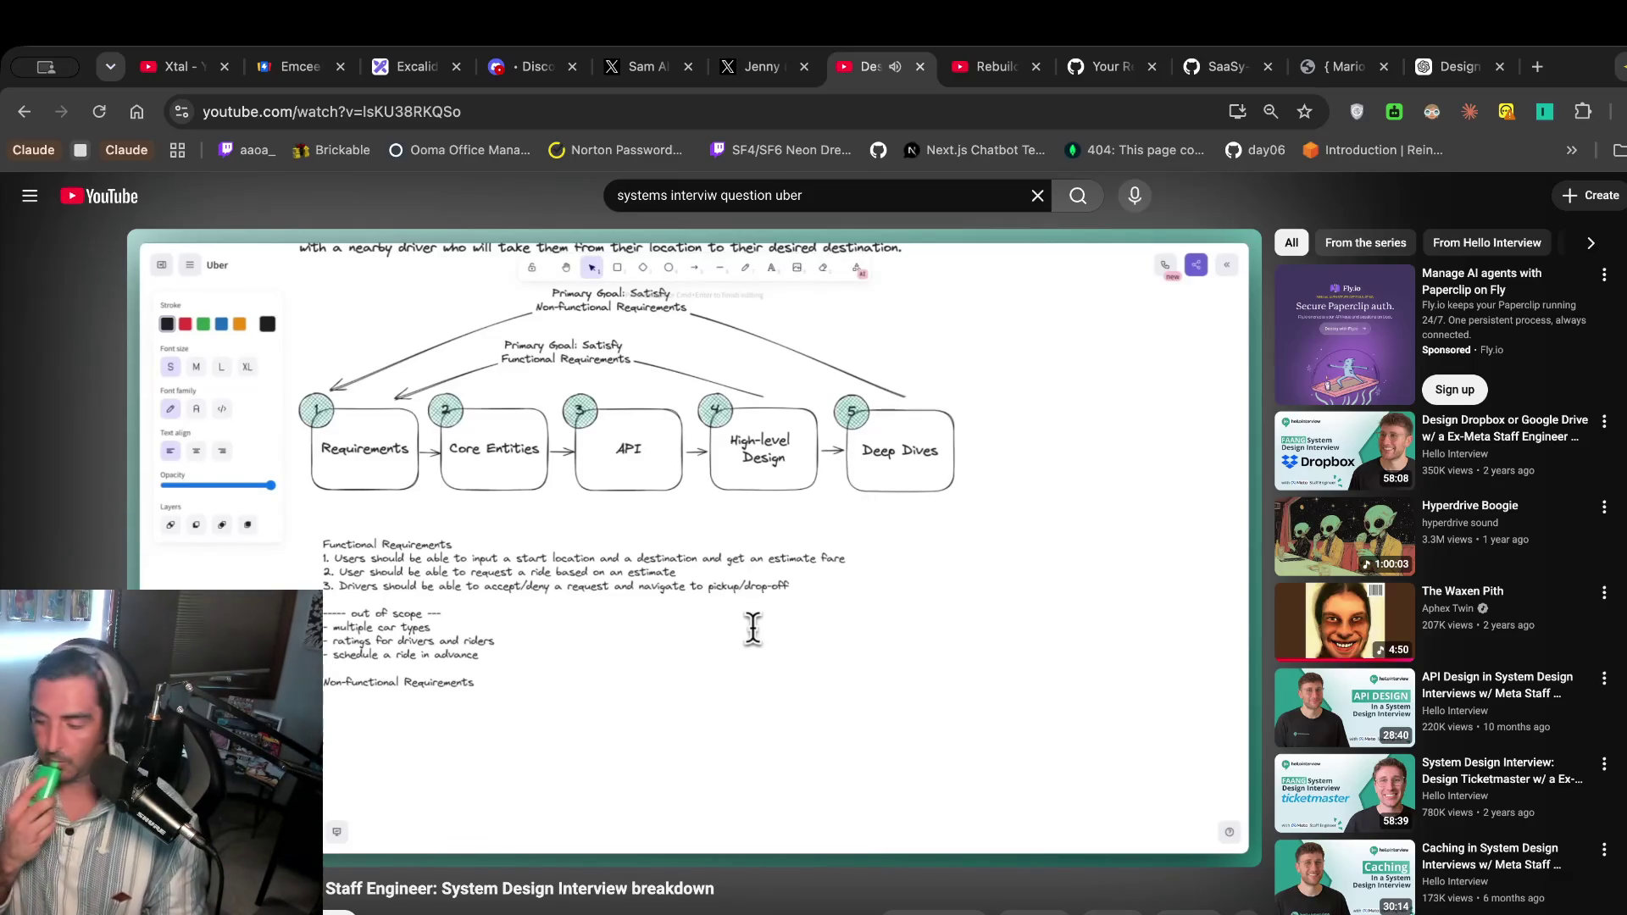
# Pause, resume and pause again the Uber system design interview video.
pyautogui.click(597, 699)
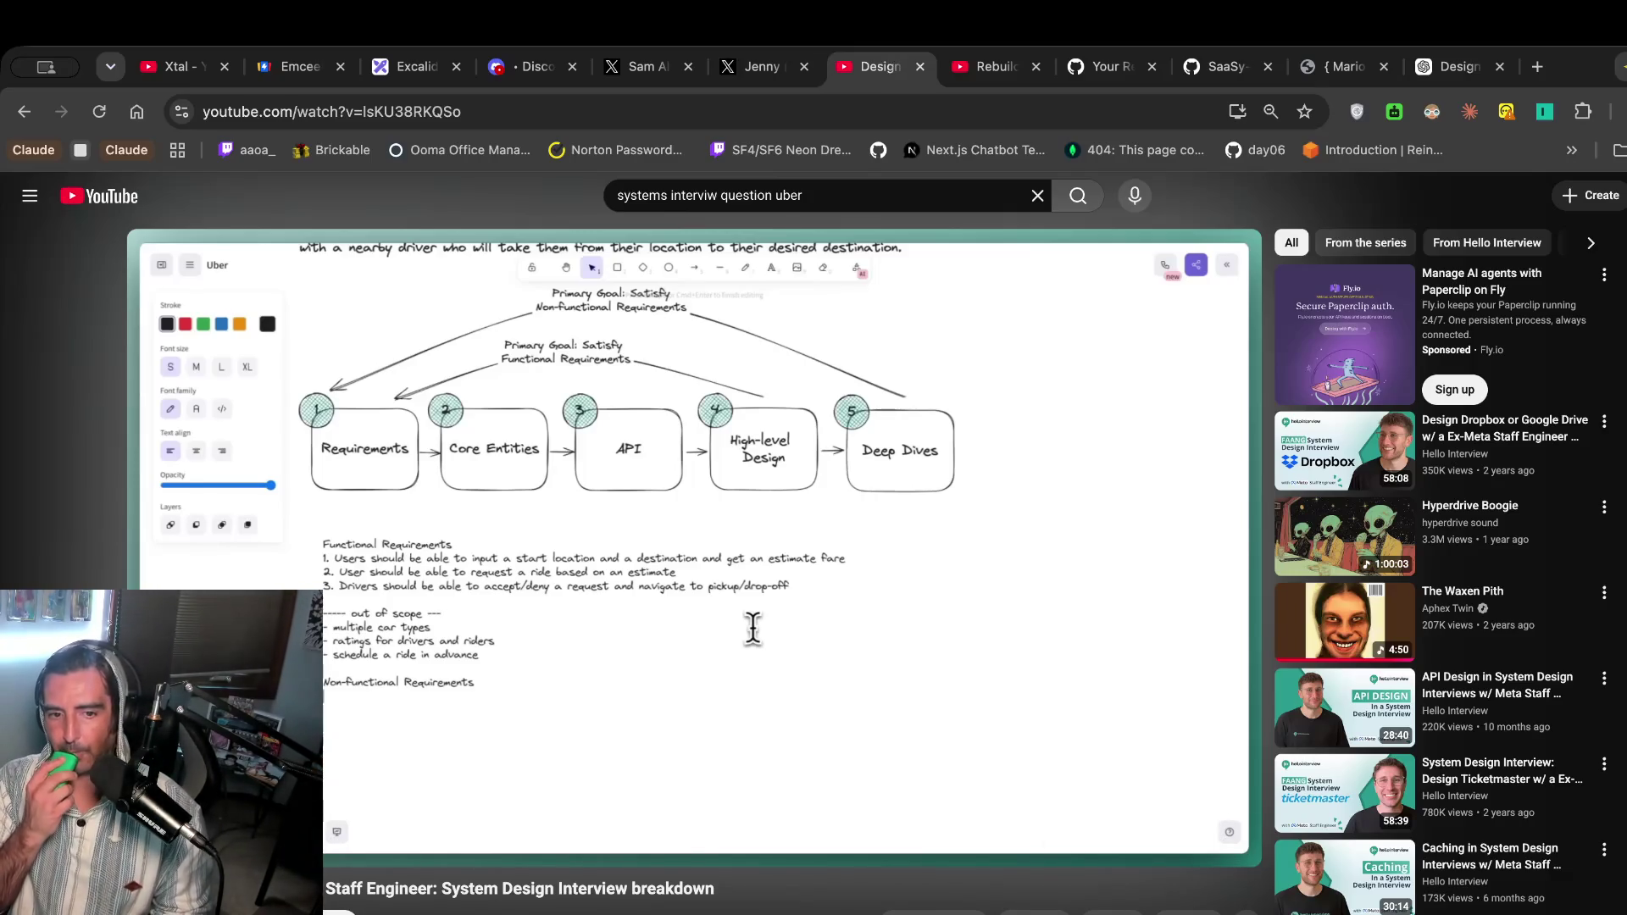
pyautogui.click(603, 658)
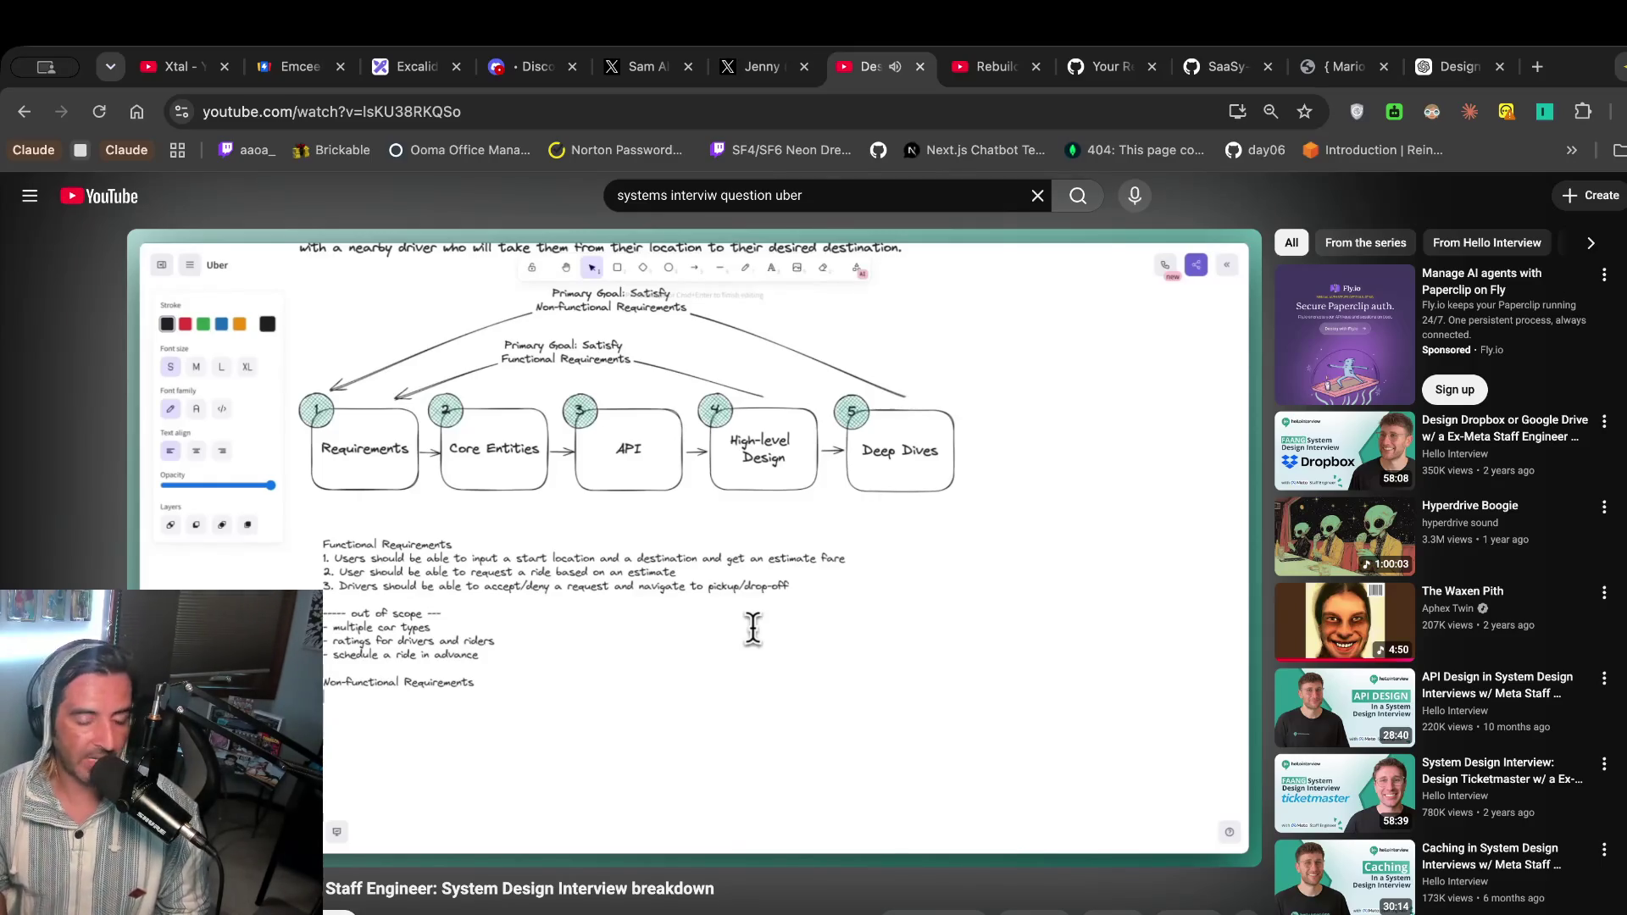
pyautogui.click(607, 658)
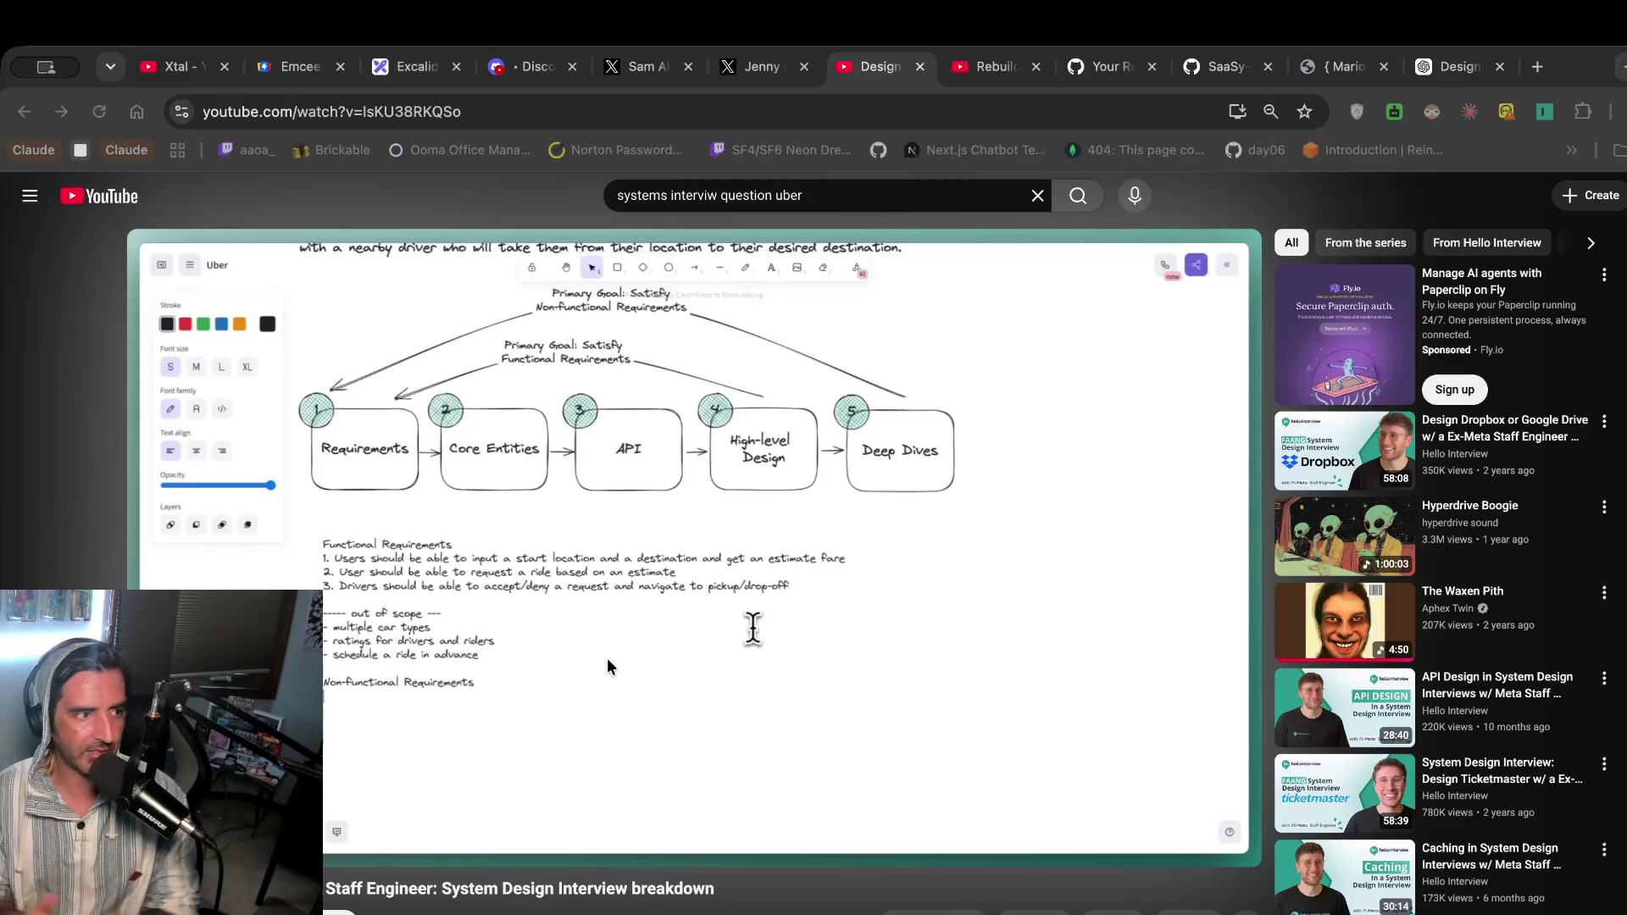
# Open a new blank browser tab.
pyautogui.hotkey('ctrl', 't')
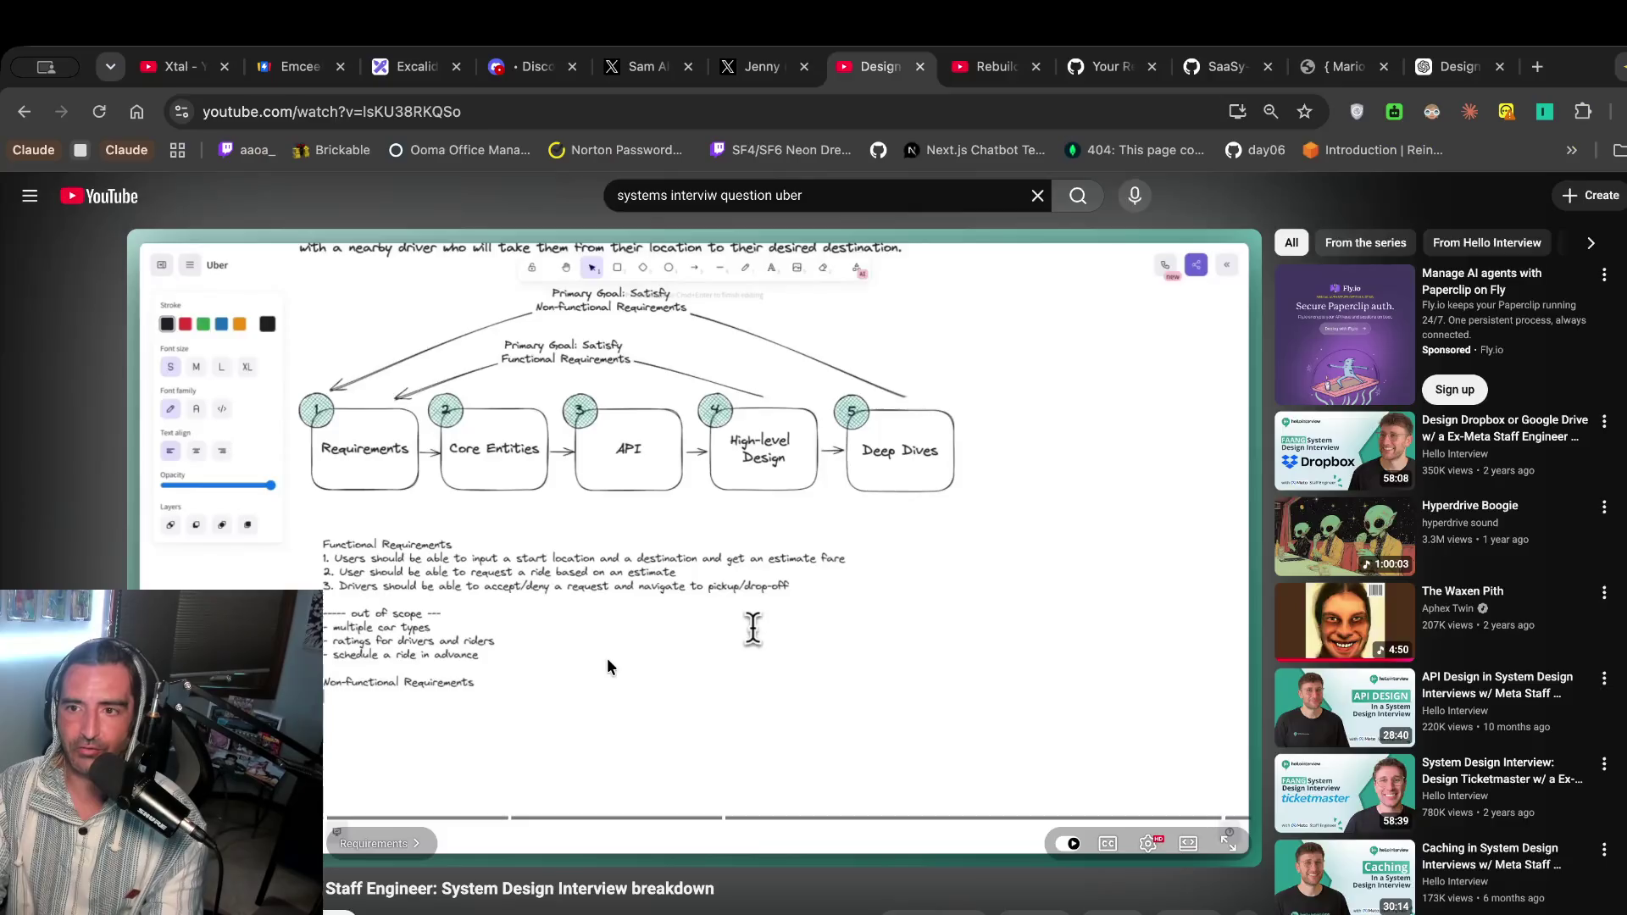
pyautogui.write('f')
pyautogui.press('BackSpace')
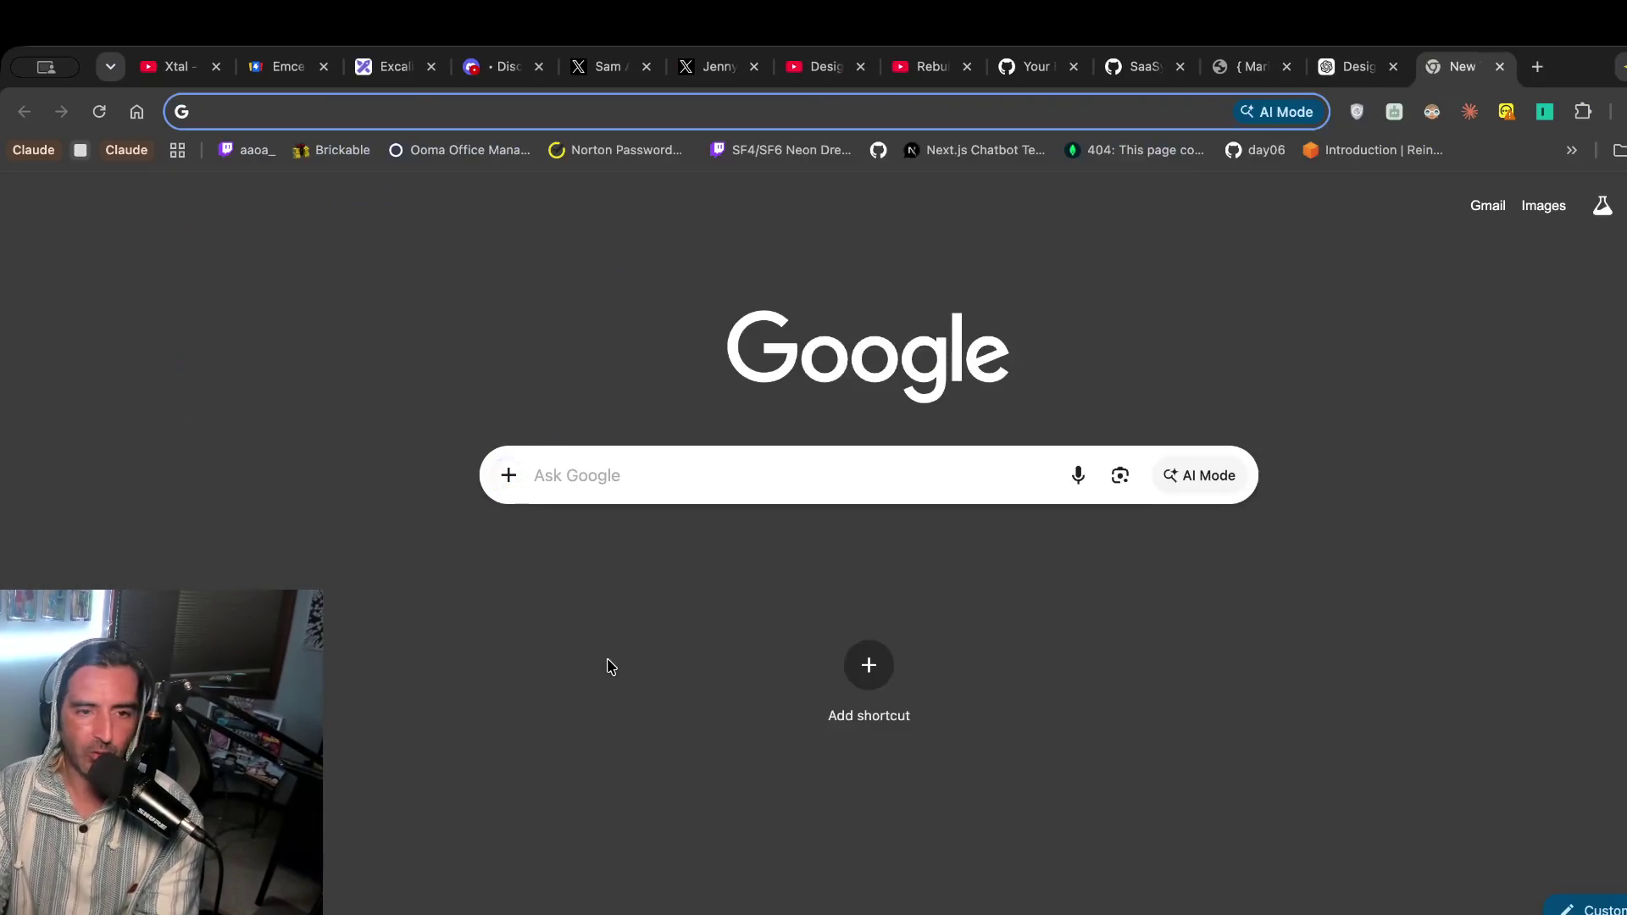
# Go to fly.io, sign in with GitHub, and open the kbz-chron app.
pyautogui.write('fly.io')
pyautogui.press('Return')
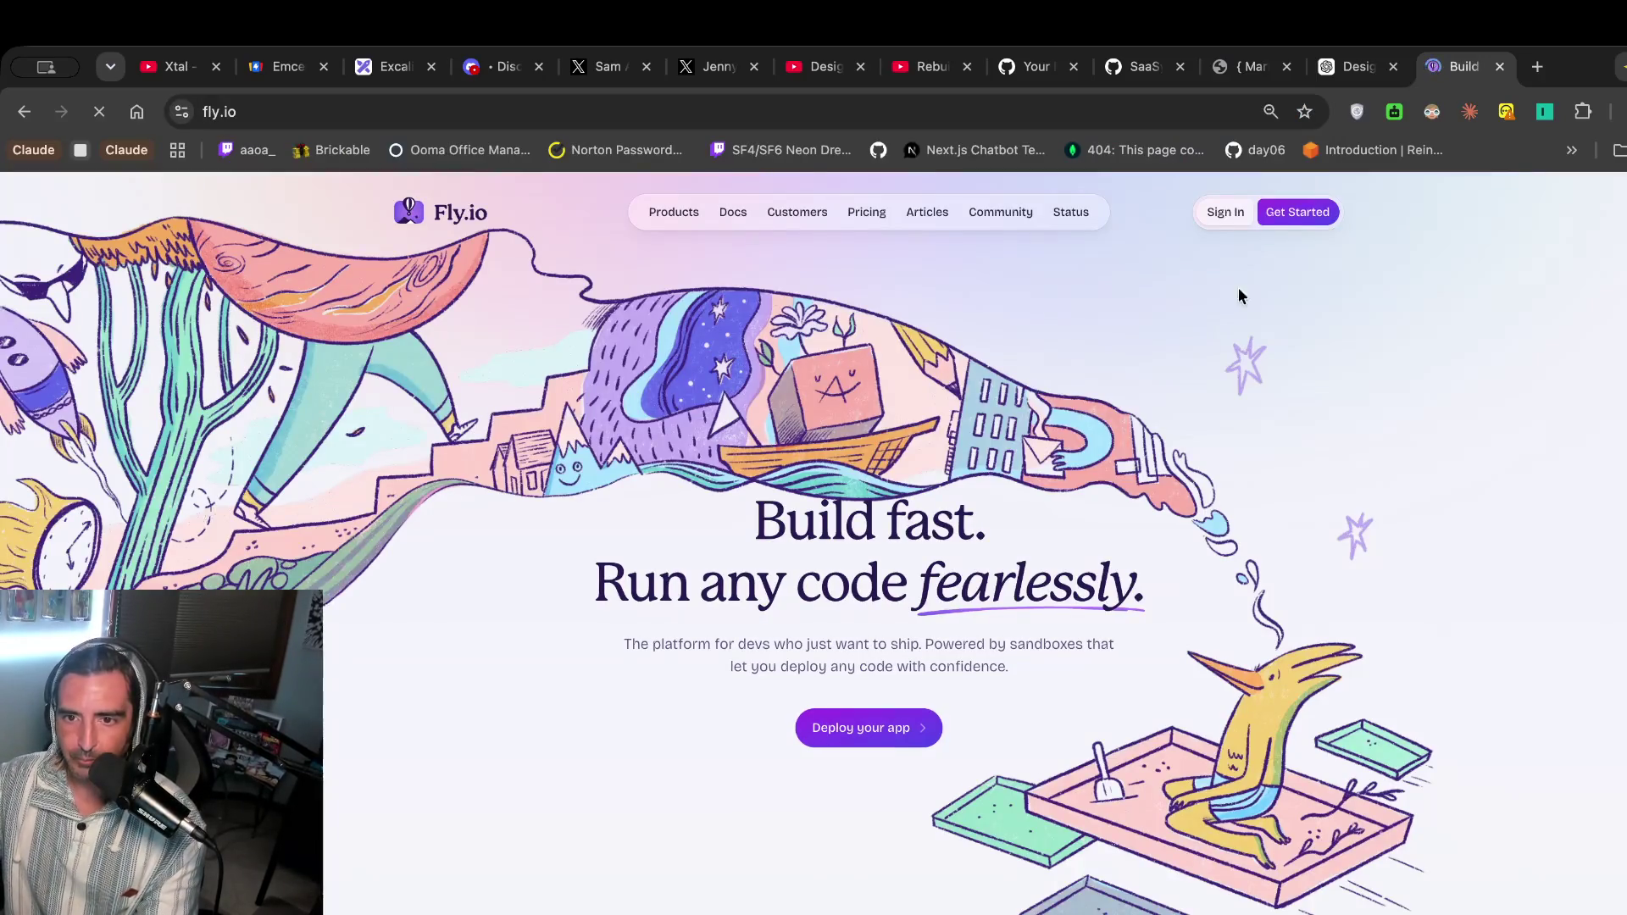
pyautogui.click(1223, 216)
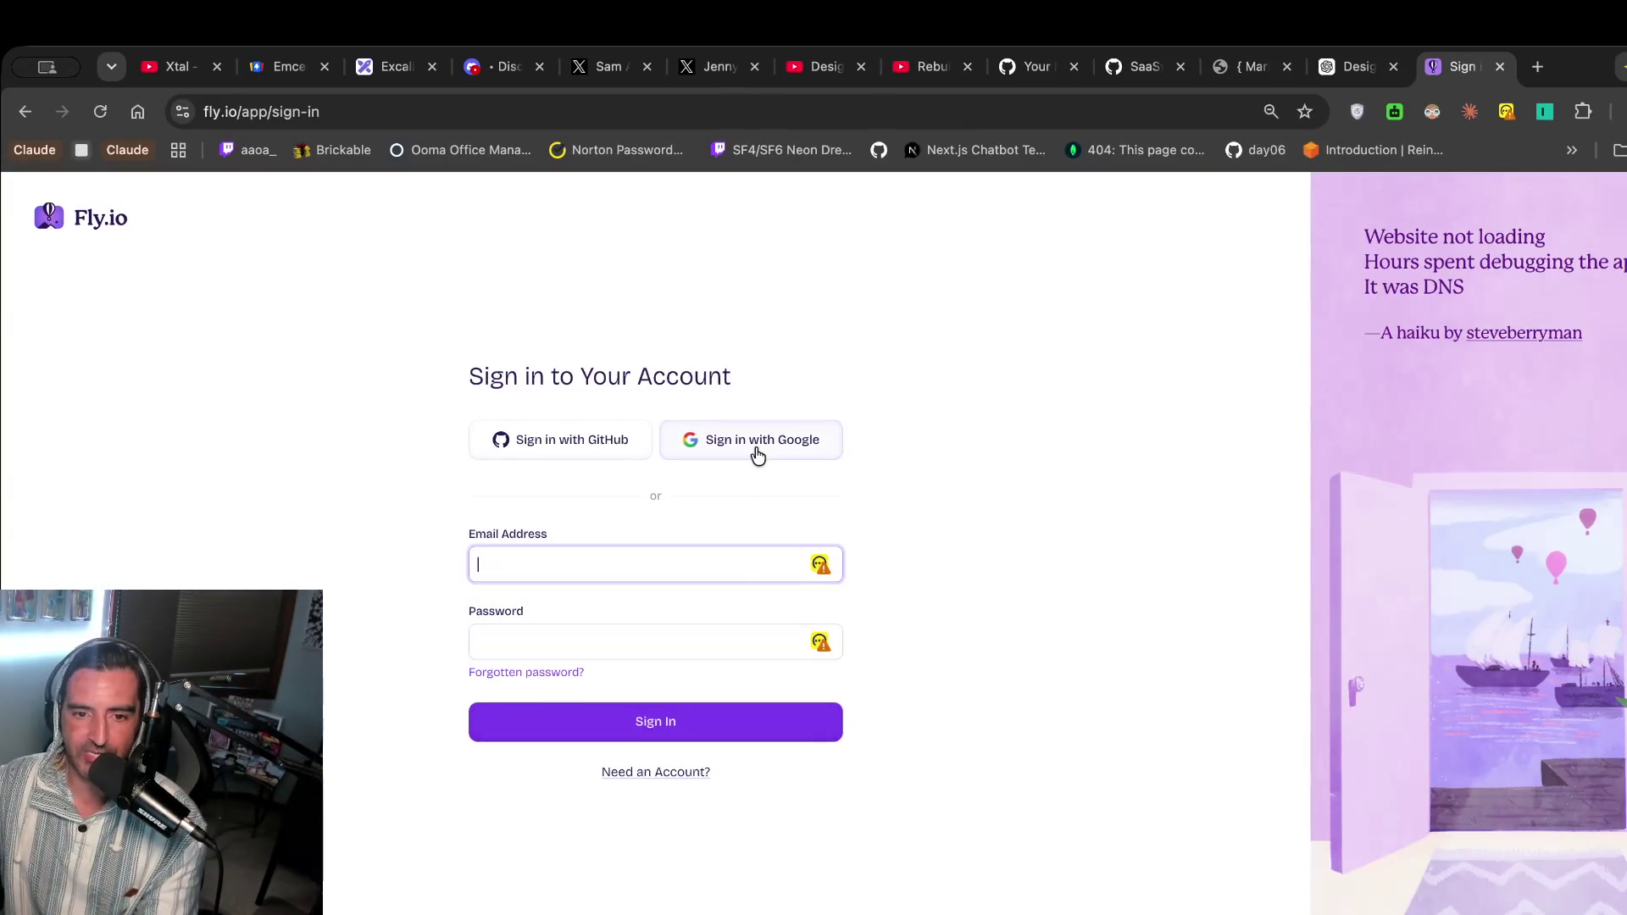
pyautogui.click(590, 426)
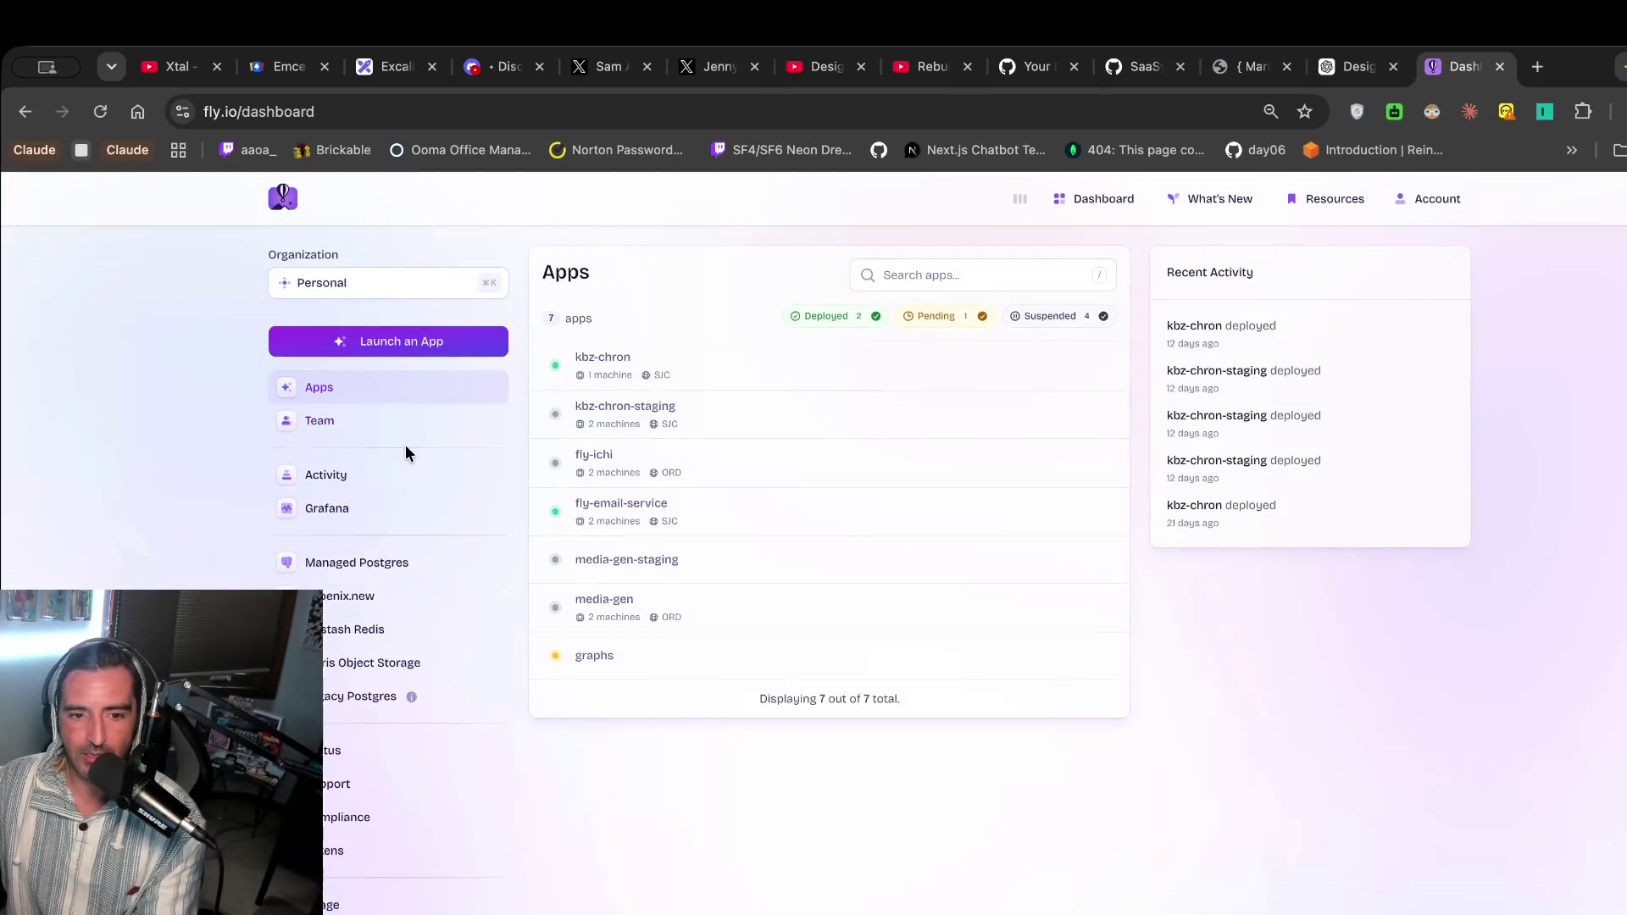
pyautogui.click(599, 349)
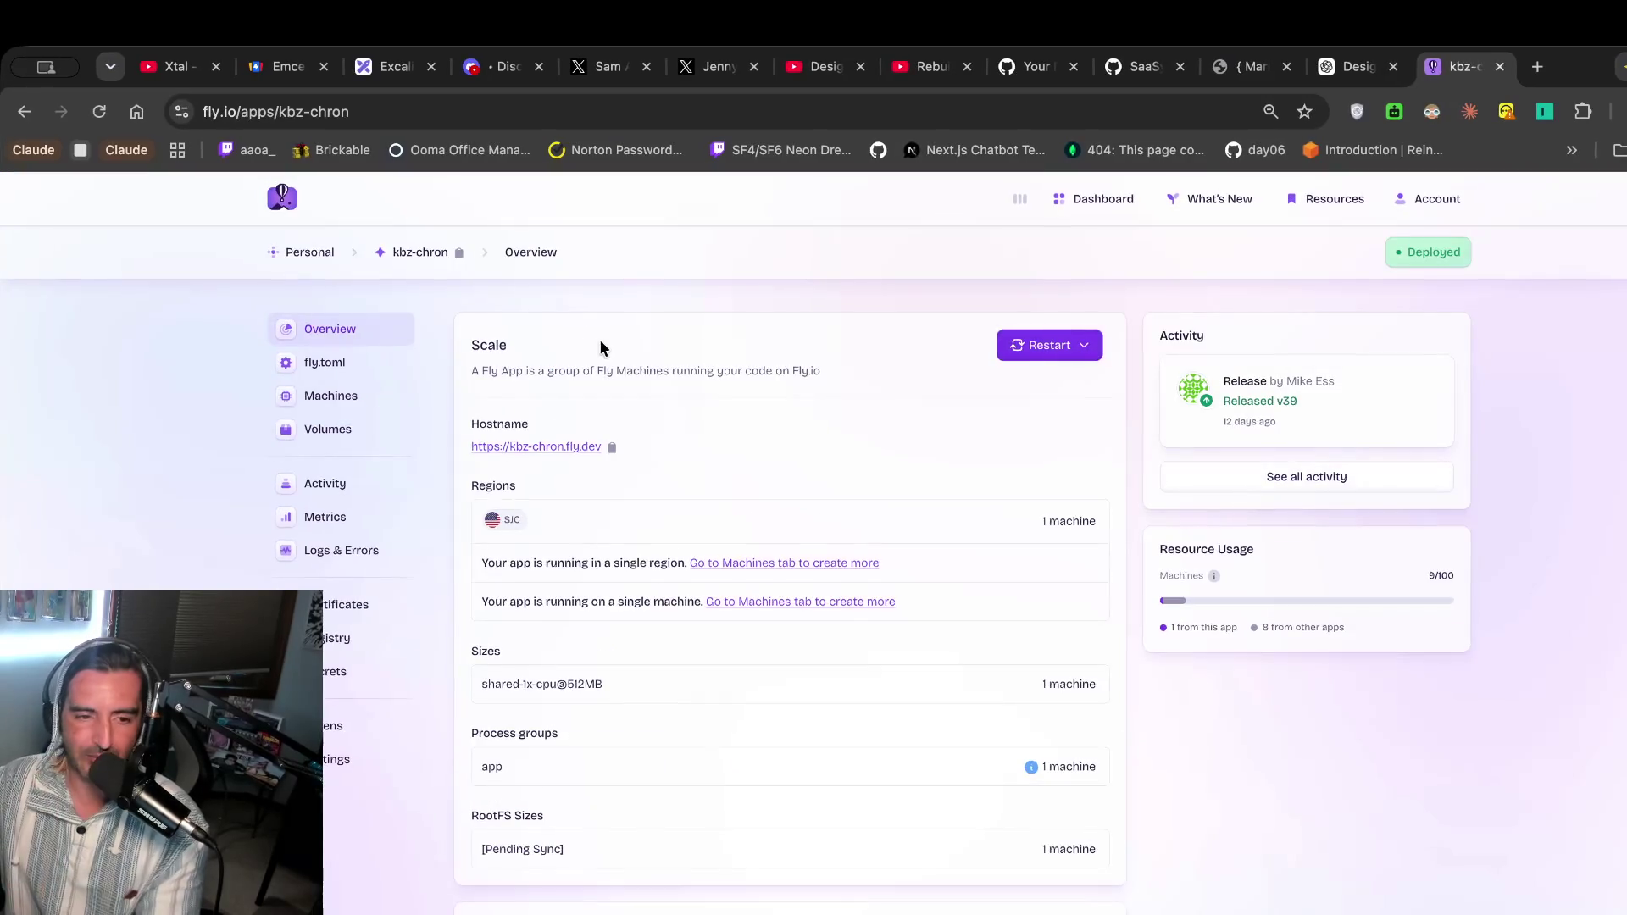
# View kbz-chron's Logs & Errors and expand several log entries.
pyautogui.click(322, 549)
pyautogui.moveTo(606, 481); pyautogui.dragTo(697, 737)
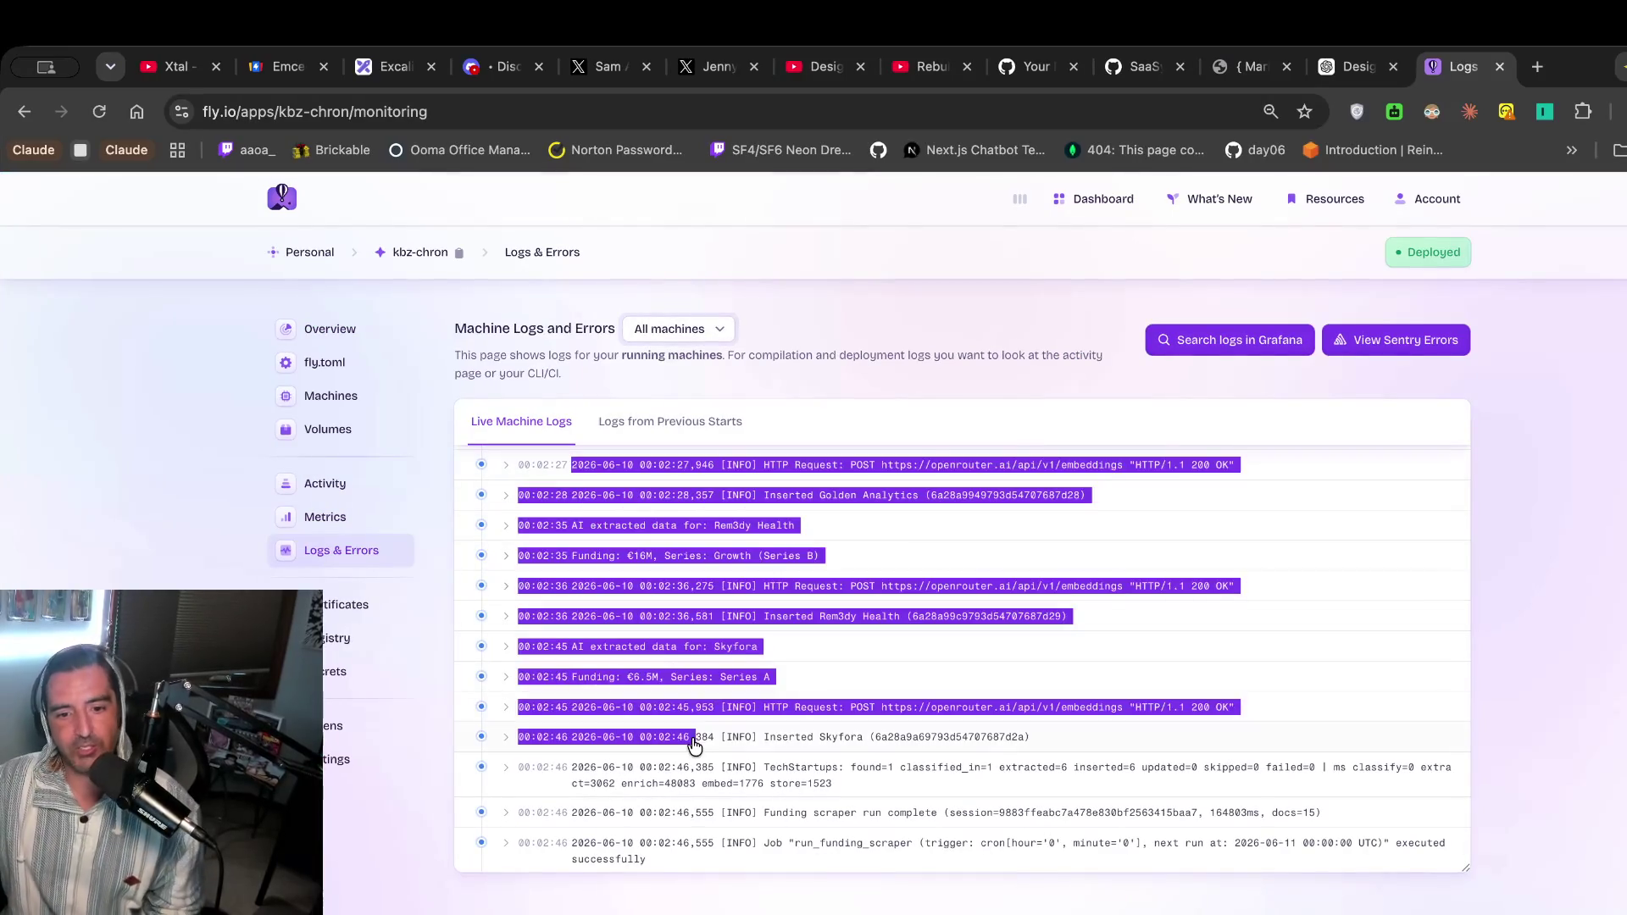
pyautogui.click(805, 652)
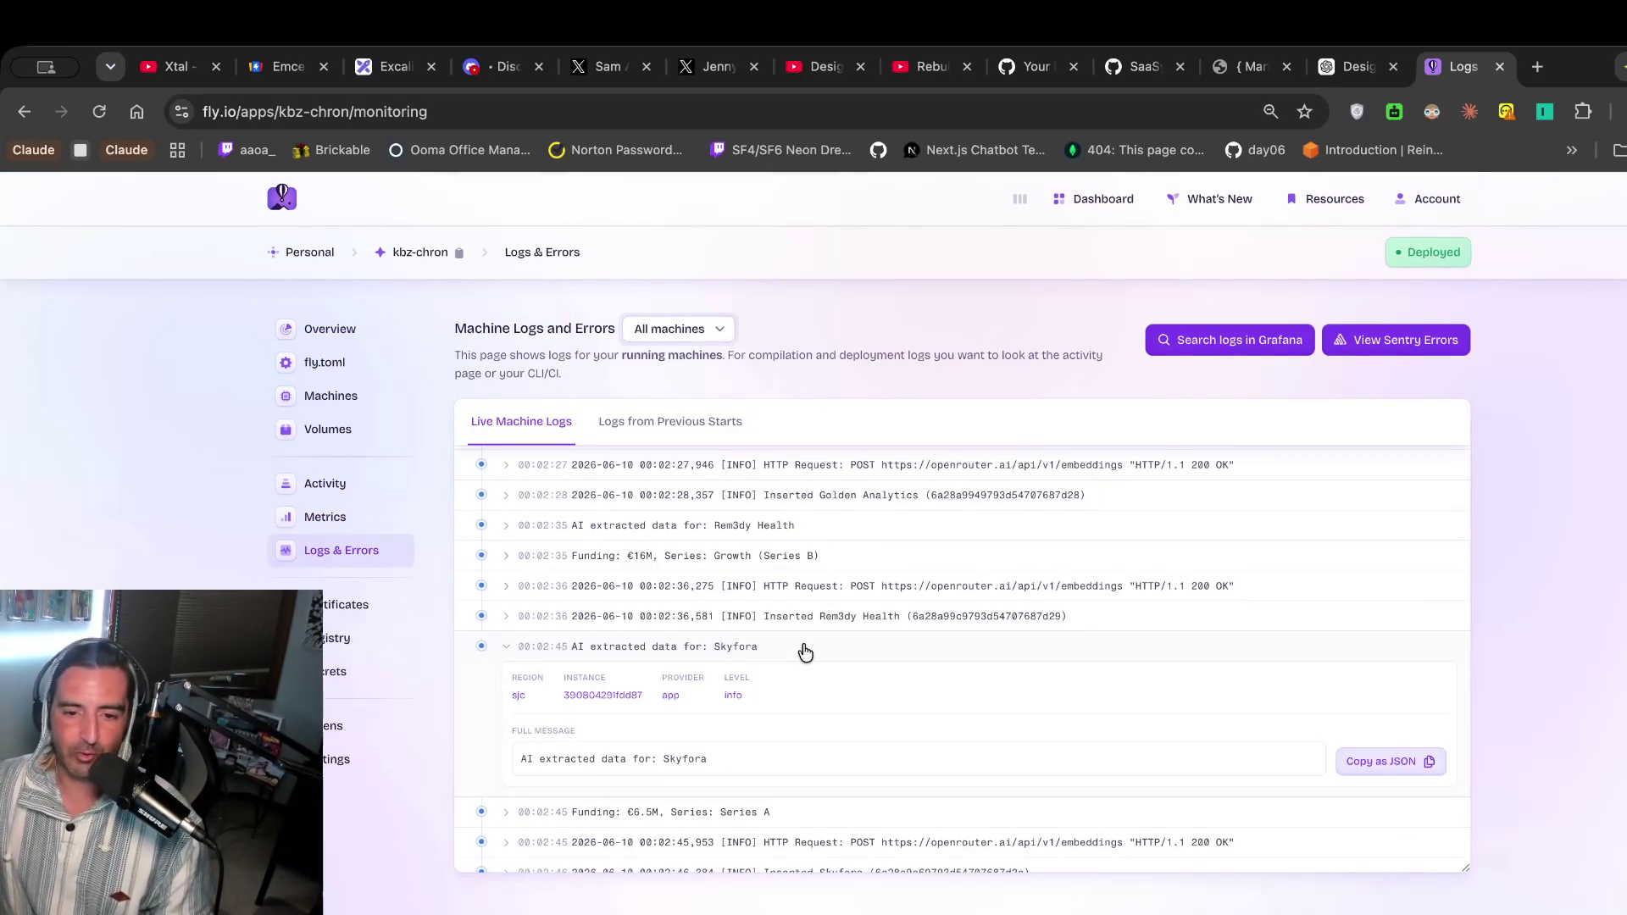
pyautogui.moveTo(665, 549)
pyautogui.mouseDown()
pyautogui.moveTo(672, 610)
pyautogui.moveTo(873, 583)
pyautogui.mouseUp()
pyautogui.tripleClick(875, 585)
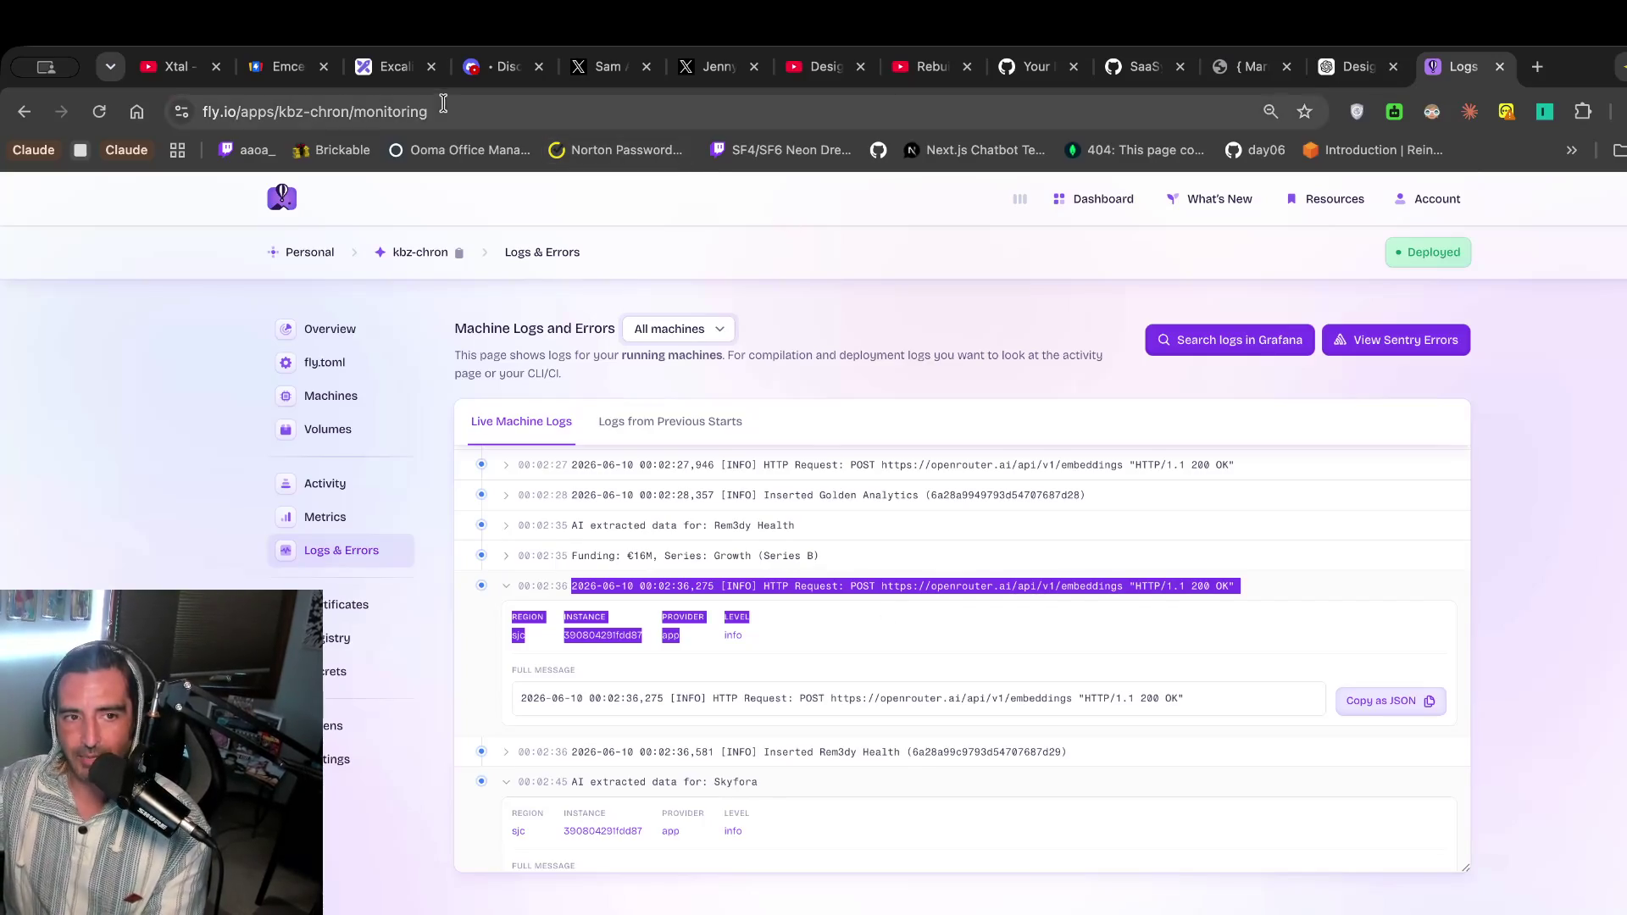
pyautogui.click(381, 70)
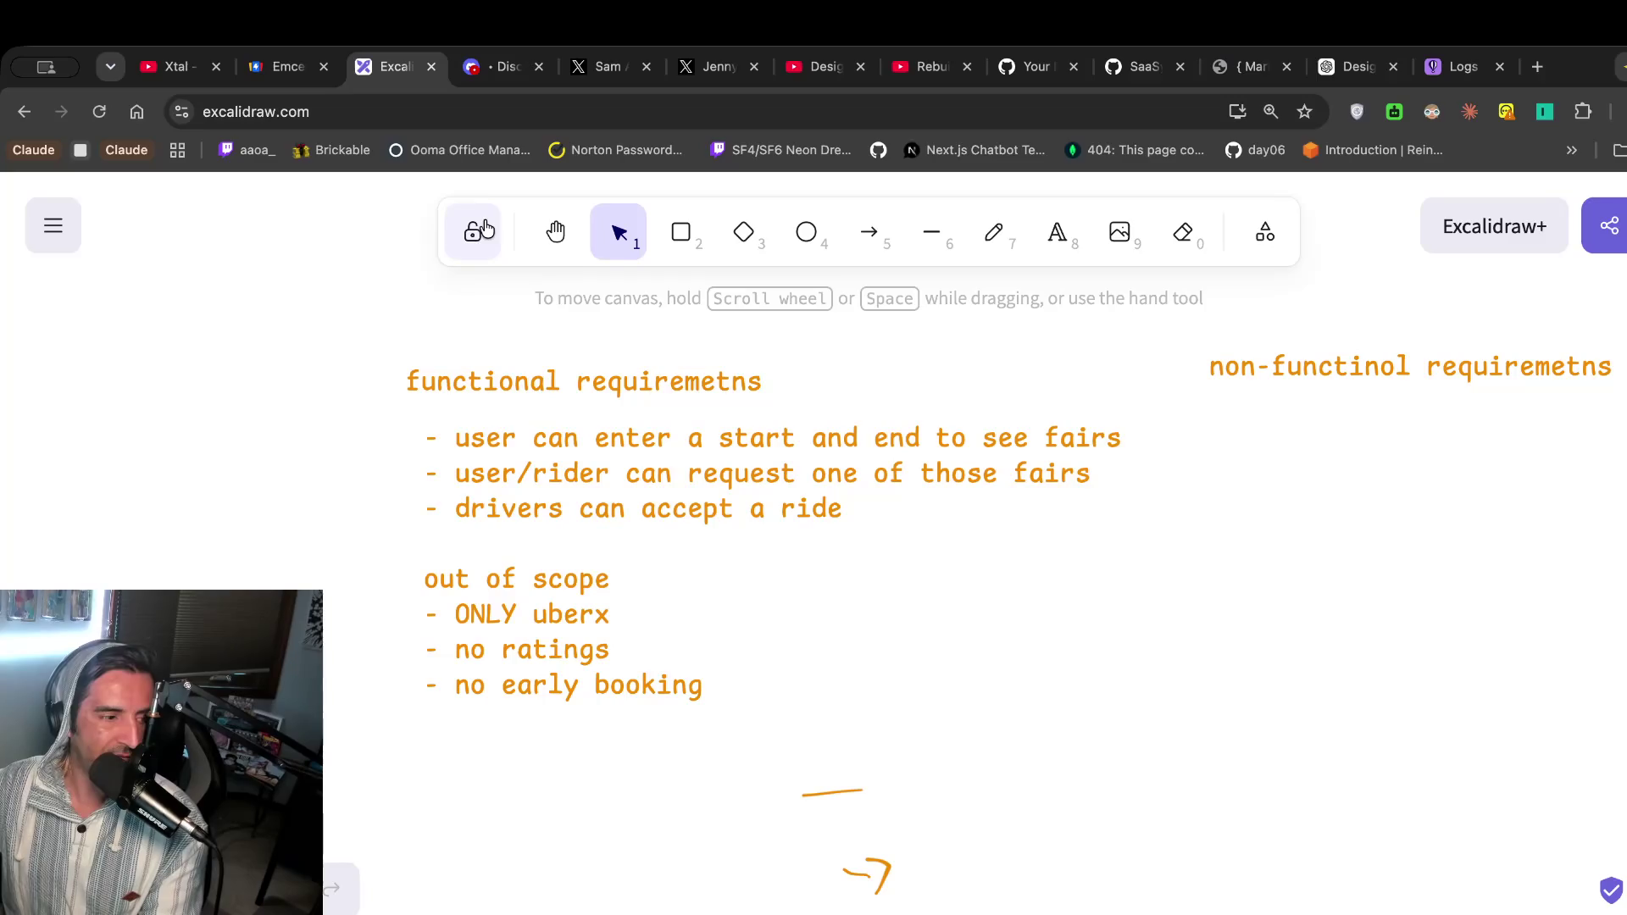
pyautogui.click(793, 77)
pyautogui.click(591, 527)
pyautogui.click(591, 527)
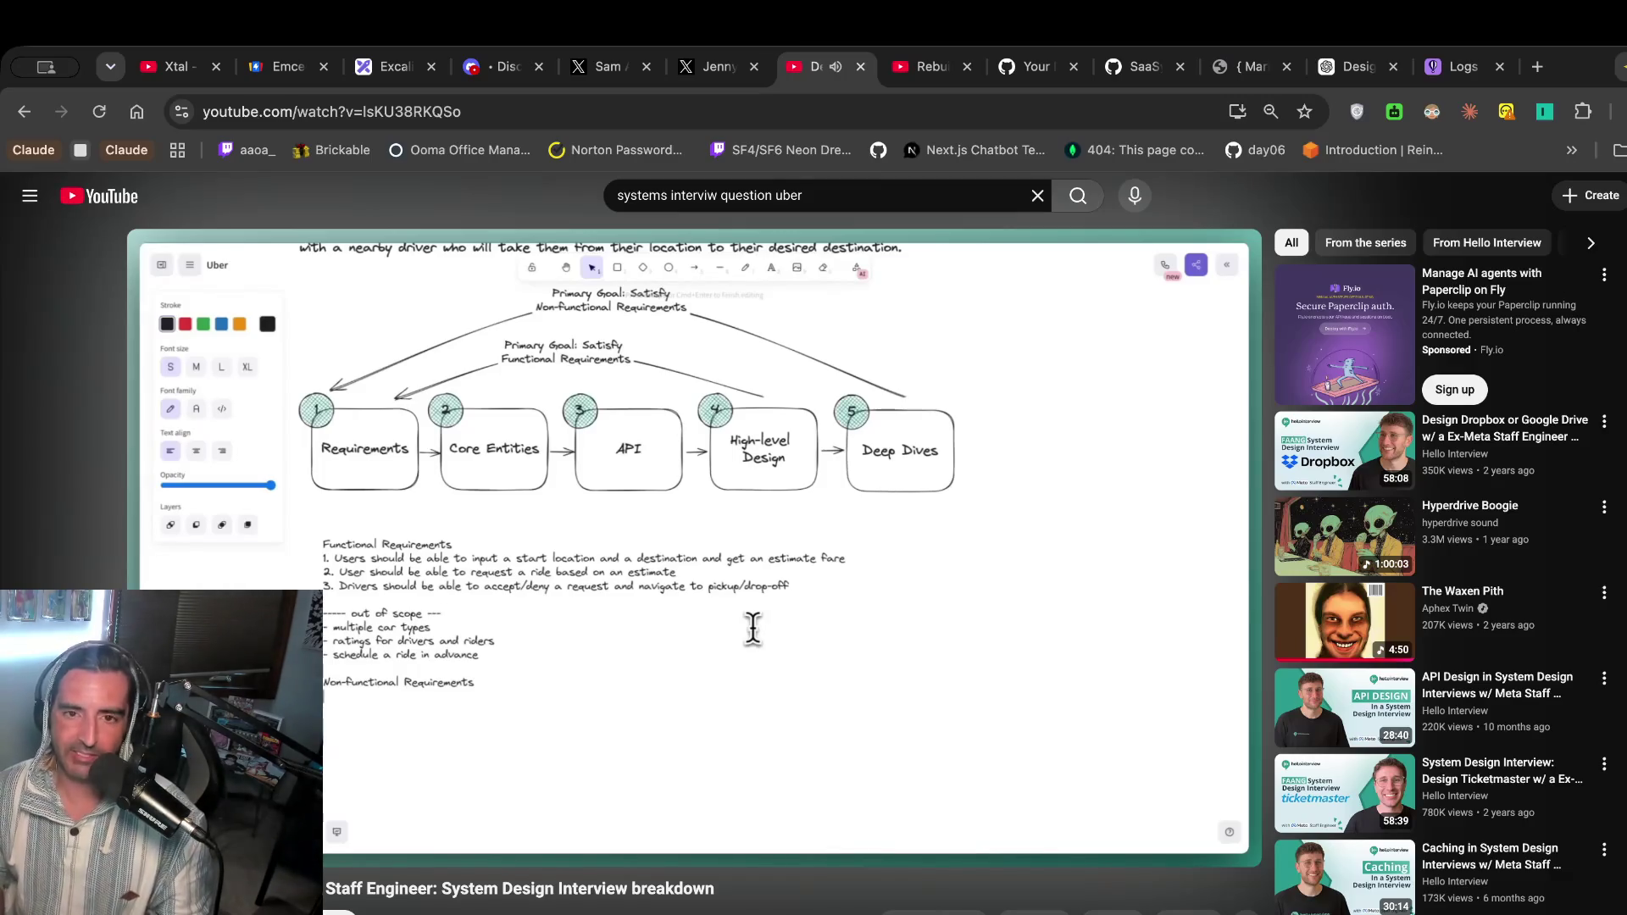
pyautogui.click(753, 627)
pyautogui.click(373, 70)
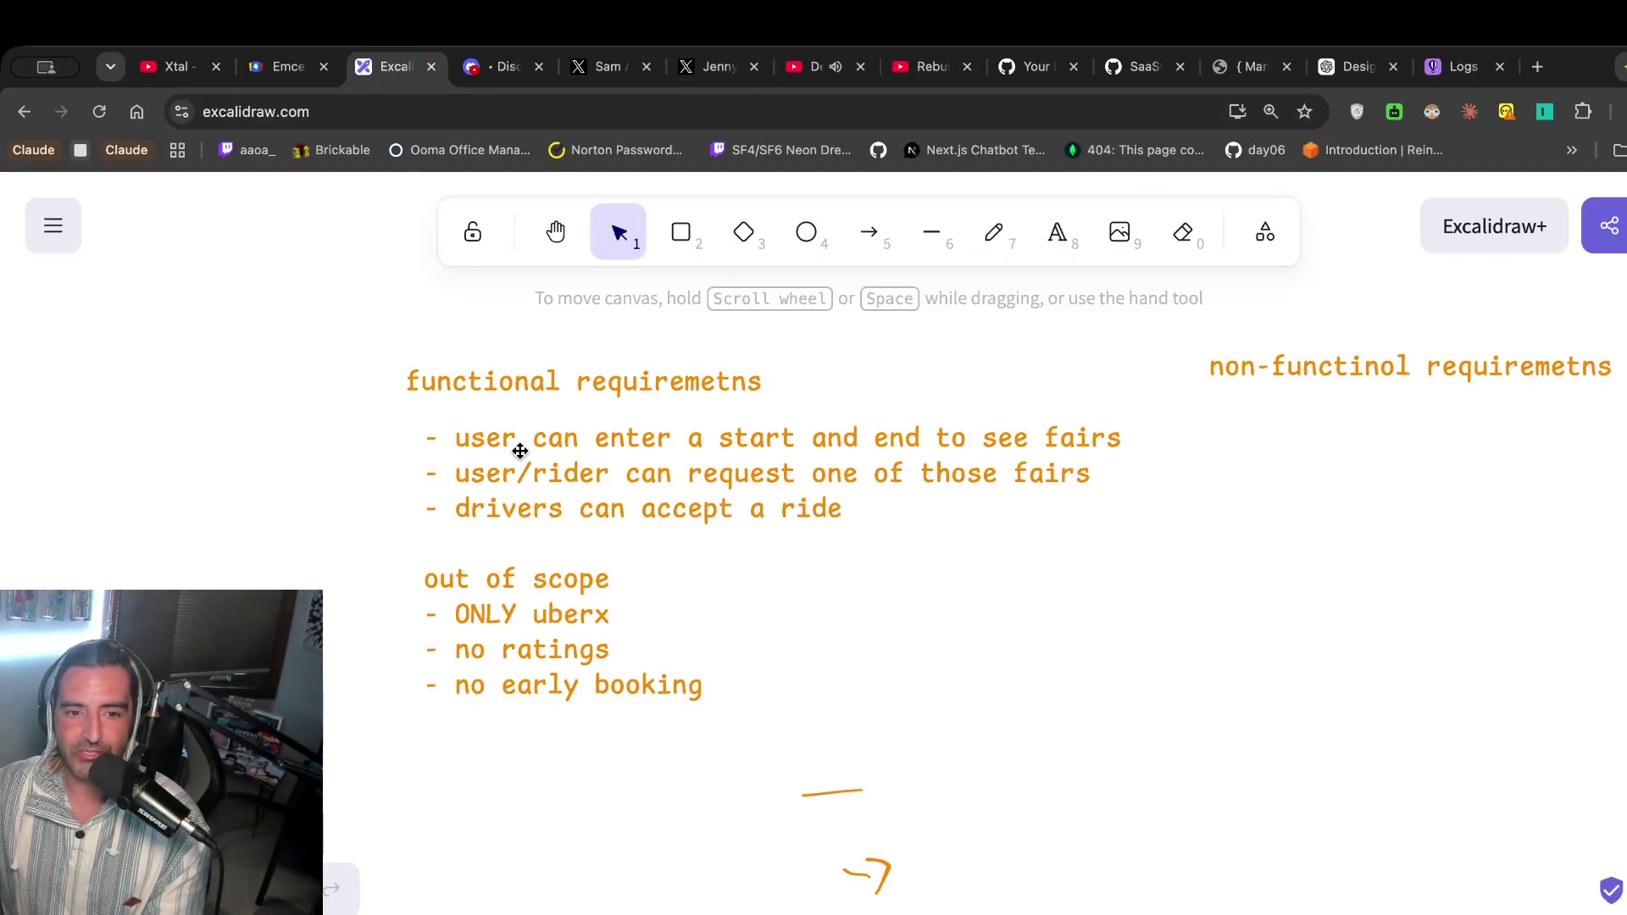
# Pan across the architecture diagram and select the long line crossing elastic search.
pyautogui.hscroll(-10, 519, 450)
pyautogui.hscroll(-10, 520, 450)
pyautogui.scroll(-10, 520, 450)
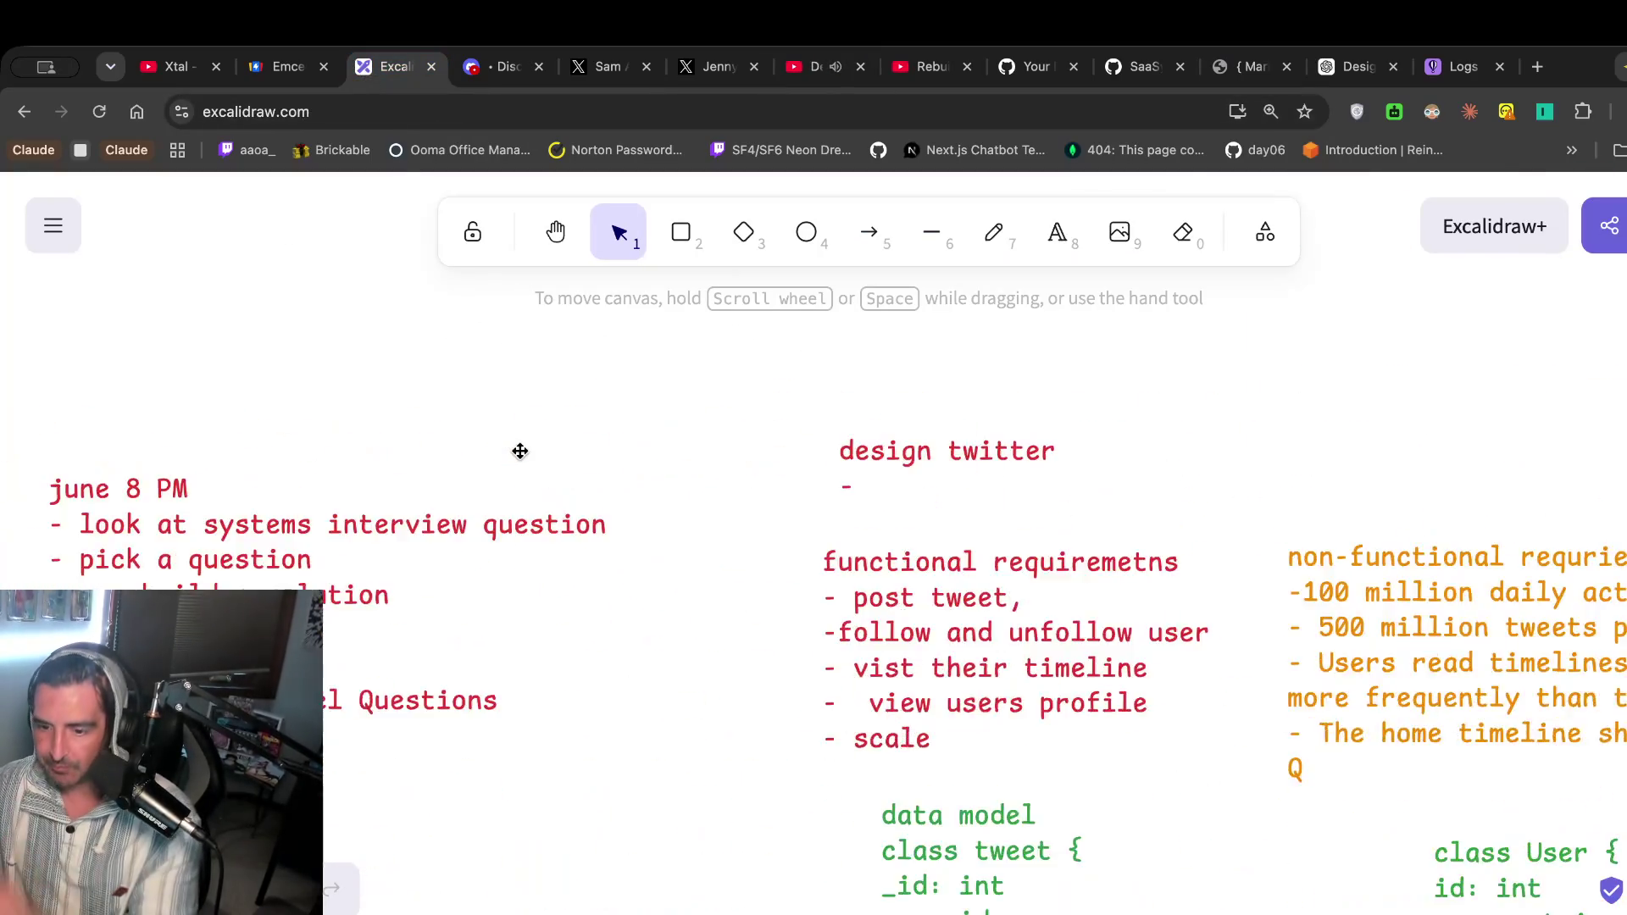
pyautogui.hscroll(2, 940, 421)
pyautogui.hscroll(15, 941, 421)
pyautogui.scroll(-4, 941, 421)
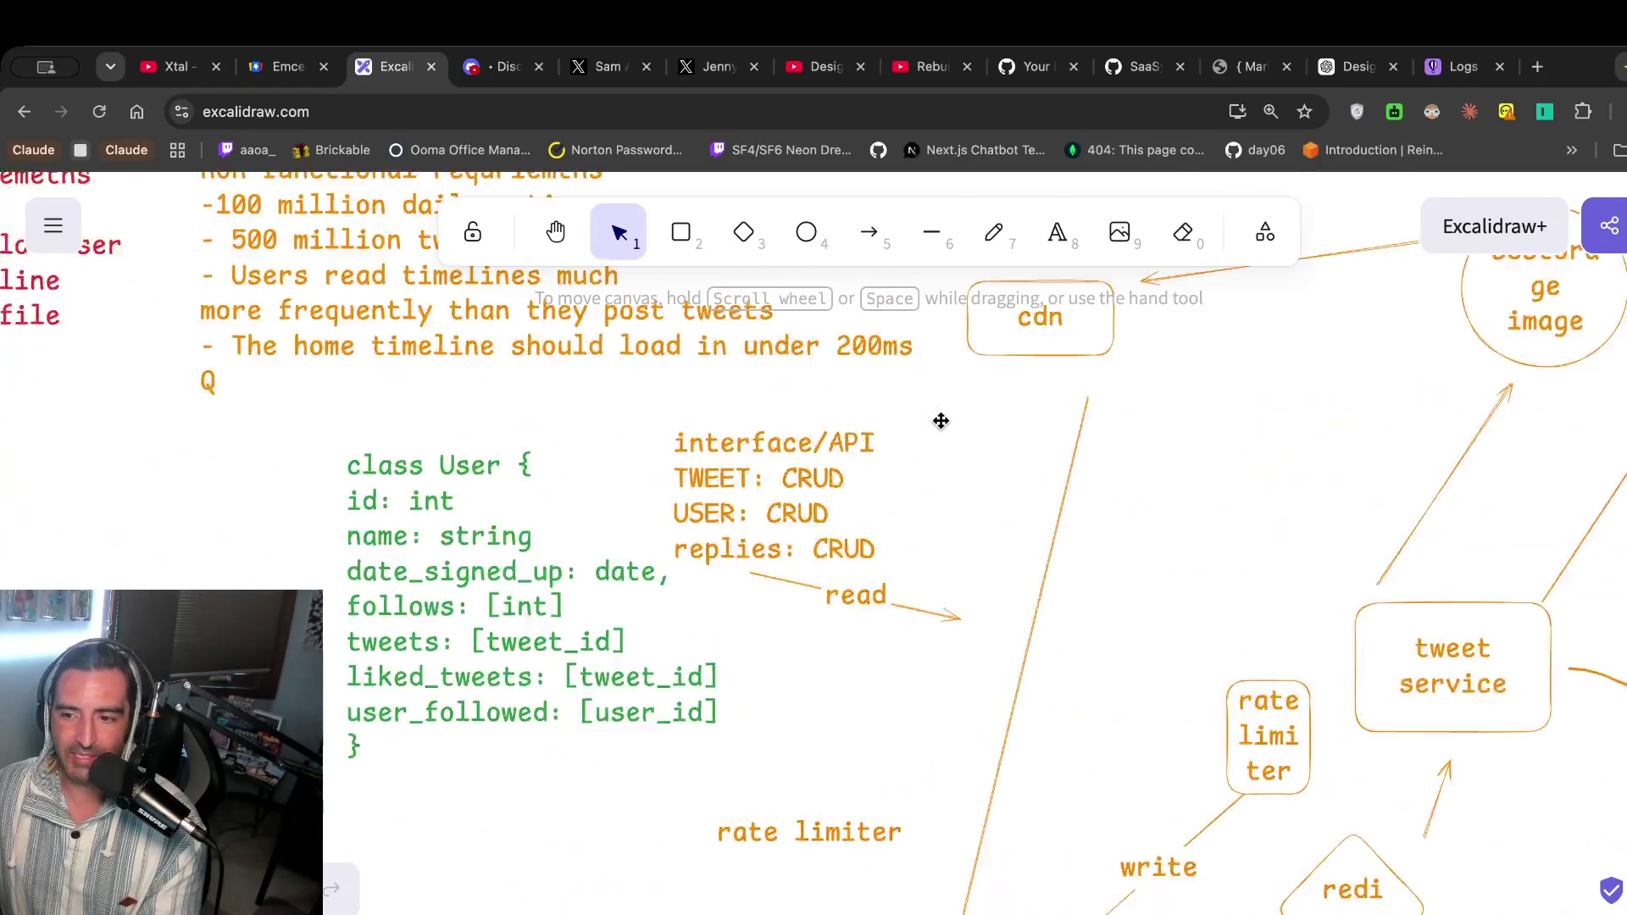
pyautogui.hscroll(10, 941, 422)
pyautogui.scroll(2, 952, 400)
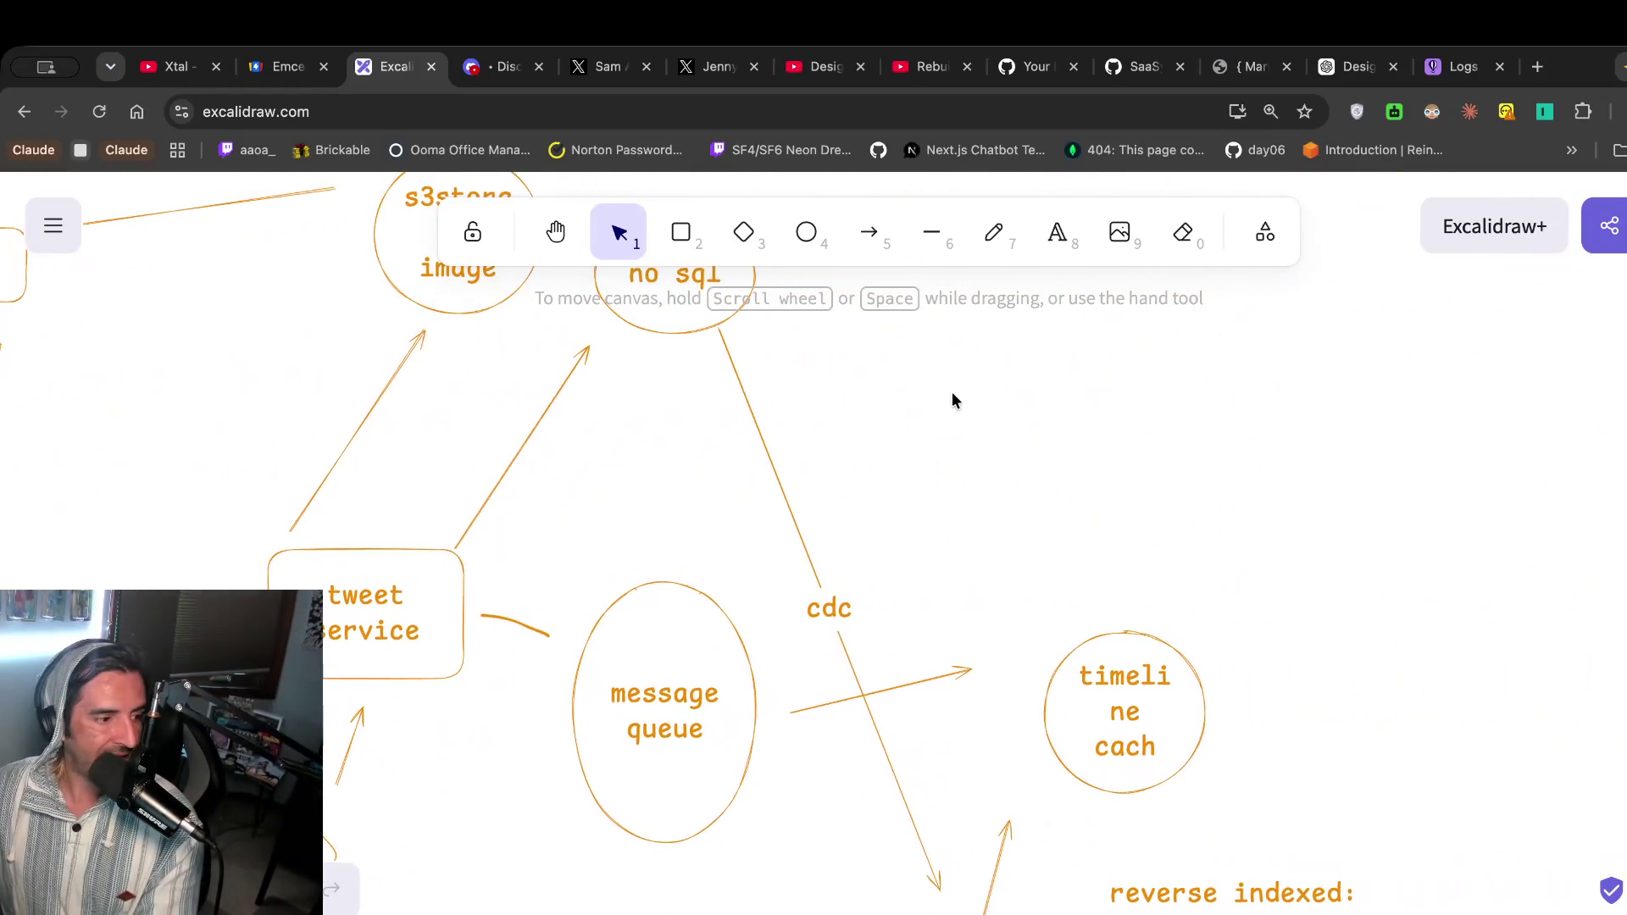
pyautogui.scroll(-5, 953, 400)
pyautogui.hscroll(2, 952, 399)
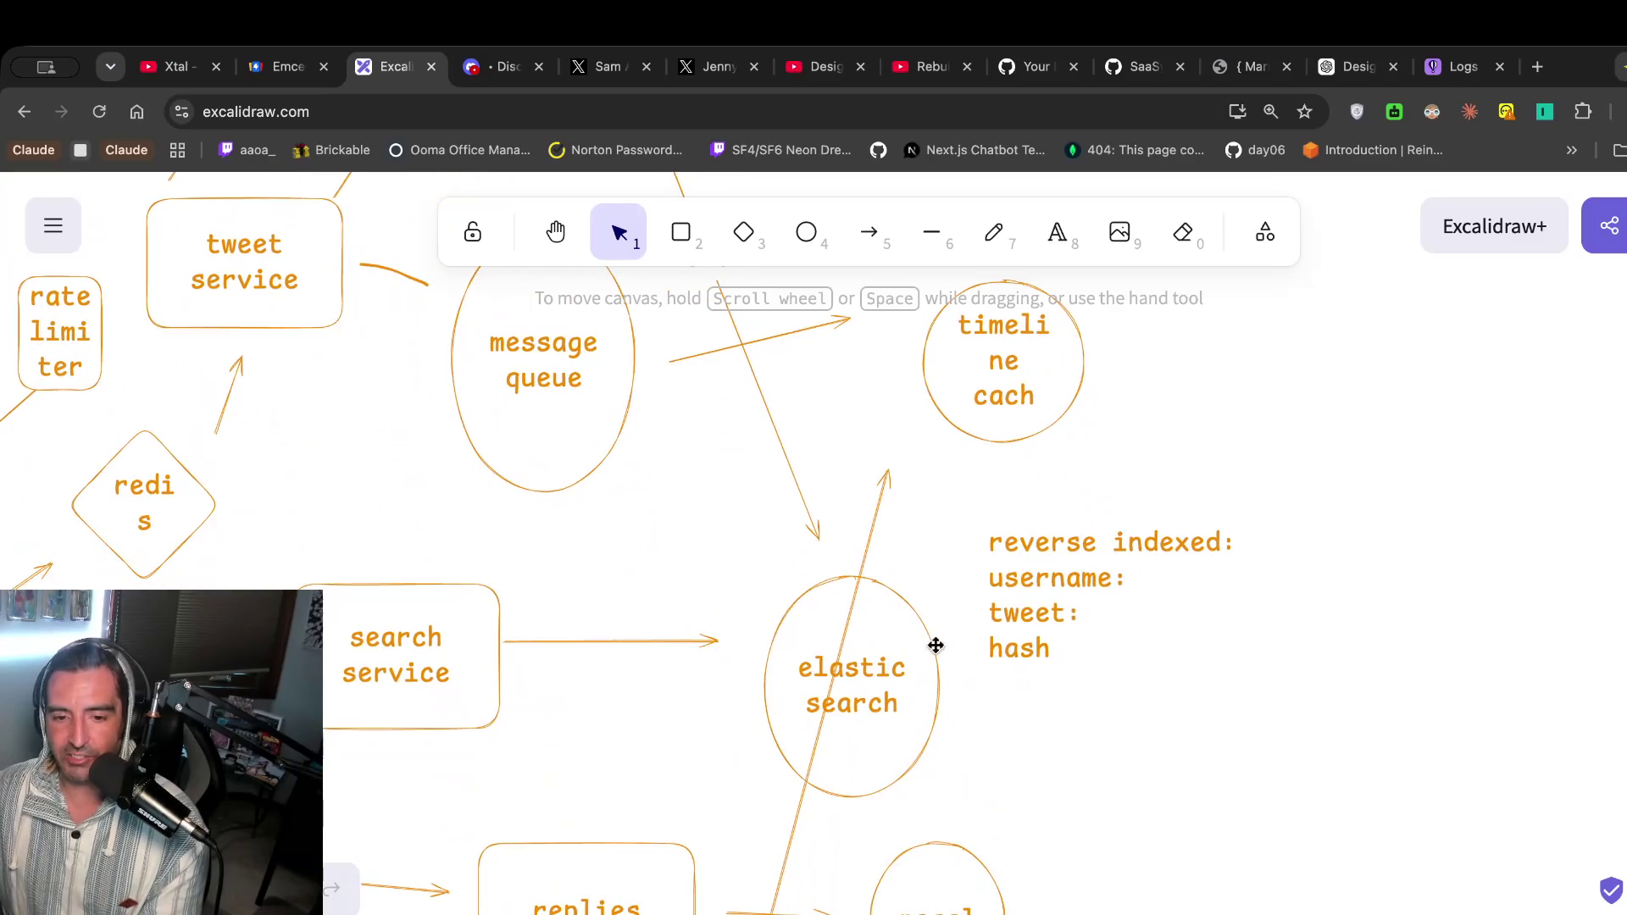
pyautogui.click(830, 692)
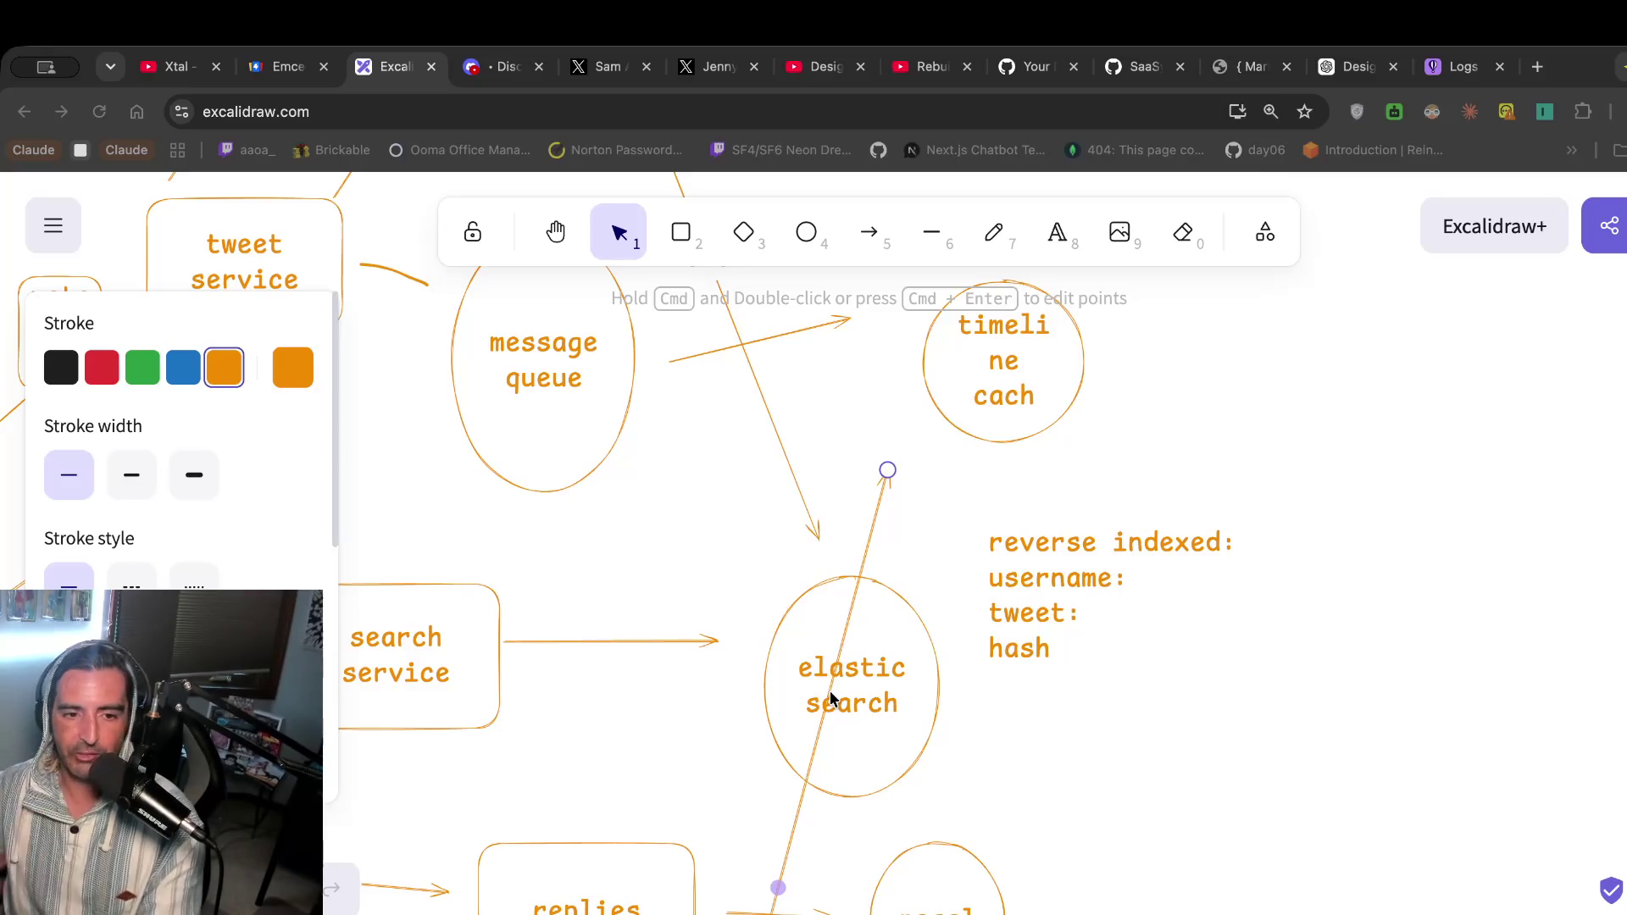
# Select the message queue shape, then play the Uber system design video.
pyautogui.scroll(6, 829, 695)
pyautogui.hscroll(-6, 828, 690)
pyautogui.click(856, 627)
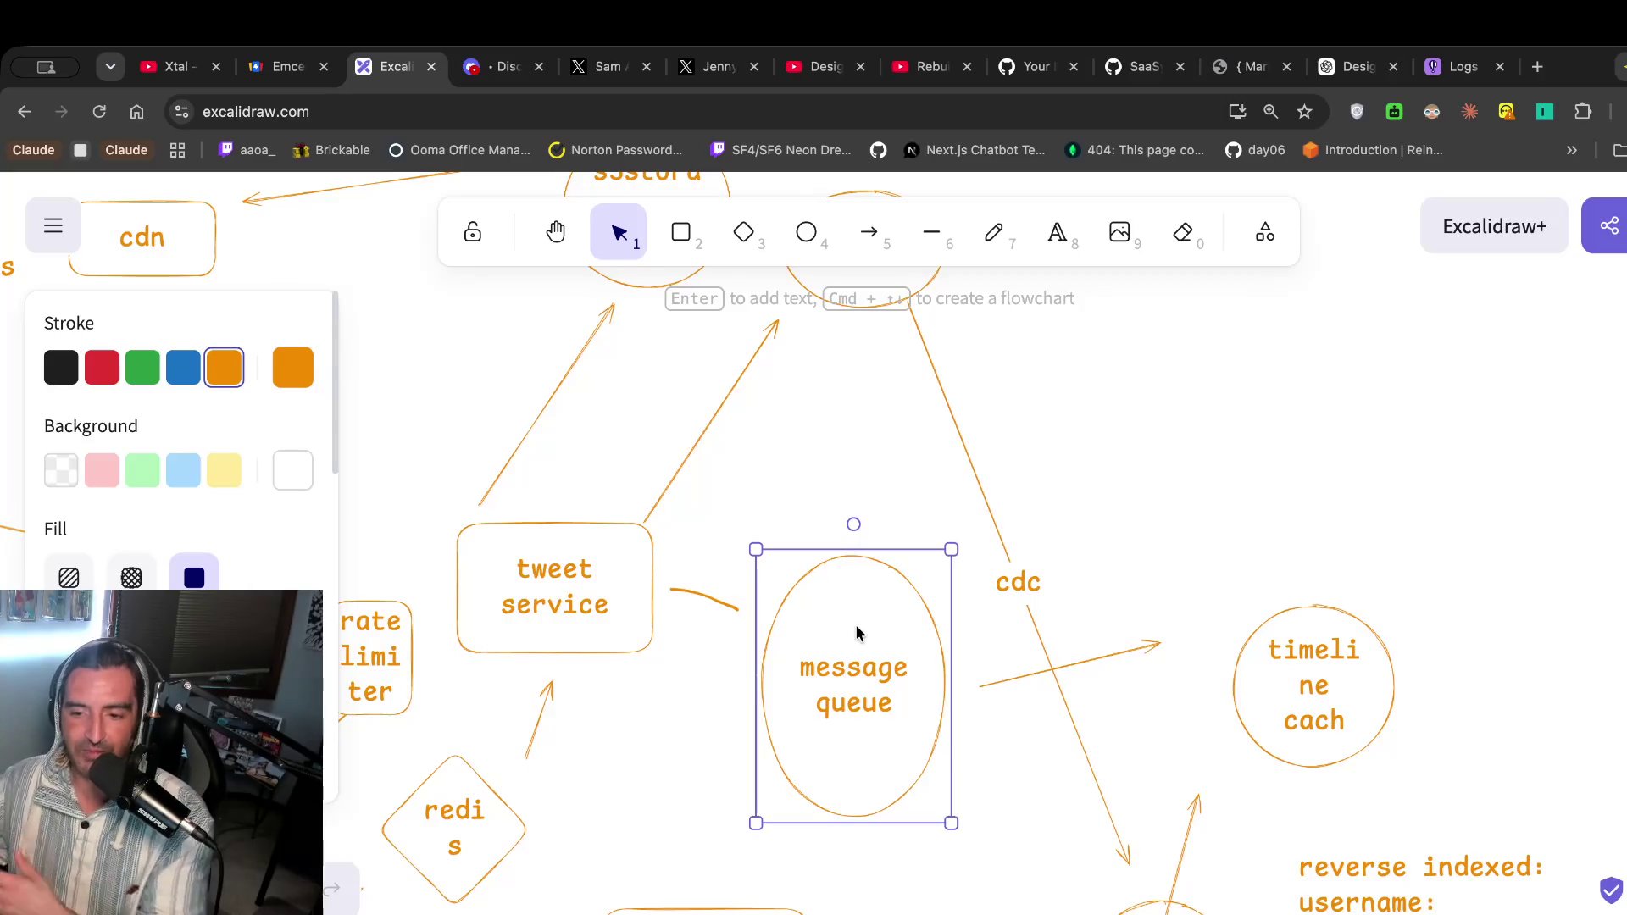
pyautogui.hscroll(-10, 856, 632)
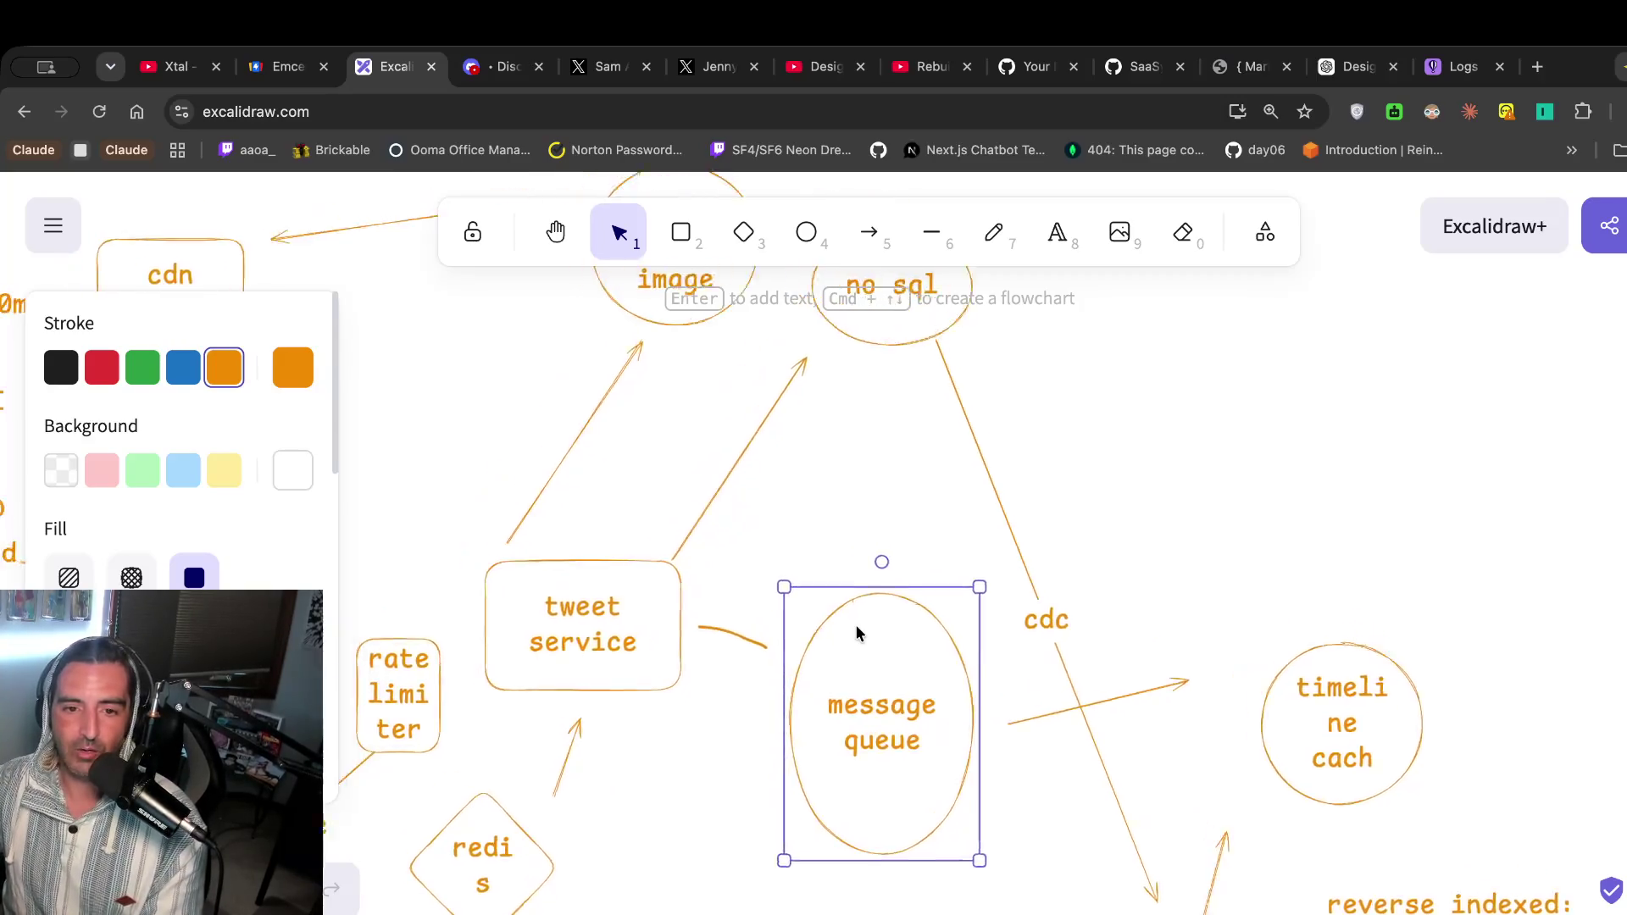
pyautogui.hscroll(10, 930, 480)
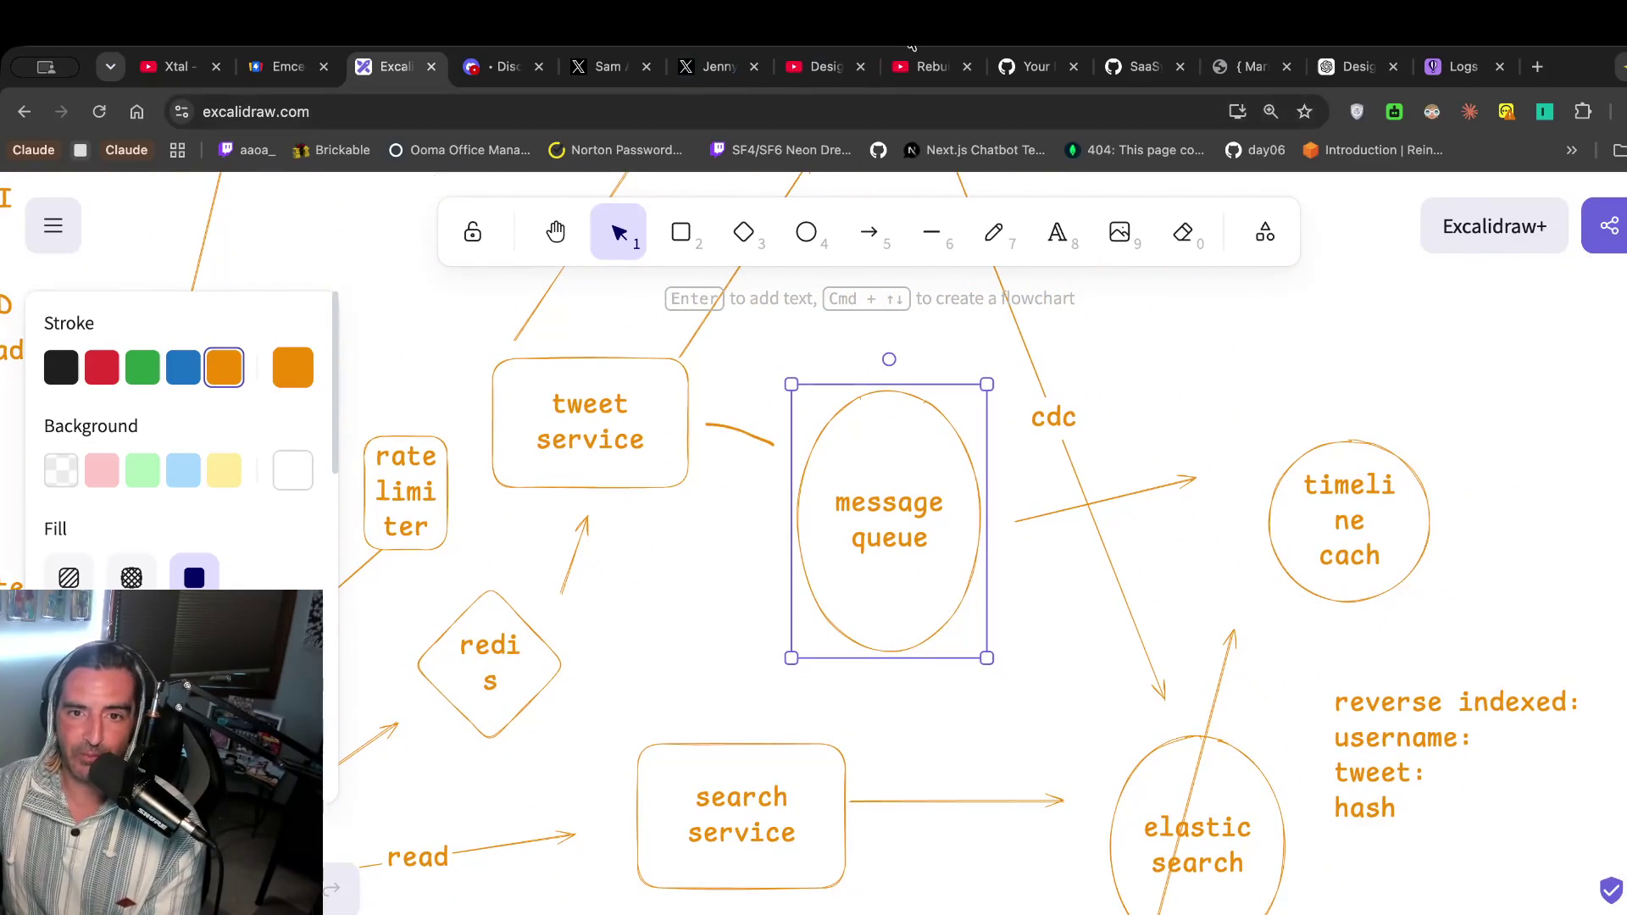
pyautogui.click(818, 66)
pyautogui.click(557, 482)
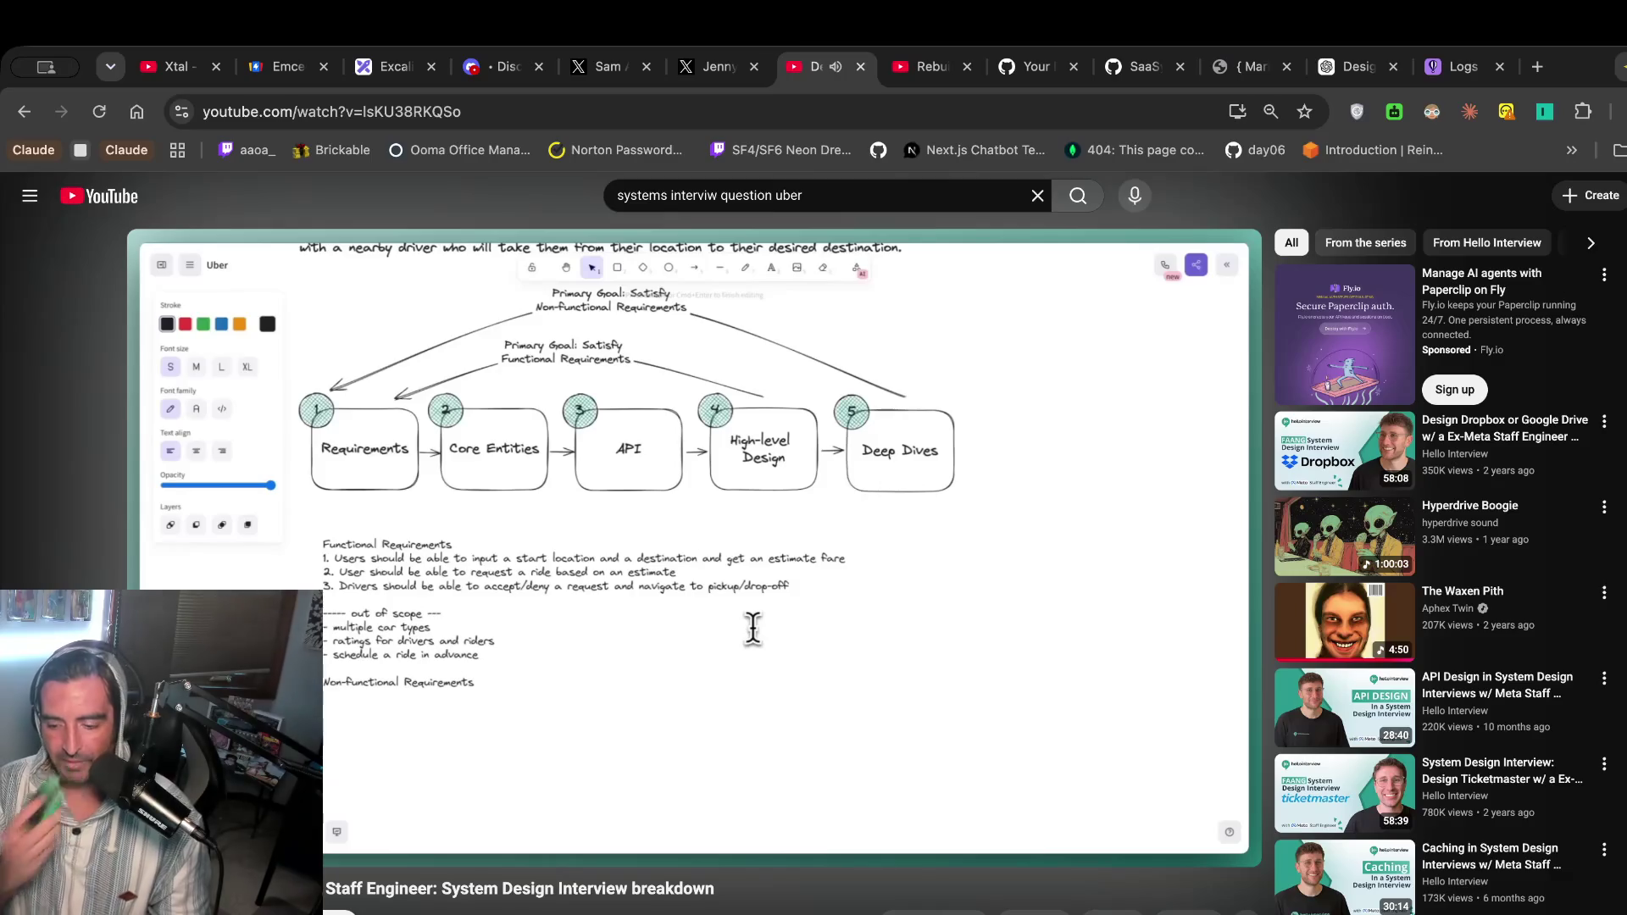
# Pause the video where 'low latency' appears under Non-Functional Requirements.
pyautogui.click(557, 481)
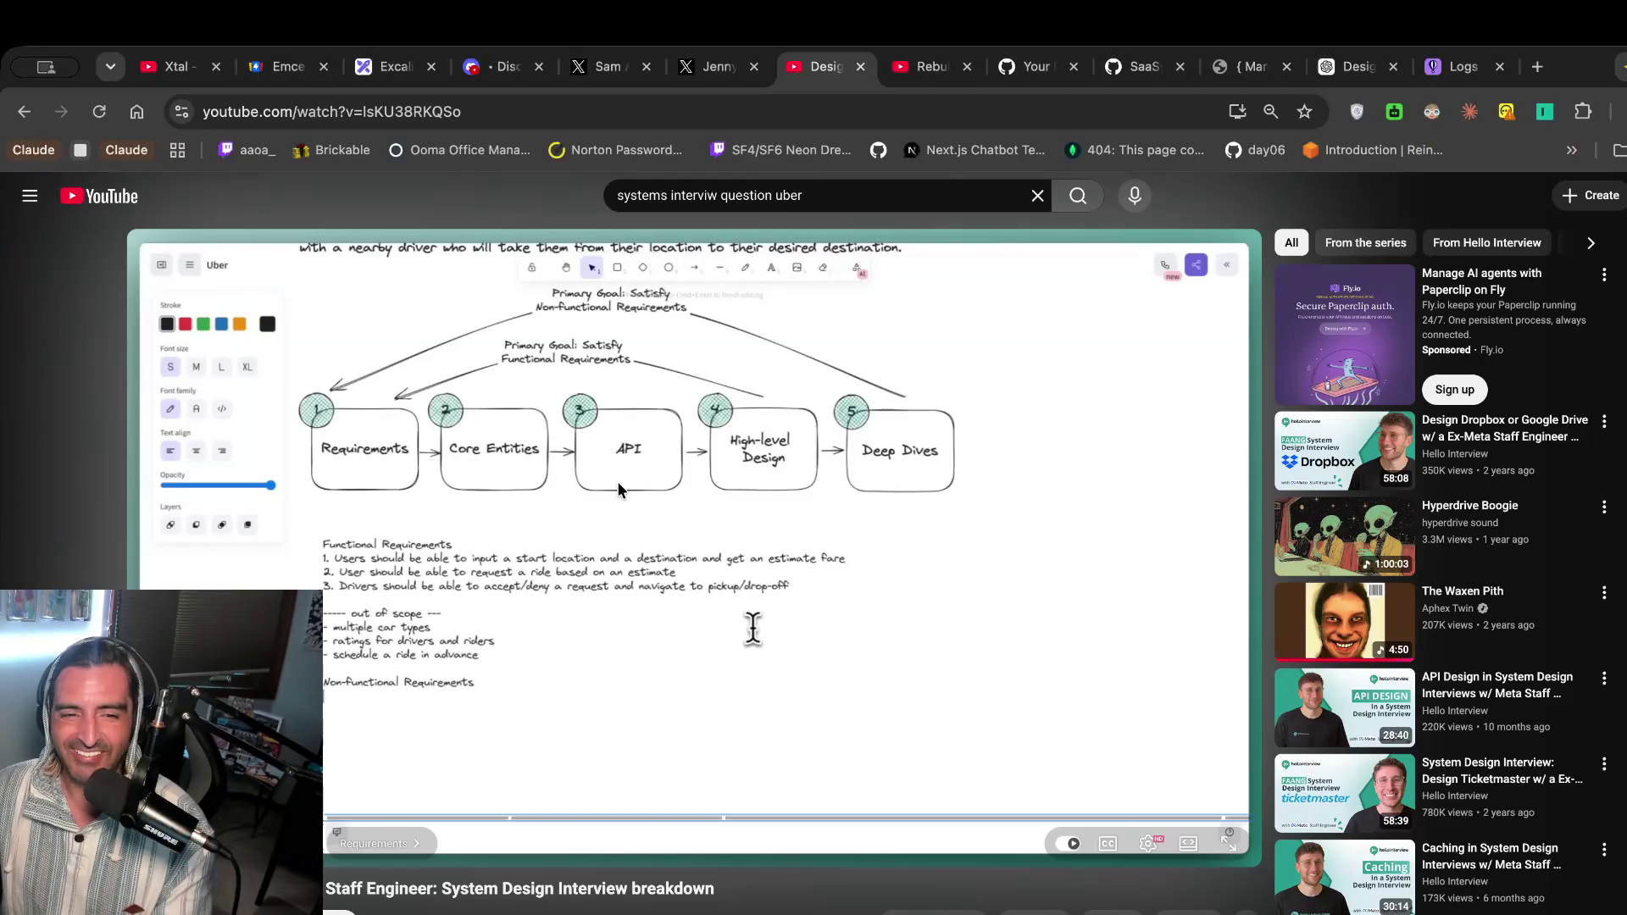
pyautogui.click(617, 481)
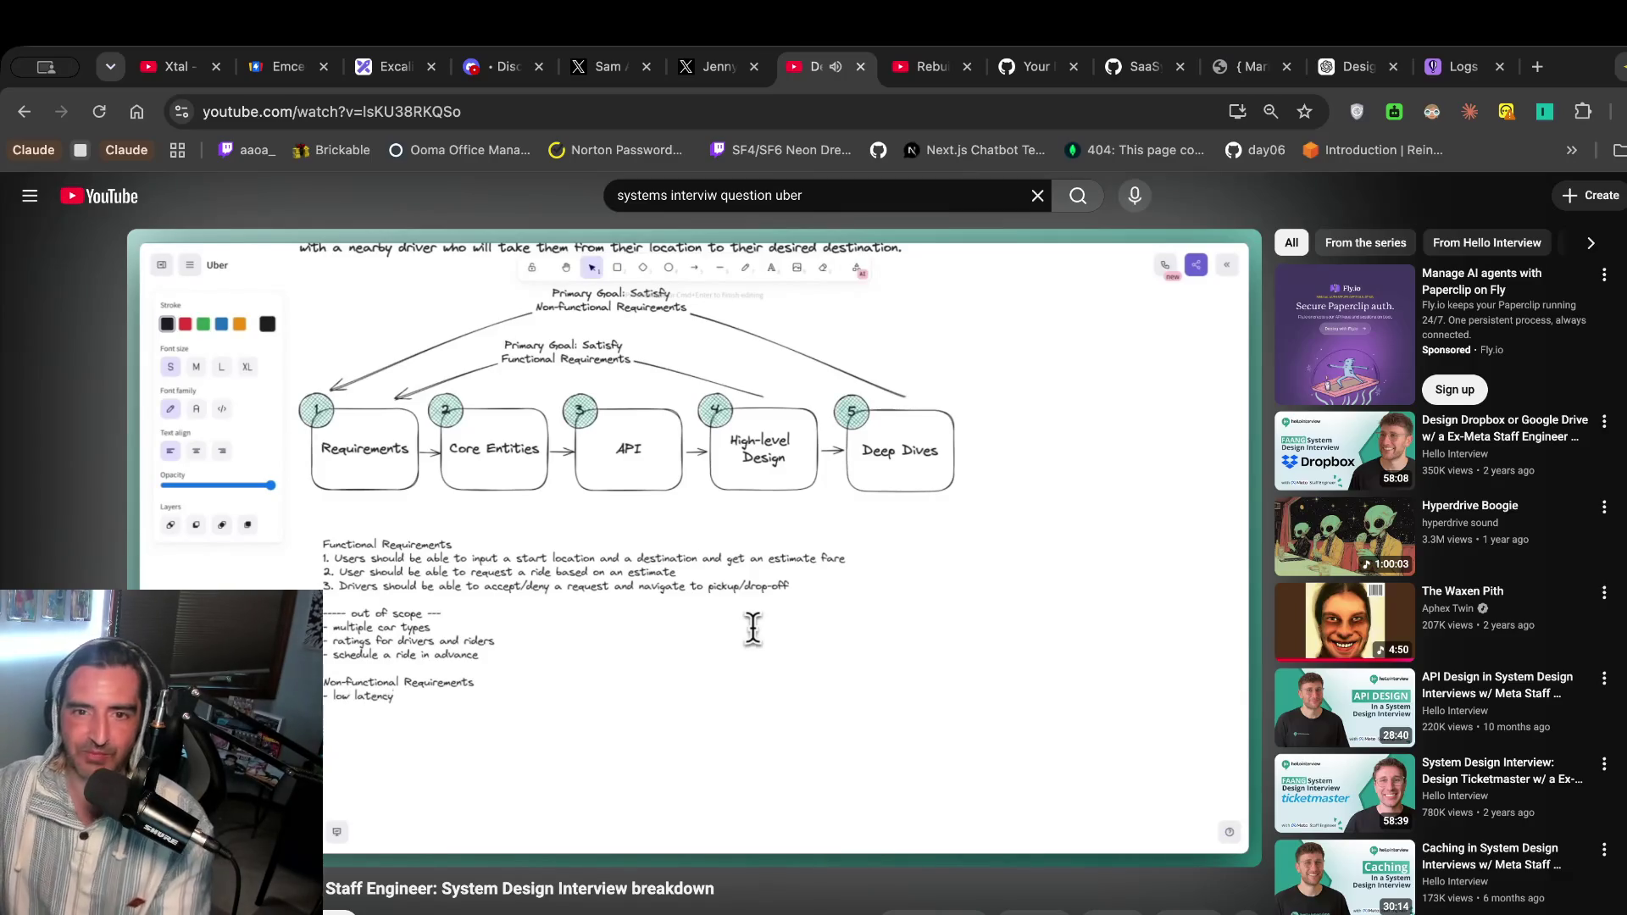
pyautogui.click(617, 482)
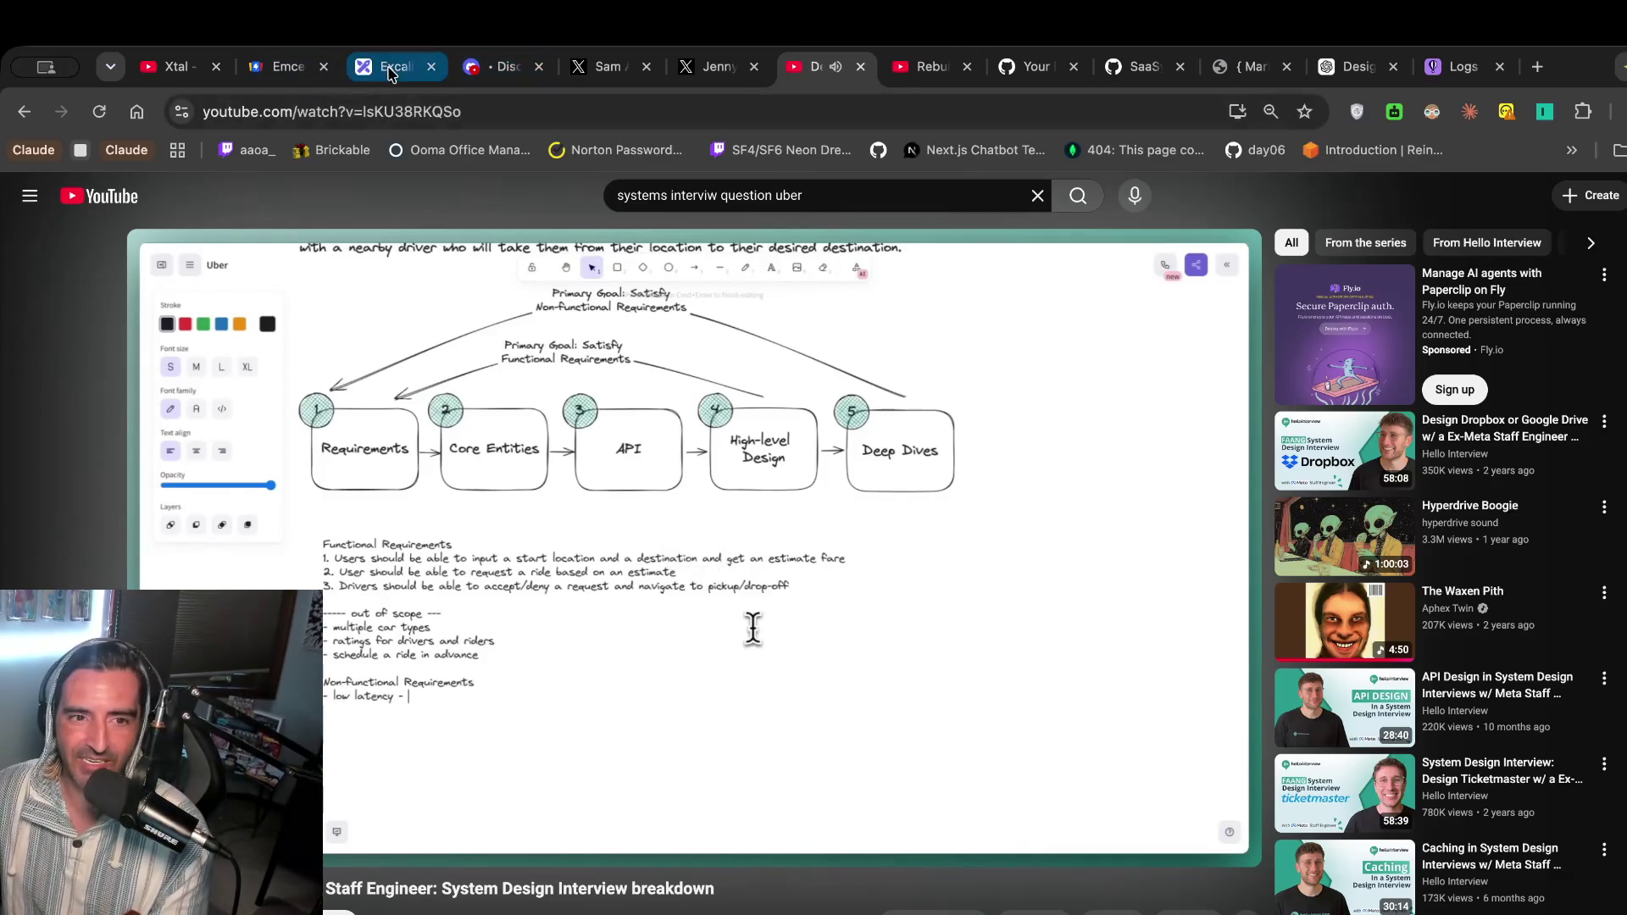
pyautogui.click(391, 73)
# Type '- low latecny' as the first line under the non-functional requirements heading.
pyautogui.hscroll(10, 1257, 640)
pyautogui.scroll(5, 1257, 646)
pyautogui.click(1261, 530)
pyautogui.click(1429, 474)
pyautogui.doubleClick(1532, 473)
pyautogui.press('Return')
pyautogui.write('- jlow la')
pyautogui.press('BackSpace')
pyautogui.press('BackSpace')
pyautogui.press('BackSpace')
pyautogui.press('BackSpace')
pyautogui.press('BackSpace')
pyautogui.press('BackSpace')
pyautogui.write('low latecny')
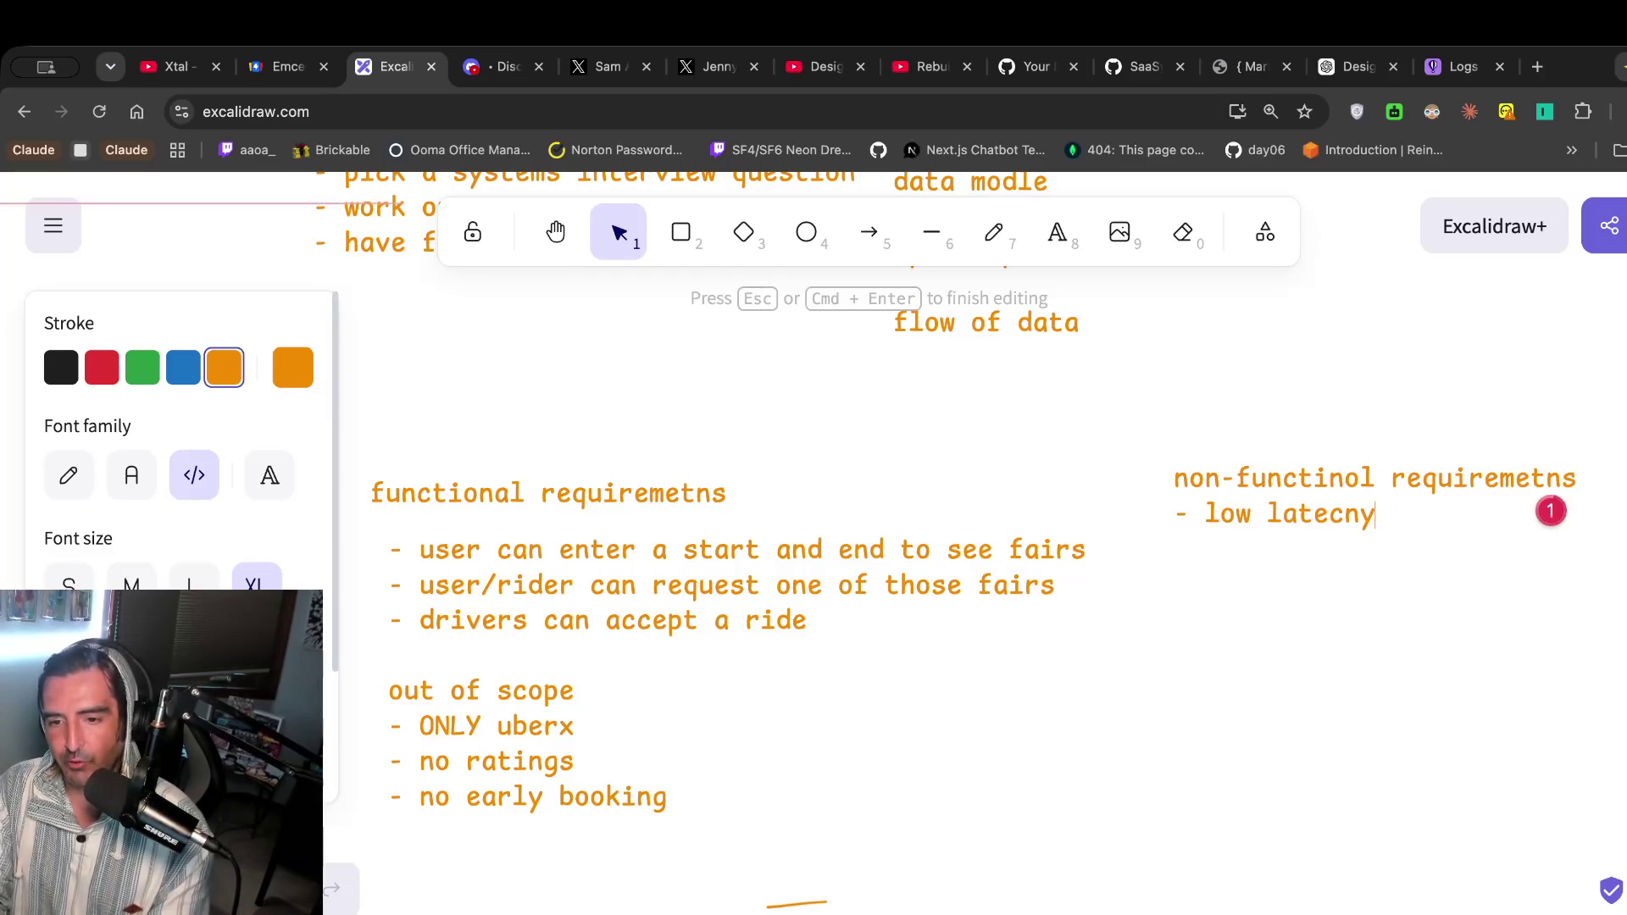
pyautogui.press('Escape')
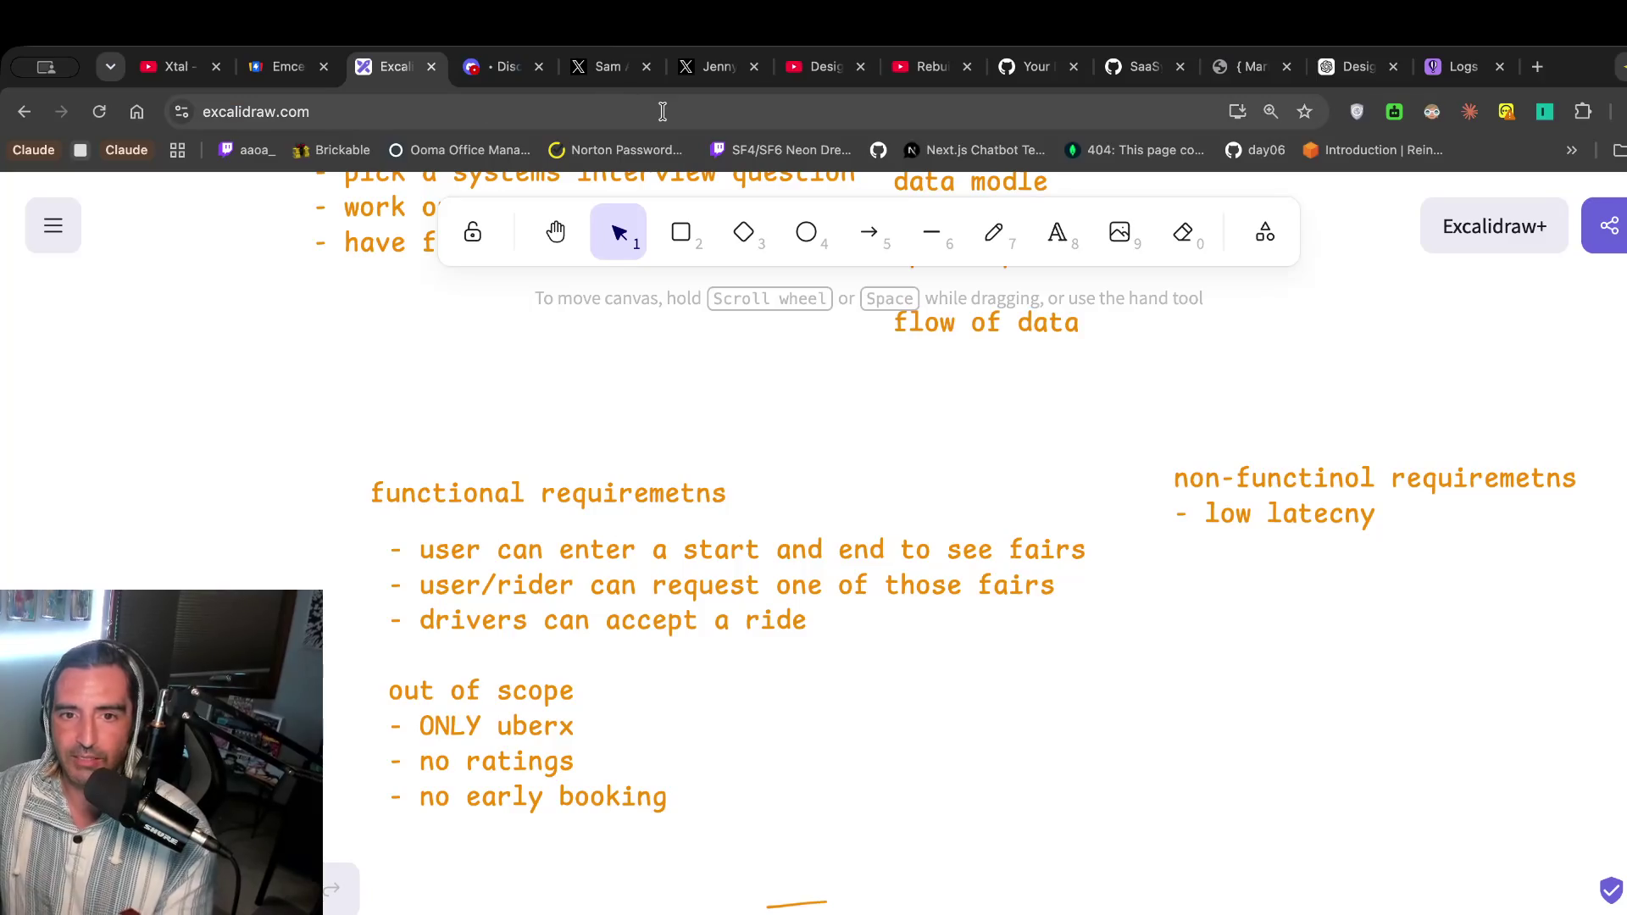
pyautogui.click(801, 72)
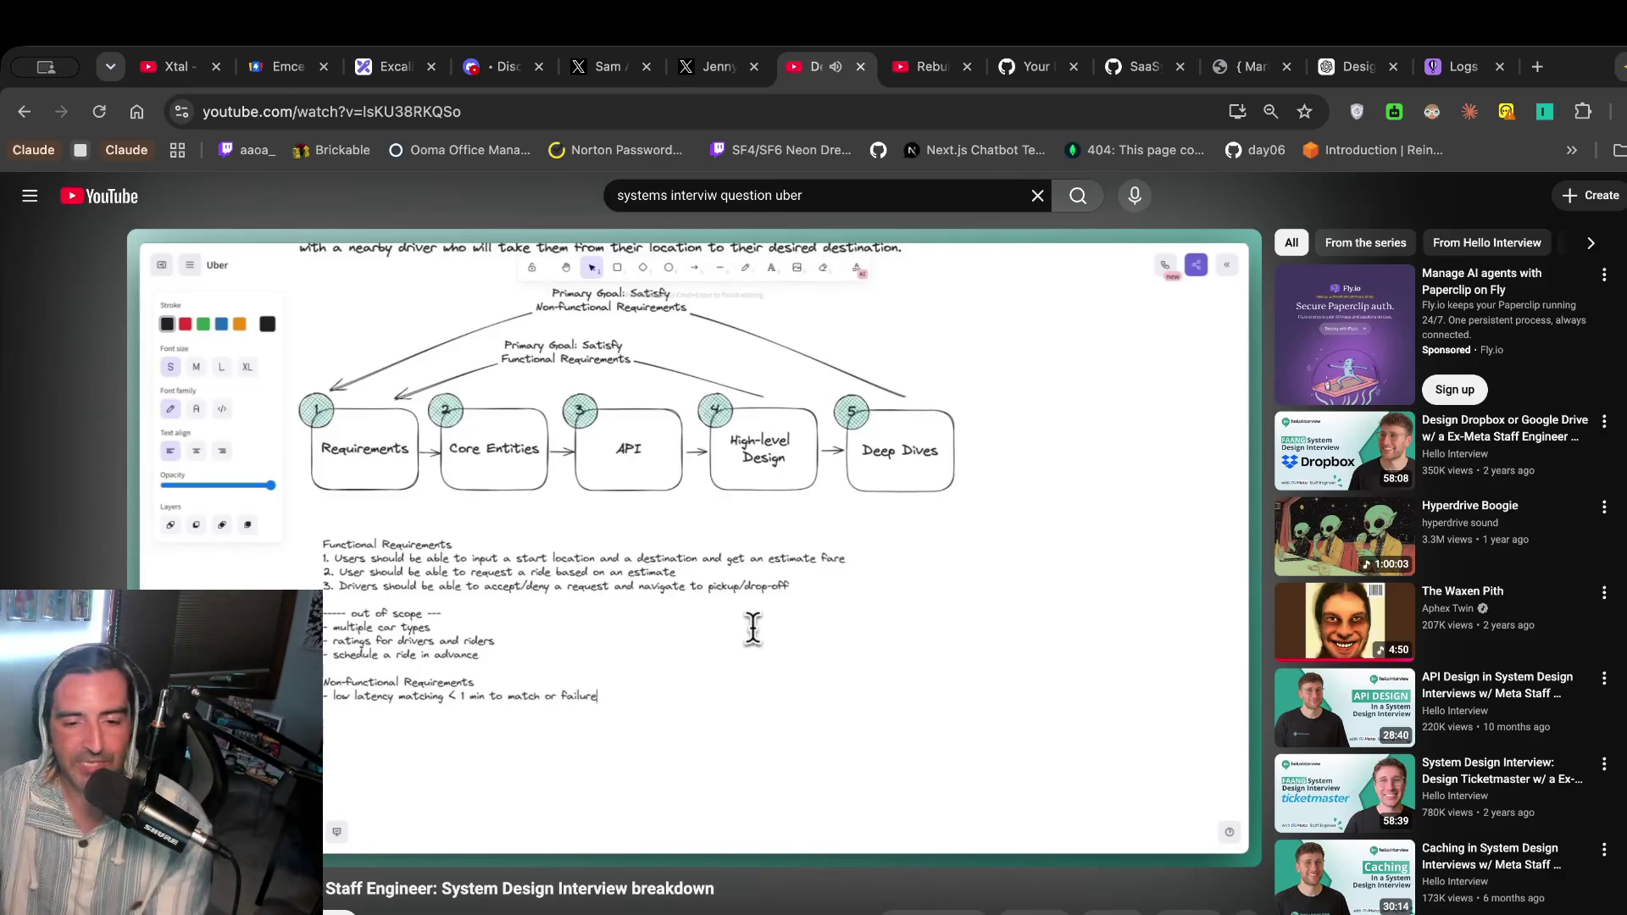
# Pause the video at '< 1 min to match or failure' and return to the Excalidraw notes.
pyautogui.click(720, 631)
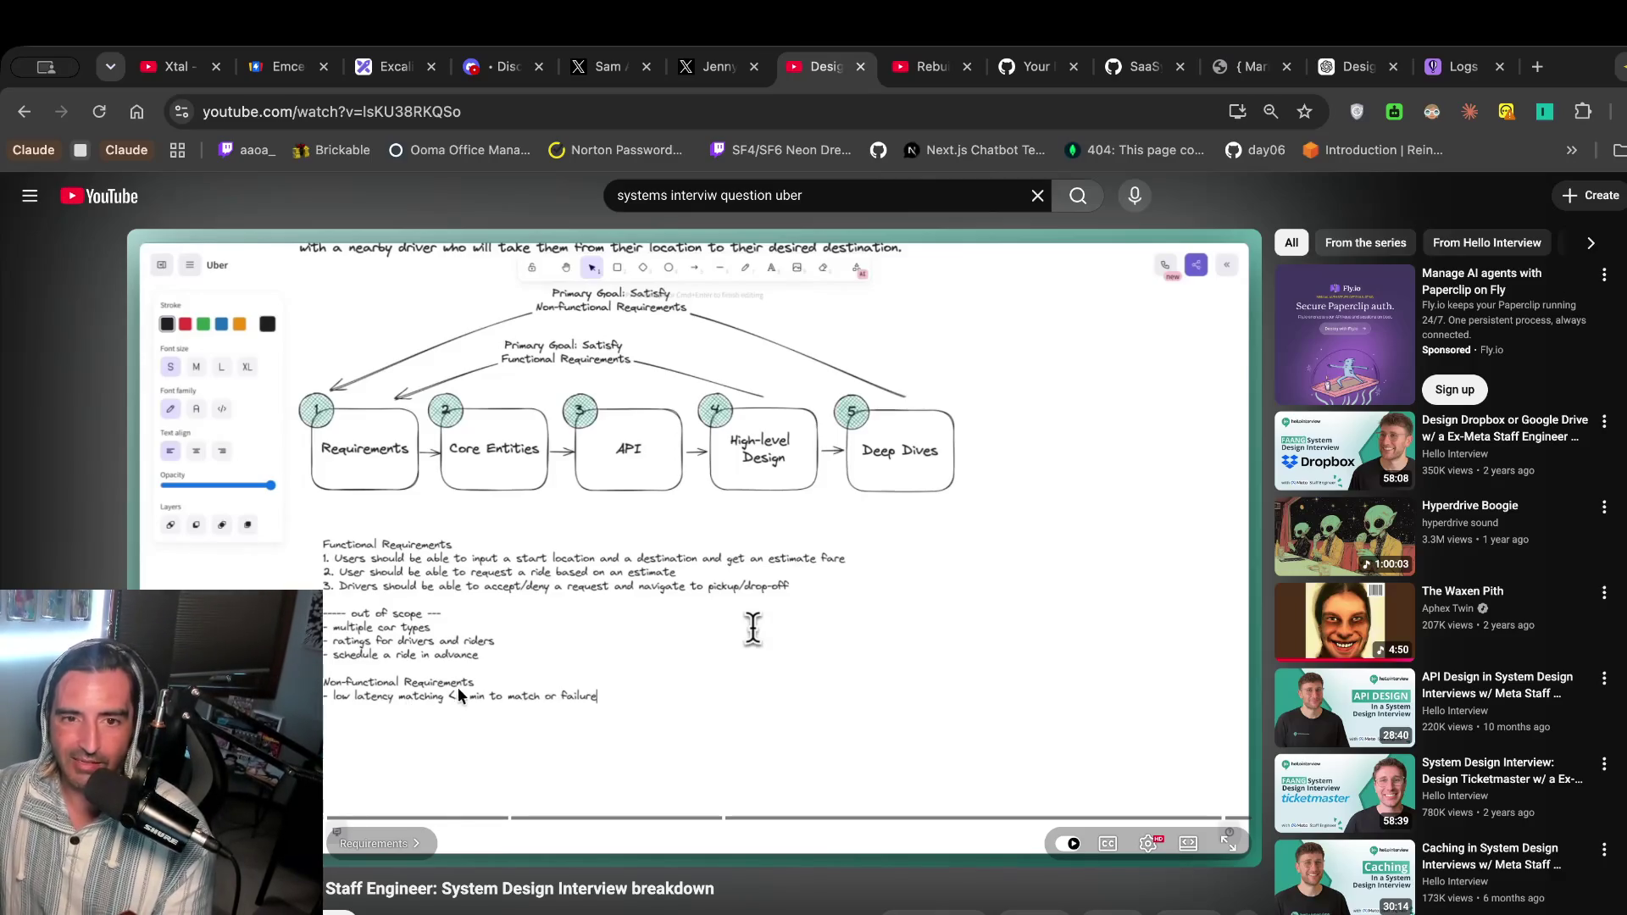
pyautogui.click(387, 68)
pyautogui.hscroll(5, 1460, 476)
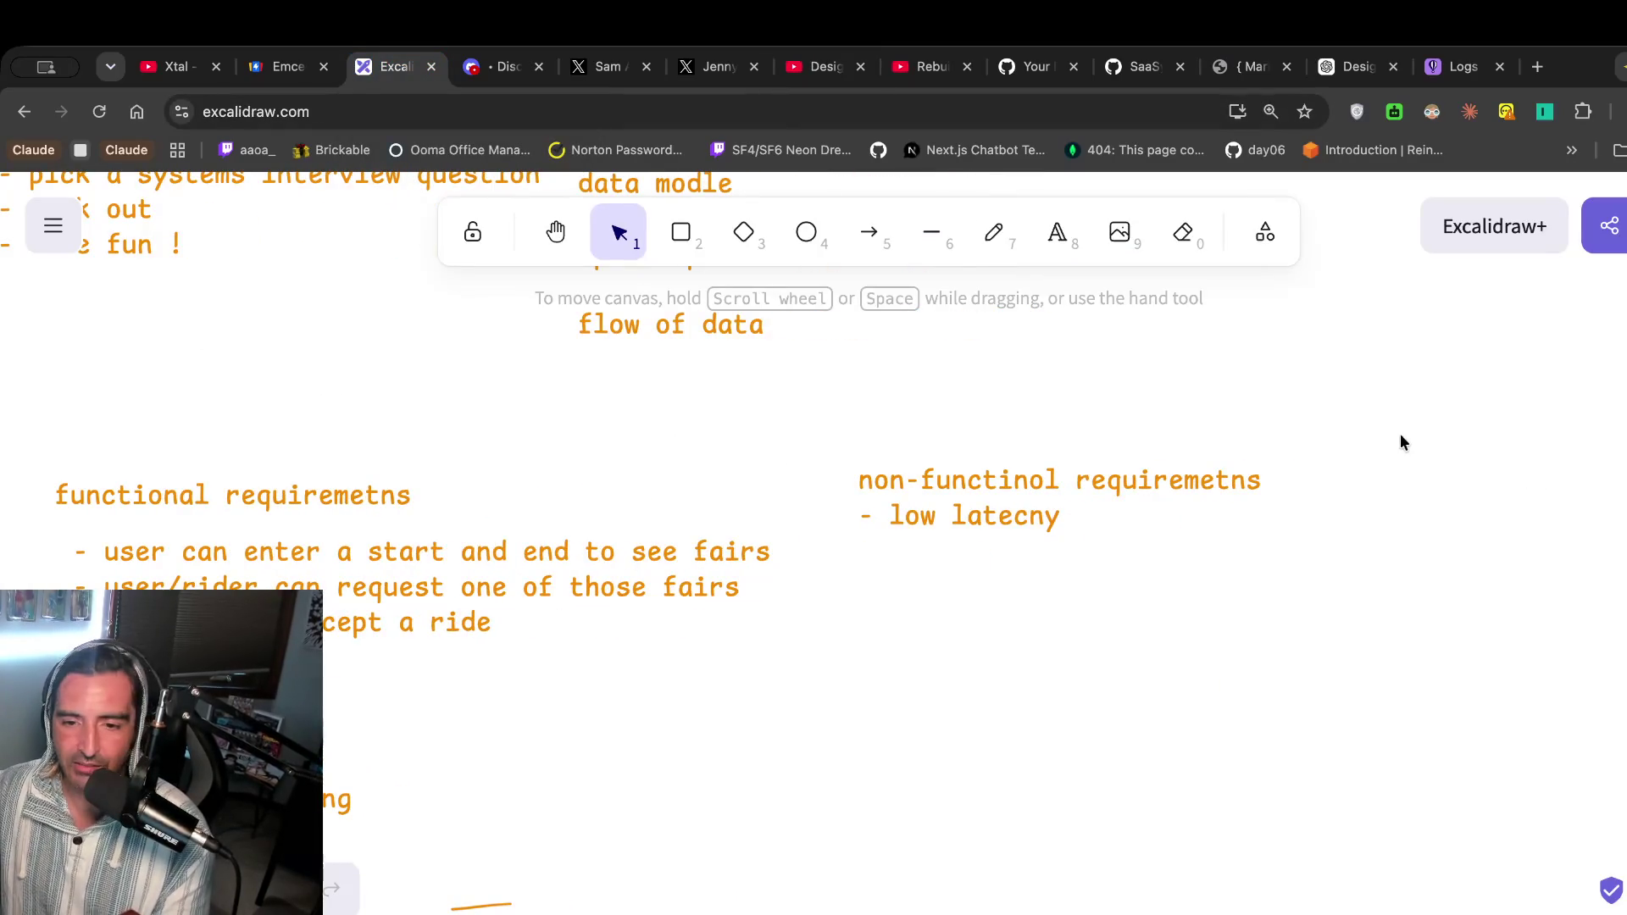
# Extend the latency bullet to read '- low latecny < 1 minute to resolve'.
pyautogui.click(1084, 513)
pyautogui.doubleClick(1083, 513)
pyautogui.press('Right')
pyautogui.write('< 1')
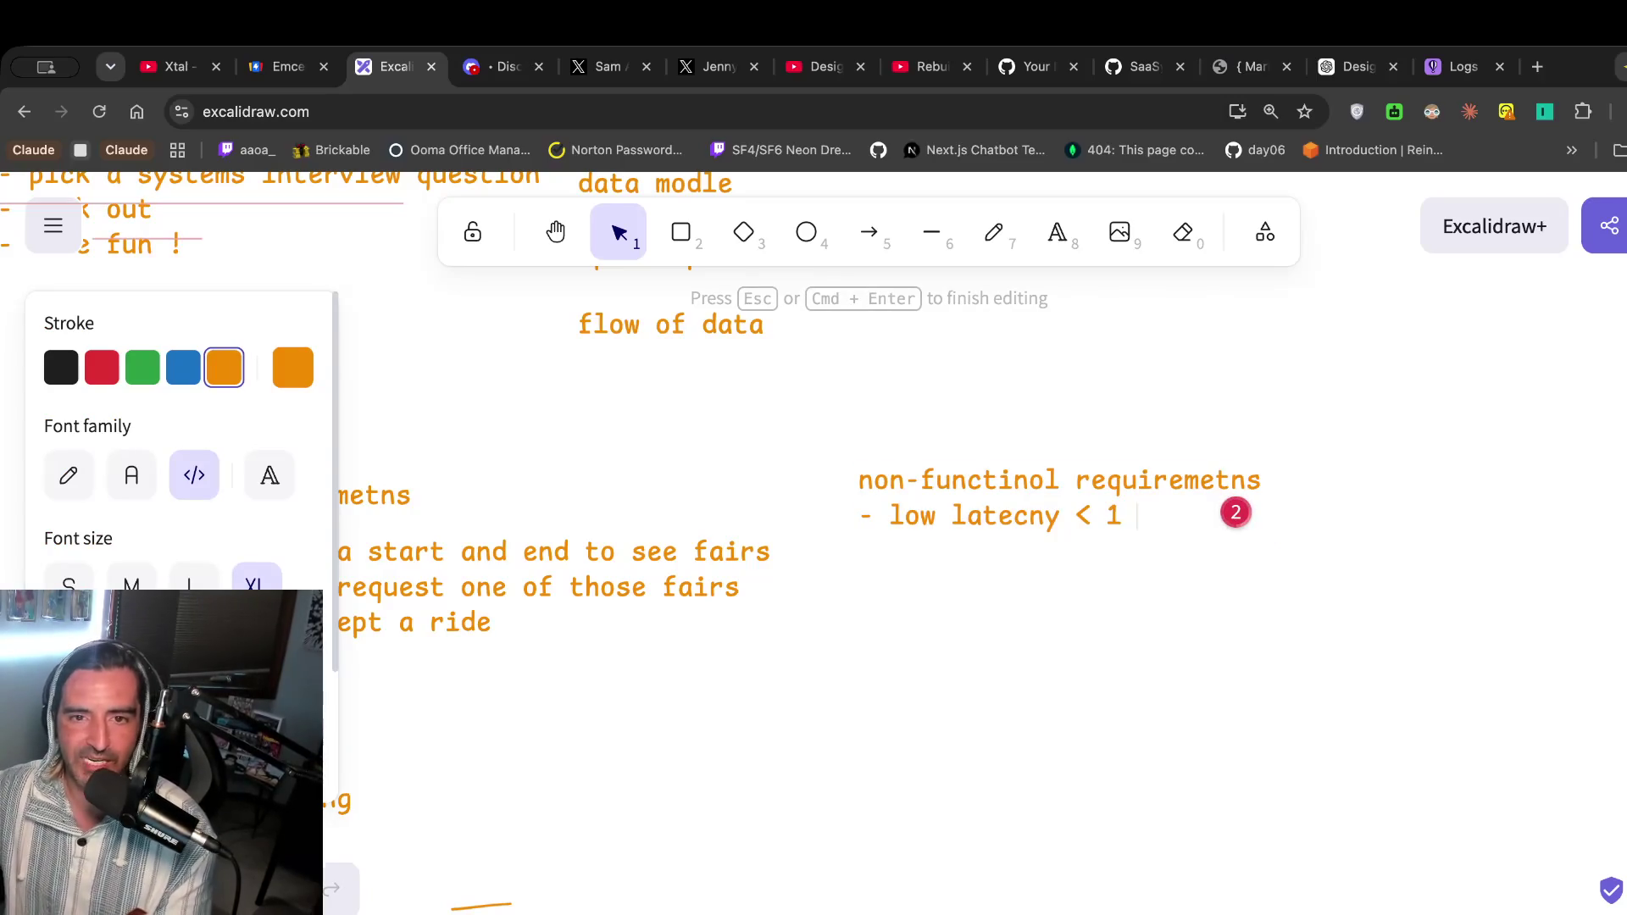
pyautogui.click(828, 67)
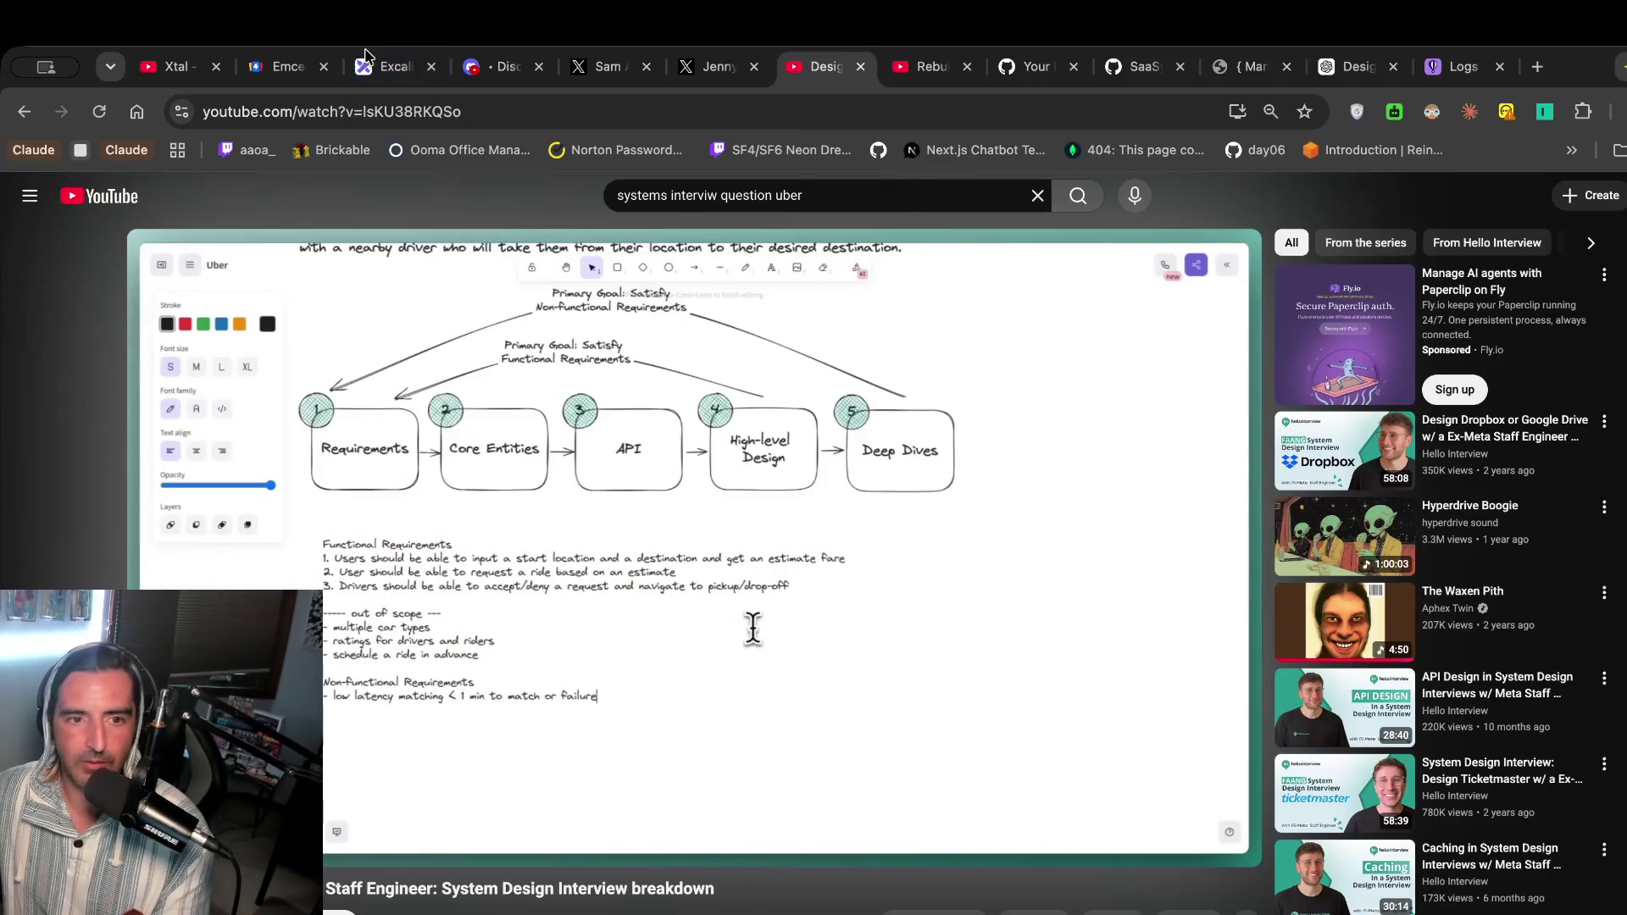
pyautogui.click(374, 63)
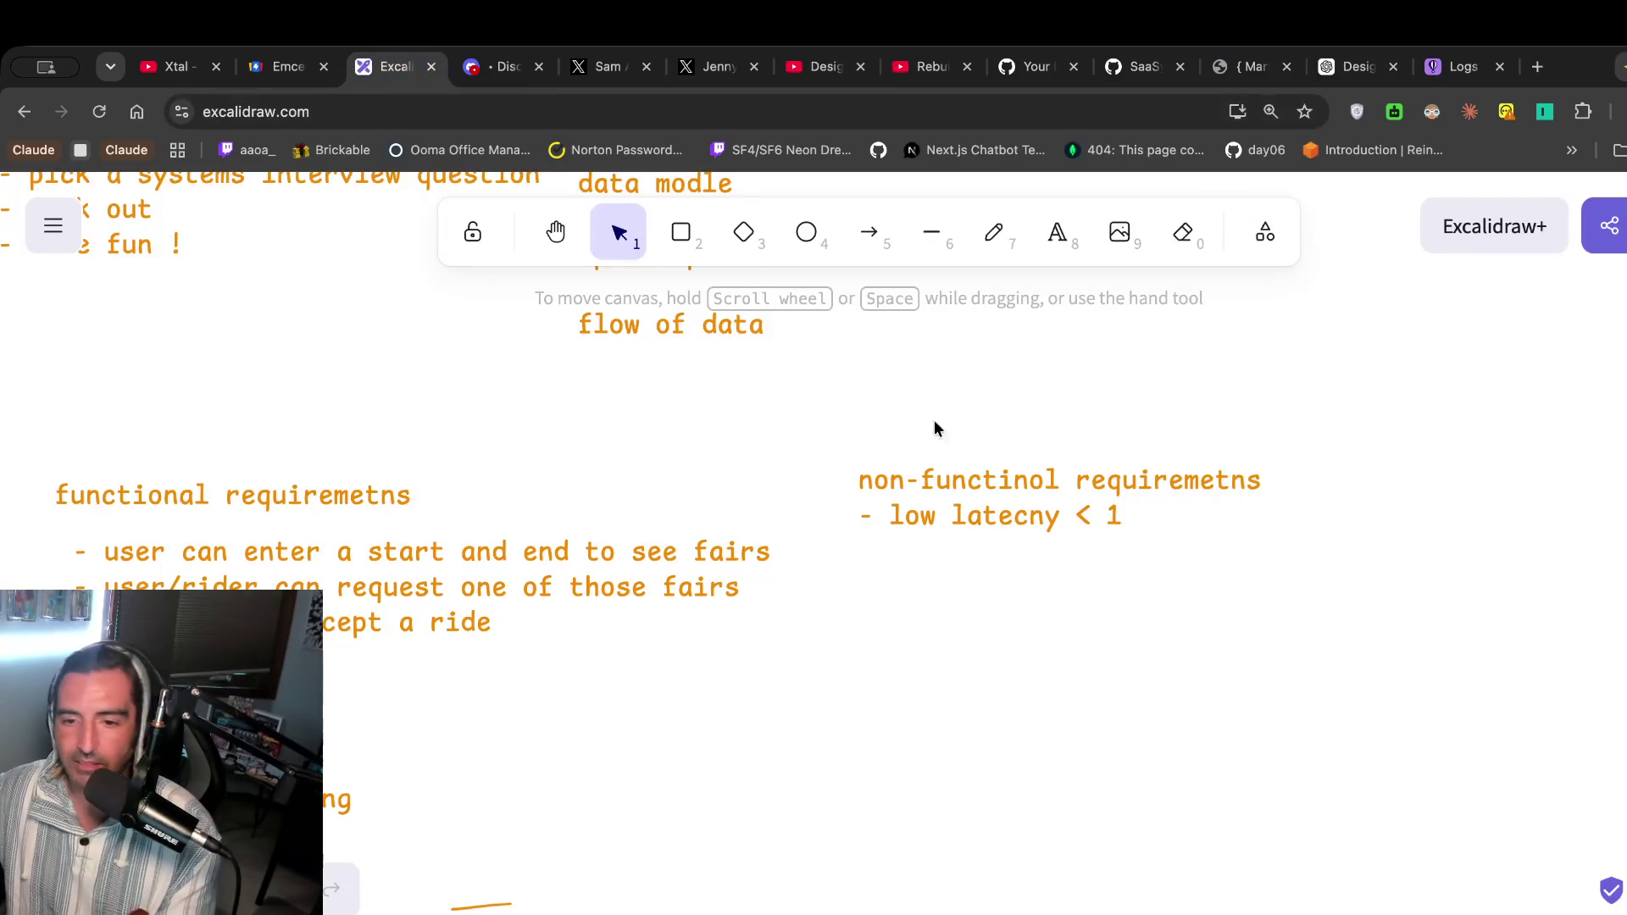
pyautogui.tripleClick(1150, 517)
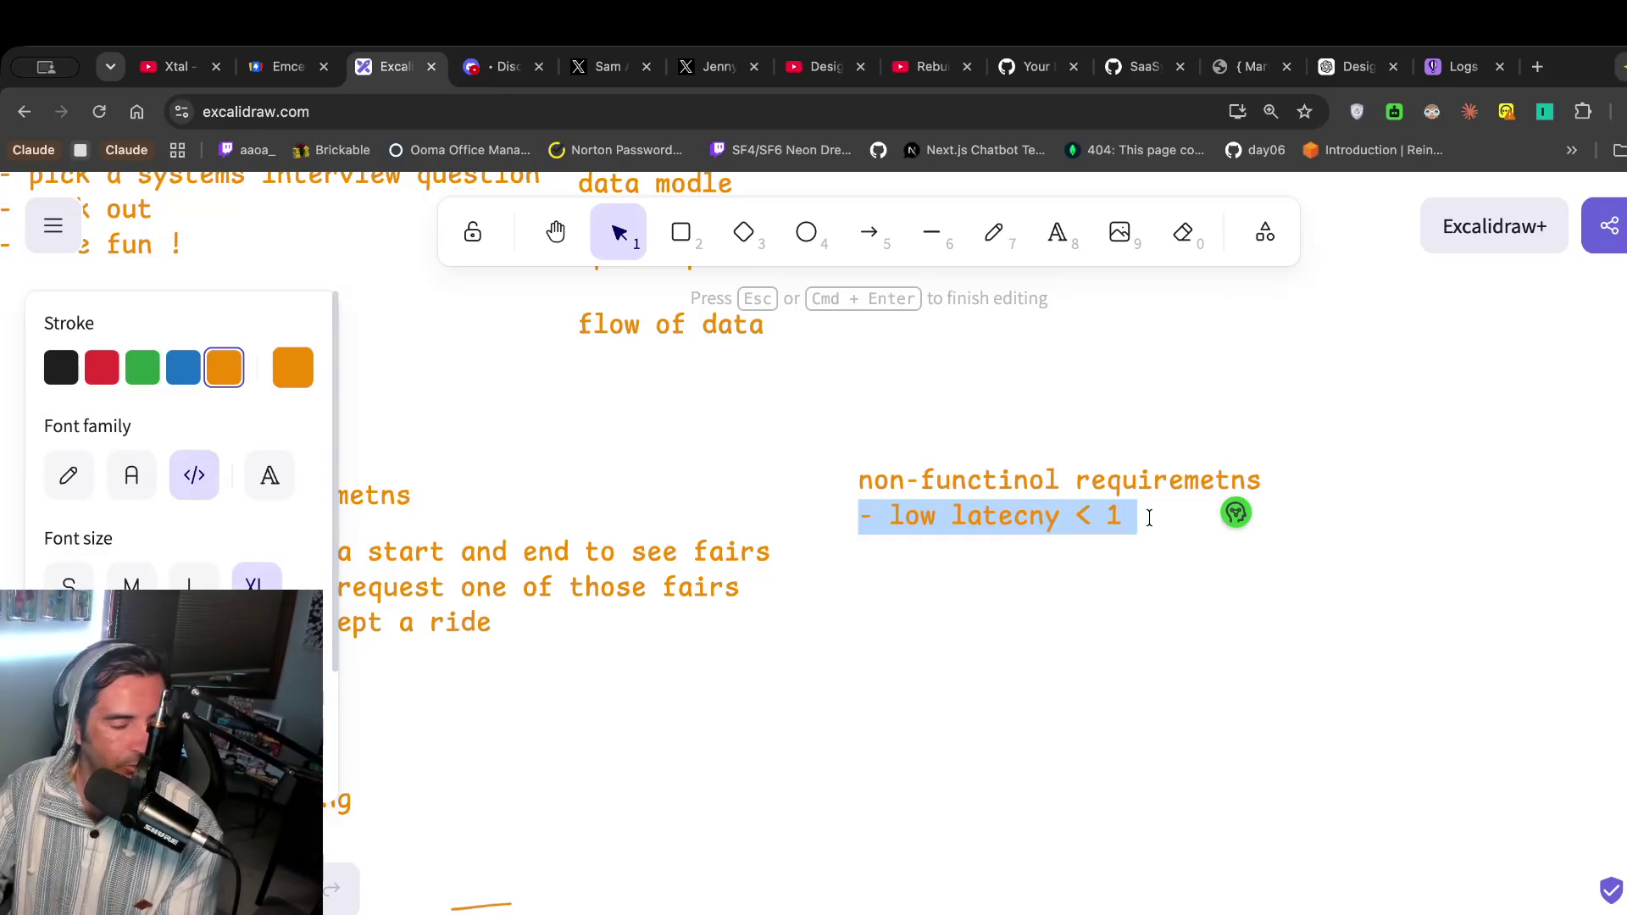
pyautogui.click(1136, 518)
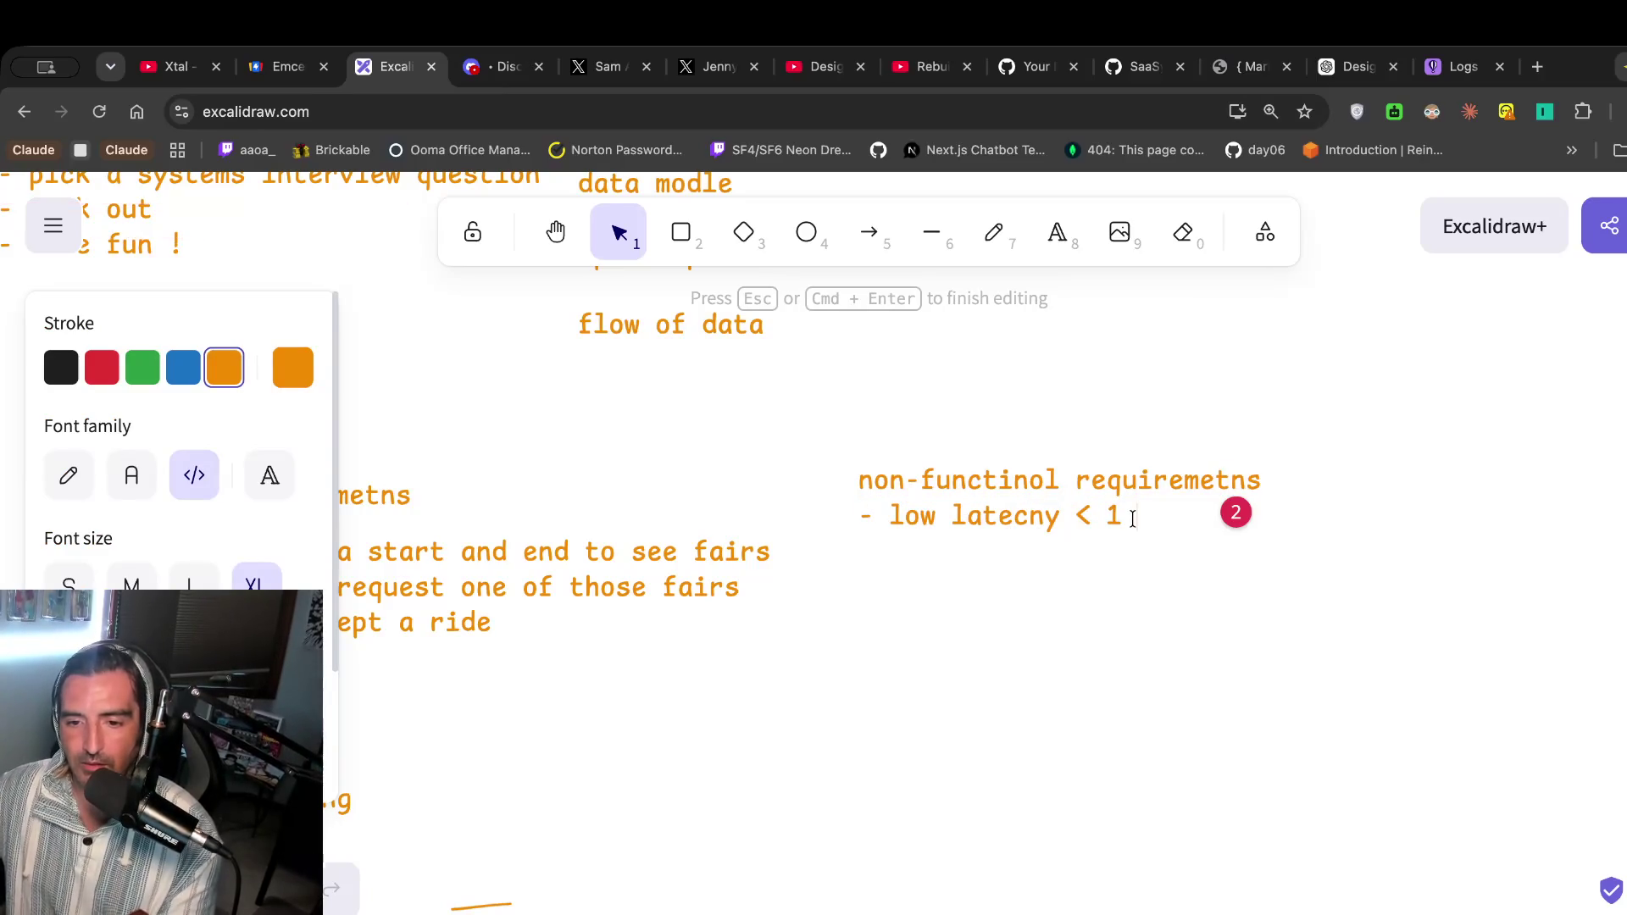
pyautogui.write('minute to resolve')
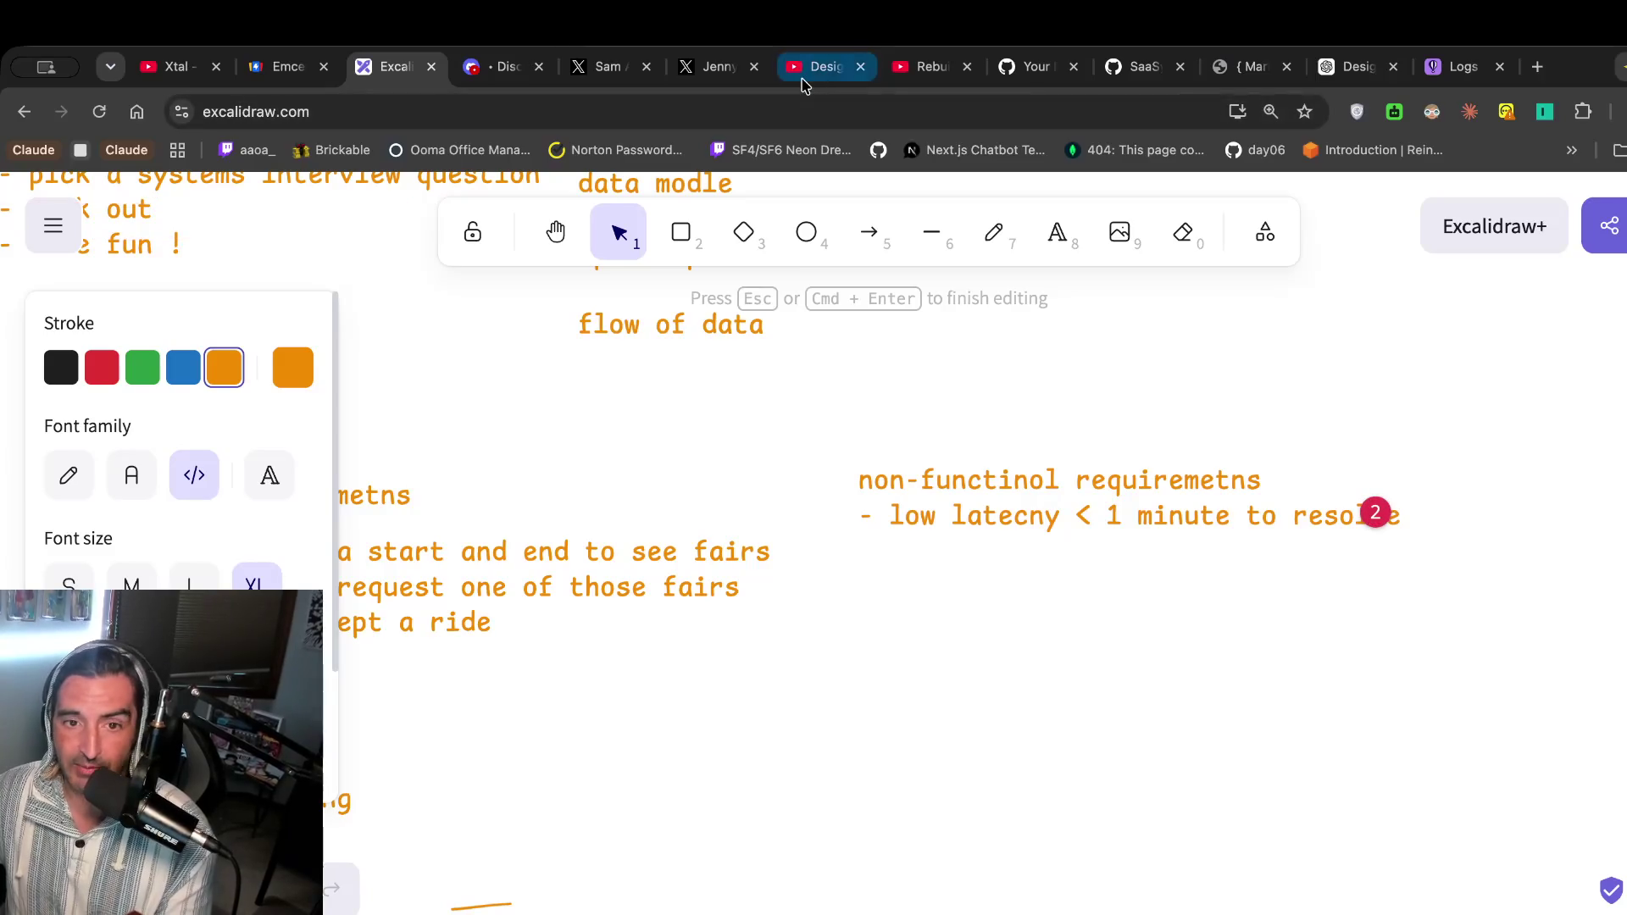
# Watch more of the system design video, then reopen the non-functional requirements text.
pyautogui.click(822, 66)
pyautogui.click(713, 584)
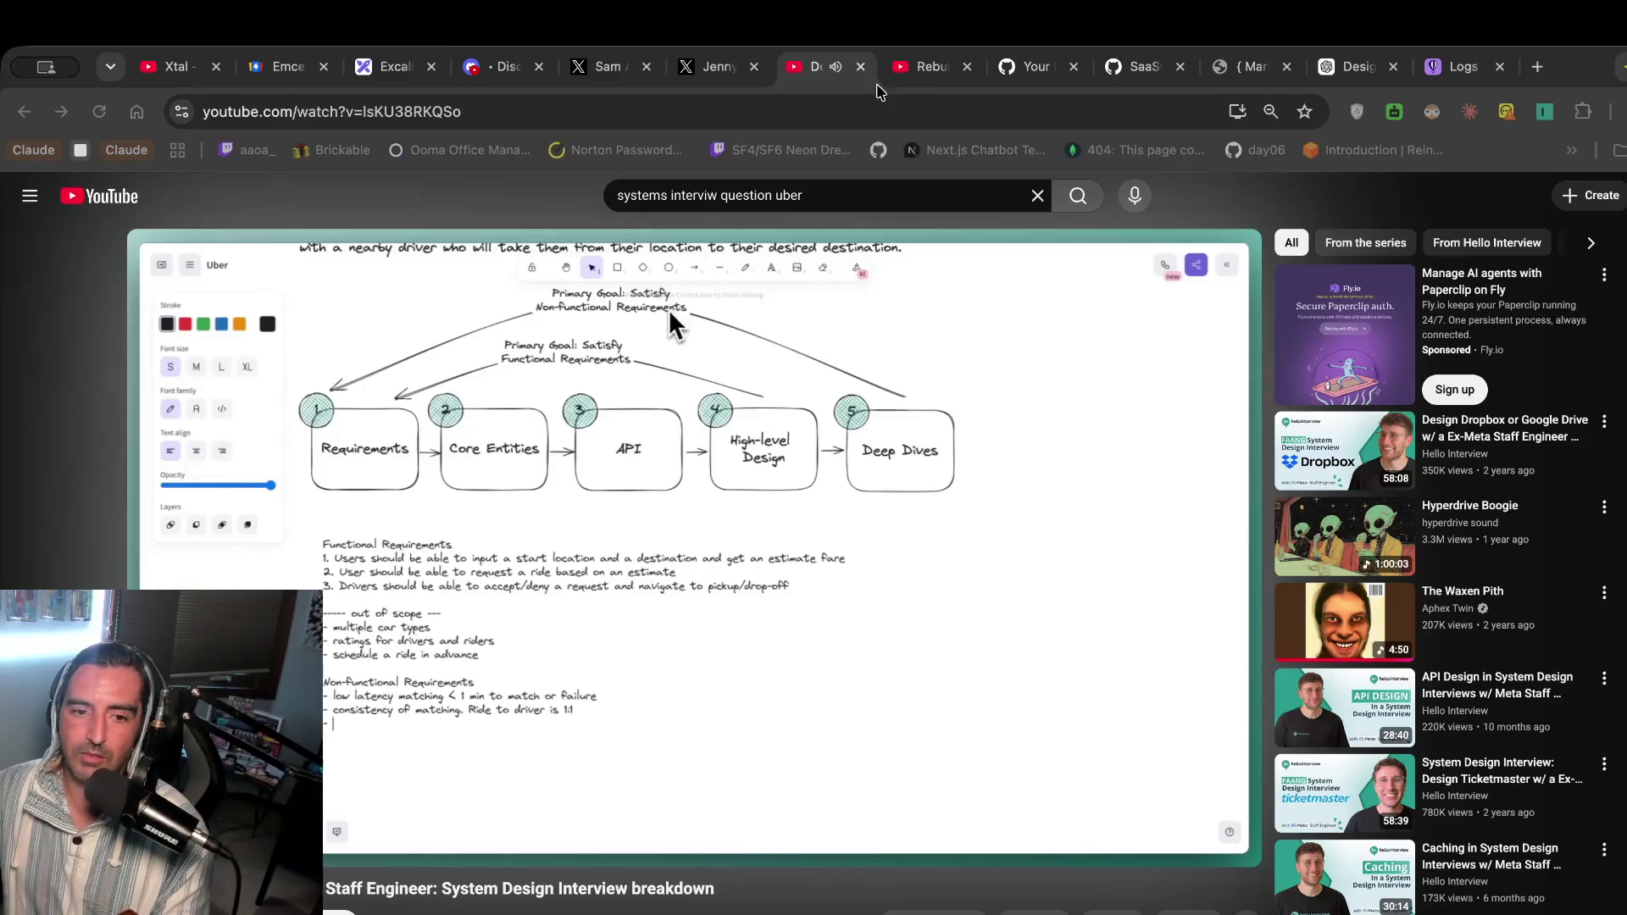
pyautogui.press('super+l')
pyautogui.click(731, 490)
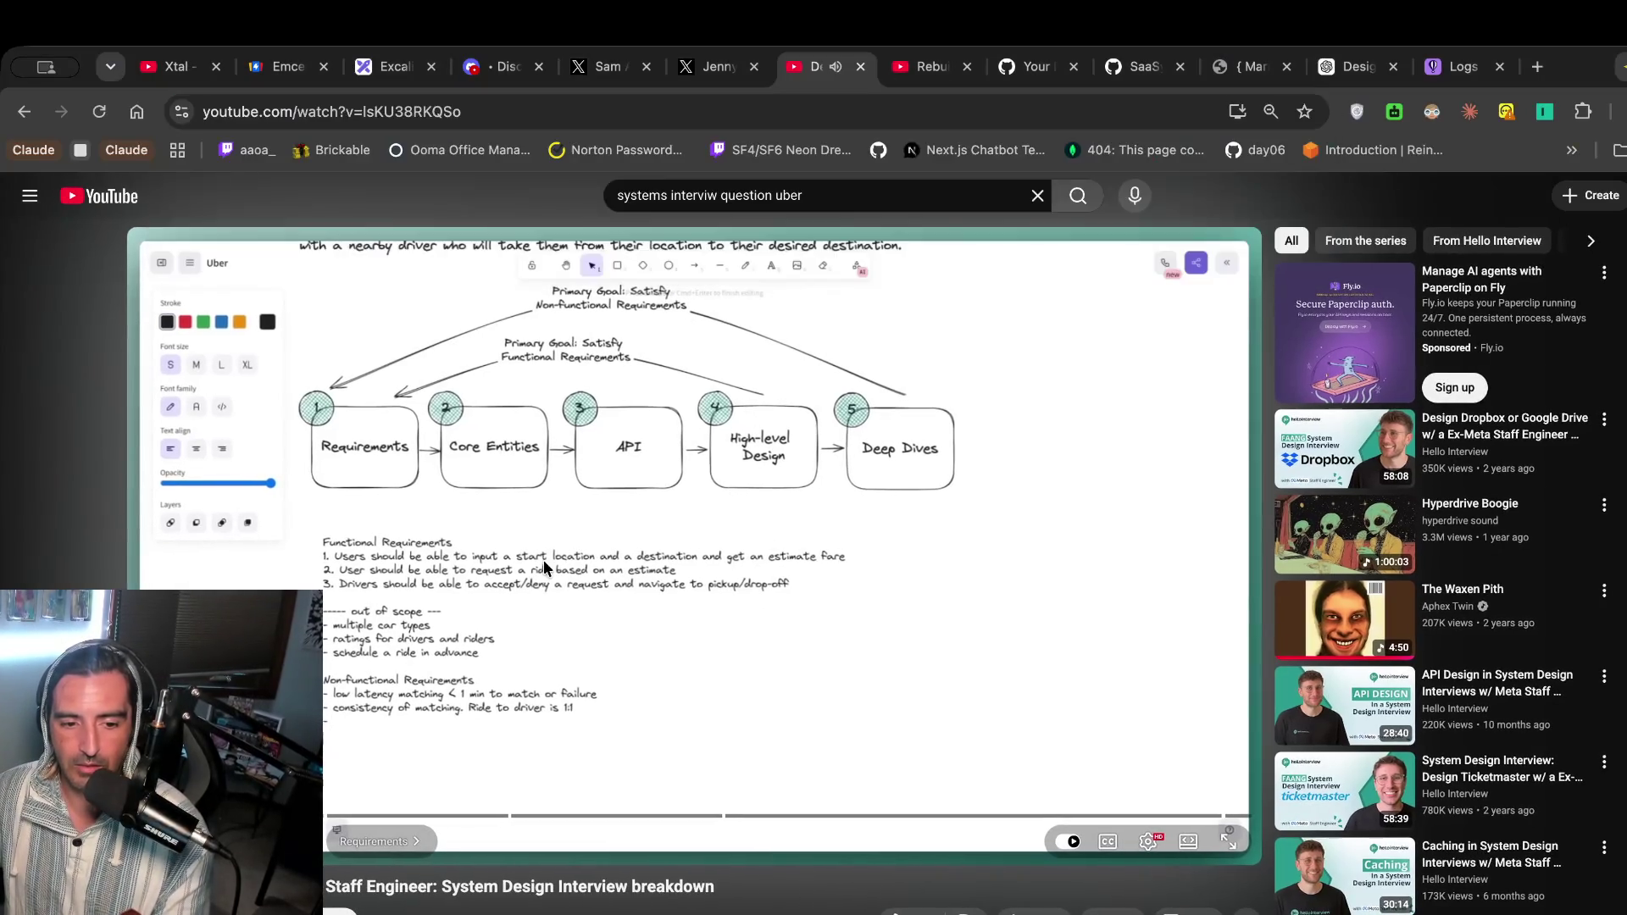
pyautogui.click(394, 67)
pyautogui.click(1289, 531)
pyautogui.doubleClick(1329, 520)
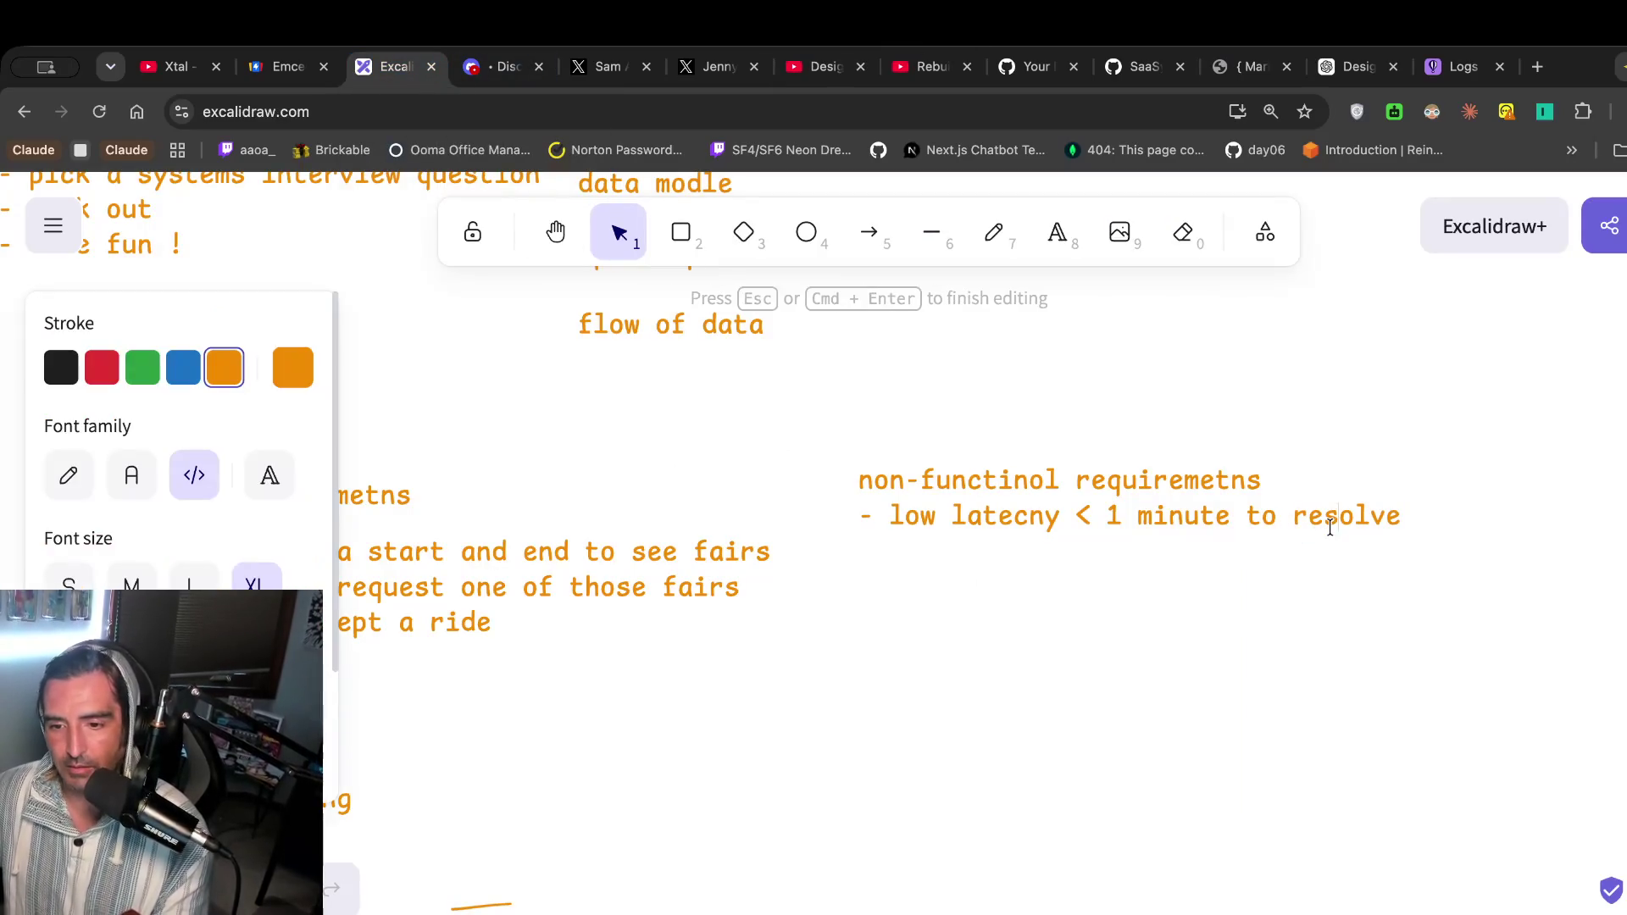
# Add '- CAP- consistency ONLY 1 ride per drive' under the latency bullet, then resume the video.
pyautogui.press('Return')
pyautogui.write('- cpm')
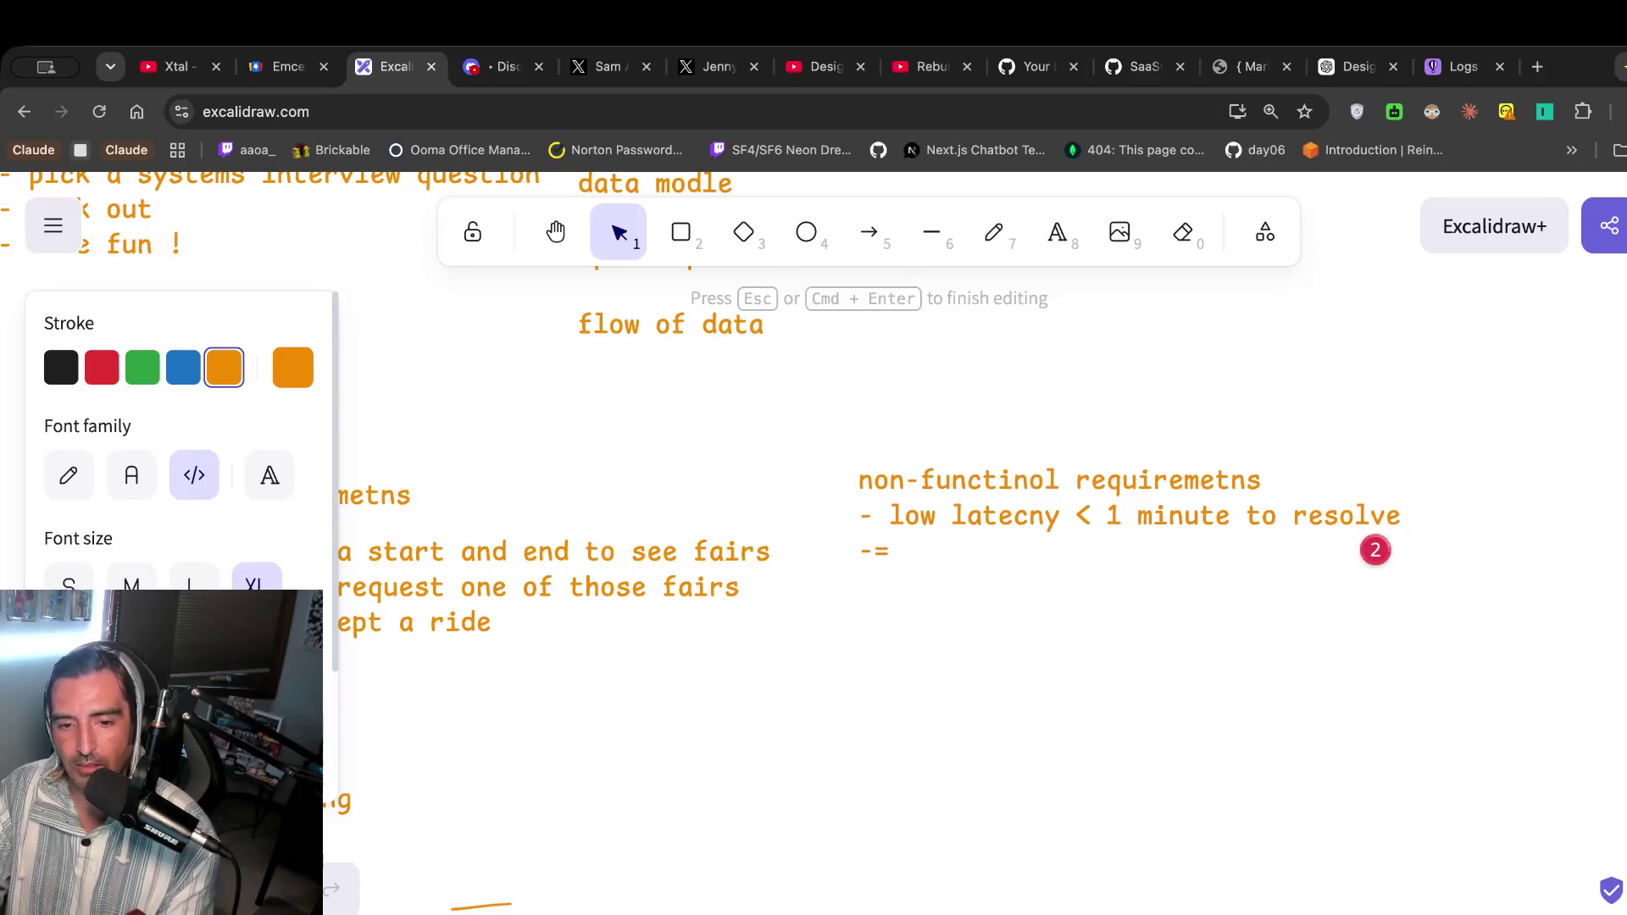
pyautogui.press('BackSpace')
pyautogui.press('BackSpace')
pyautogui.press('BackSpace')
pyautogui.write('CAP- consistency ')
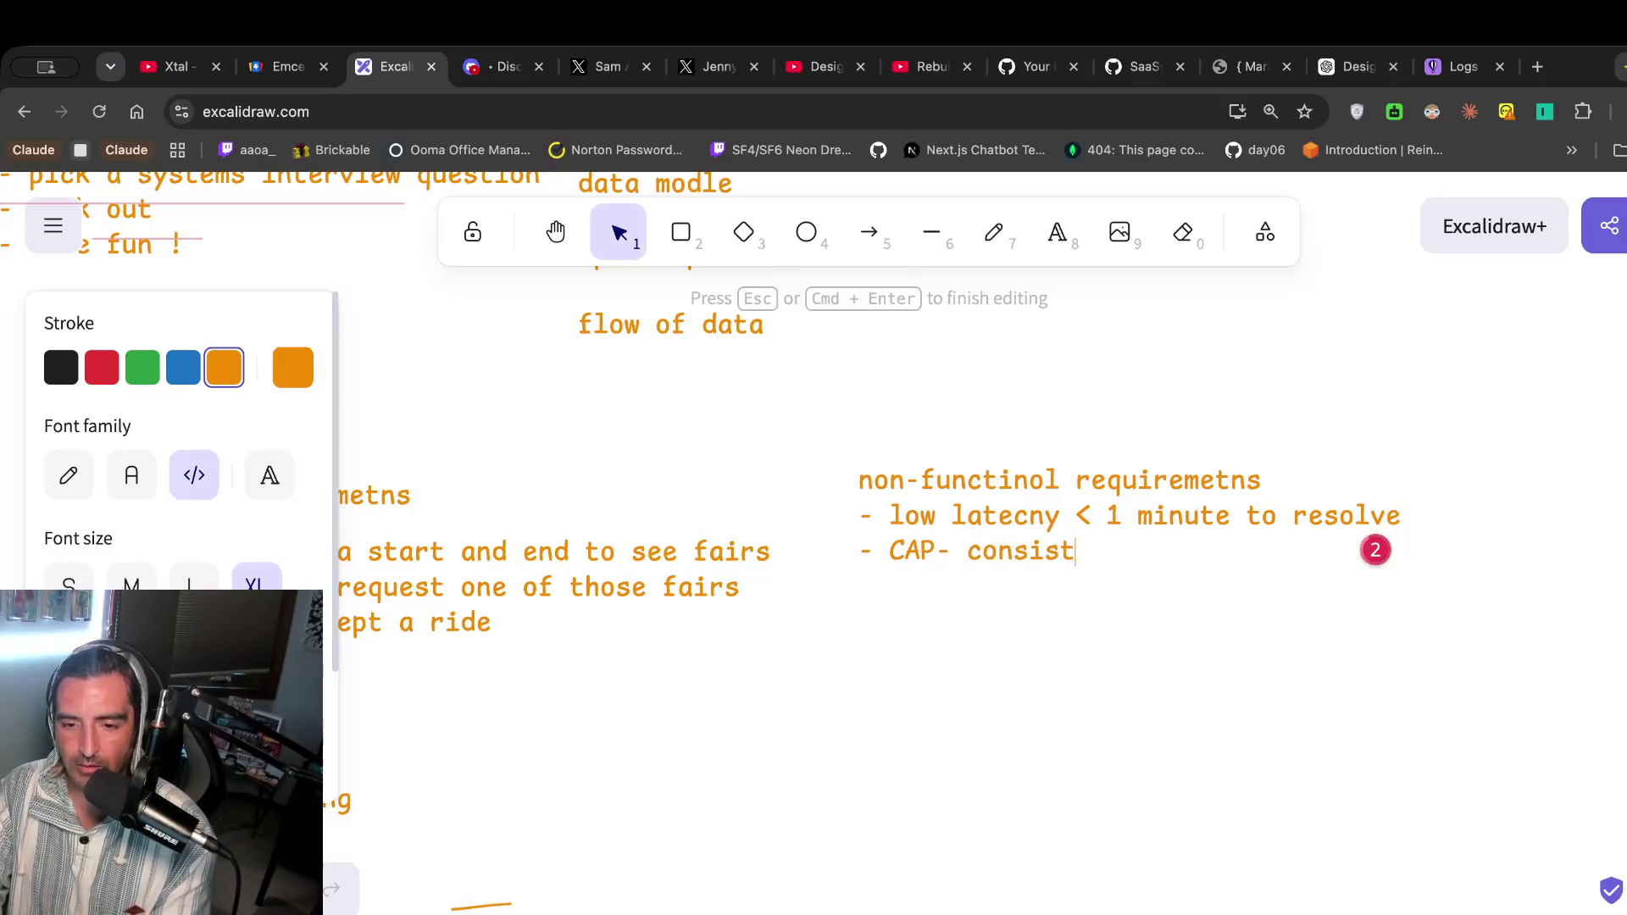
pyautogui.write('ONL')
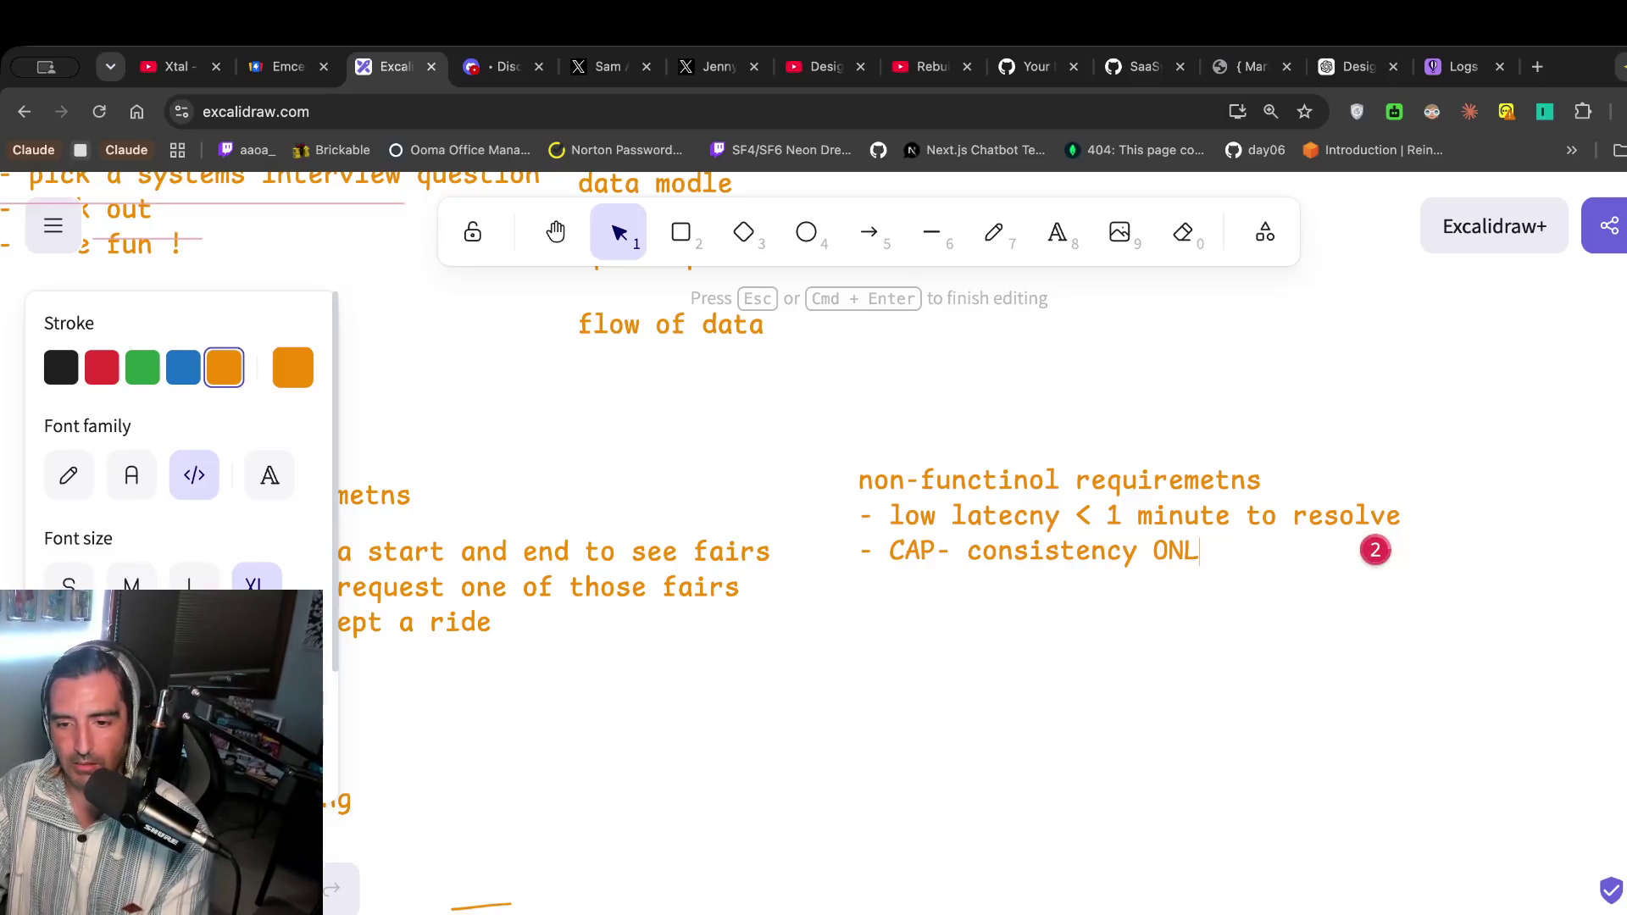
pyautogui.write('Y 1 ride per drive')
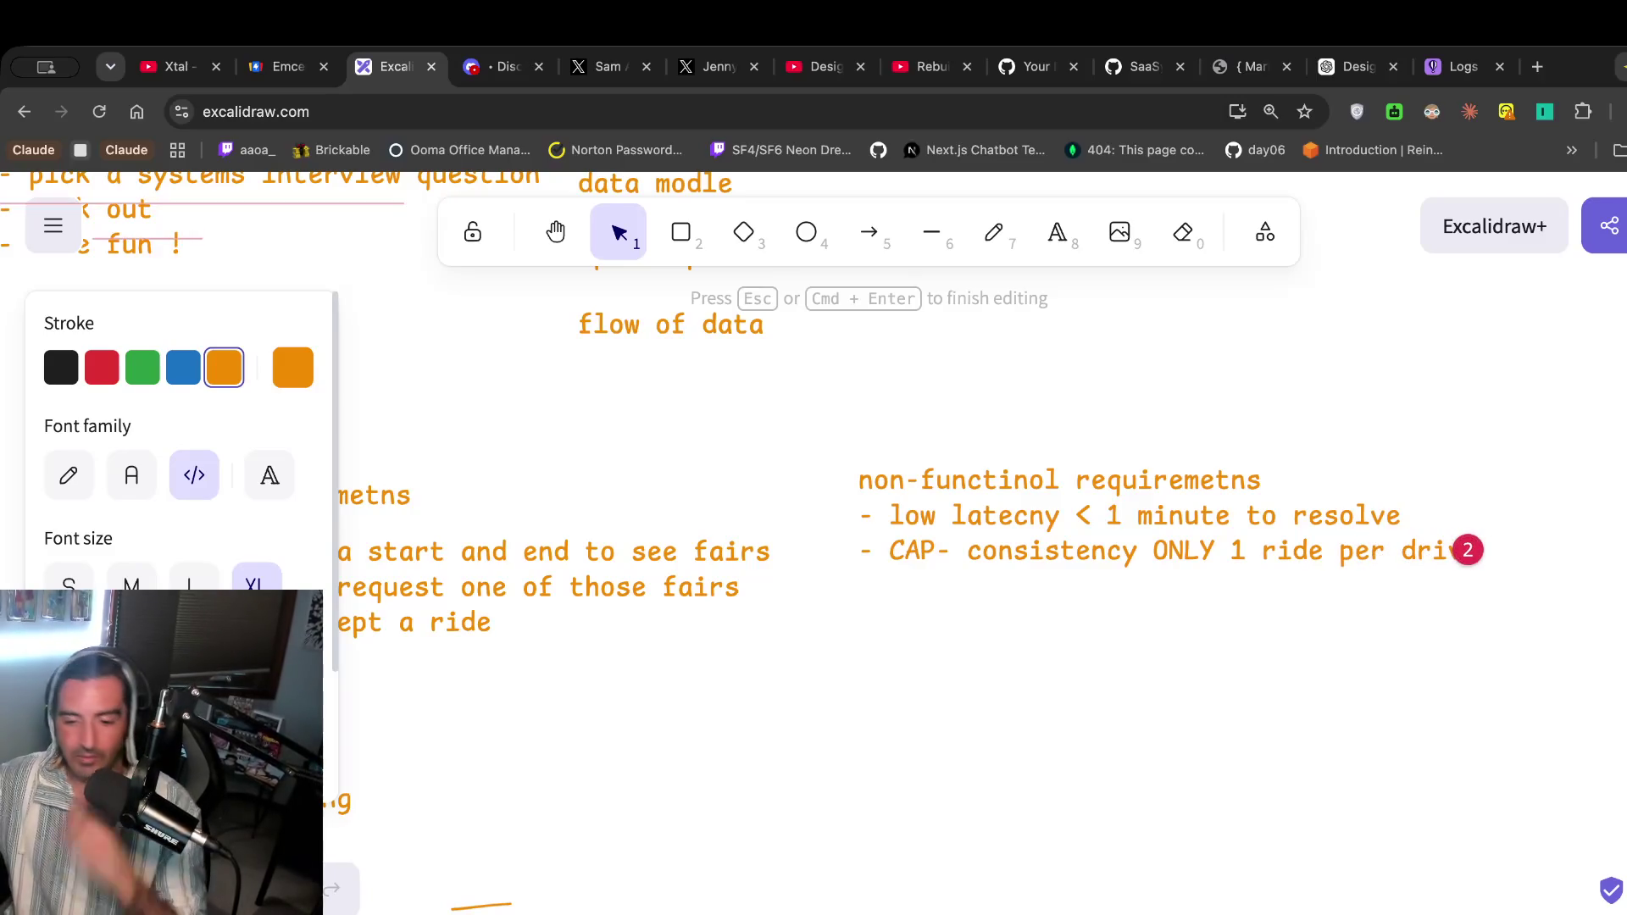
pyautogui.press('Escape')
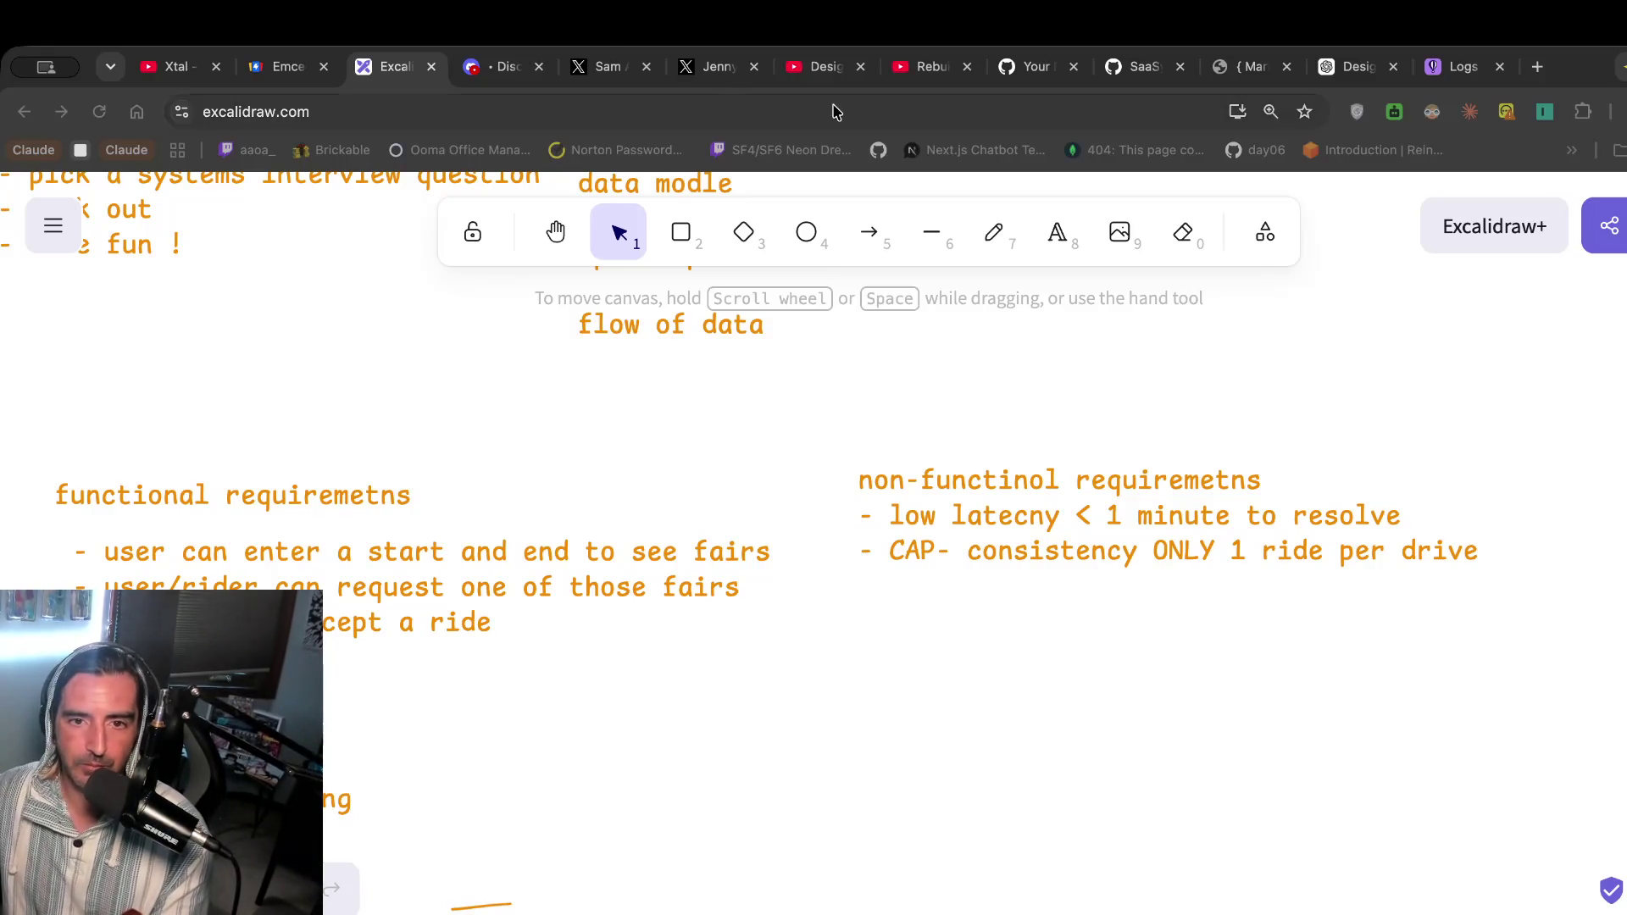
pyautogui.click(809, 78)
pyautogui.click(652, 461)
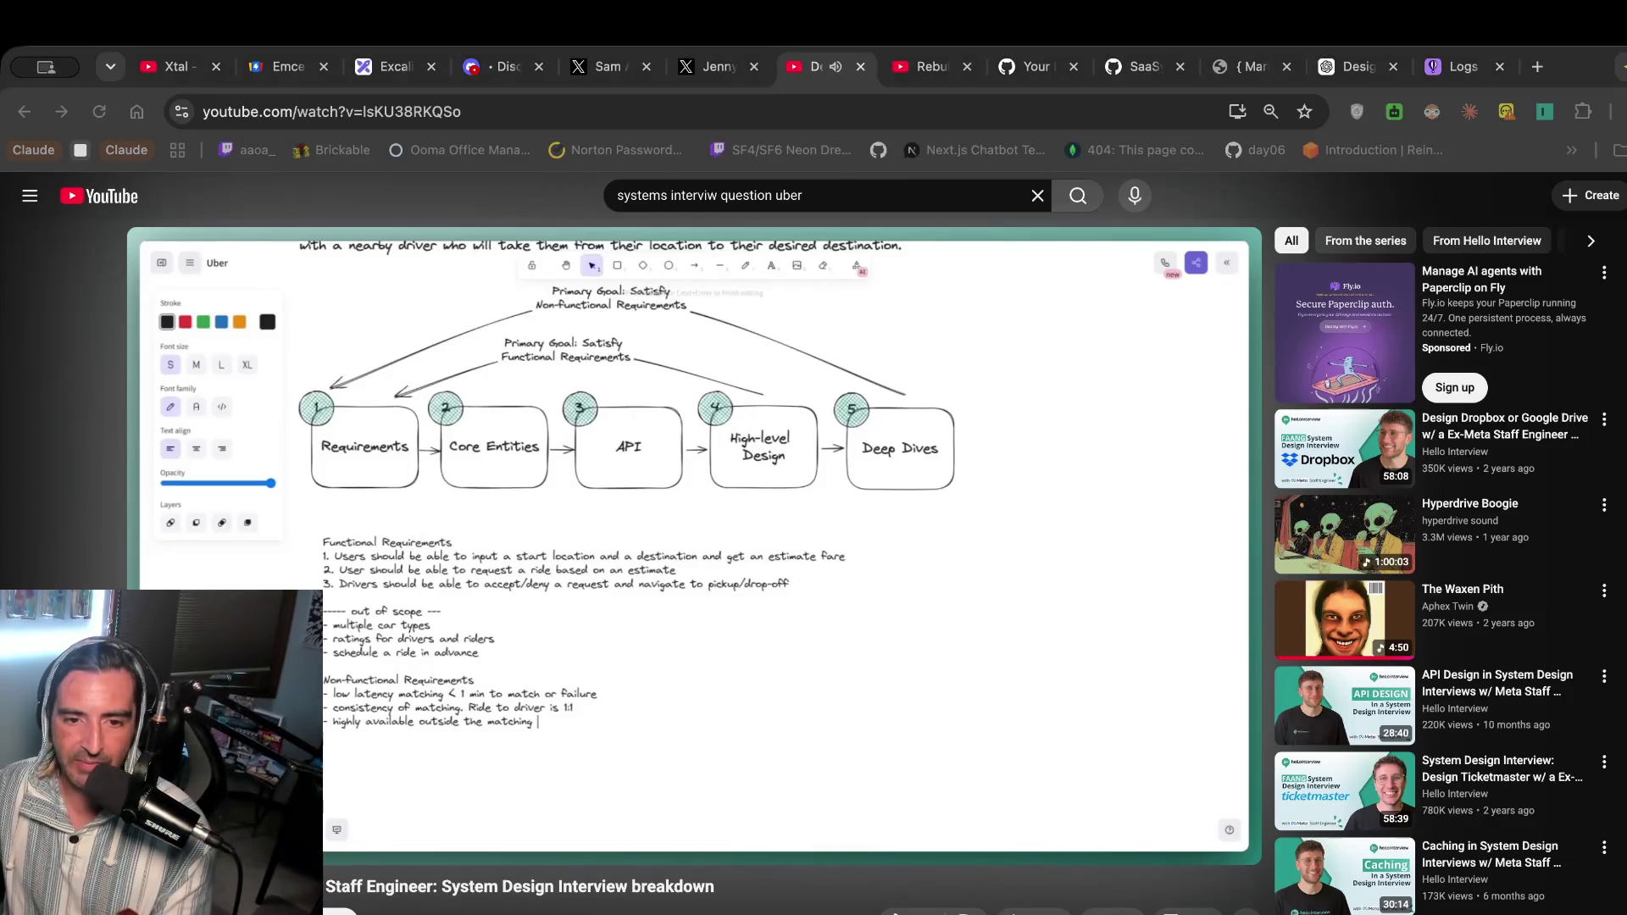
# Pause the video at 'highly available' and reopen the Excalidraw non-functional requirements text.
pyautogui.click(995, 384)
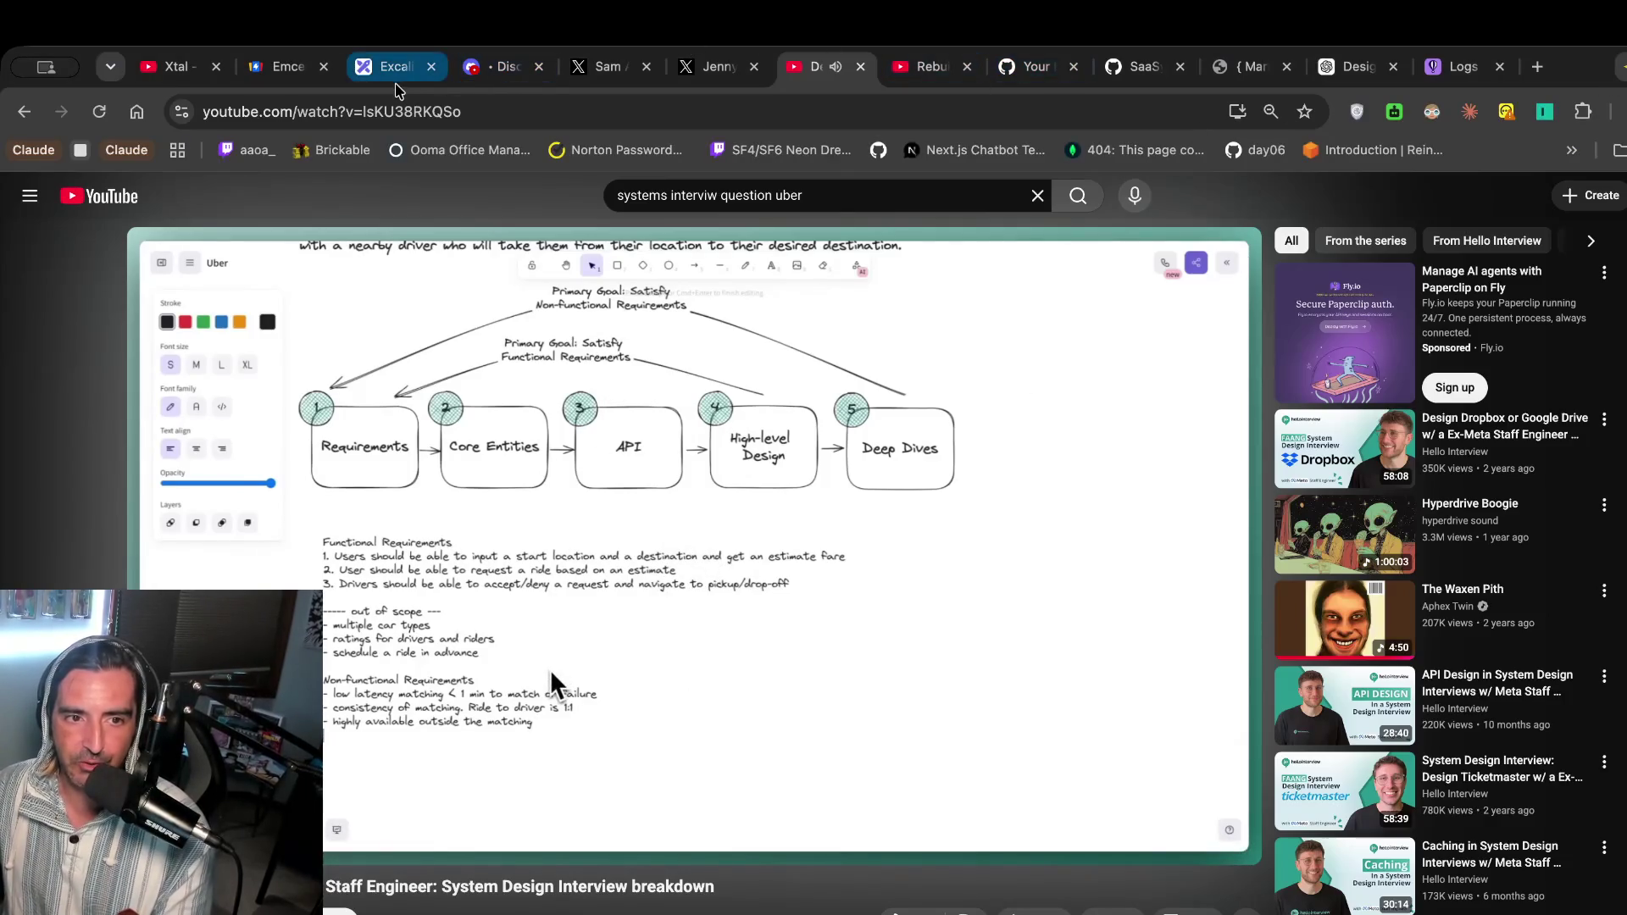
pyautogui.click(395, 85)
pyautogui.doubleClick(1276, 530)
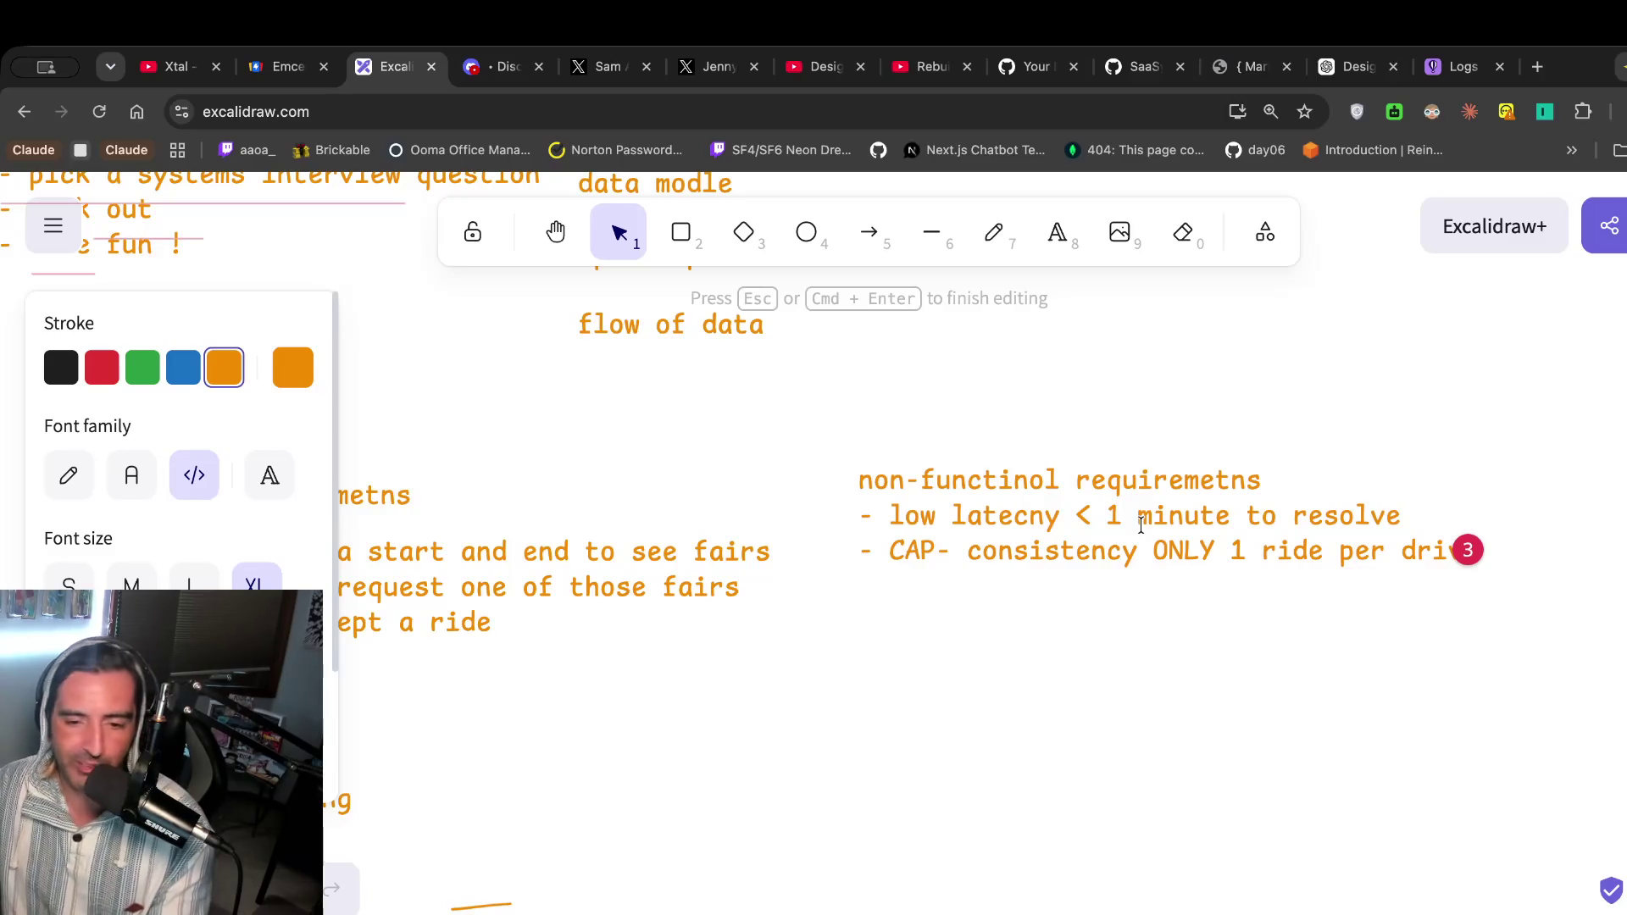
# Briefly play the reference video again and come back to the notes.
pyautogui.doubleClick(1366, 549)
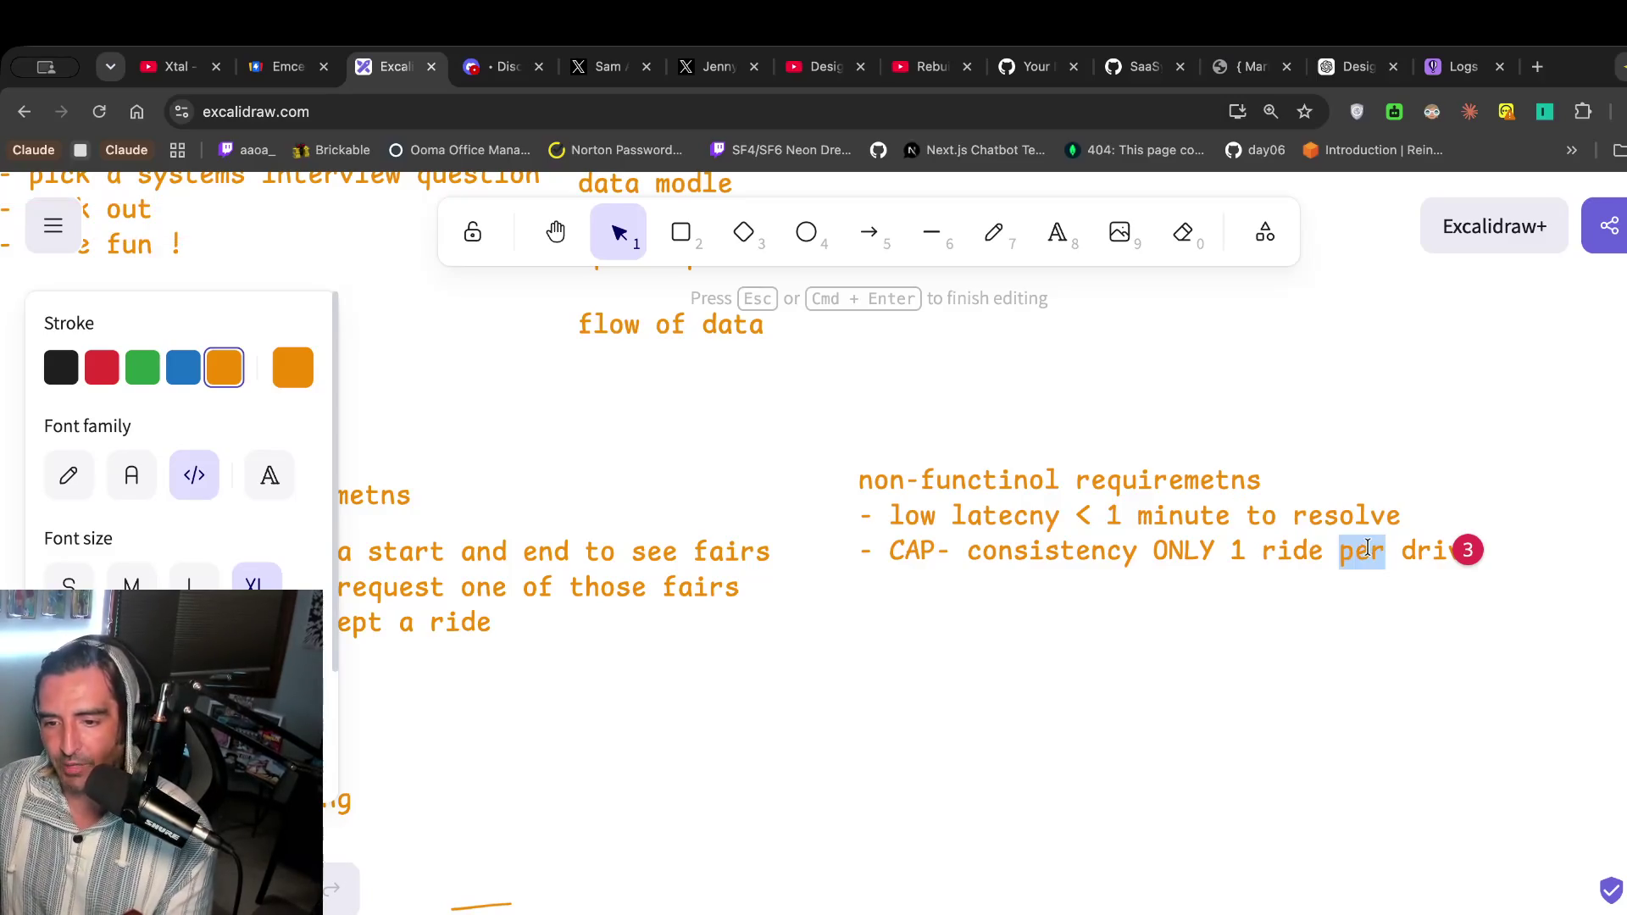
pyautogui.click(1410, 543)
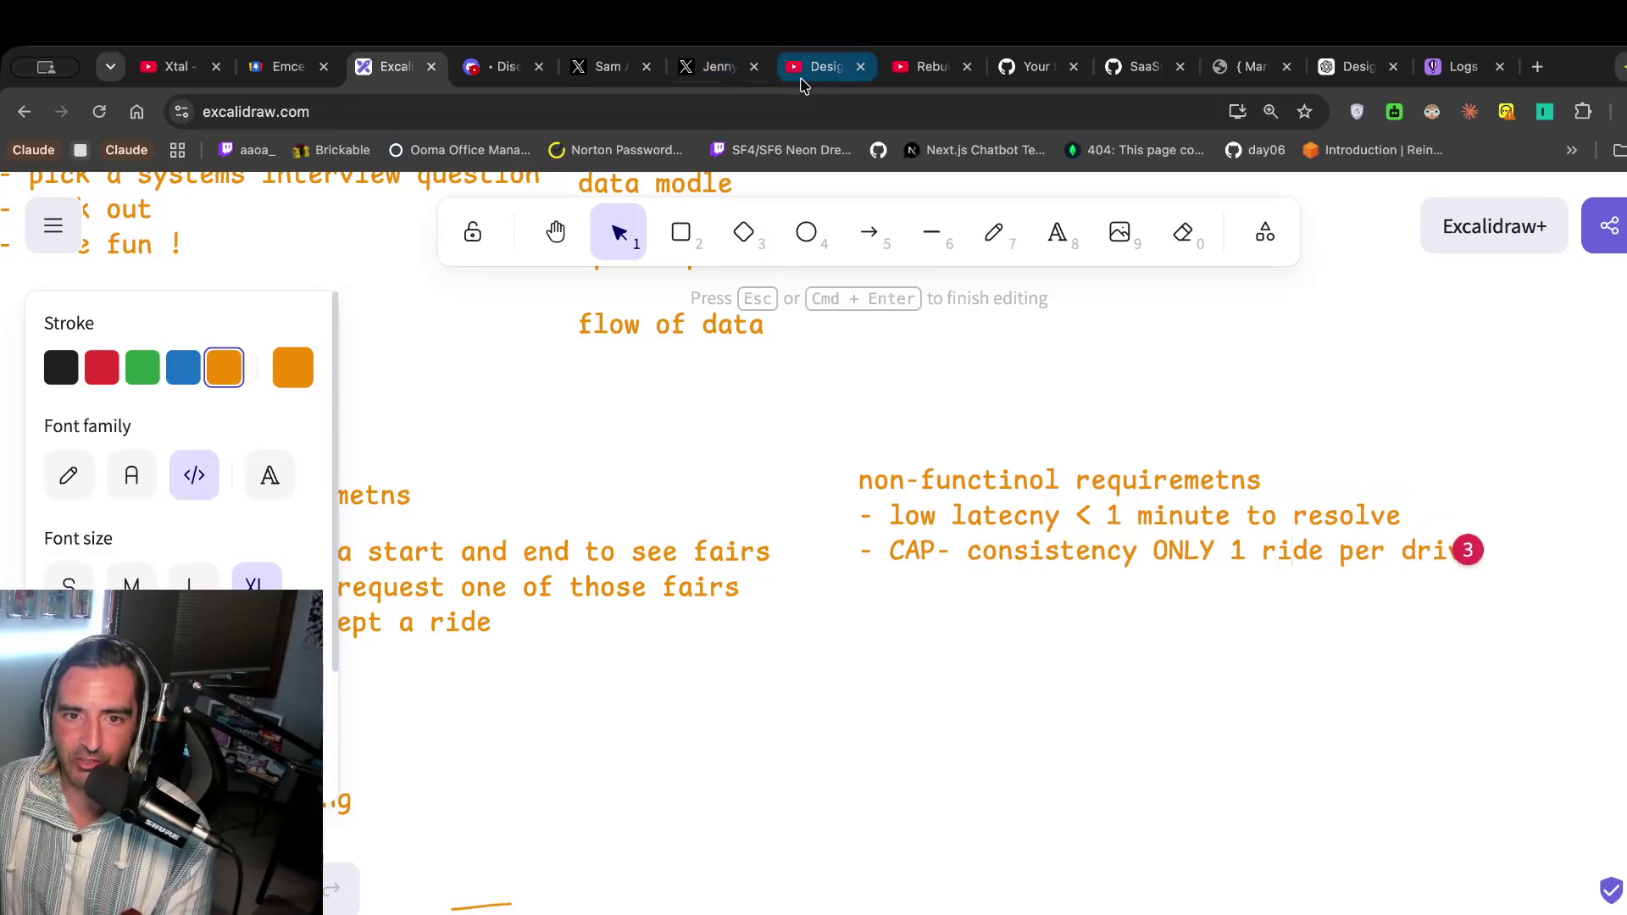
pyautogui.click(803, 81)
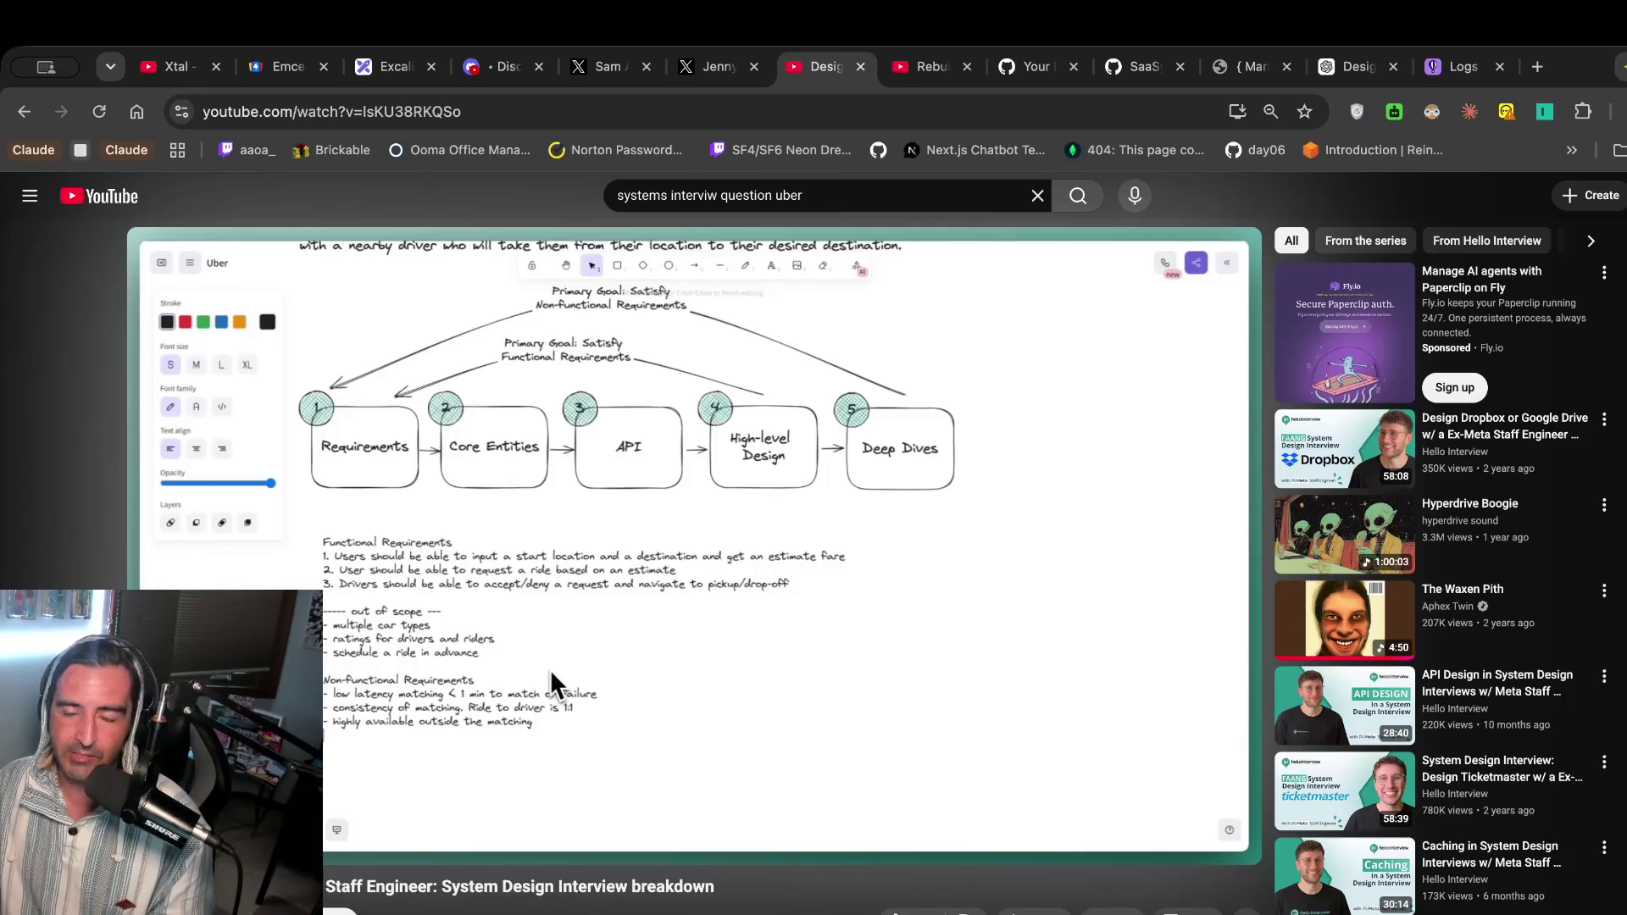
pyautogui.click(551, 669)
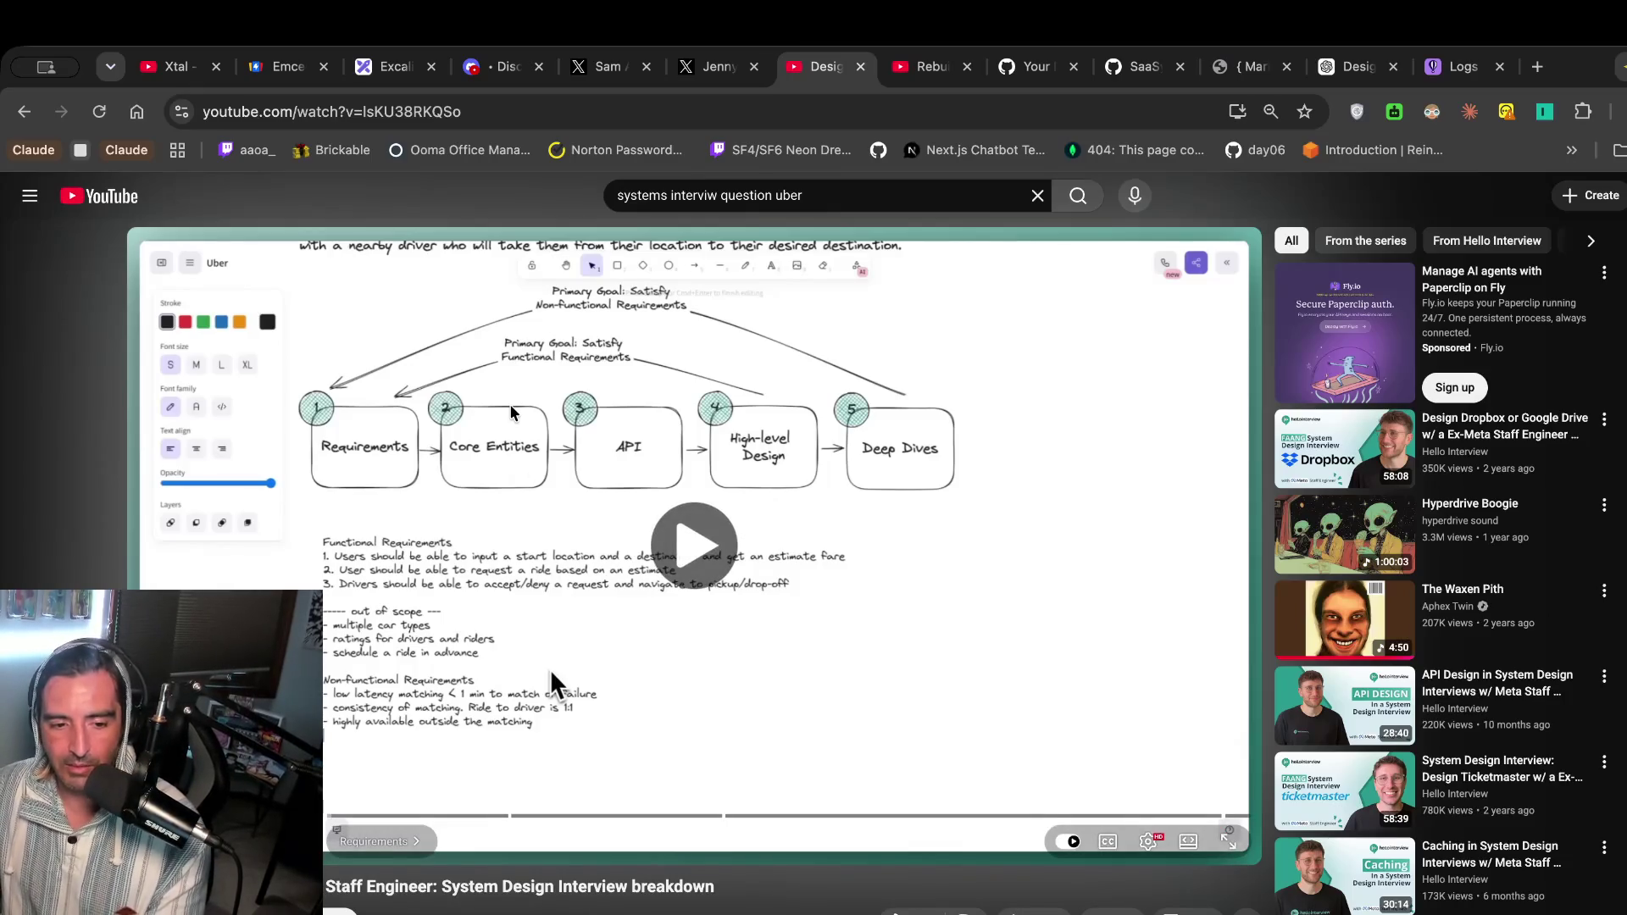
pyautogui.click(561, 481)
pyautogui.click(385, 63)
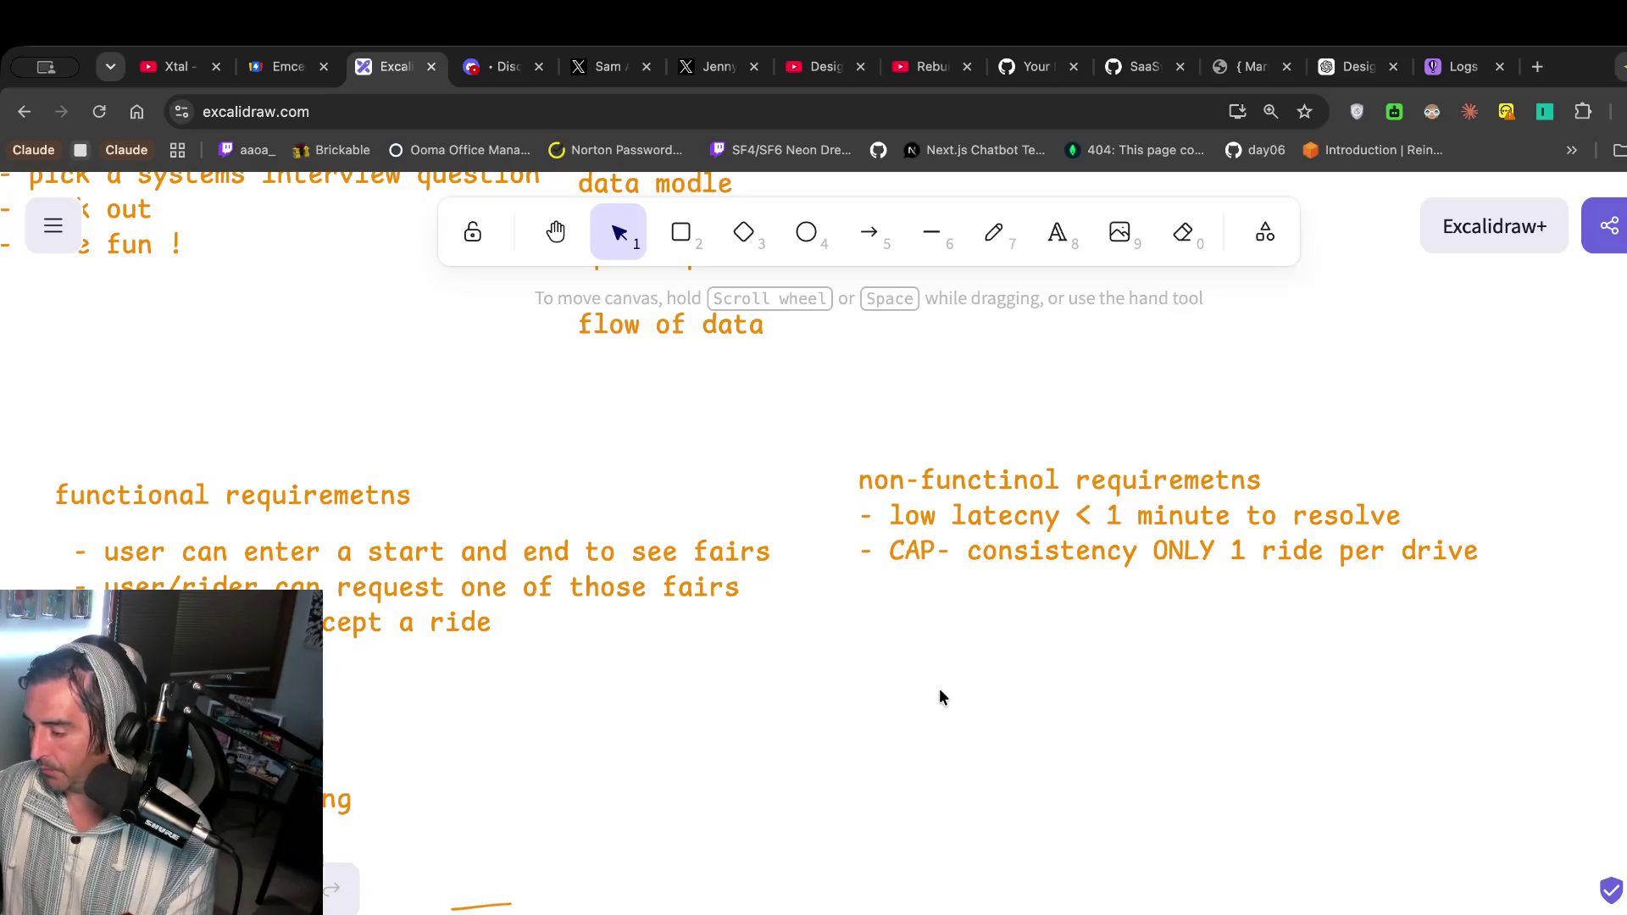
# Reopen the non-functional requirements text with the cursor after the consistency item.
pyautogui.click(1019, 543)
pyautogui.press('Return')
pyautogui.click(1468, 550)
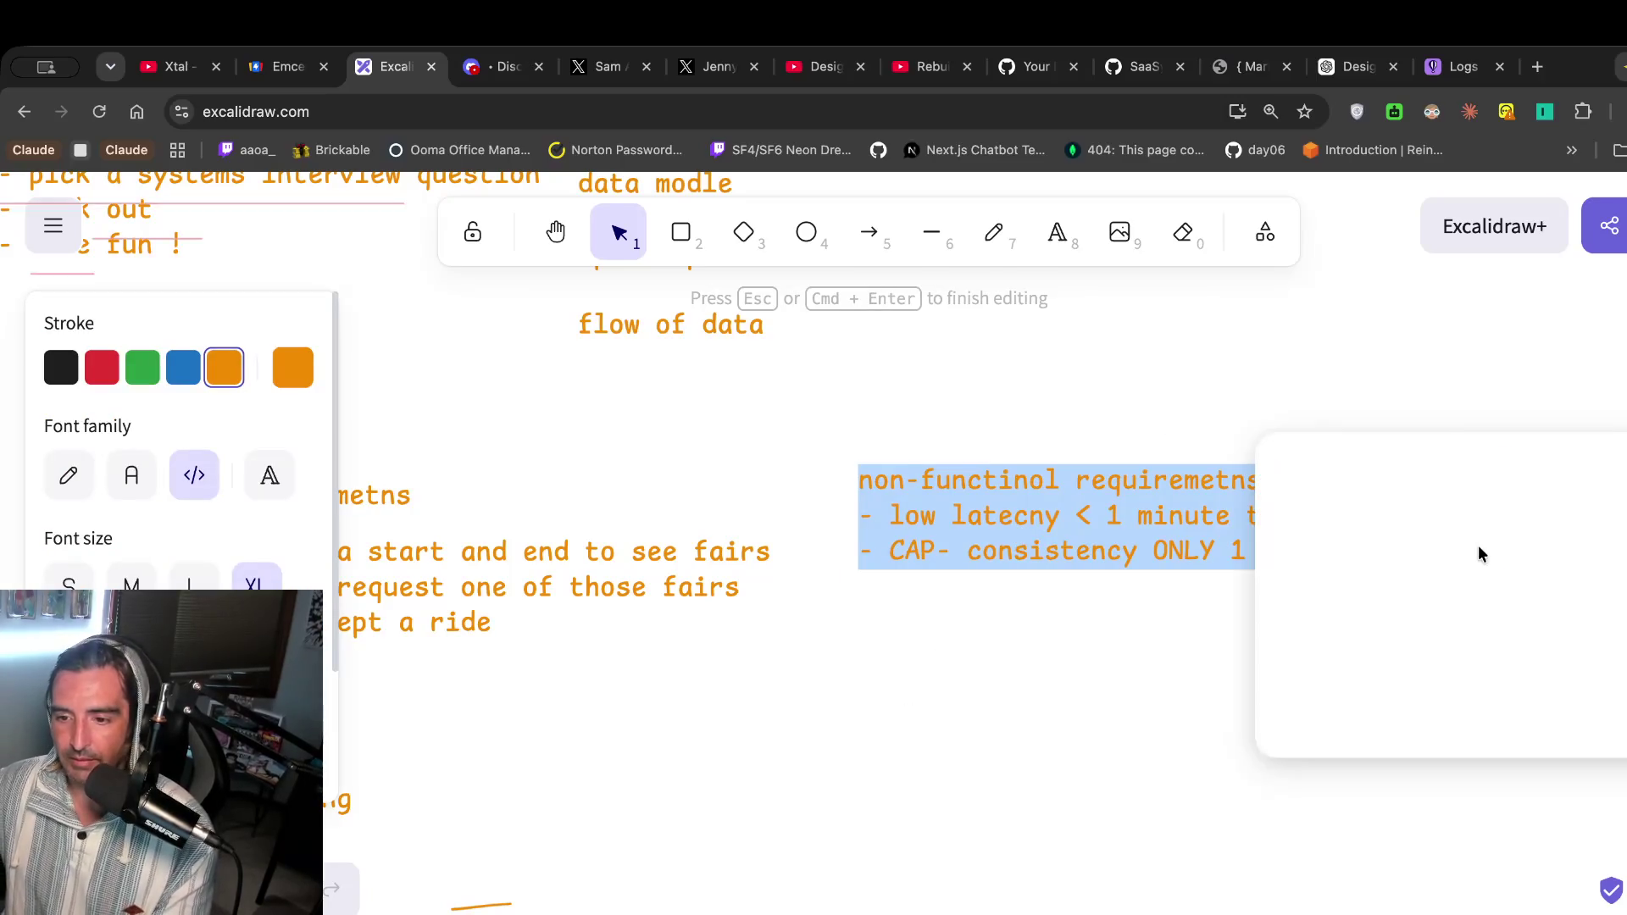
pyautogui.click(809, 66)
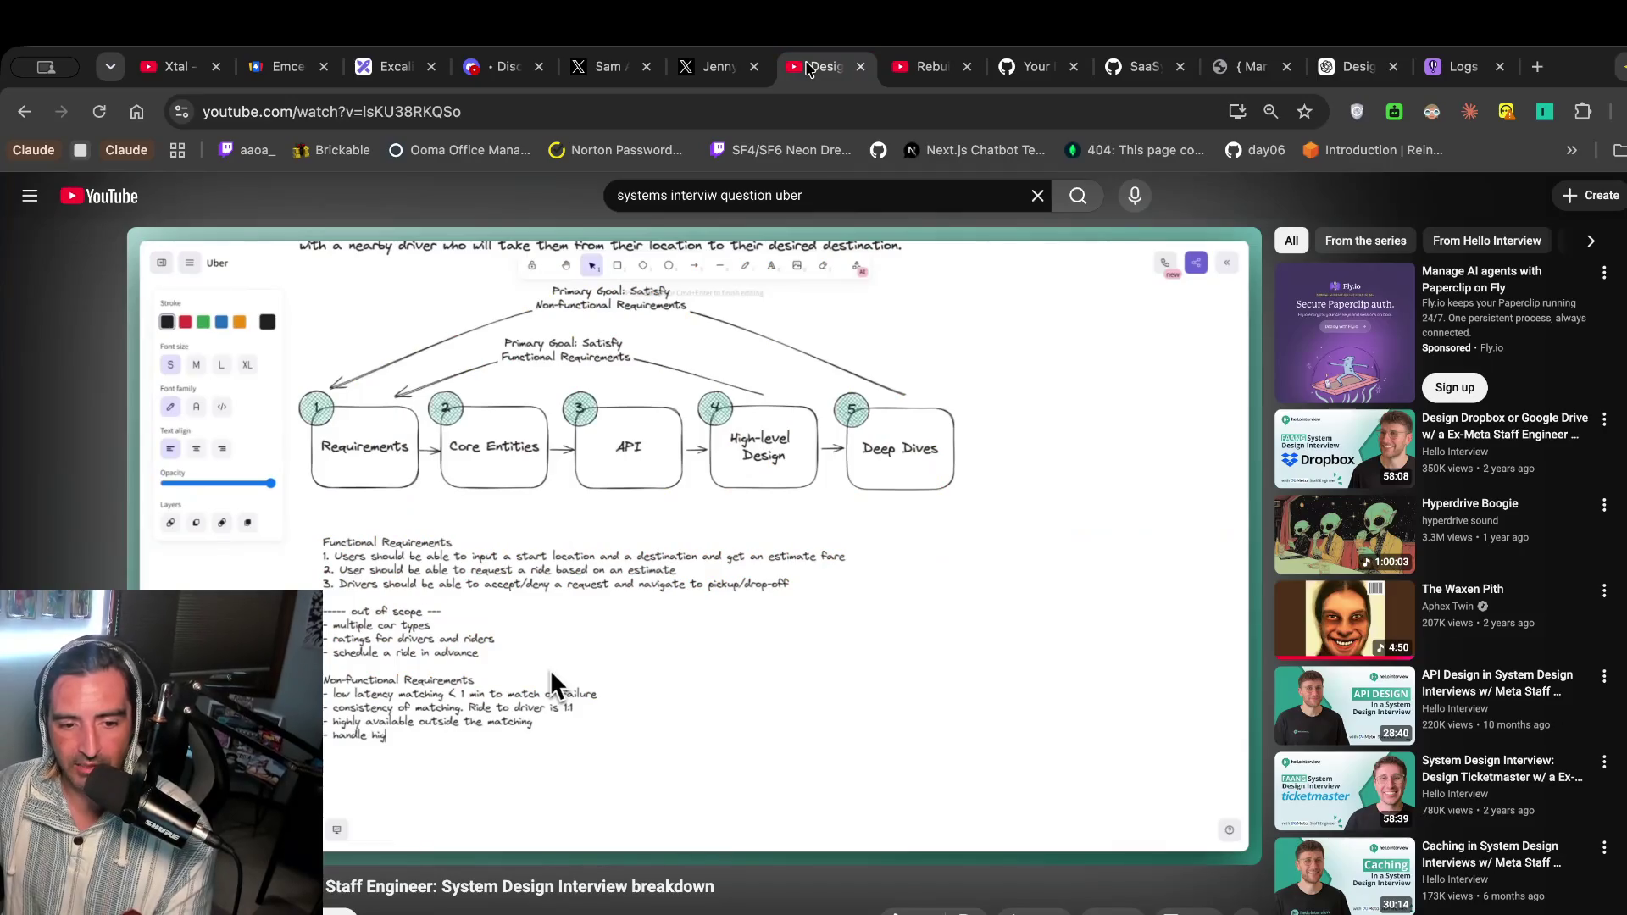
pyautogui.click(387, 70)
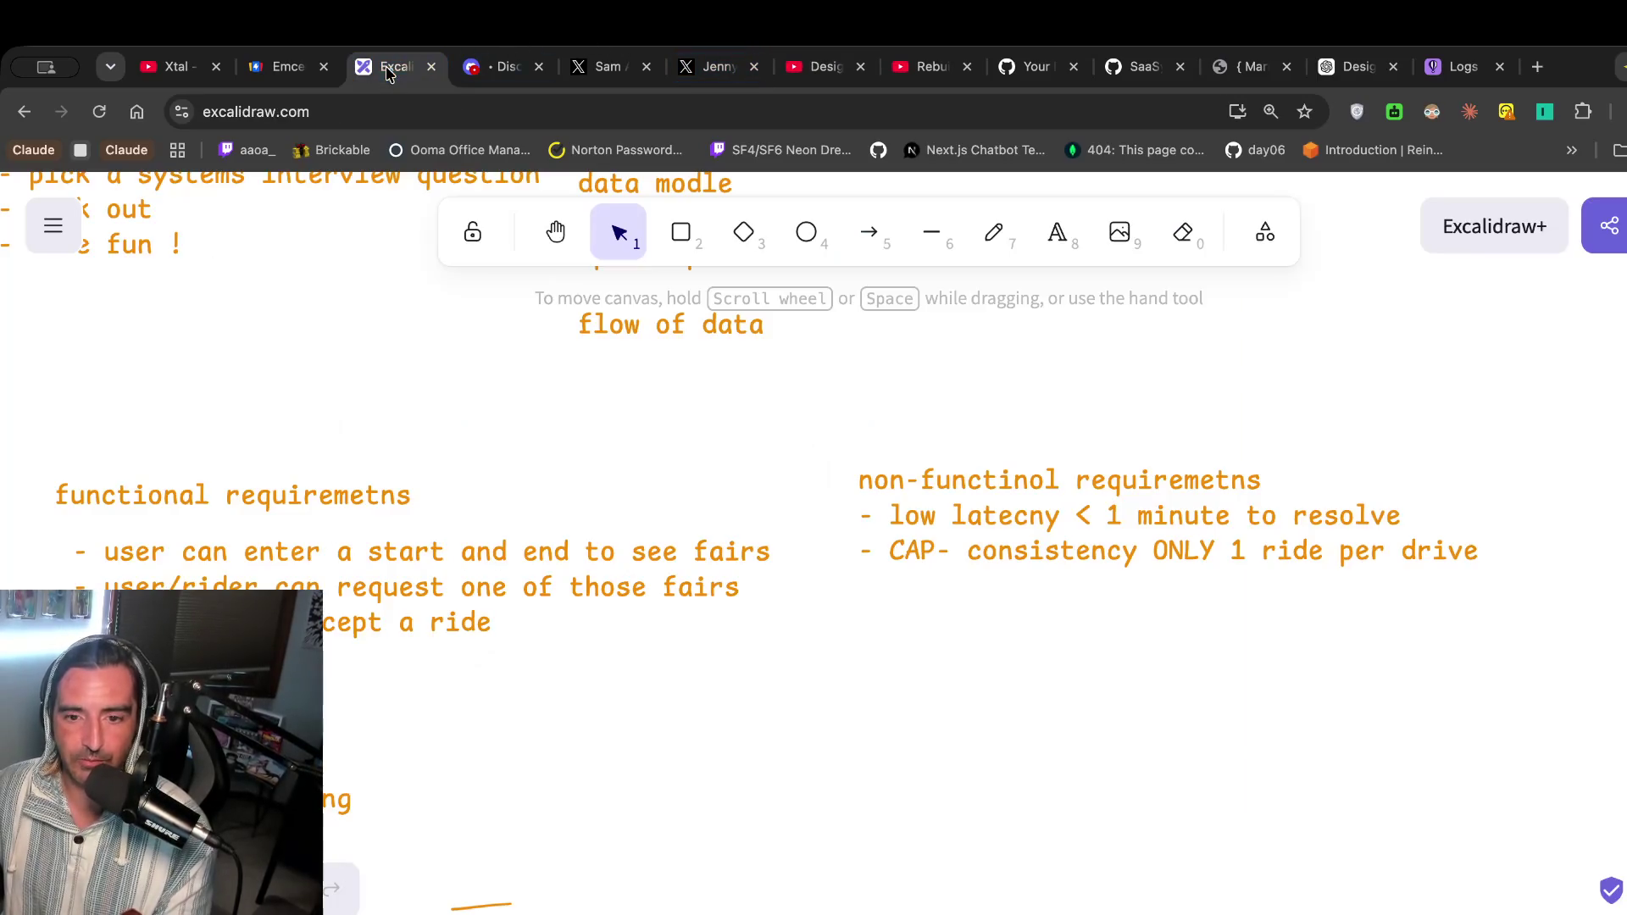
pyautogui.click(1471, 560)
pyautogui.press('Return')
pyautogui.click(1471, 555)
# Add the bullet '- highly available outside the matching', then pause the reference video.
pyautogui.press('Return')
pyautogui.write('- ')
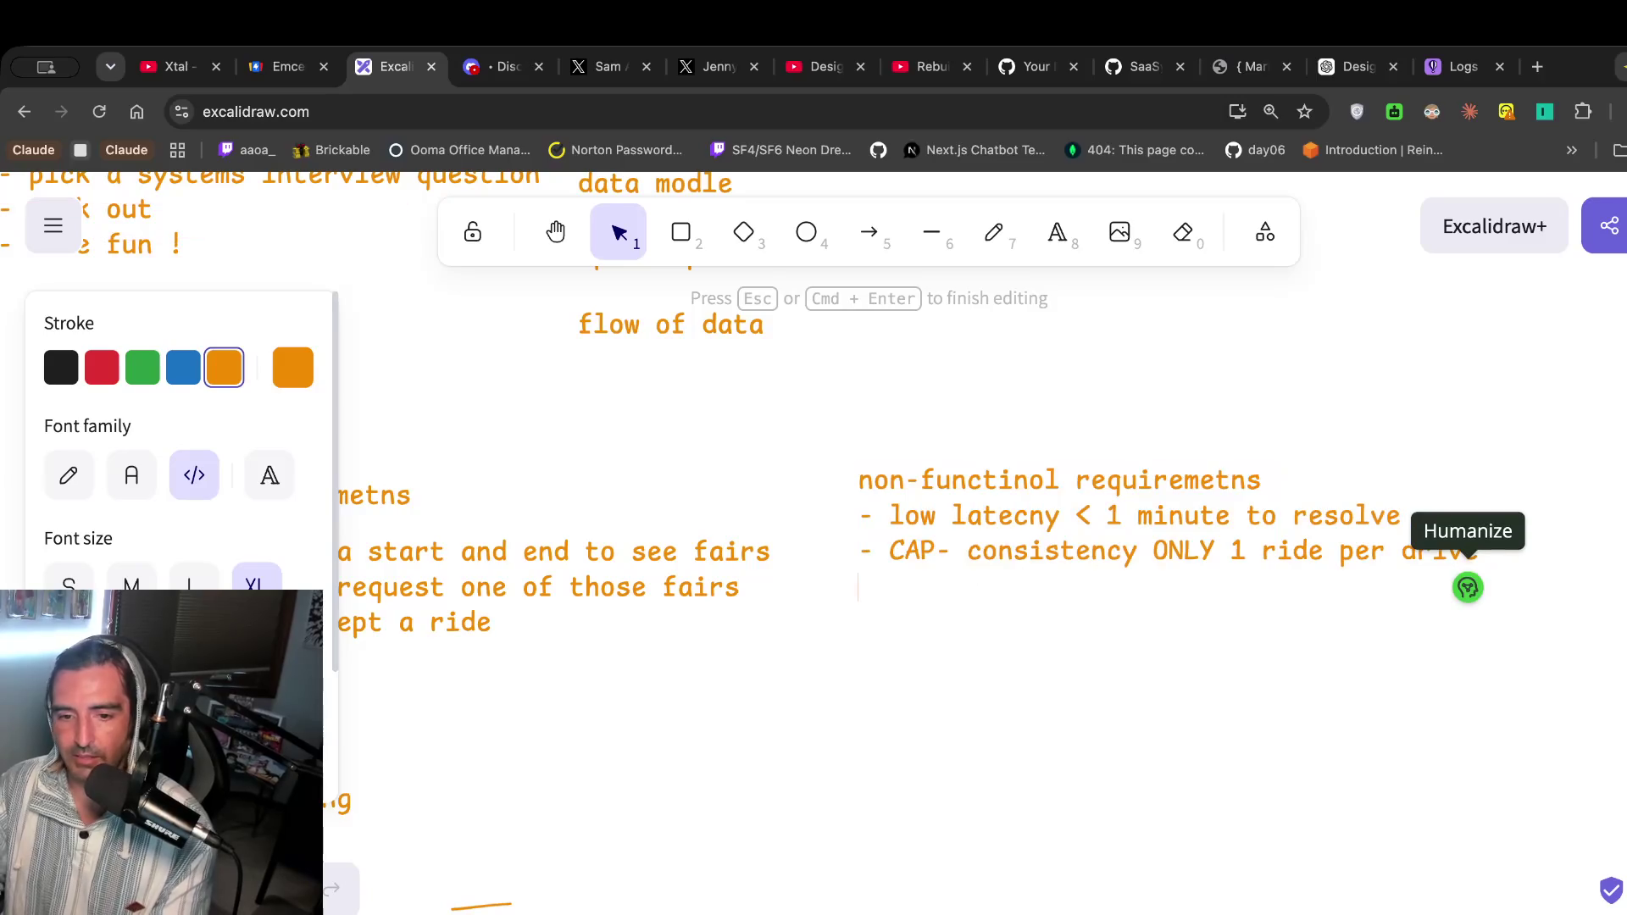
pyautogui.write('jogj;u ab')
pyautogui.press('BackSpace')
pyautogui.press('BackSpace')
pyautogui.press('BackSpace')
pyautogui.press('BackSpace')
pyautogui.press('BackSpace')
pyautogui.press('BackSpace')
pyautogui.write('highl')
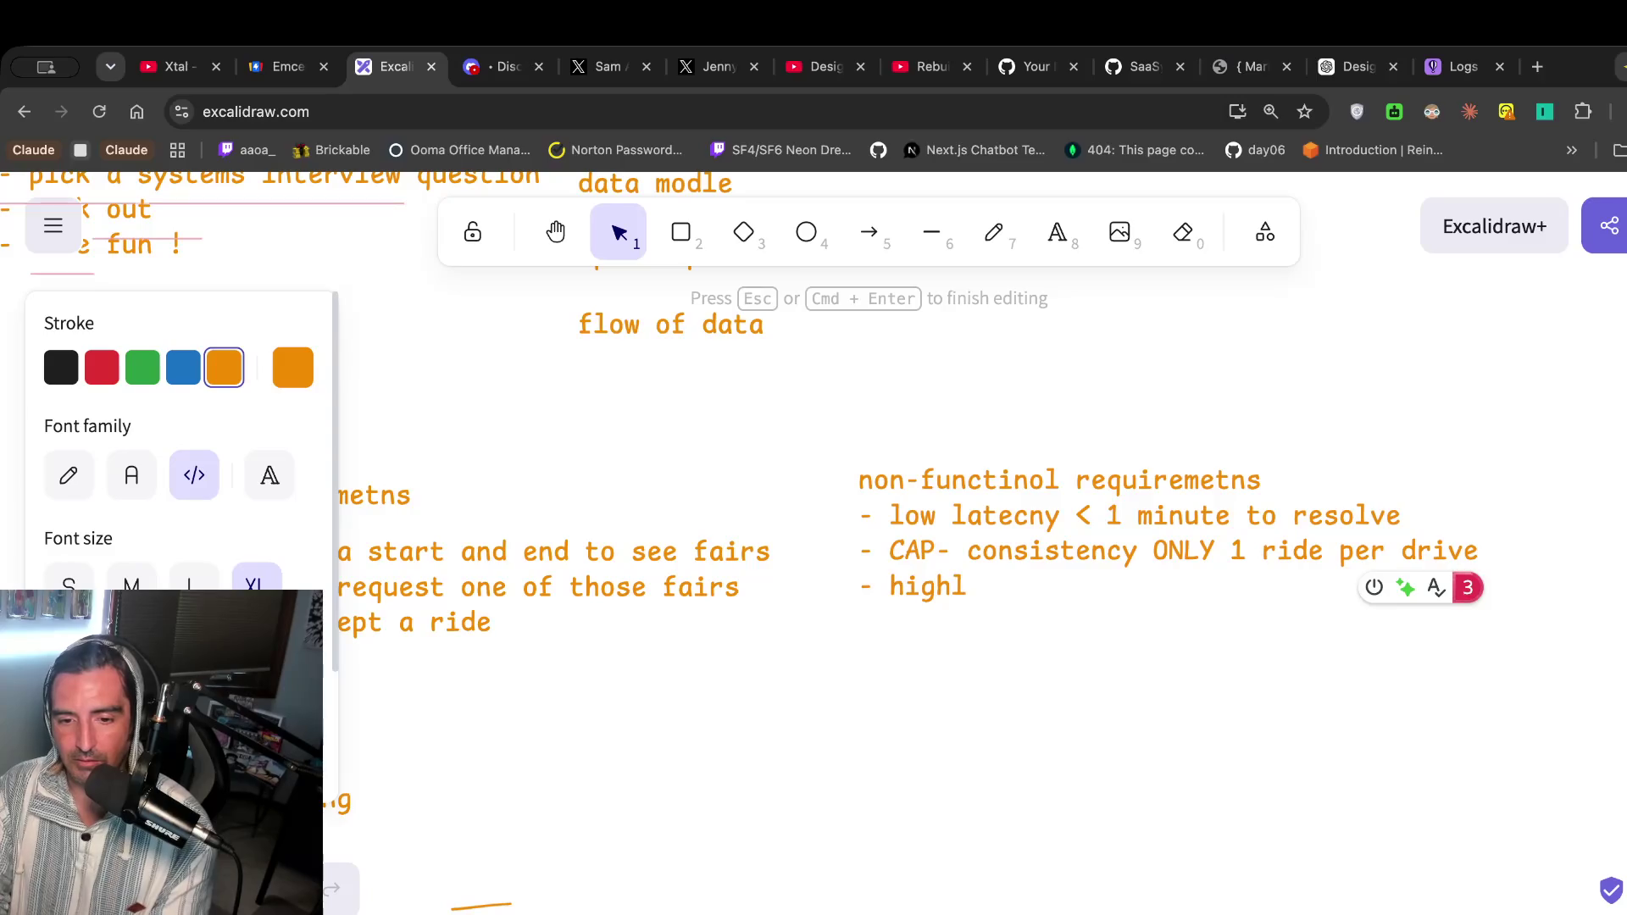
pyautogui.write('y available outi')
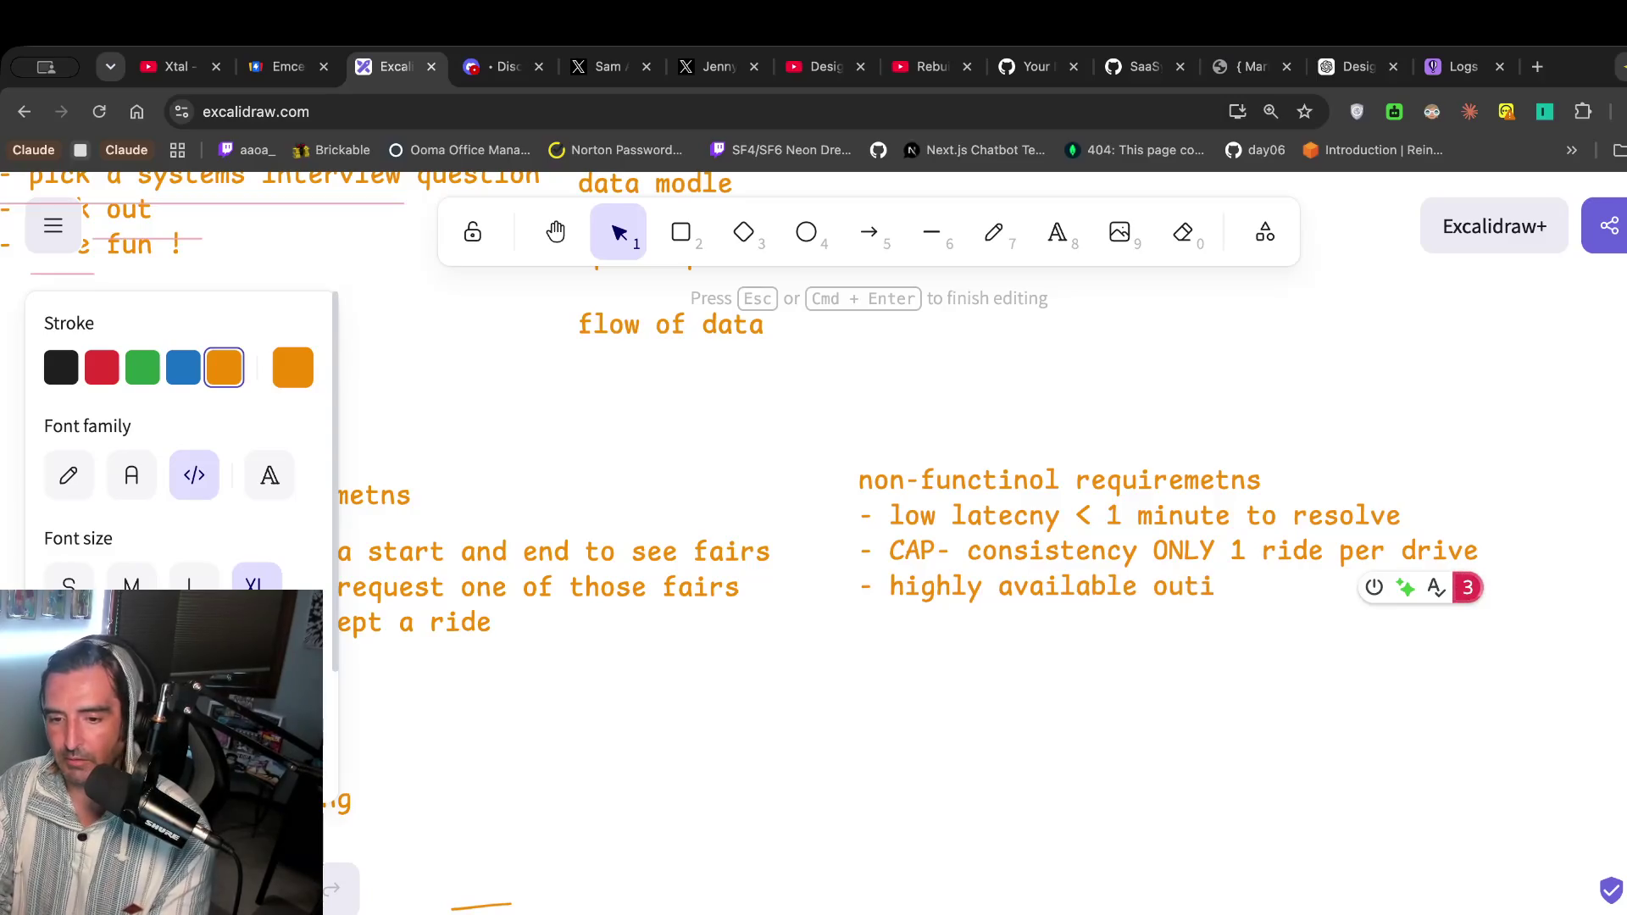
pyautogui.press('BackSpace')
pyautogui.write('side the m')
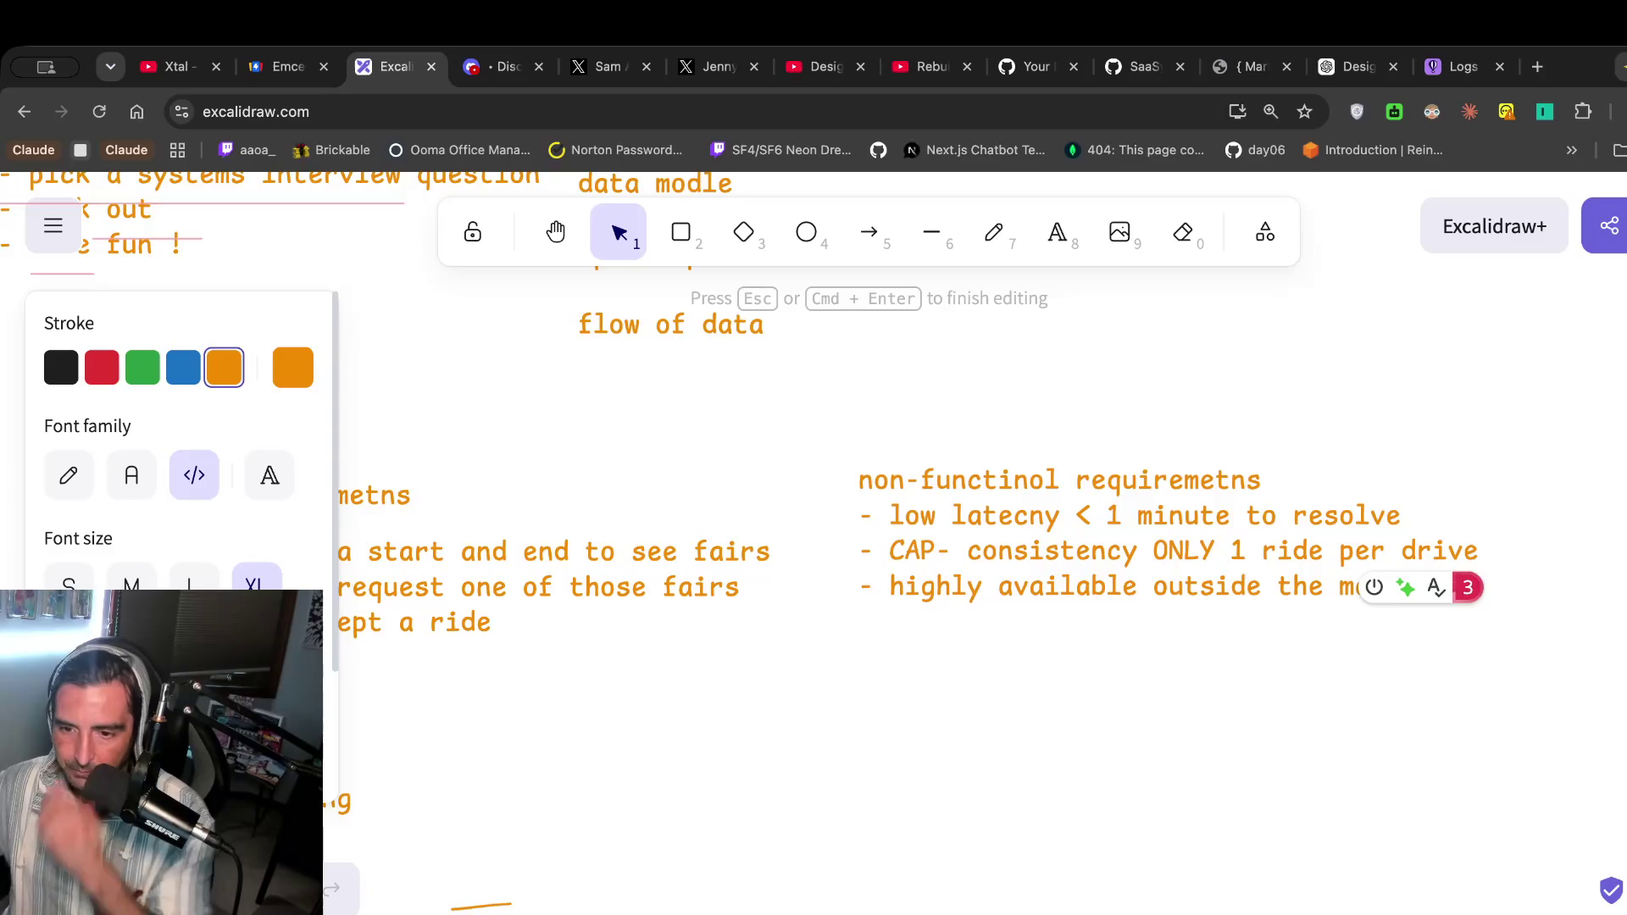
pyautogui.click(1311, 653)
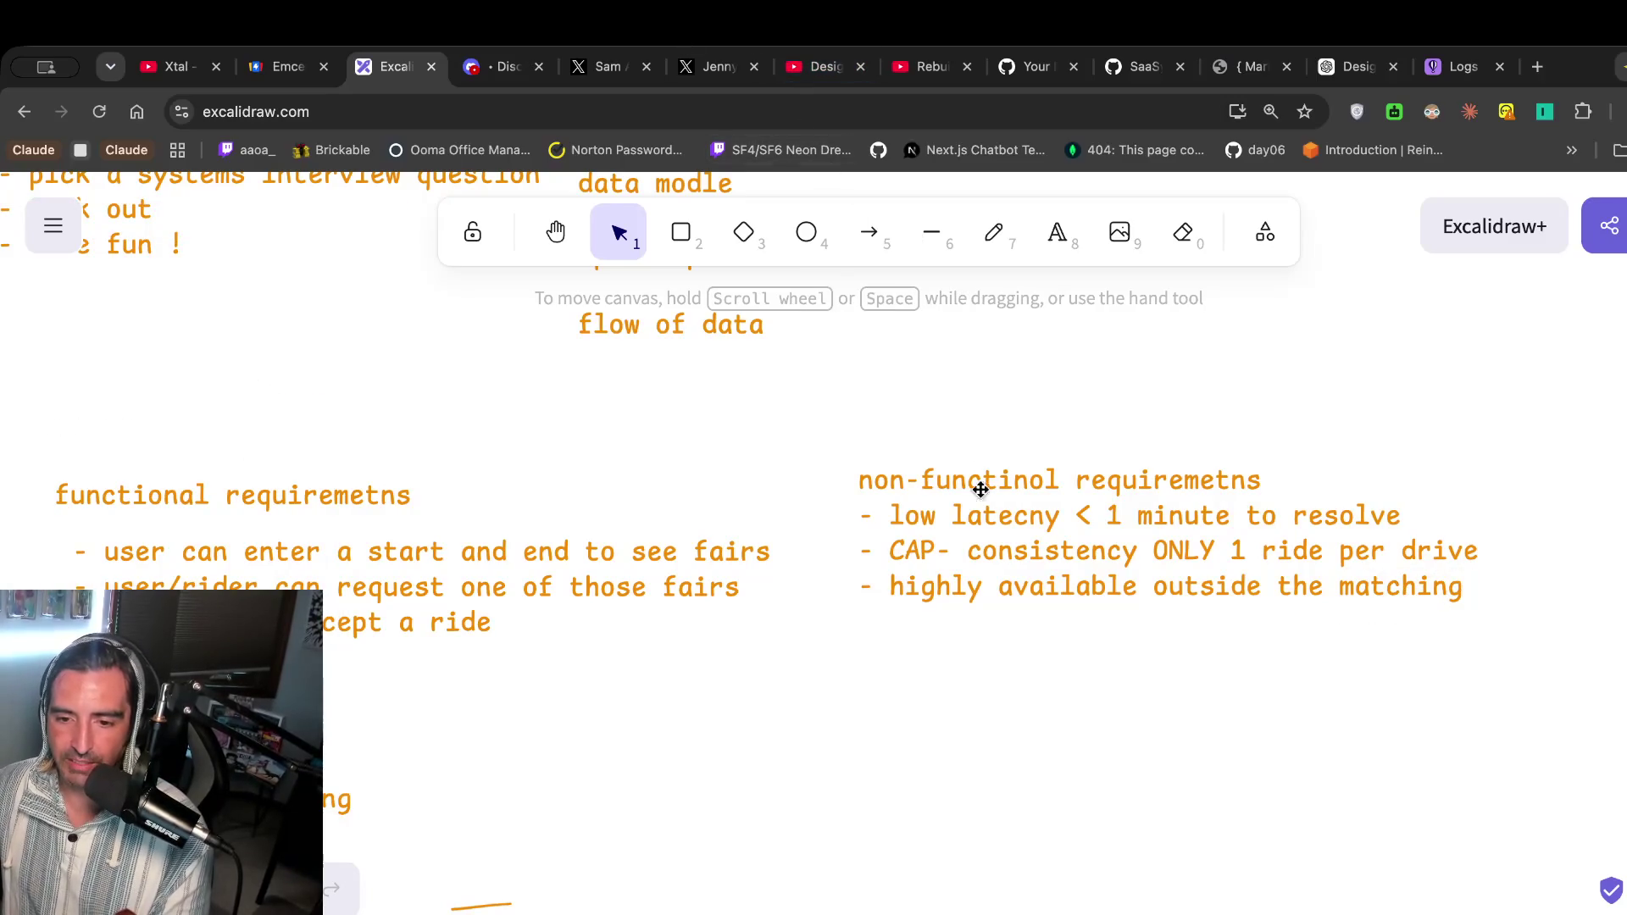
pyautogui.click(826, 66)
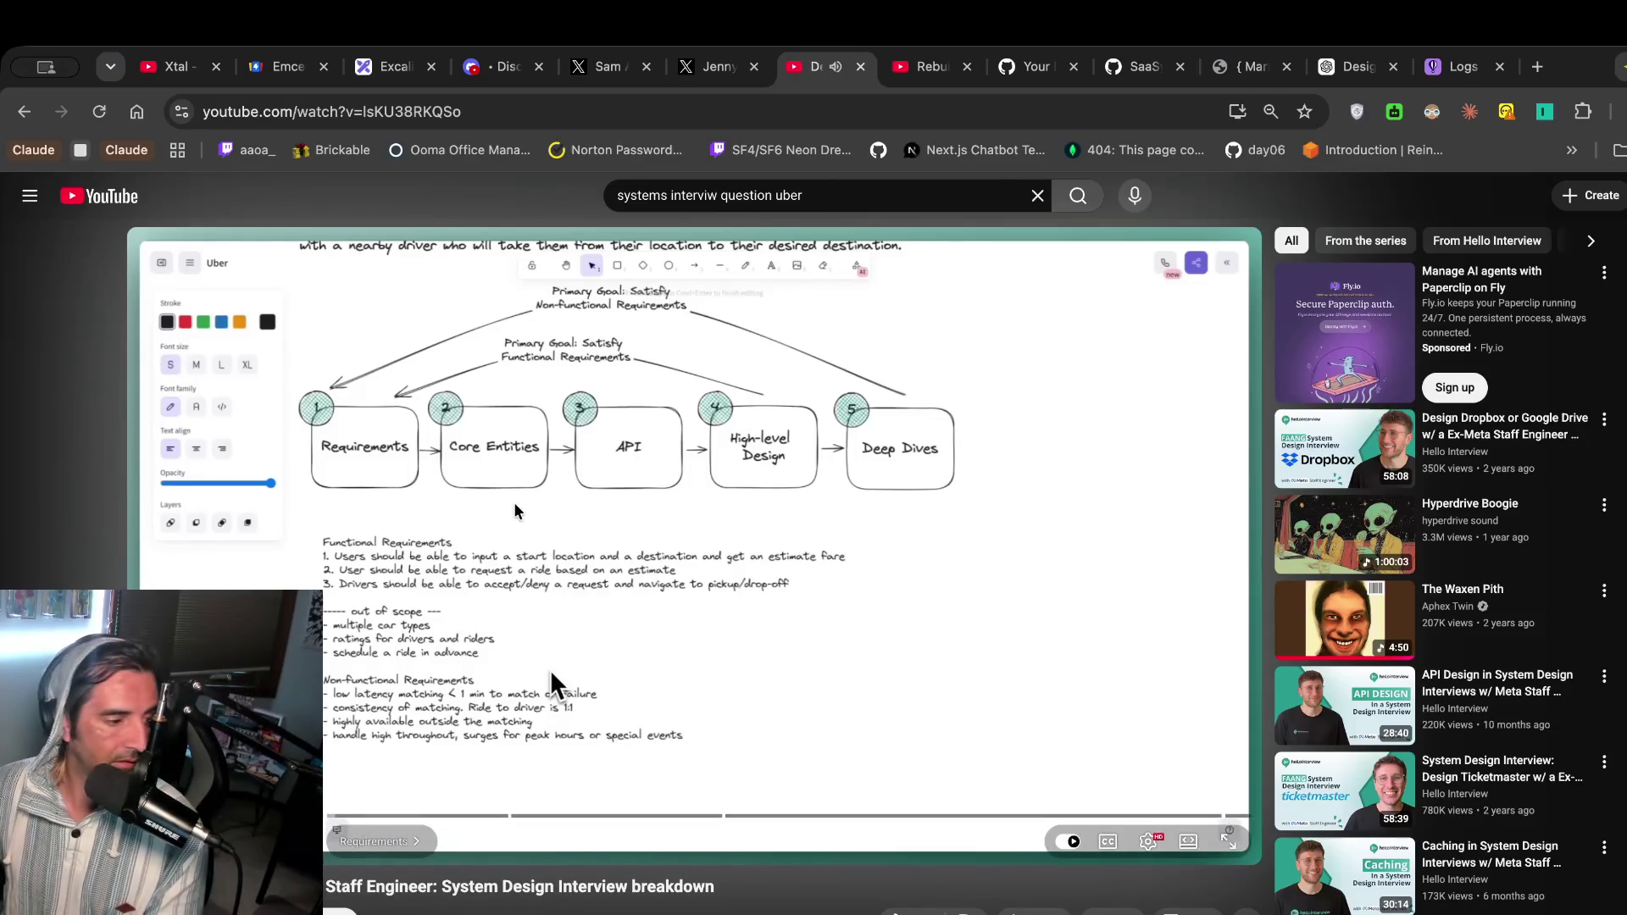
pyautogui.click(551, 669)
# Fix the stray break and add '- highly avaialbe for special events (like a football game'.
pyautogui.click(396, 66)
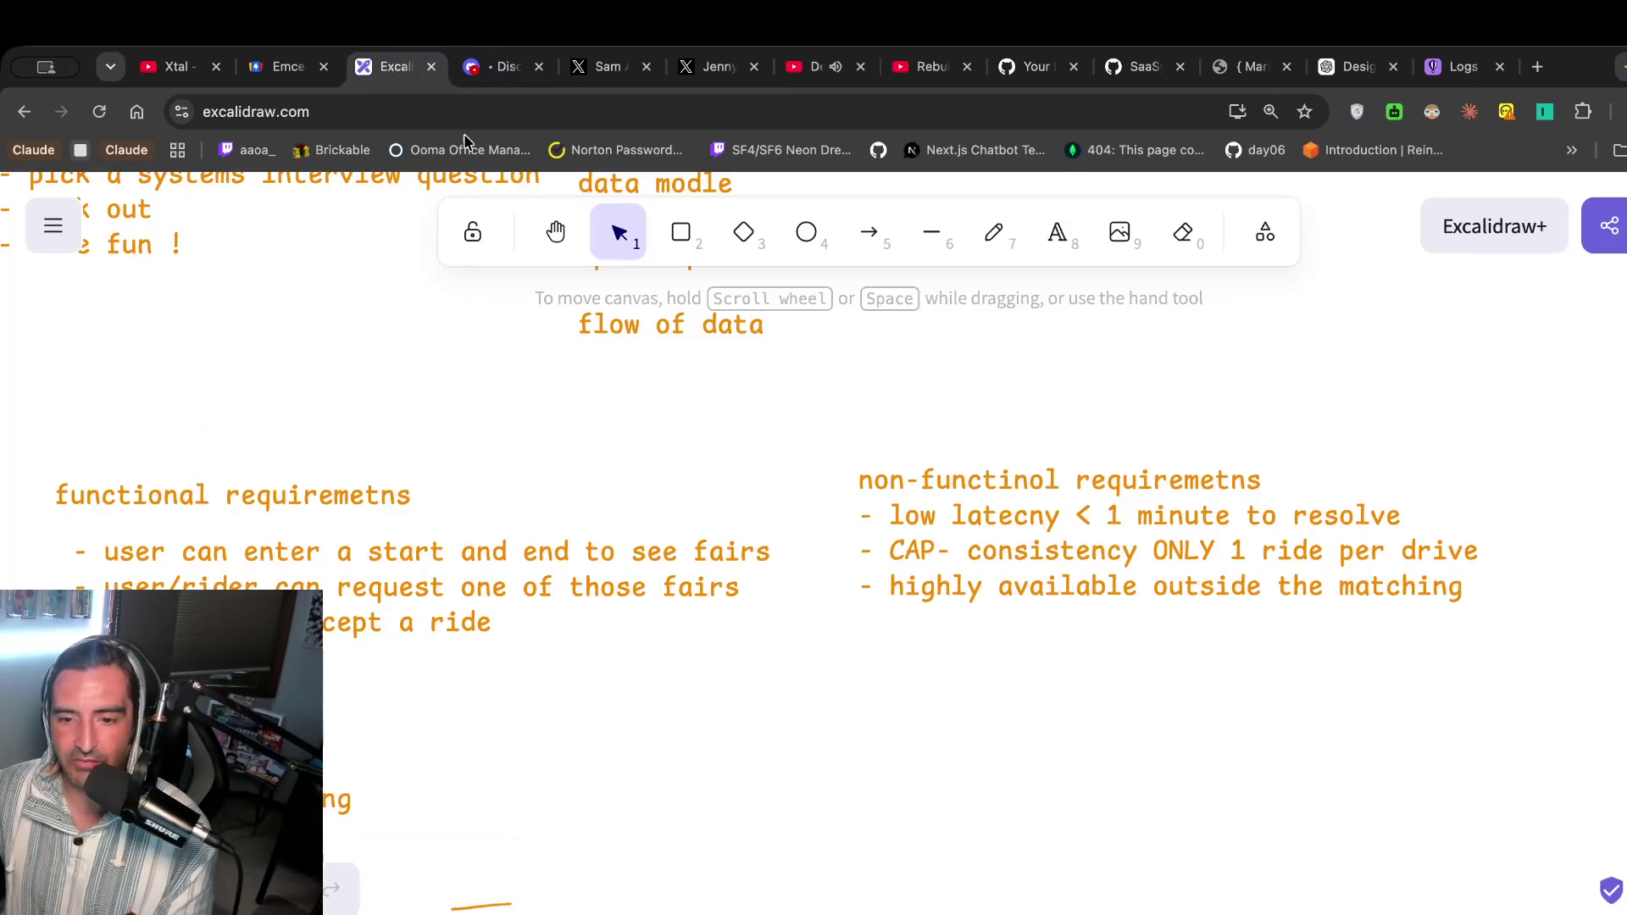
pyautogui.click(1255, 602)
pyautogui.doubleClick(1255, 603)
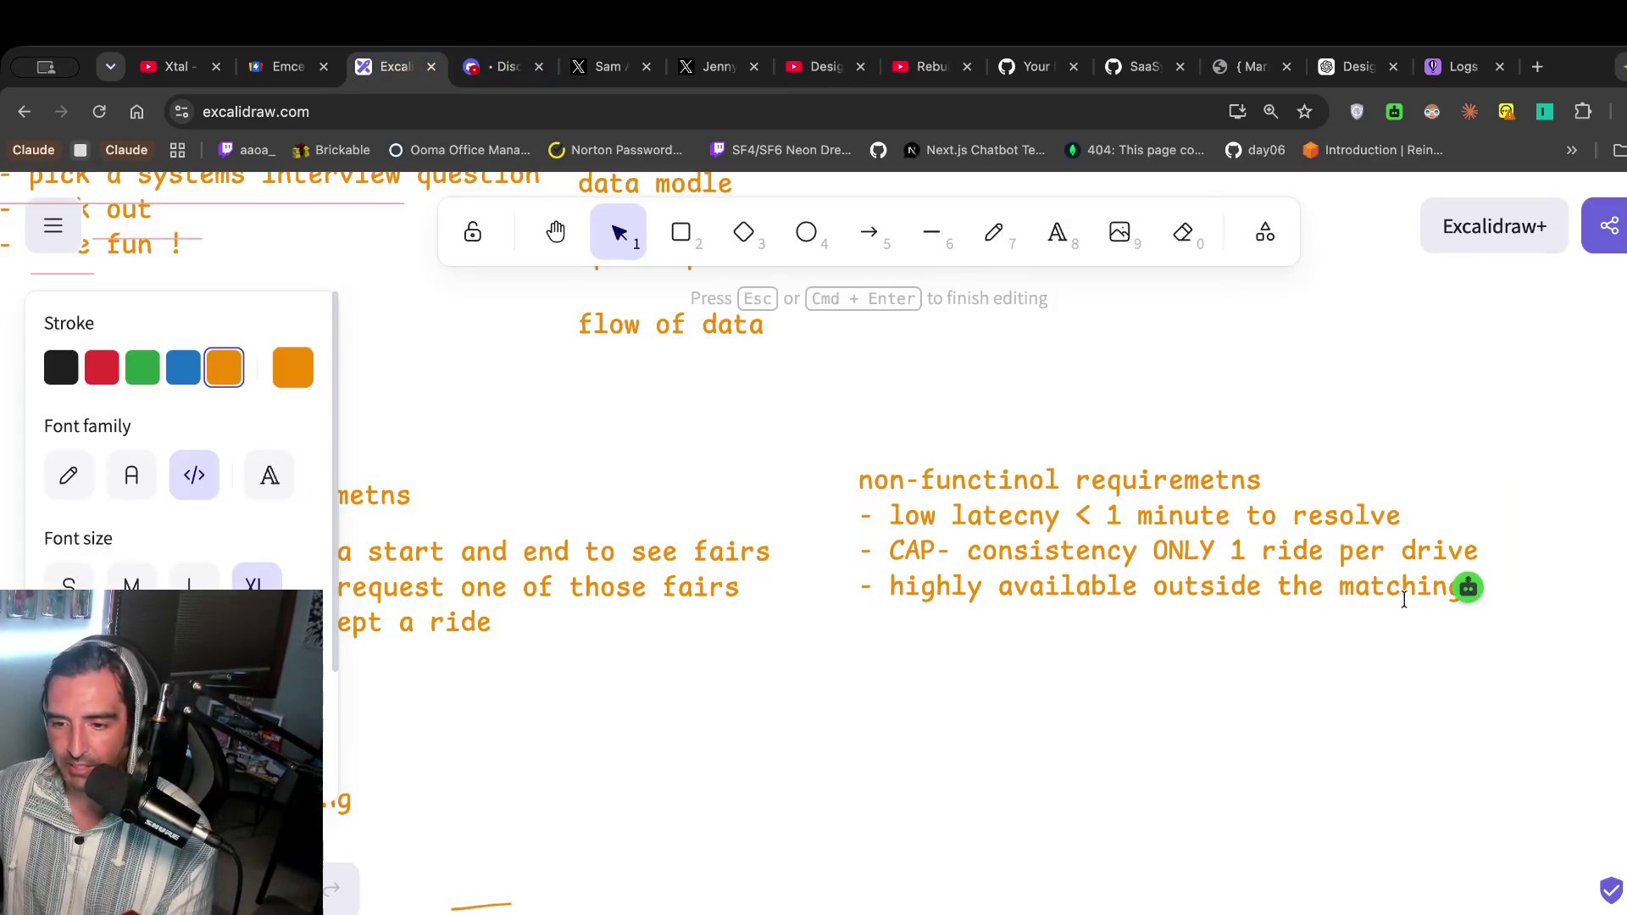
pyautogui.press('Return')
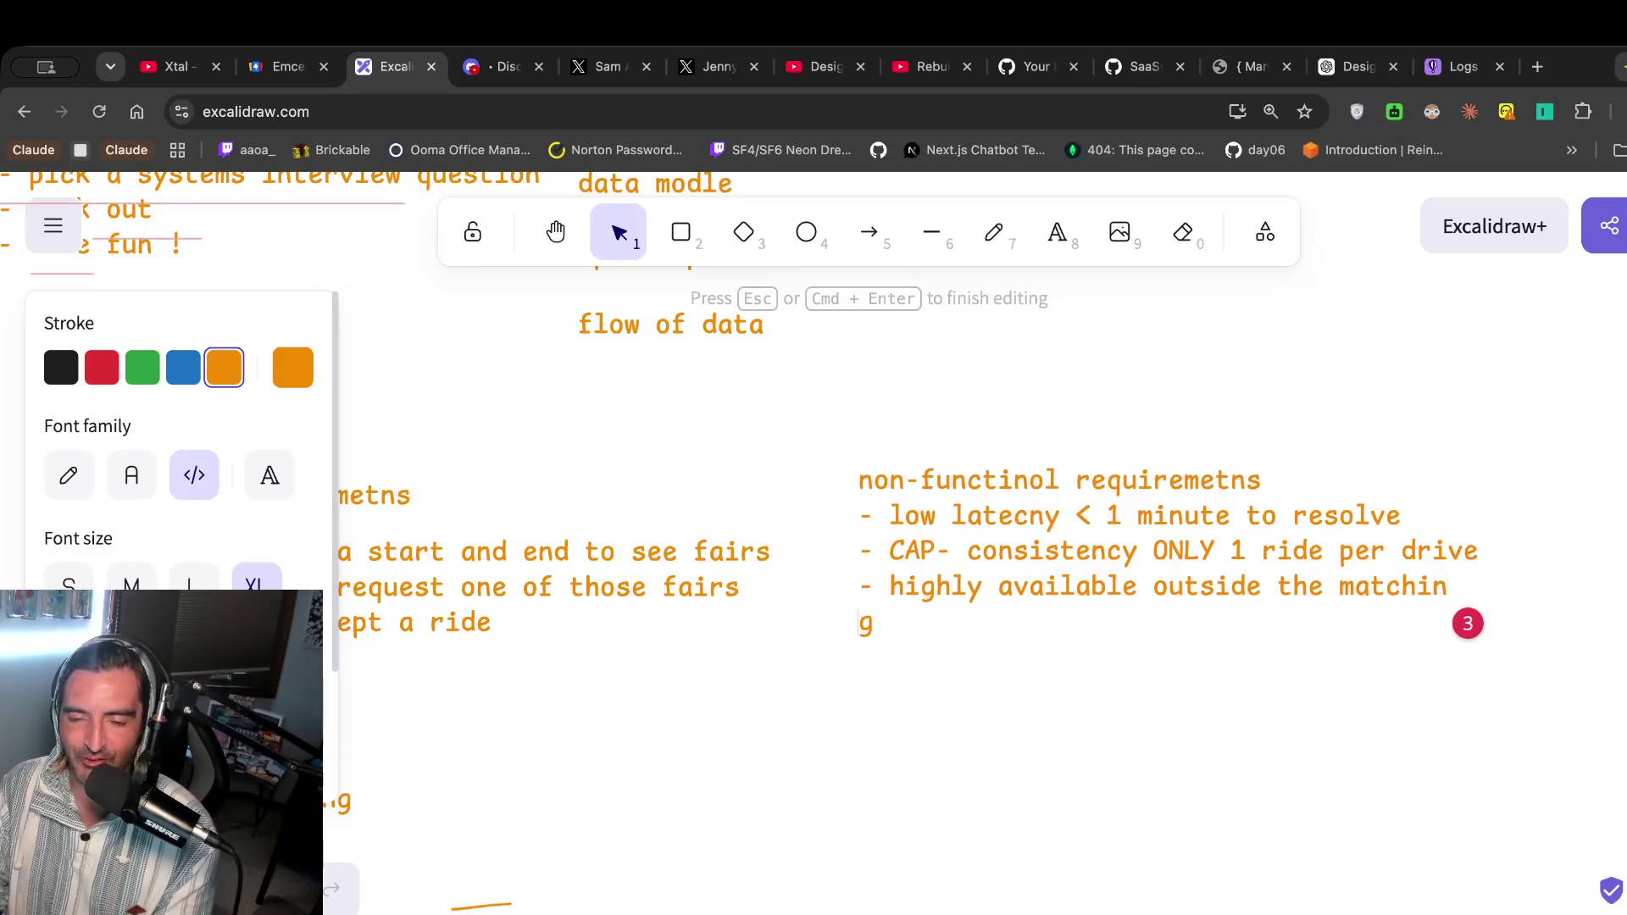
pyautogui.press('BackSpace')
pyautogui.press('End')
pyautogui.press('Return')
pyautogui.write('=')
pyautogui.press('BackSpace')
pyautogui.write('- high')
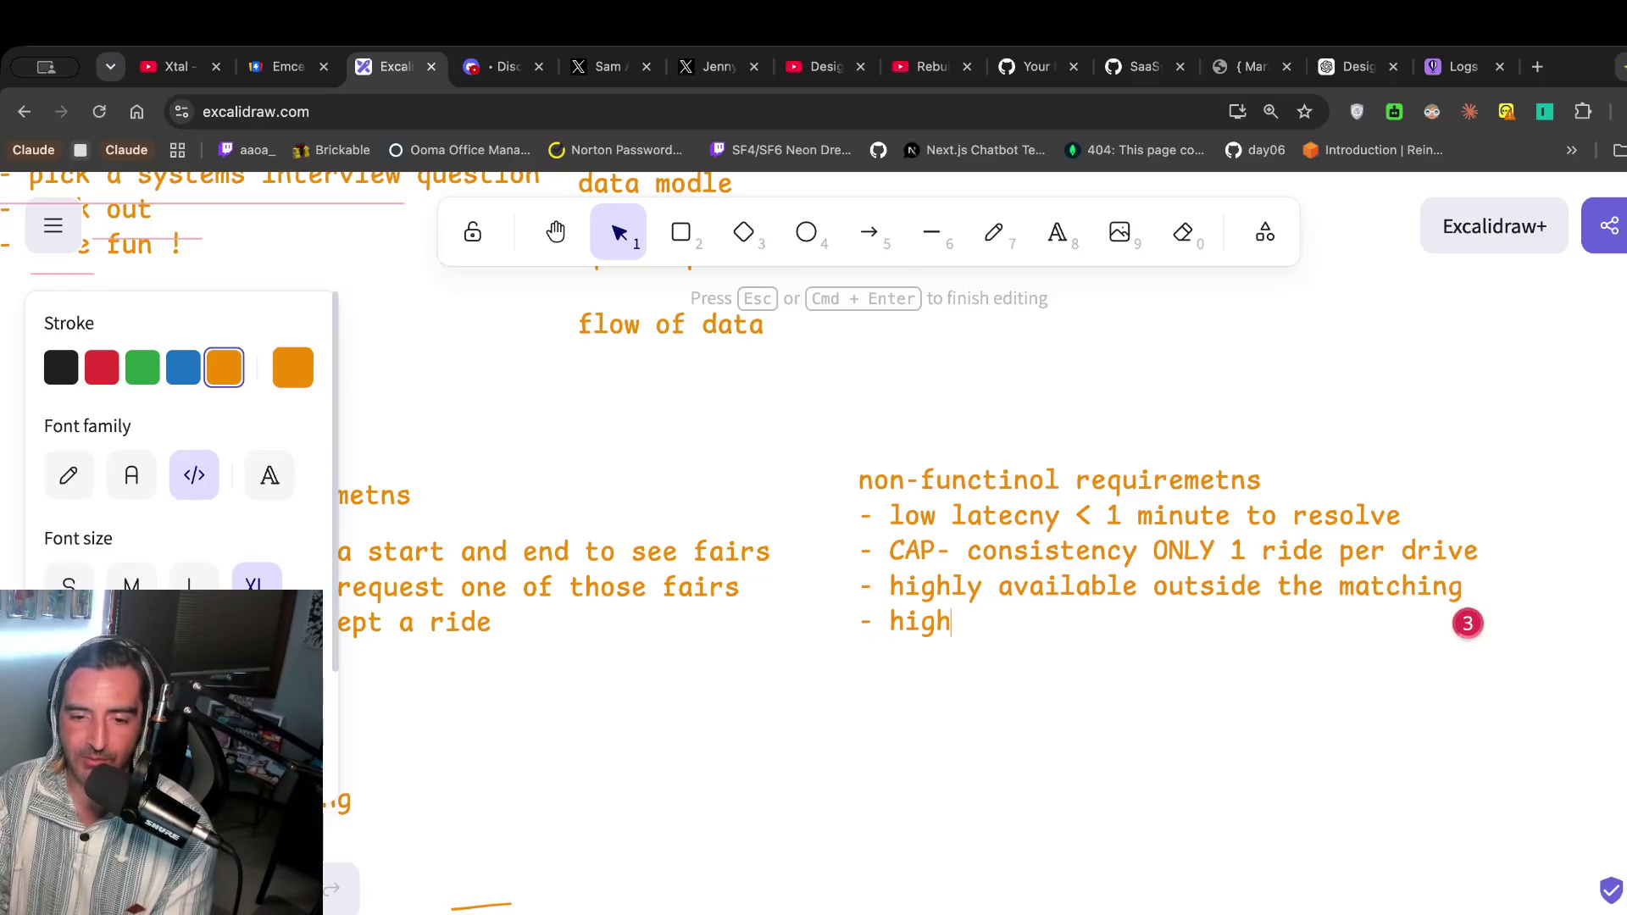
pyautogui.write('ly avaialbe for speci')
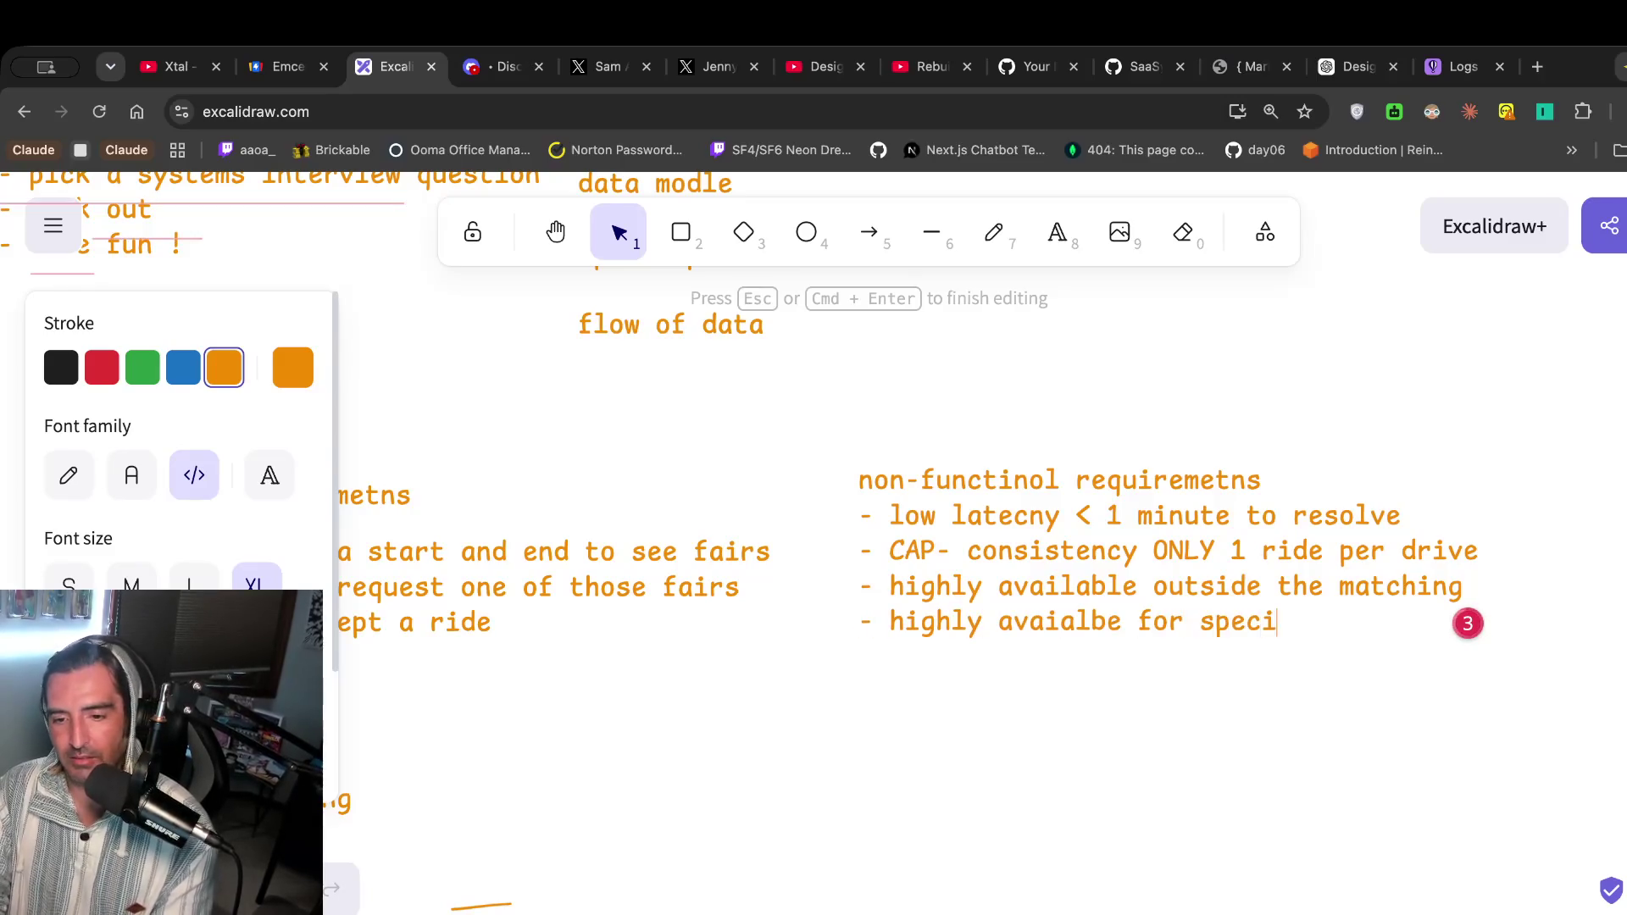
pyautogui.write('al events')
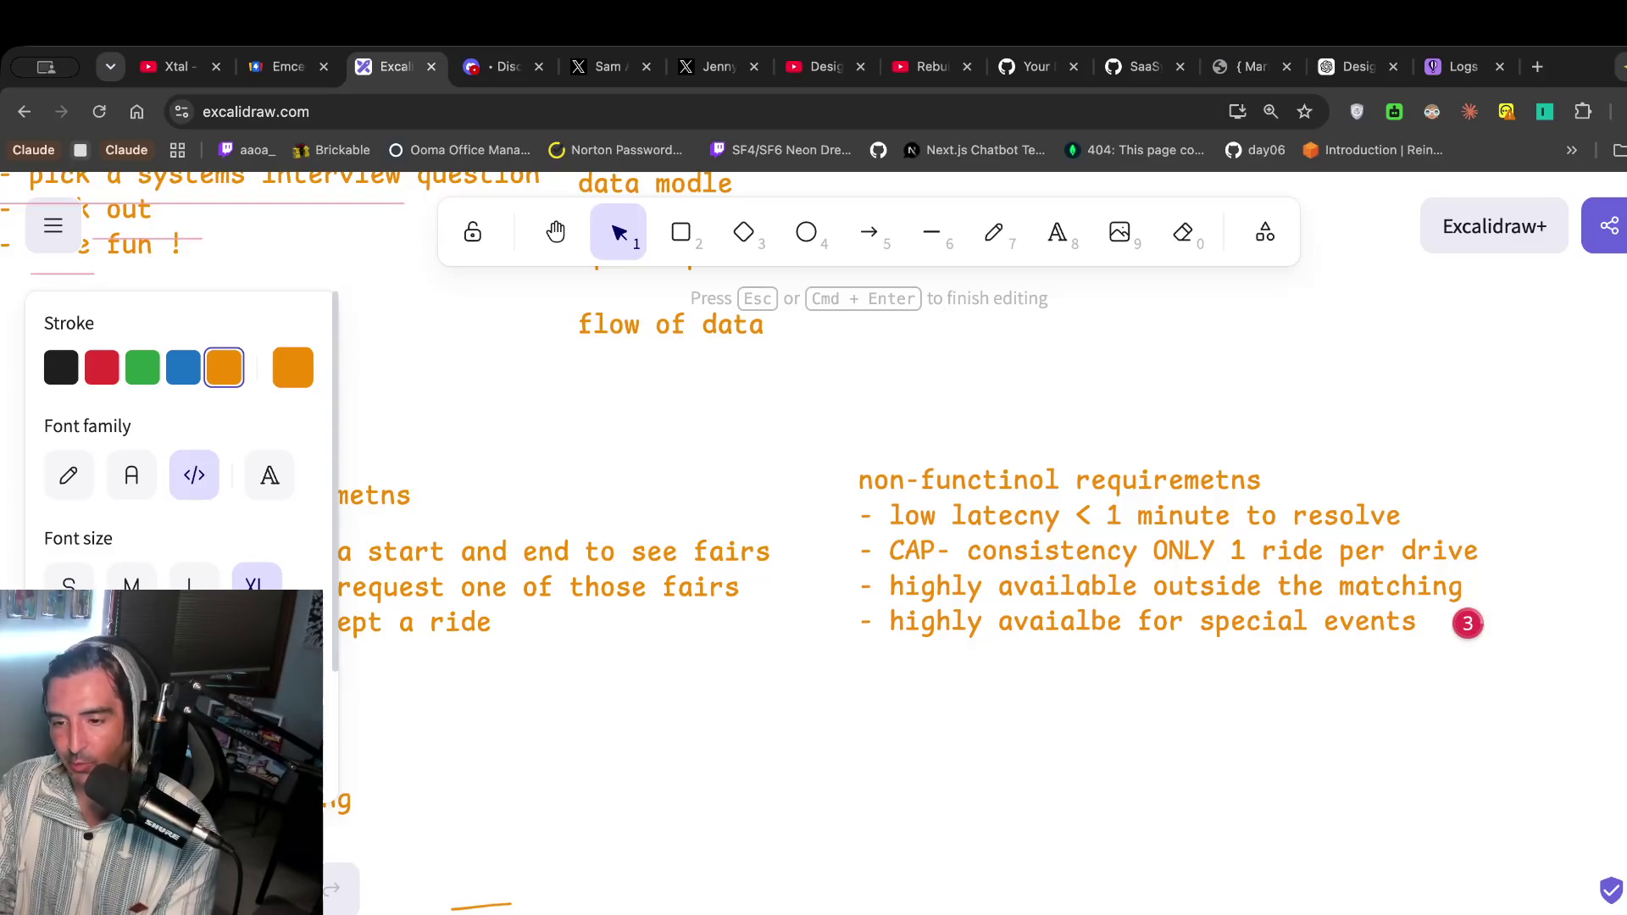
pyautogui.write(' (like a football g')
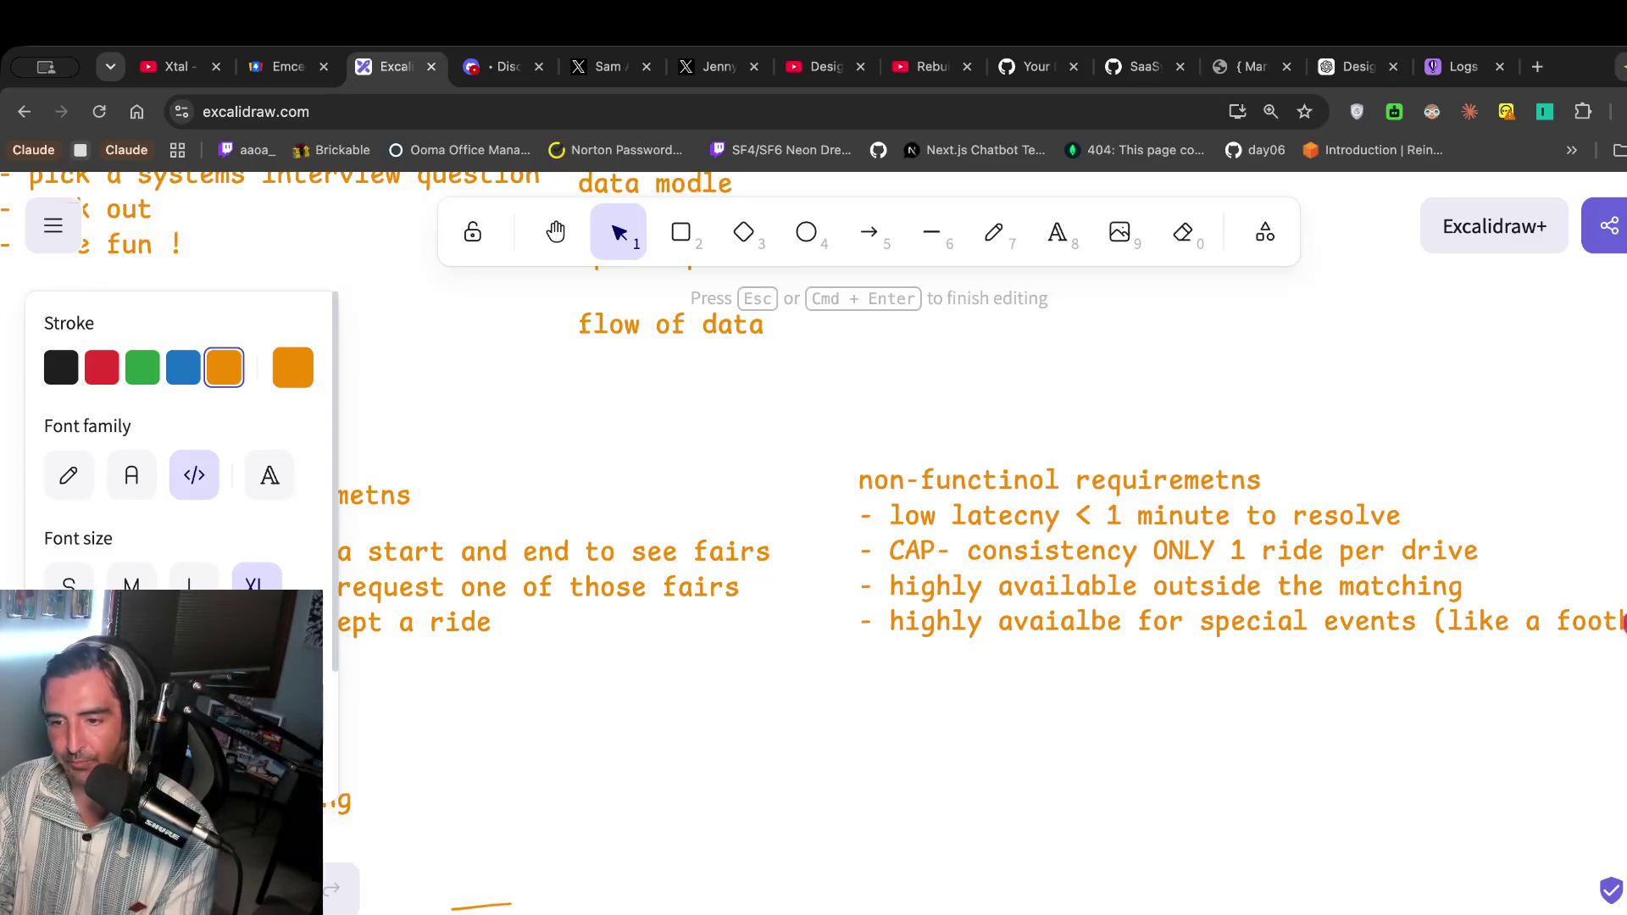
pyautogui.click(889, 551)
pyautogui.write('CAP-')
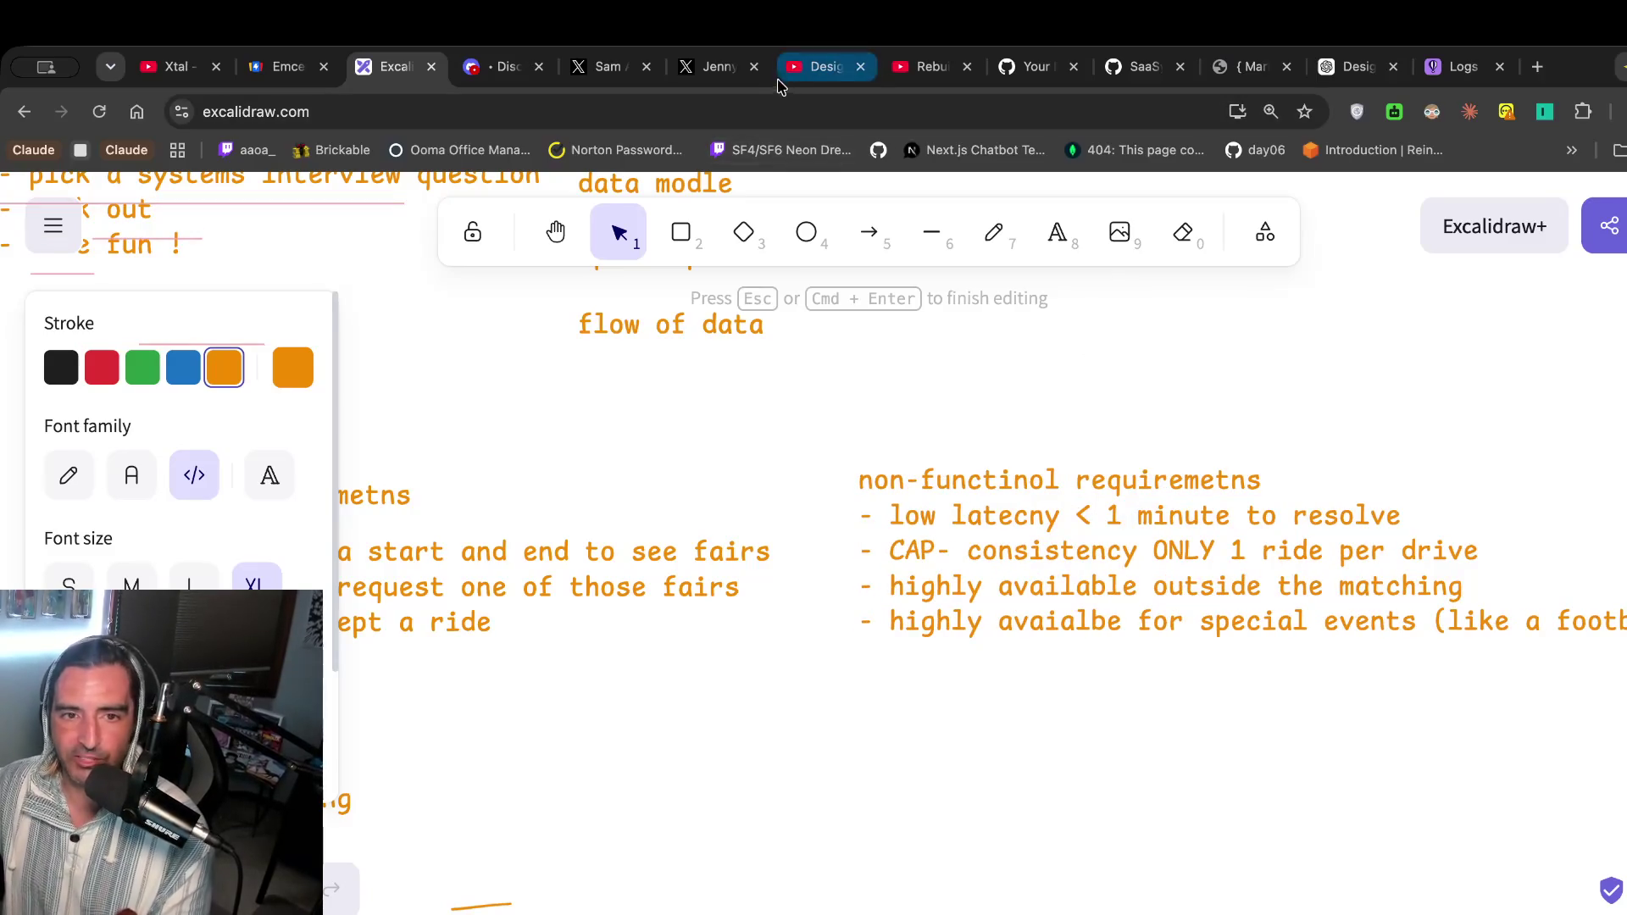
pyautogui.click(827, 66)
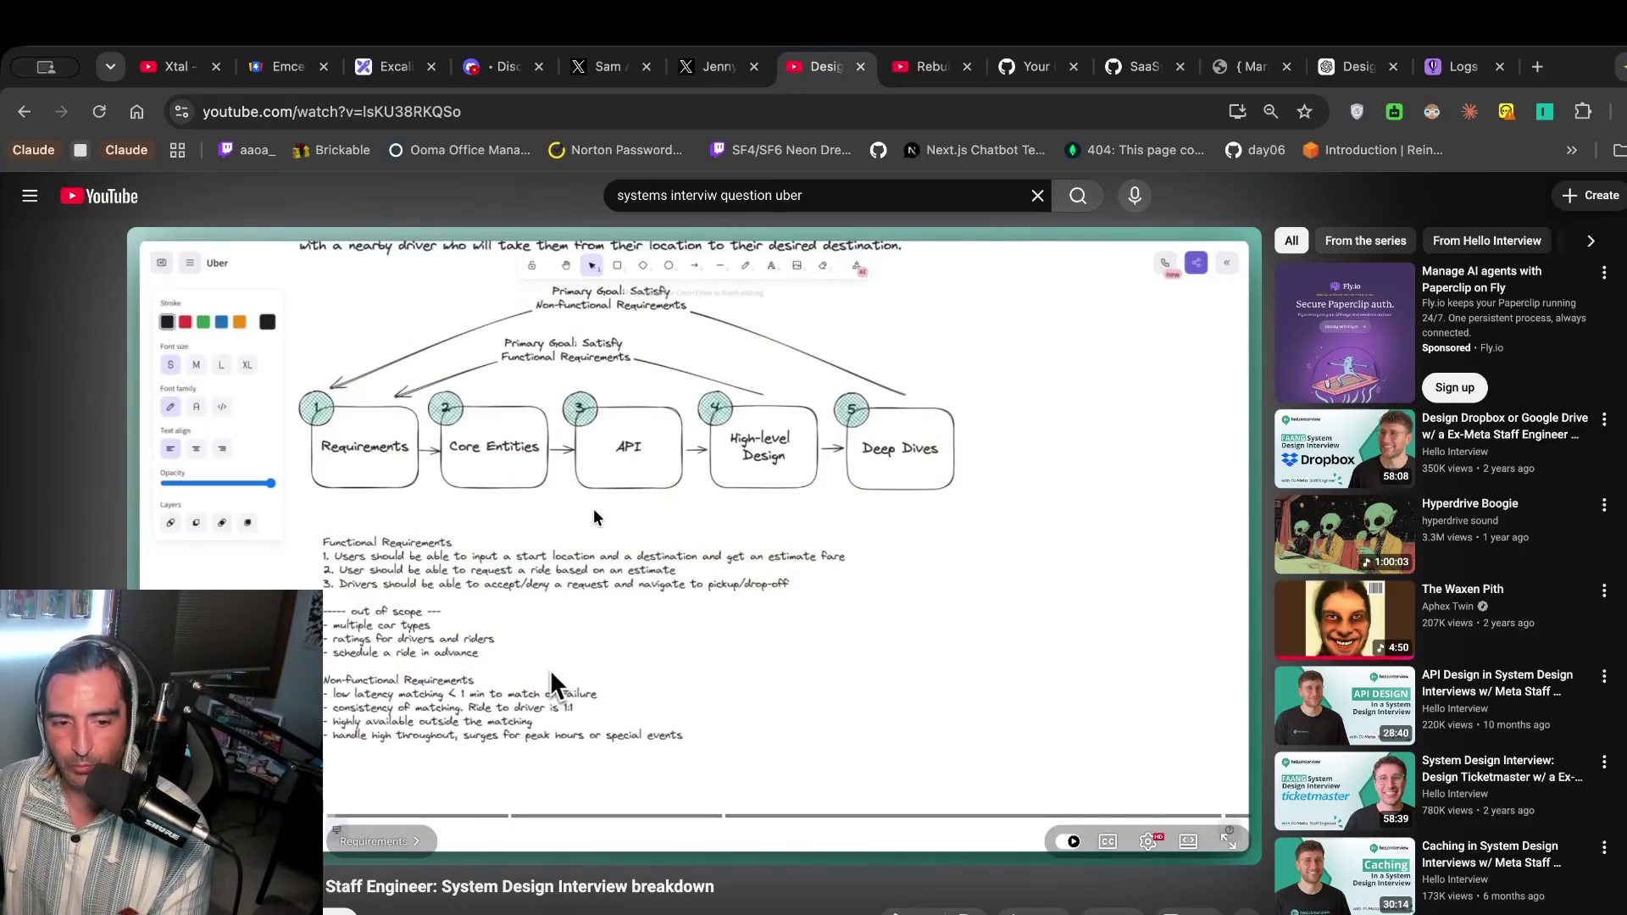
# Play the video until '100s of thousands of requests' appears, then return to the notes.
pyautogui.click(591, 458)
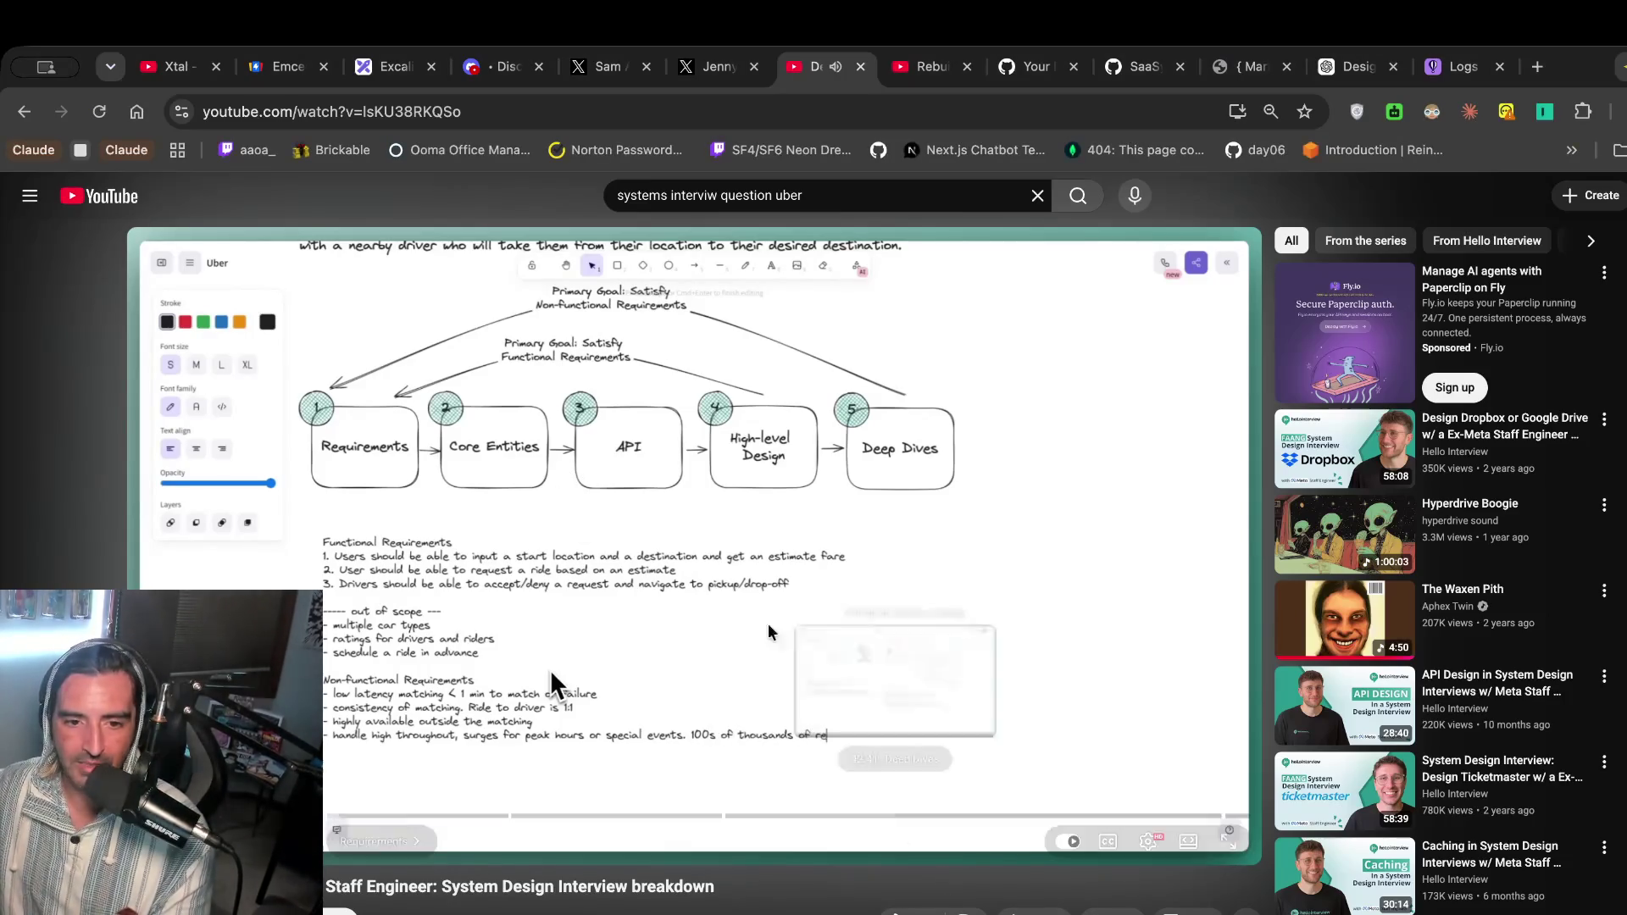
pyautogui.click(600, 583)
pyautogui.press('super+3')
pyautogui.hscroll(2, 1474, 695)
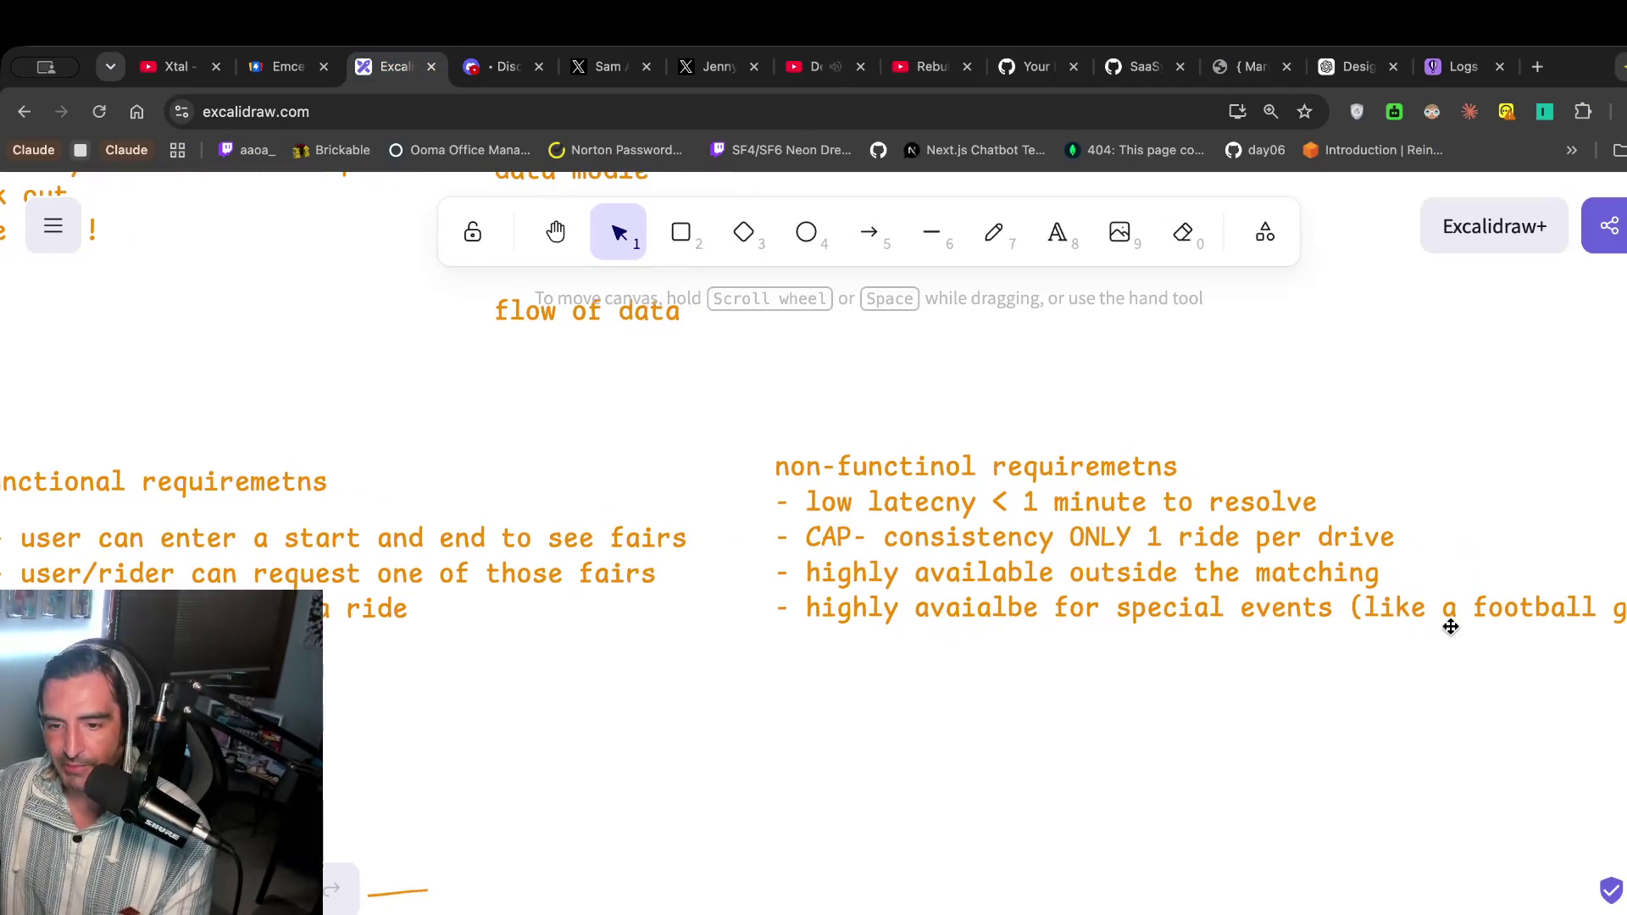
# Put the football-game example on its own line and add '100s of thousands' after special events.
pyautogui.click(1380, 618)
pyautogui.doubleClick(1381, 617)
pyautogui.click(1347, 607)
pyautogui.press('Return')
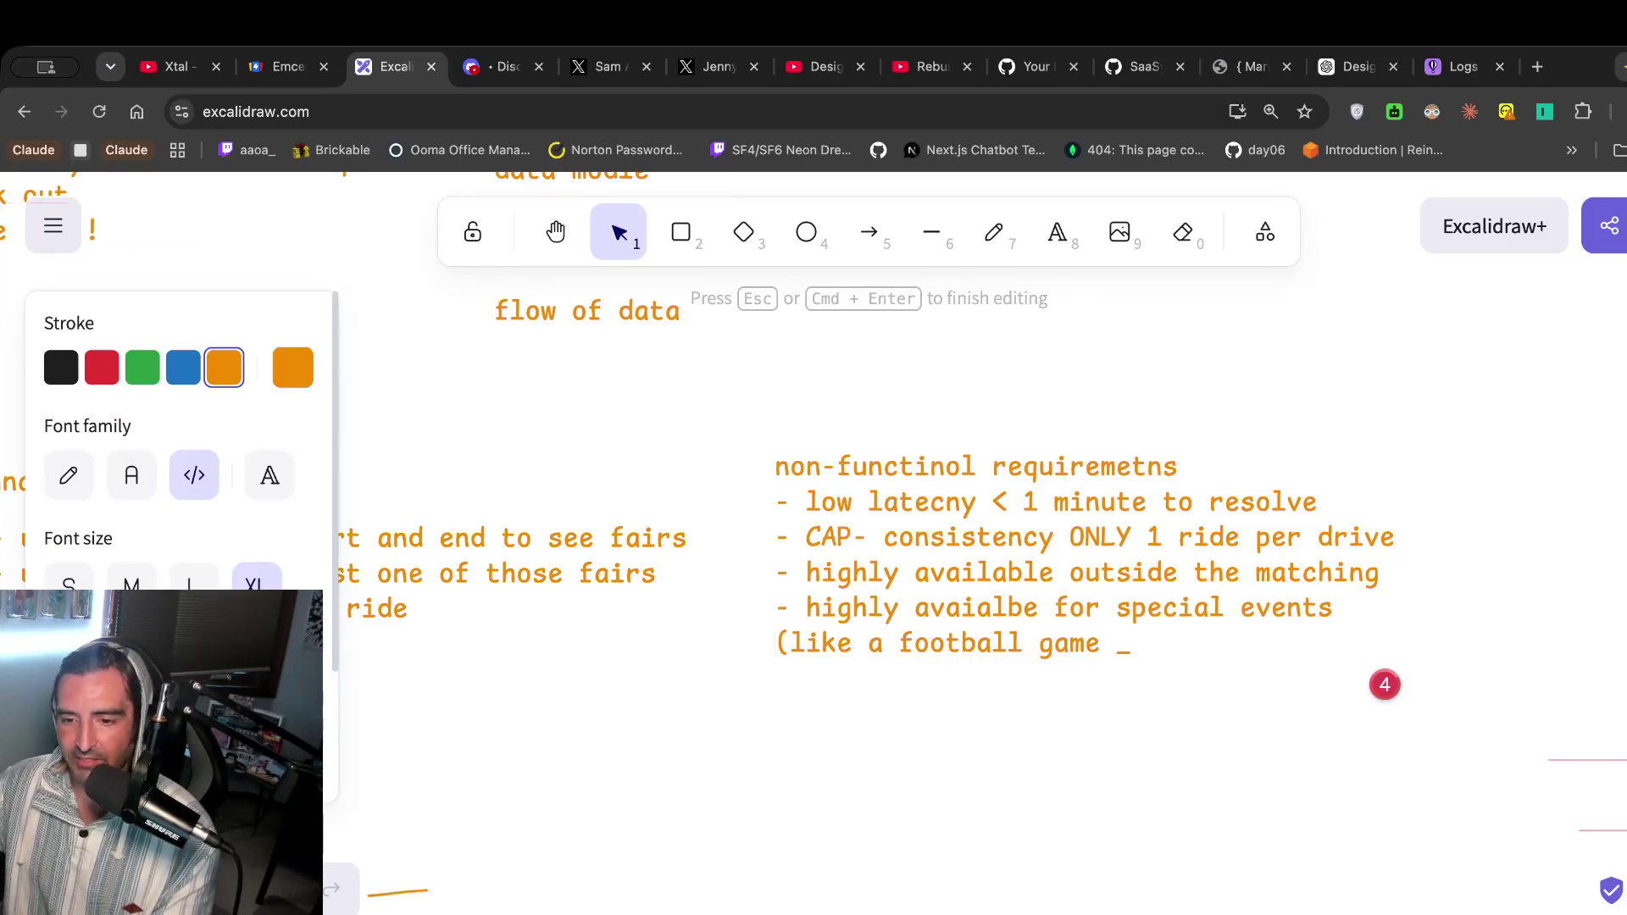
pyautogui.write(' 100')
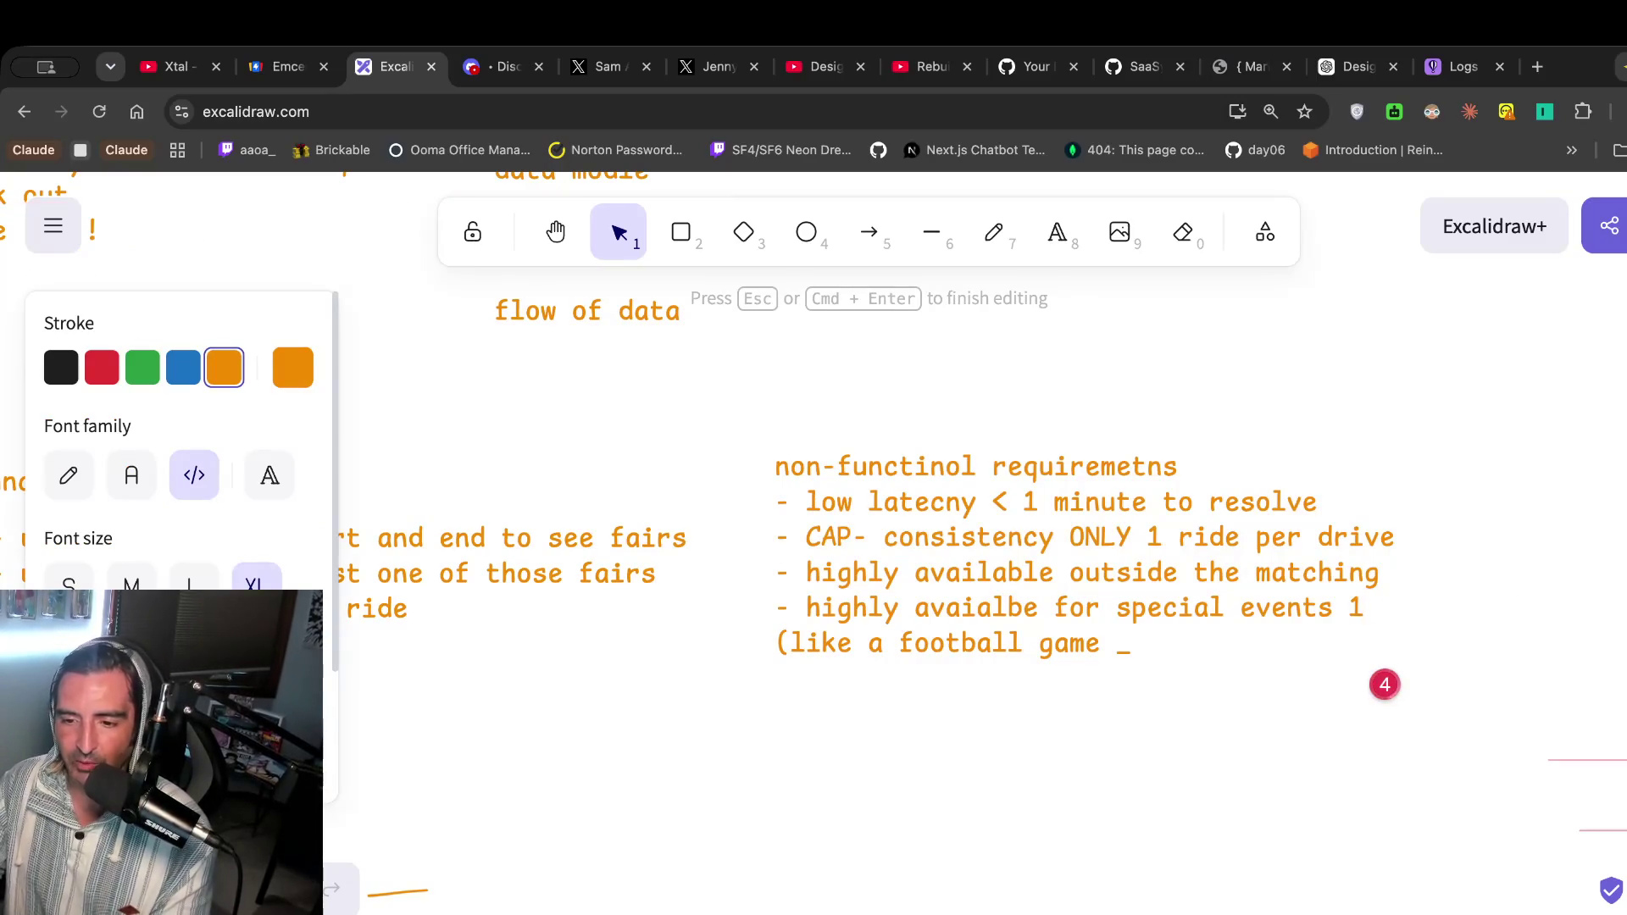
pyautogui.click(824, 74)
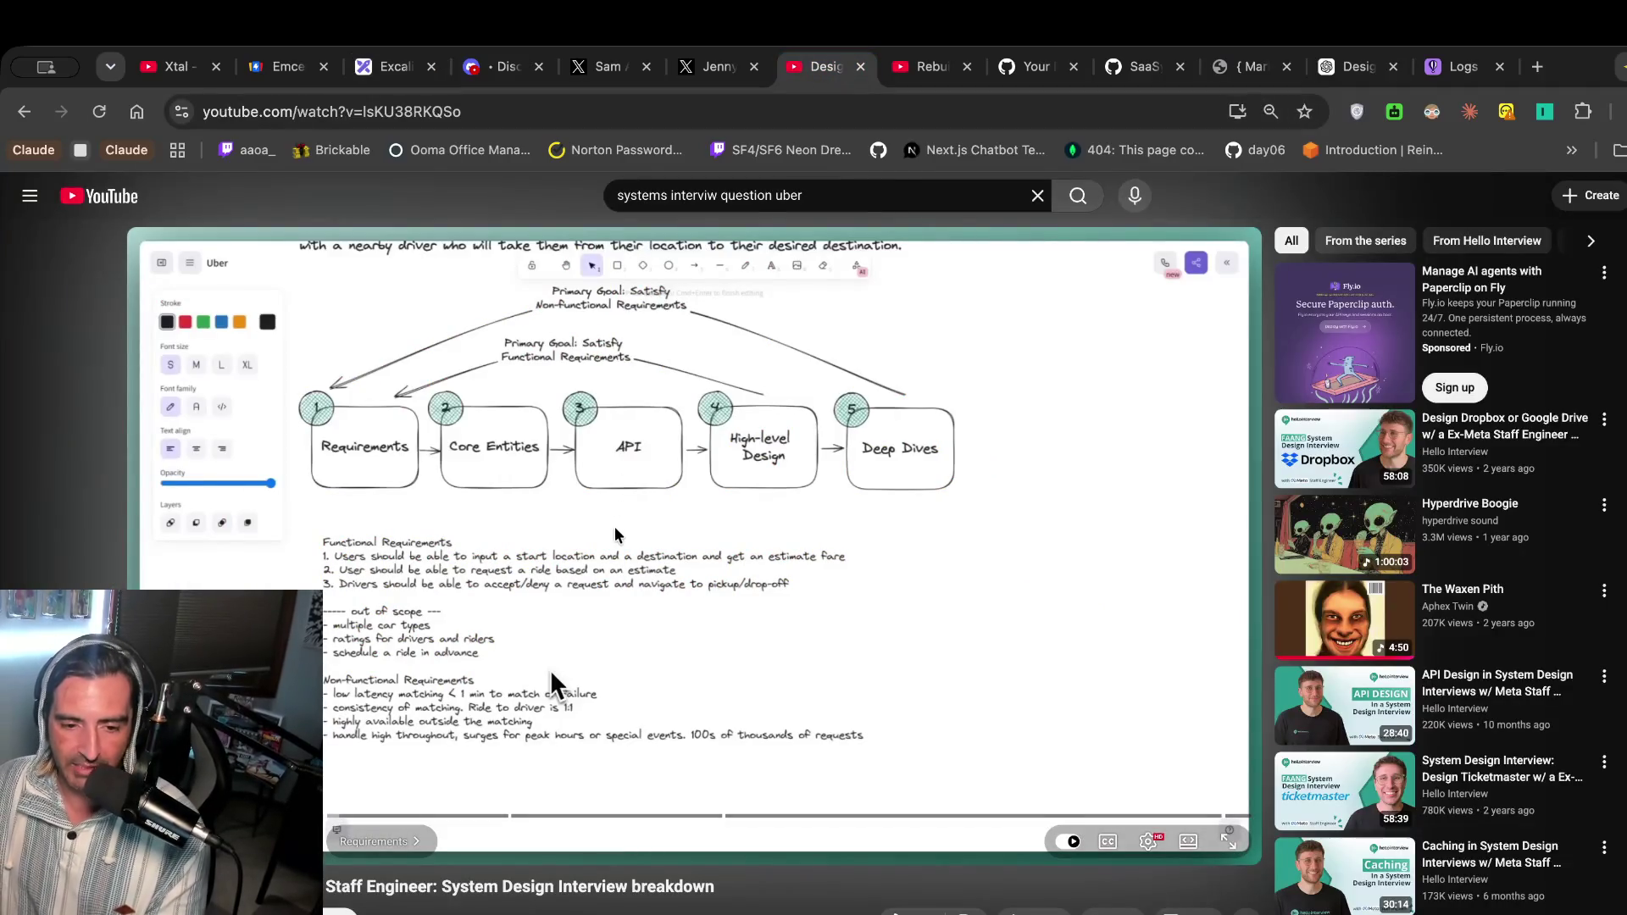
pyautogui.click(385, 80)
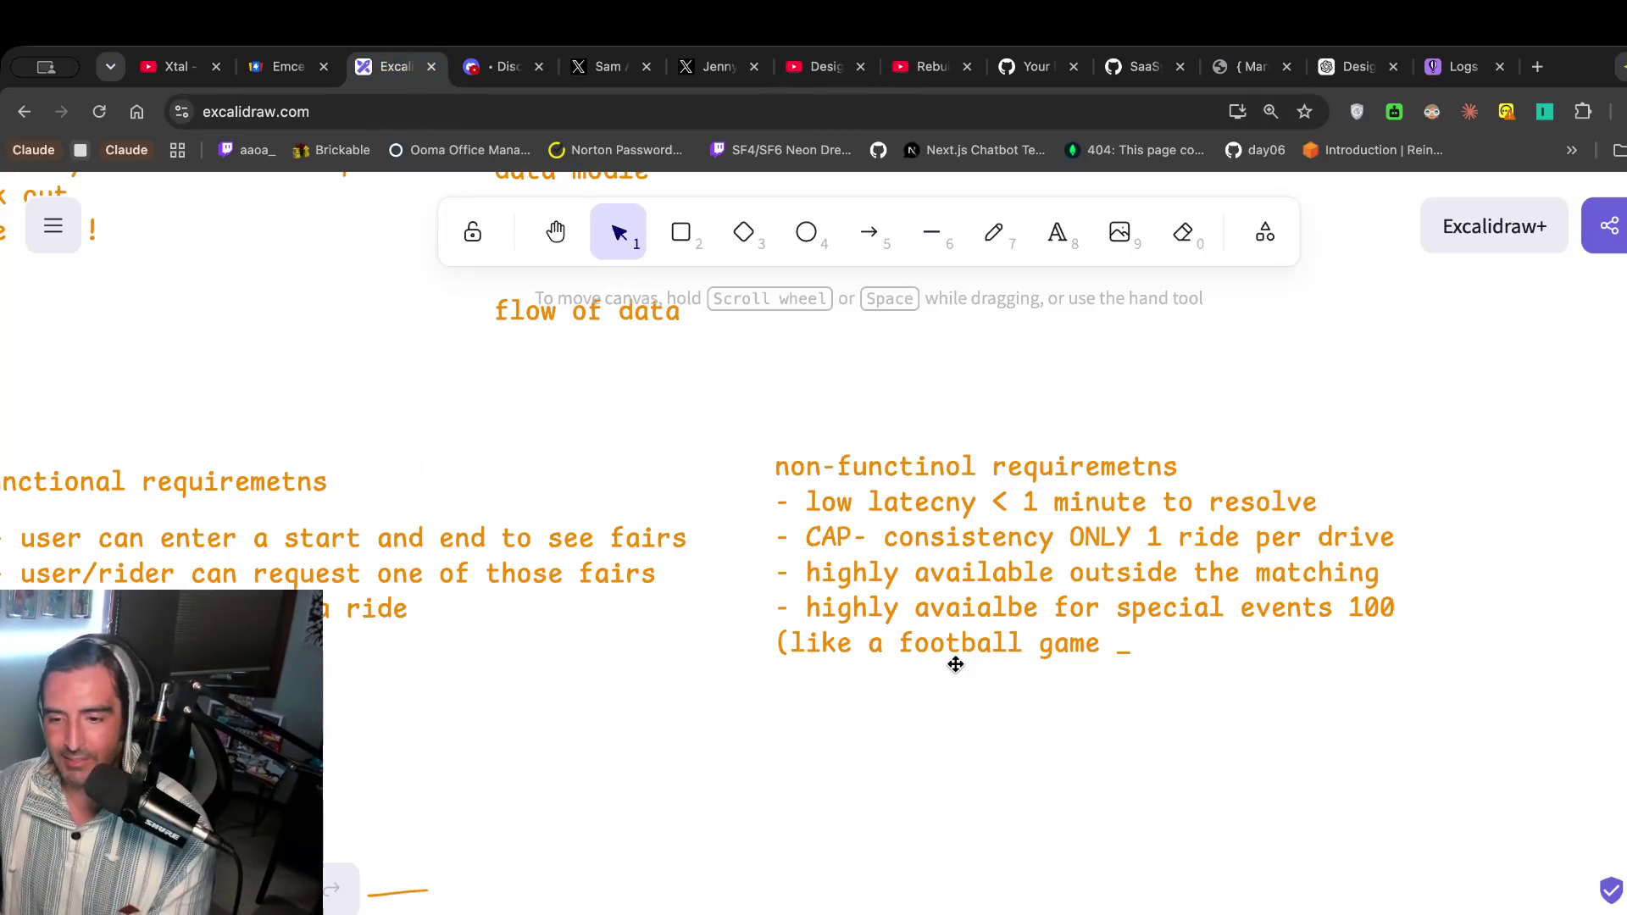
pyautogui.click(1365, 599)
pyautogui.press('super+a')
pyautogui.click(1382, 683)
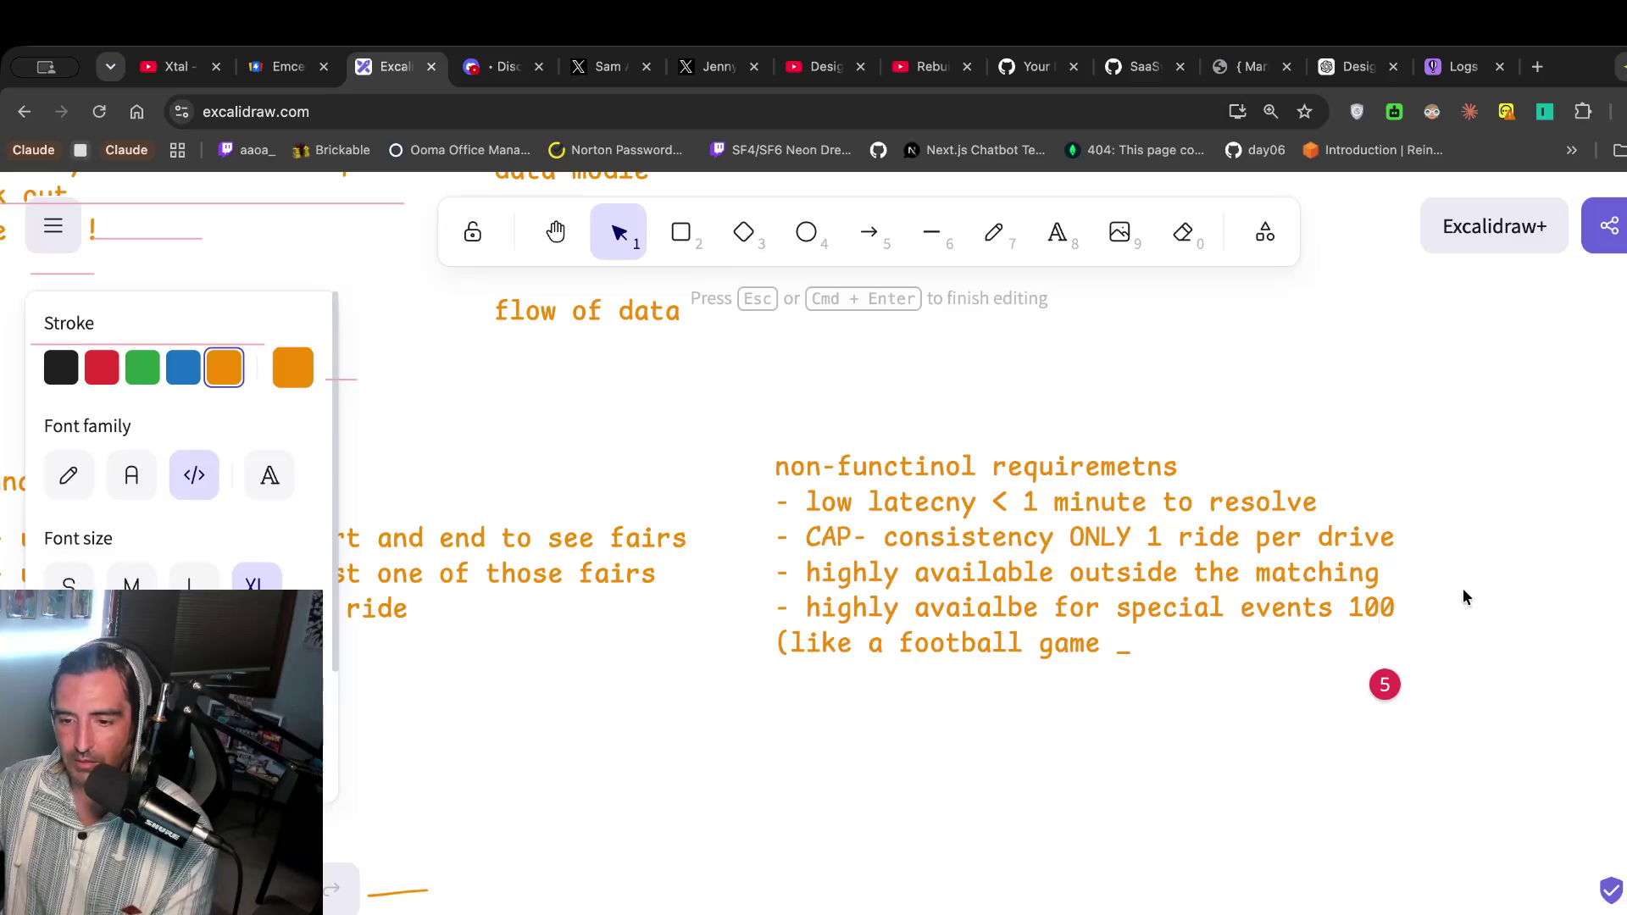
pyautogui.write('s of thousands r')
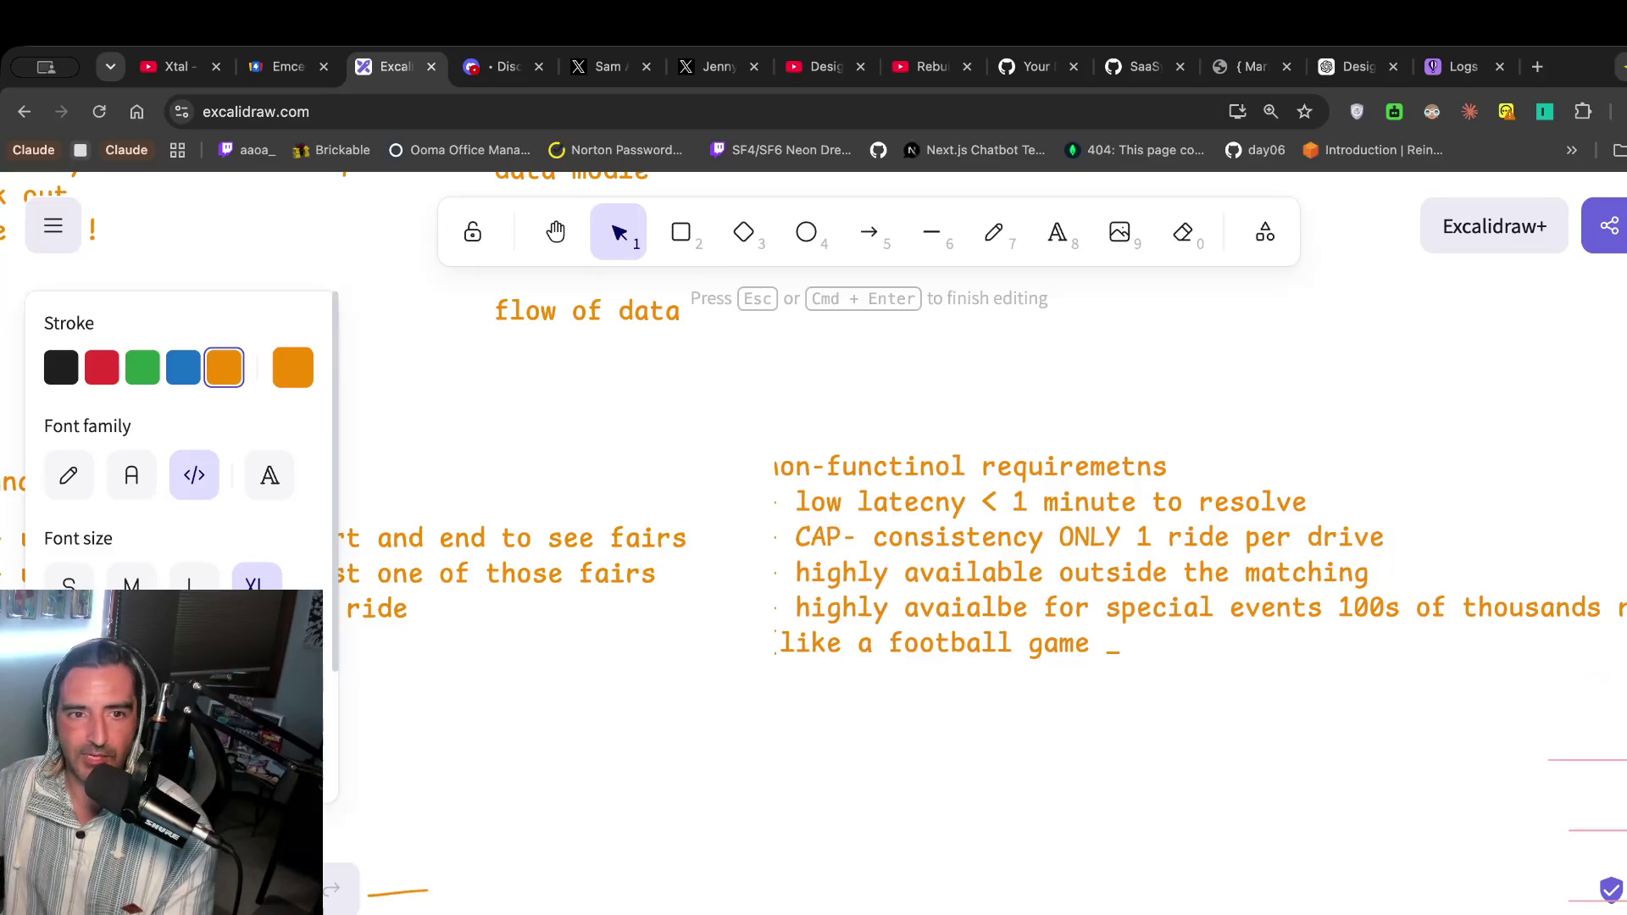
pyautogui.click(822, 66)
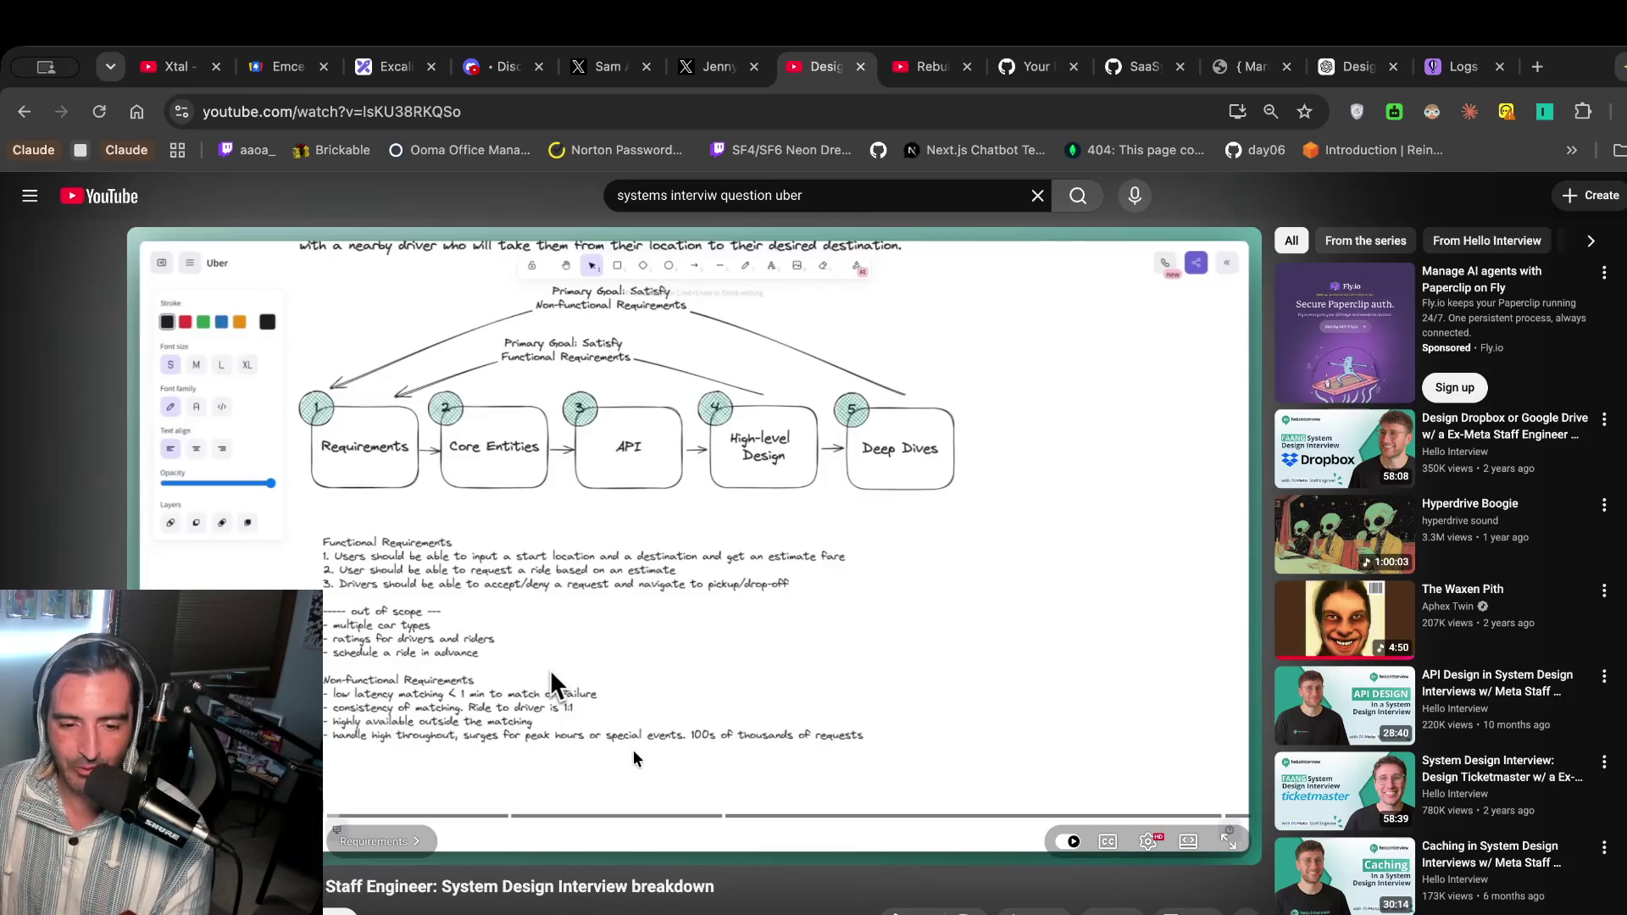
# Play through the reference video's out-of-scope non-functional items, pausing along the way.
pyautogui.click(734, 745)
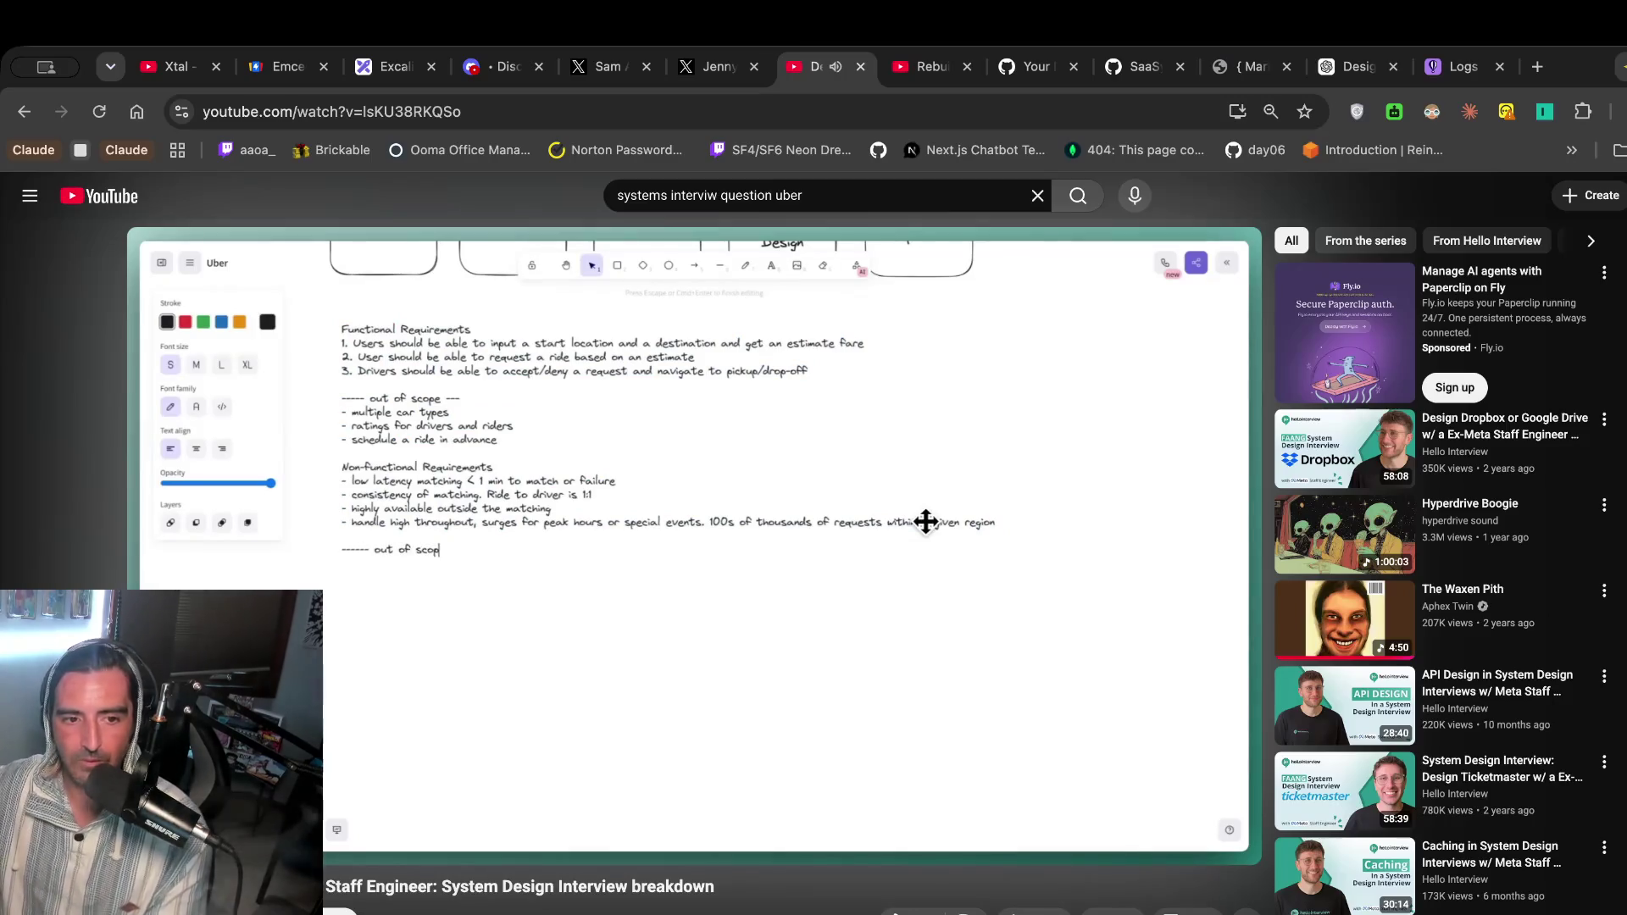
pyautogui.click(592, 730)
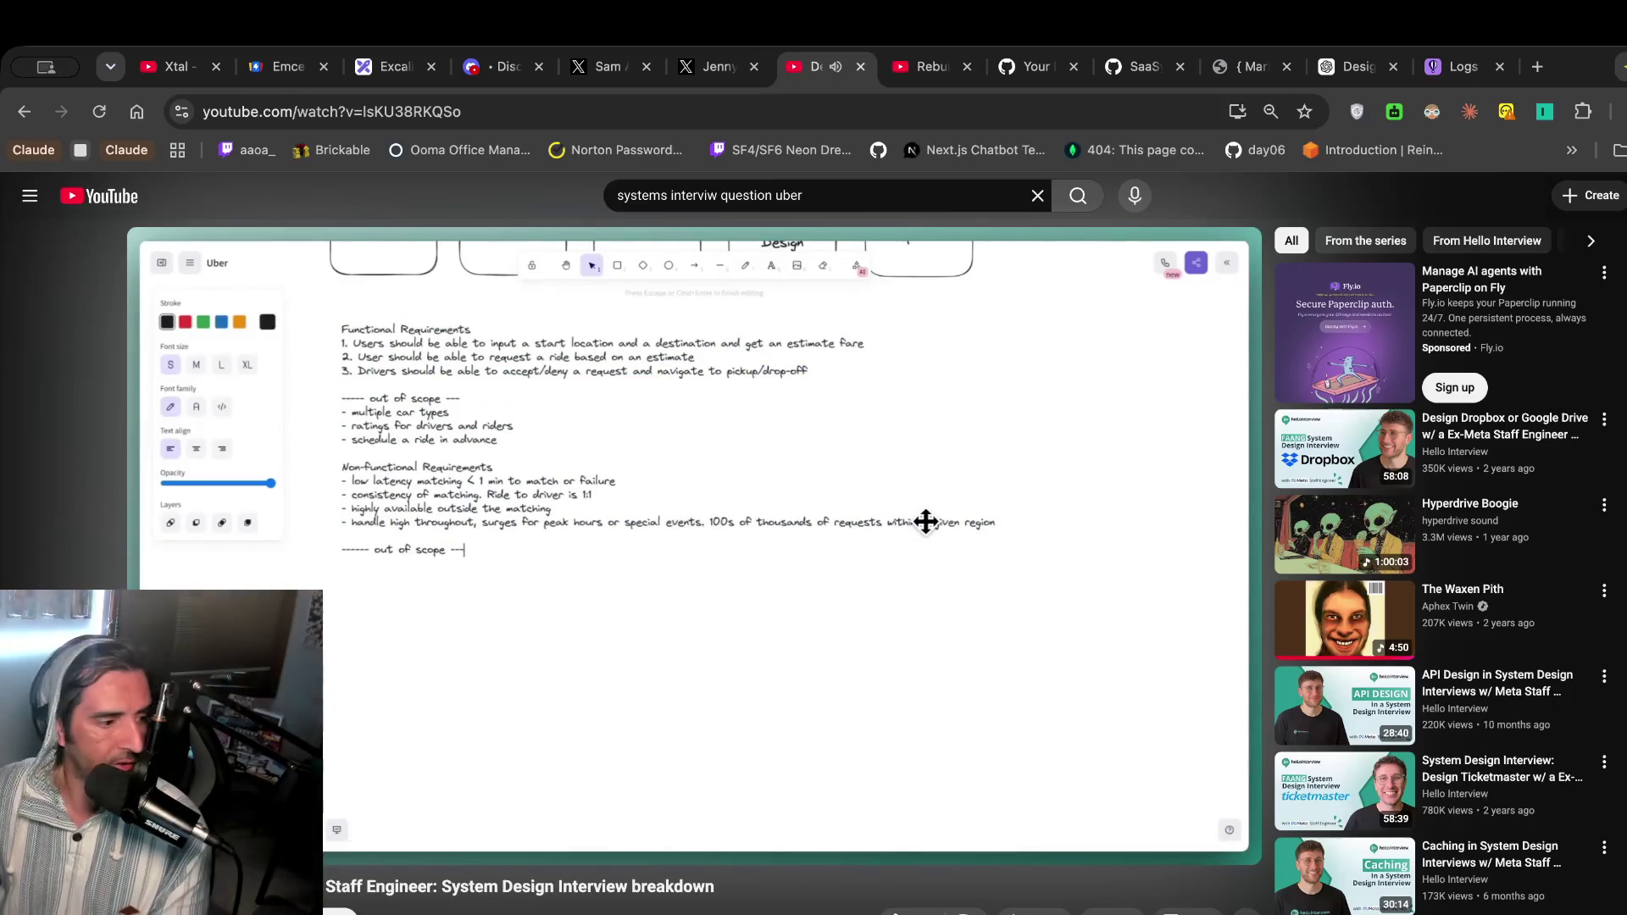
pyautogui.click(495, 495)
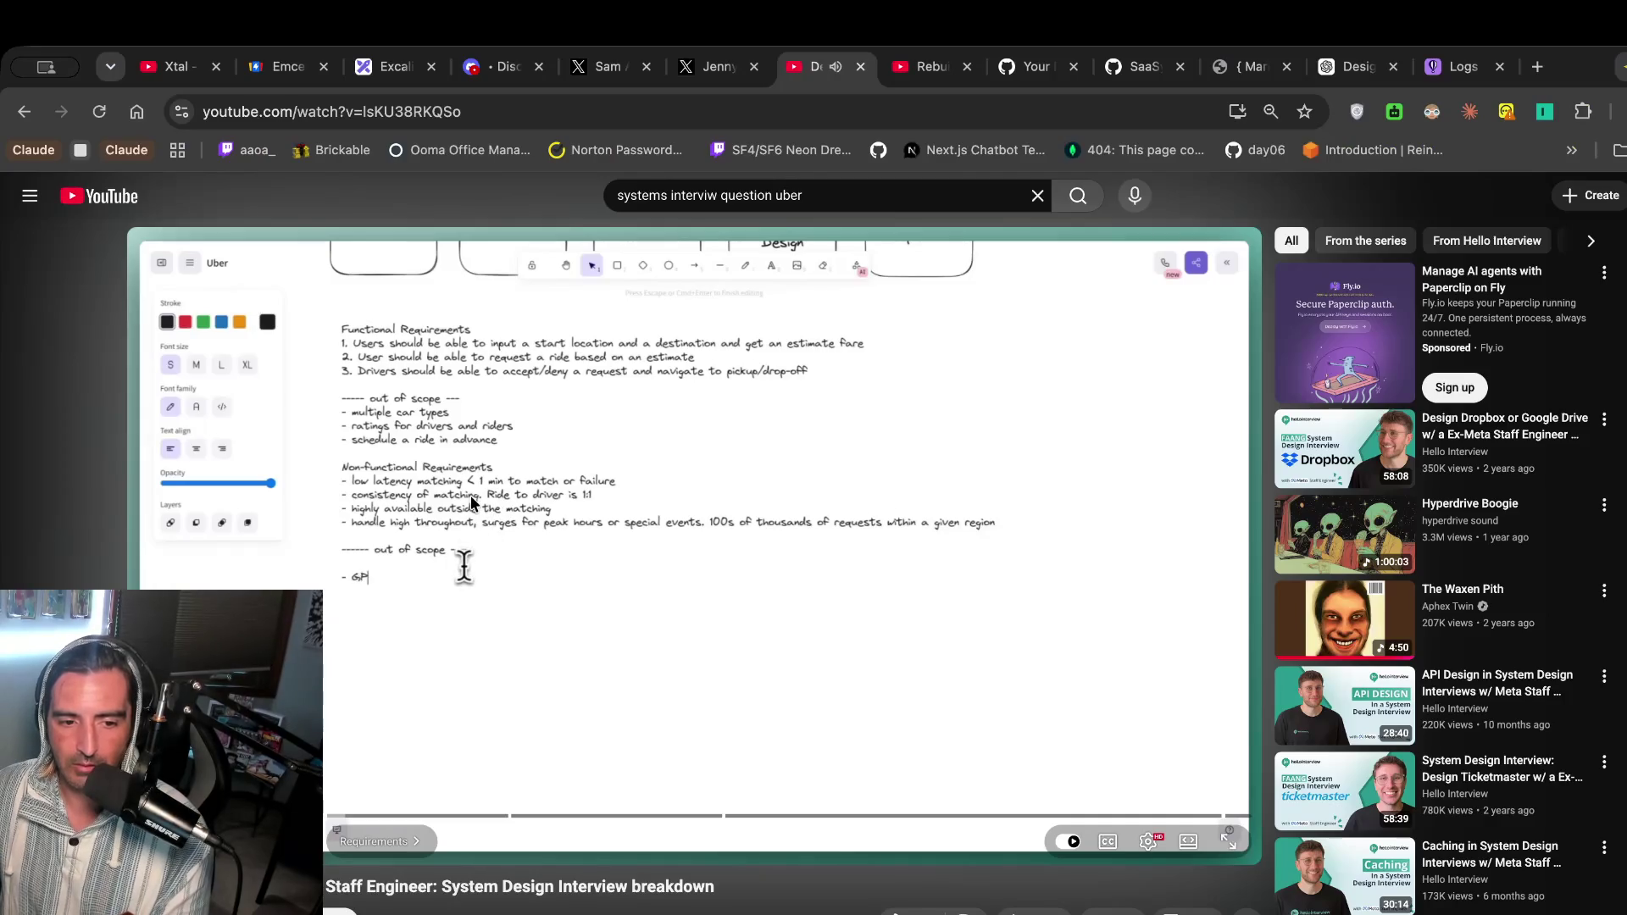
pyautogui.click(480, 368)
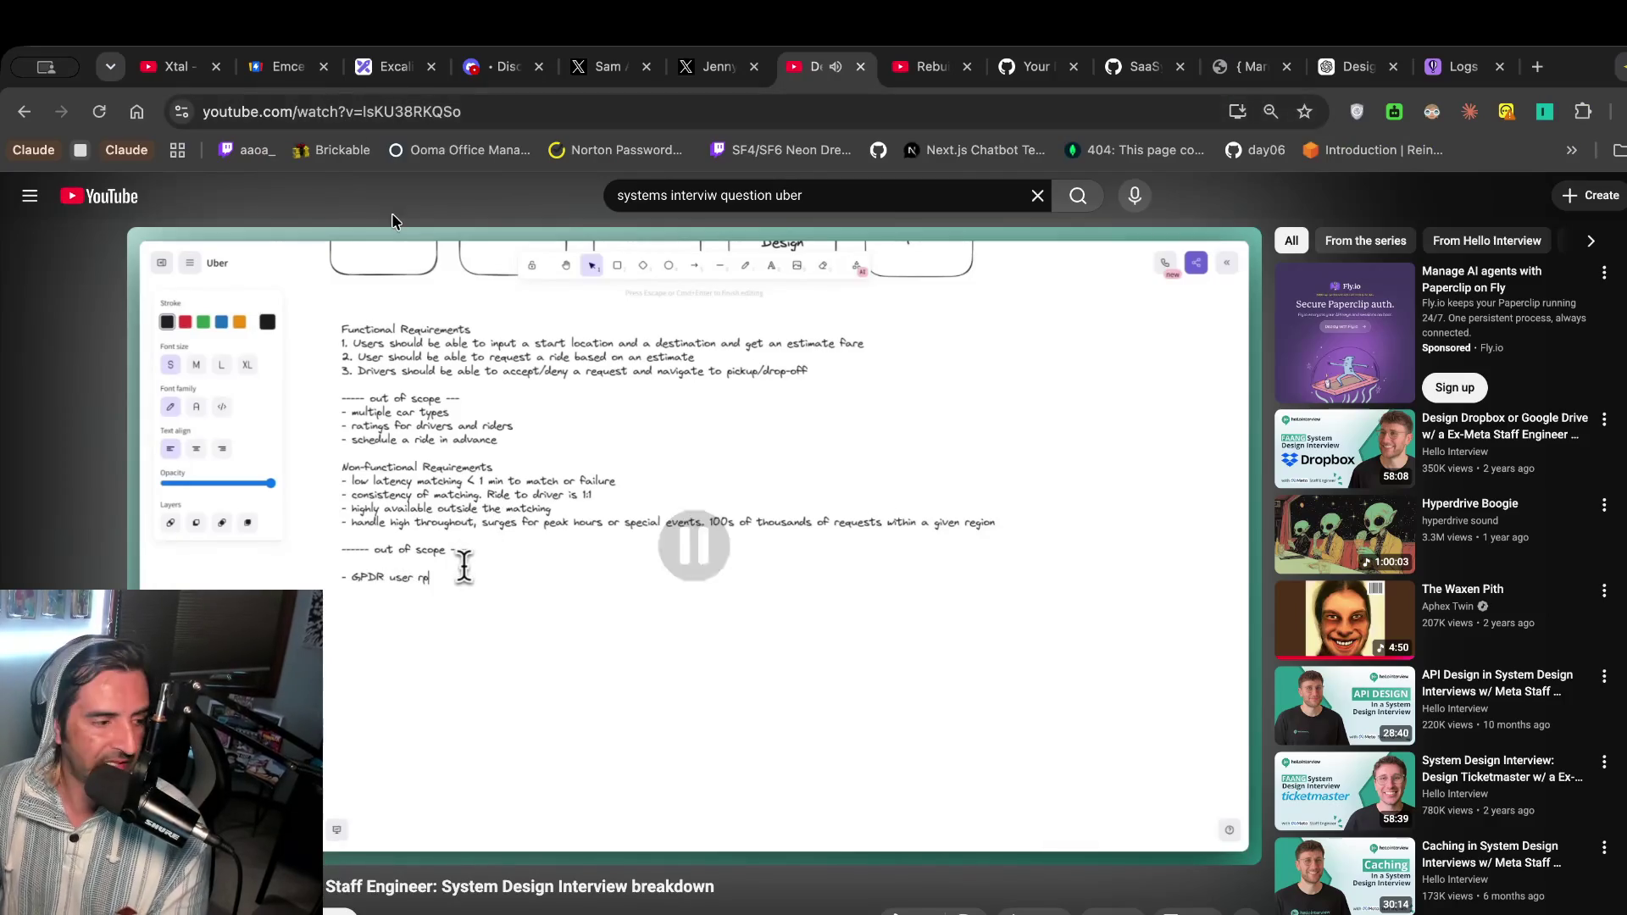
pyautogui.click(518, 428)
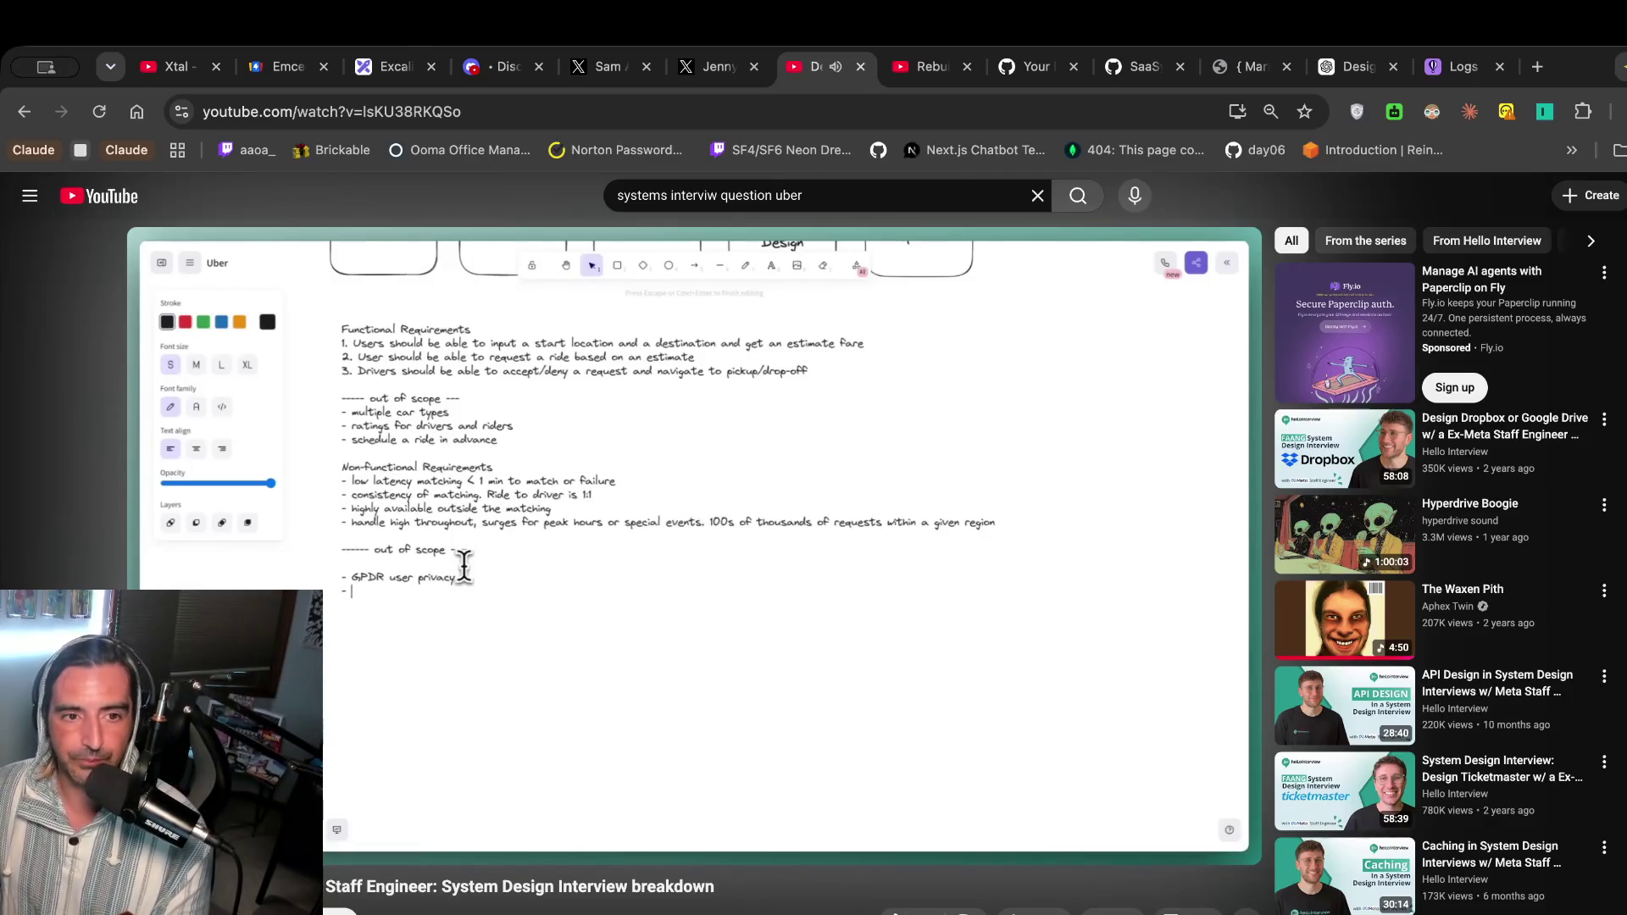
# Add an 'out of scope' line with an empty '- ' bullet below the requirements.
pyautogui.click(395, 66)
pyautogui.click(1126, 687)
pyautogui.doubleClick(1133, 675)
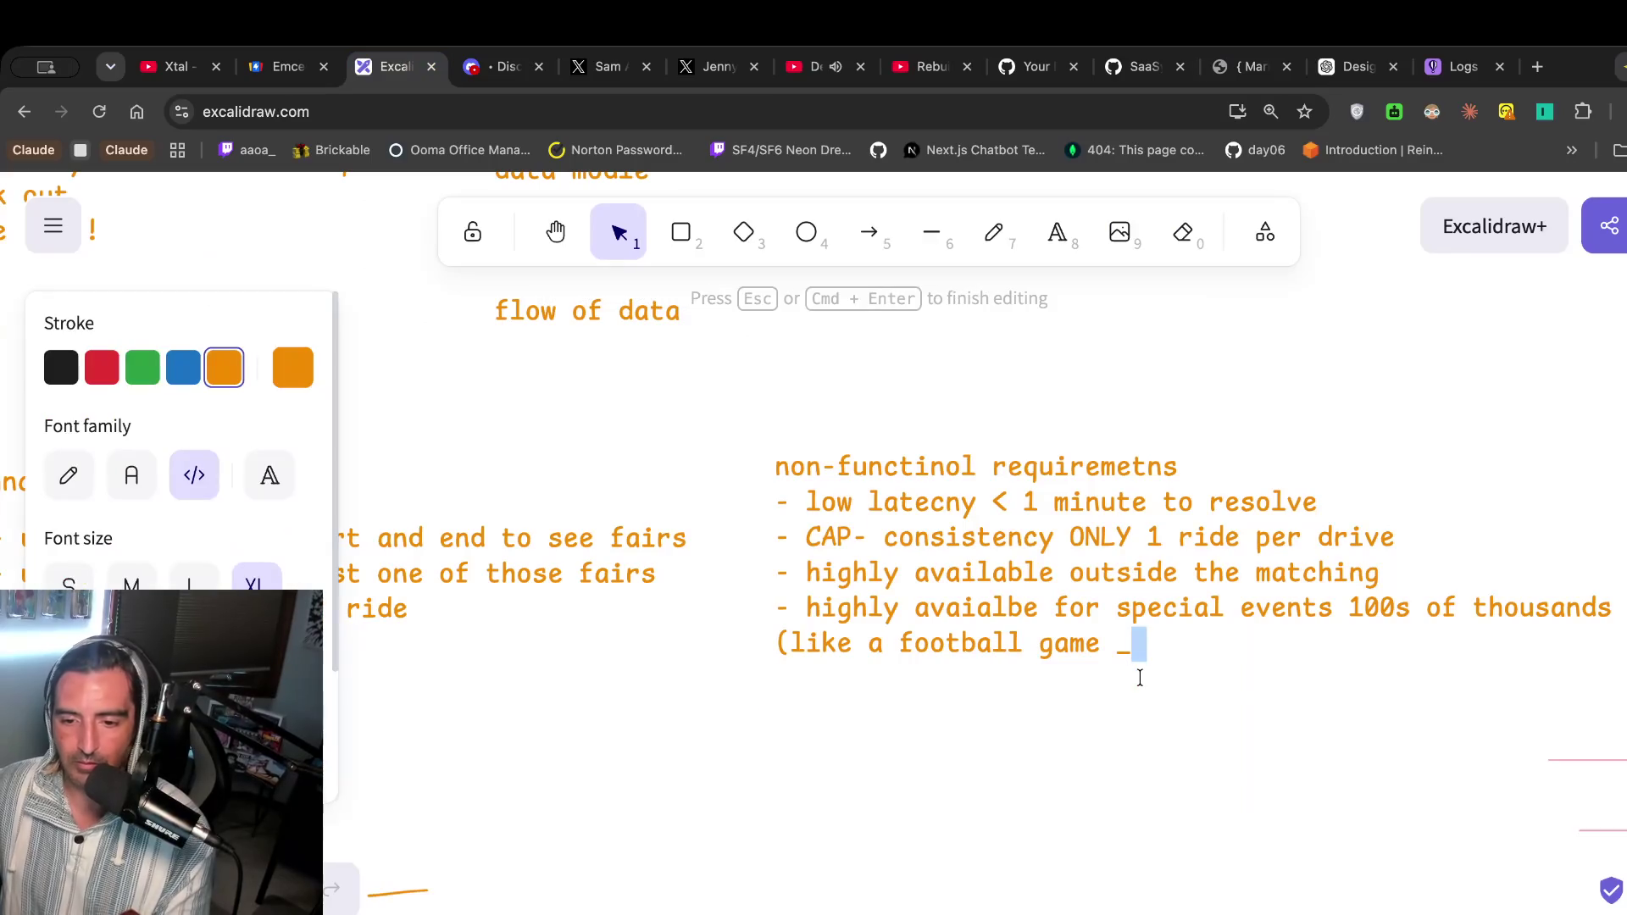
pyautogui.press('Return')
pyautogui.press('Return')
pyautogui.write('out of scope')
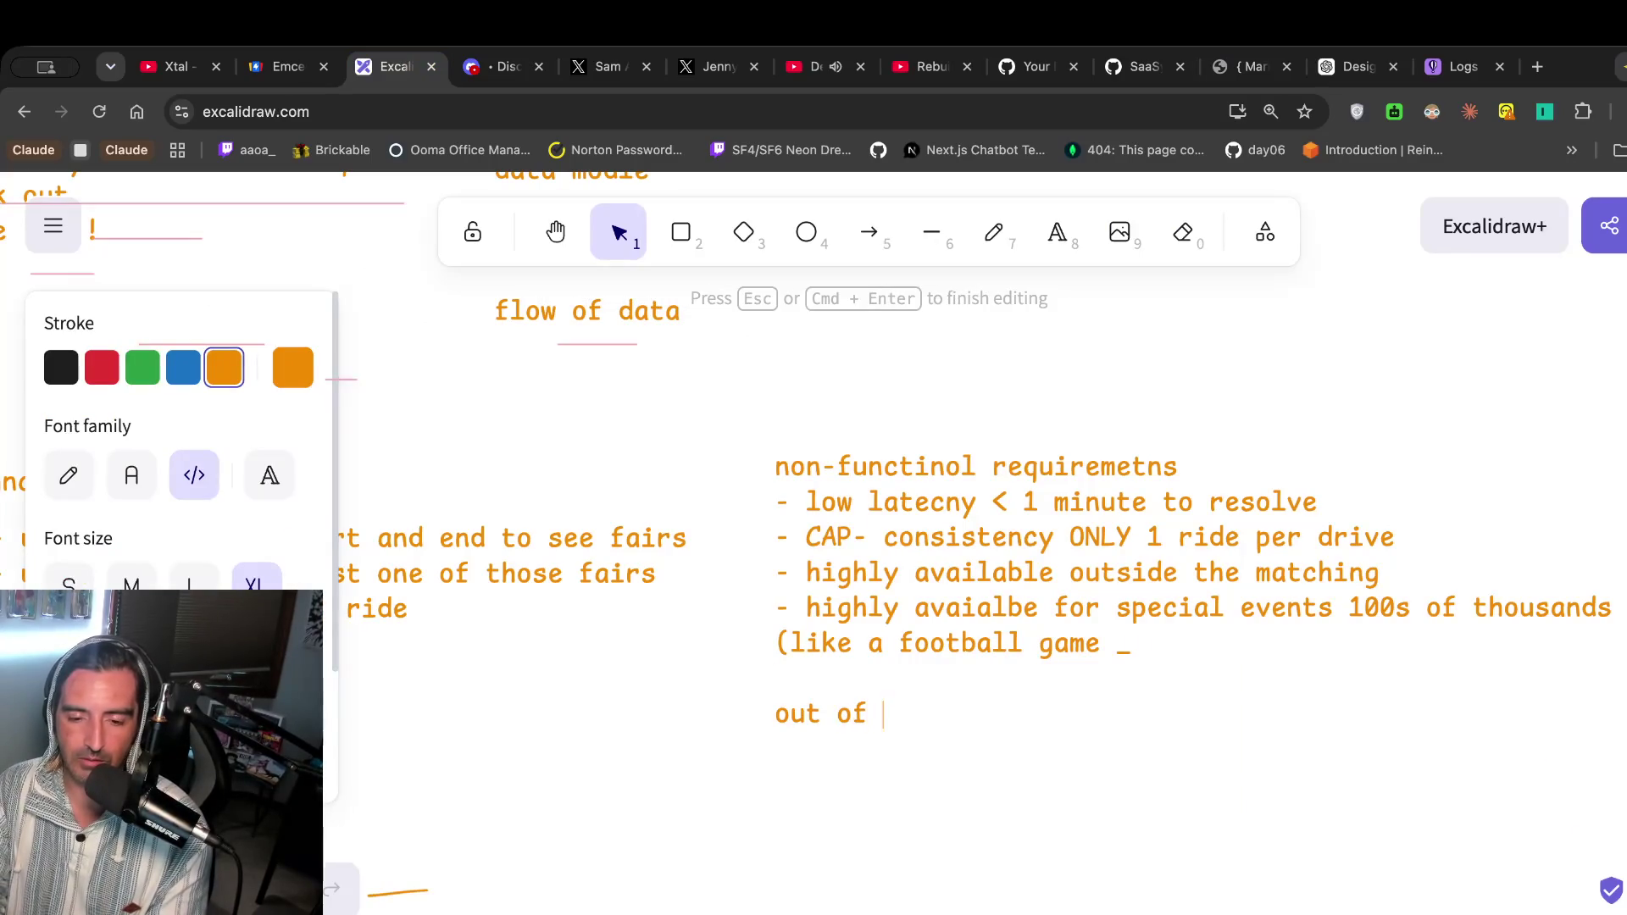
pyautogui.press('Return')
pyautogui.write('=-')
pyautogui.press('BackSpace')
pyautogui.press('BackSpace')
pyautogui.press('BackSpace')
pyautogui.write('- f')
pyautogui.press('BackSpace')
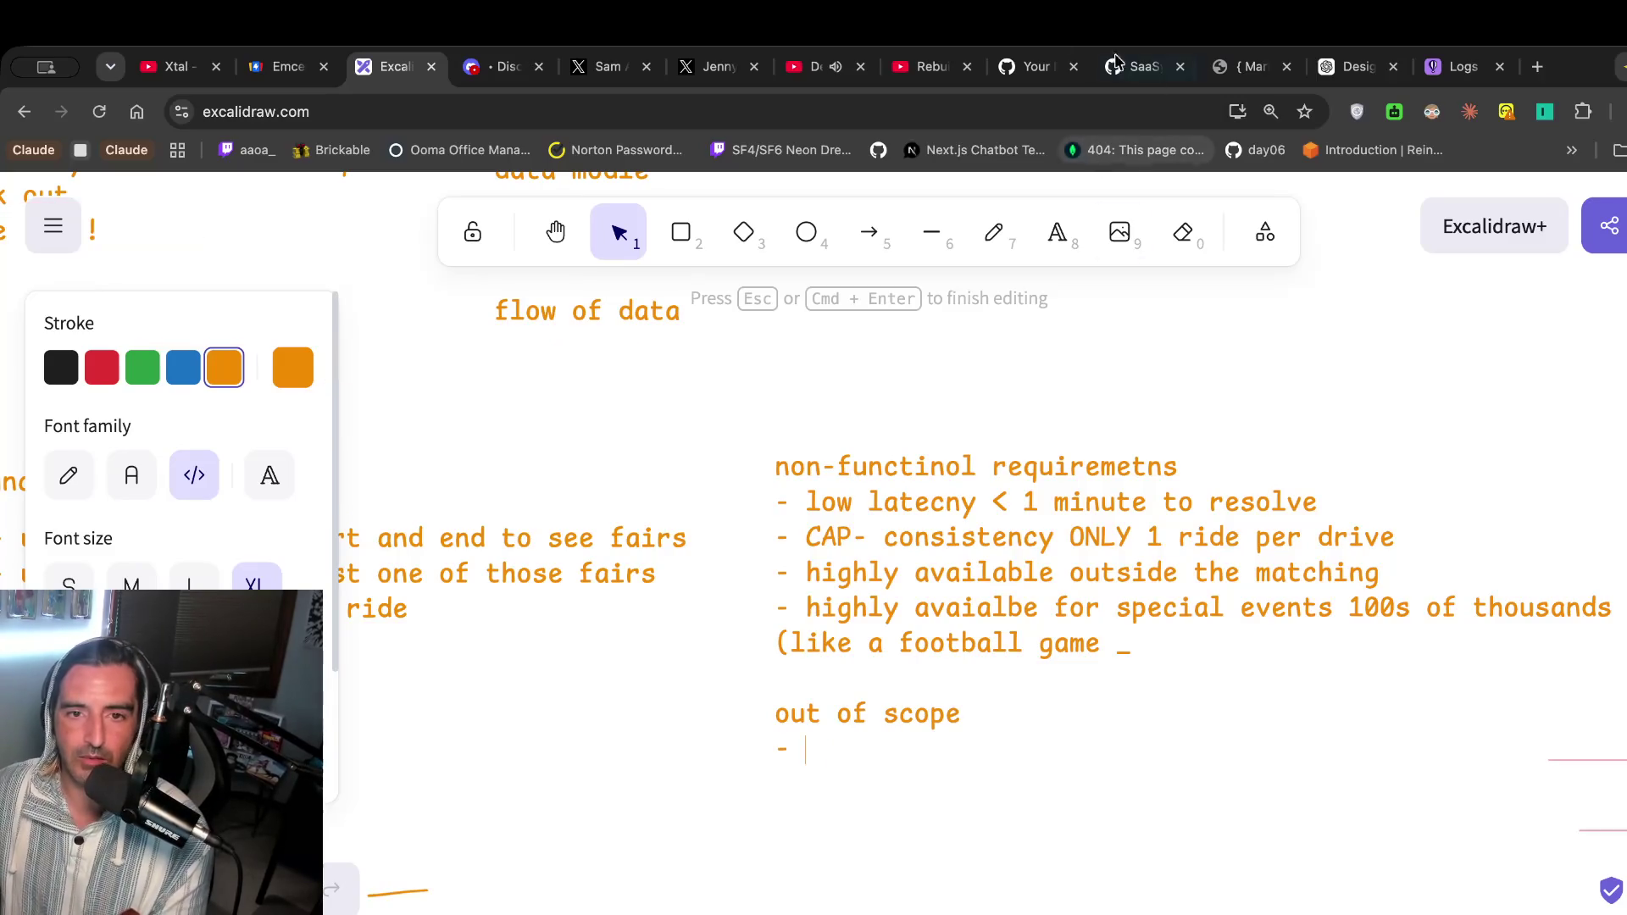
pyautogui.click(813, 66)
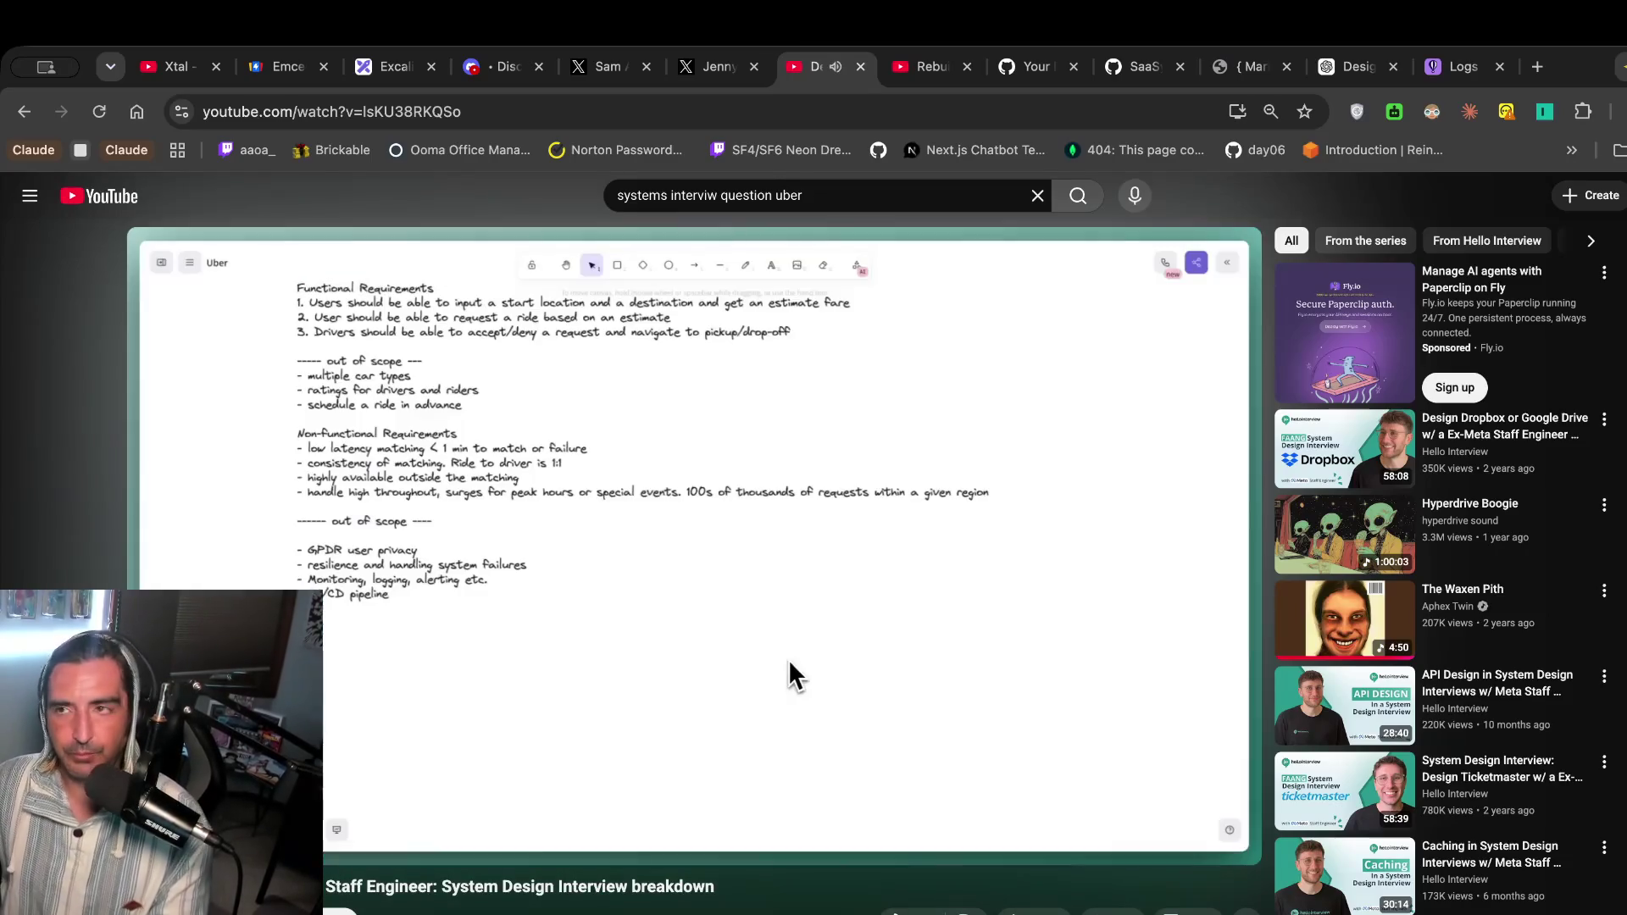
# Pause the video on the out-of-scope list and go back to the Excalidraw notes.
pyautogui.press('space')
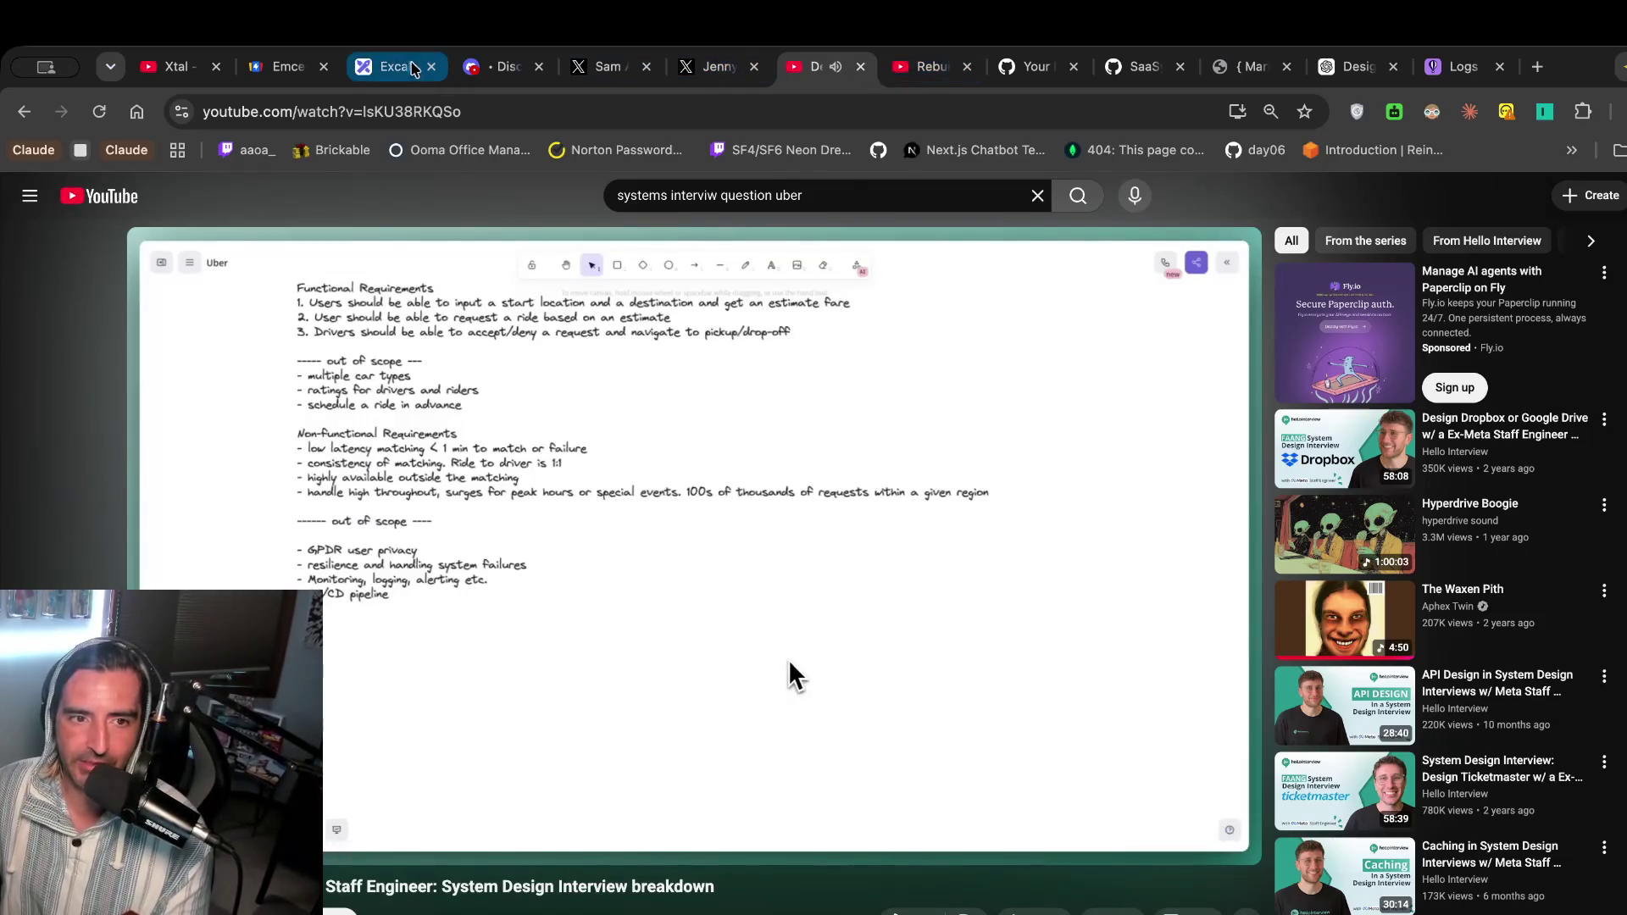
pyautogui.click(395, 67)
pyautogui.scroll(-2, 675, 593)
# Place a 'users/rider' text label below the requirements lists.
pyautogui.scroll(-6, 675, 593)
pyautogui.hscroll(-4, 675, 593)
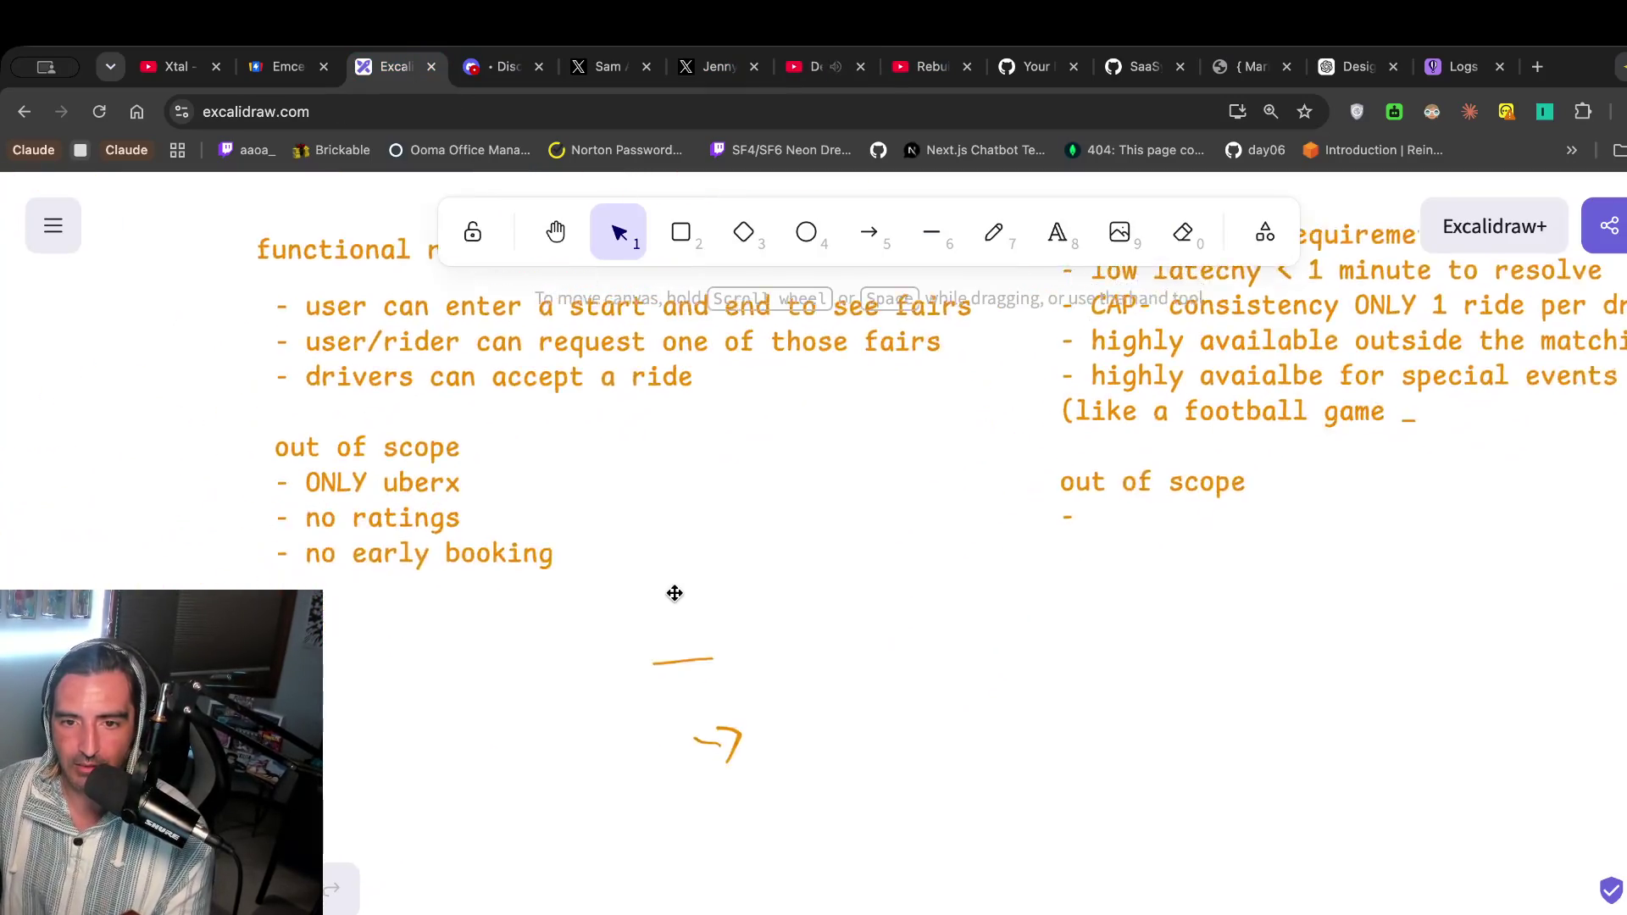
pyautogui.scroll(2, 729, 454)
pyautogui.click(680, 232)
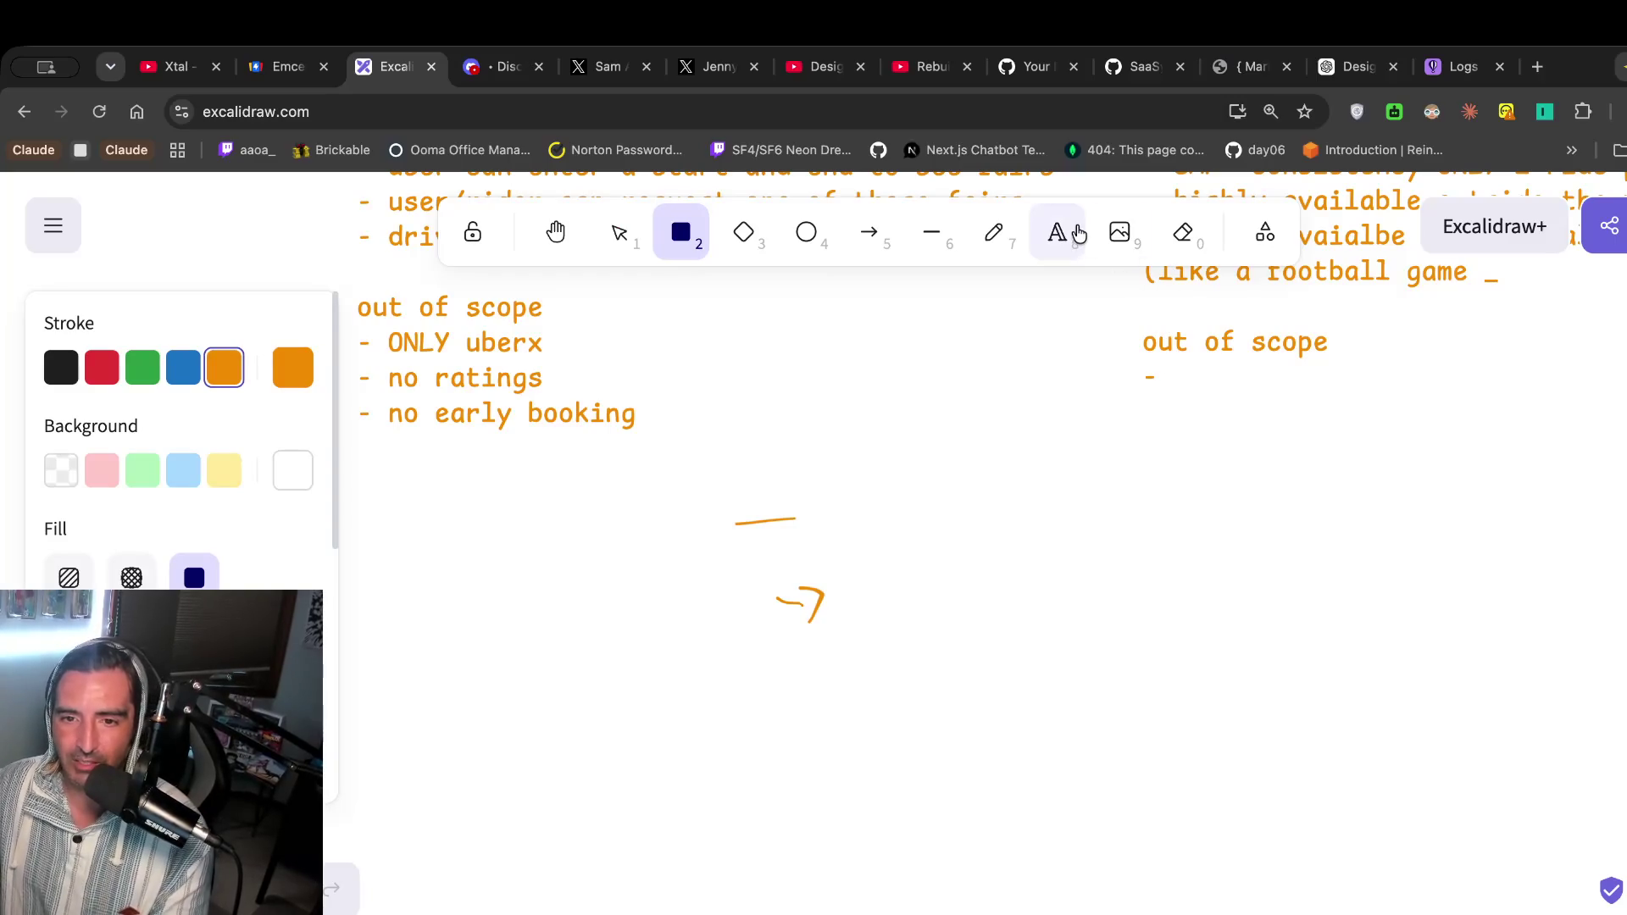
pyautogui.click(1057, 233)
pyautogui.click(1052, 464)
pyautogui.write('y')
pyautogui.press('Escape')
pyautogui.write('users')
pyautogui.write('/rider')
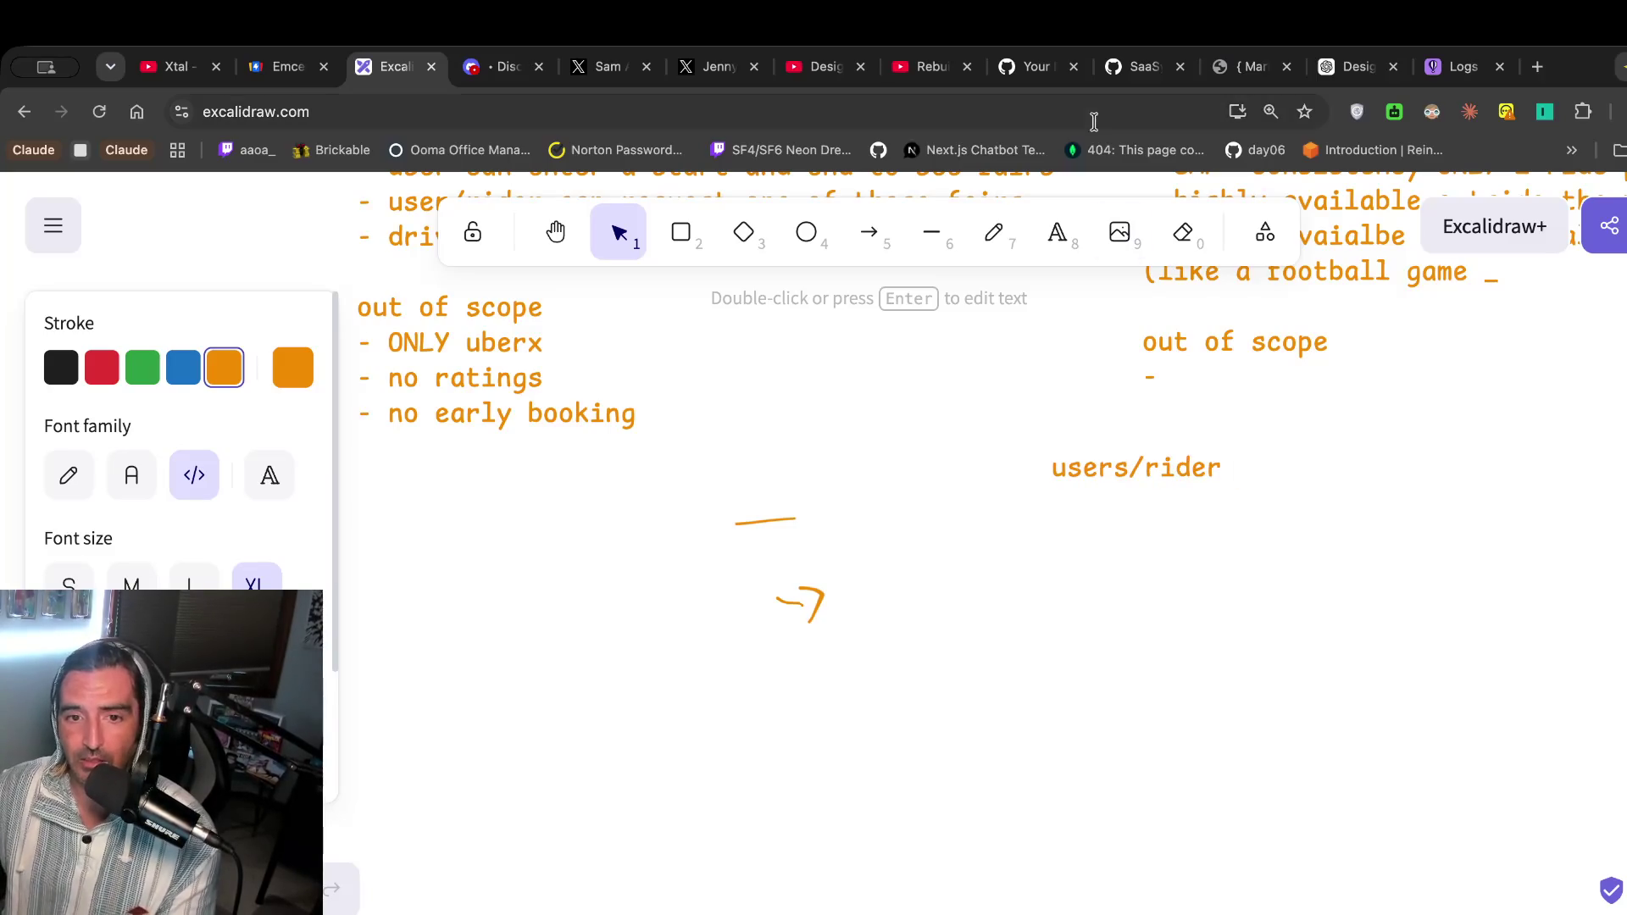
# Add a 'ride' label to the right of users/rider.
pyautogui.click(703, 237)
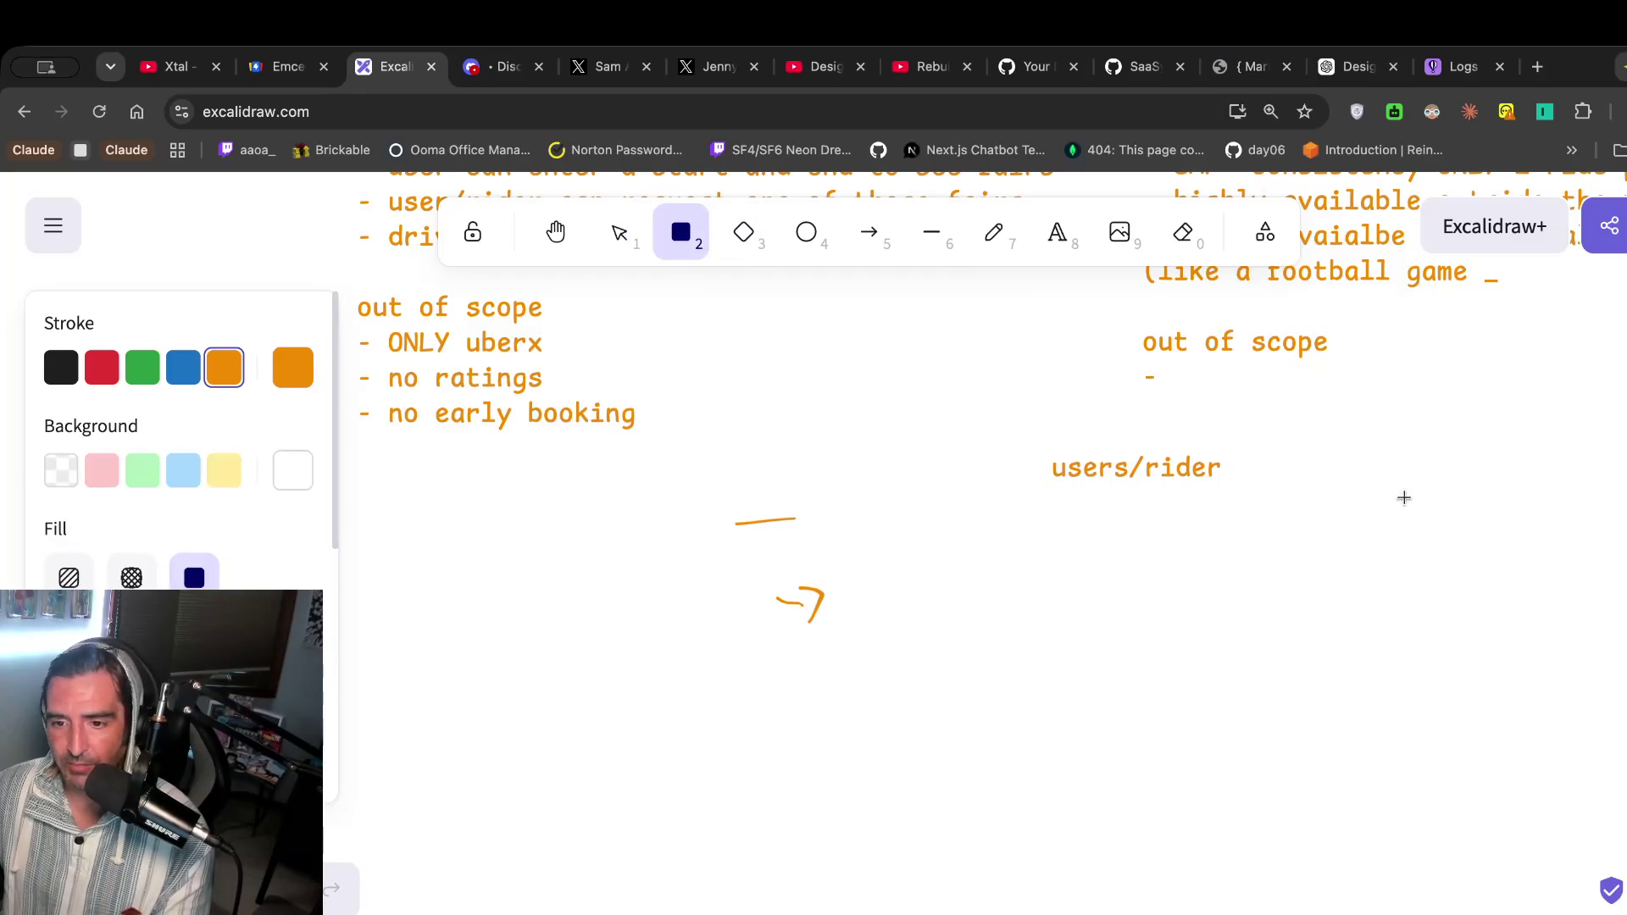
pyautogui.click(1059, 241)
pyautogui.click(1308, 461)
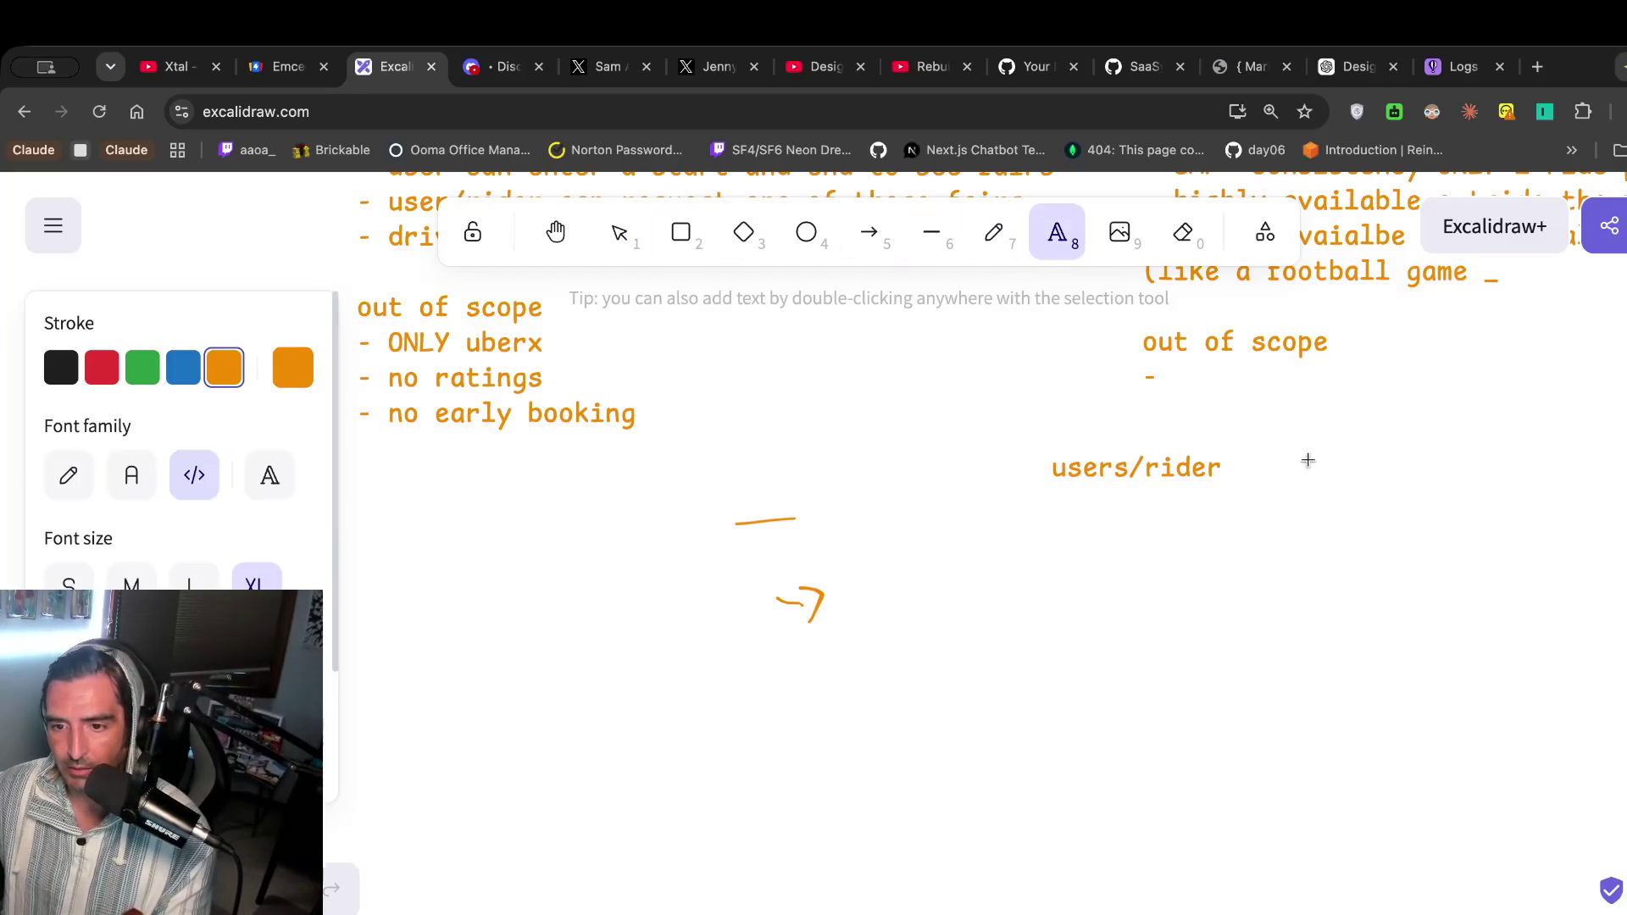
pyautogui.write('rid')
pyautogui.click(1416, 405)
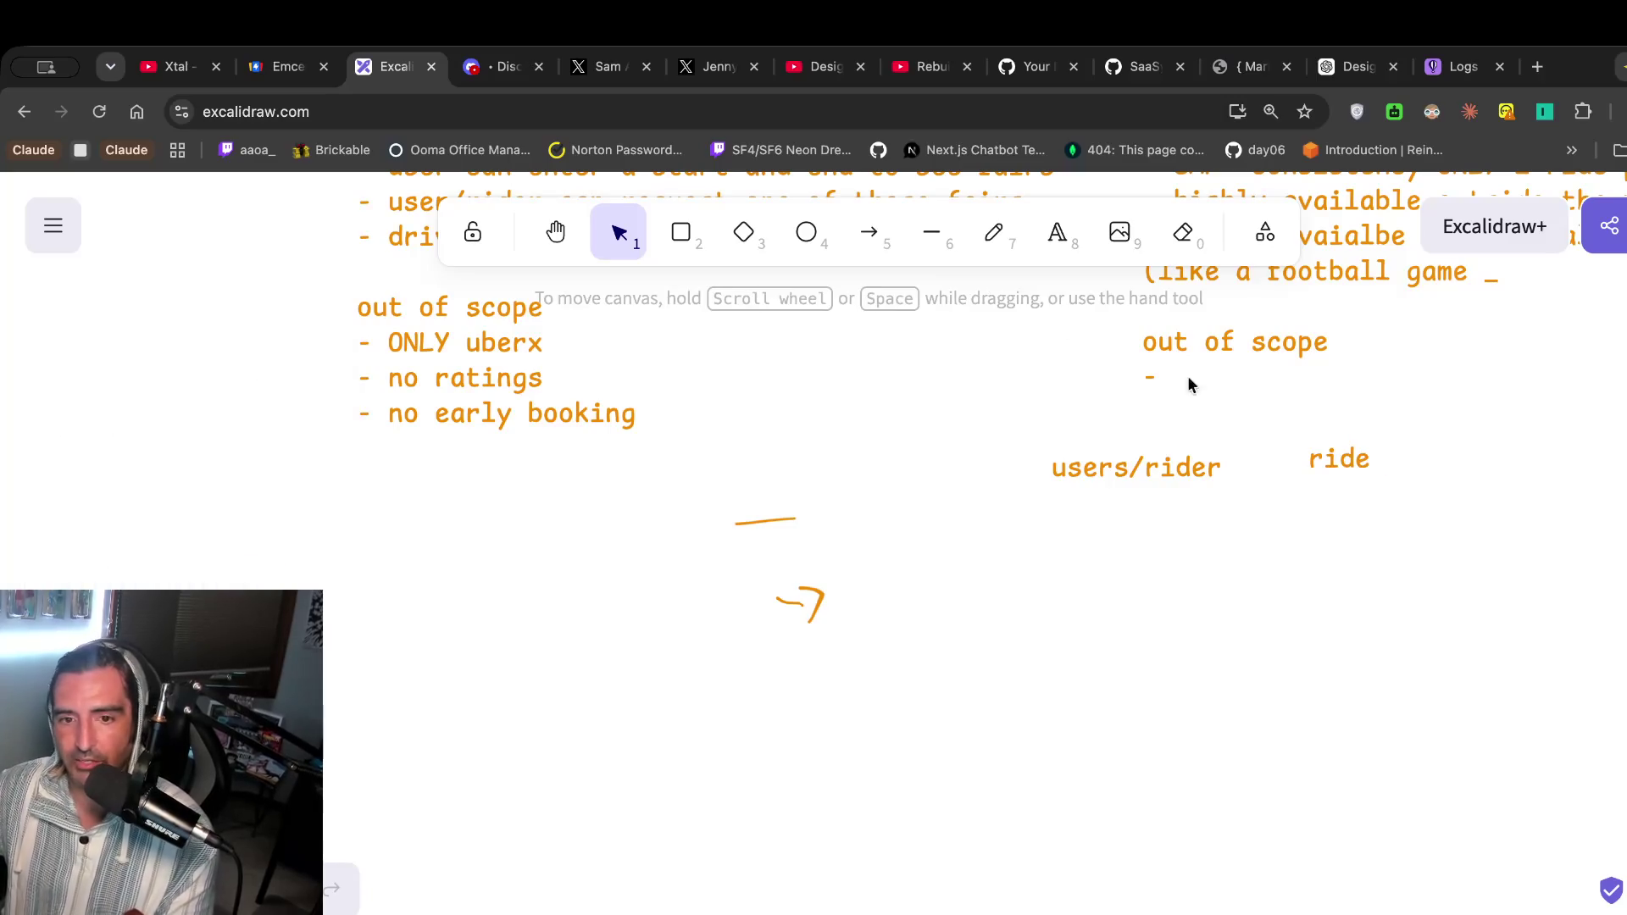
# Add a 'drivers' label to the right of ride.
pyautogui.hscroll(5, 1451, 802)
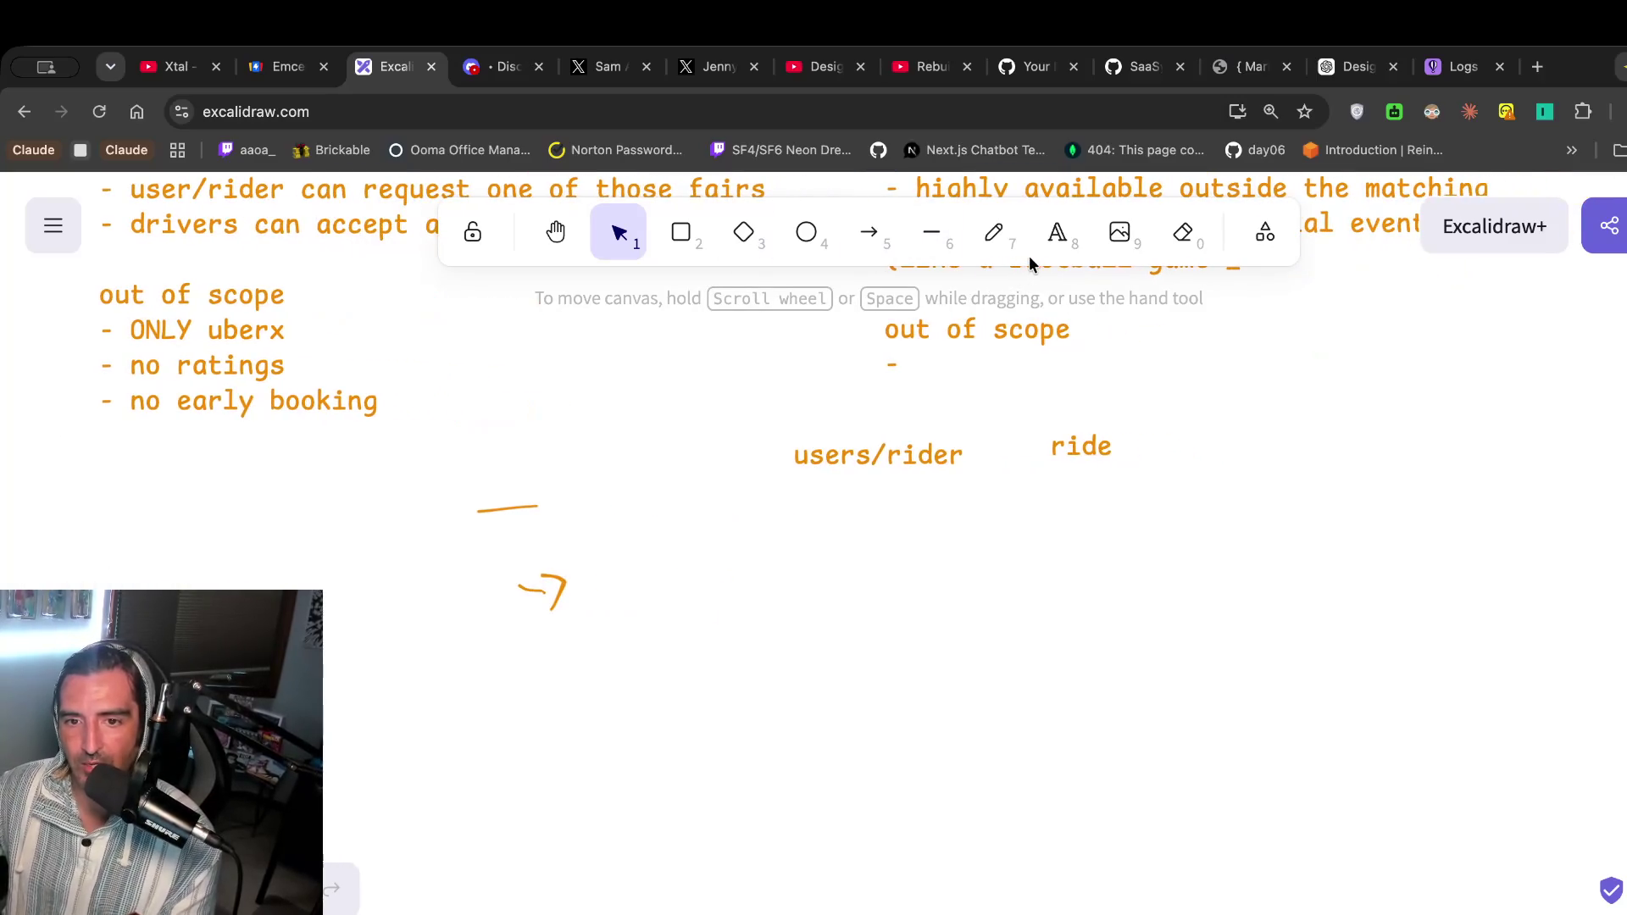
pyautogui.click(1057, 238)
pyautogui.click(1263, 434)
pyautogui.write('drivers')
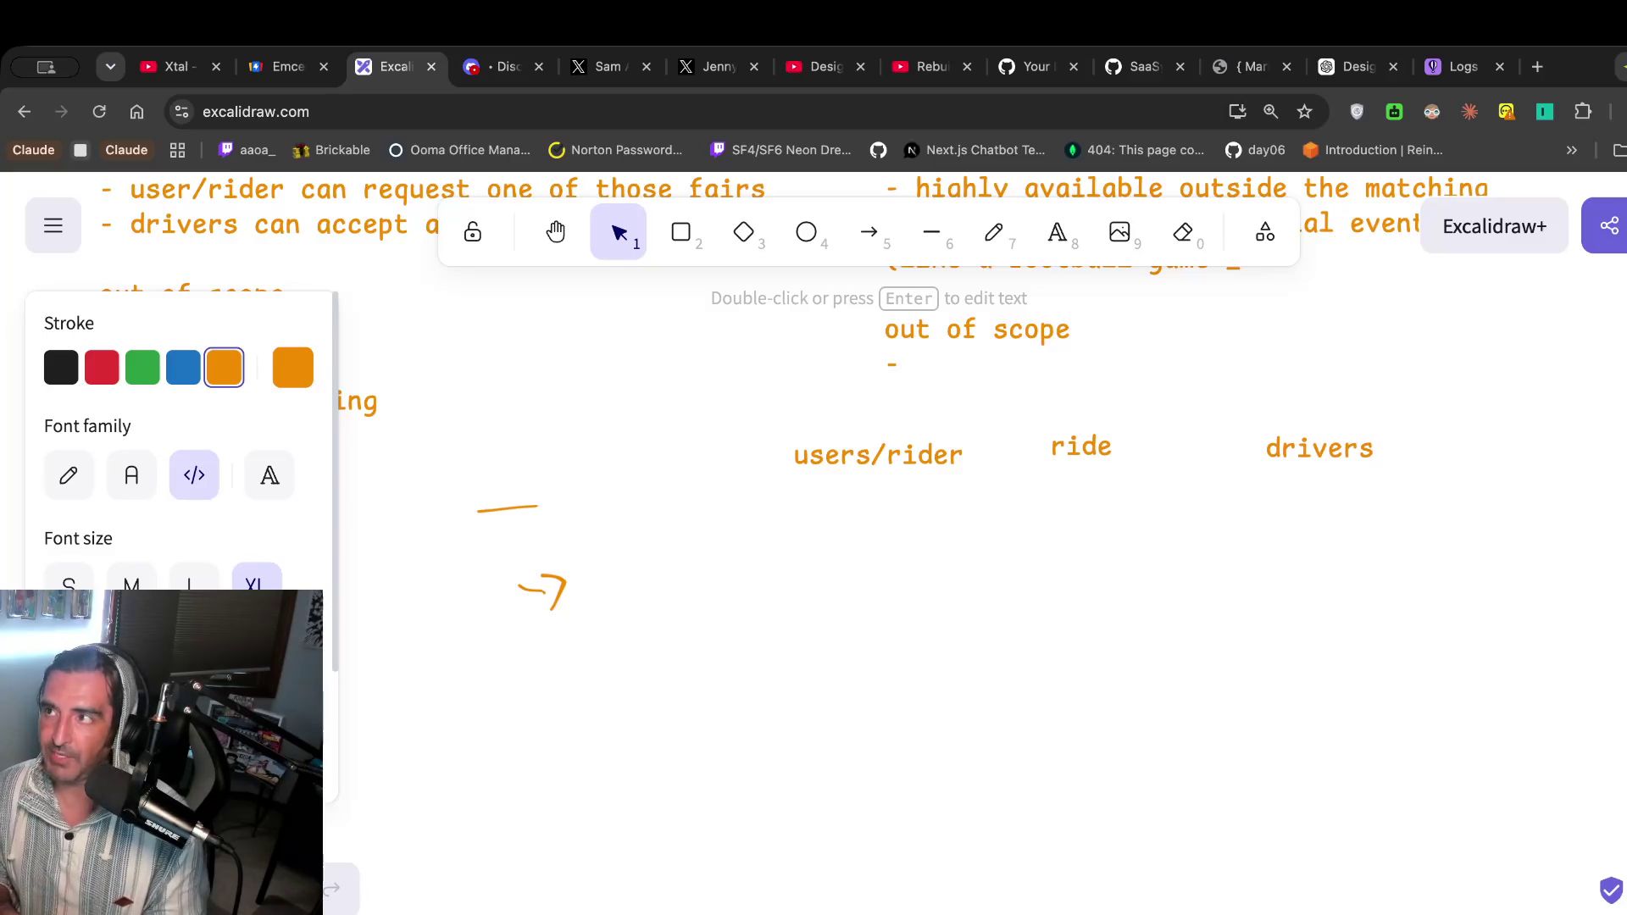
pyautogui.scroll(4, 932, 543)
pyautogui.hscroll(-6, 932, 543)
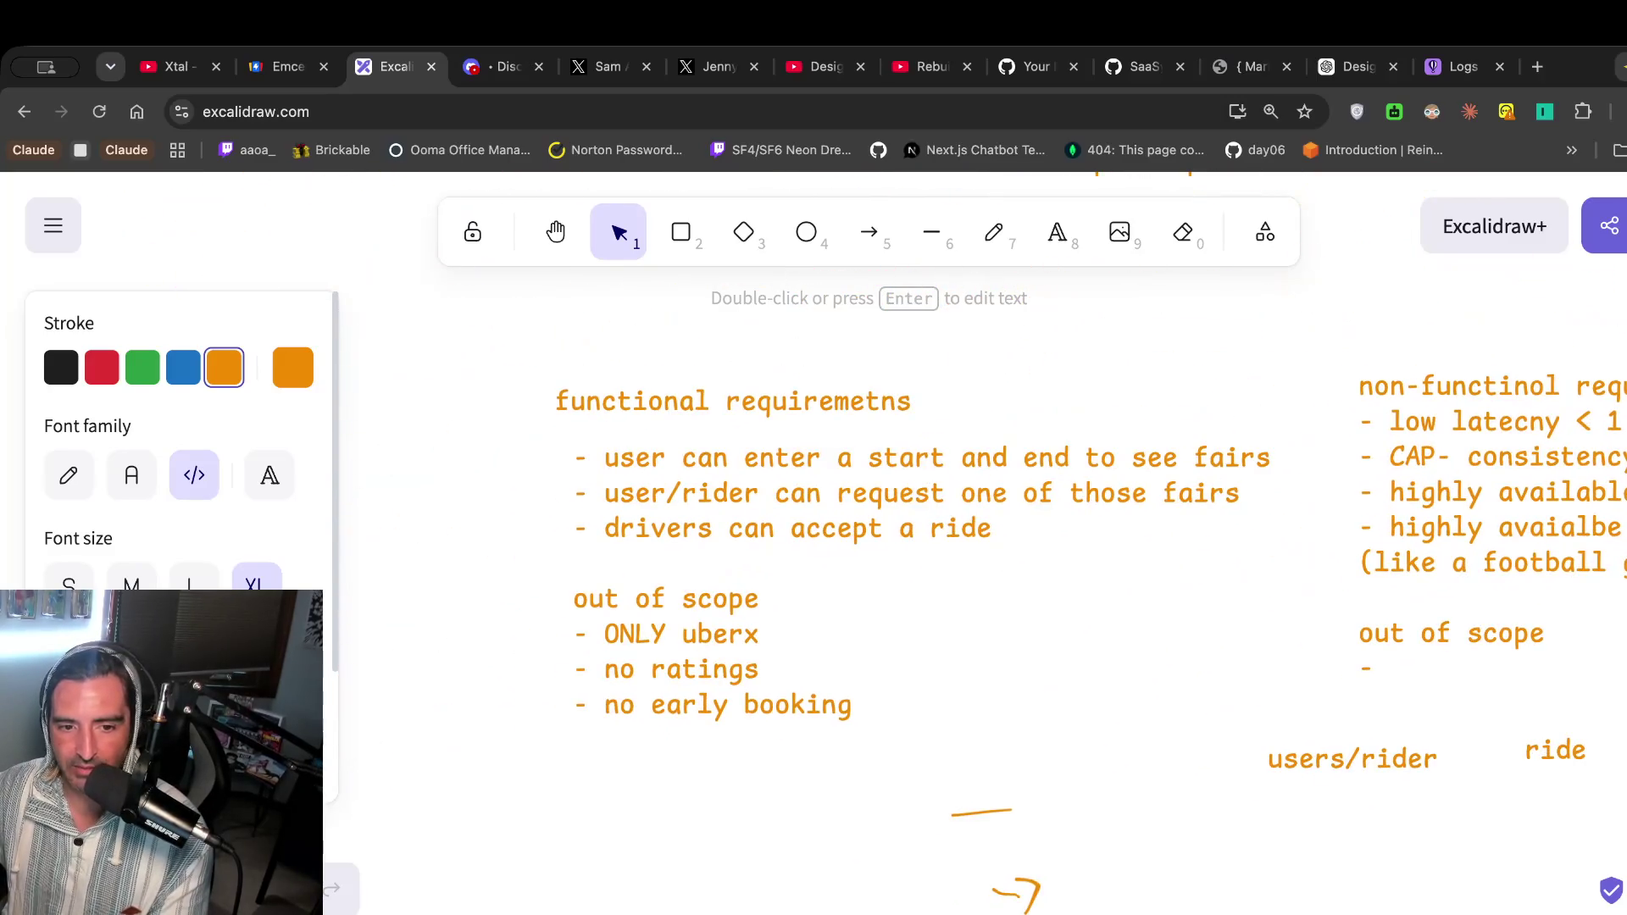
pyautogui.scroll(-1, 1288, 530)
pyautogui.hscroll(1, 1288, 530)
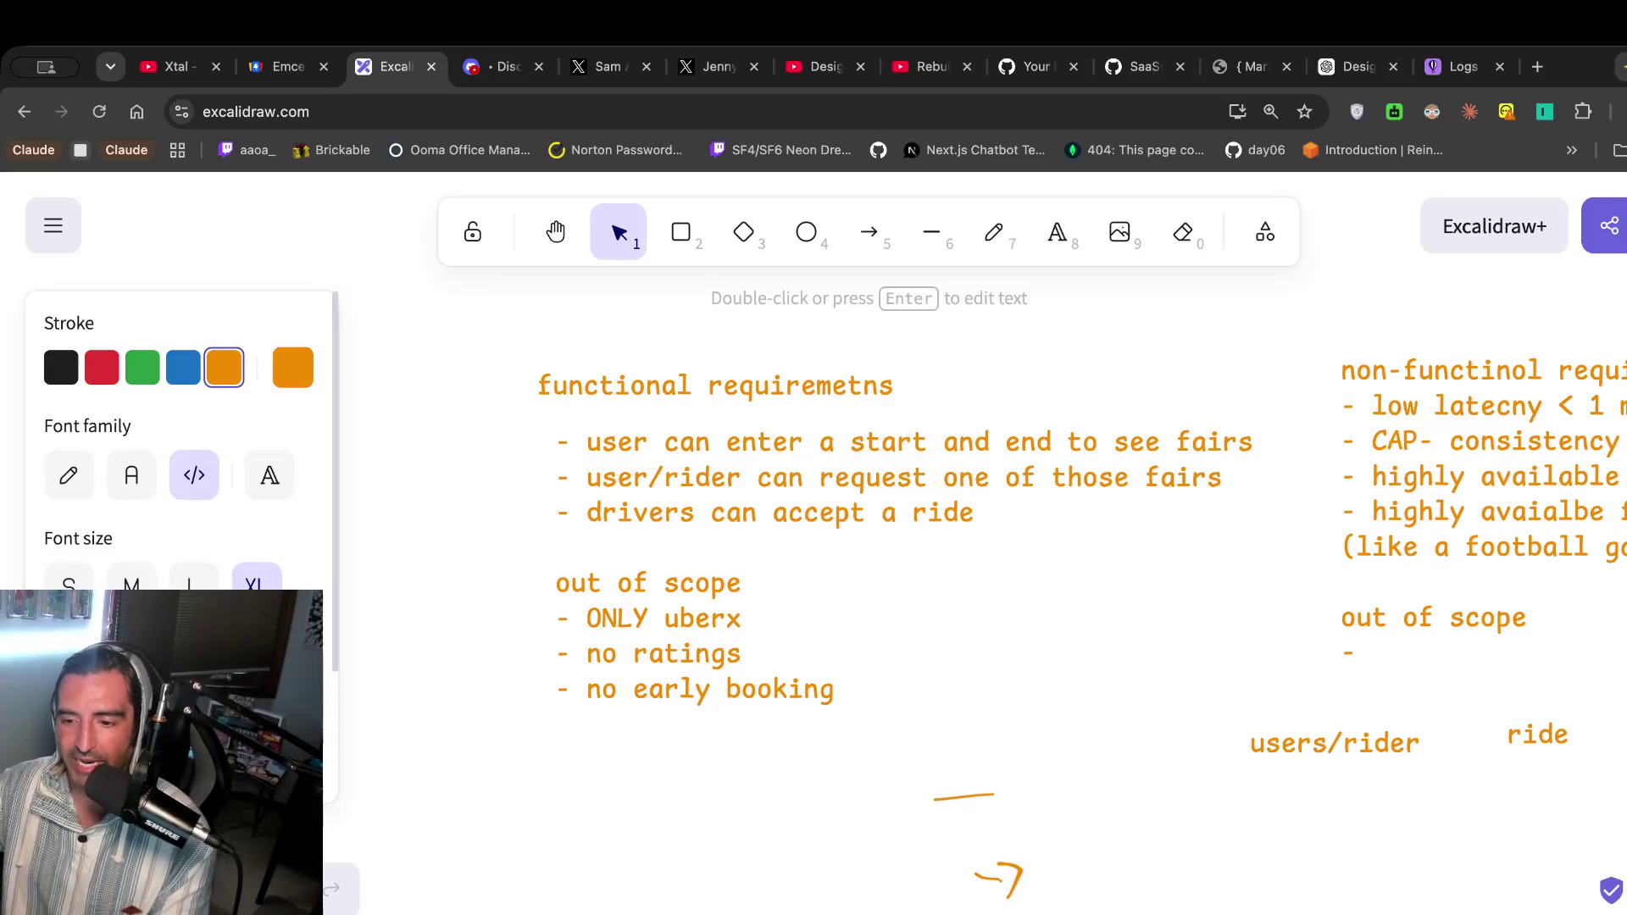
pyautogui.hscroll(5, 1039, 735)
# Under the ride label, add the field 'driver: driver_id'.
pyautogui.doubleClick(1144, 719)
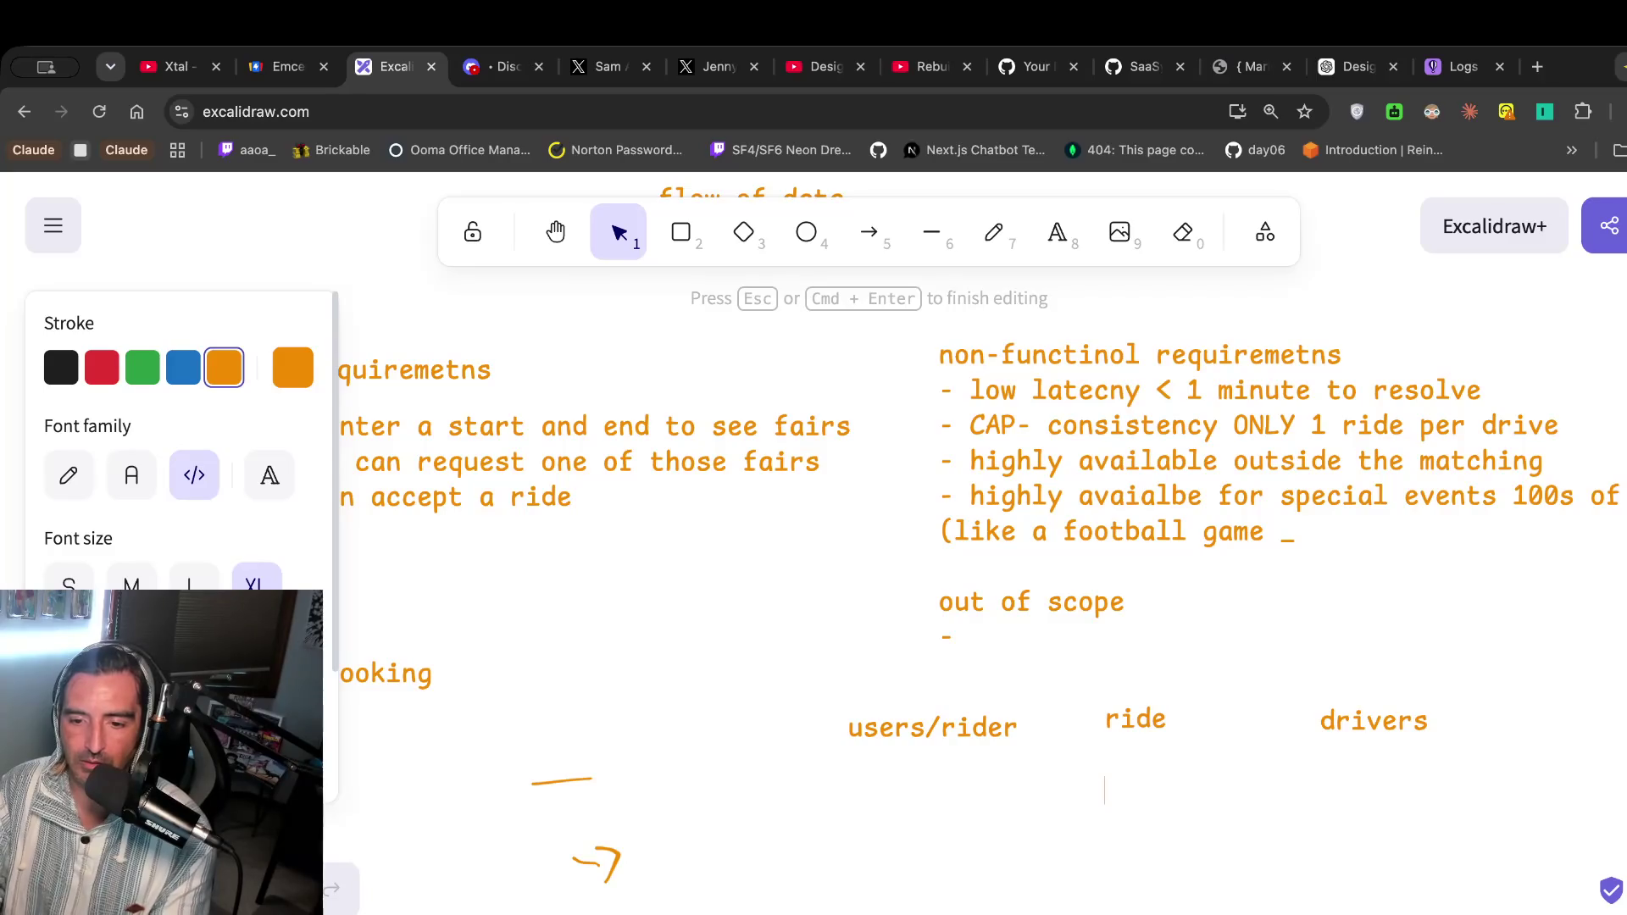
pyautogui.write('-ui')
pyautogui.press('BackSpace')
pyautogui.write('uid f')
pyautogui.press('BackSpace')
pyautogui.write('-')
pyautogui.press('BackSpace')
pyautogui.press('BackSpace')
pyautogui.press('BackSpace')
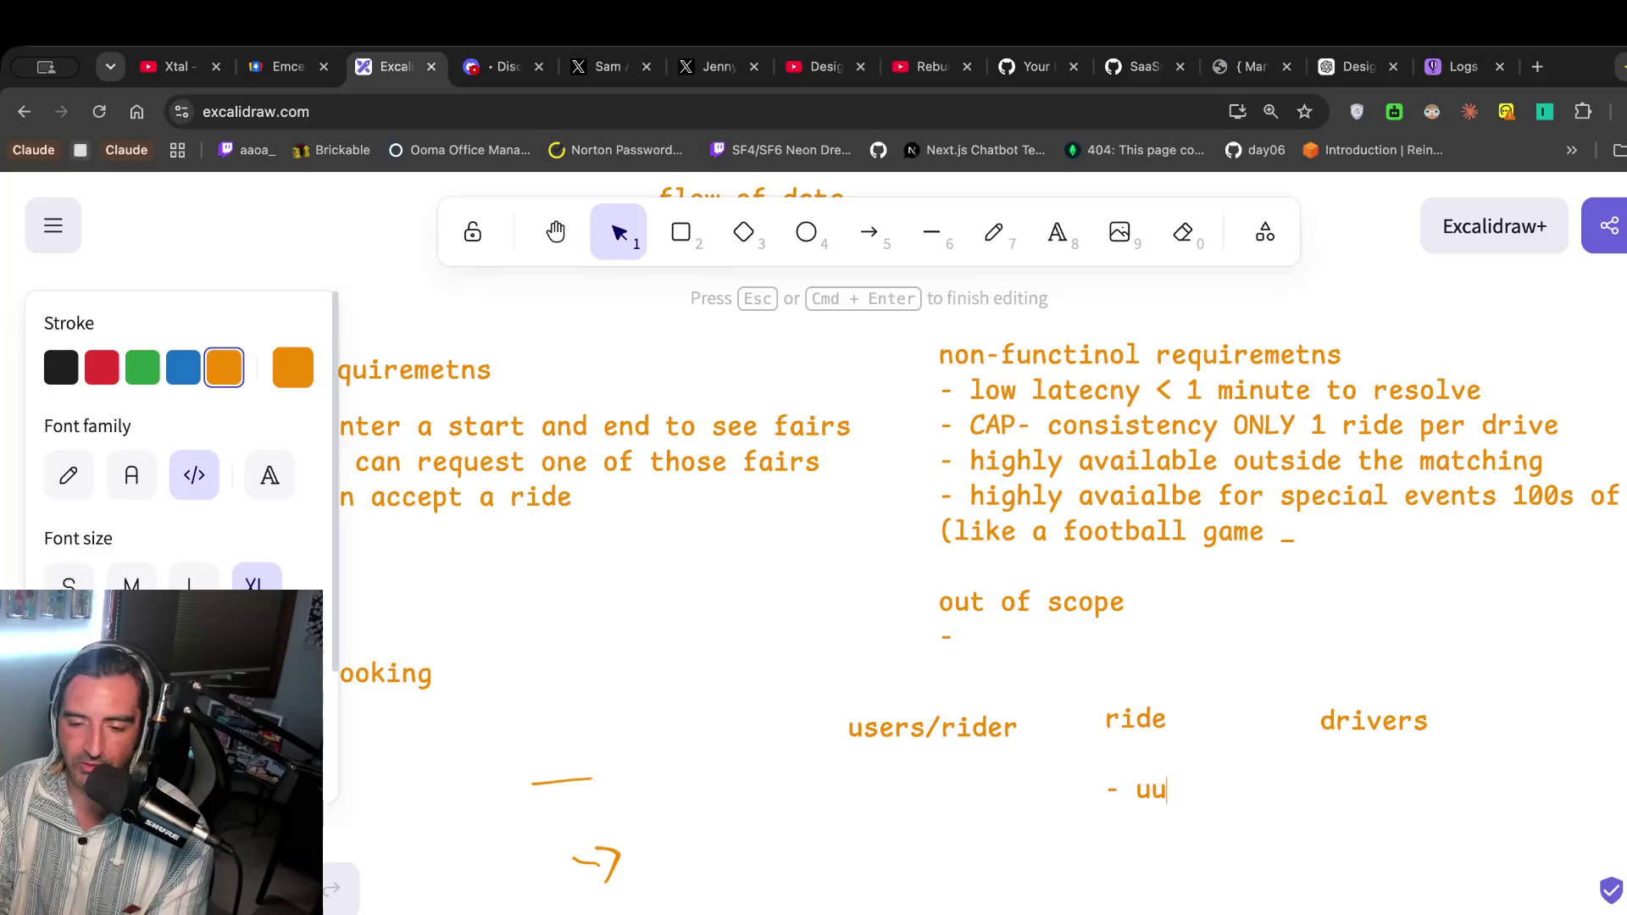
pyautogui.write('dari')
pyautogui.press('BackSpace')
pyautogui.press('BackSpace')
pyautogui.press('BackSpace')
pyautogui.write('river: u')
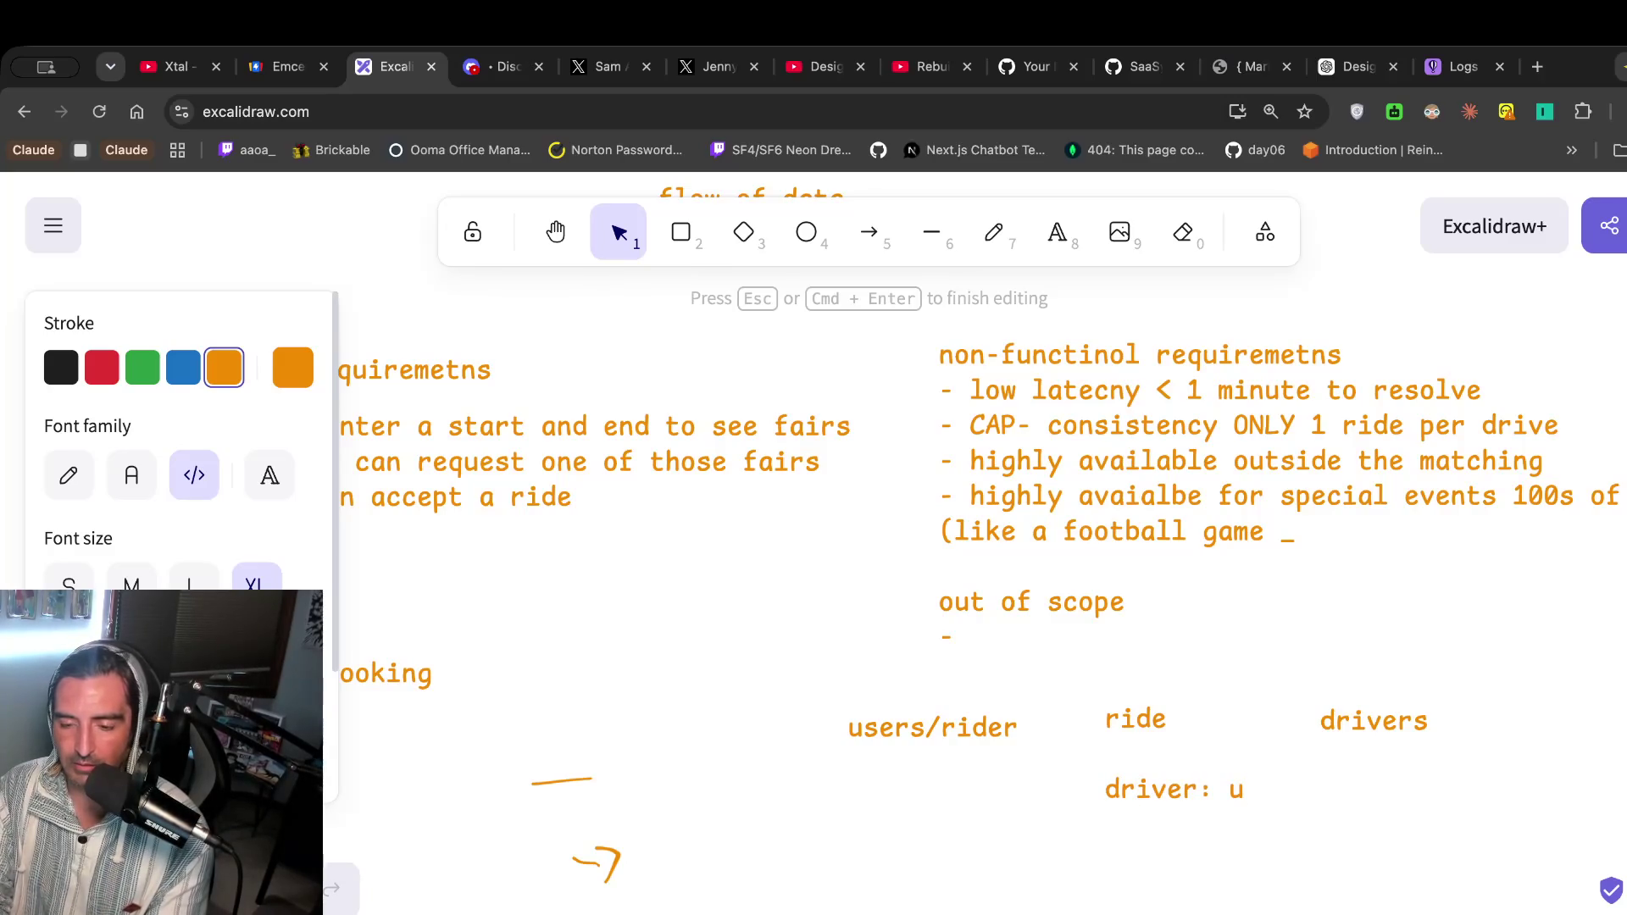
pyautogui.press('BackSpace')
pyautogui.write('int')
pyautogui.press('Return')
pyautogui.write('d')
pyautogui.press('BackSpace')
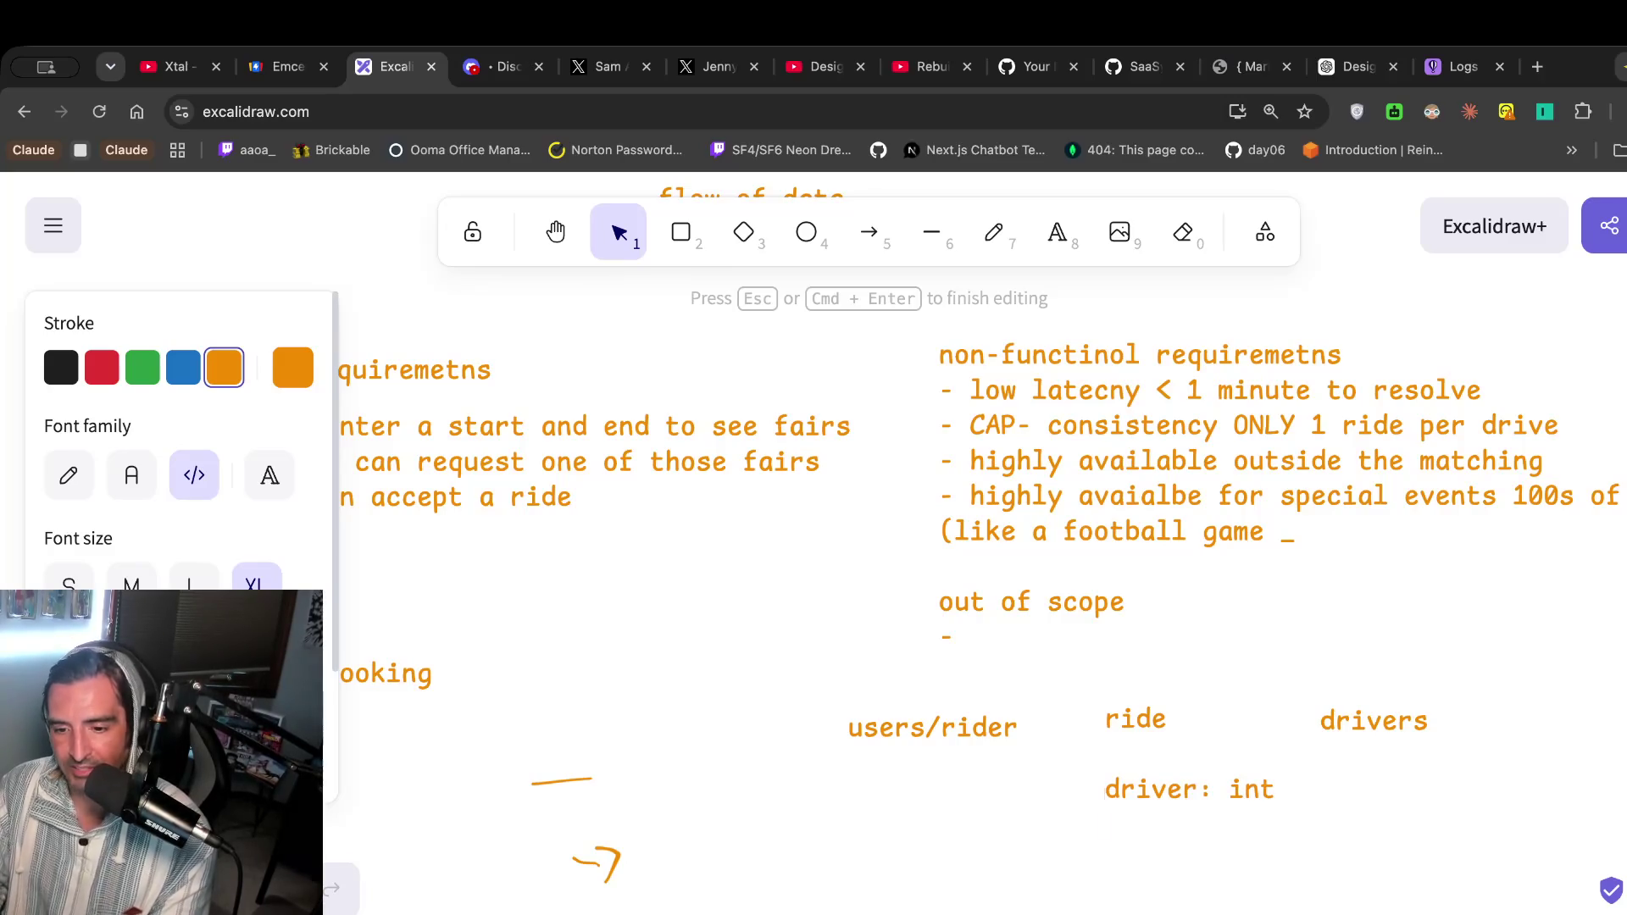
pyautogui.doubleClick(1239, 787)
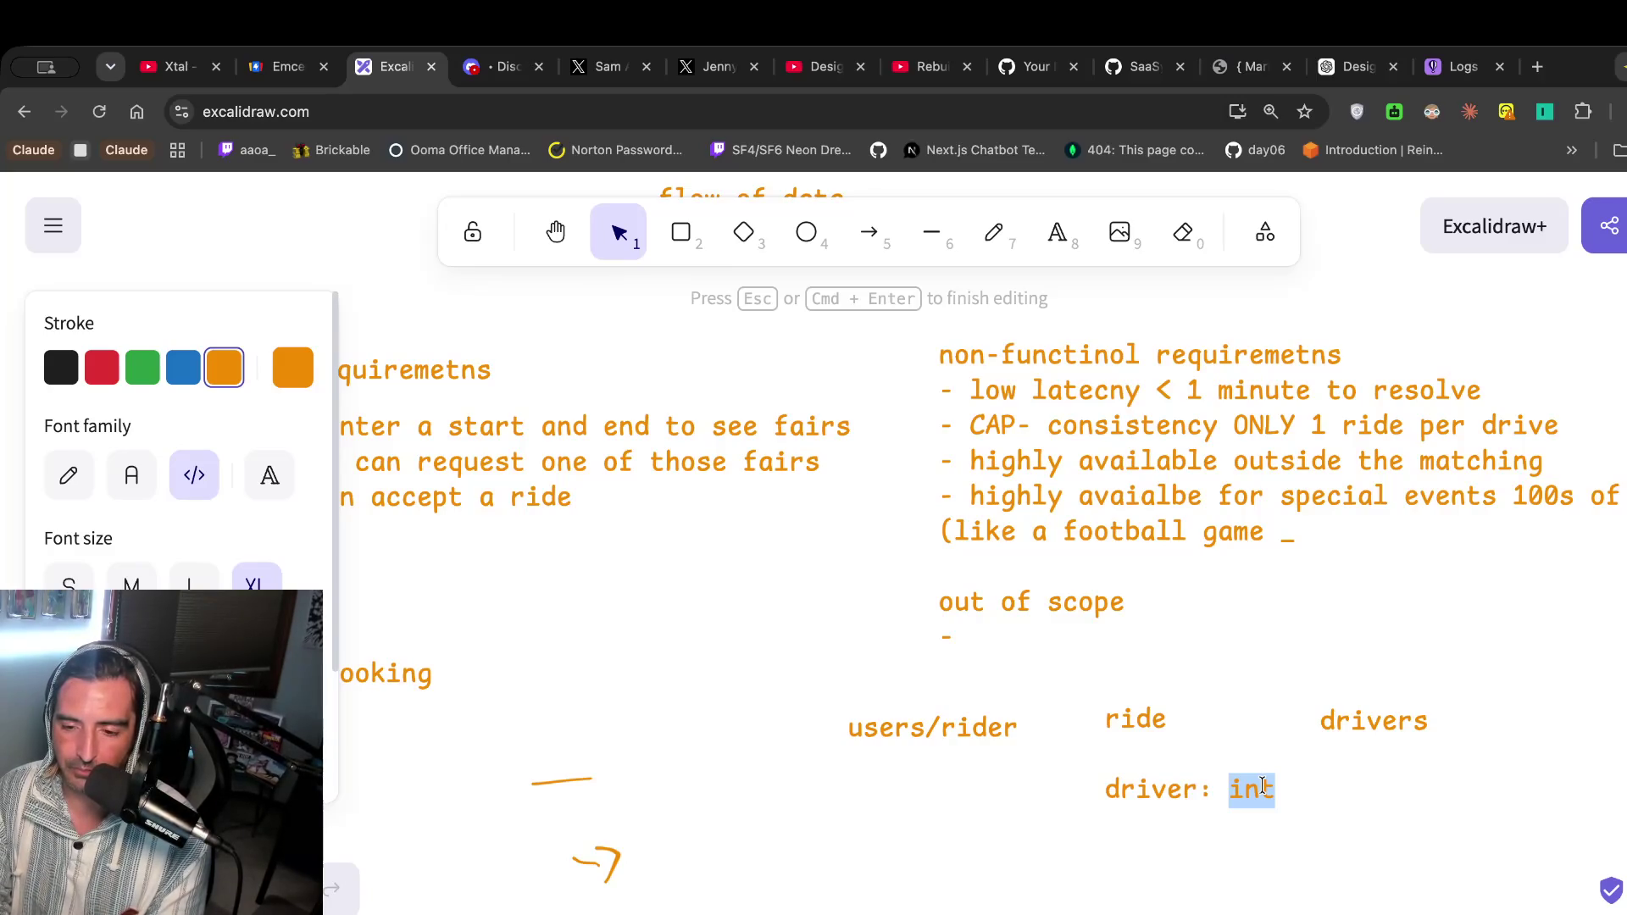
pyautogui.press('BackSpace')
pyautogui.write('dr')
pyautogui.press('BackSpace')
pyautogui.press('BackSpace')
pyautogui.write('driver_id')
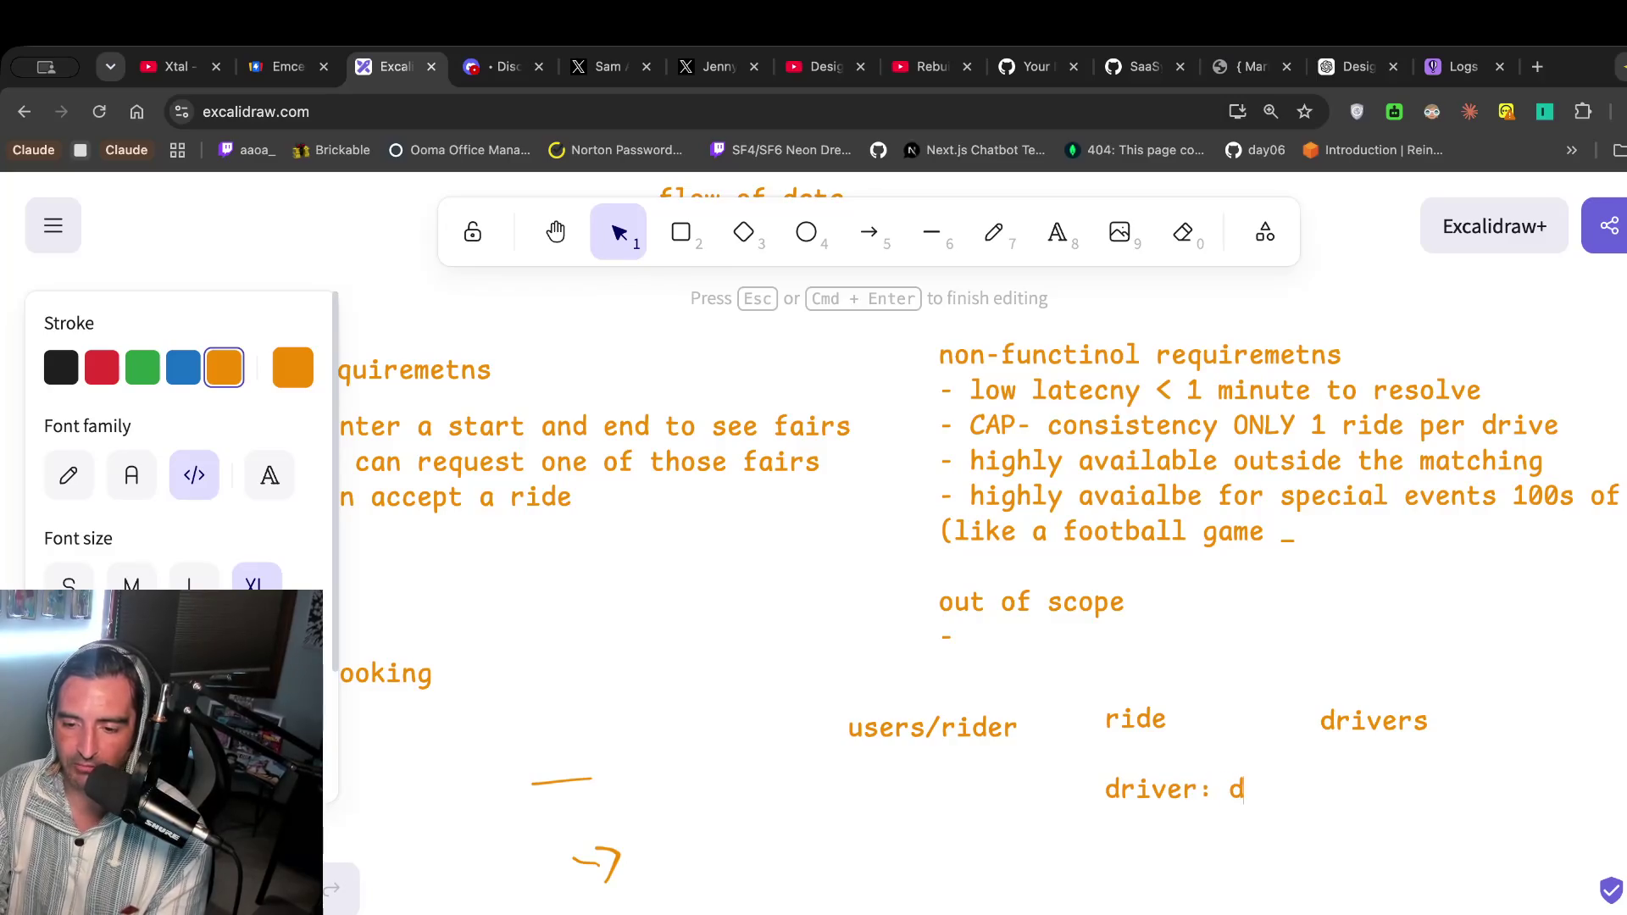
# Add ride fields 'rider: rider_id', 'fair: double' and 'distance:'.
pyautogui.press('Return')
pyautogui.write('ride')
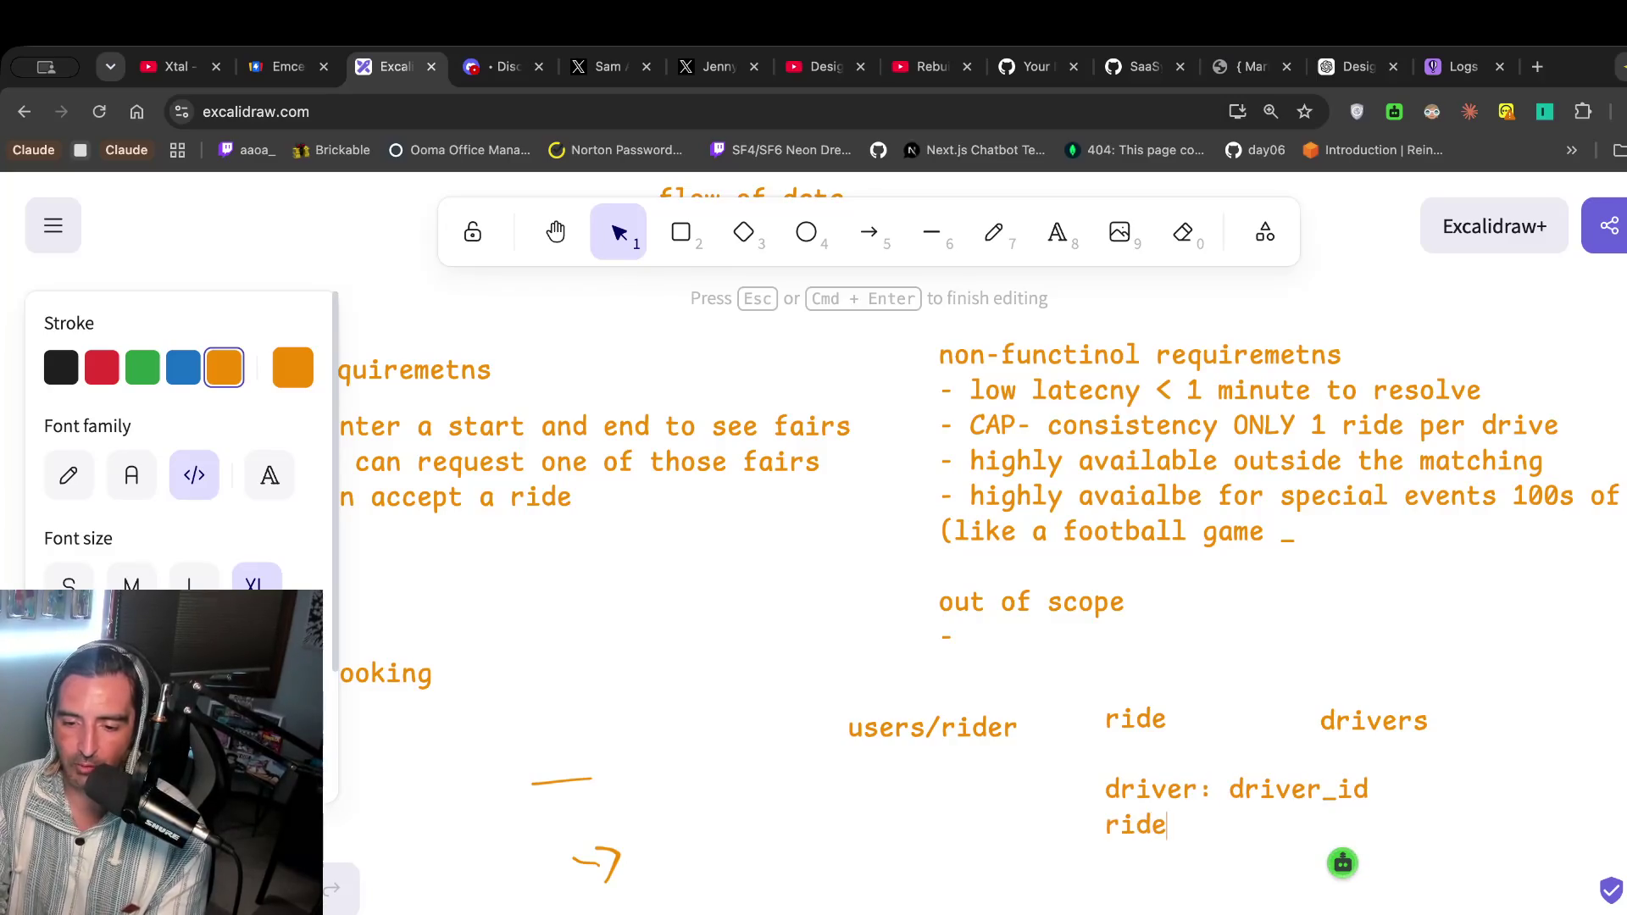
pyautogui.write('r: rider_id')
pyautogui.press('Return')
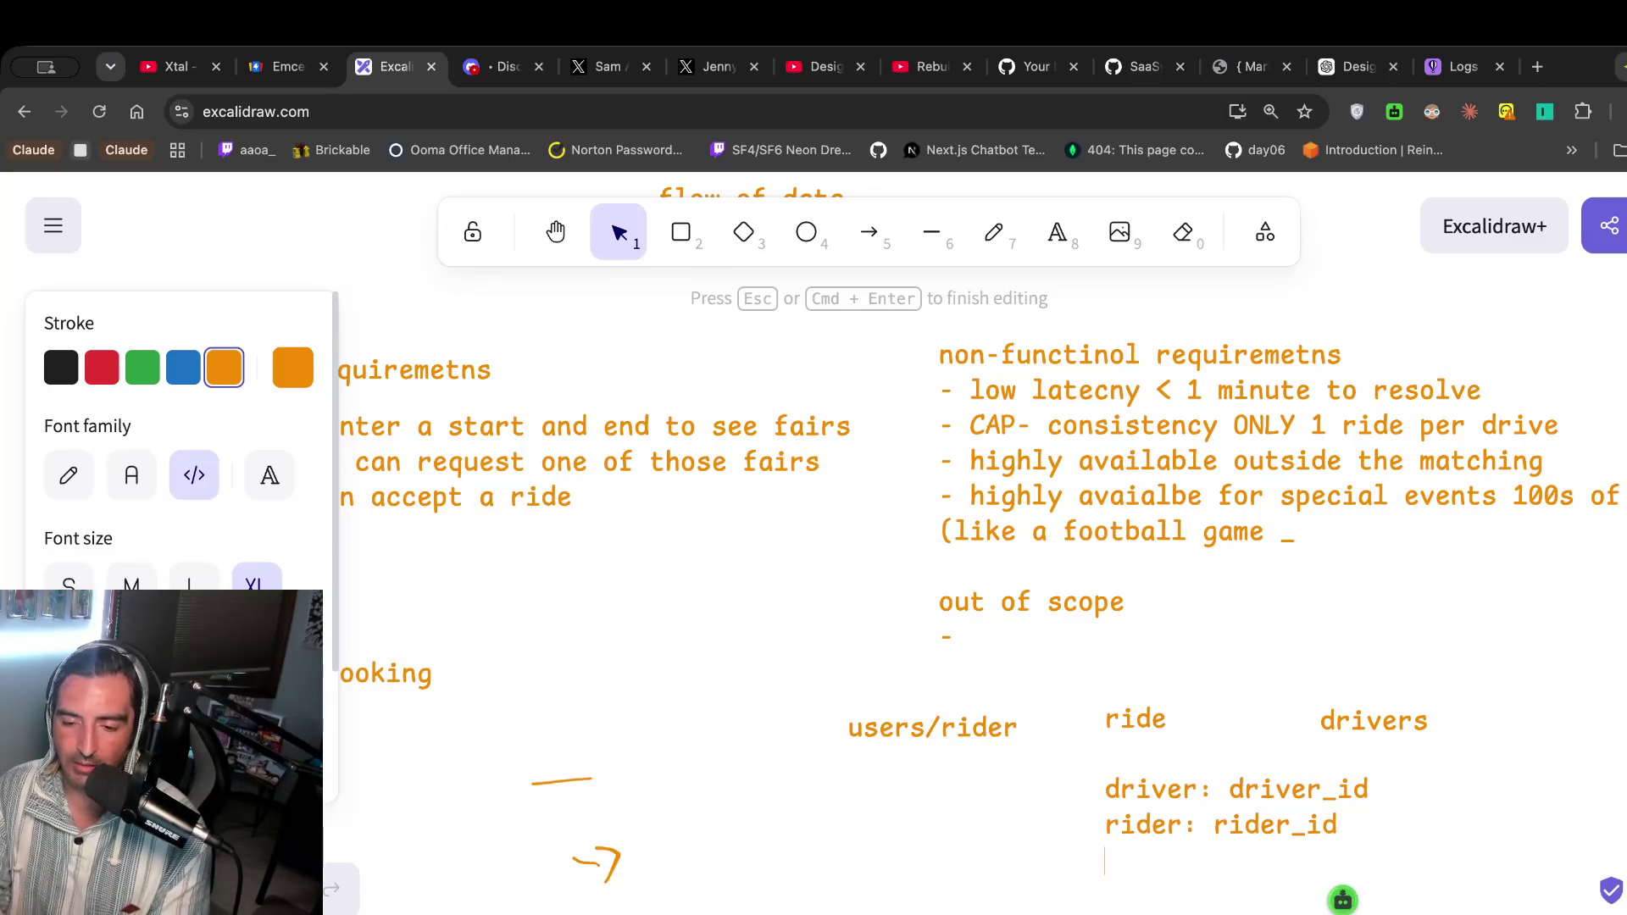
pyautogui.write('fair:')
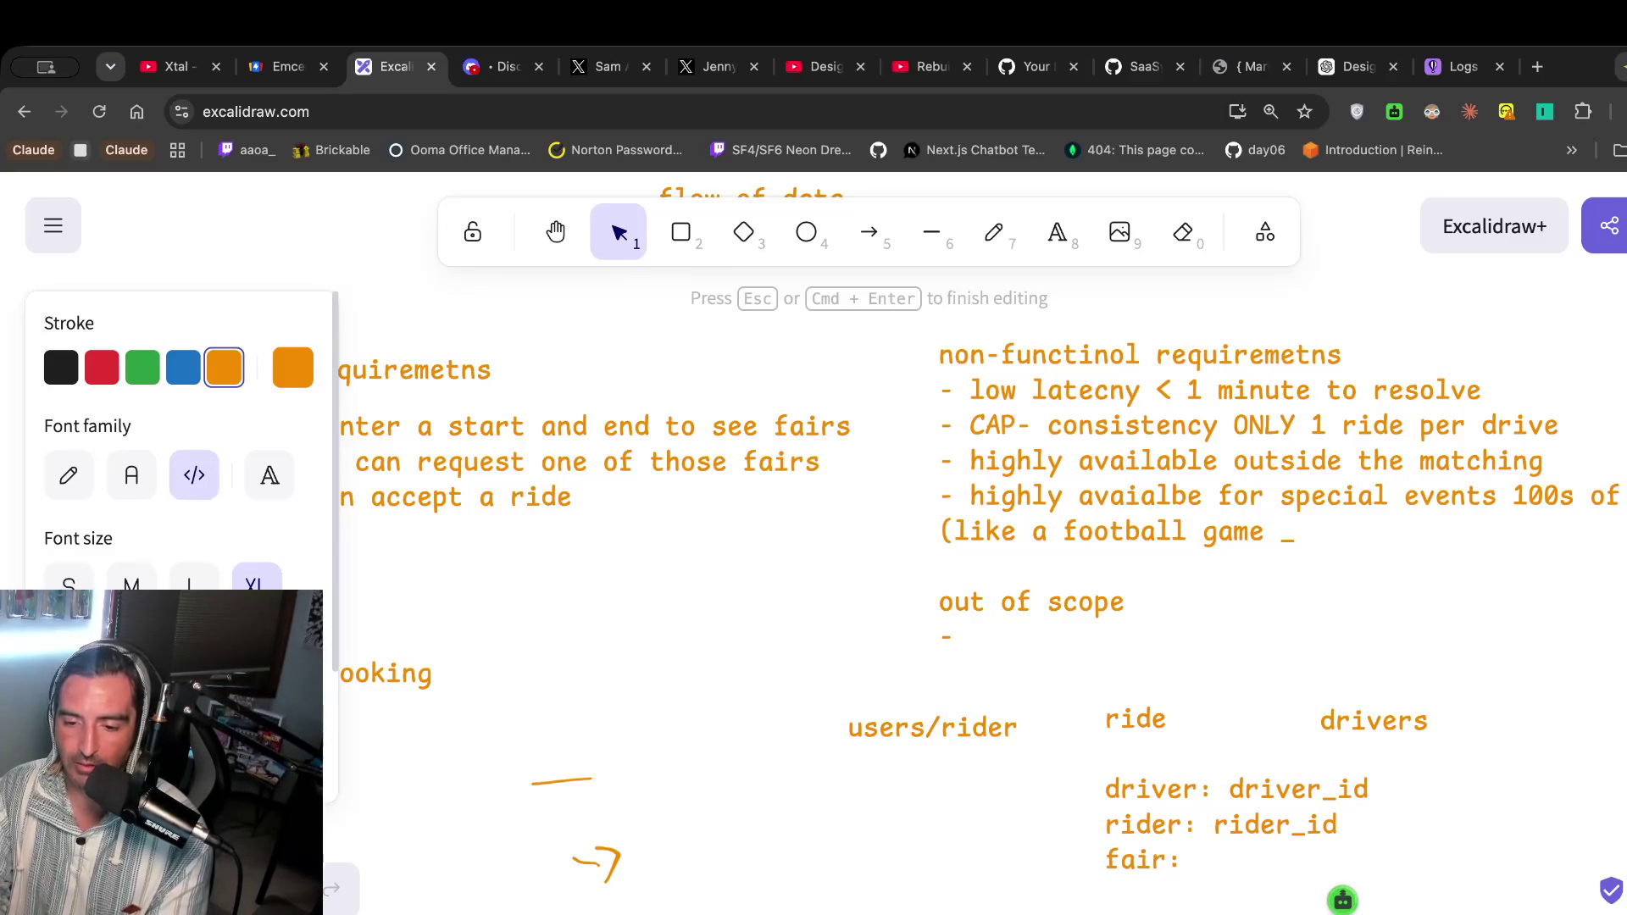
pyautogui.write('double')
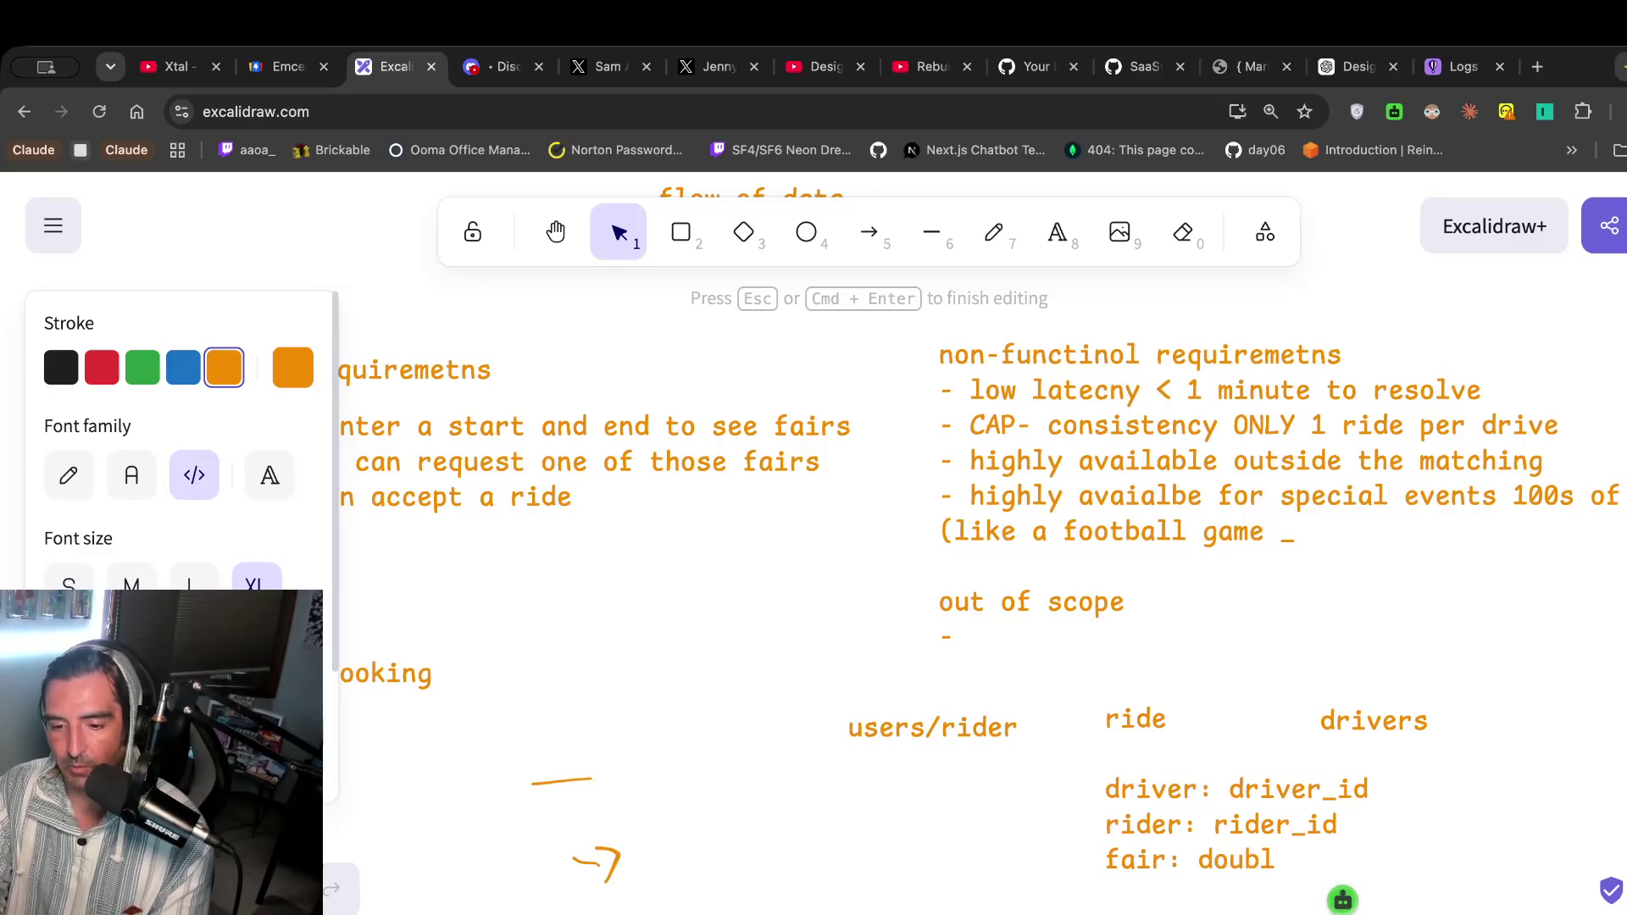
pyautogui.press('Return')
pyautogui.scroll(-4, 1256, 803)
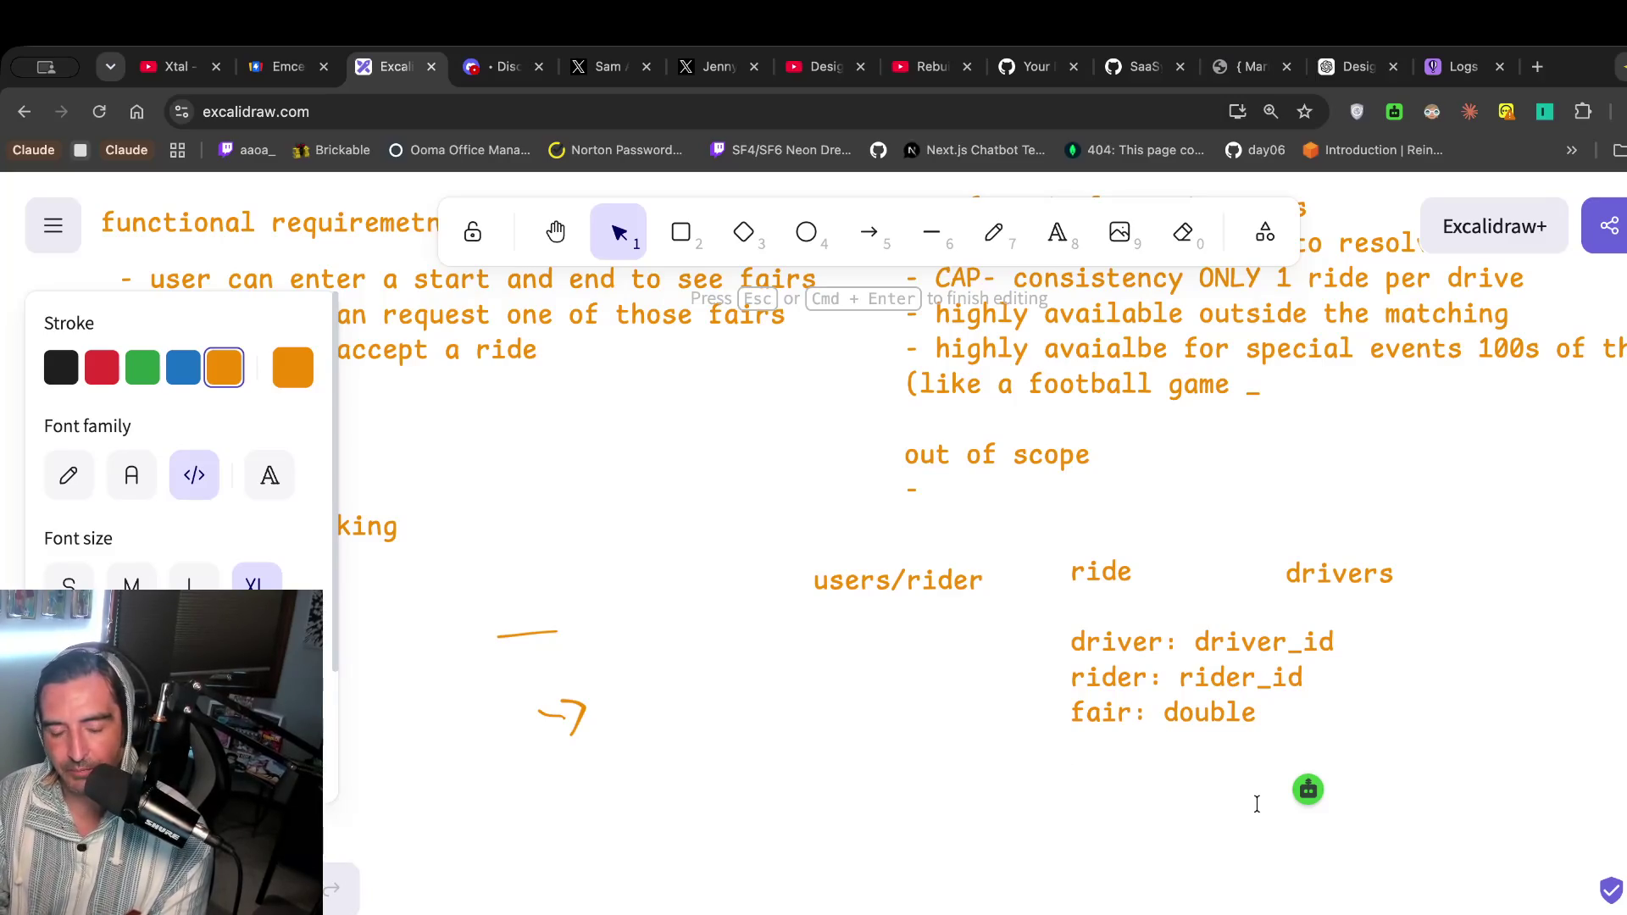
pyautogui.write('distance:')
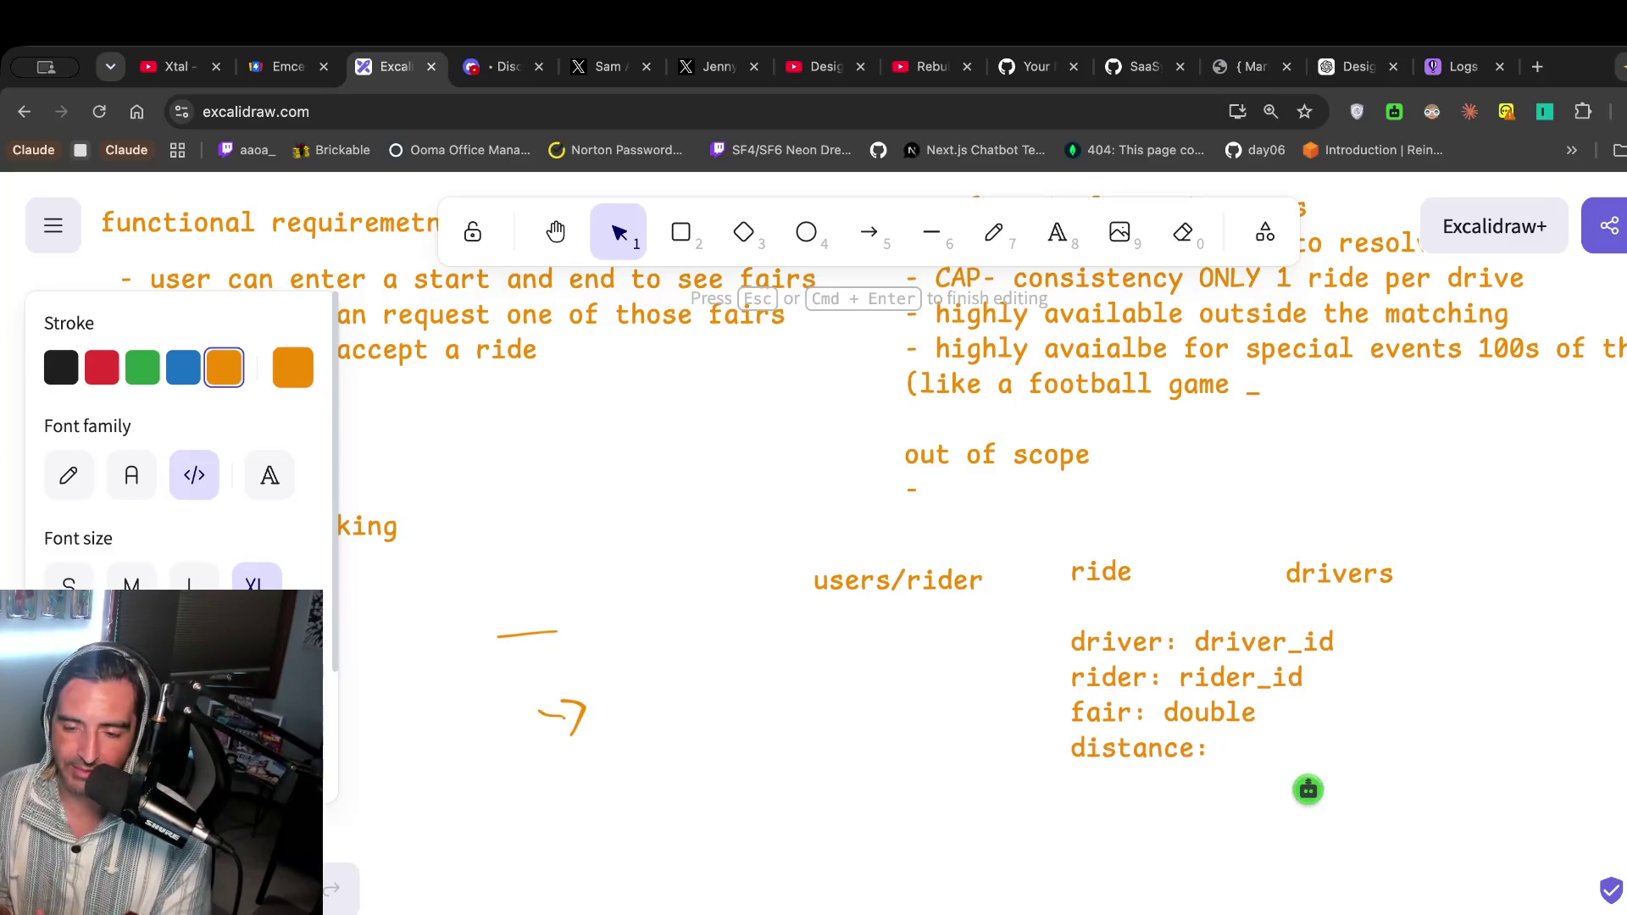
pyautogui.click(1055, 236)
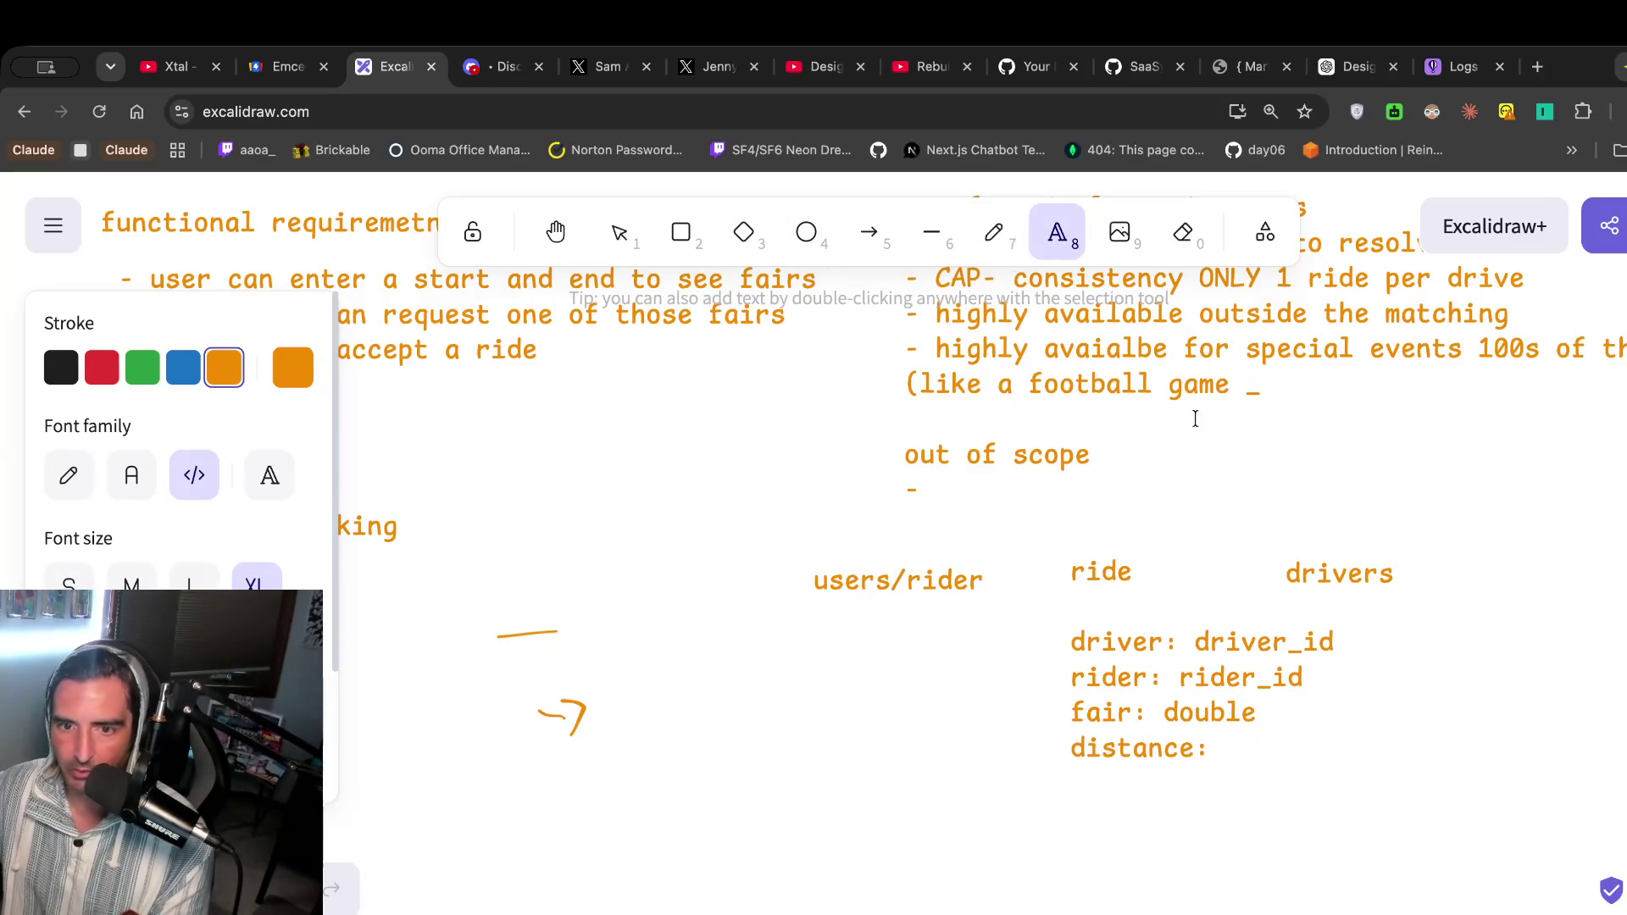
# Move the drivers label further right and start editing the users/rider label.
pyautogui.click(1310, 580)
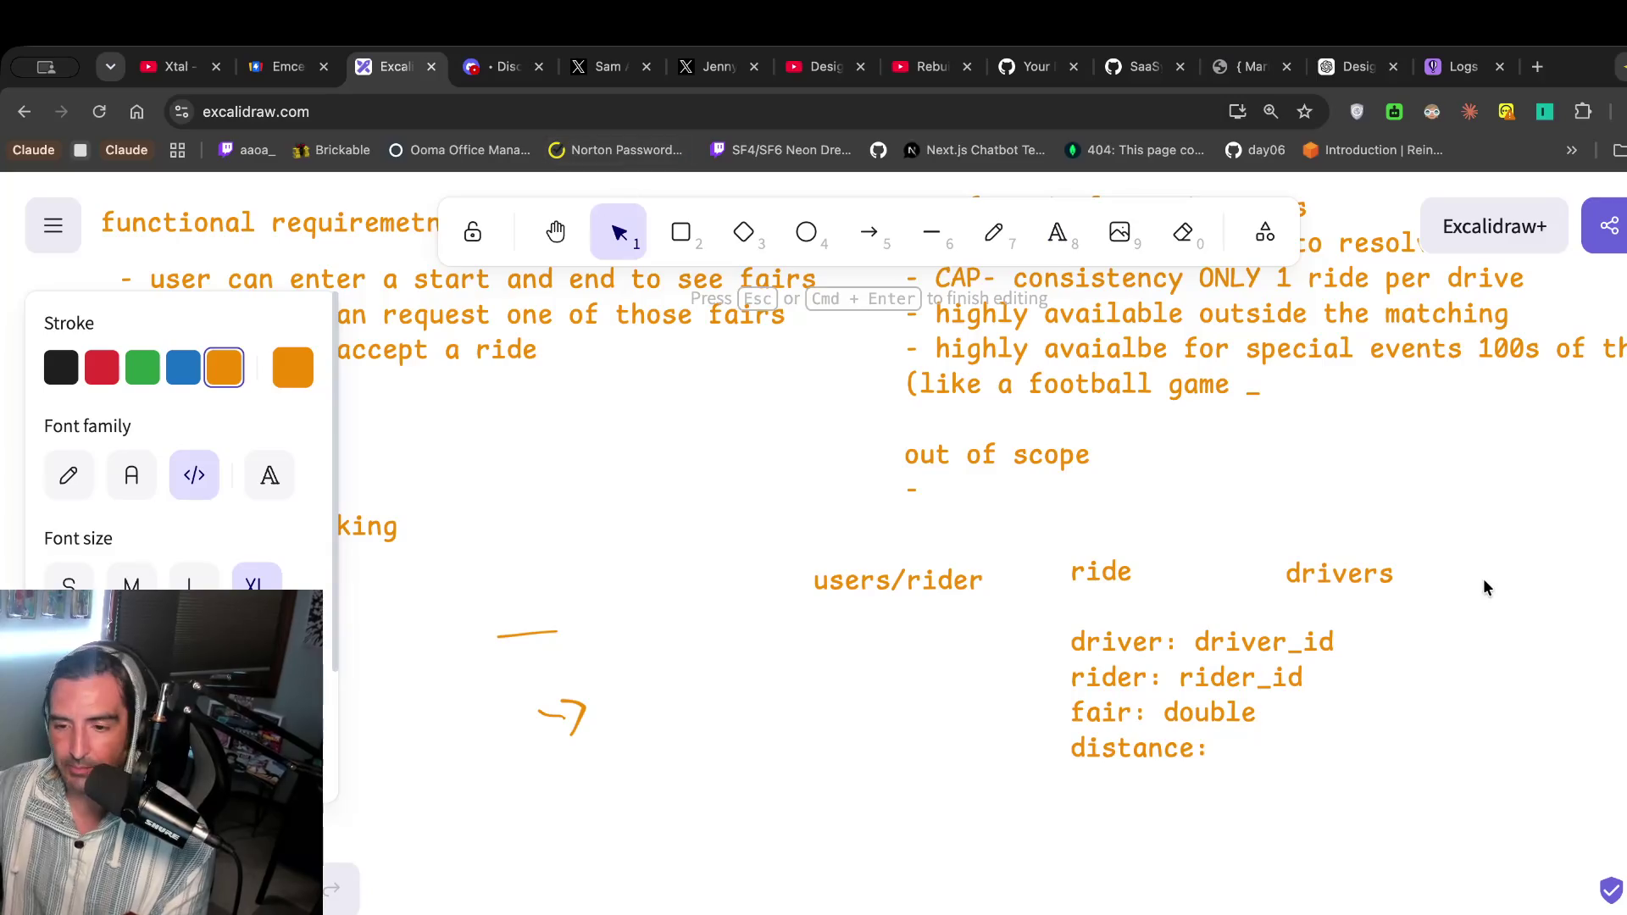
pyautogui.doubleClick(1333, 581)
pyautogui.click(835, 268)
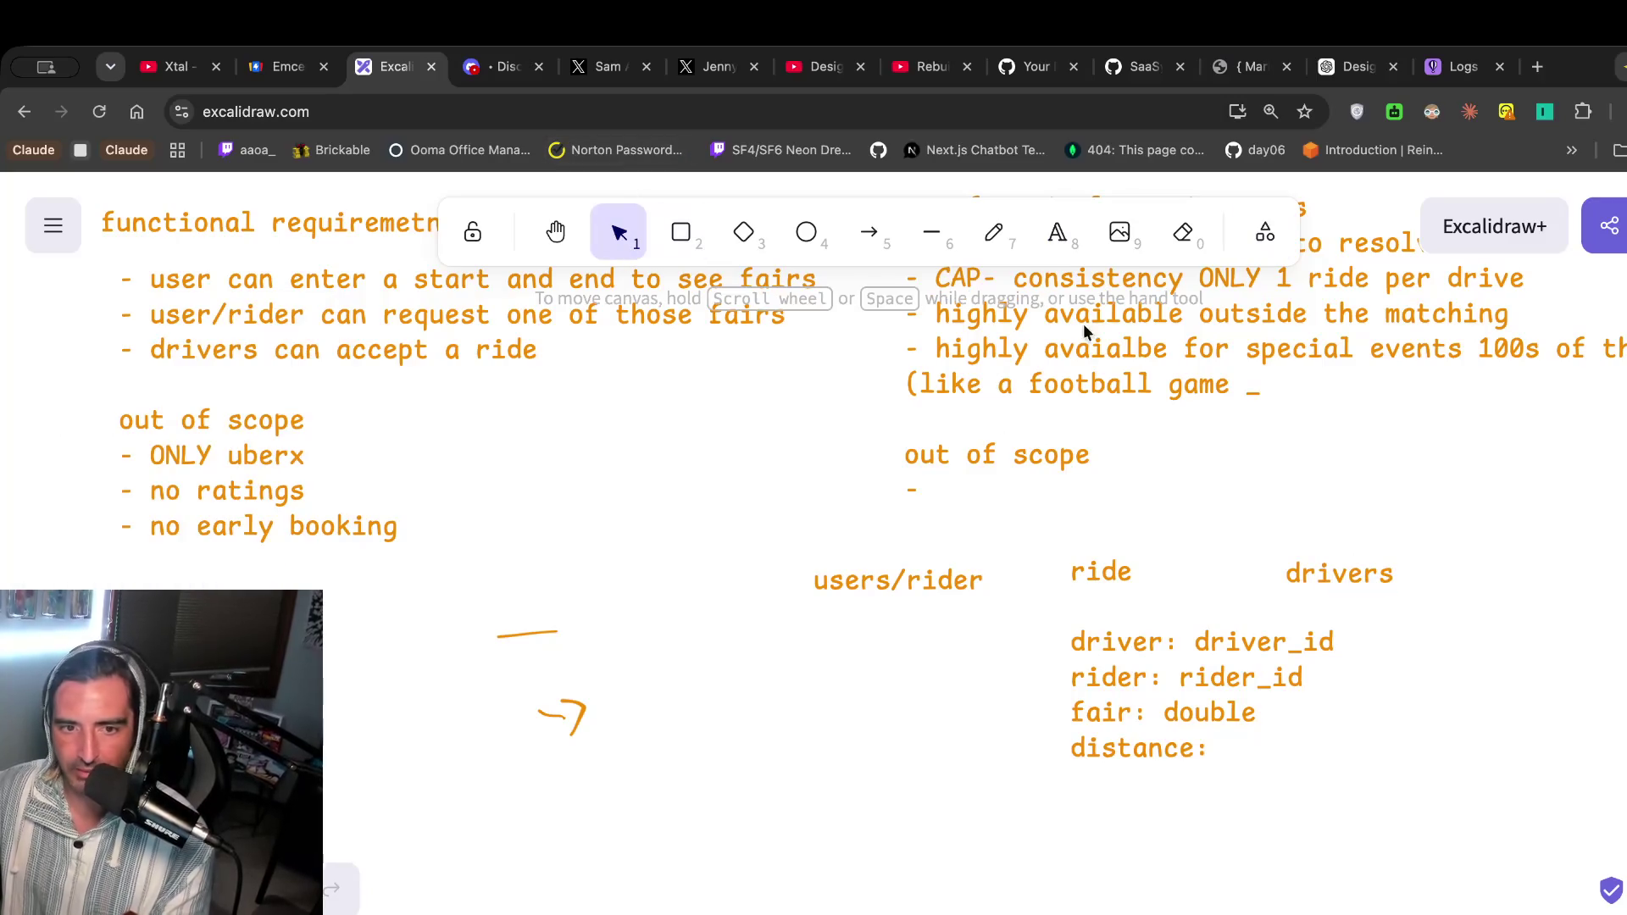
pyautogui.moveTo(1366, 575); pyautogui.dragTo(1520, 558)
pyautogui.click(836, 577)
pyautogui.doubleClick(960, 585)
pyautogui.click(962, 584)
pyautogui.write('-')
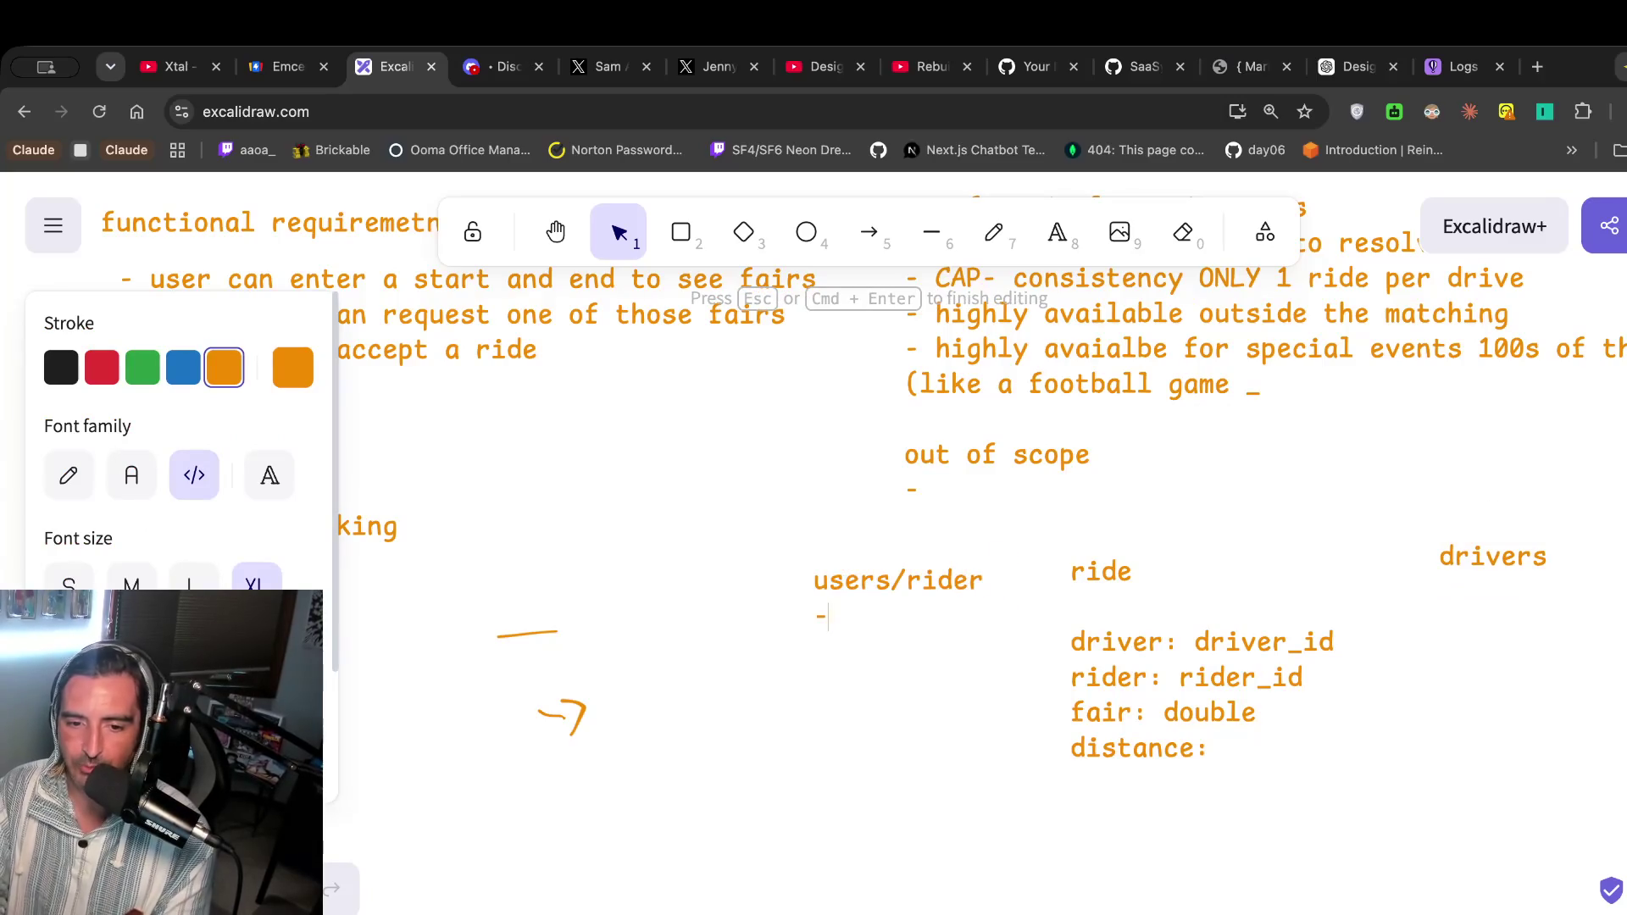
# Give the users/rider entity the field '- _id: user_id'.
pyautogui.write('user')
pyautogui.press('BackSpace')
pyautogui.press('BackSpace')
pyautogui.press('BackSpace')
pyautogui.write('_id:')
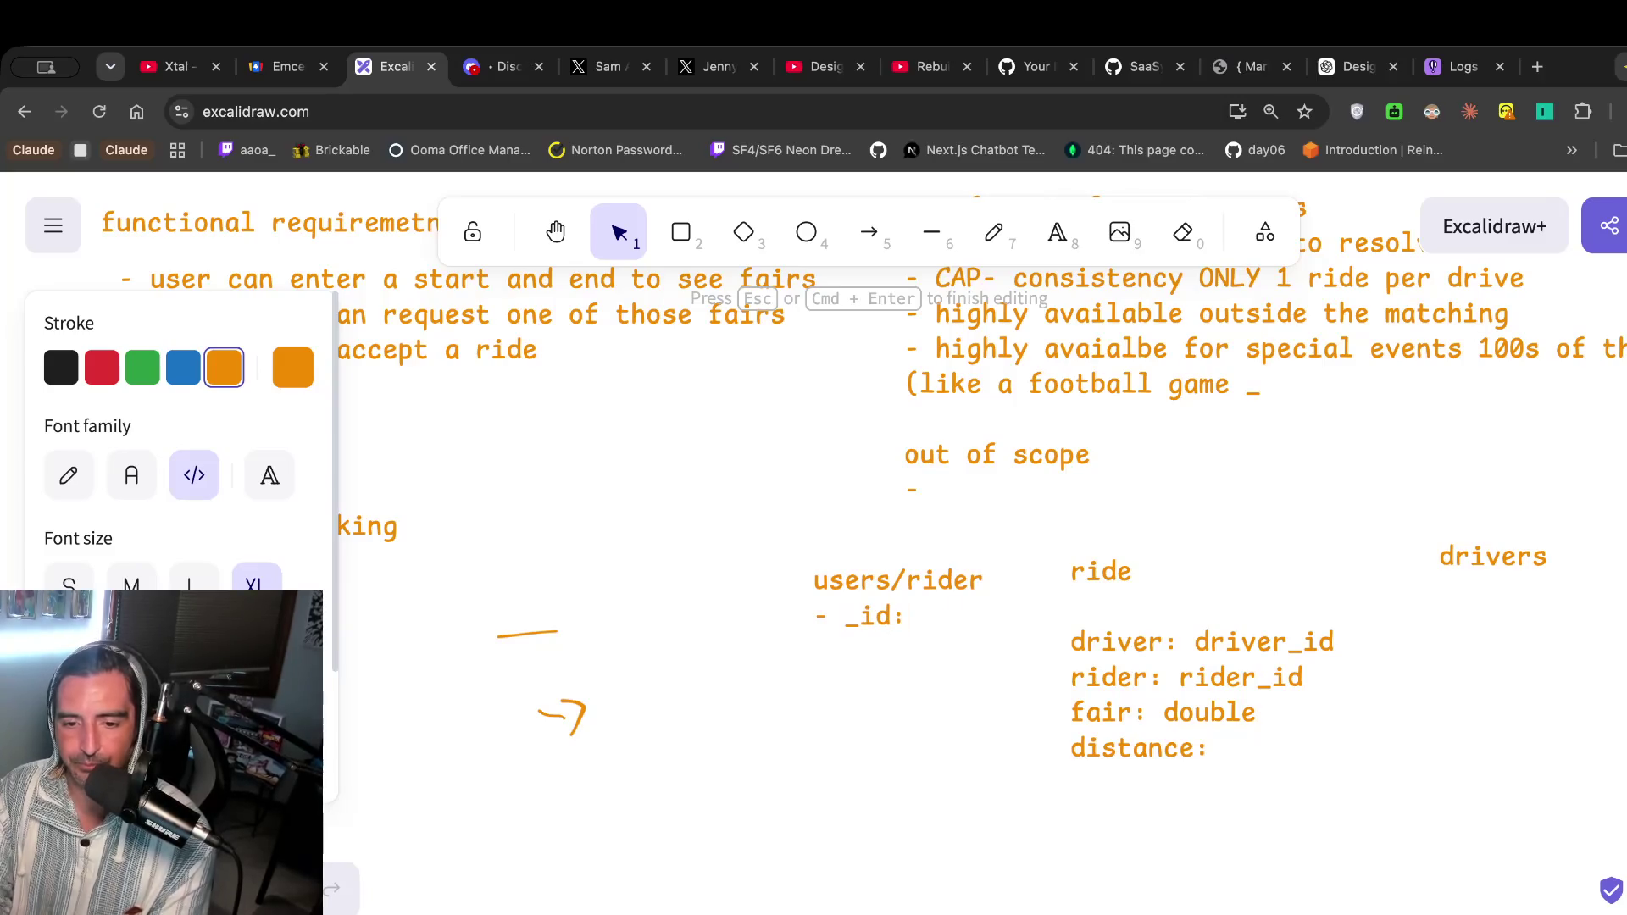
pyautogui.write(' user_id')
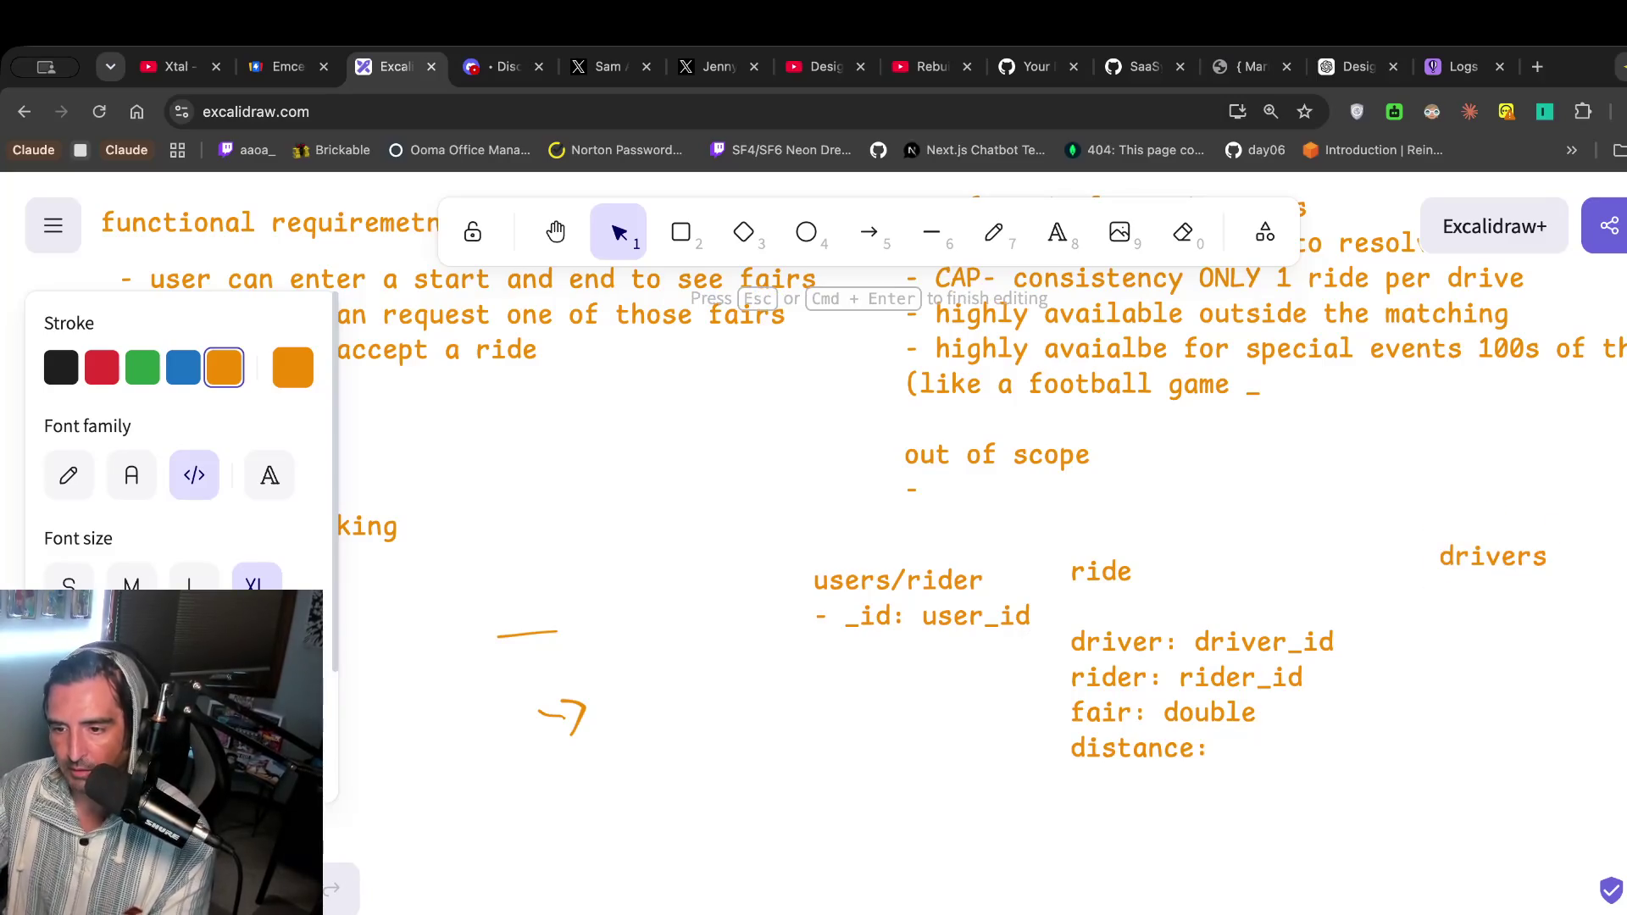
pyautogui.write('dirver')
# Start an '_id: driver_' field under the drivers label.
pyautogui.press('BackSpace')
pyautogui.press('BackSpace')
pyautogui.press('BackSpace')
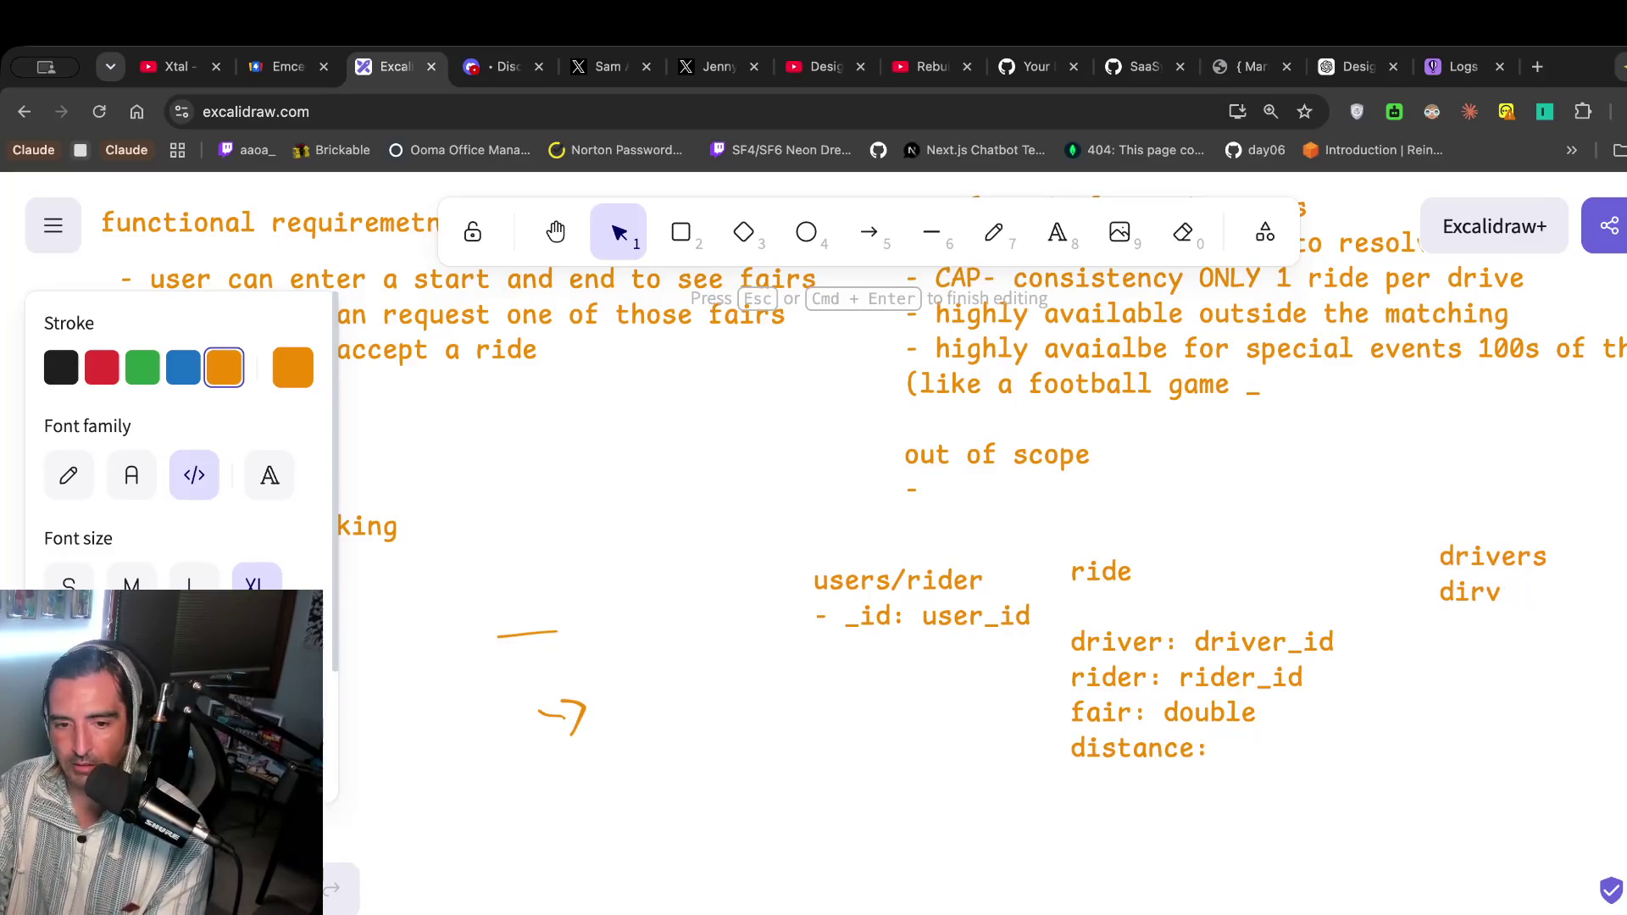
pyautogui.write('_id: driveR')
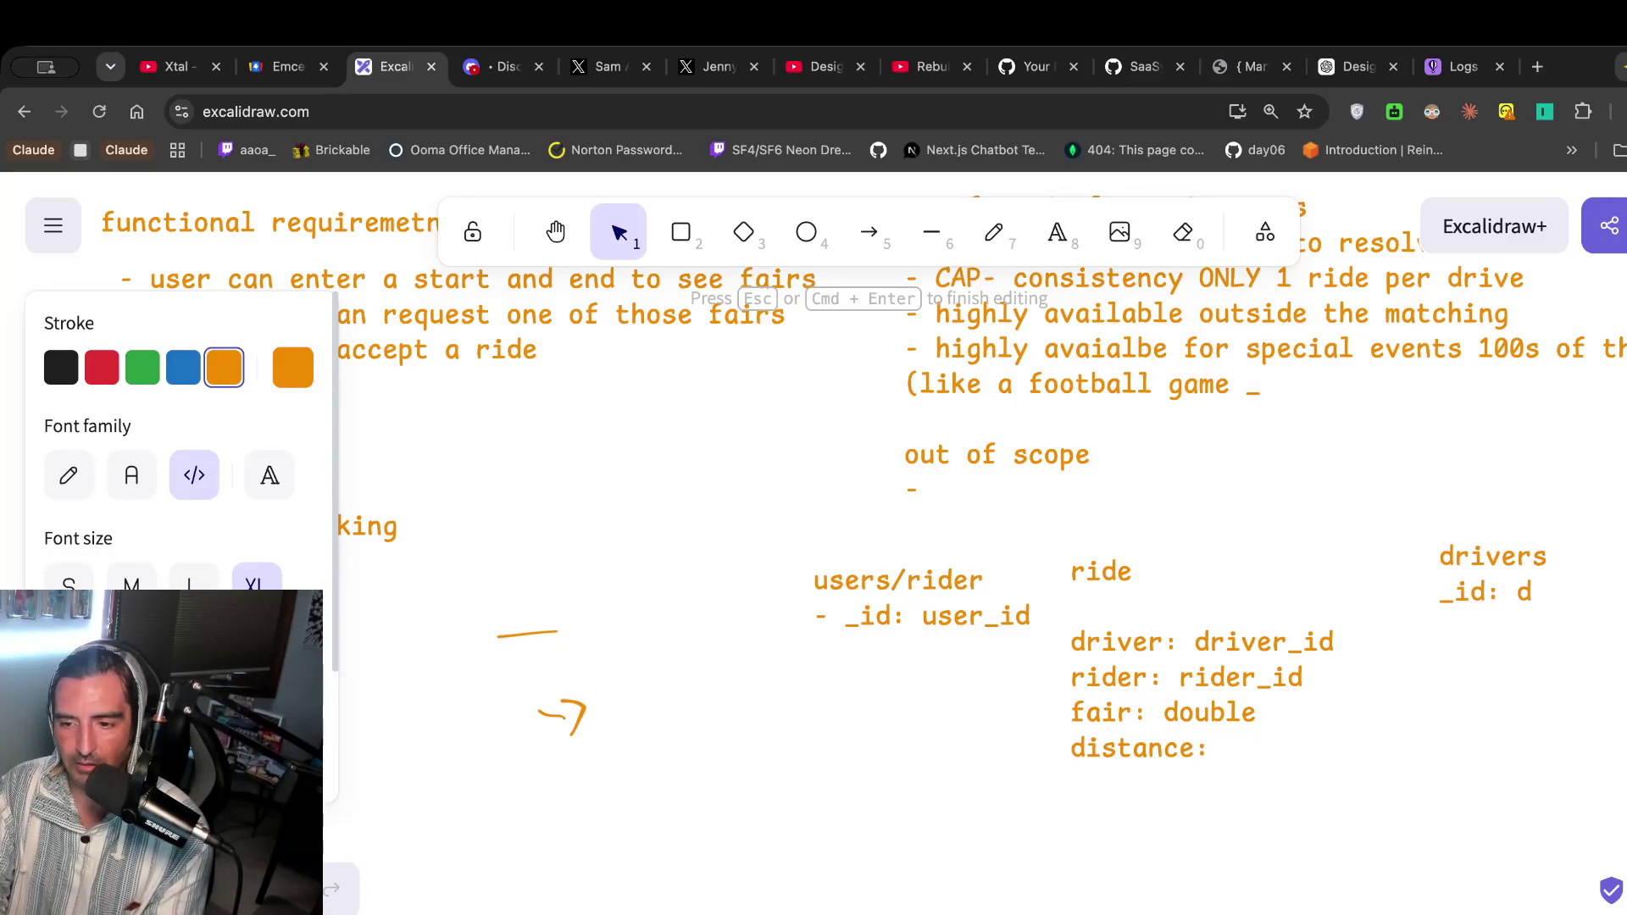
pyautogui.press('BackSpace')
pyautogui.press('BackSpace')
pyautogui.write('r_')
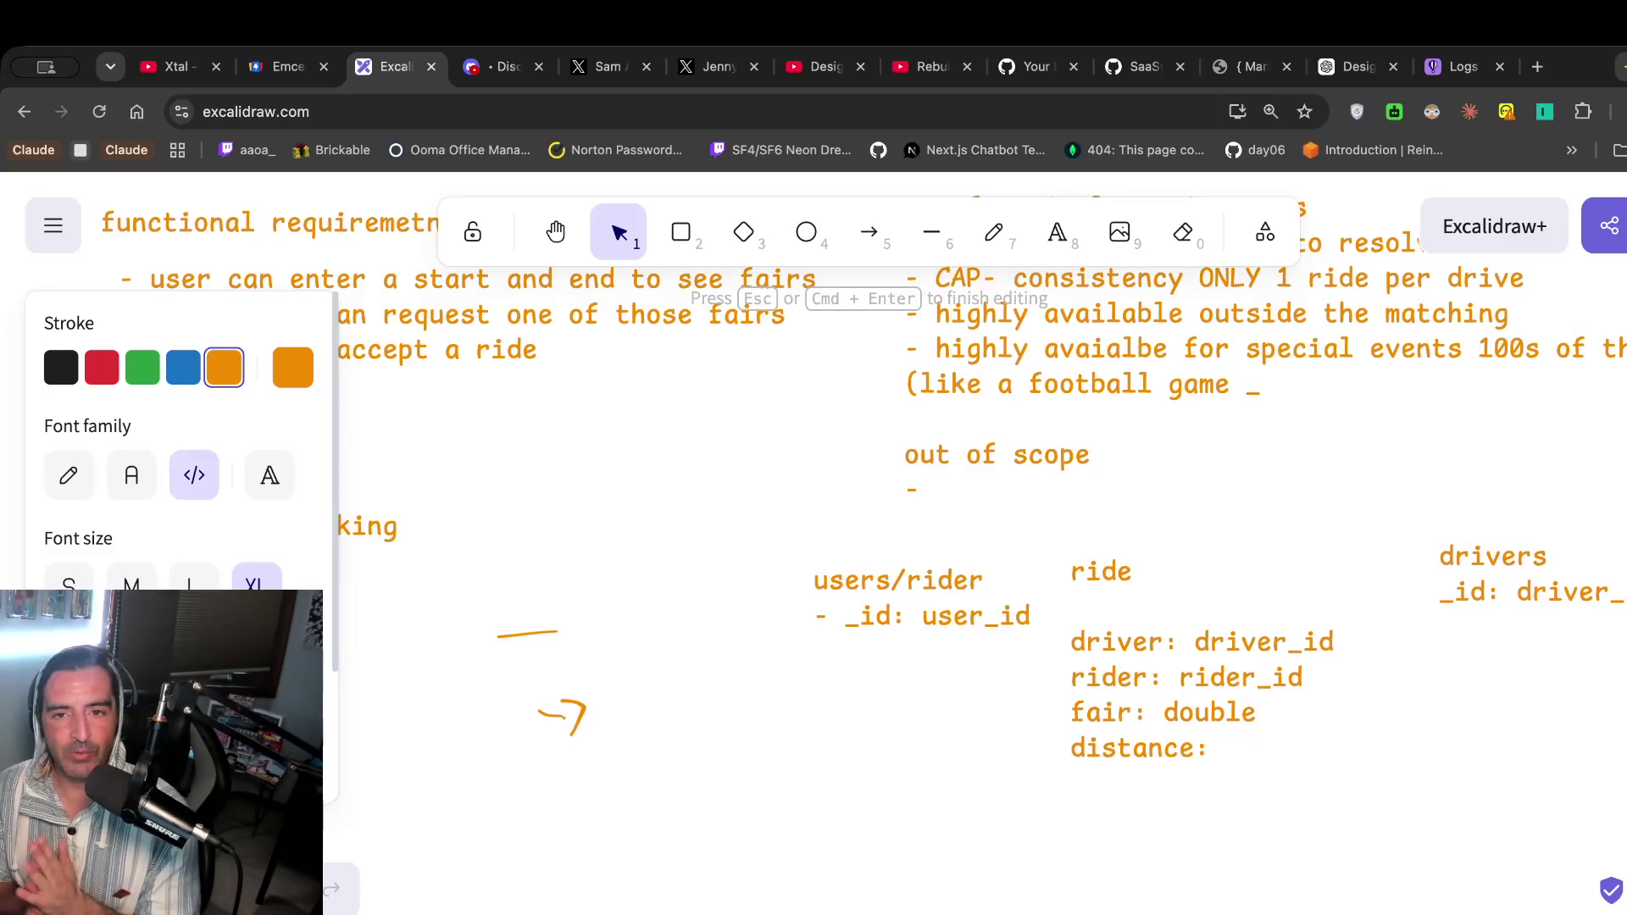
pyautogui.hscroll(-6, 1182, 487)
pyautogui.scroll(2, 1183, 488)
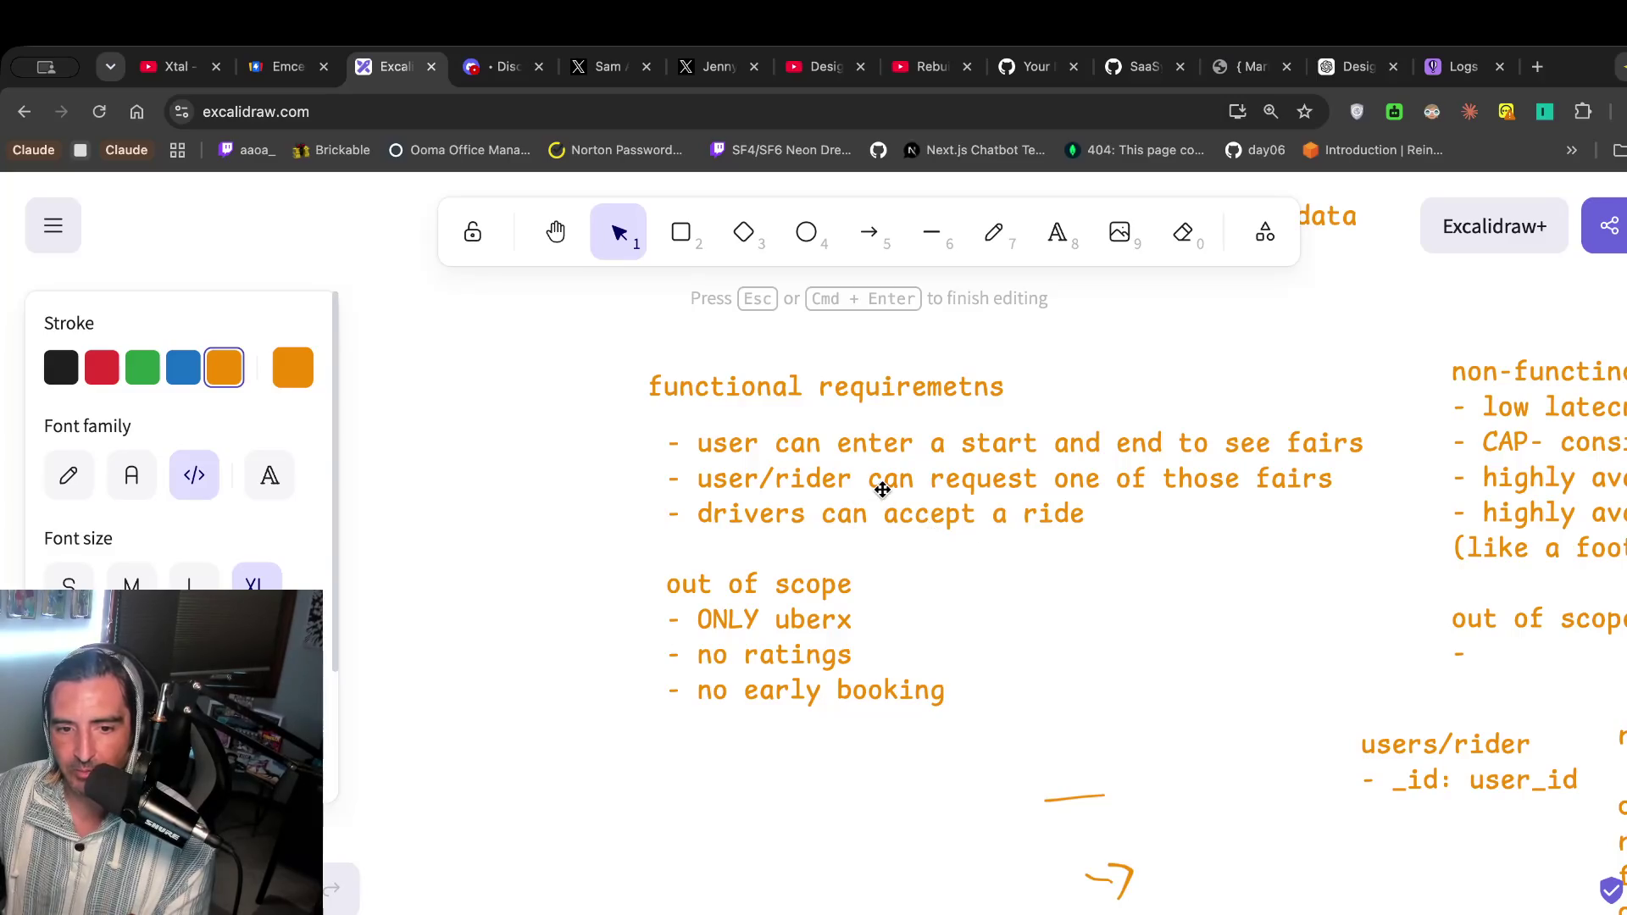
# Add a new text element 'F' below the users/rider and ride notes.
pyautogui.hscroll(3, 1058, 654)
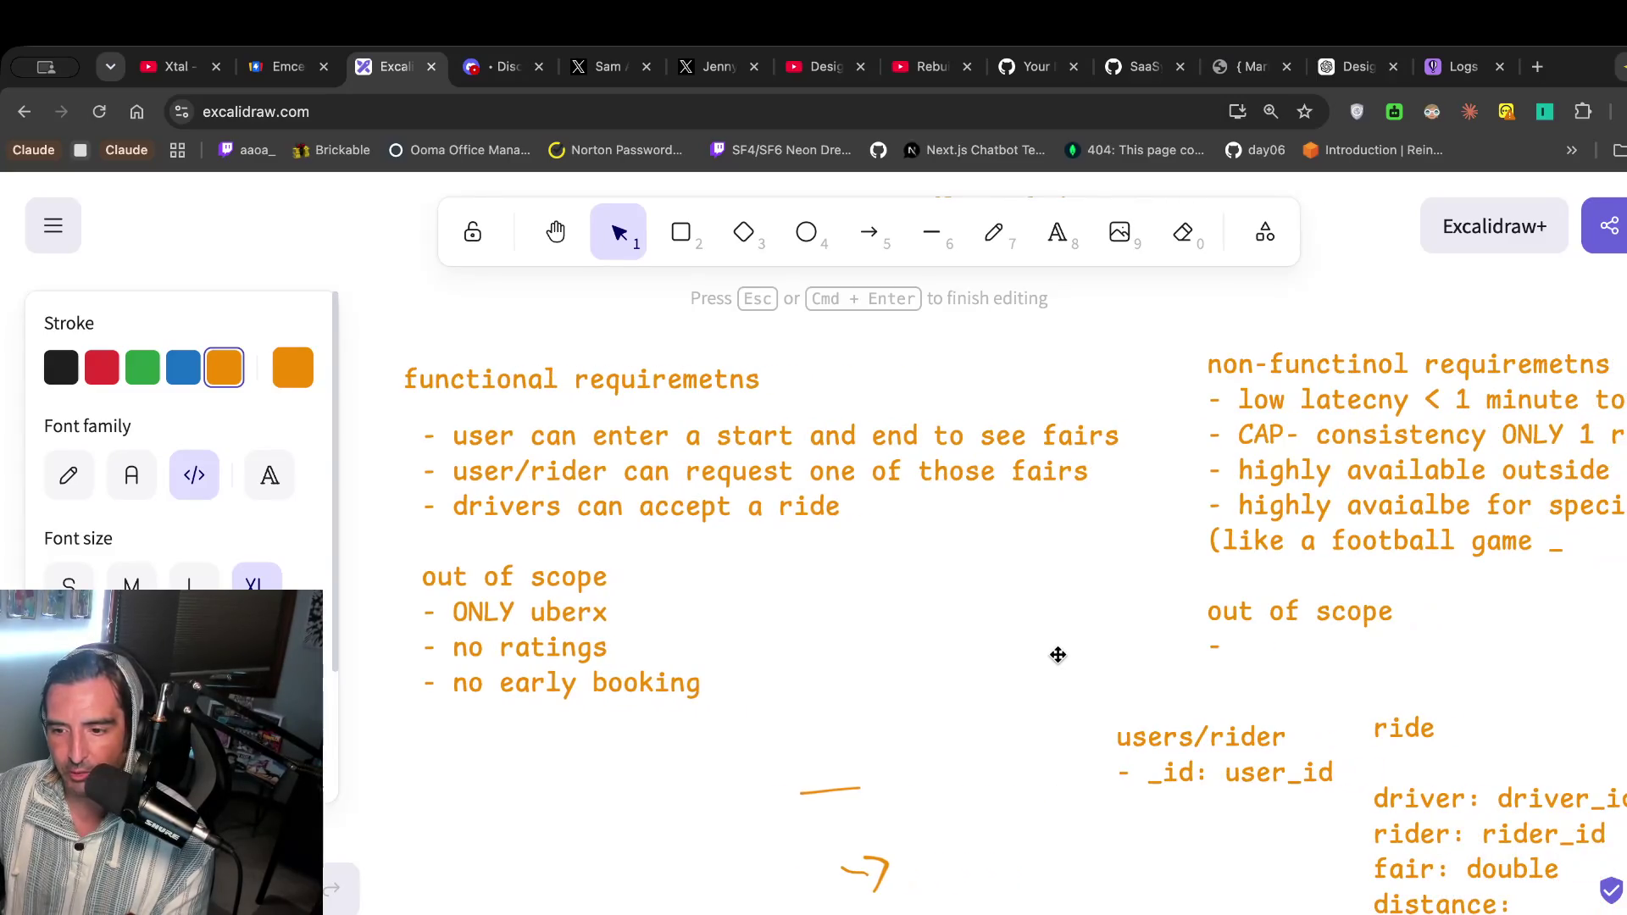
pyautogui.hscroll(1, 1057, 655)
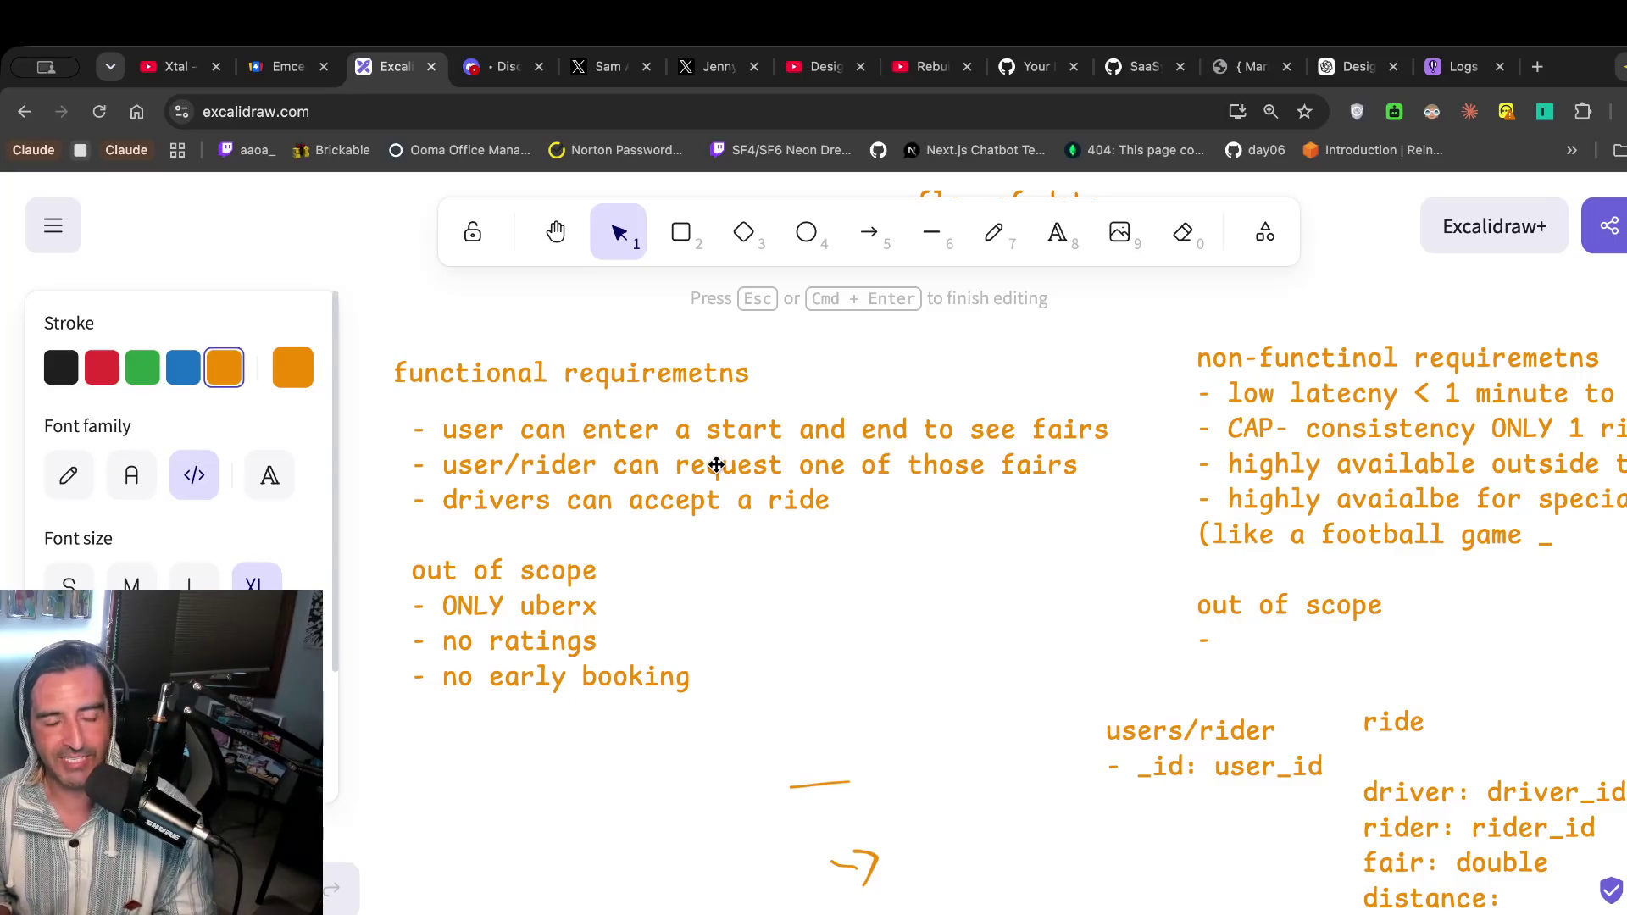
pyautogui.scroll(-5, 716, 466)
pyautogui.hscroll(5, 716, 465)
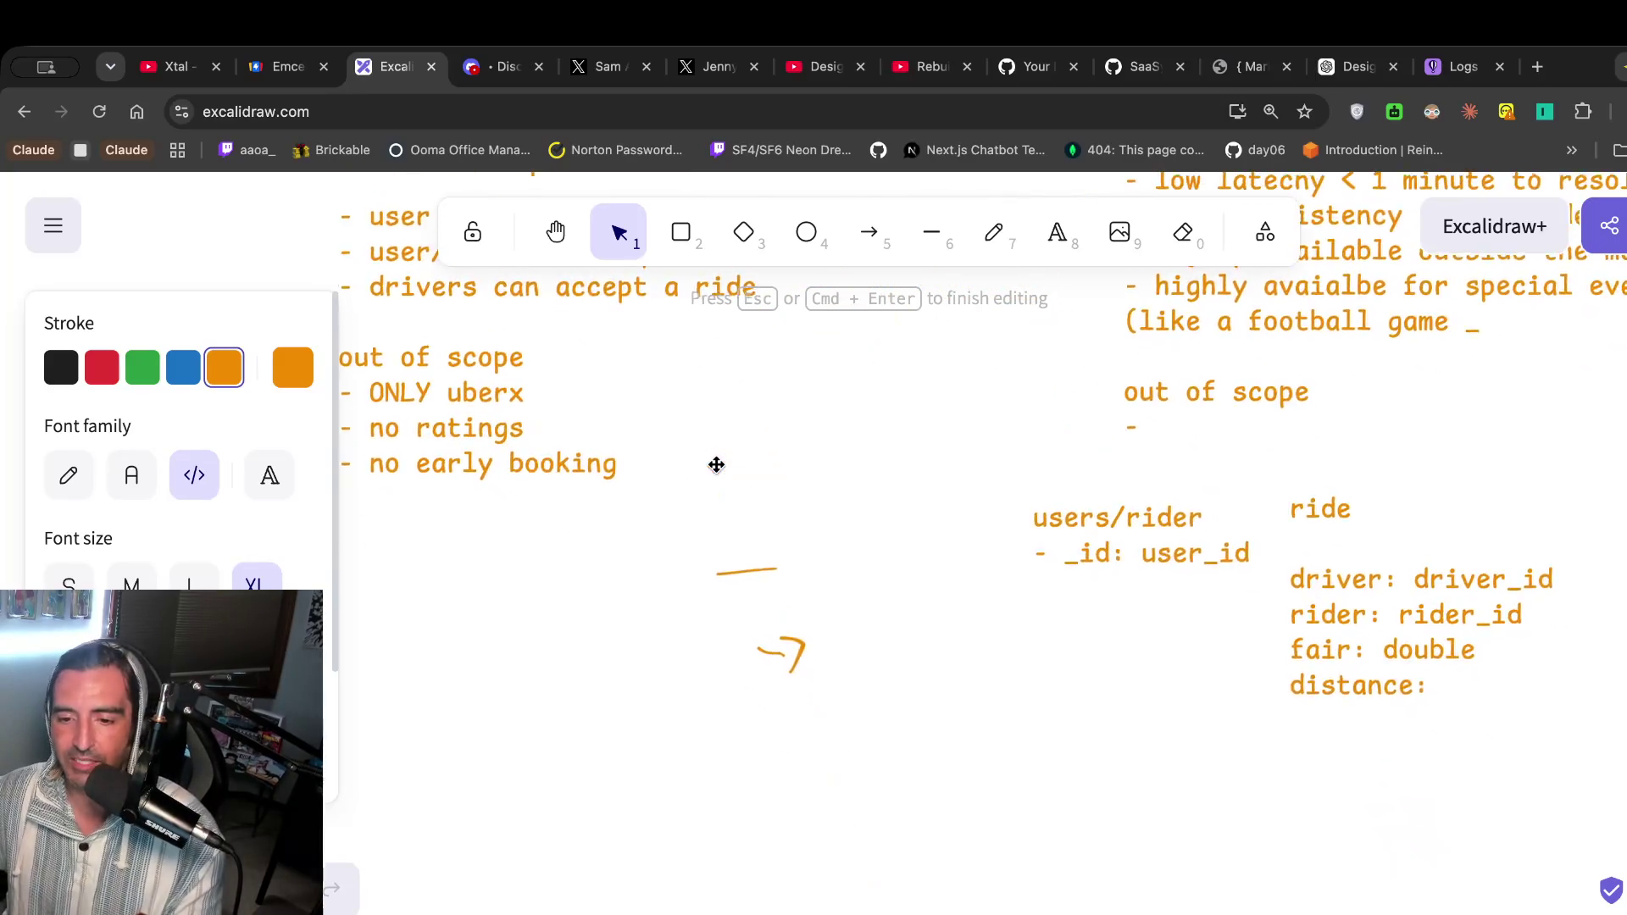
pyautogui.click(1057, 231)
pyautogui.click(835, 741)
pyautogui.write('F')
pyautogui.press('Escape')
pyautogui.hscroll(-5, 839, 740)
pyautogui.hscroll(-15, 1222, 510)
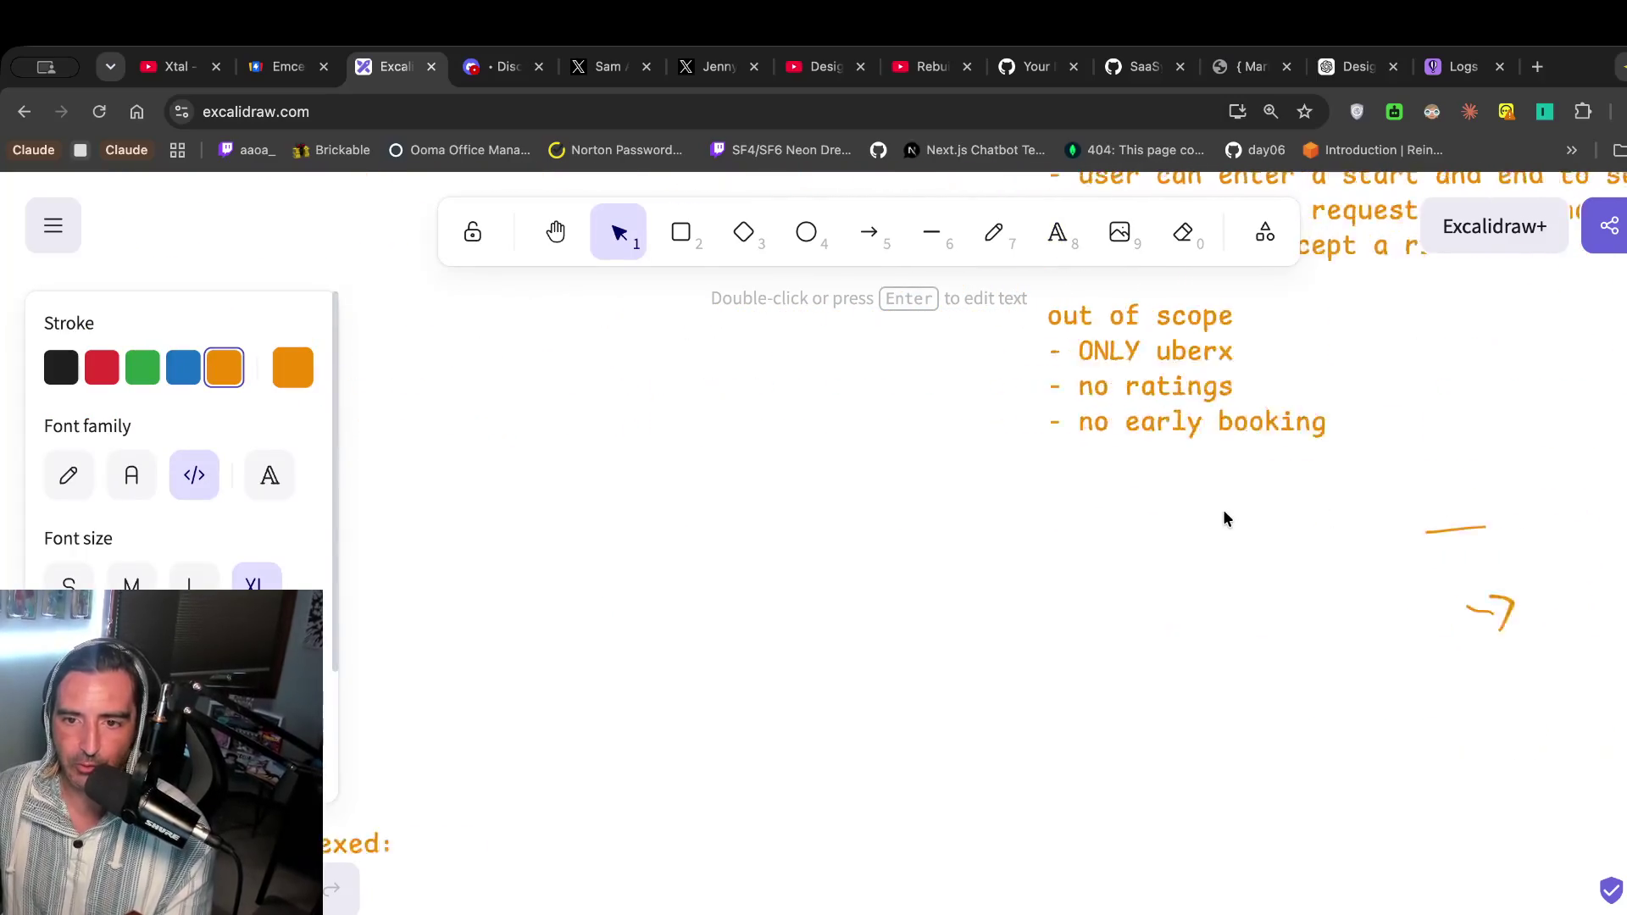
pyautogui.hscroll(-2, 1366, 439)
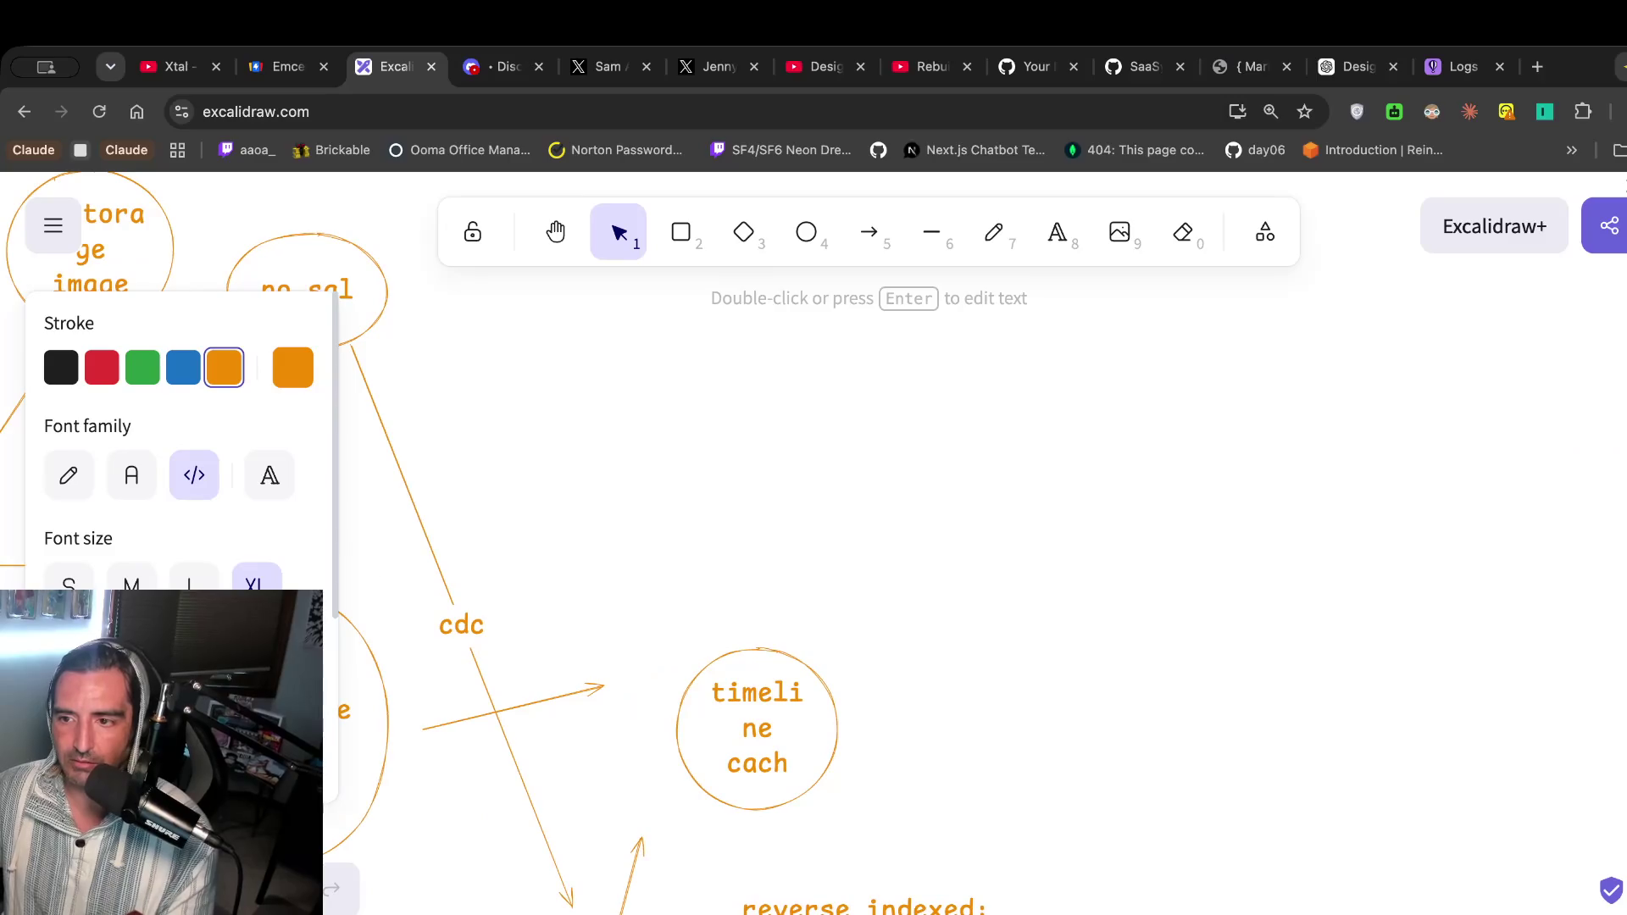
pyautogui.hscroll(12, 1395, 547)
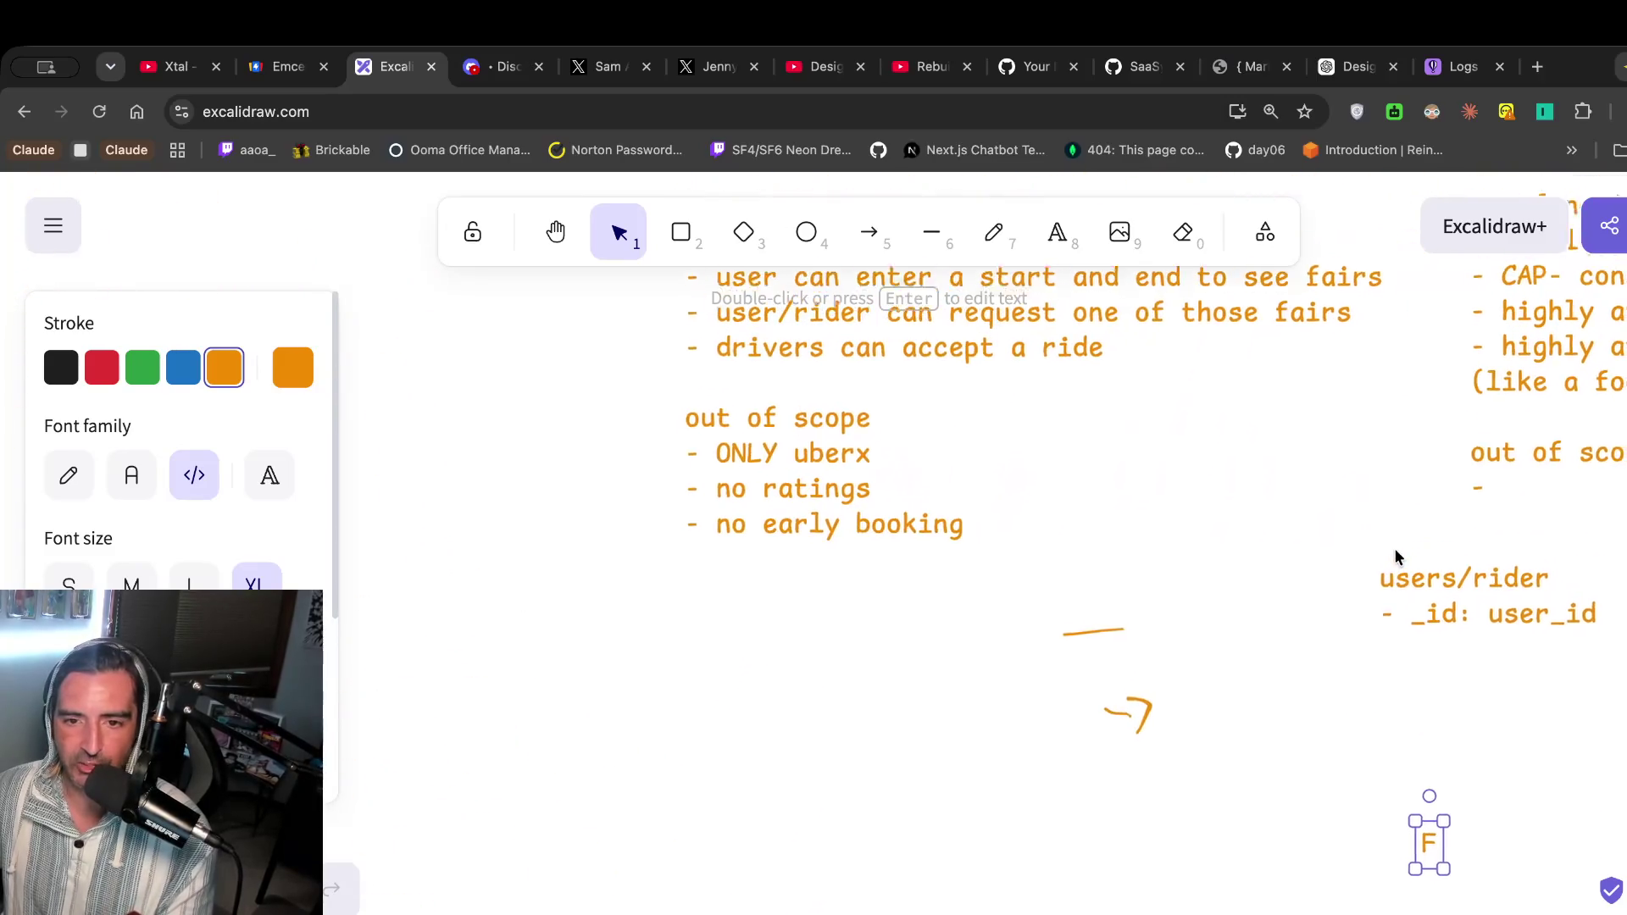
pyautogui.scroll(1, 1162, 348)
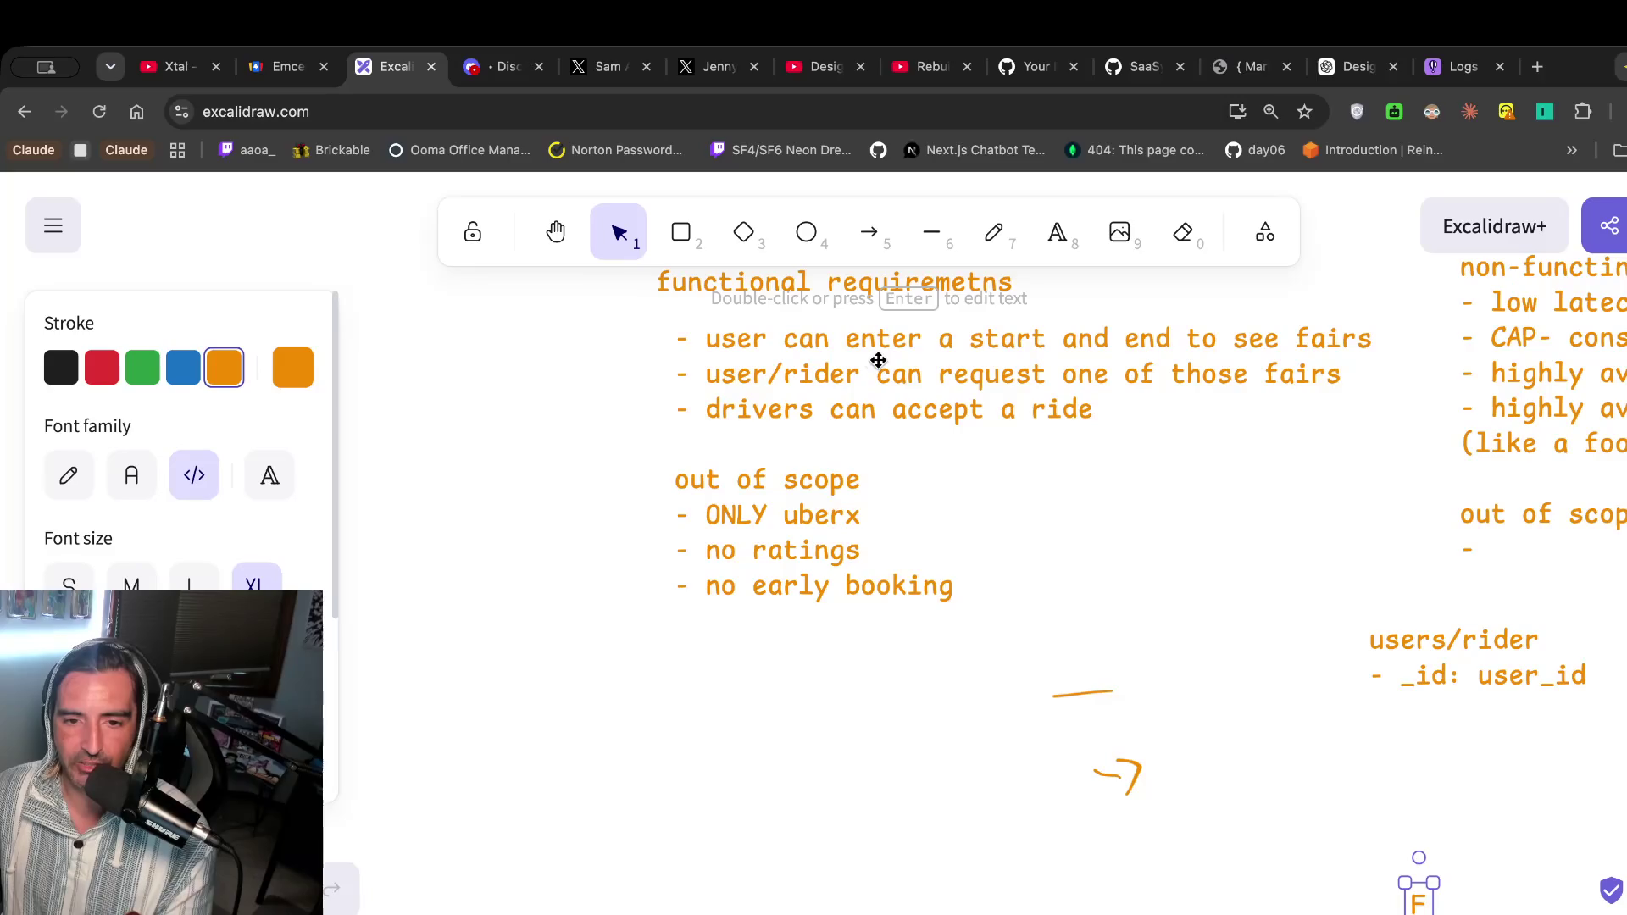
pyautogui.scroll(-3, 944, 629)
pyautogui.hscroll(3, 944, 628)
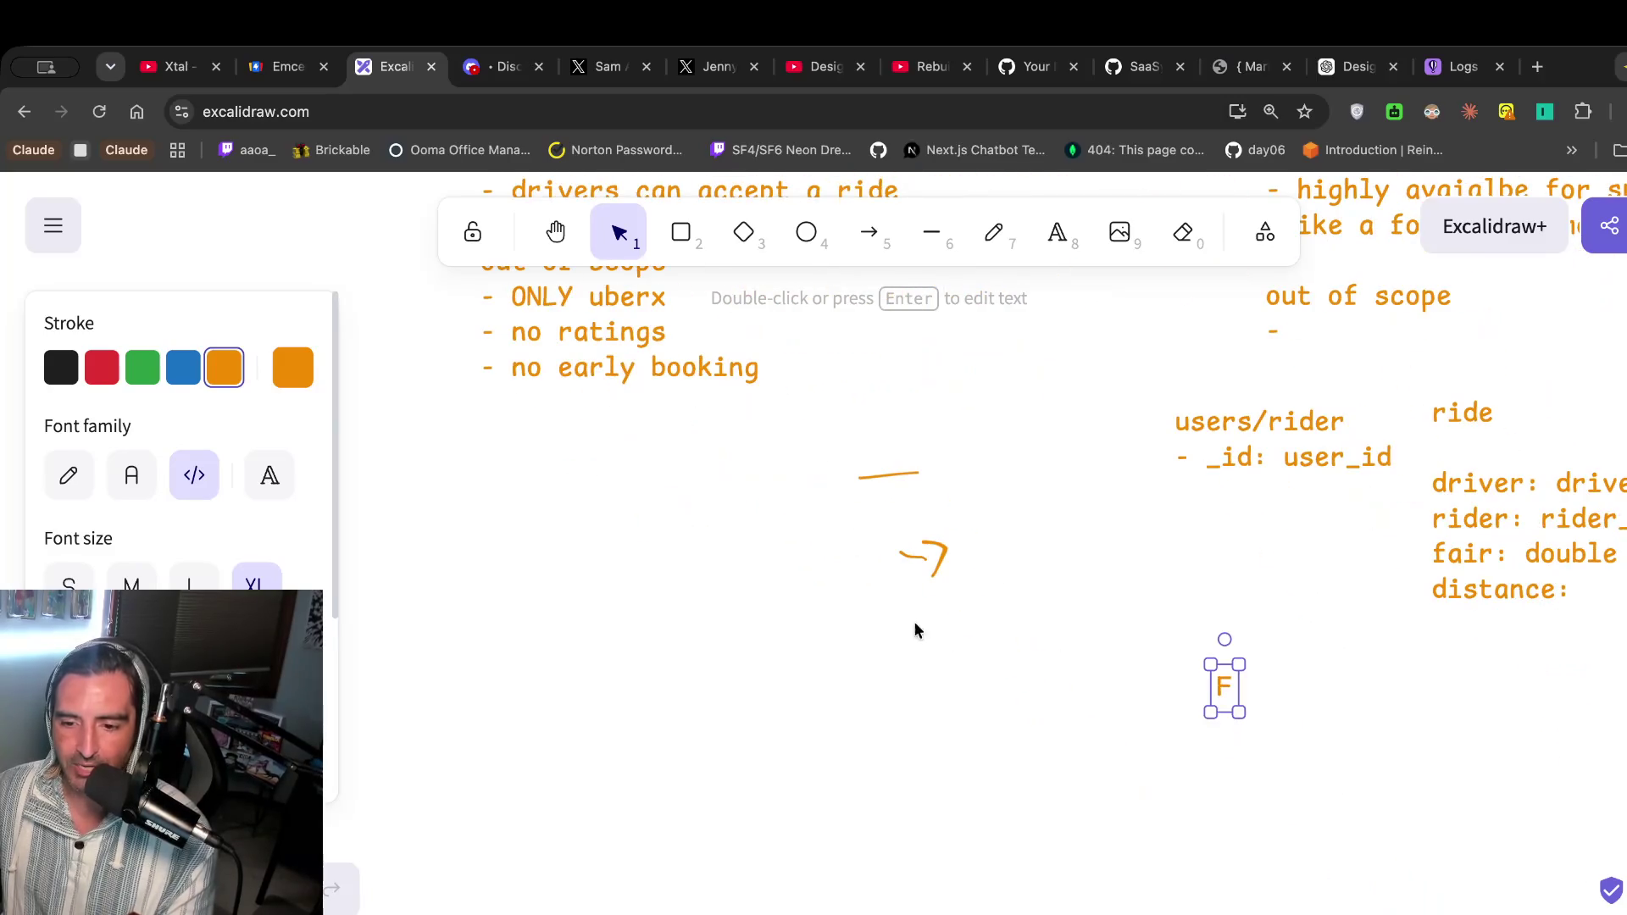
pyautogui.hscroll(4, 989, 631)
pyautogui.scroll(-1, 989, 631)
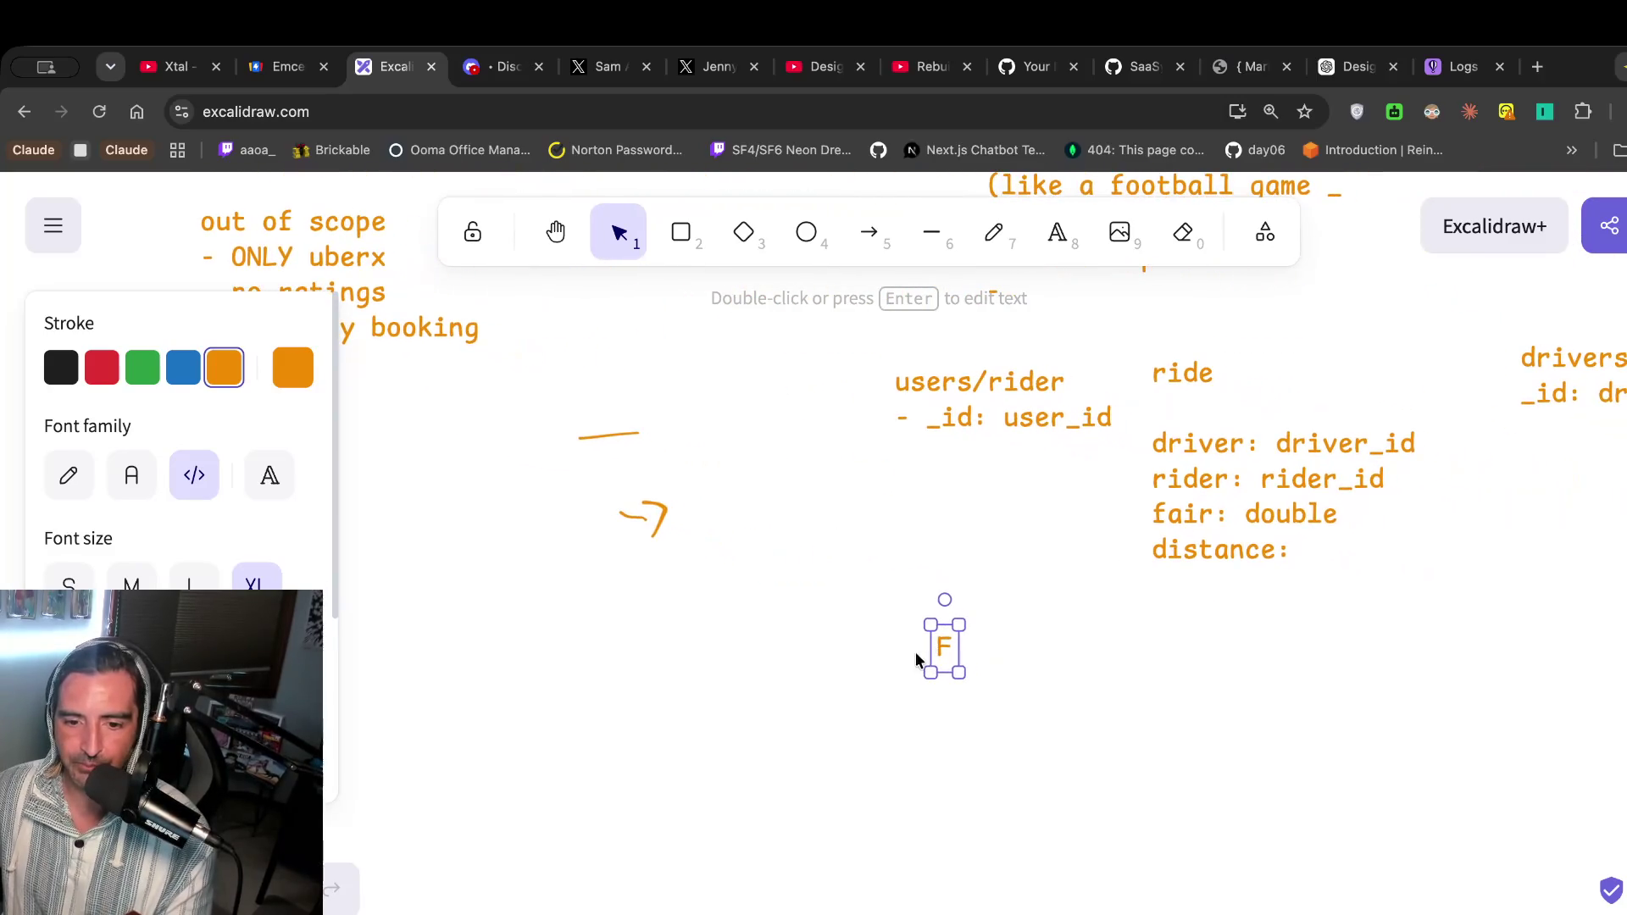
# Rename the F text to 'potenital_fairs' with a field 'rides: [ride_id]'.
pyautogui.doubleClick(941, 649)
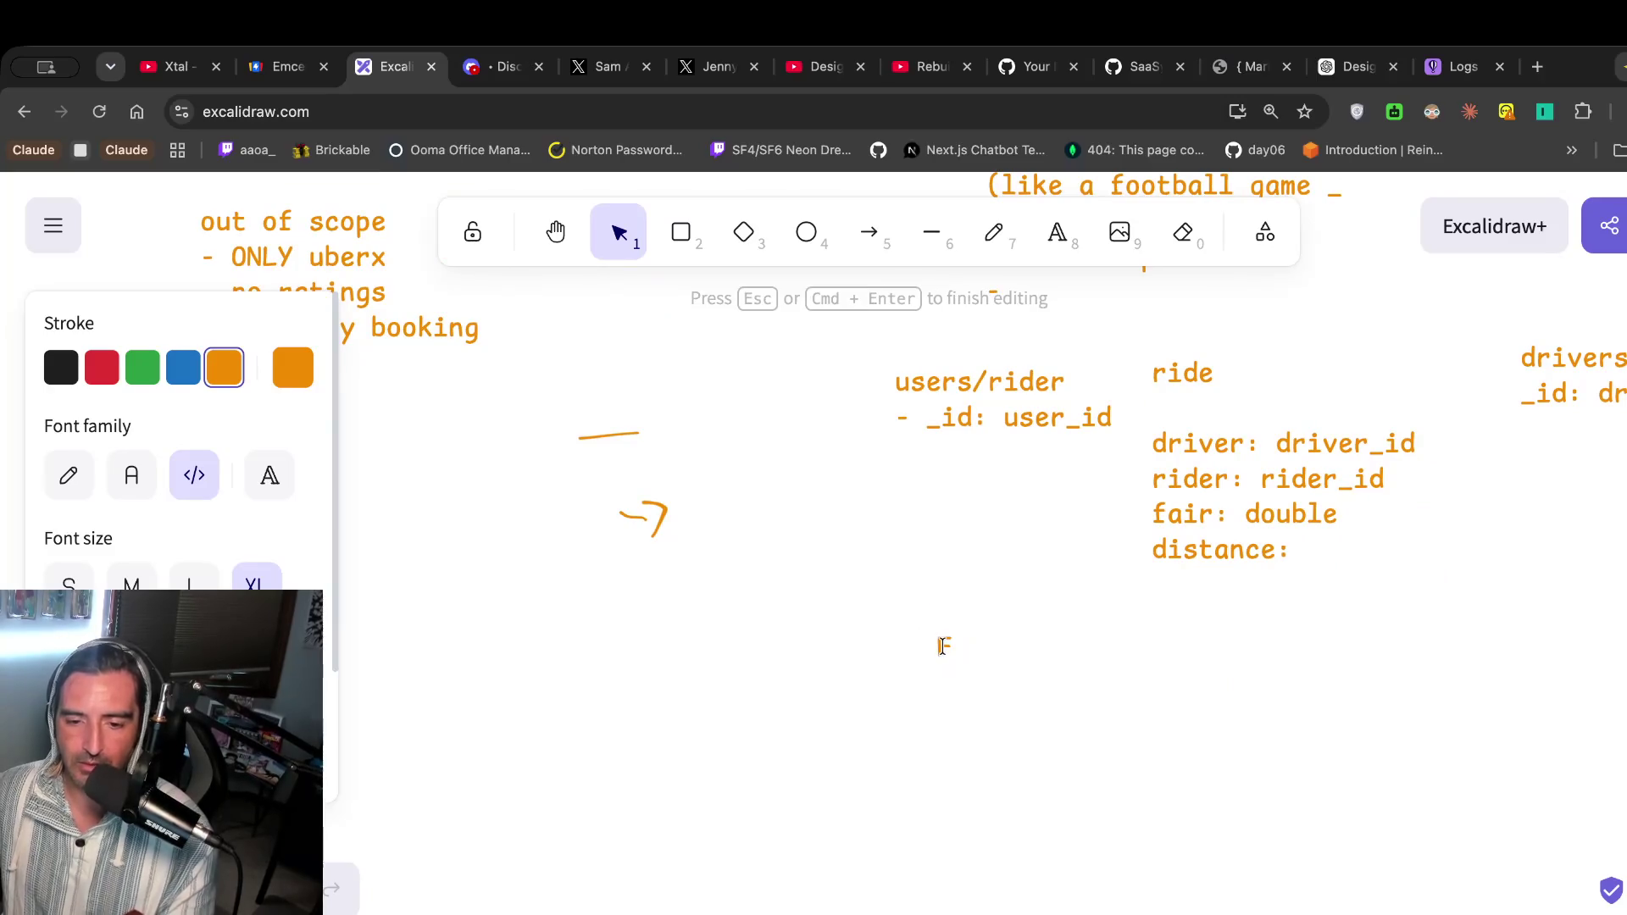
pyautogui.press('BackSpace')
pyautogui.write('p')
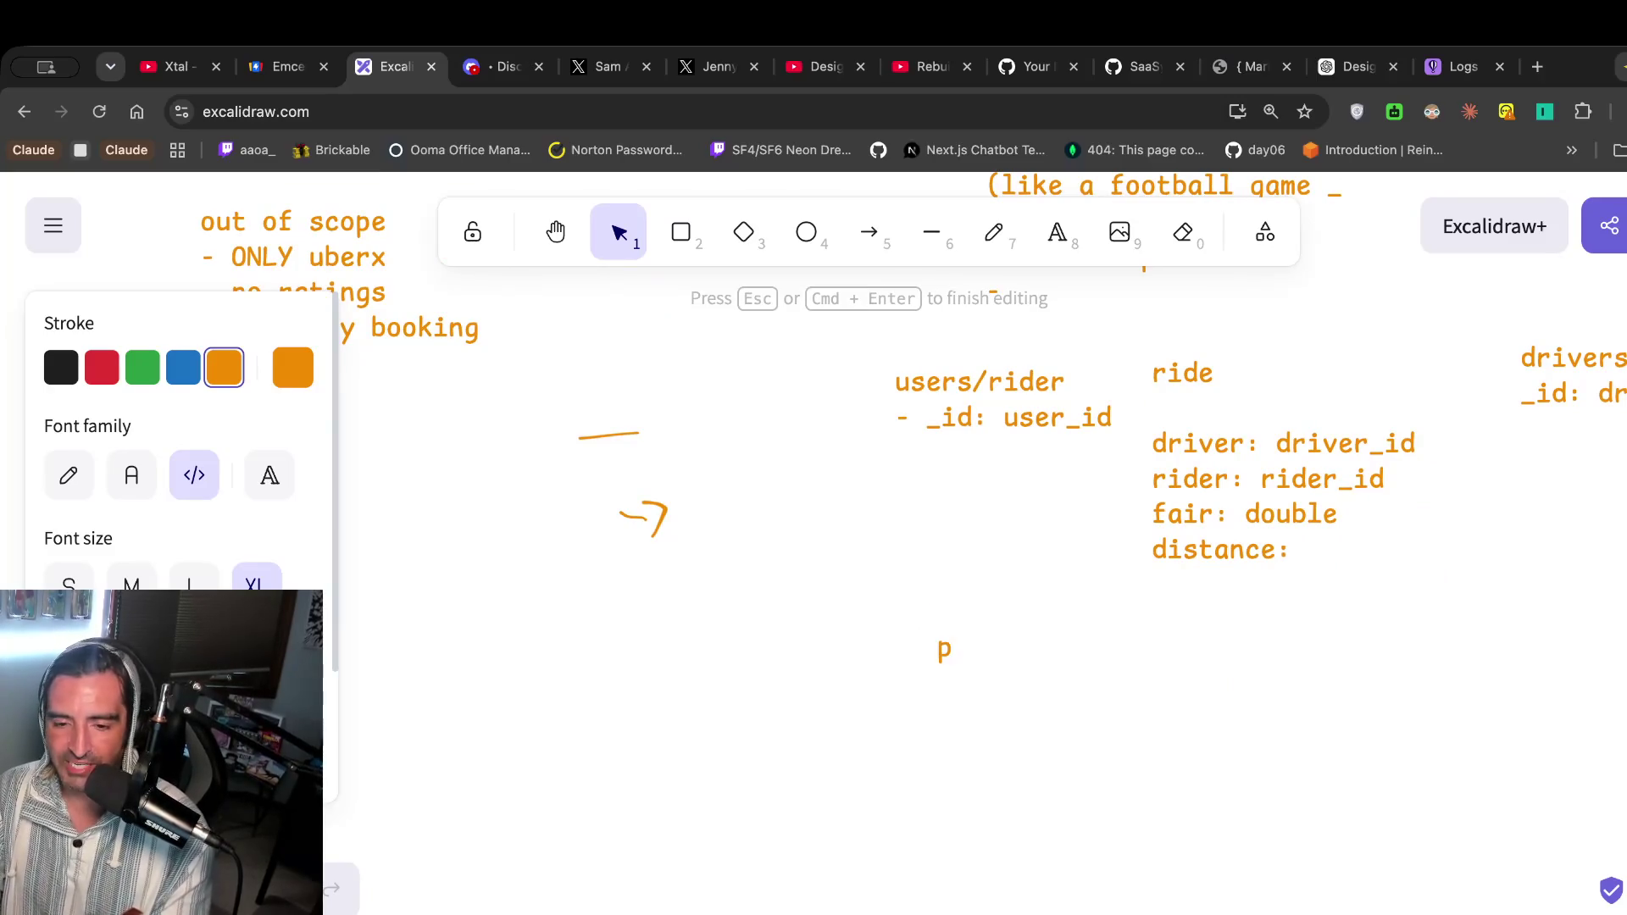
pyautogui.write('otenital_fairs')
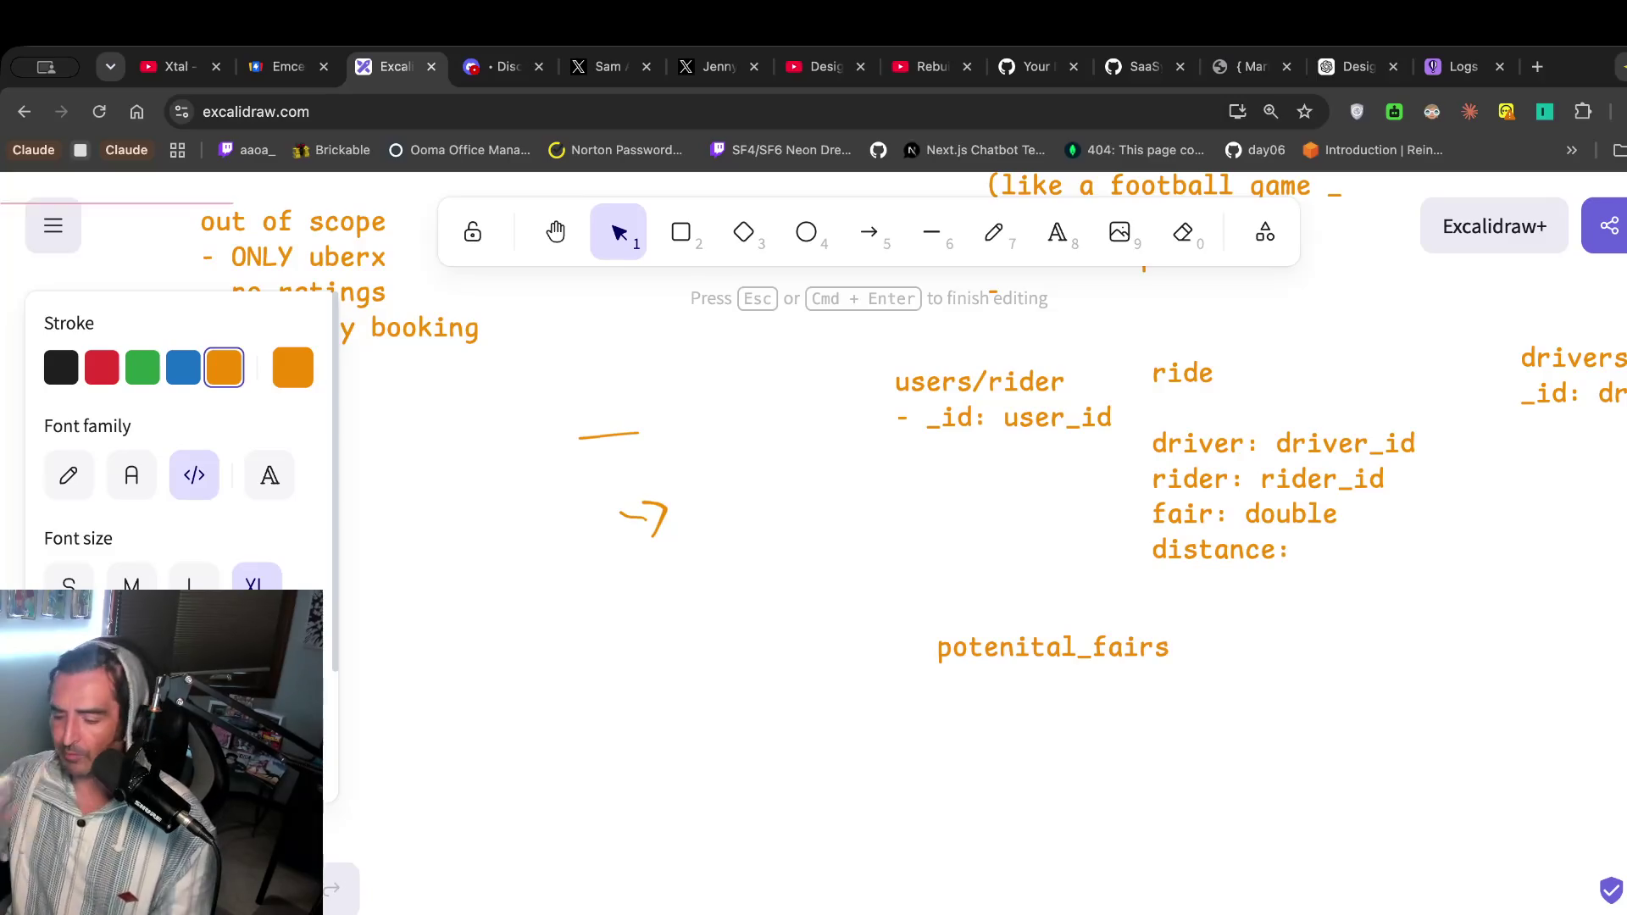
pyautogui.press('Return')
pyautogui.write('rid')
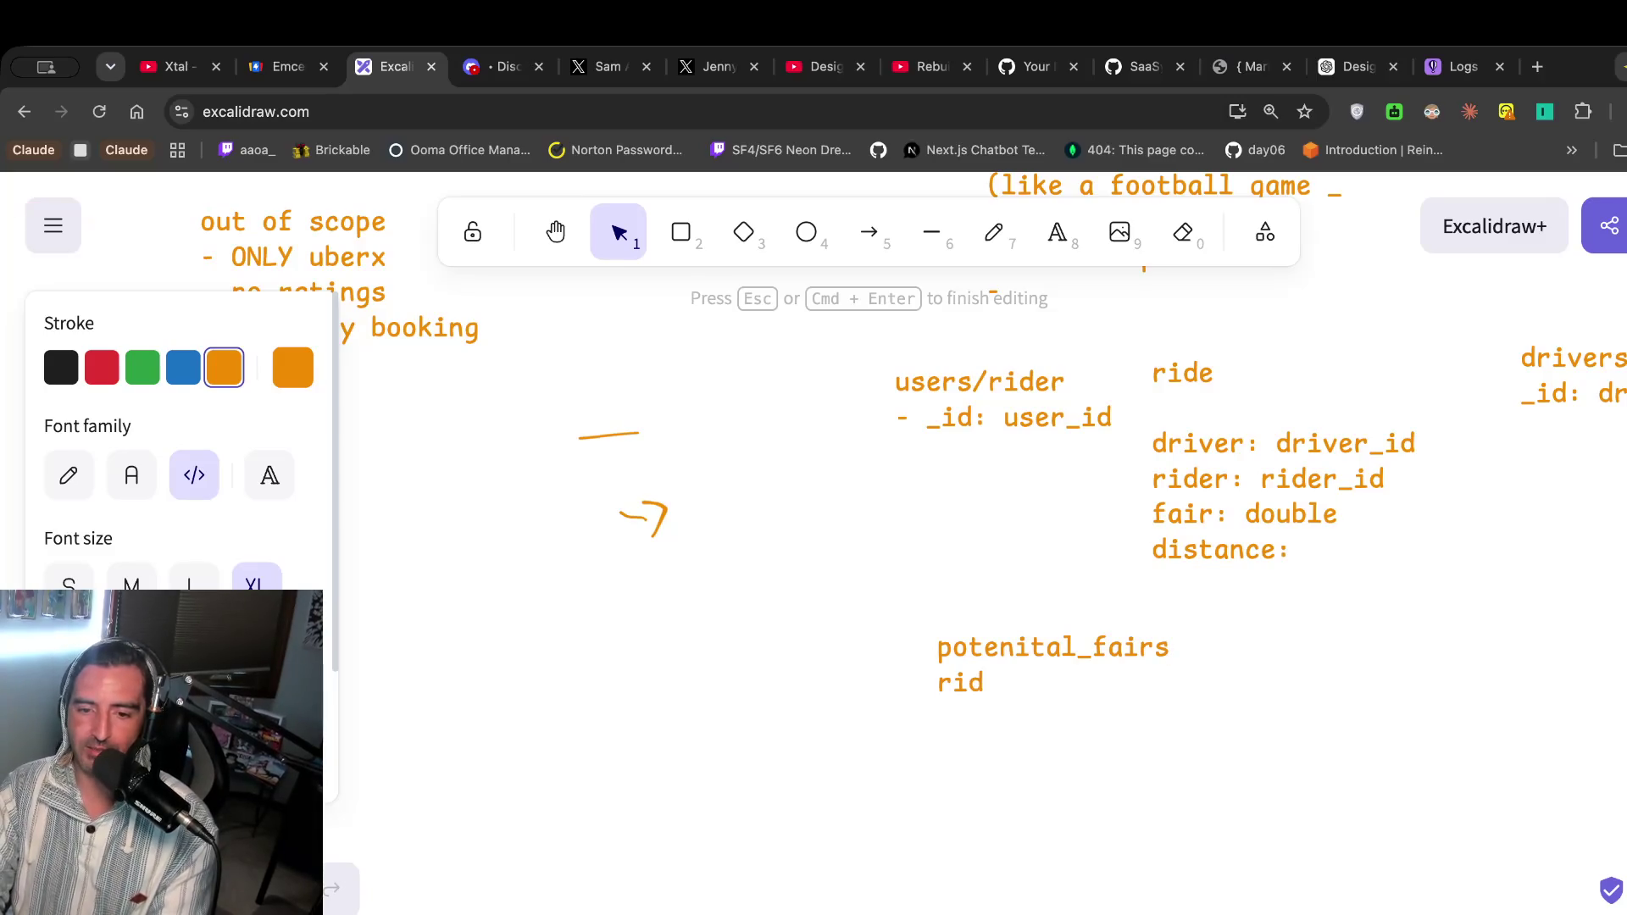
pyautogui.write('es: [i')
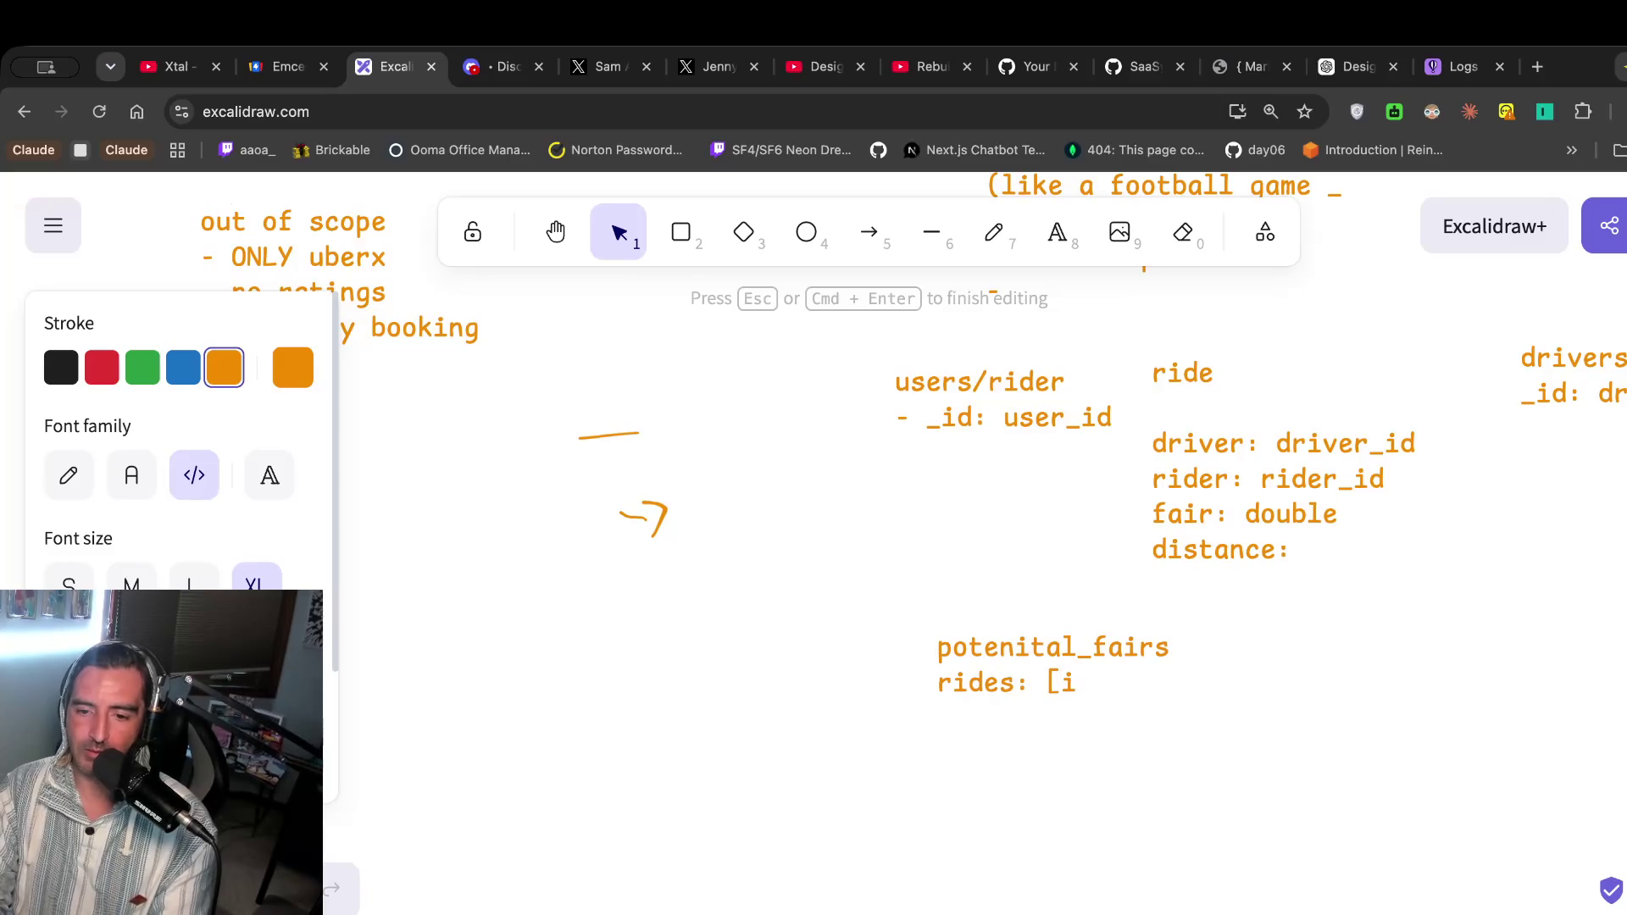
pyautogui.press('BackSpace')
pyautogui.write('ride_id]')
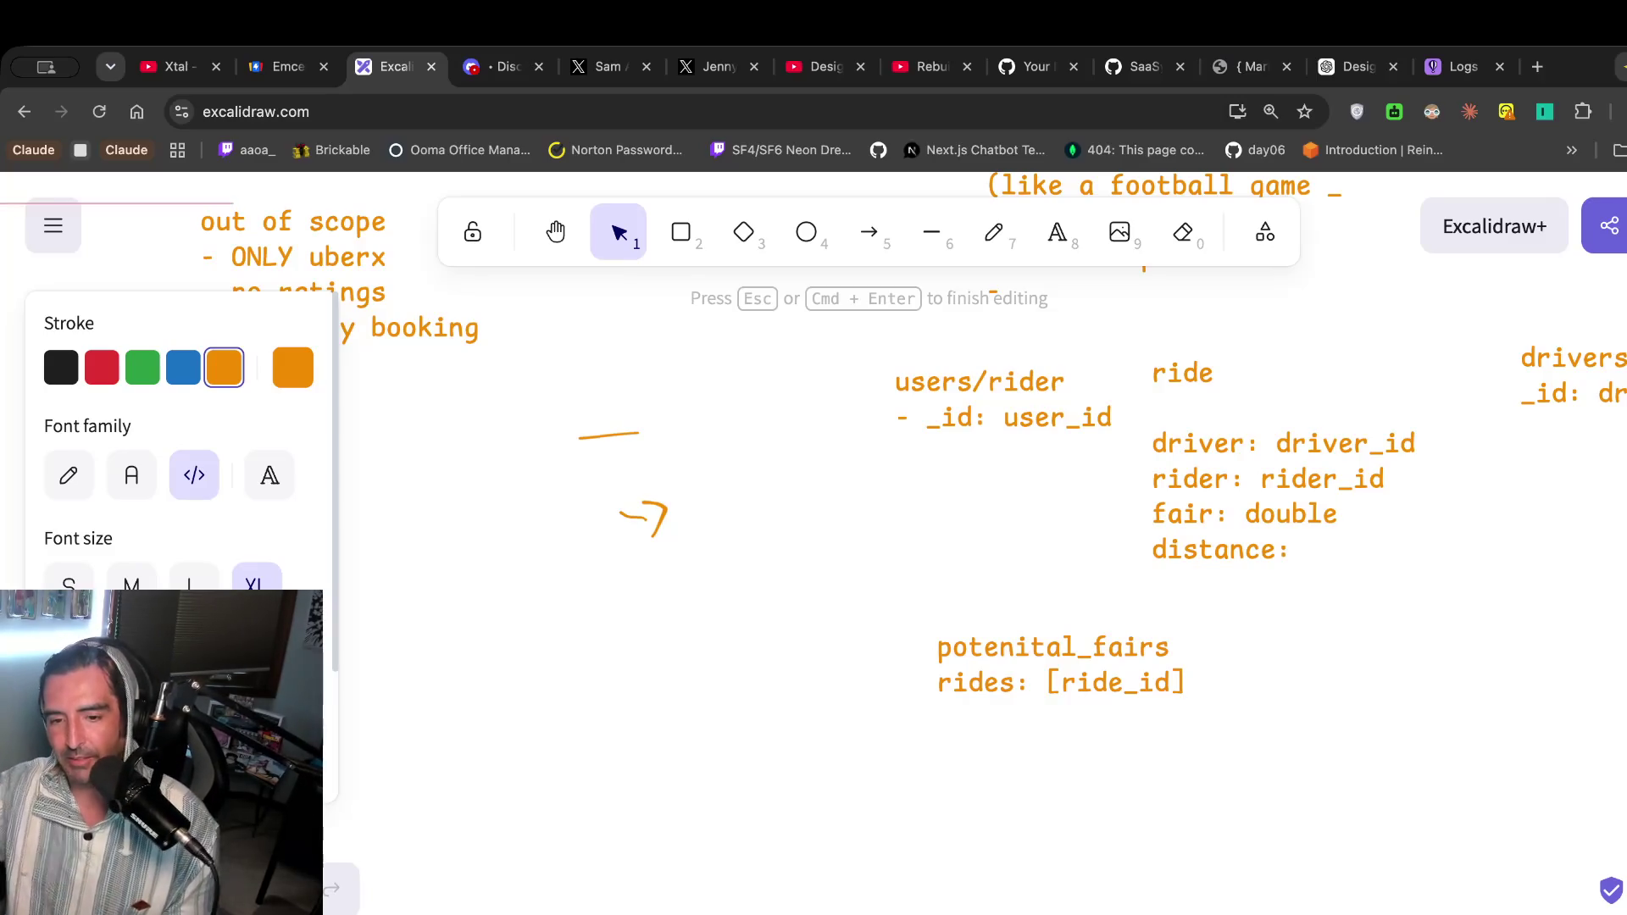
# Replace ride_id with driver_id in the rides list, then leave the drawing.
pyautogui.scroll(10, 948, 637)
pyautogui.hscroll(-5, 947, 637)
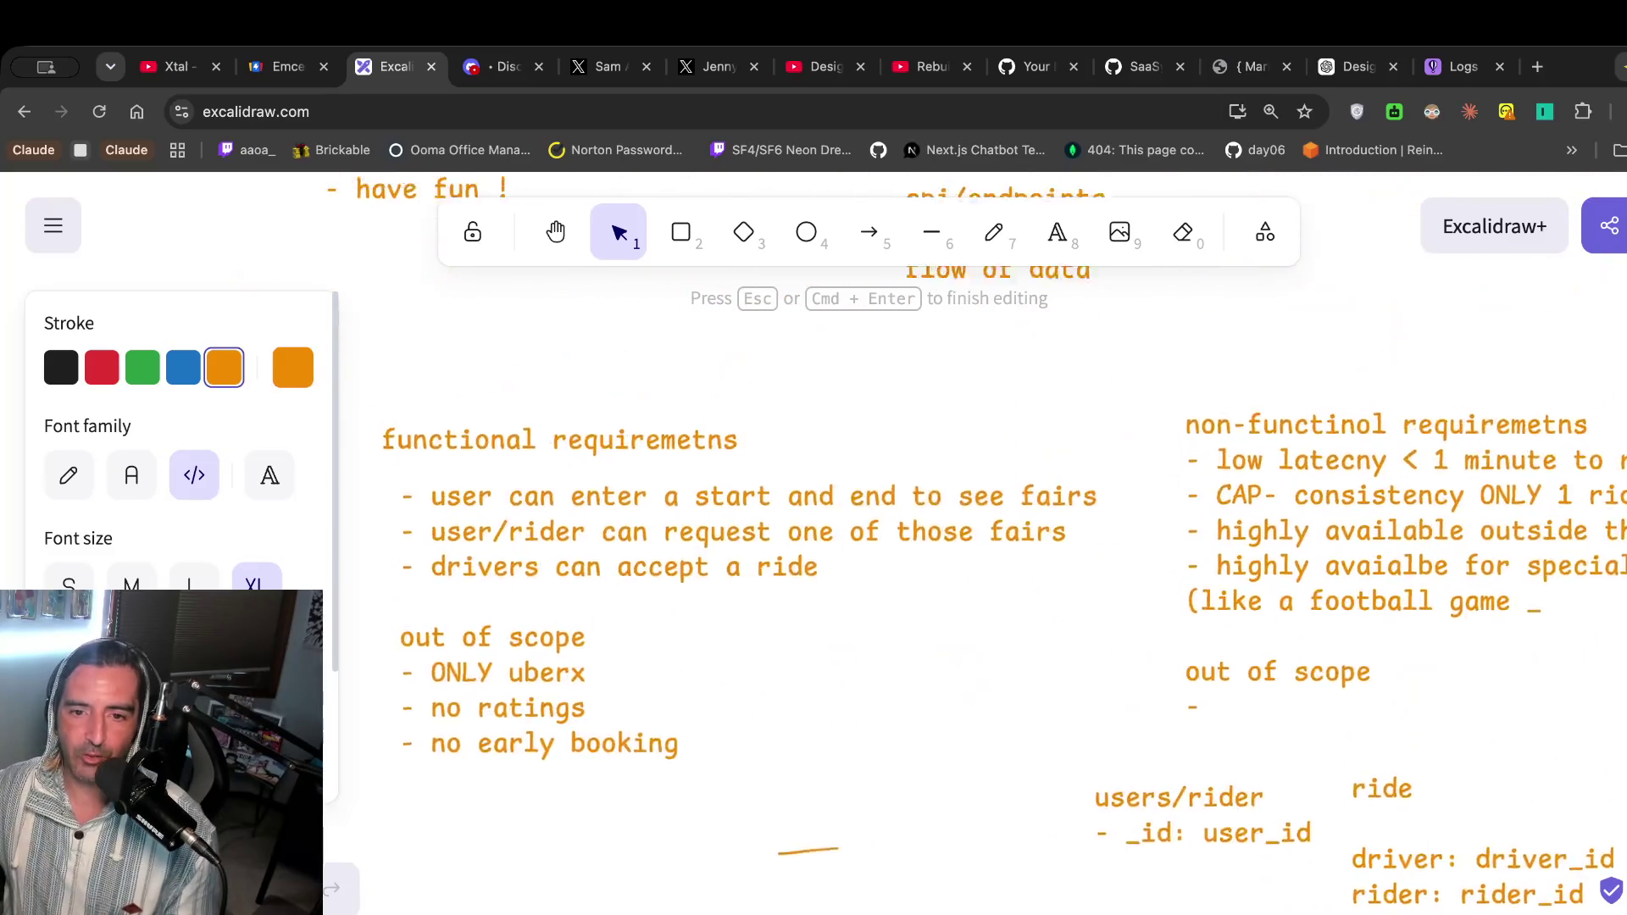
pyautogui.scroll(-2, 947, 638)
pyautogui.scroll(-1, 949, 640)
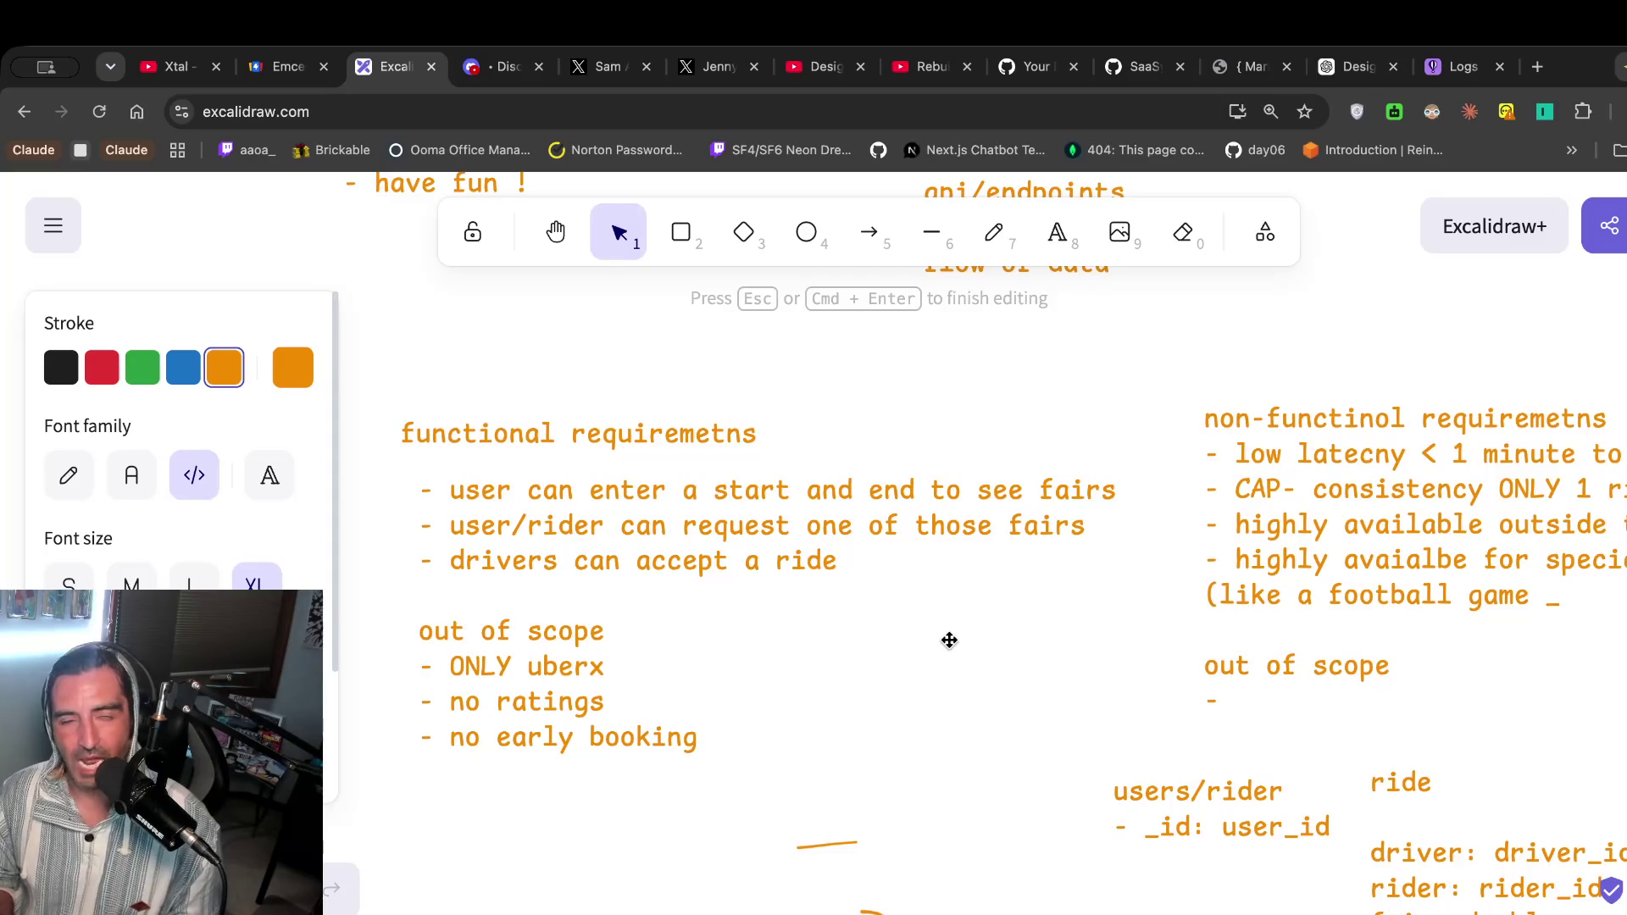
pyautogui.scroll(-5, 949, 639)
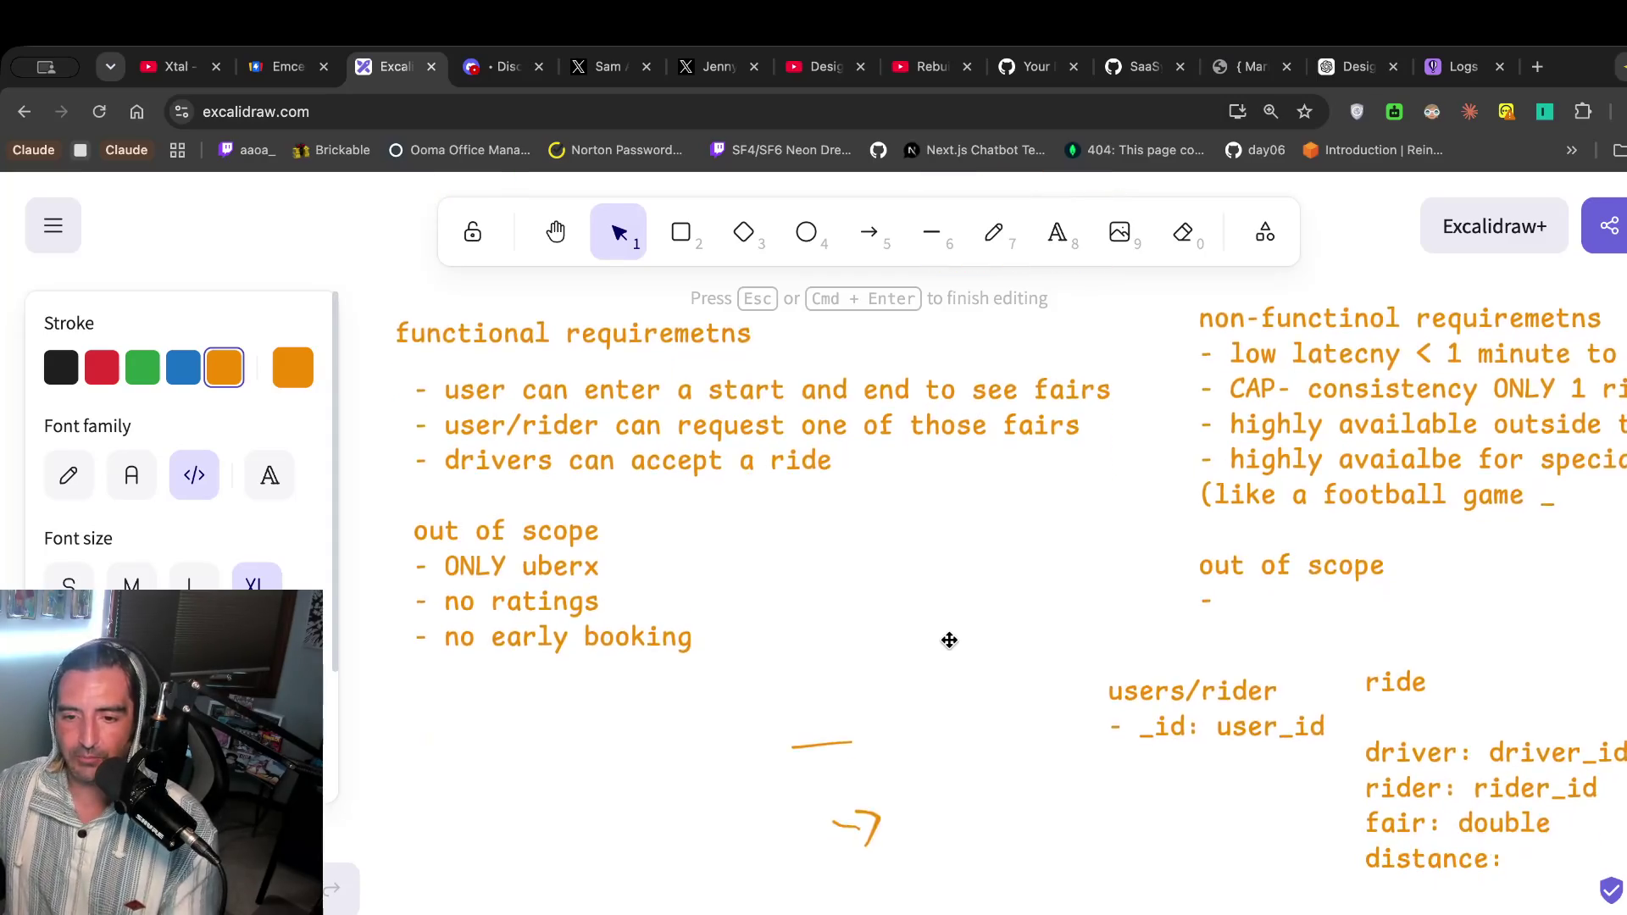
pyautogui.hscroll(5, 950, 640)
pyautogui.doubleClick(954, 690)
pyautogui.write('driver_id')
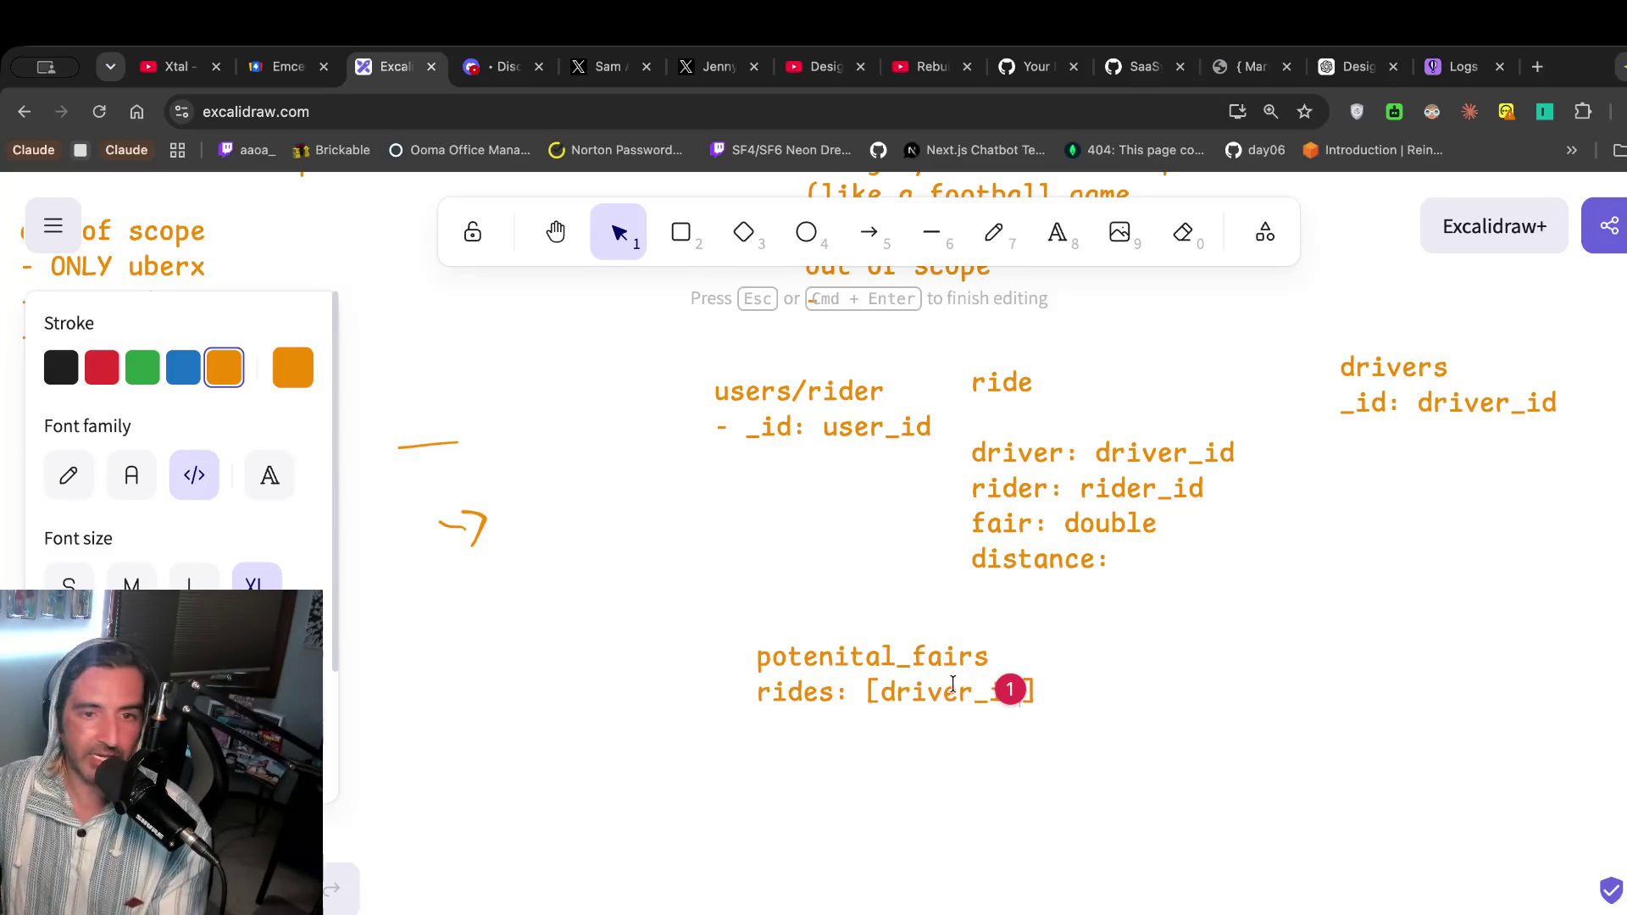
pyautogui.click(932, 66)
# Switch to the System Design Interview video and play it through the Uber requirements notes.
pyautogui.click(827, 66)
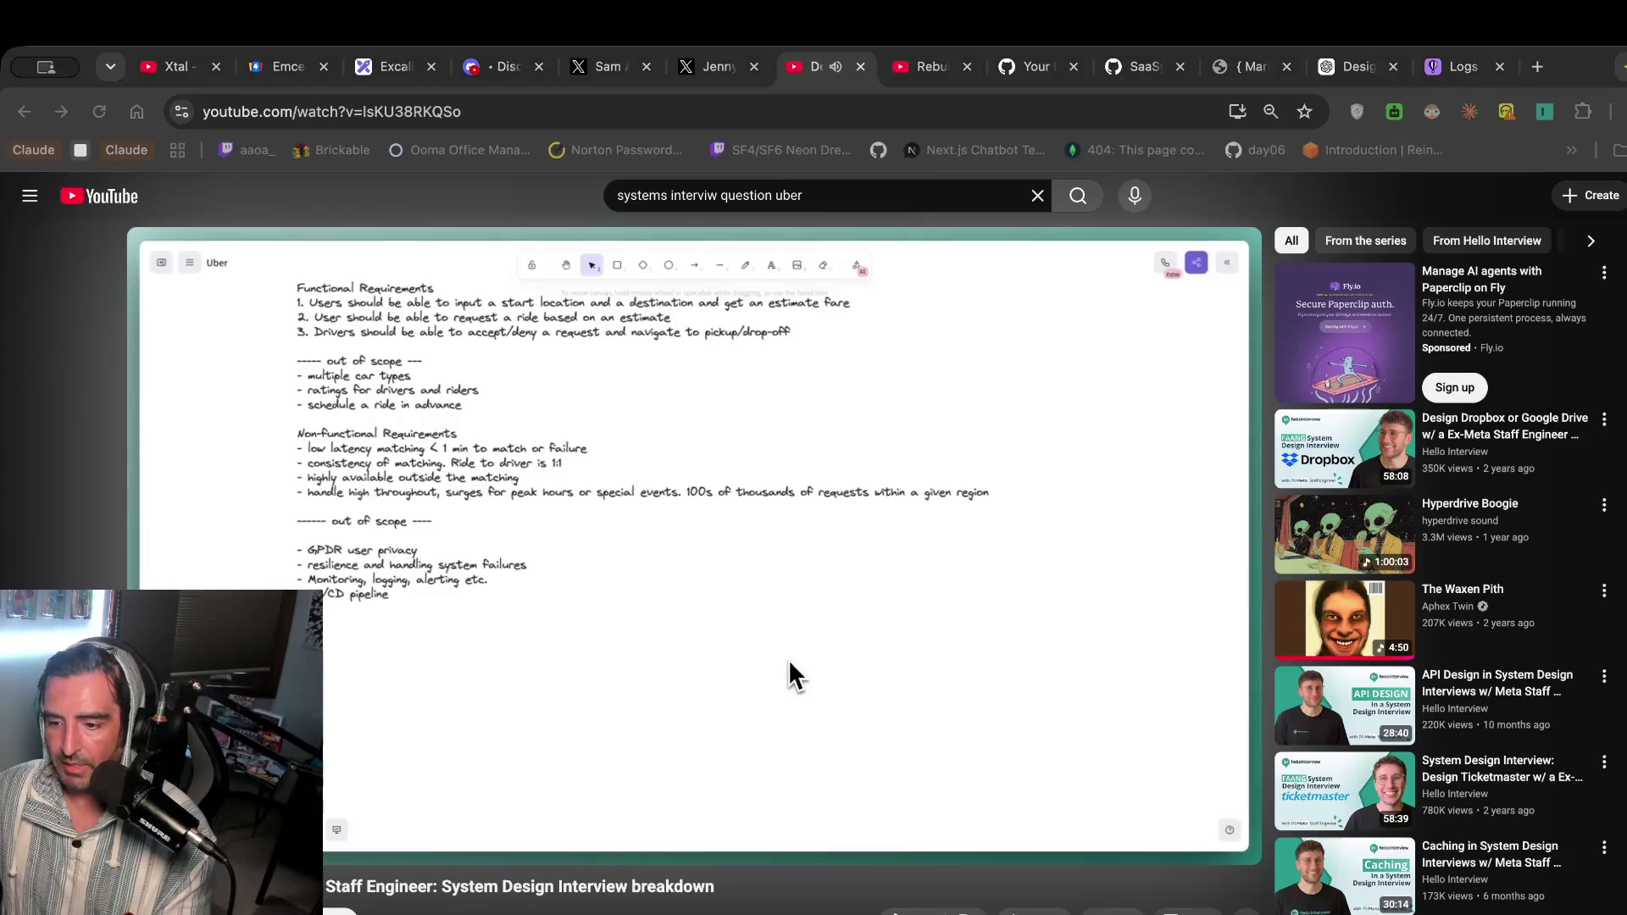
pyautogui.click(788, 661)
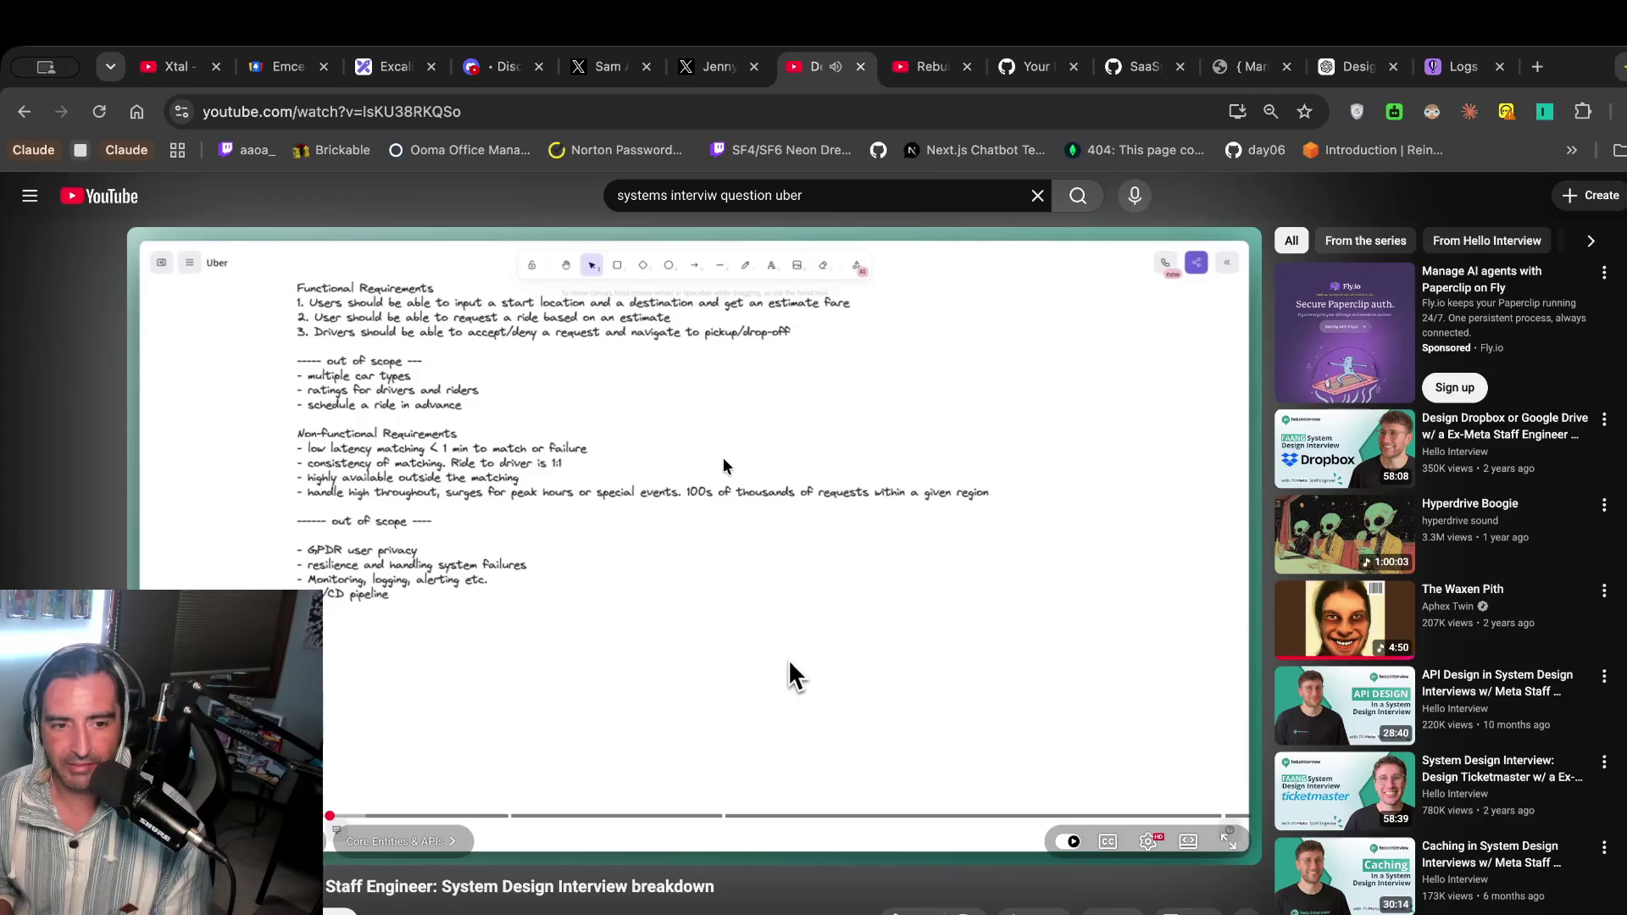
pyautogui.press('space')
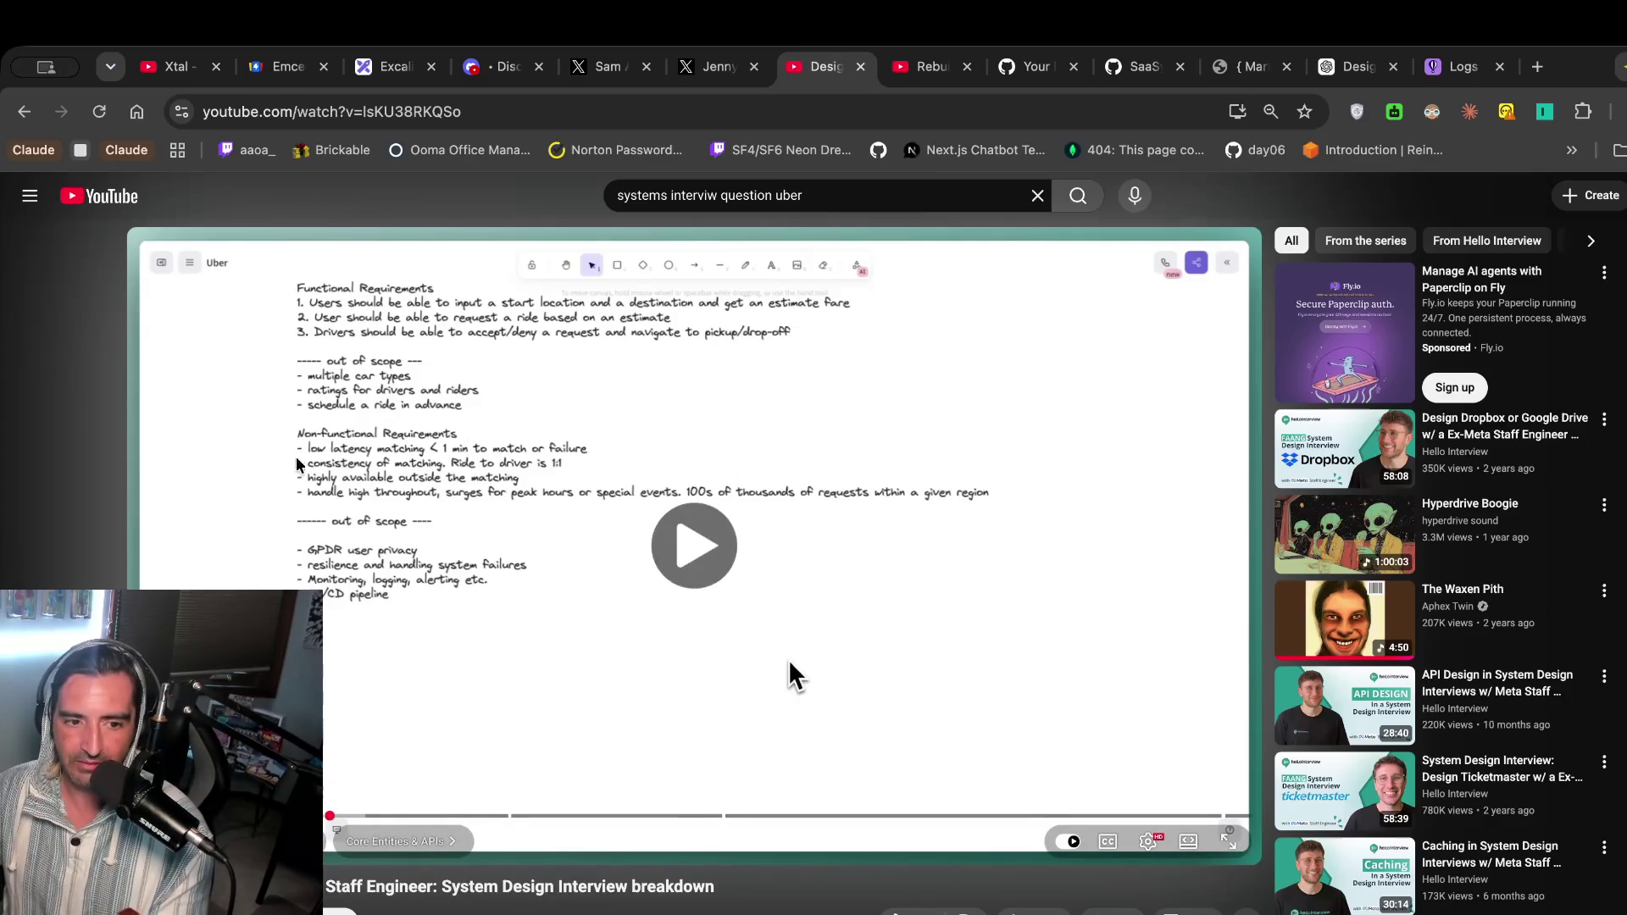
pyautogui.press('space')
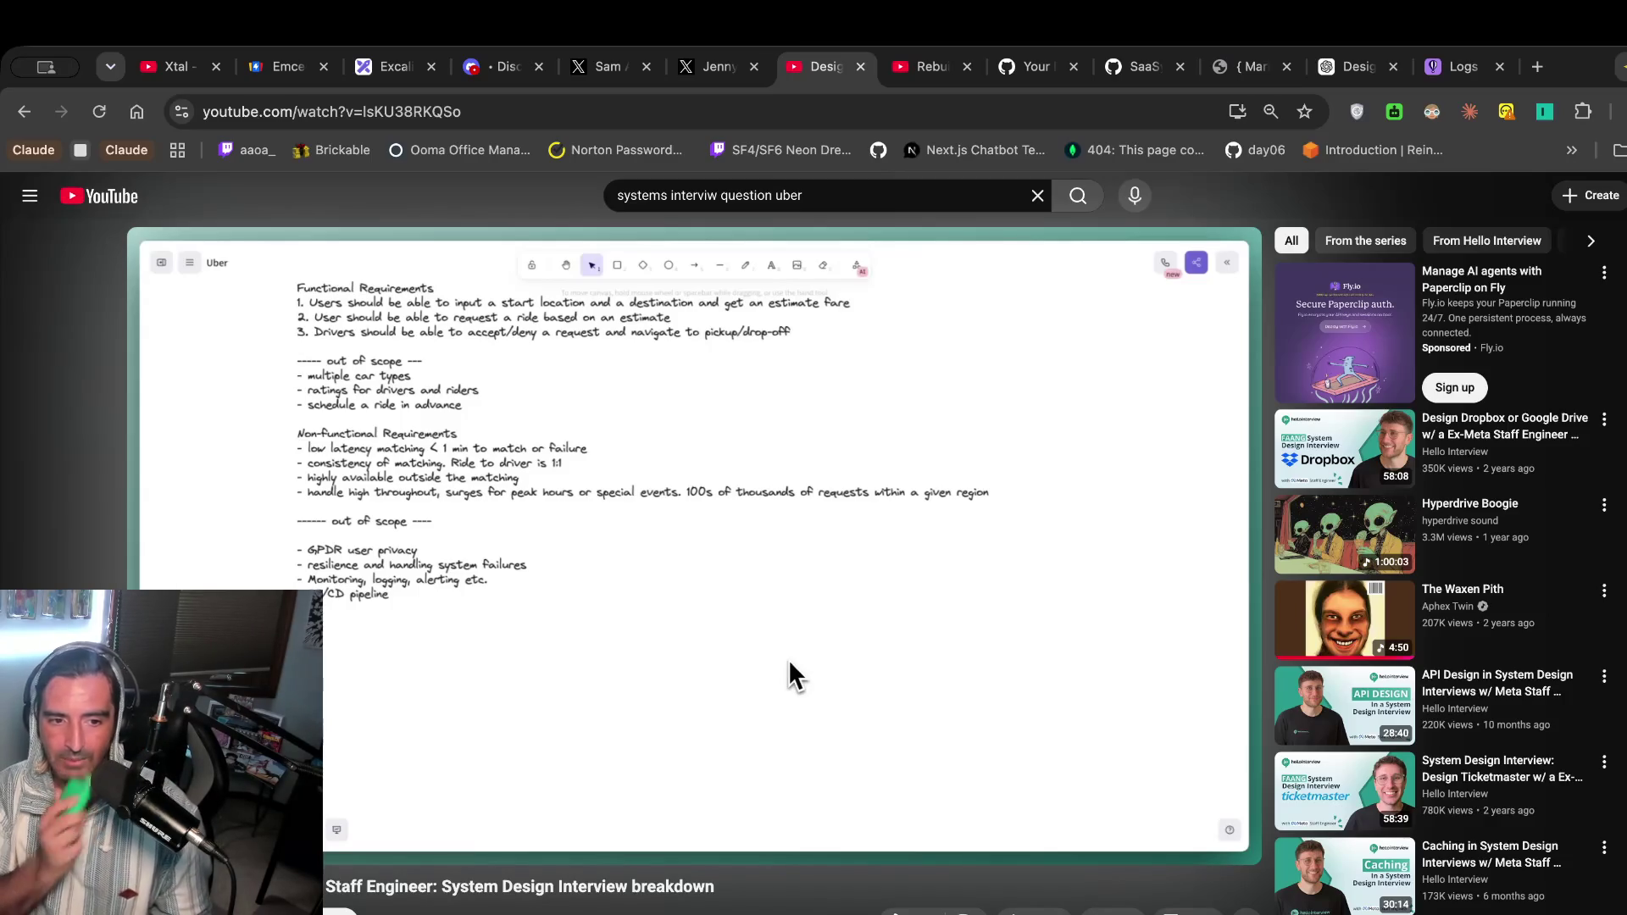
pyautogui.click(541, 376)
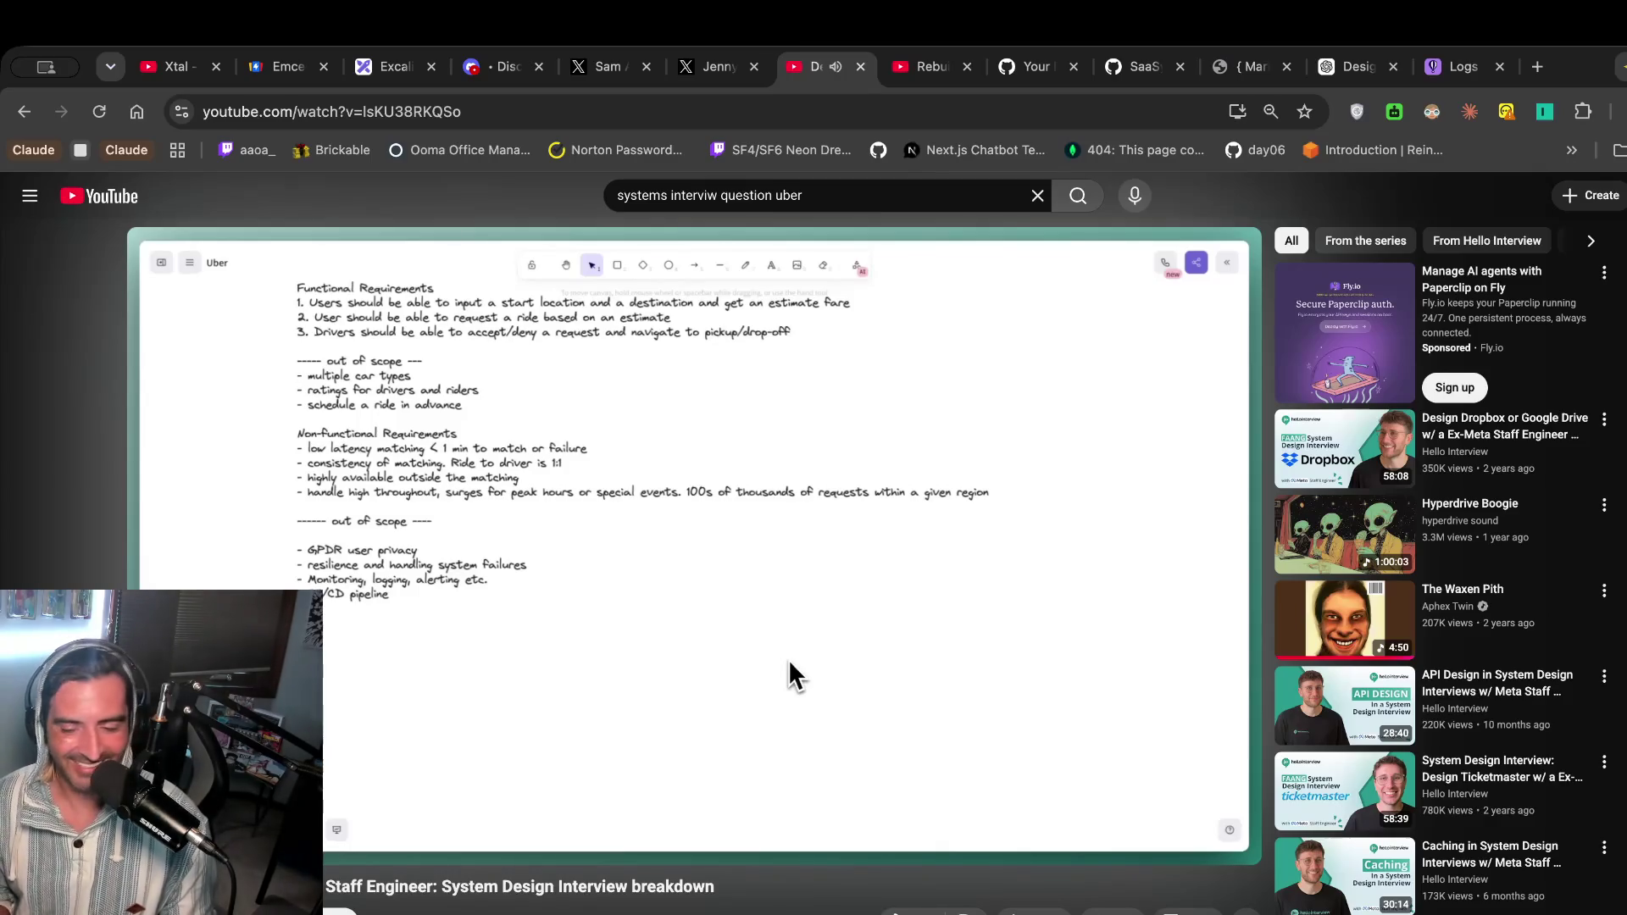
pyautogui.click(543, 386)
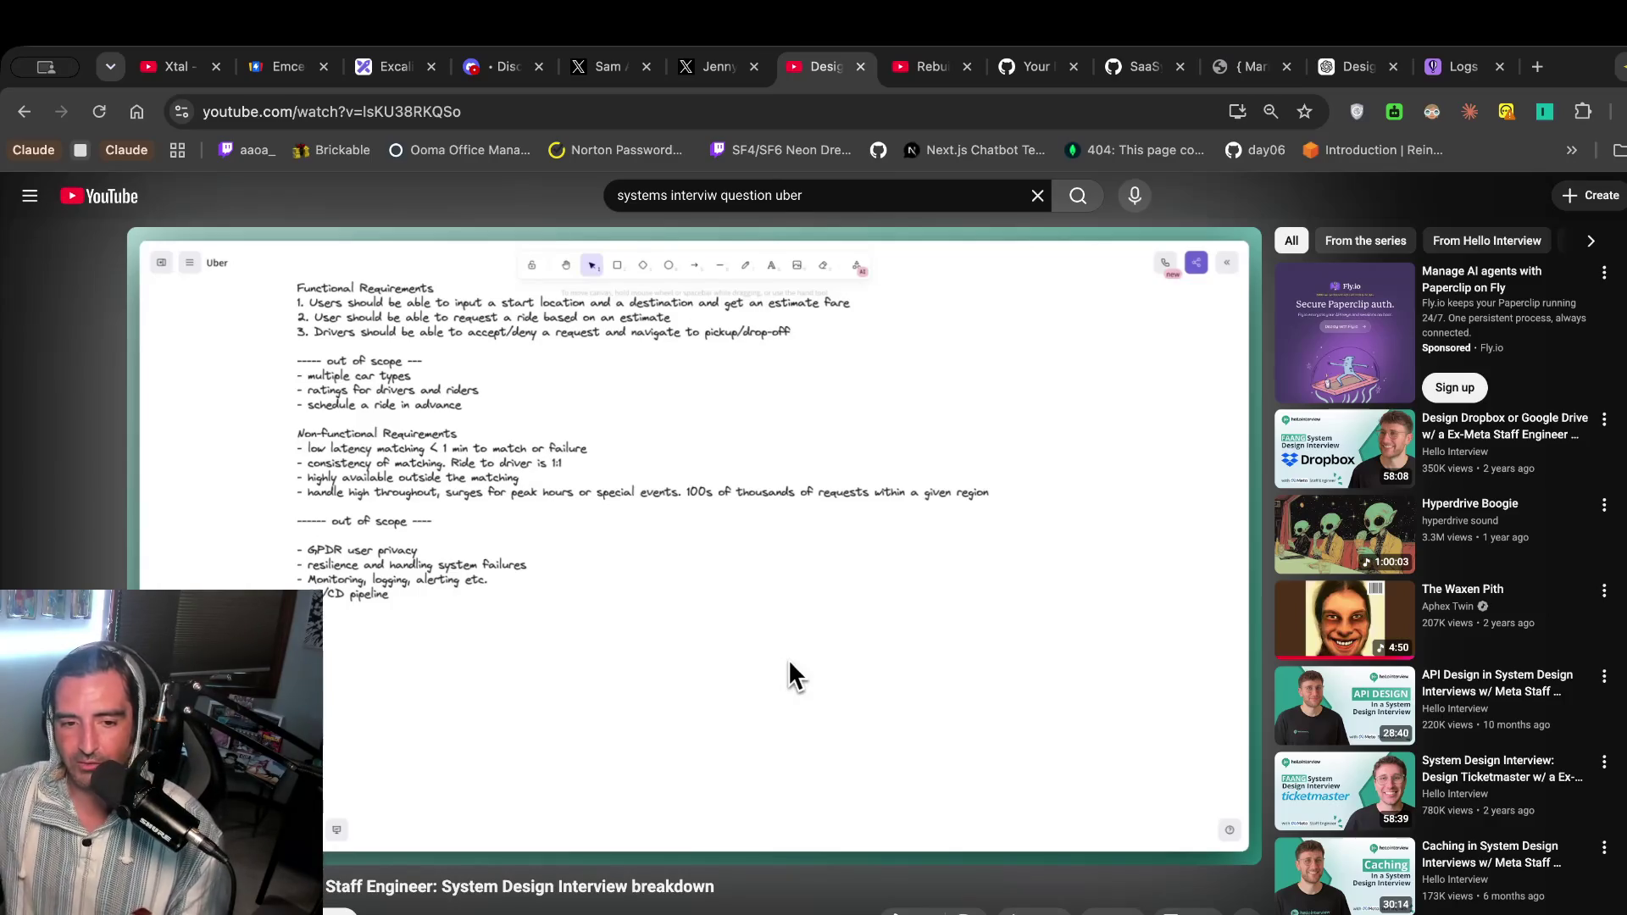
pyautogui.click(793, 676)
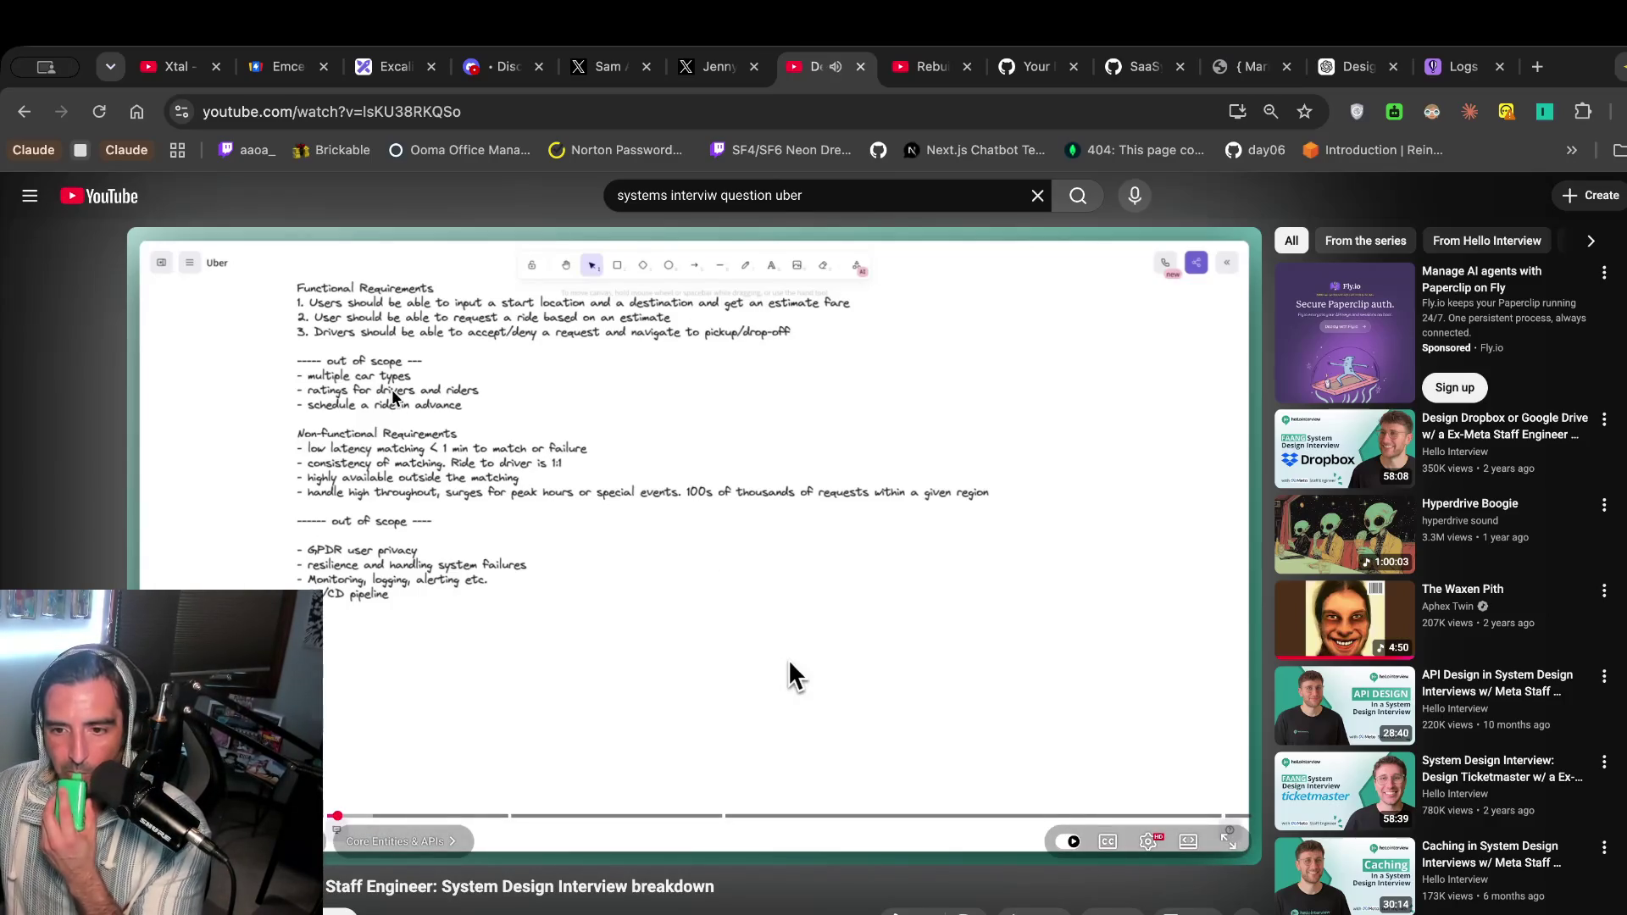
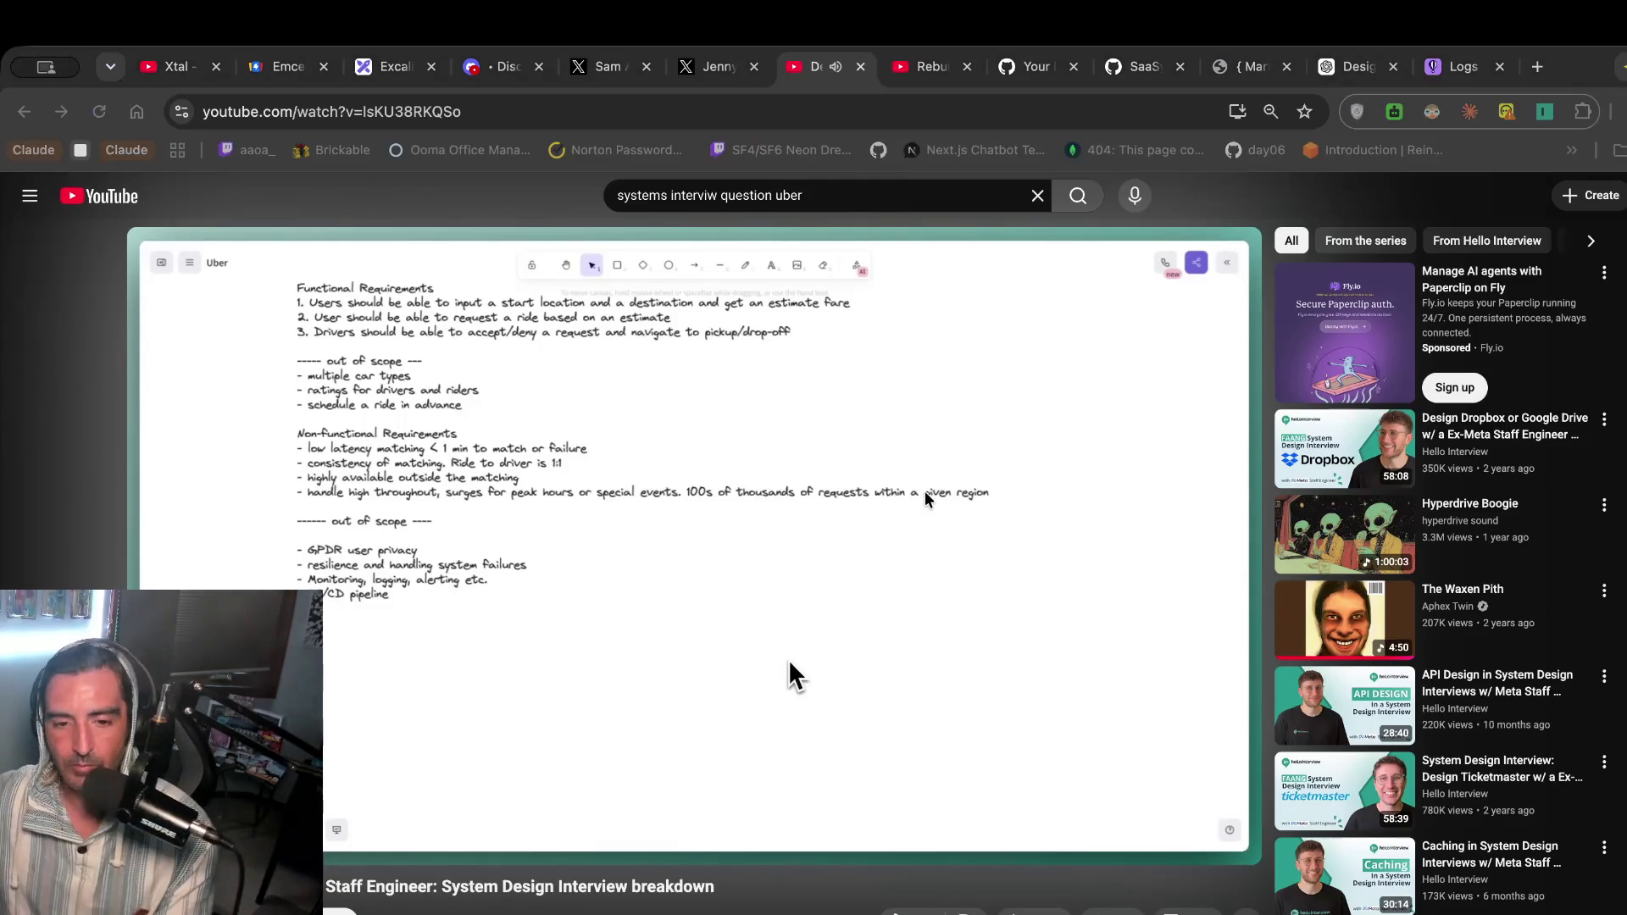
# Refocus the browser and resume the Uber system-design interview video.
pyautogui.click(793, 602)
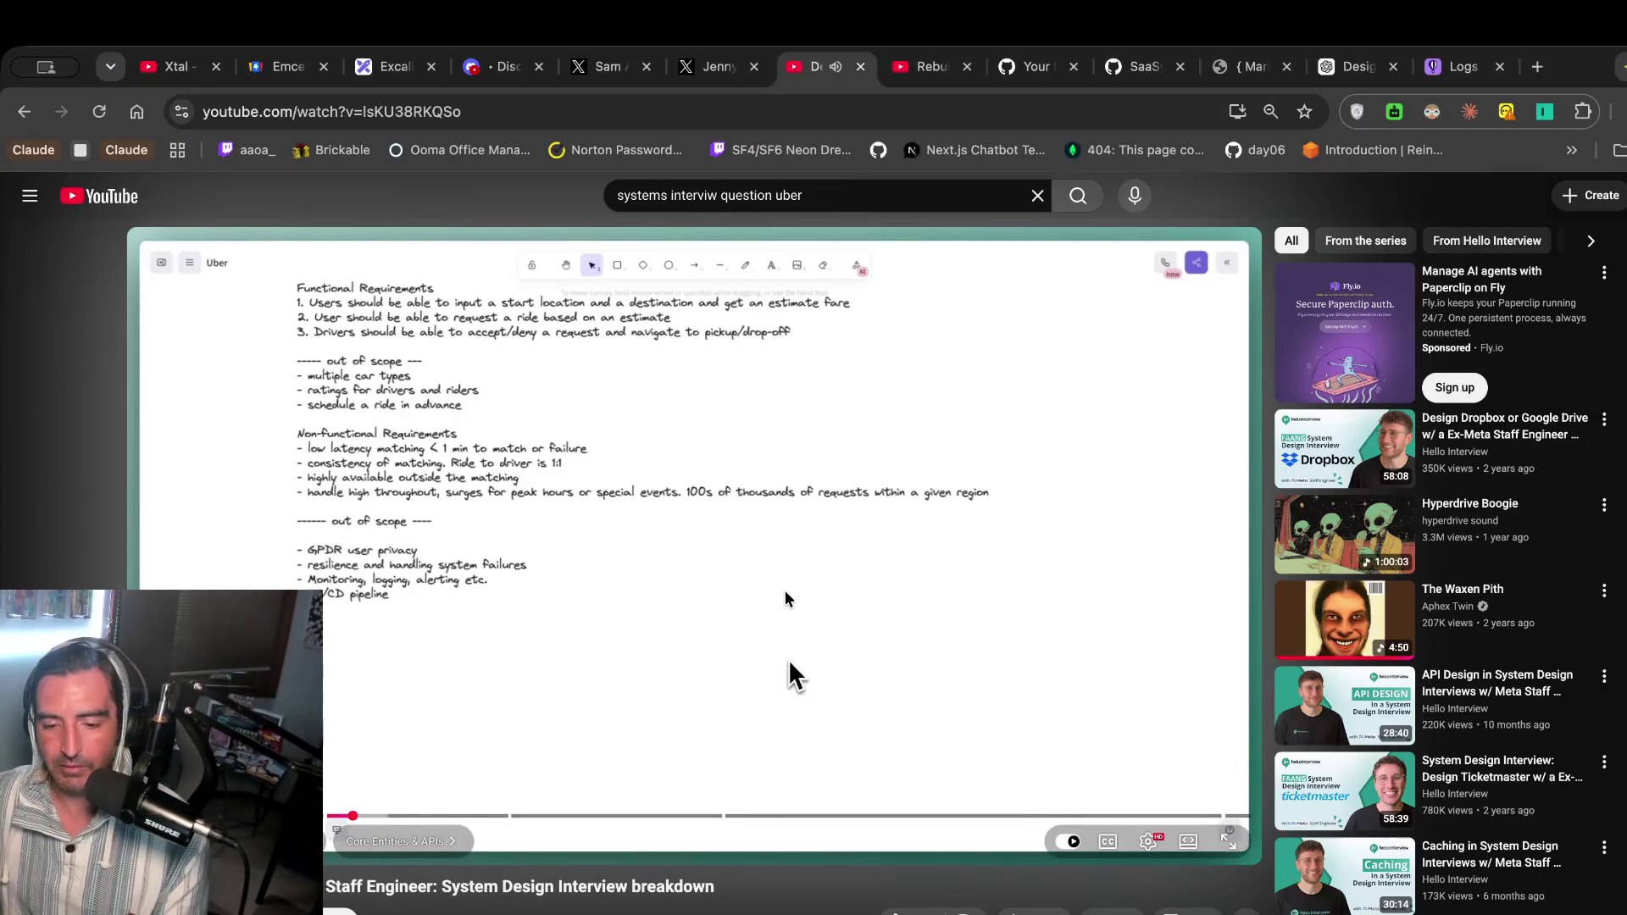
pyautogui.click(792, 676)
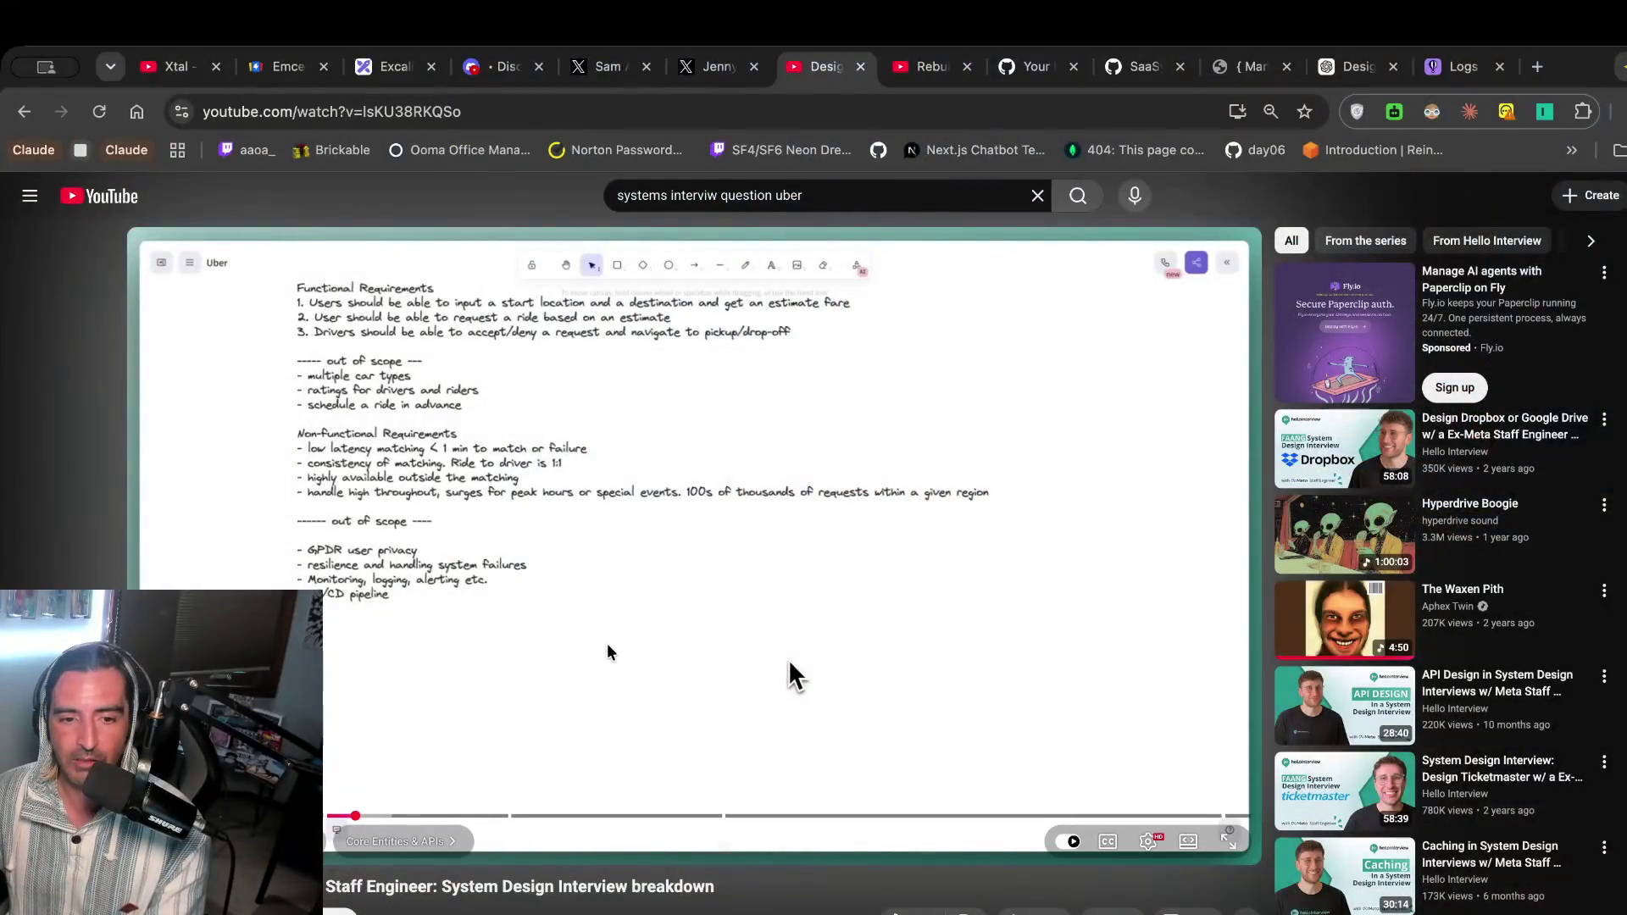
pyautogui.click(607, 643)
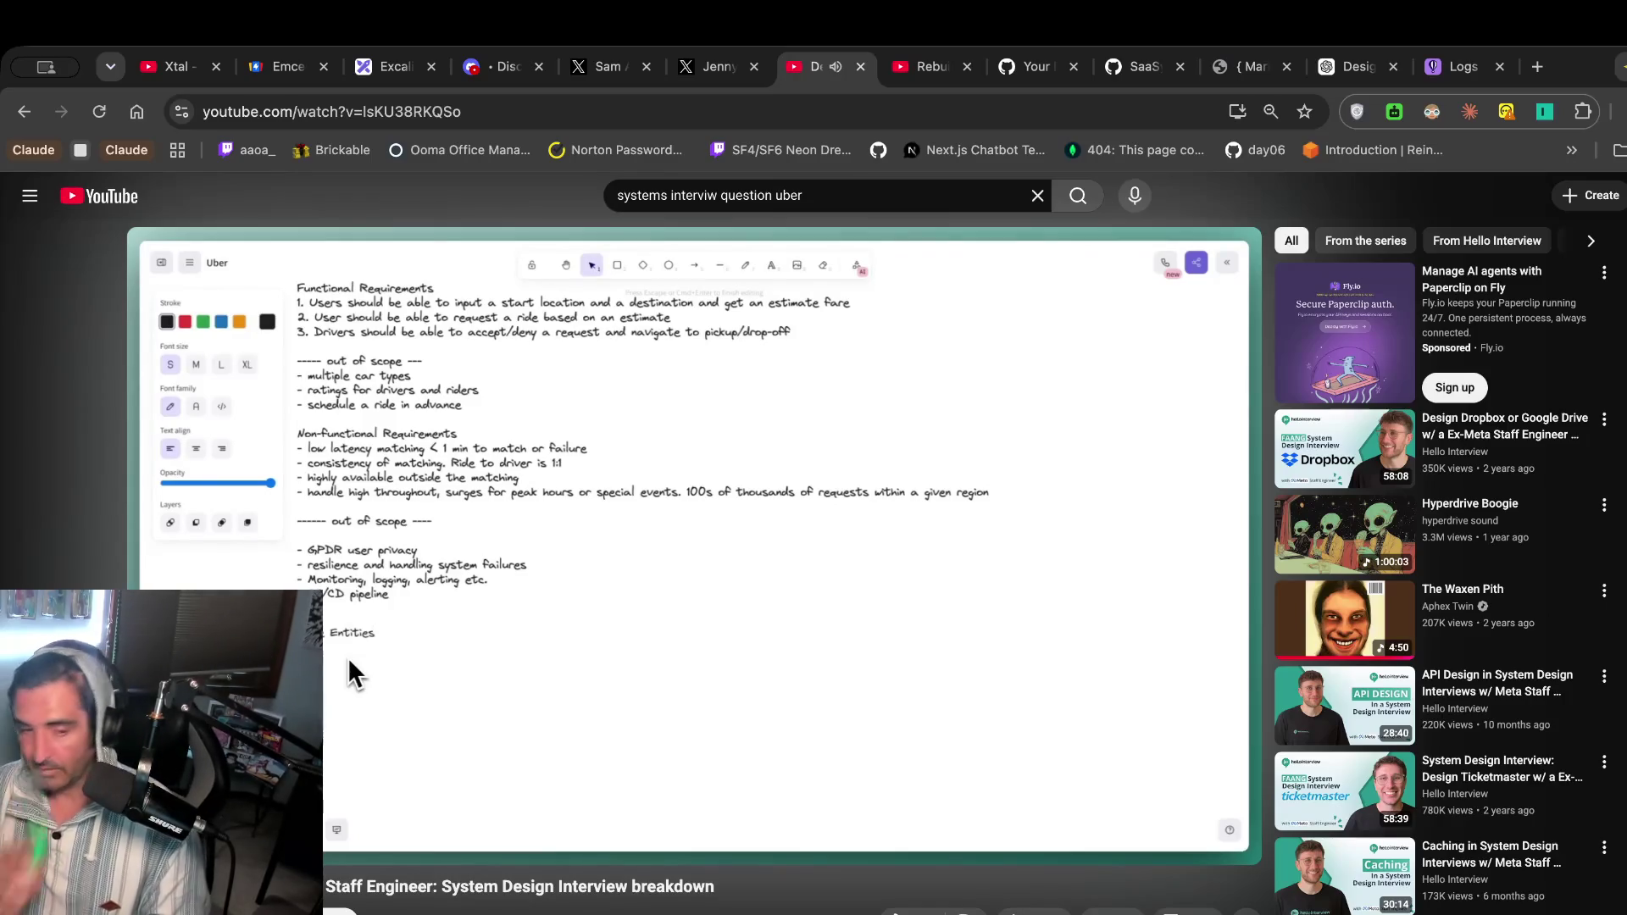
# Play the interview to its Entities section, pause there, and switch to Excalidraw with super+3.
pyautogui.click(608, 651)
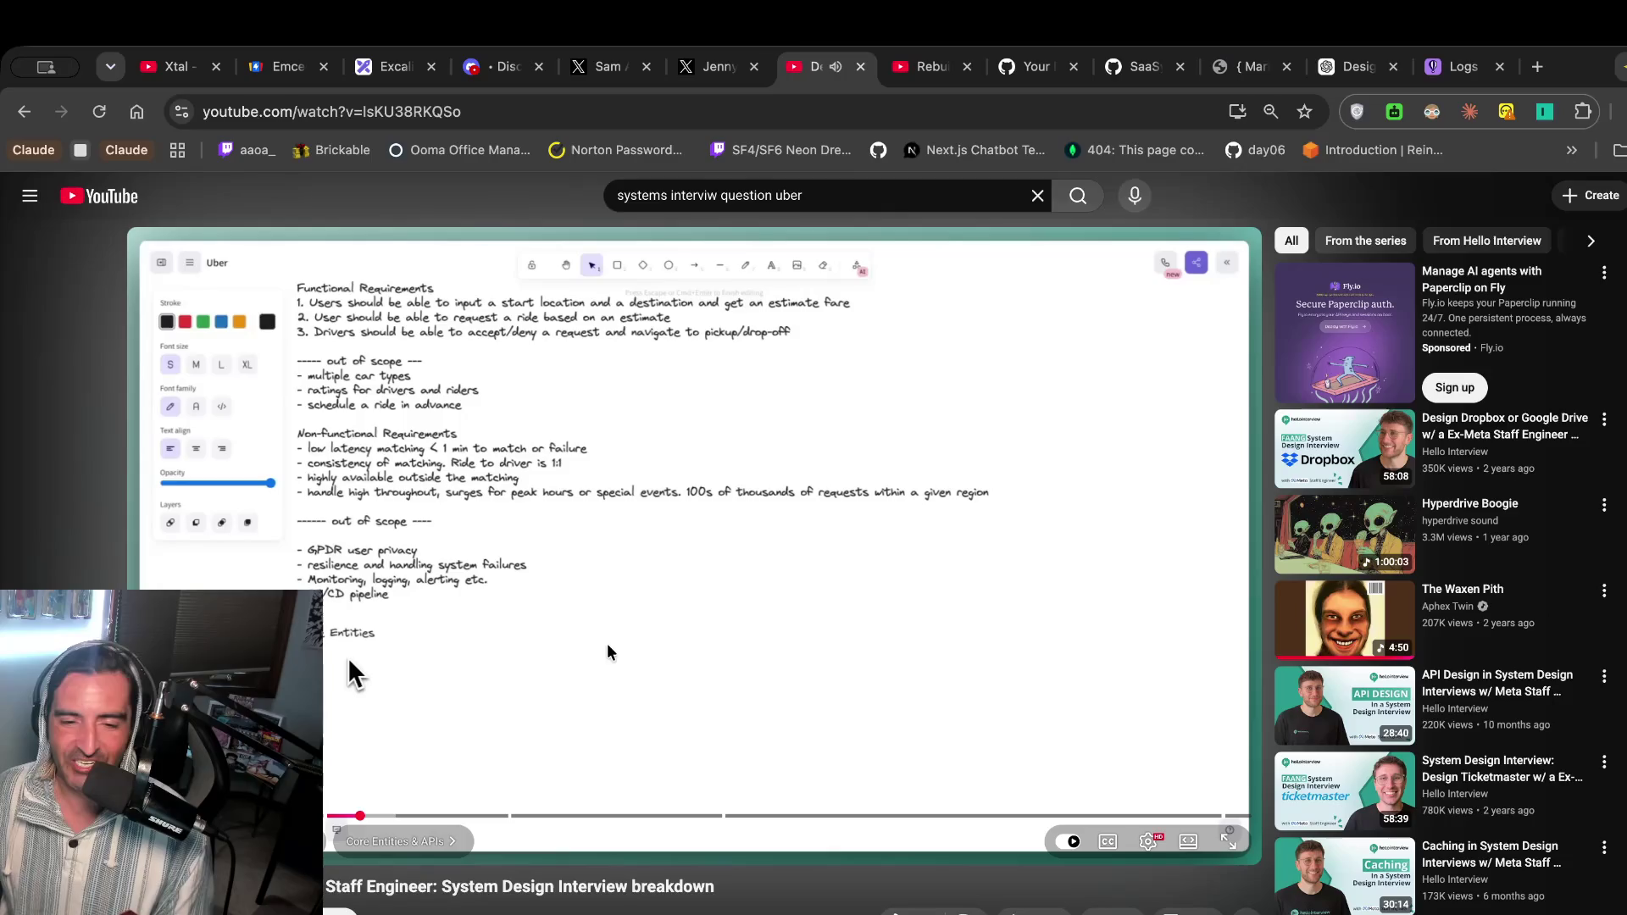
pyautogui.click(637, 621)
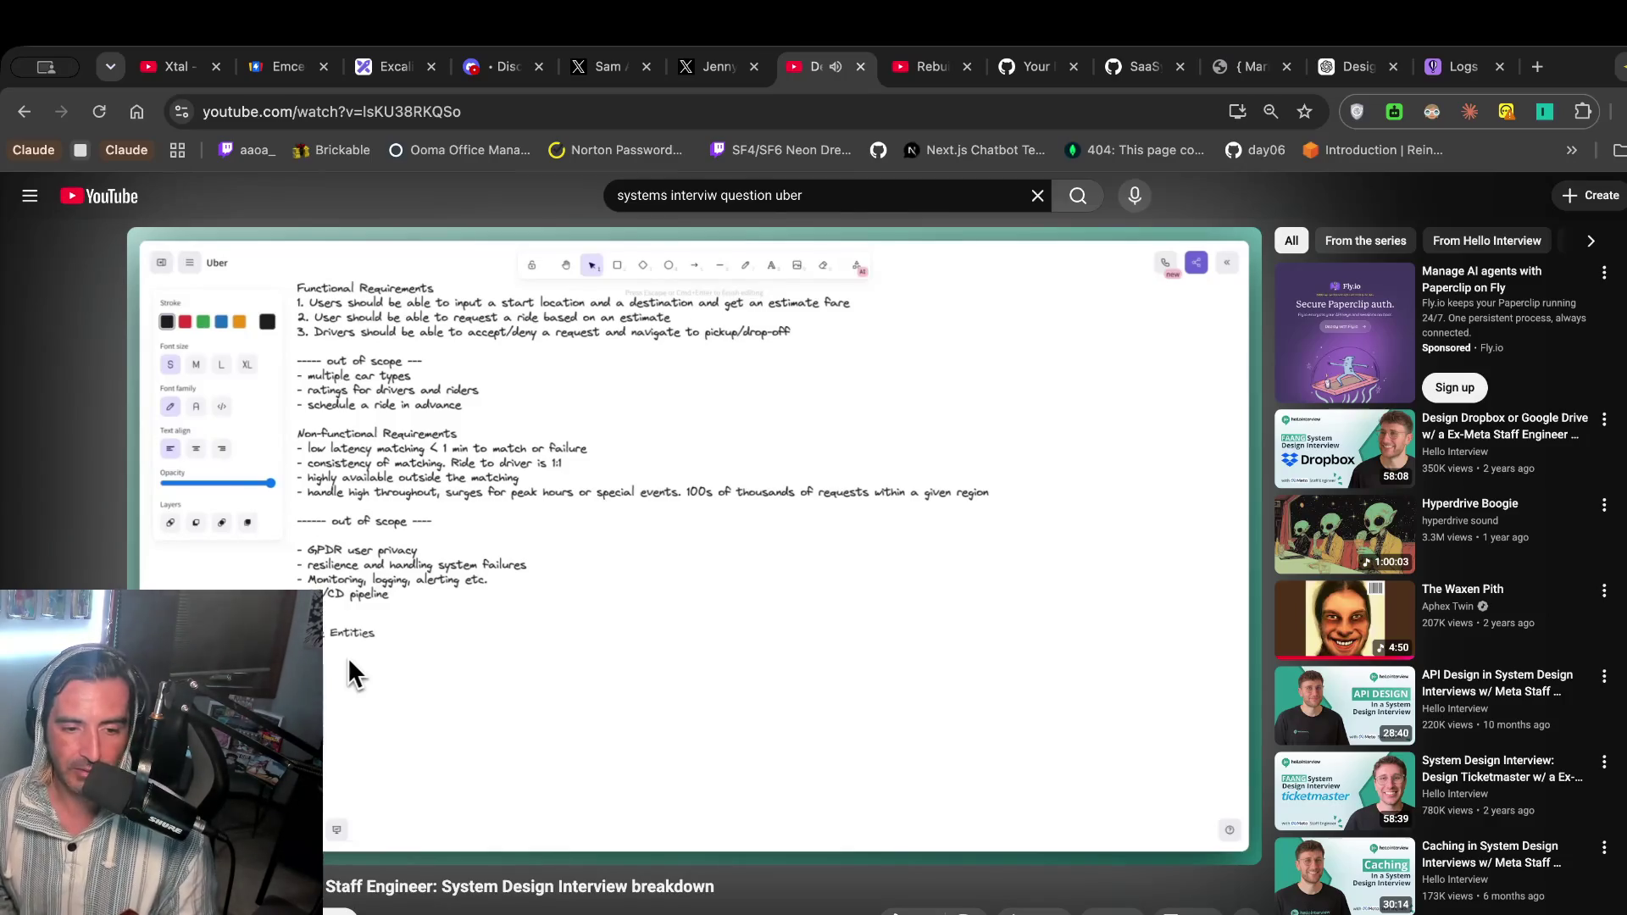
pyautogui.click(639, 623)
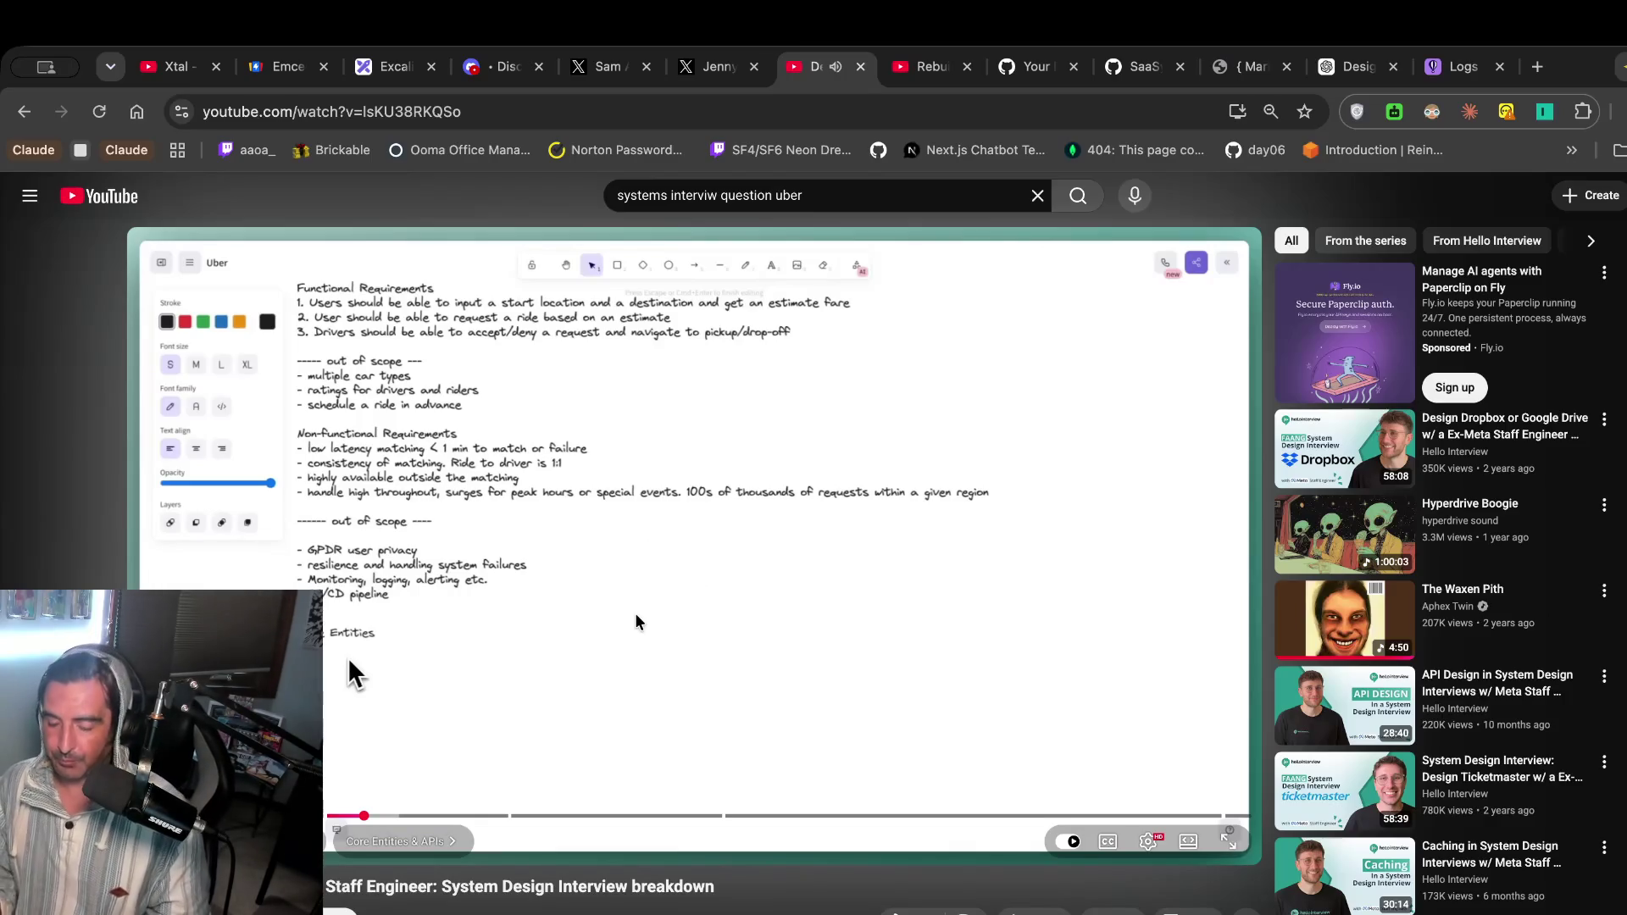
pyautogui.press('super+3')
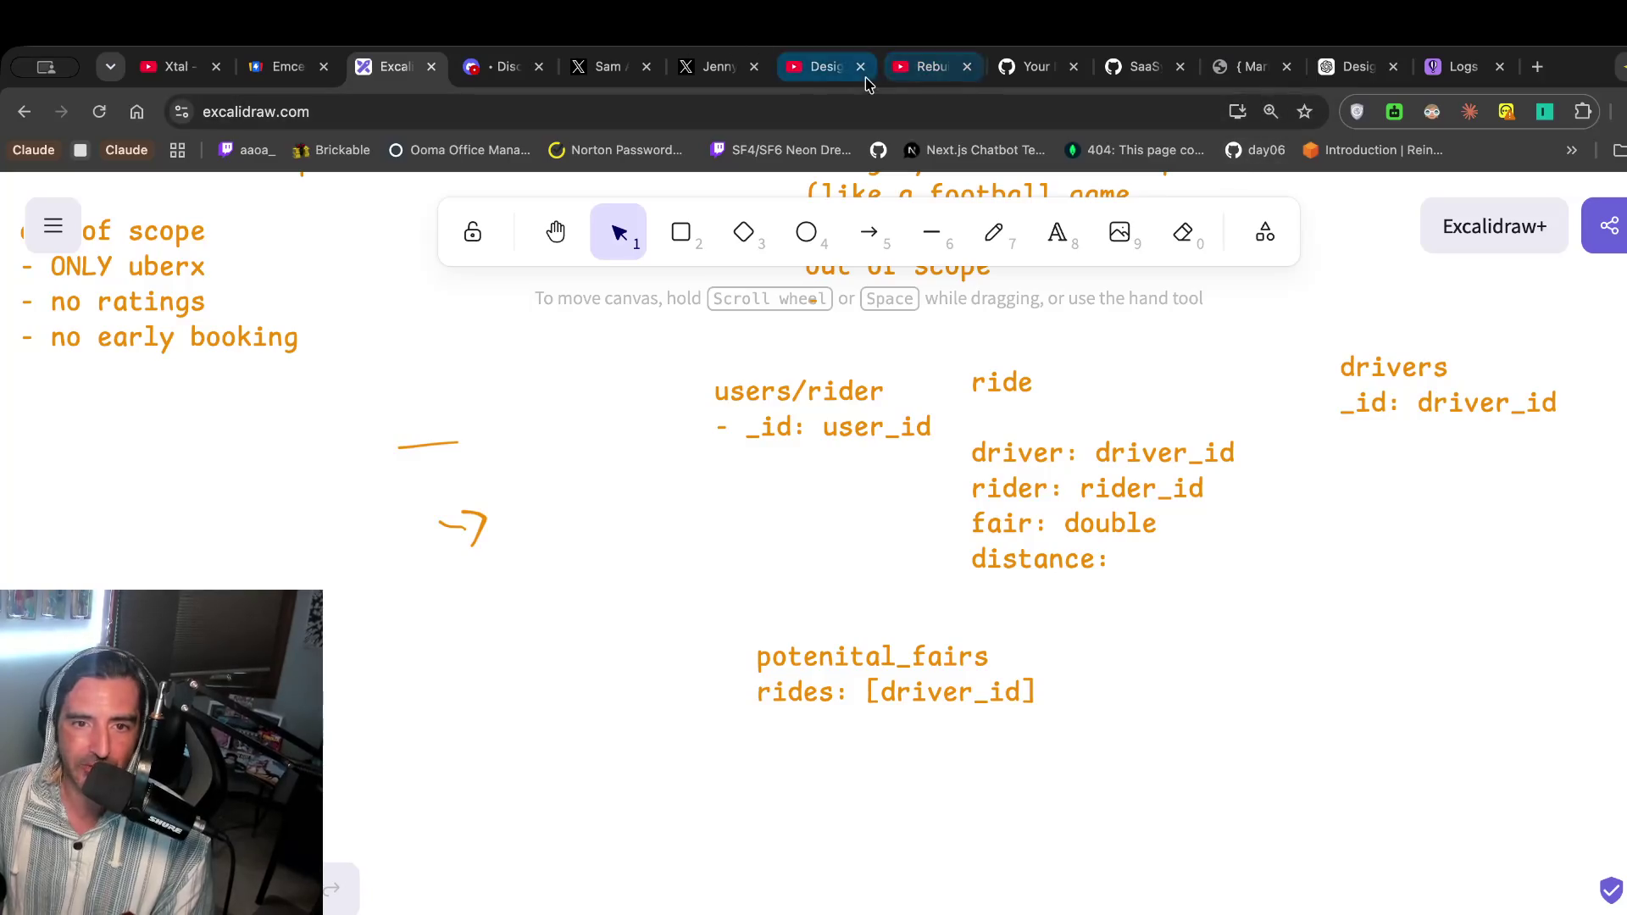
# Switch back to the YouTube 'Design' tab showing the interview.
pyautogui.click(826, 66)
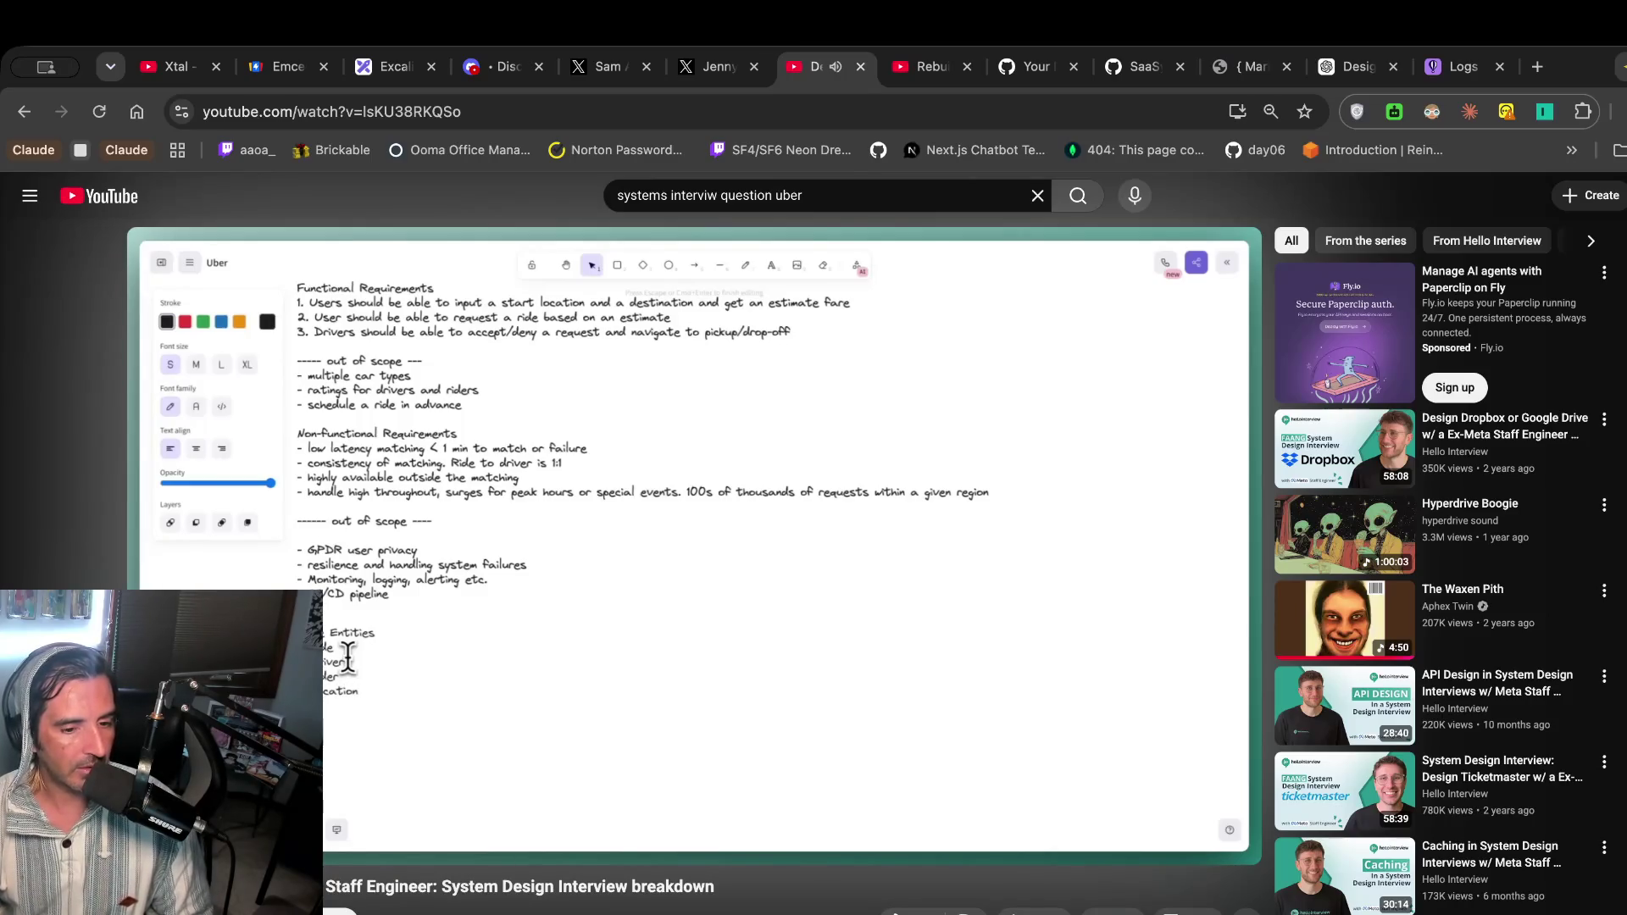
# Return to the Excalidraw whiteboard with the users, ride and drivers notes.
pyautogui.press('super+3')
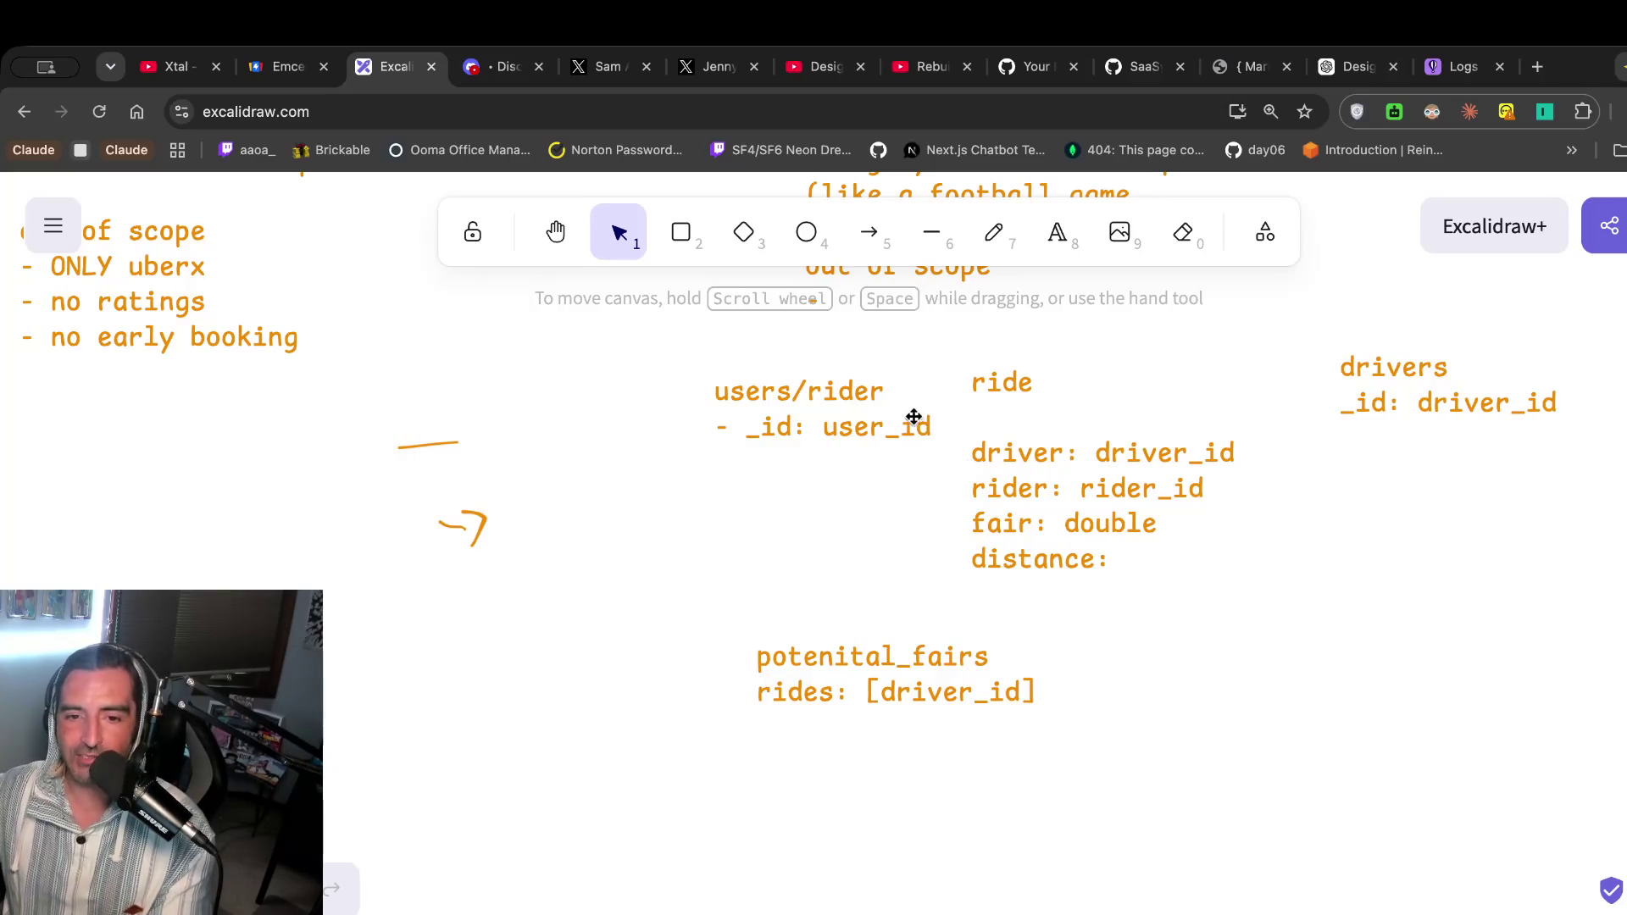
# Scroll through the requirements and data-model notes, then go back to the interview tab.
pyautogui.scroll(10, 914, 420)
pyautogui.scroll(-1, 914, 419)
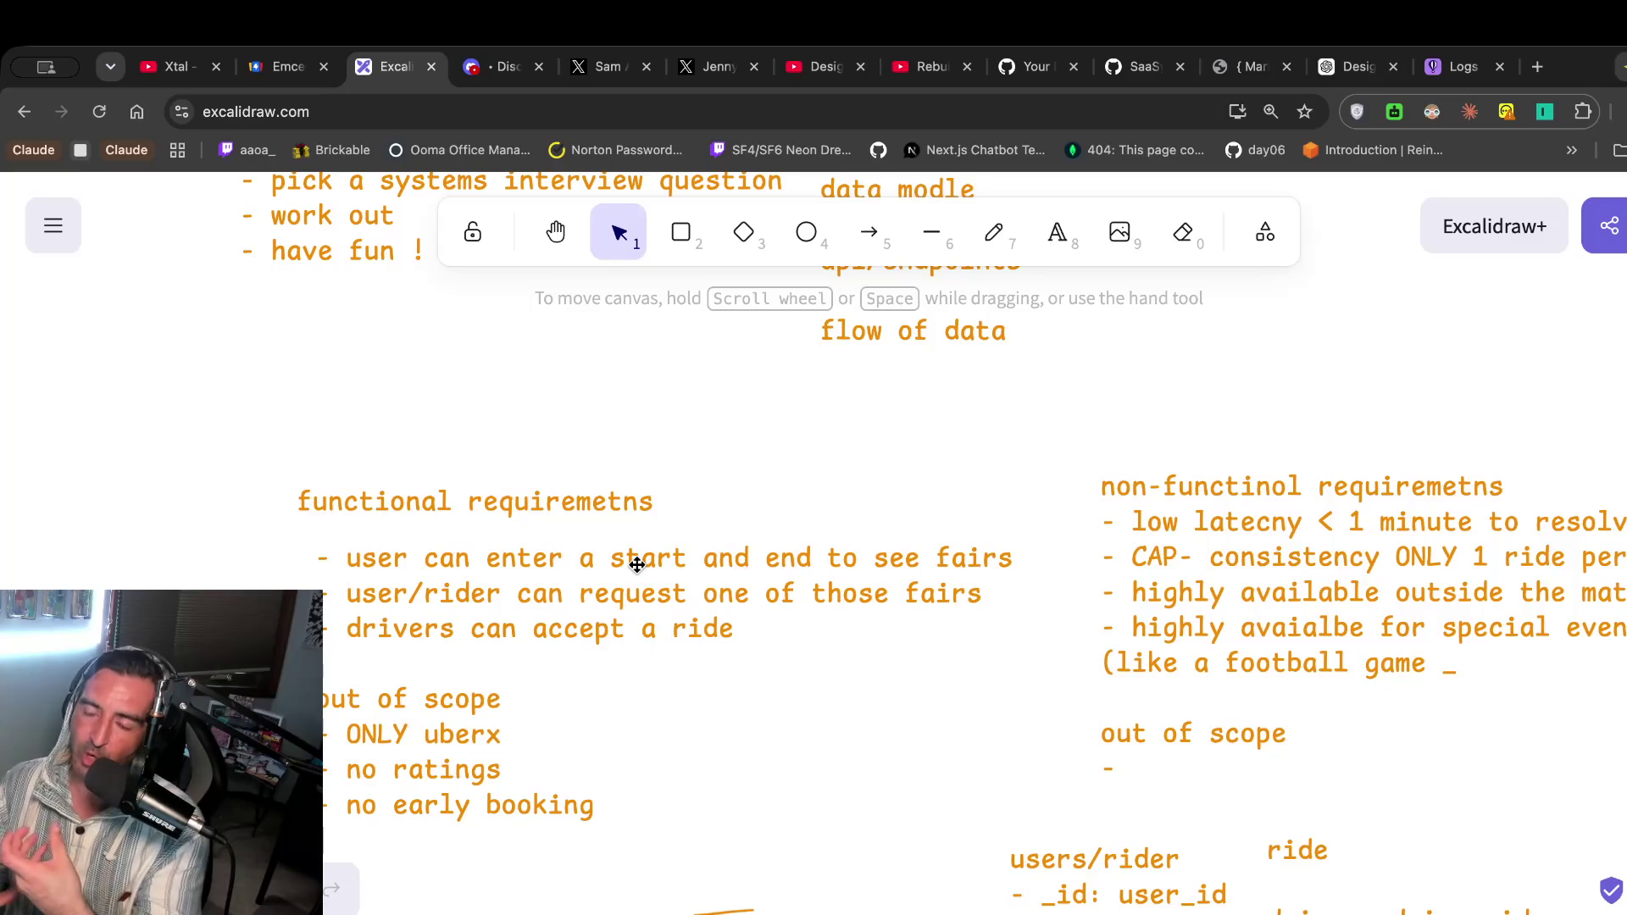
pyautogui.scroll(-5, 637, 565)
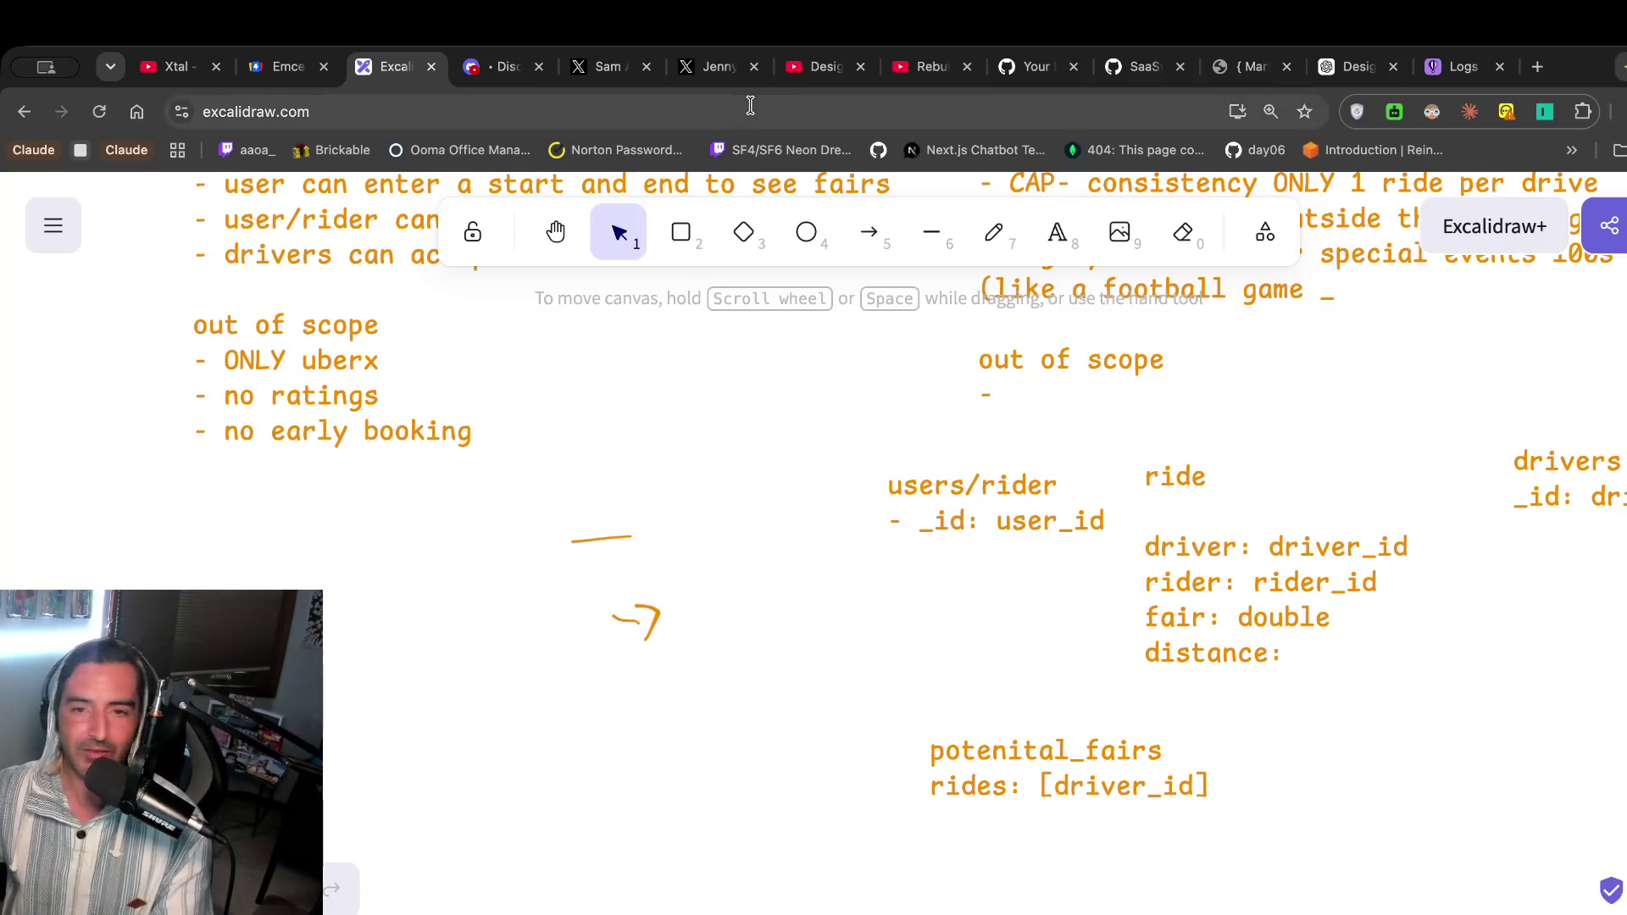
pyautogui.click(870, 63)
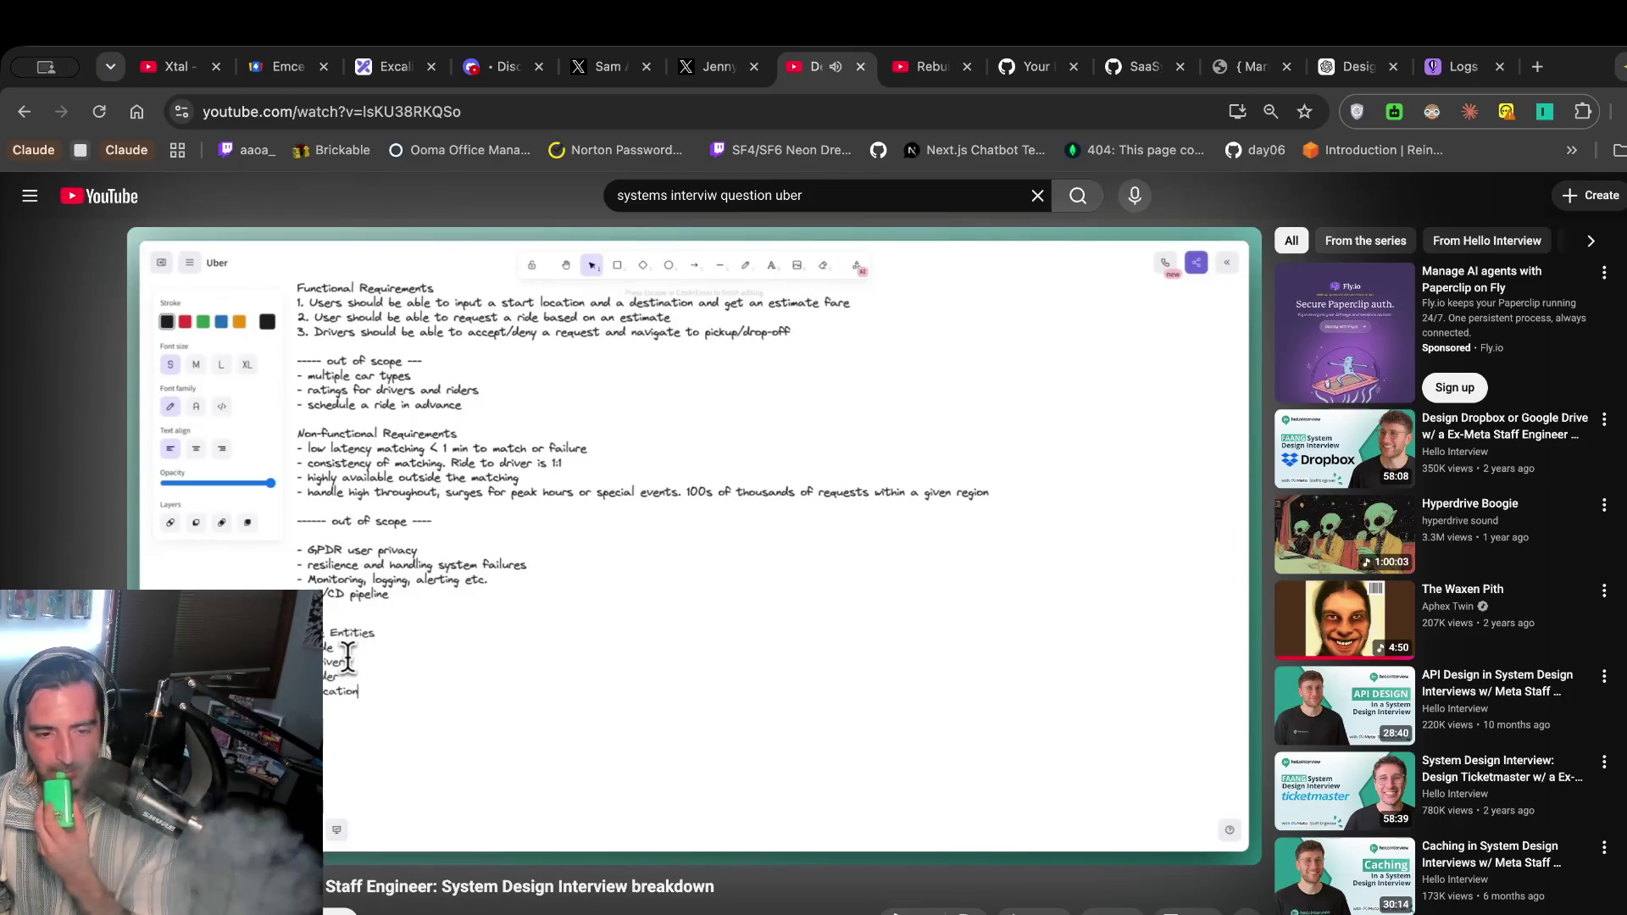
# Pause the interview, briefly replay and pause it again, and return to Excalidraw.
pyautogui.click(768, 367)
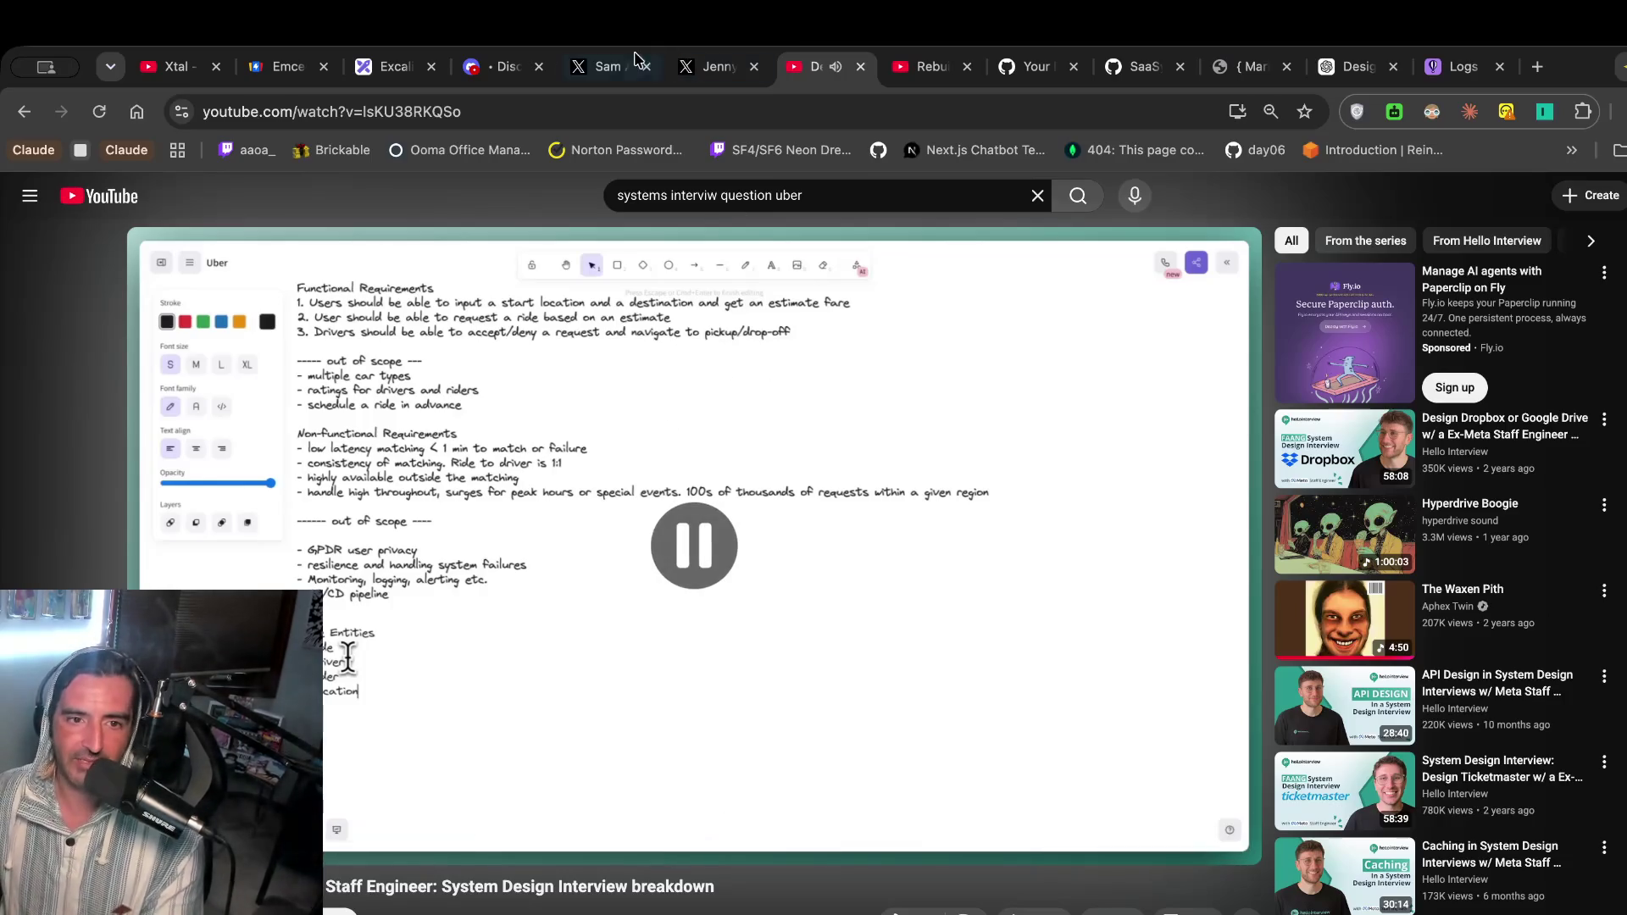
pyautogui.click(391, 66)
pyautogui.click(811, 75)
pyautogui.click(638, 561)
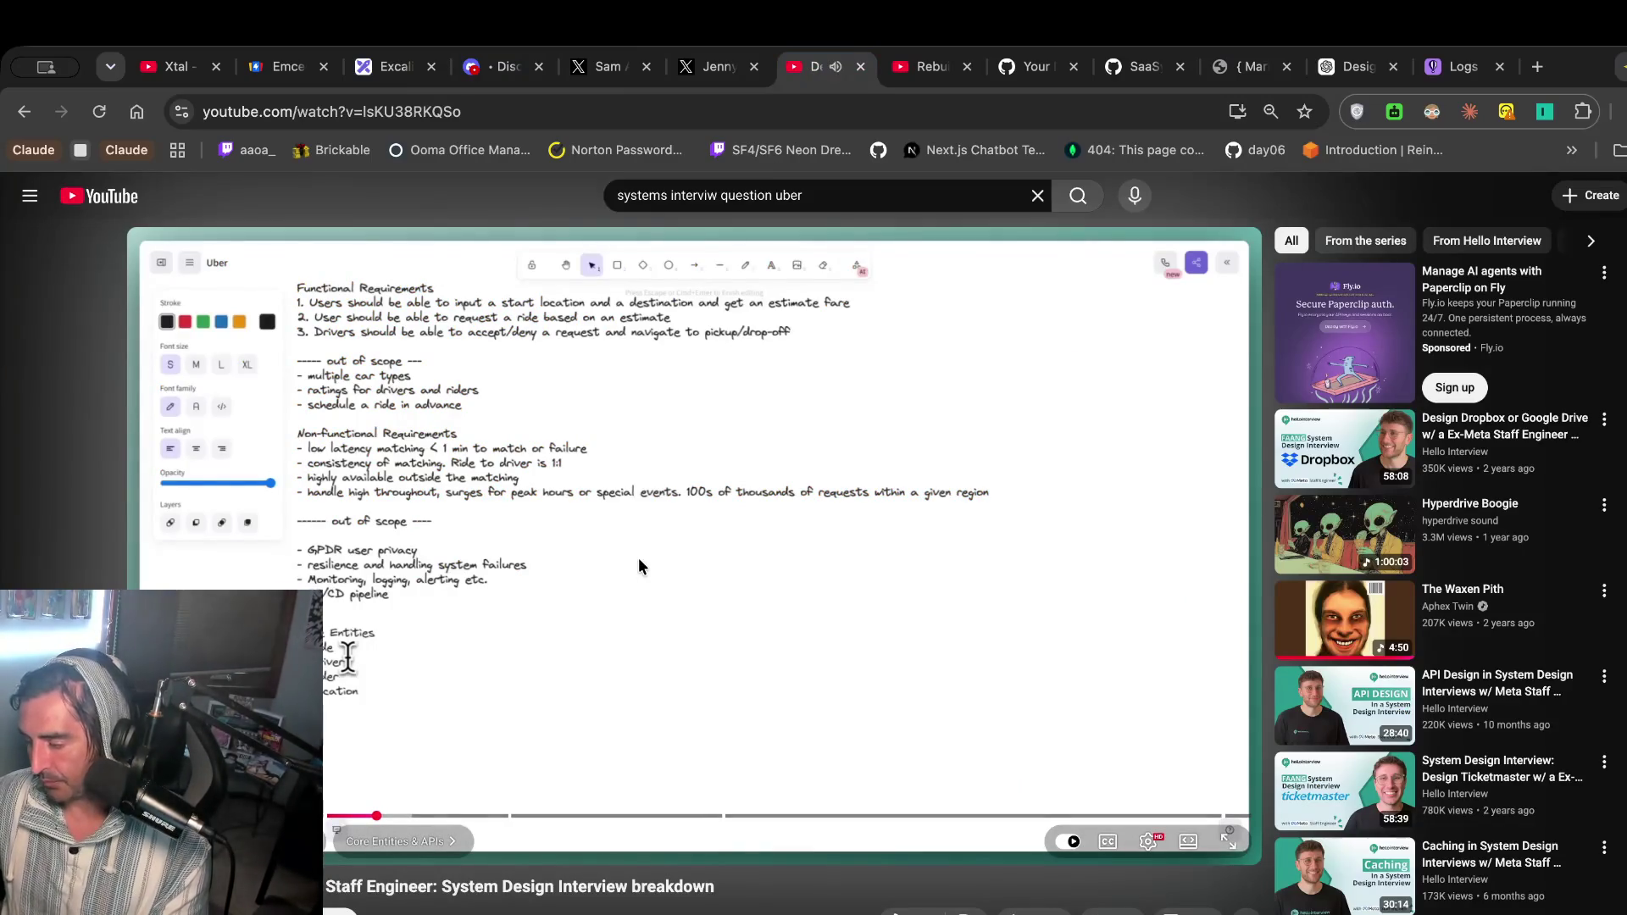
pyautogui.click(638, 560)
pyautogui.click(391, 68)
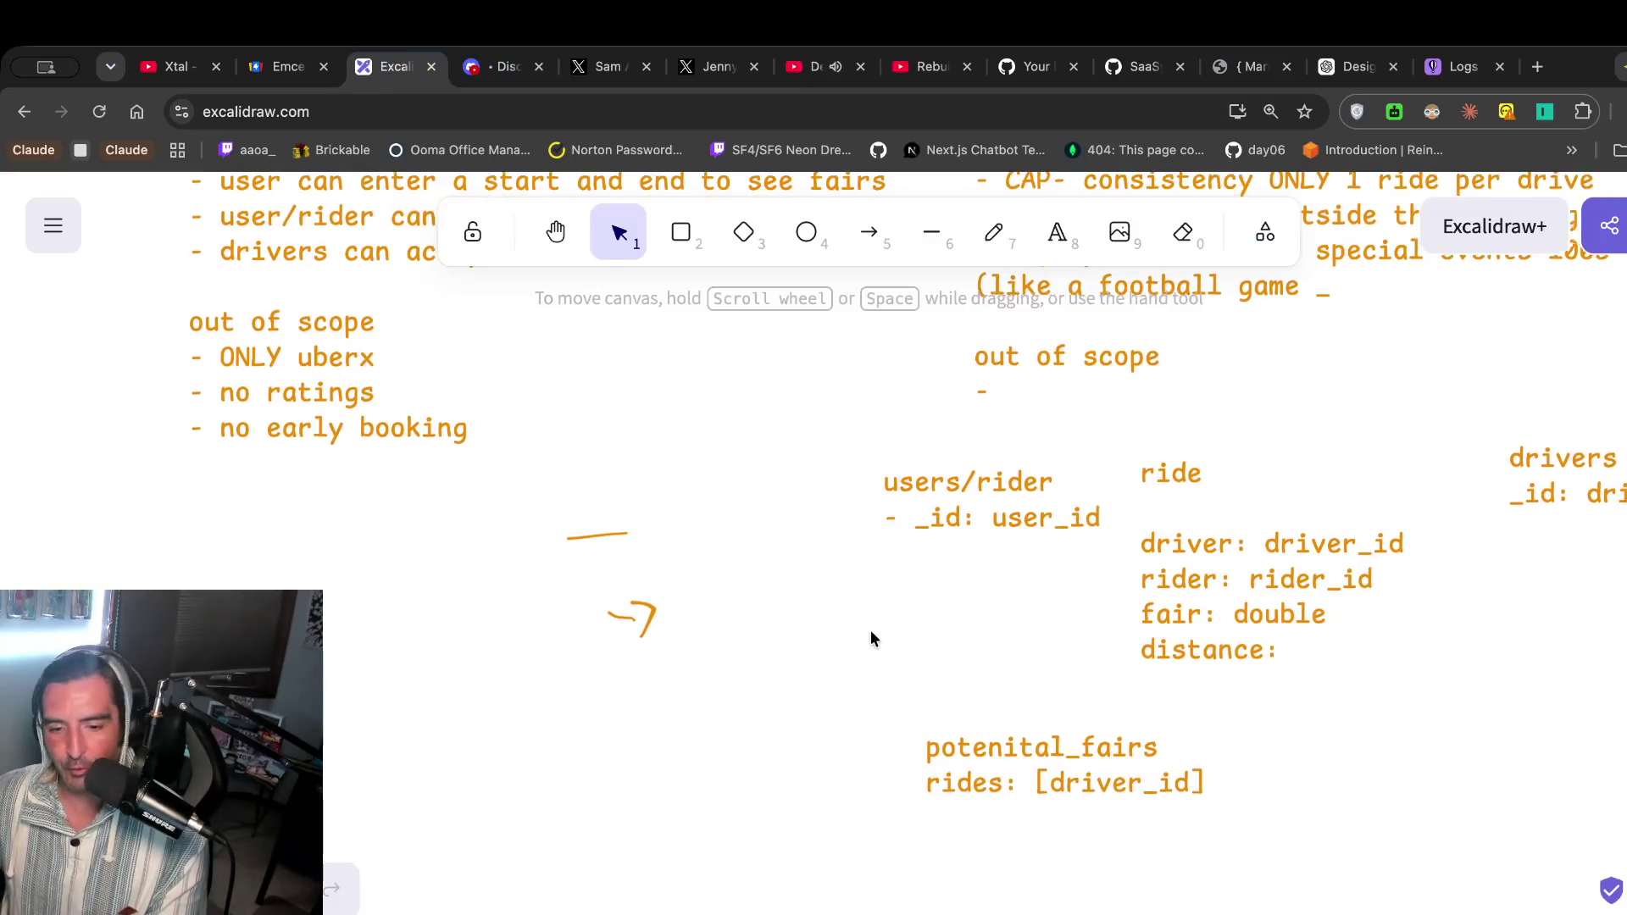
# Replace the potenital_fairs note with a 'location' heading and an empty '- ' bullet line.
pyautogui.hscroll(1, 872, 628)
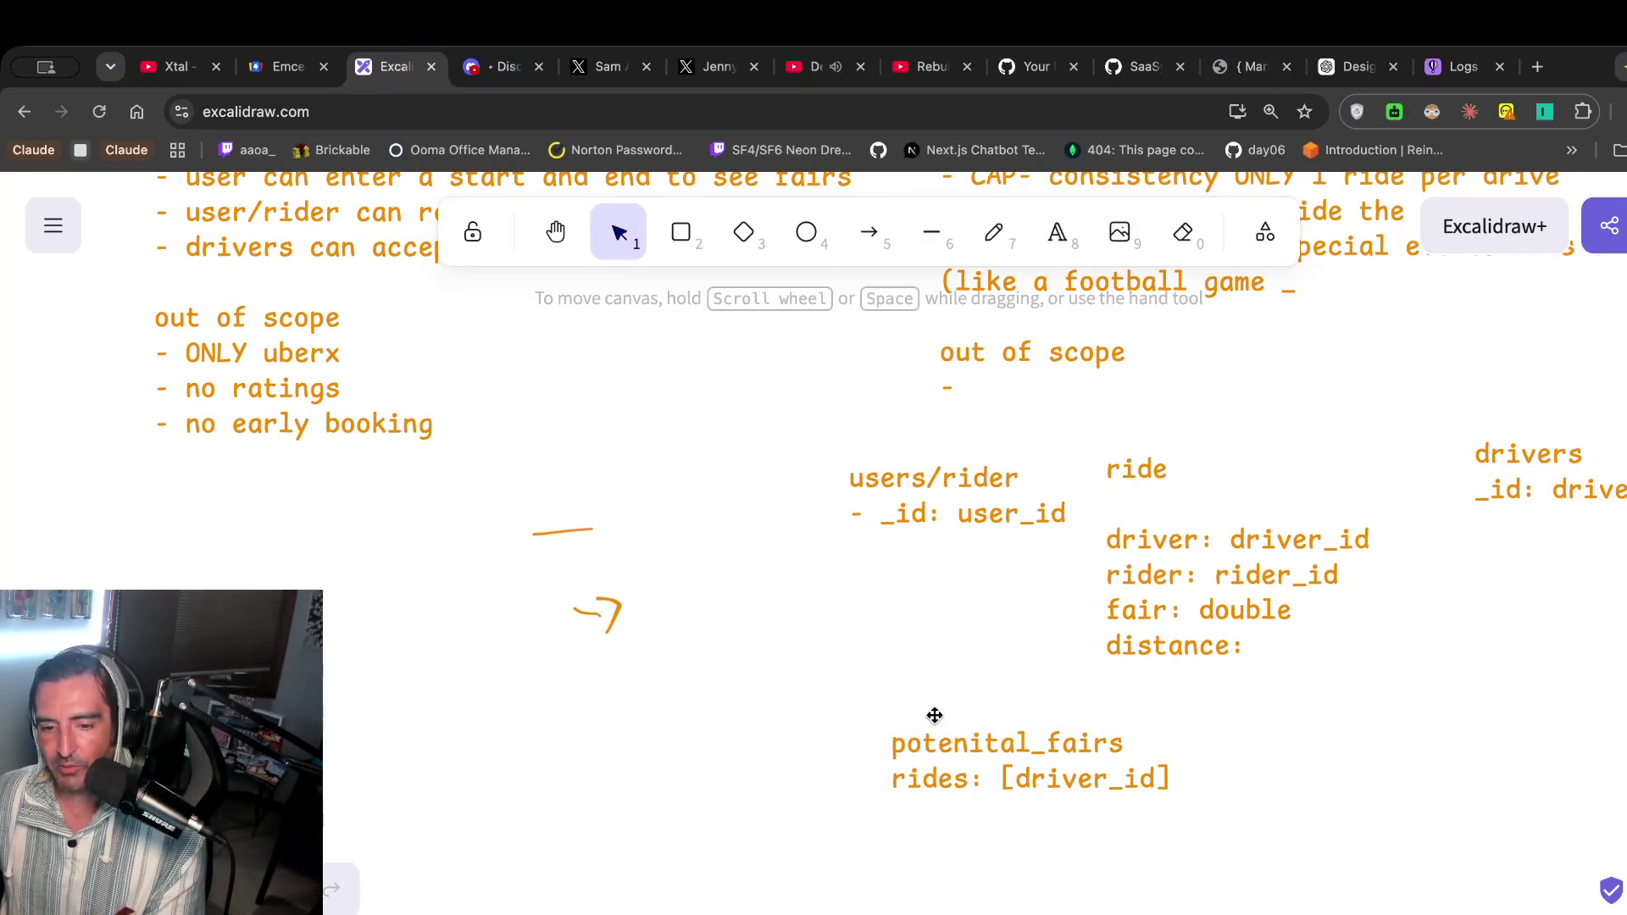
pyautogui.doubleClick(1030, 750)
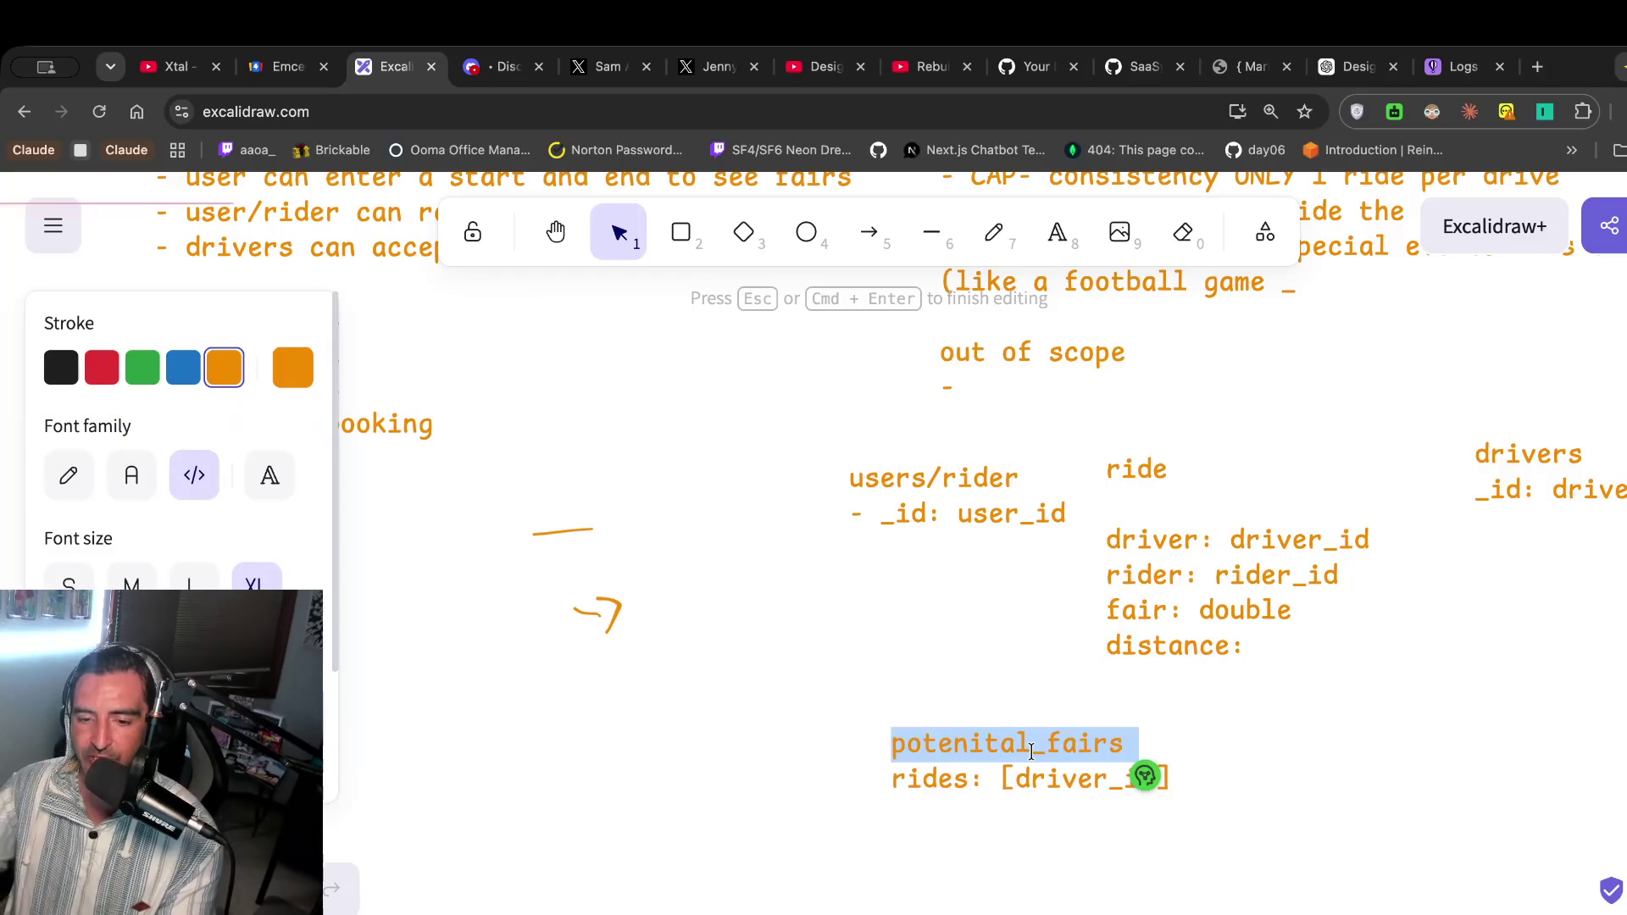
pyautogui.write('location')
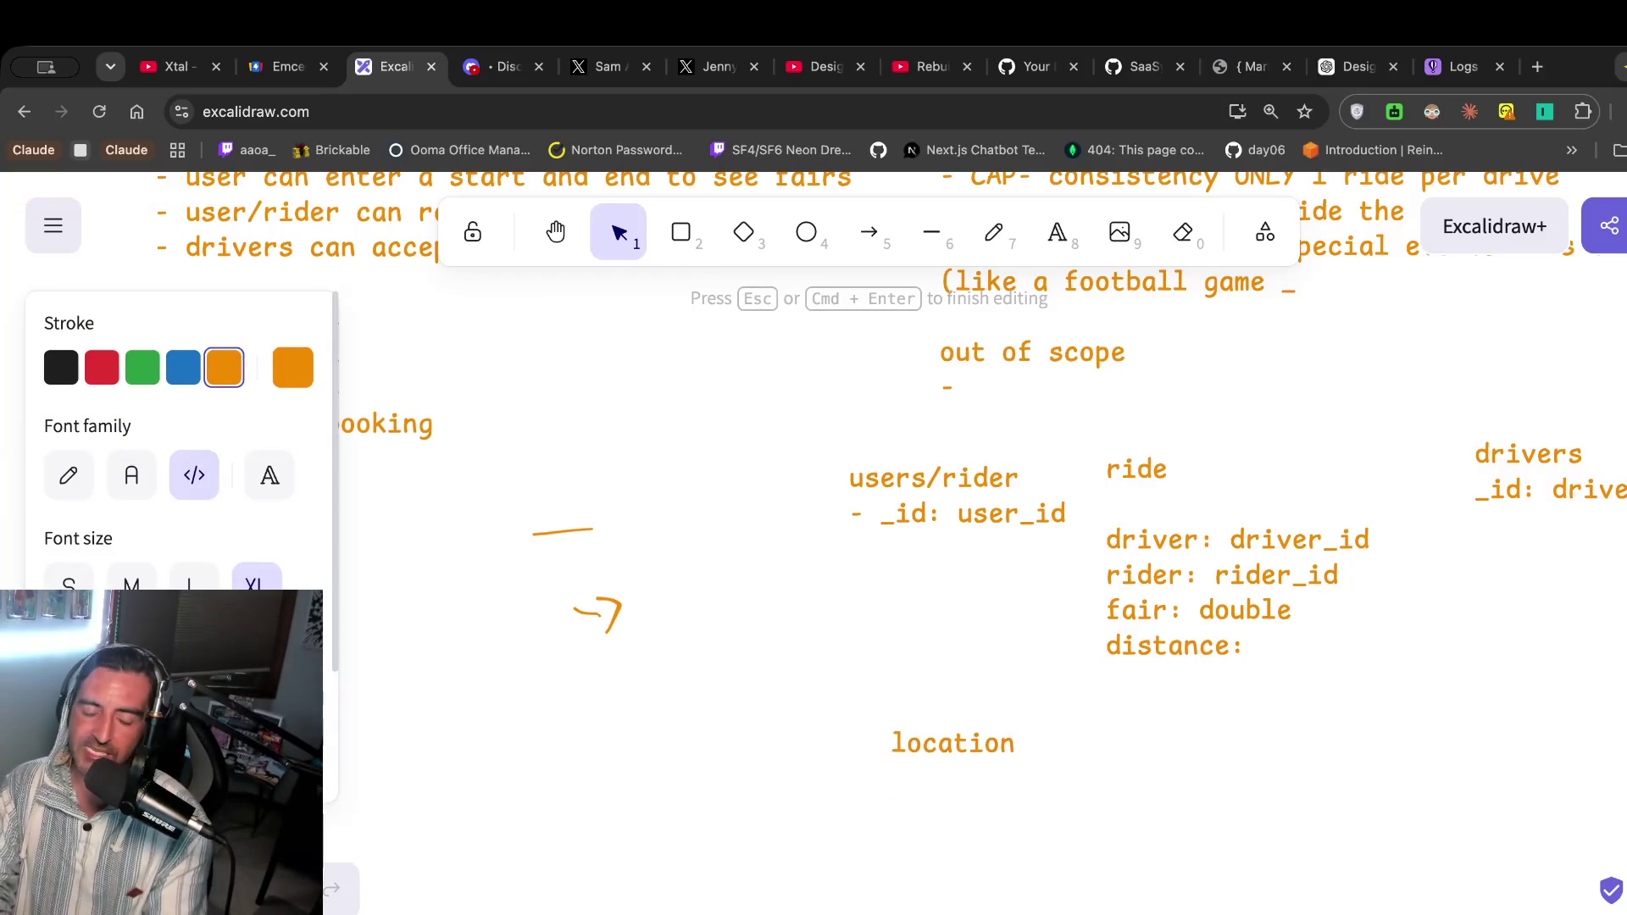
pyautogui.press('Return')
pyautogui.write('- dro')
pyautogui.press('BackSpace')
pyautogui.press('BackSpace')
pyautogui.press('BackSpace')
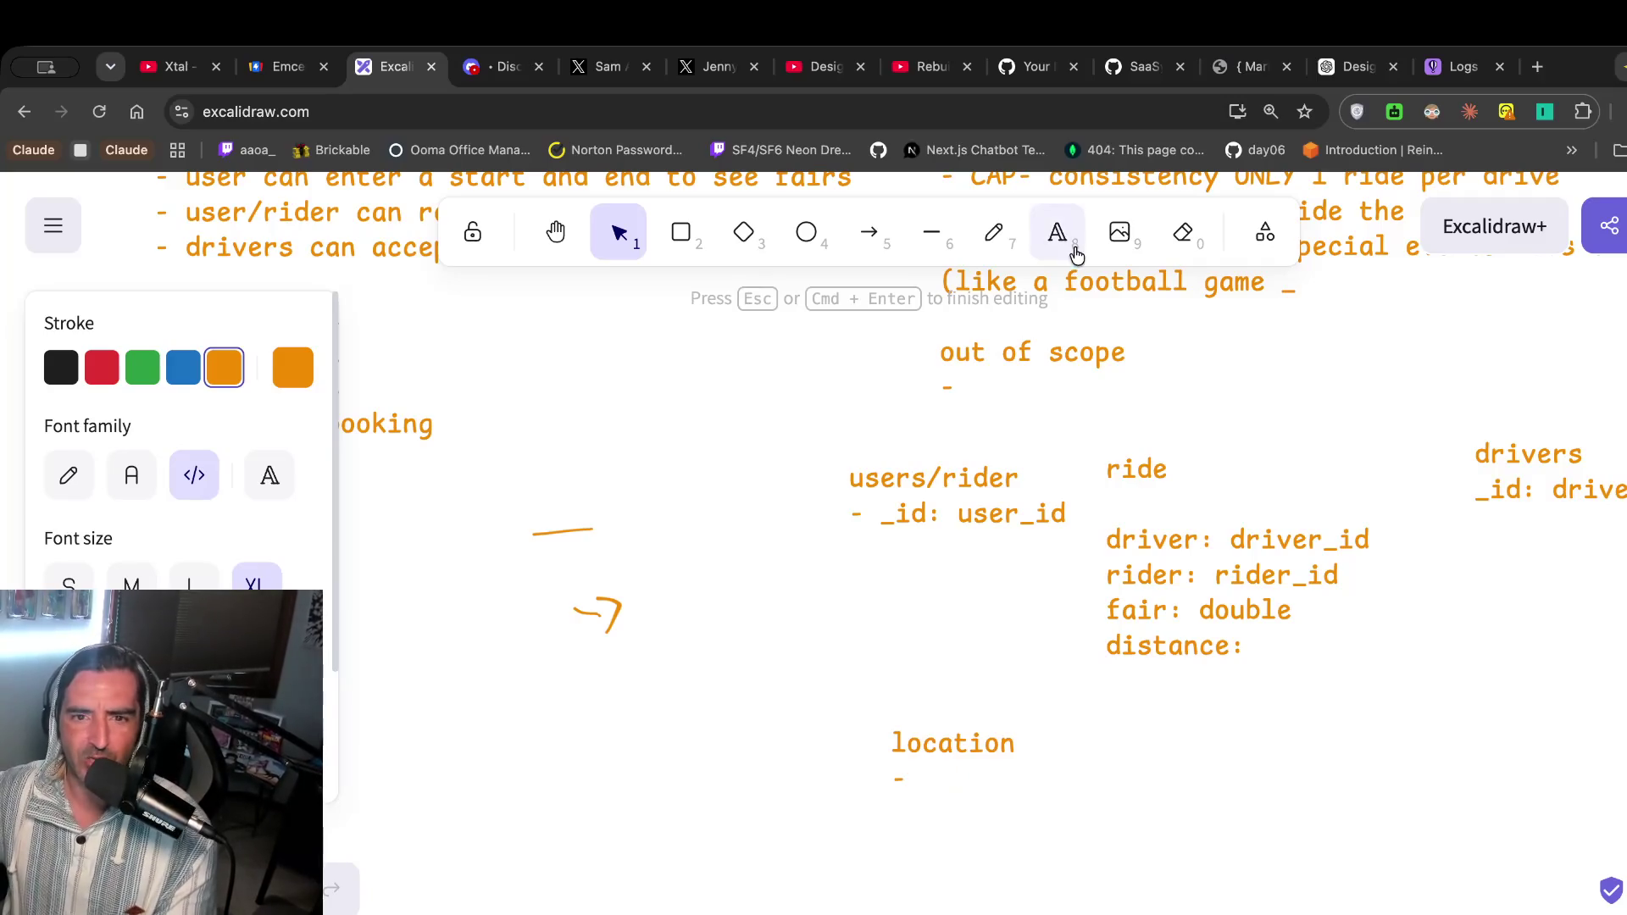
# Check more of the interview video, reopening the location note for editing in between.
pyautogui.click(821, 66)
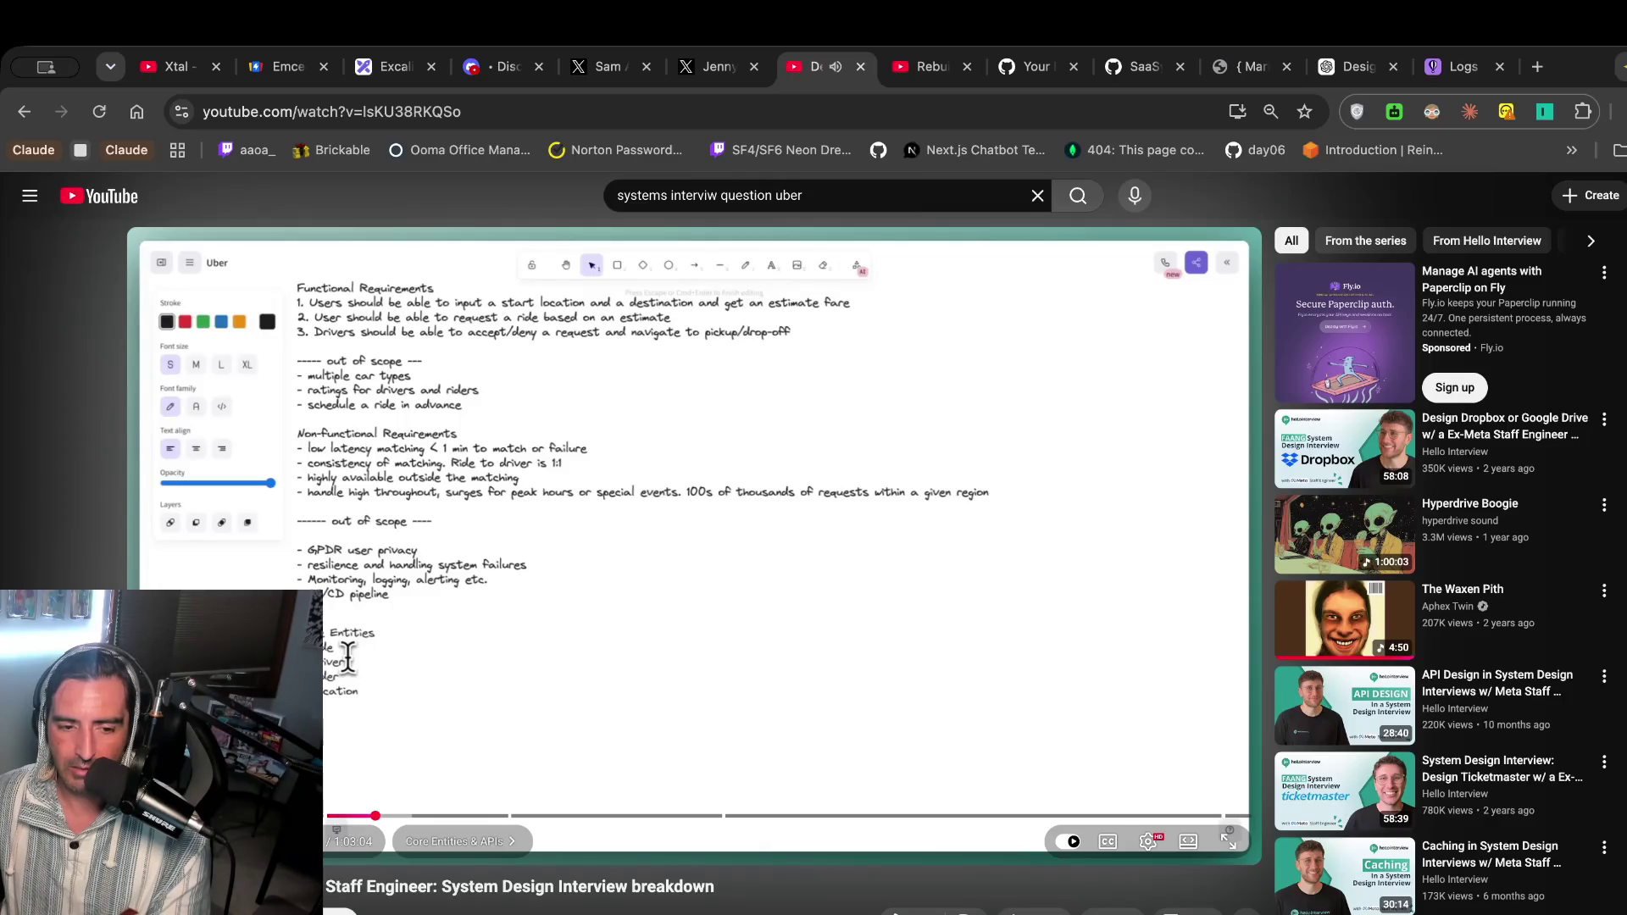
pyautogui.click(395, 66)
pyautogui.click(956, 780)
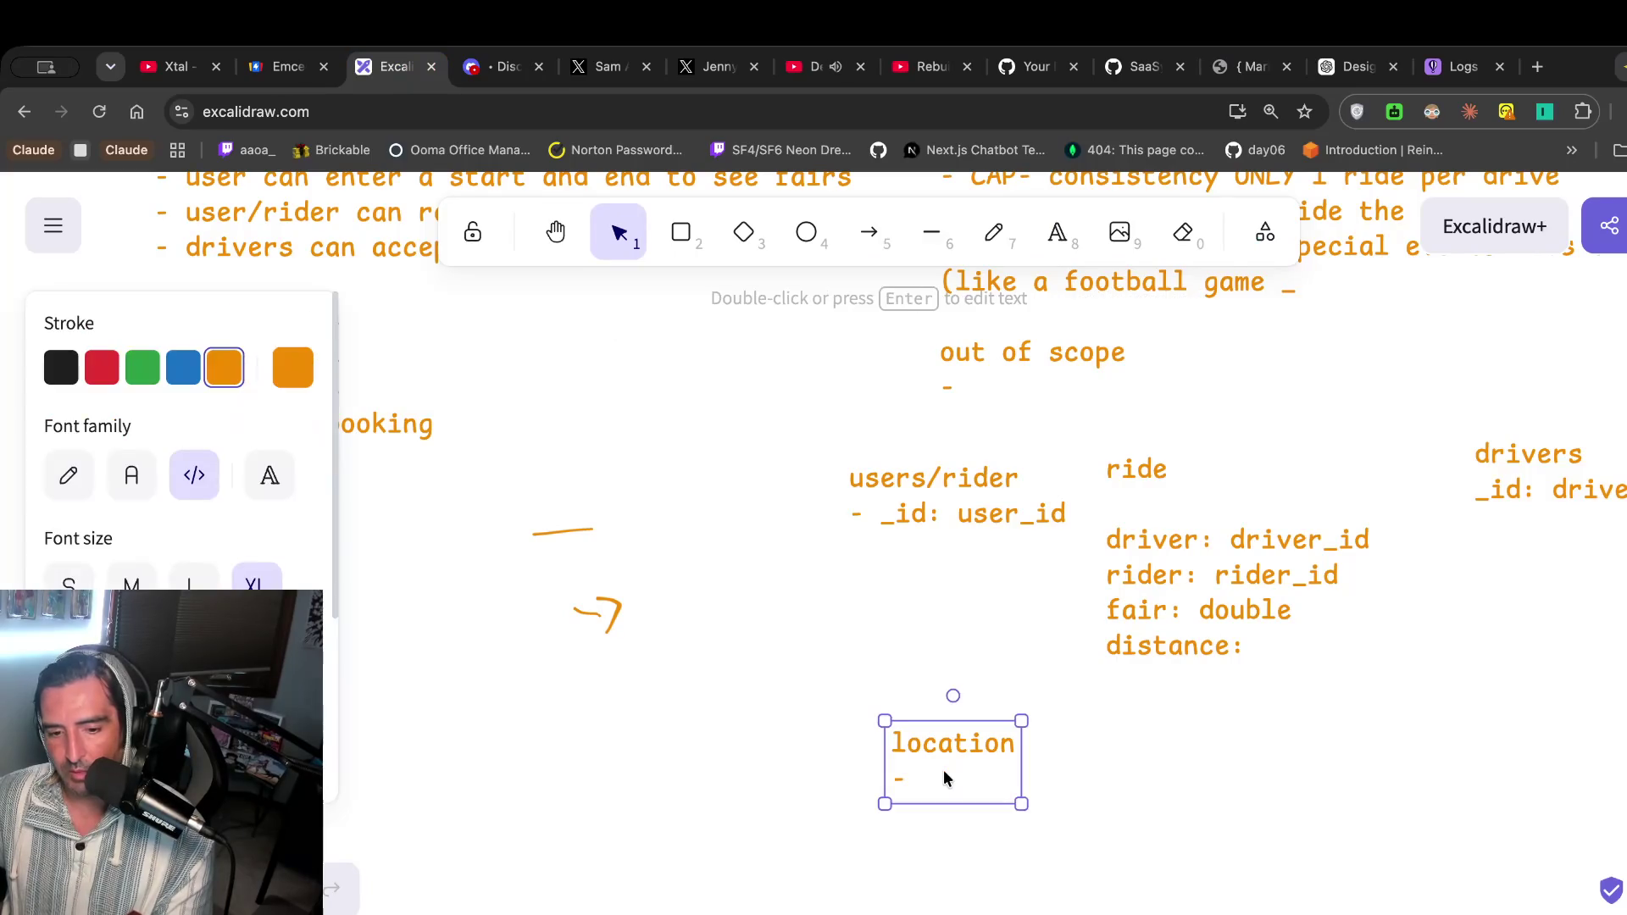
pyautogui.doubleClick(942, 777)
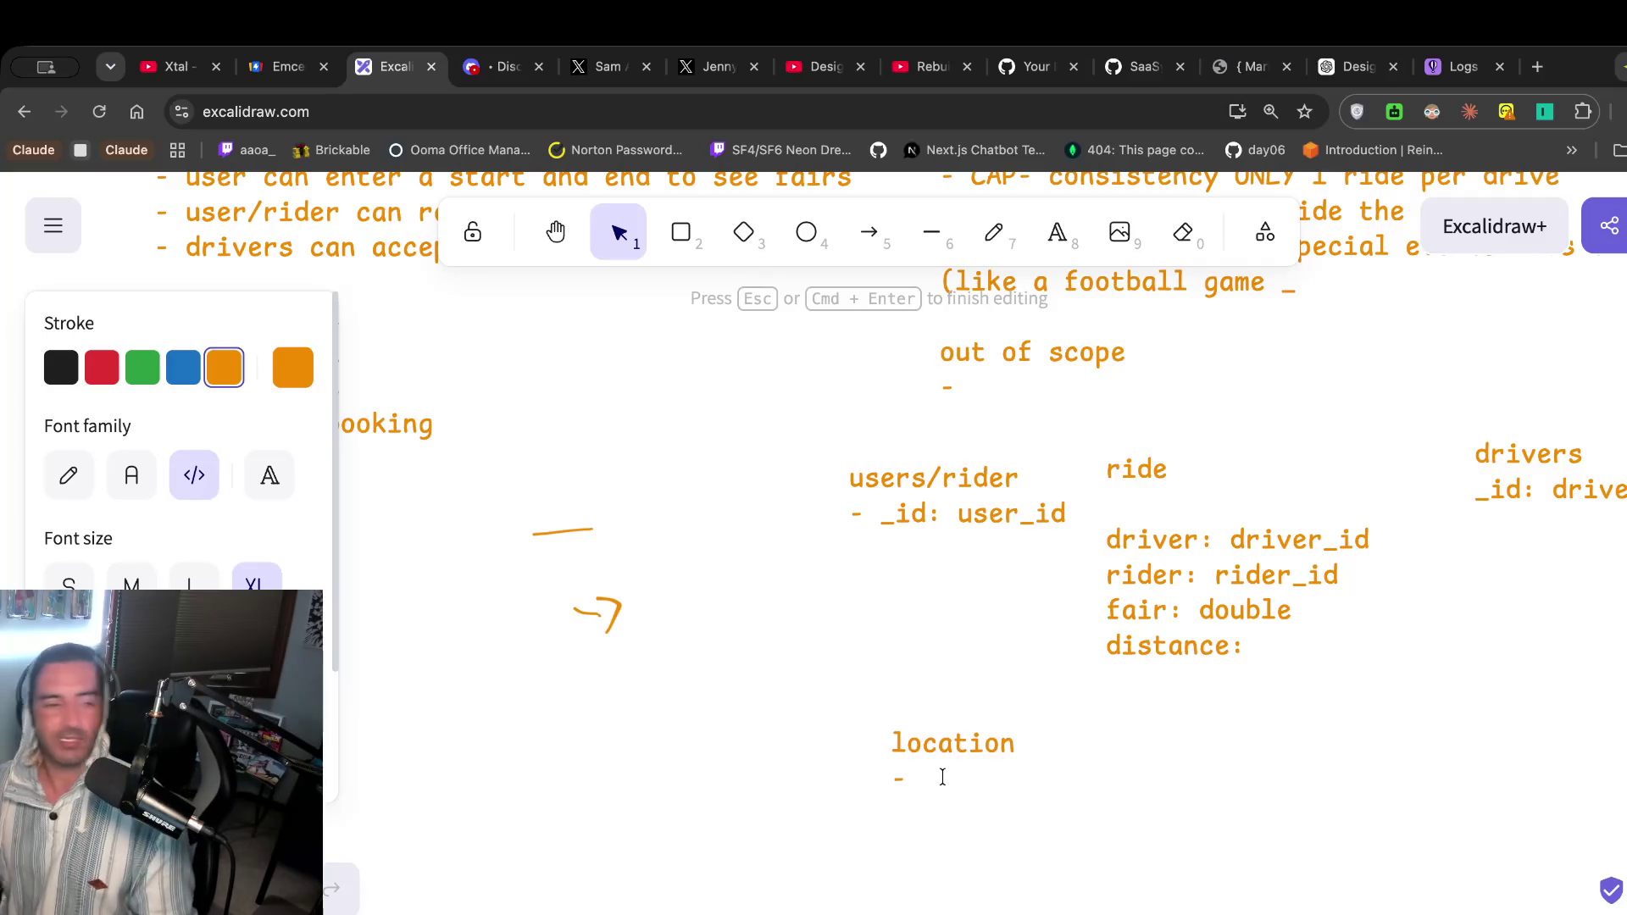
pyautogui.click(826, 68)
pyautogui.click(736, 377)
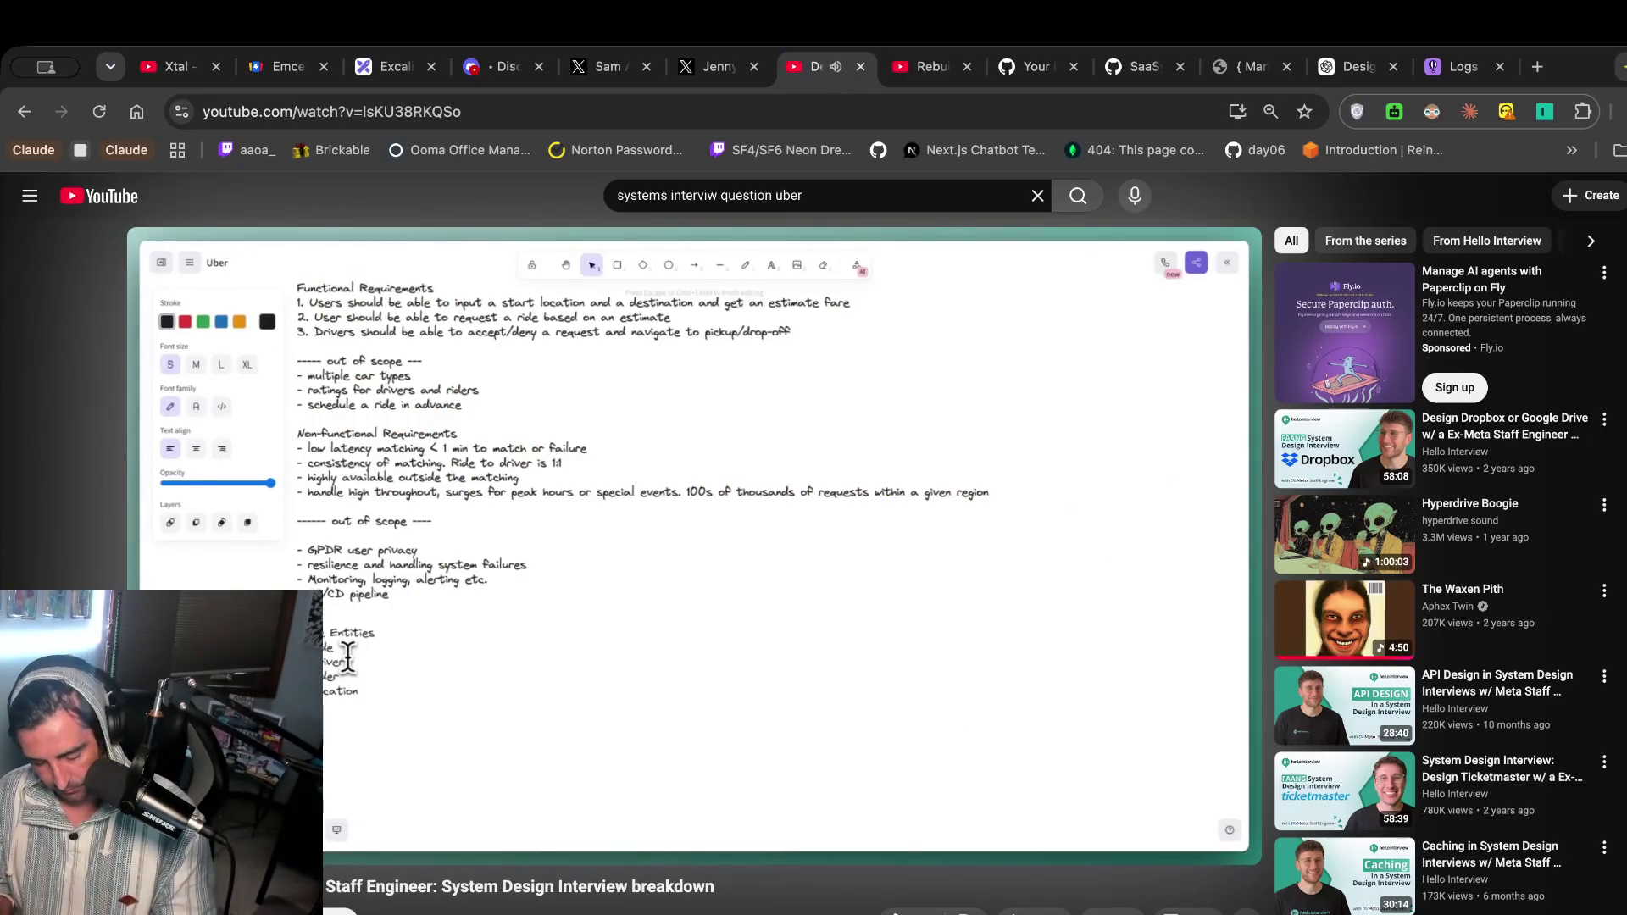
pyautogui.click(348, 659)
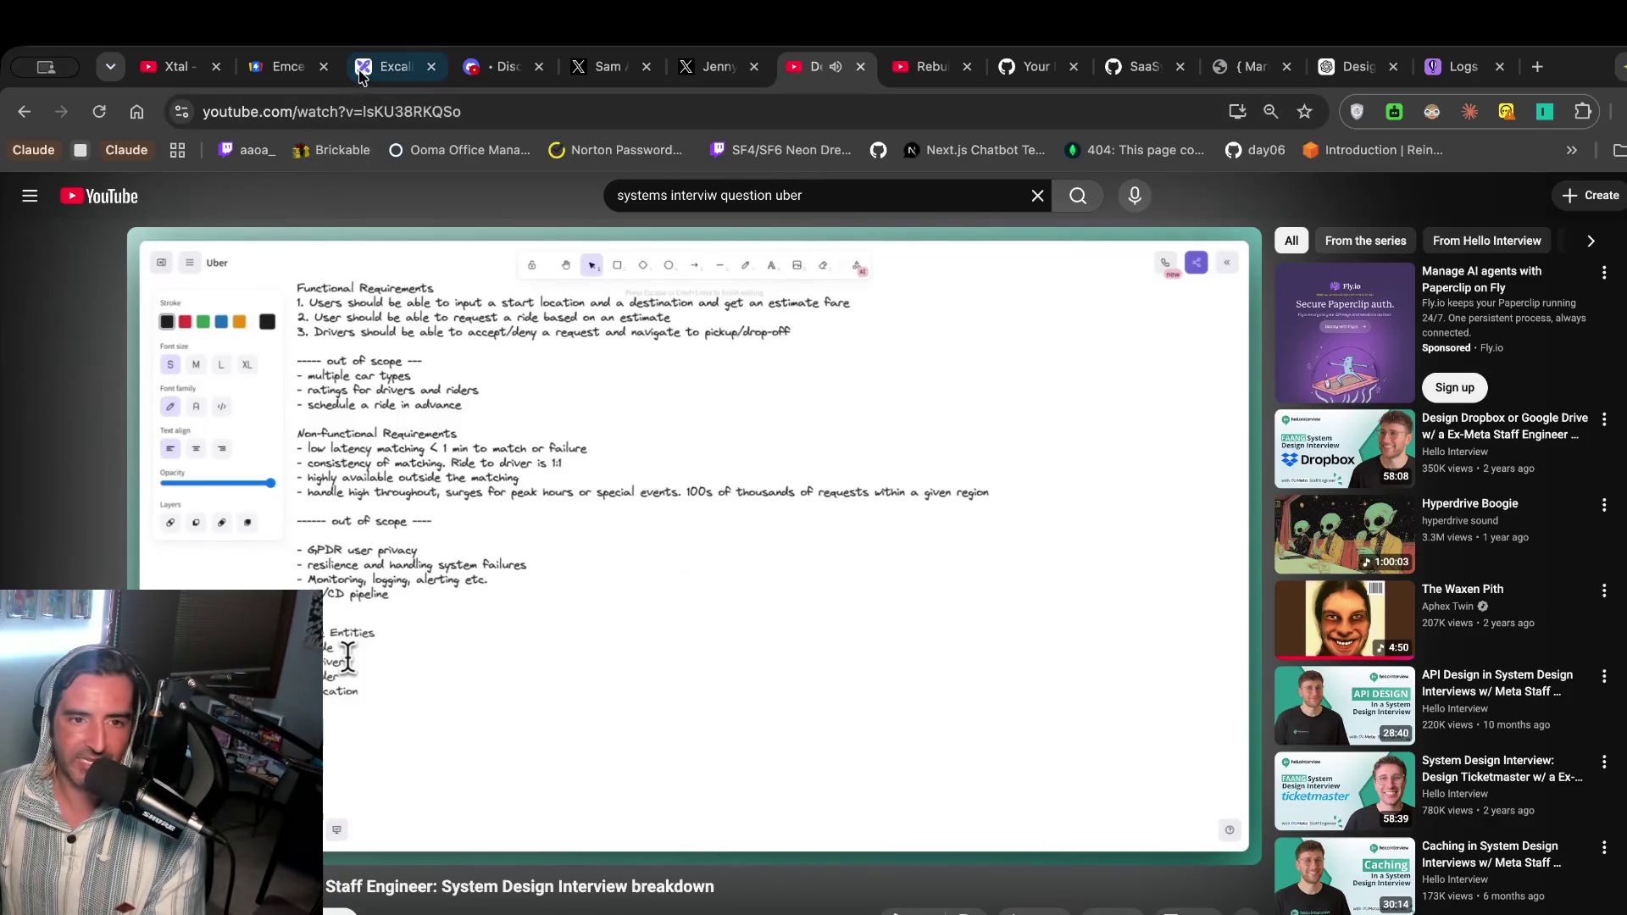
pyautogui.click(370, 70)
pyautogui.hscroll(5, 810, 684)
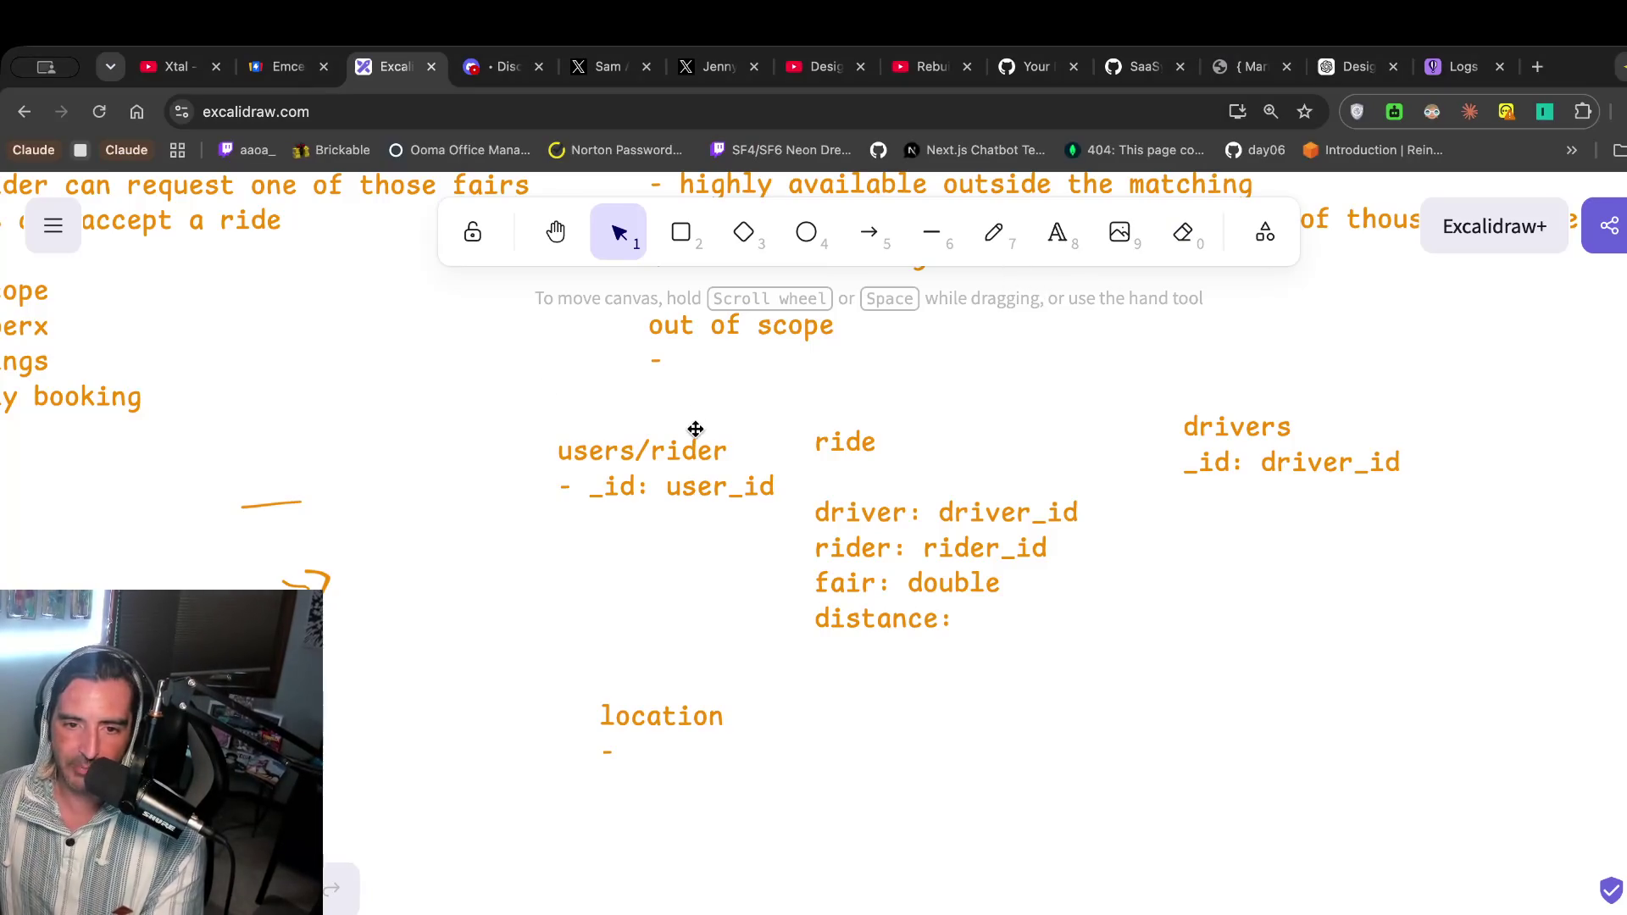
# Freehand-draw section numbers 2 and 3 below the out-of-scope list.
pyautogui.click(994, 231)
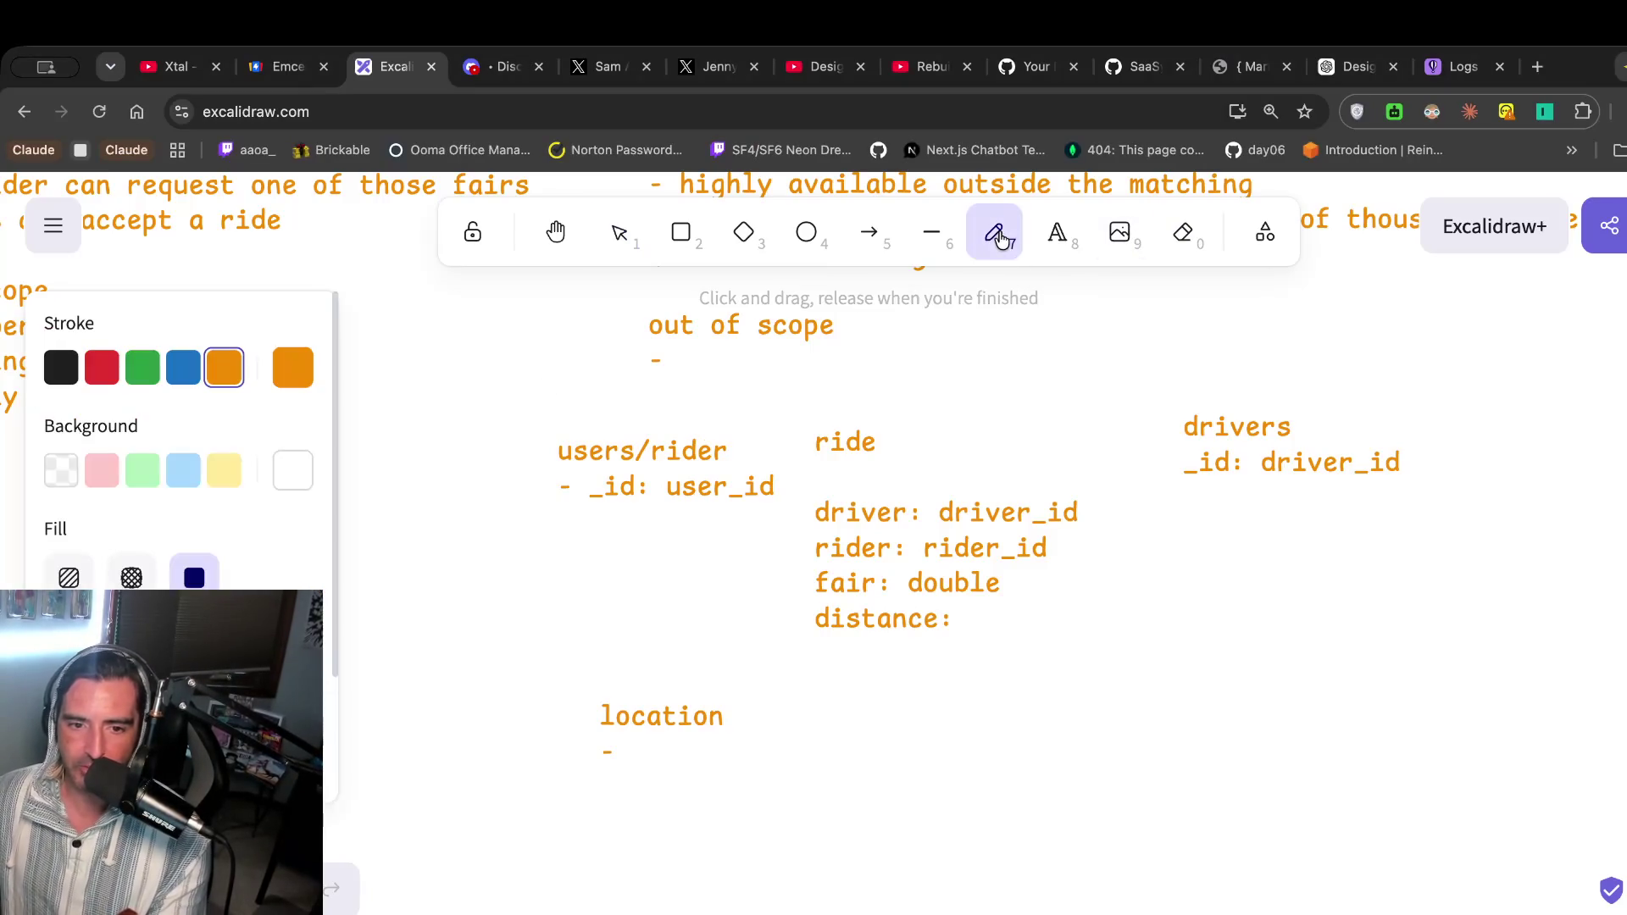
pyautogui.moveTo(732, 386)
pyautogui.mouseDown()
pyautogui.moveTo(756, 381)
pyautogui.moveTo(761, 406)
pyautogui.mouseUp()
pyautogui.scroll(-2, 863, 512)
pyautogui.moveTo(796, 661)
pyautogui.mouseDown()
pyautogui.moveTo(805, 708)
pyautogui.moveTo(767, 736)
pyautogui.mouseUp()
# Start a text block under the 3 with the line 'rider service'.
pyautogui.click(1057, 232)
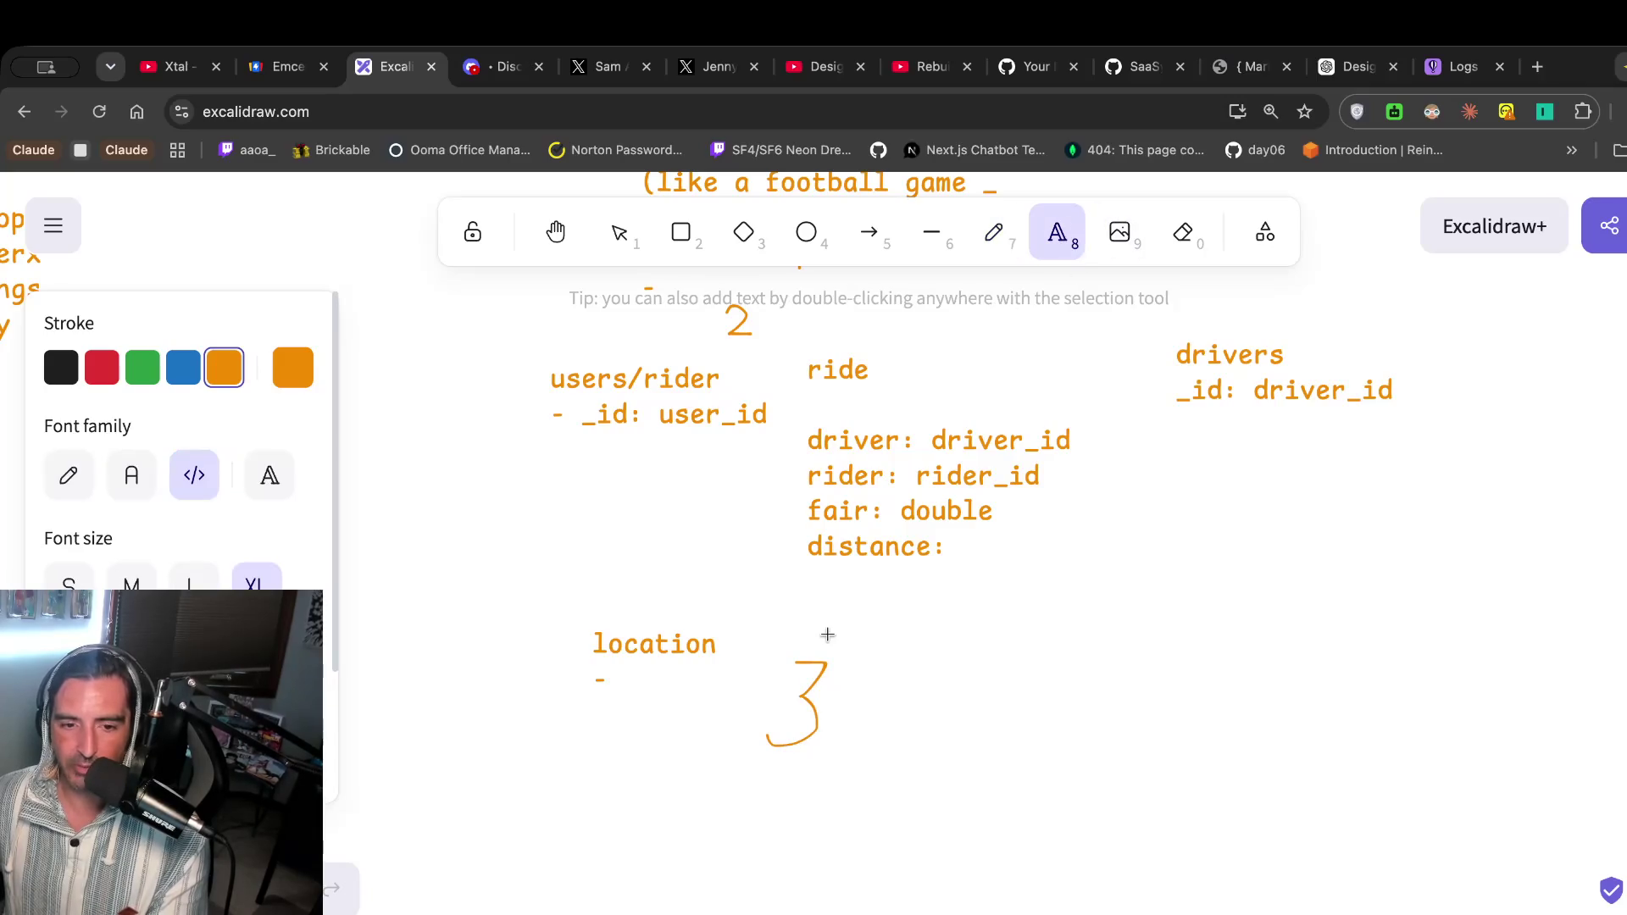
pyautogui.scroll(-1, 827, 636)
pyautogui.hscroll(-2, 827, 634)
pyautogui.scroll(-2, 827, 634)
pyautogui.hscroll(-2, 827, 634)
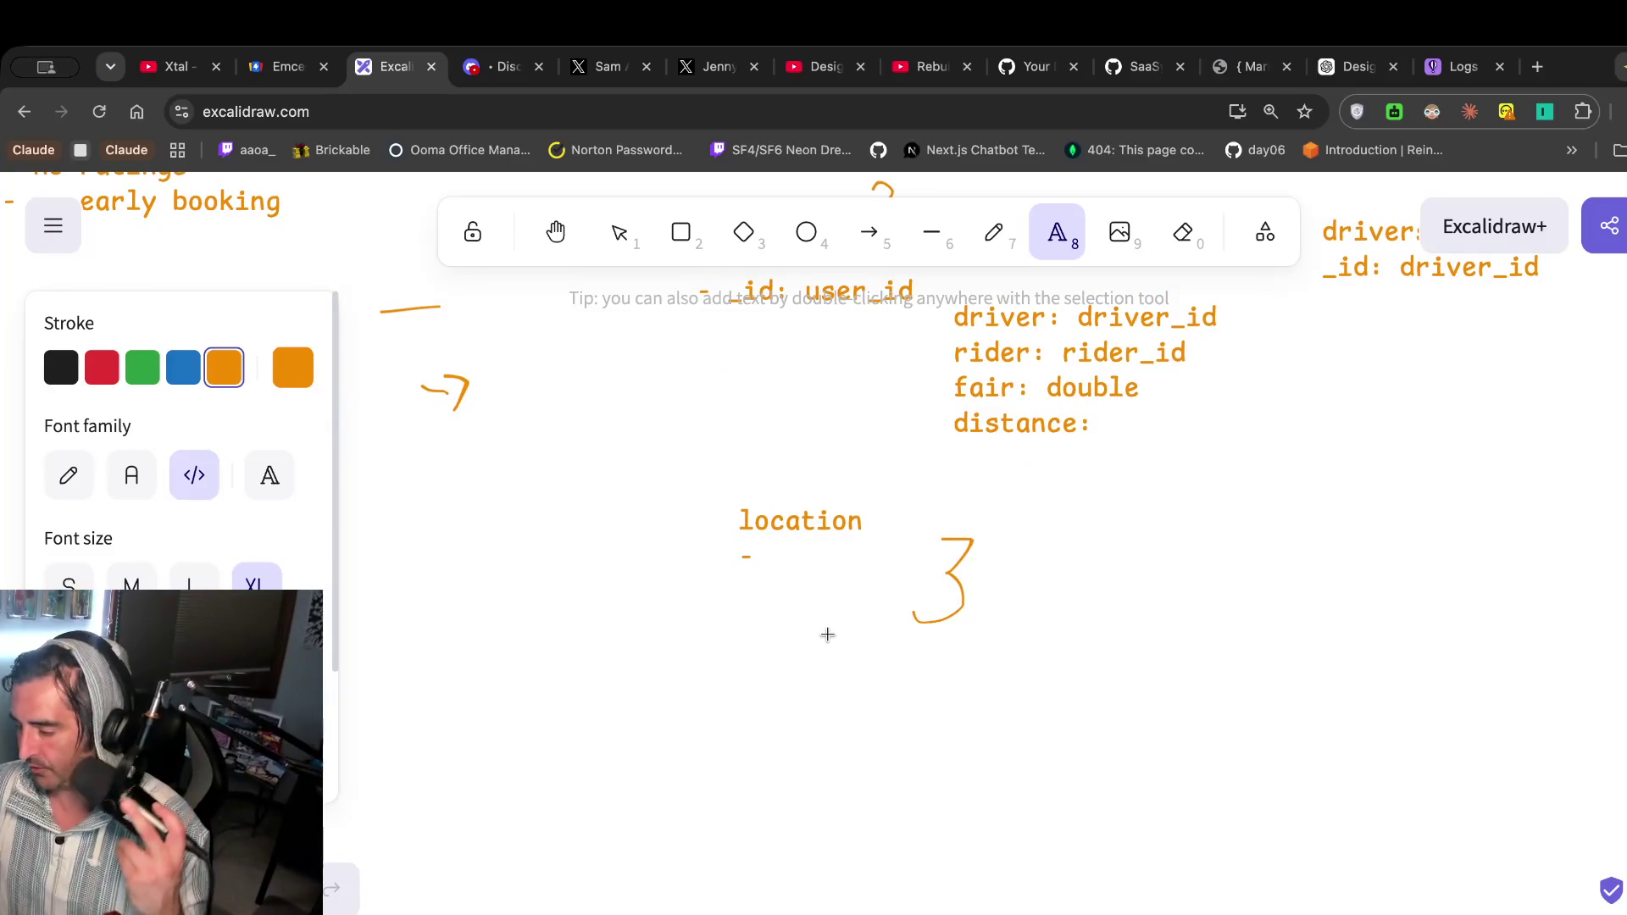
pyautogui.scroll(1, 894, 630)
pyautogui.scroll(2, 893, 631)
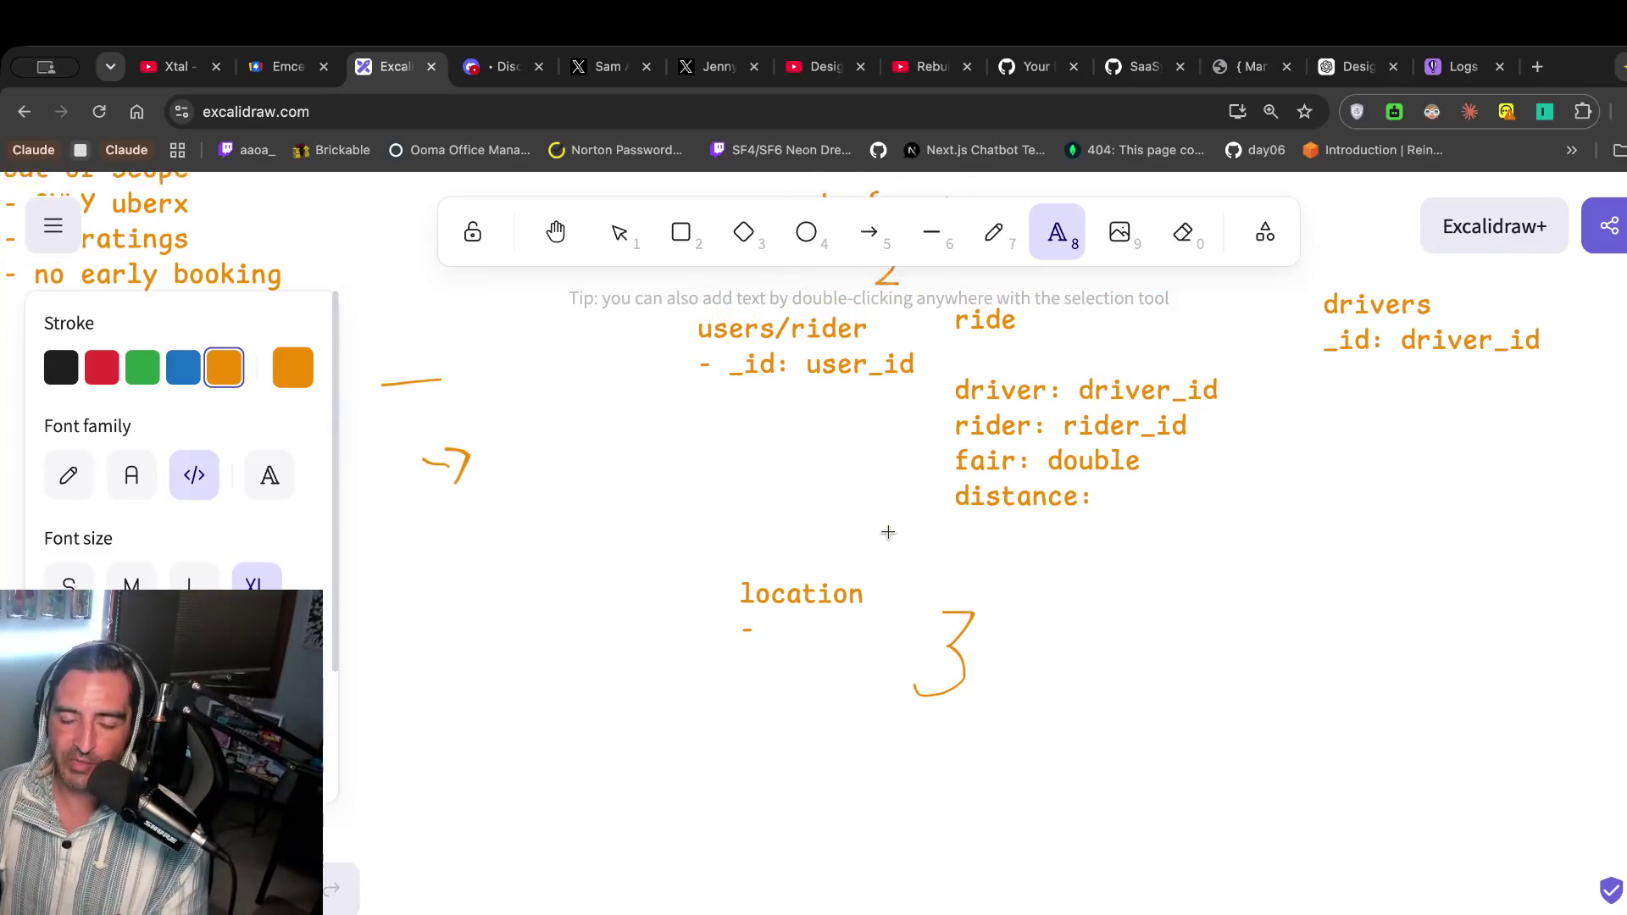
pyautogui.write('1')
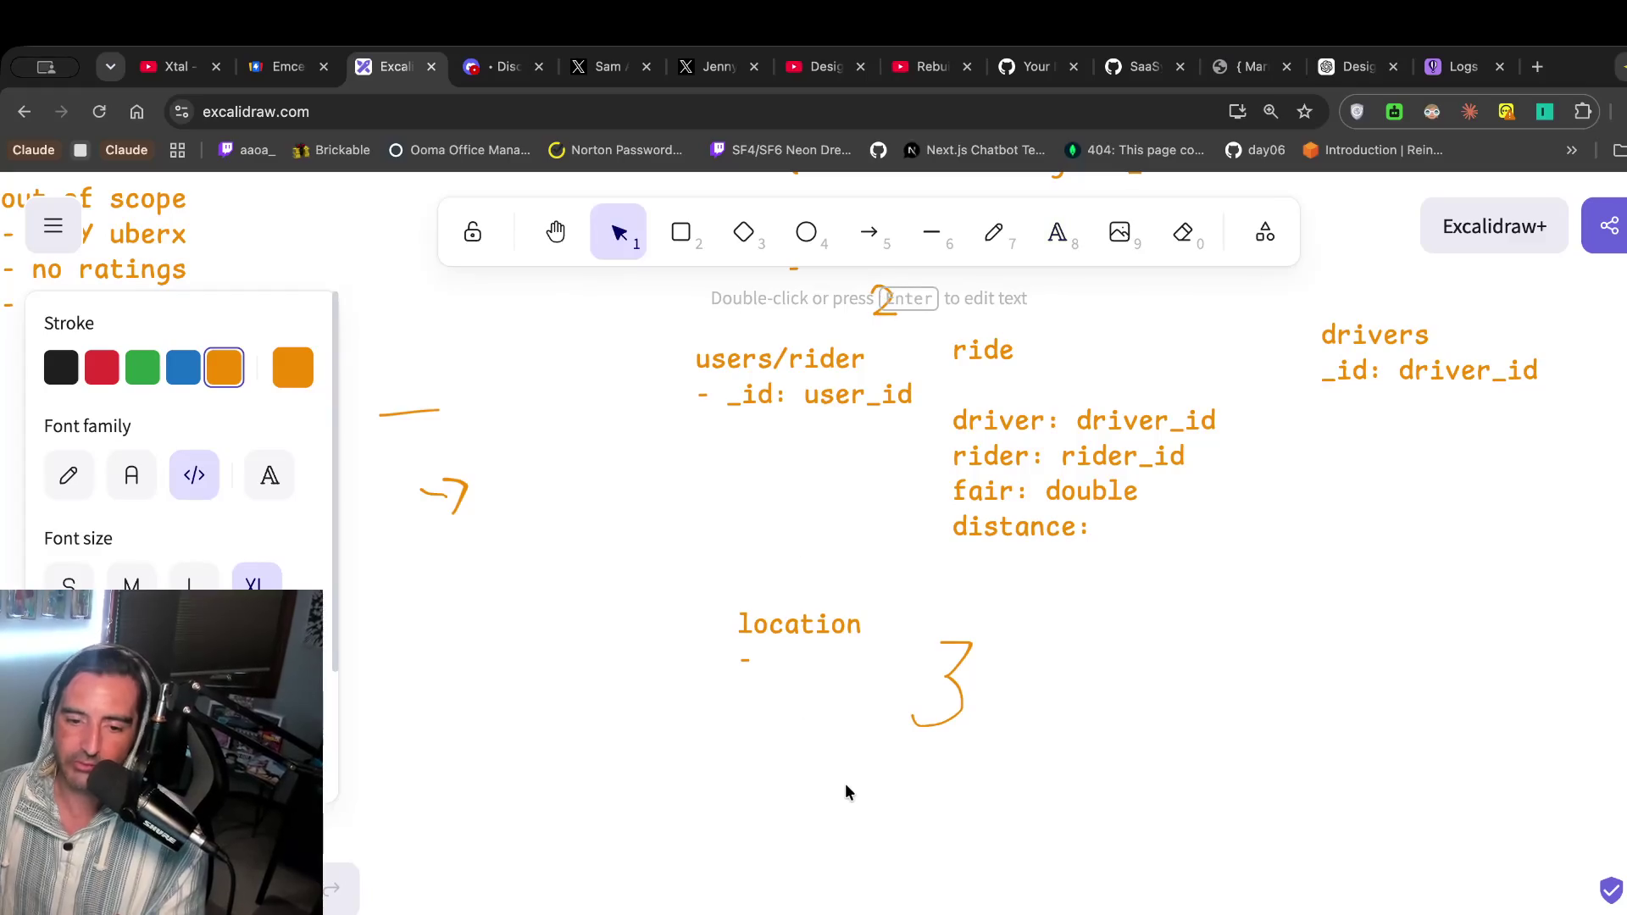
pyautogui.write('rider mico')
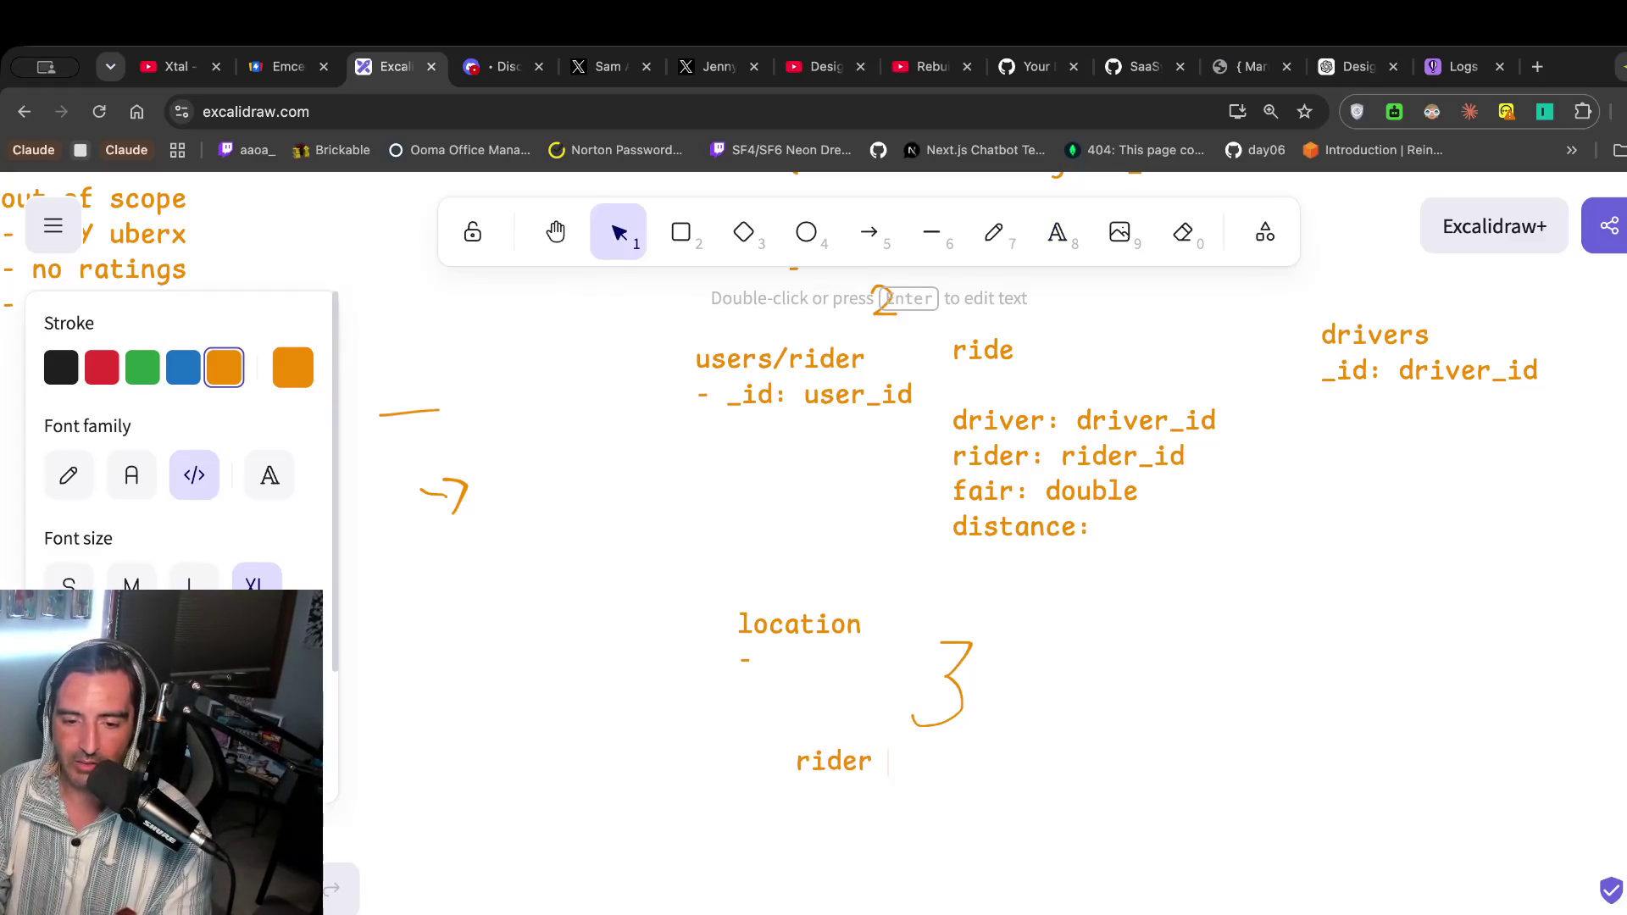
pyautogui.press('BackSpace')
pyautogui.press('BackSpace')
pyautogui.press('BackSpace')
pyautogui.write('sre')
pyautogui.press('BackSpace')
pyautogui.press('BackSpace')
pyautogui.write('ervice')
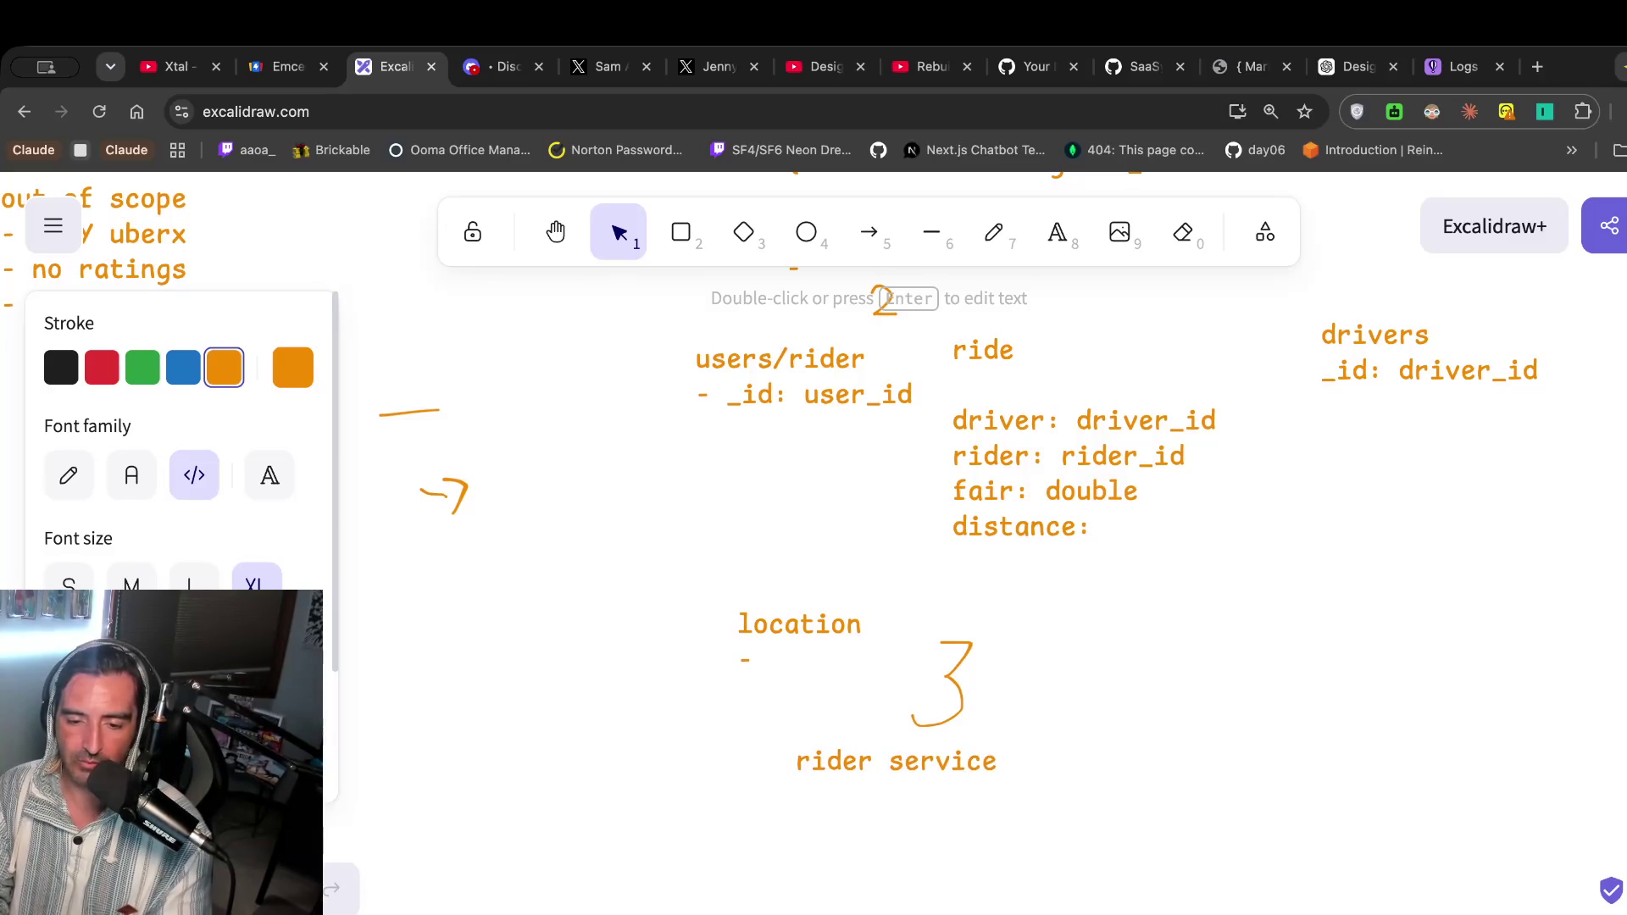
# Add 'driver service', 'ride' and 'search' lines, removing the stray leading space.
pyautogui.press('BackSpace')
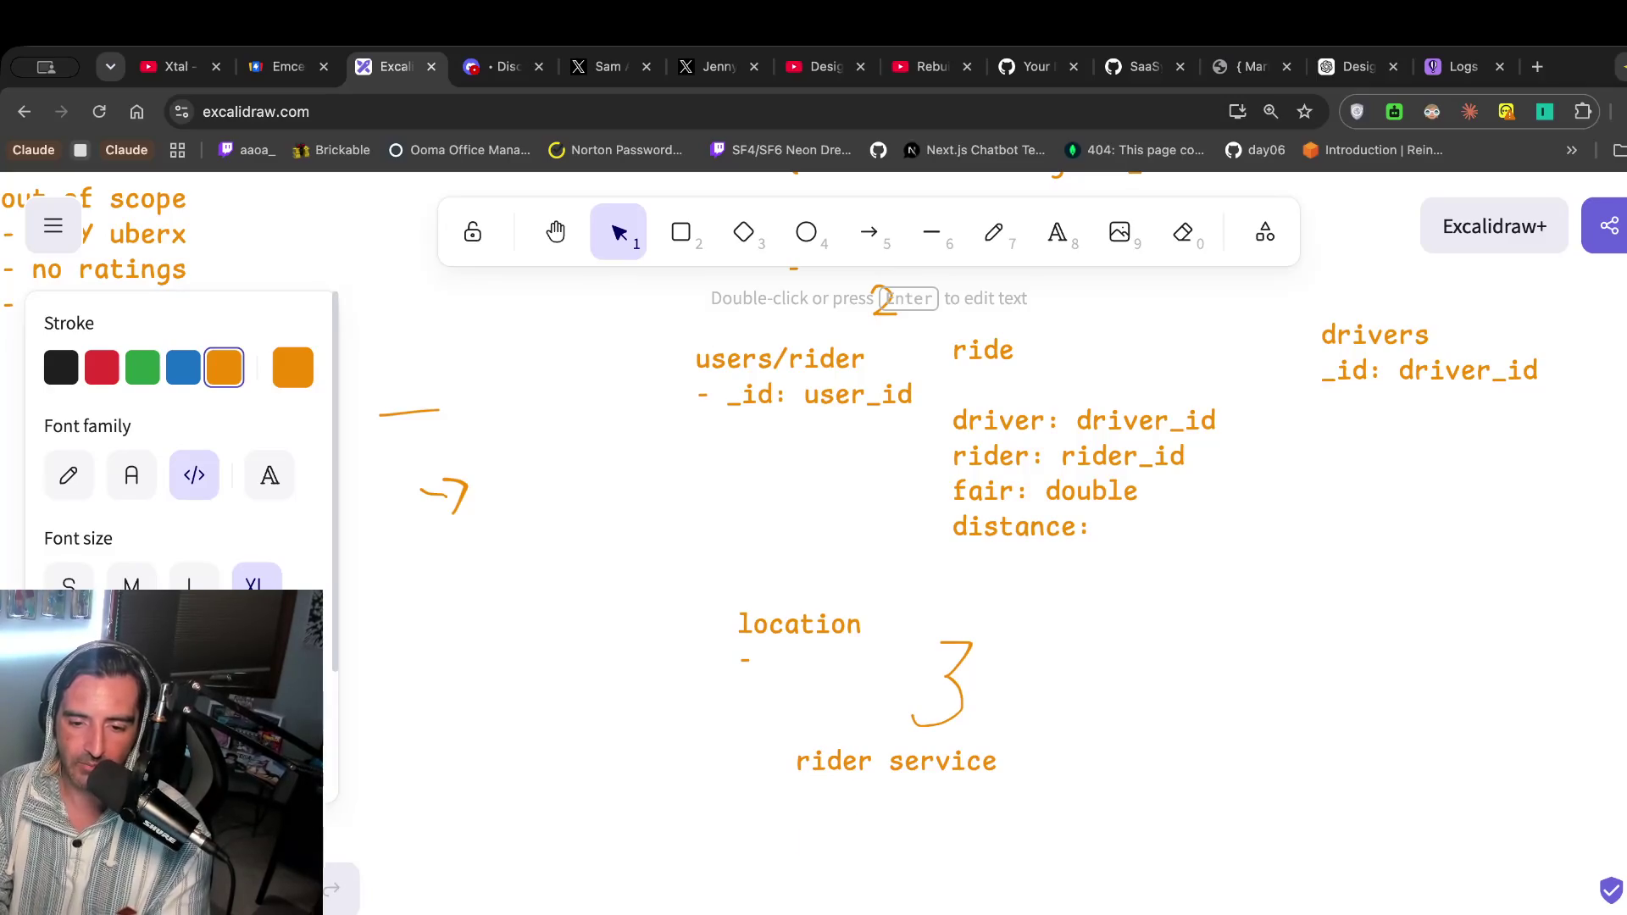
pyautogui.write('driver service')
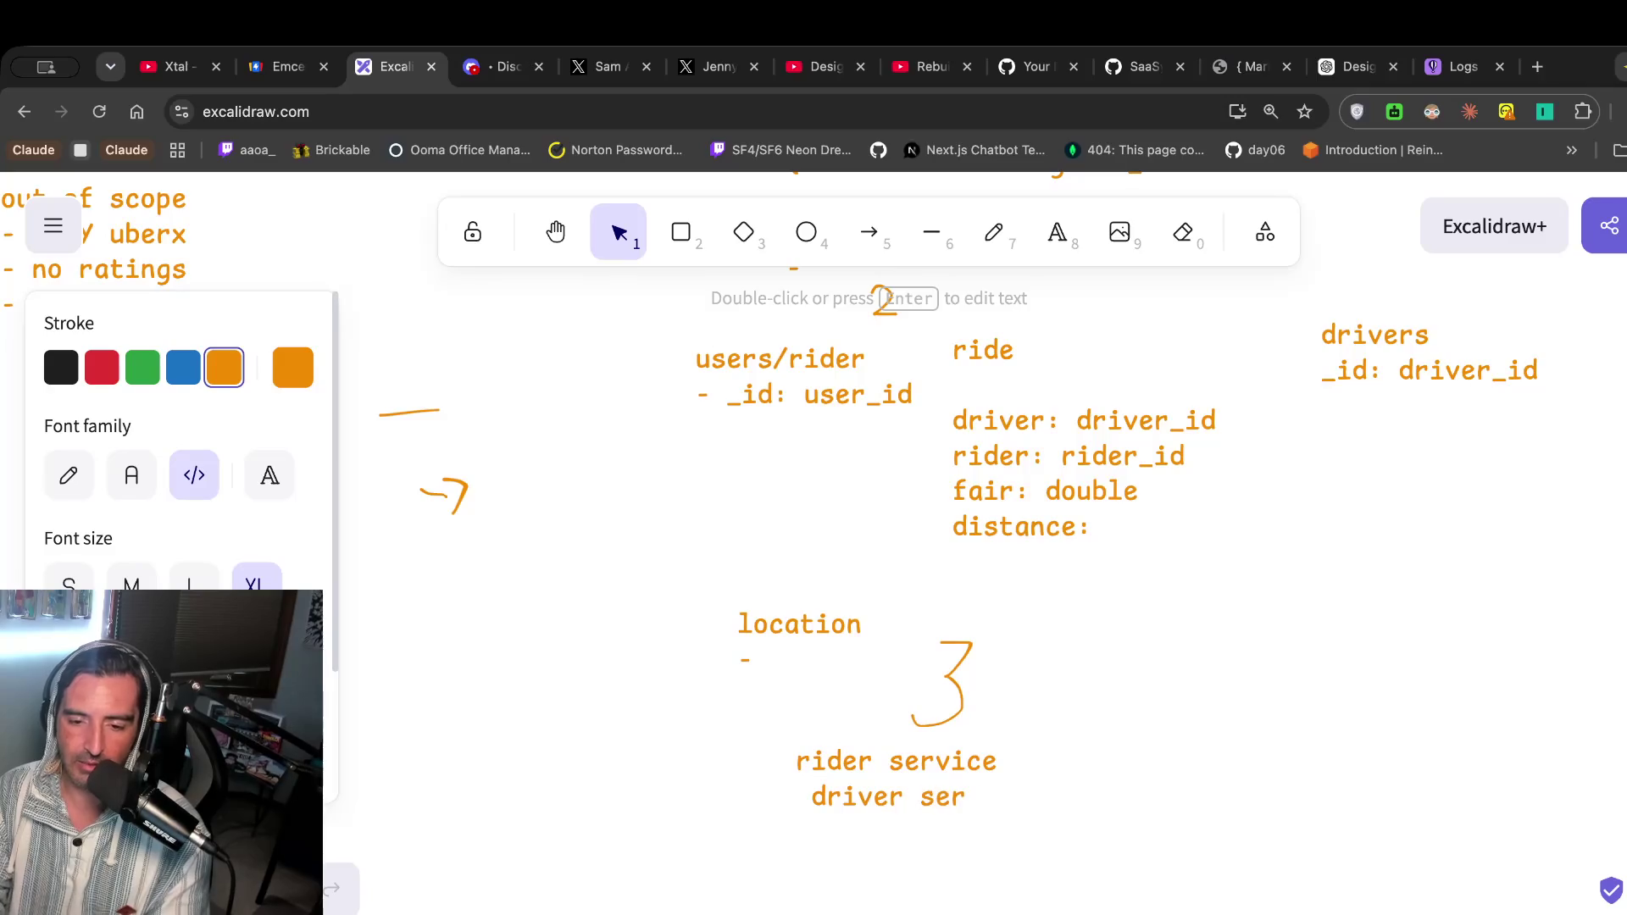
pyautogui.press('Return')
pyautogui.write('ride')
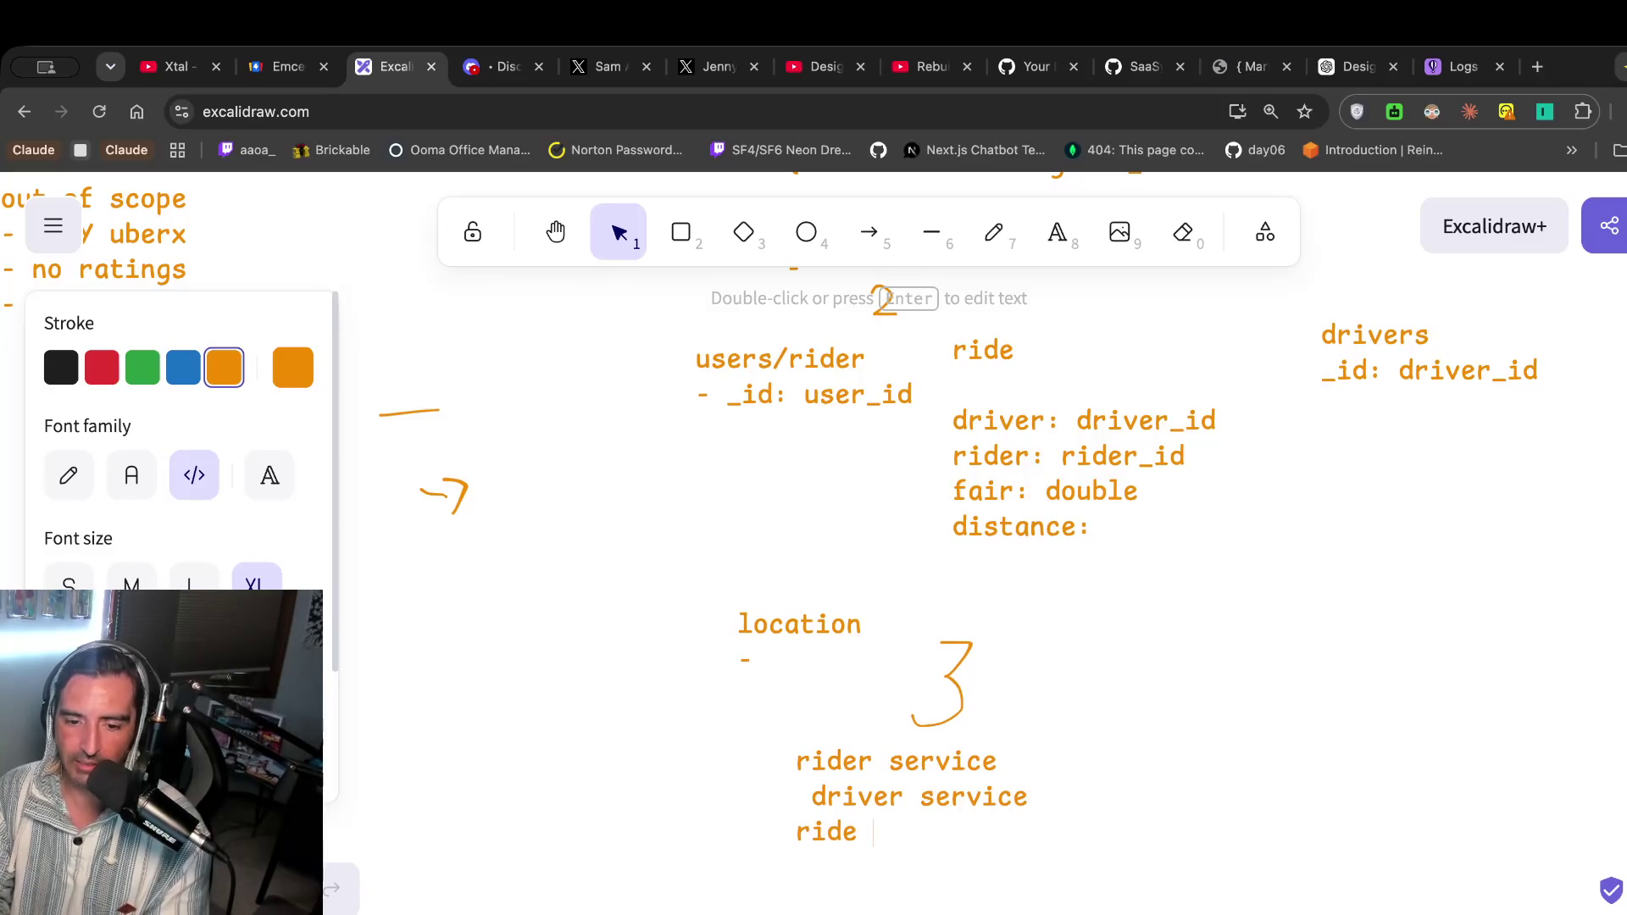
pyautogui.click(797, 761)
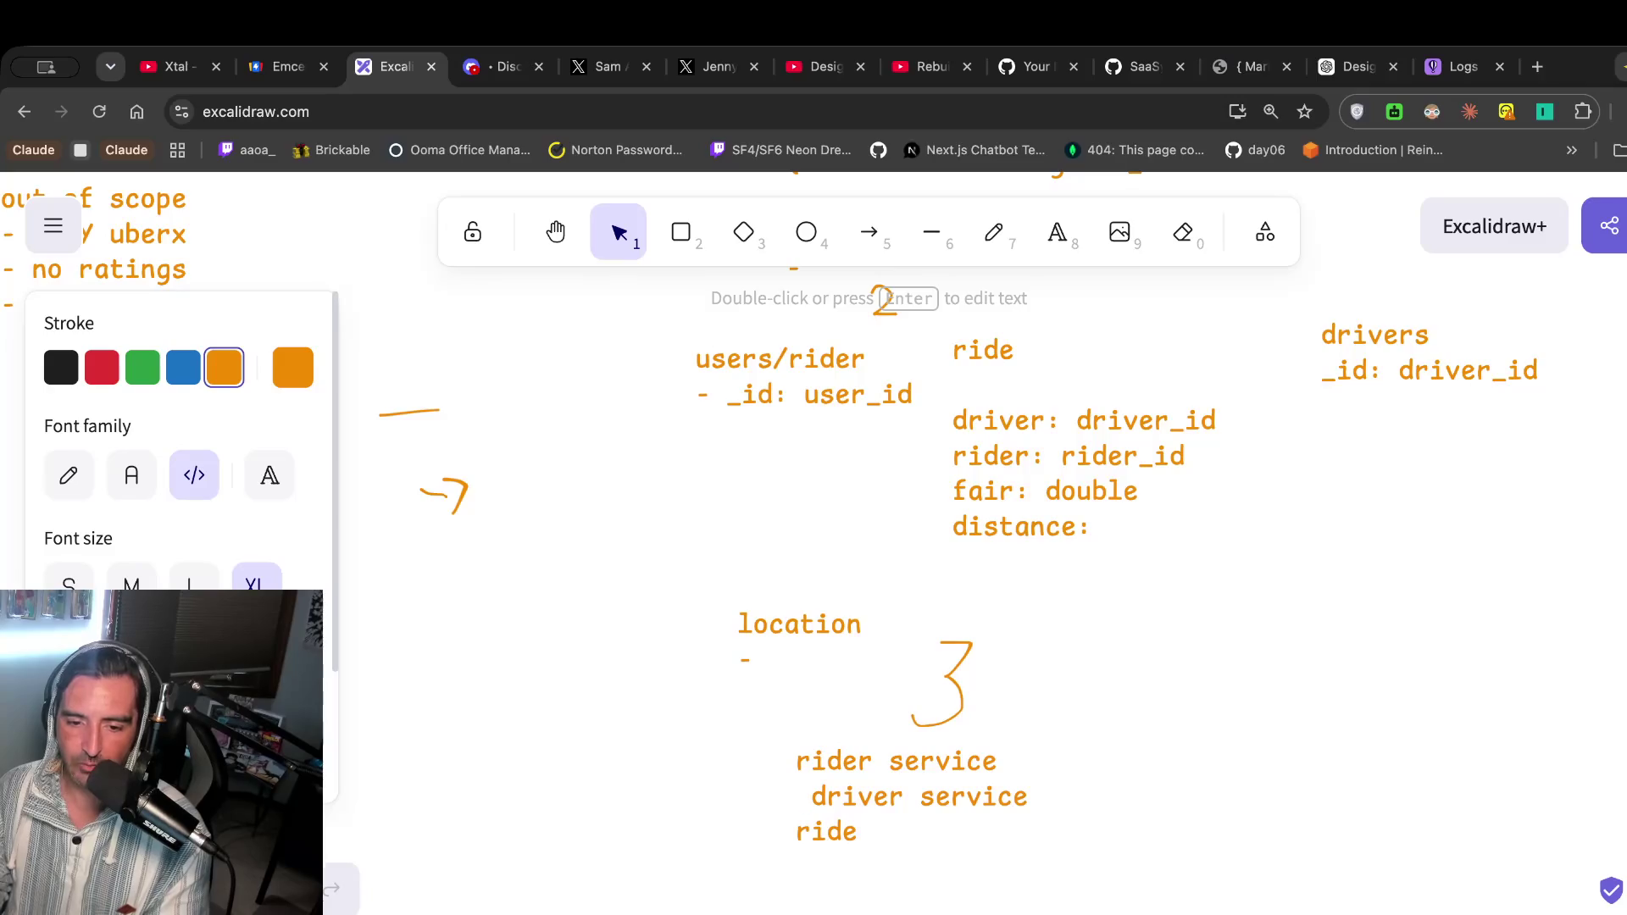
pyautogui.press('Delete')
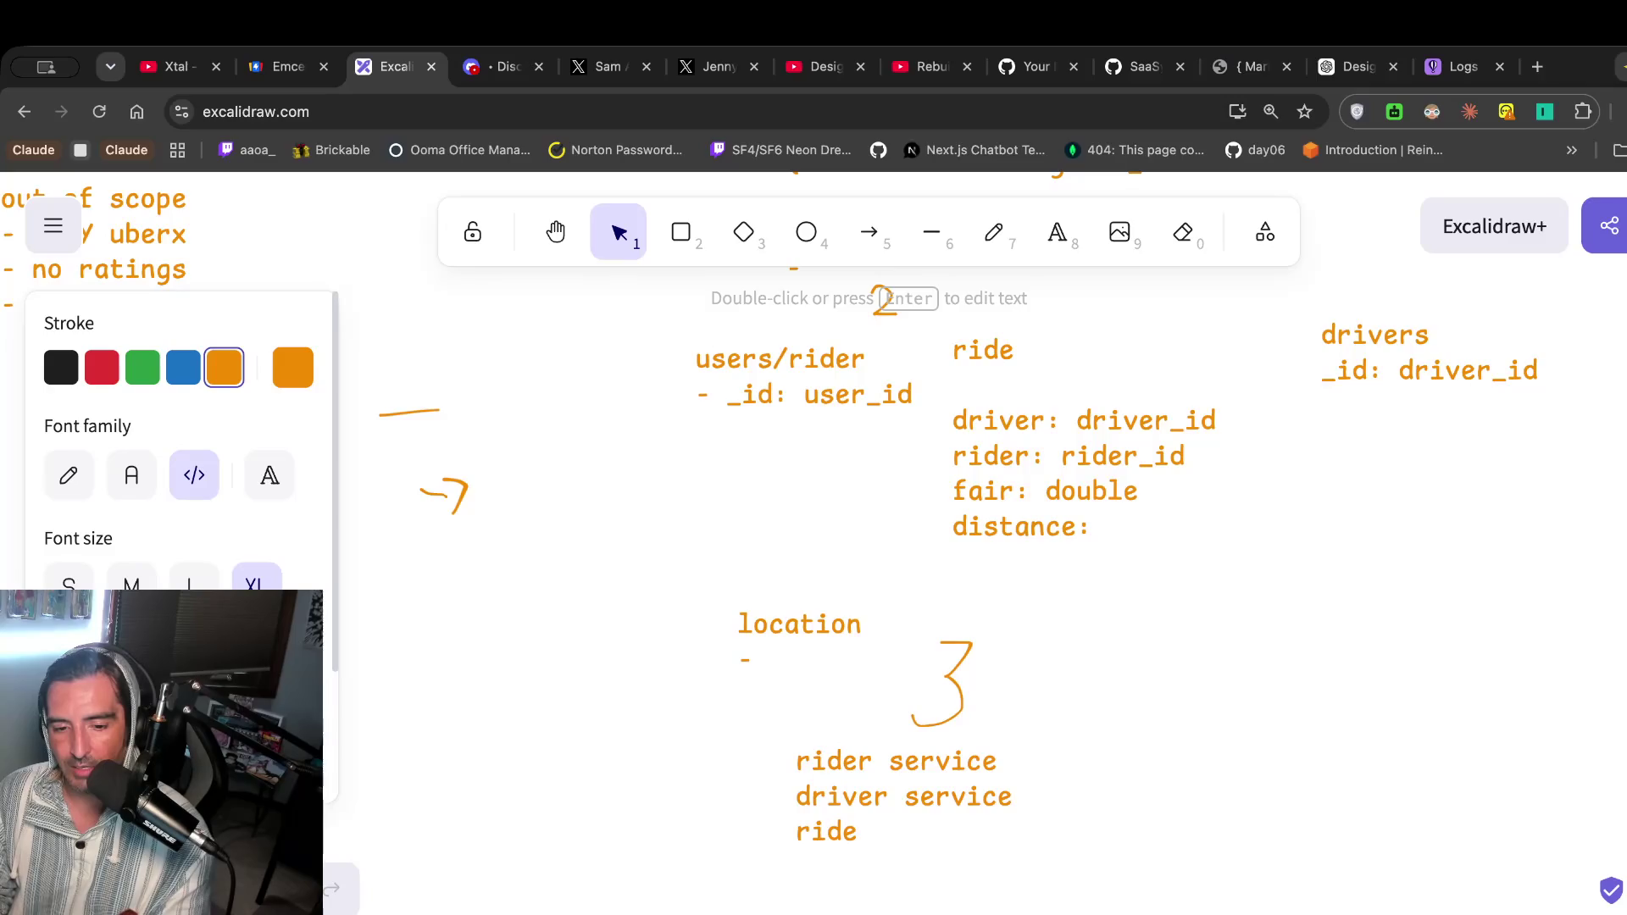
pyautogui.write('search')
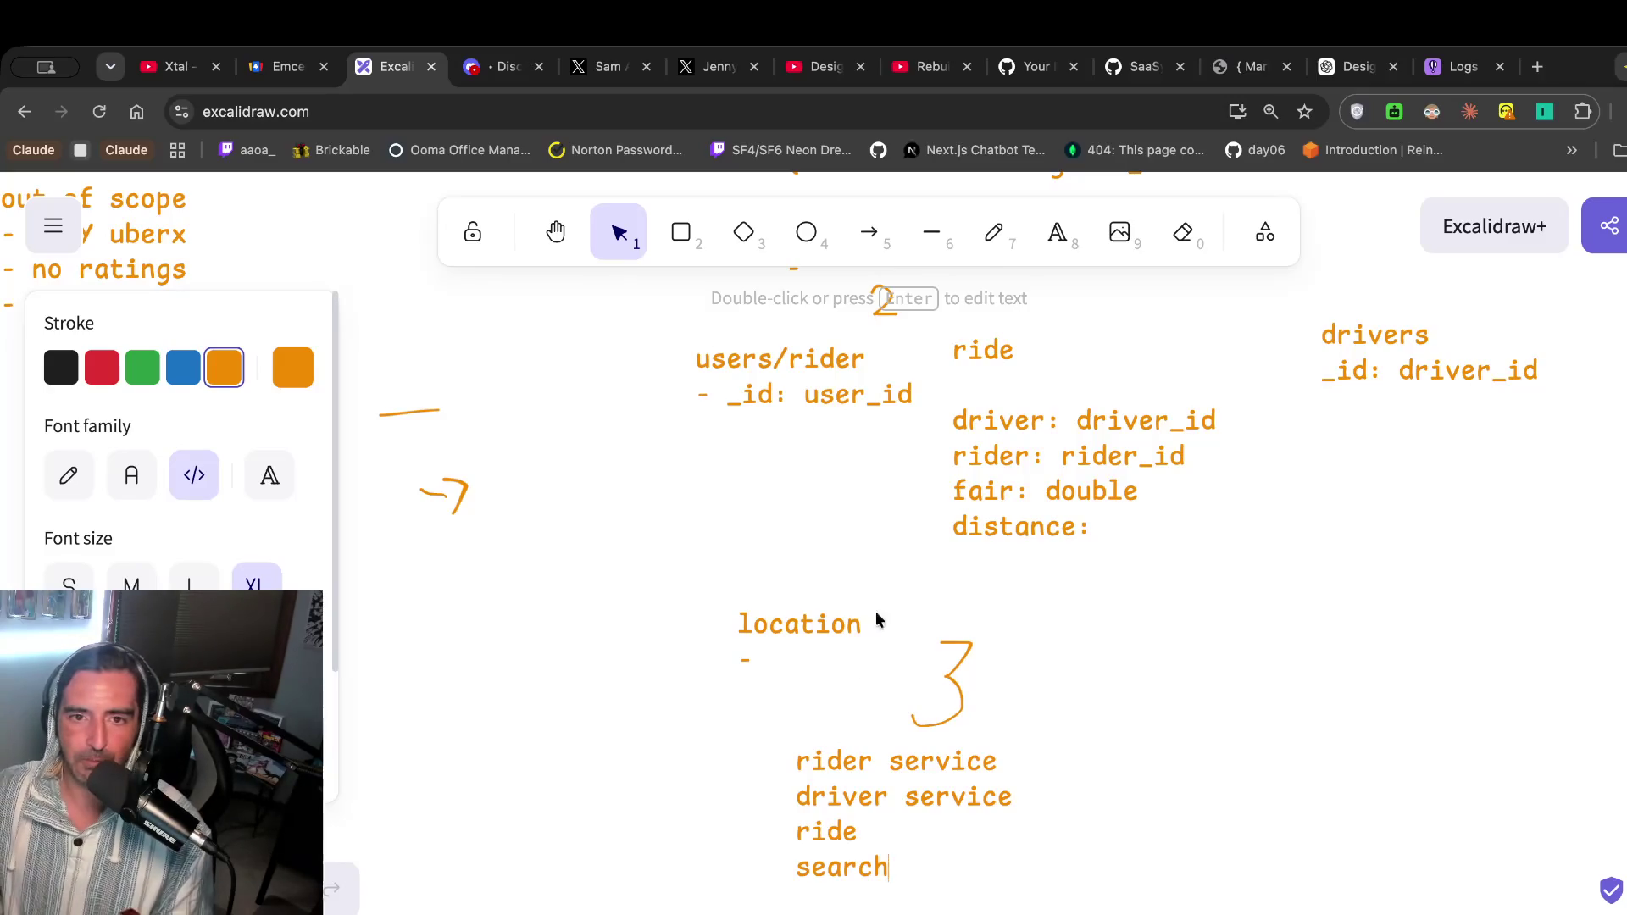
# Watch a bit more of the reference video, then reopen the services list for editing.
pyautogui.click(822, 67)
pyautogui.click(709, 325)
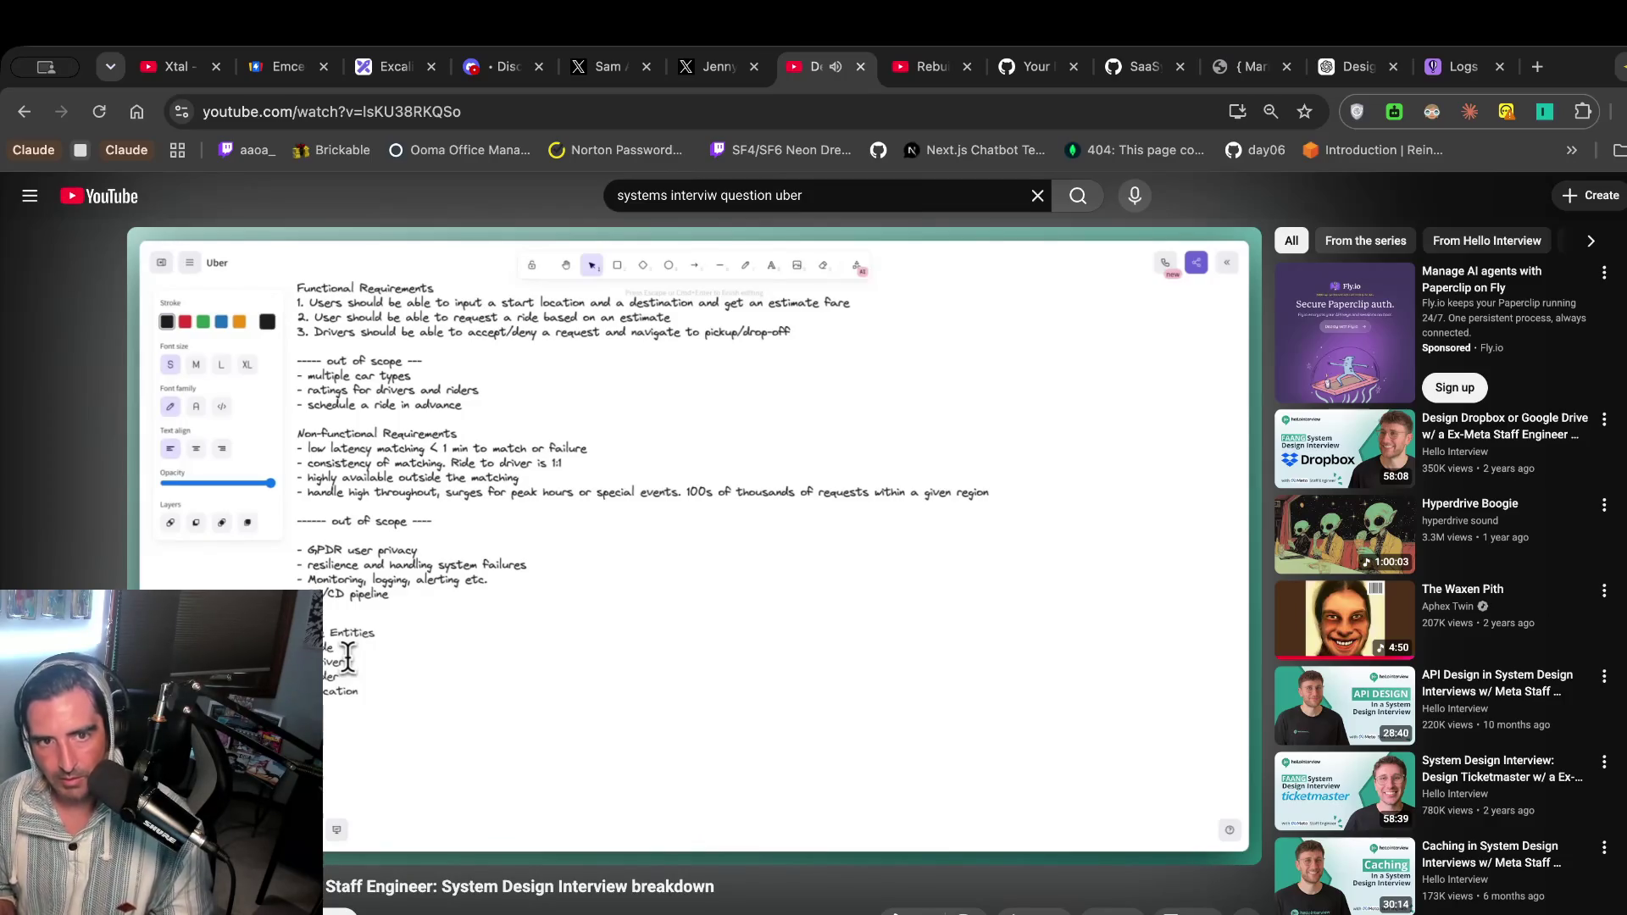
pyautogui.press('space')
pyautogui.click(402, 66)
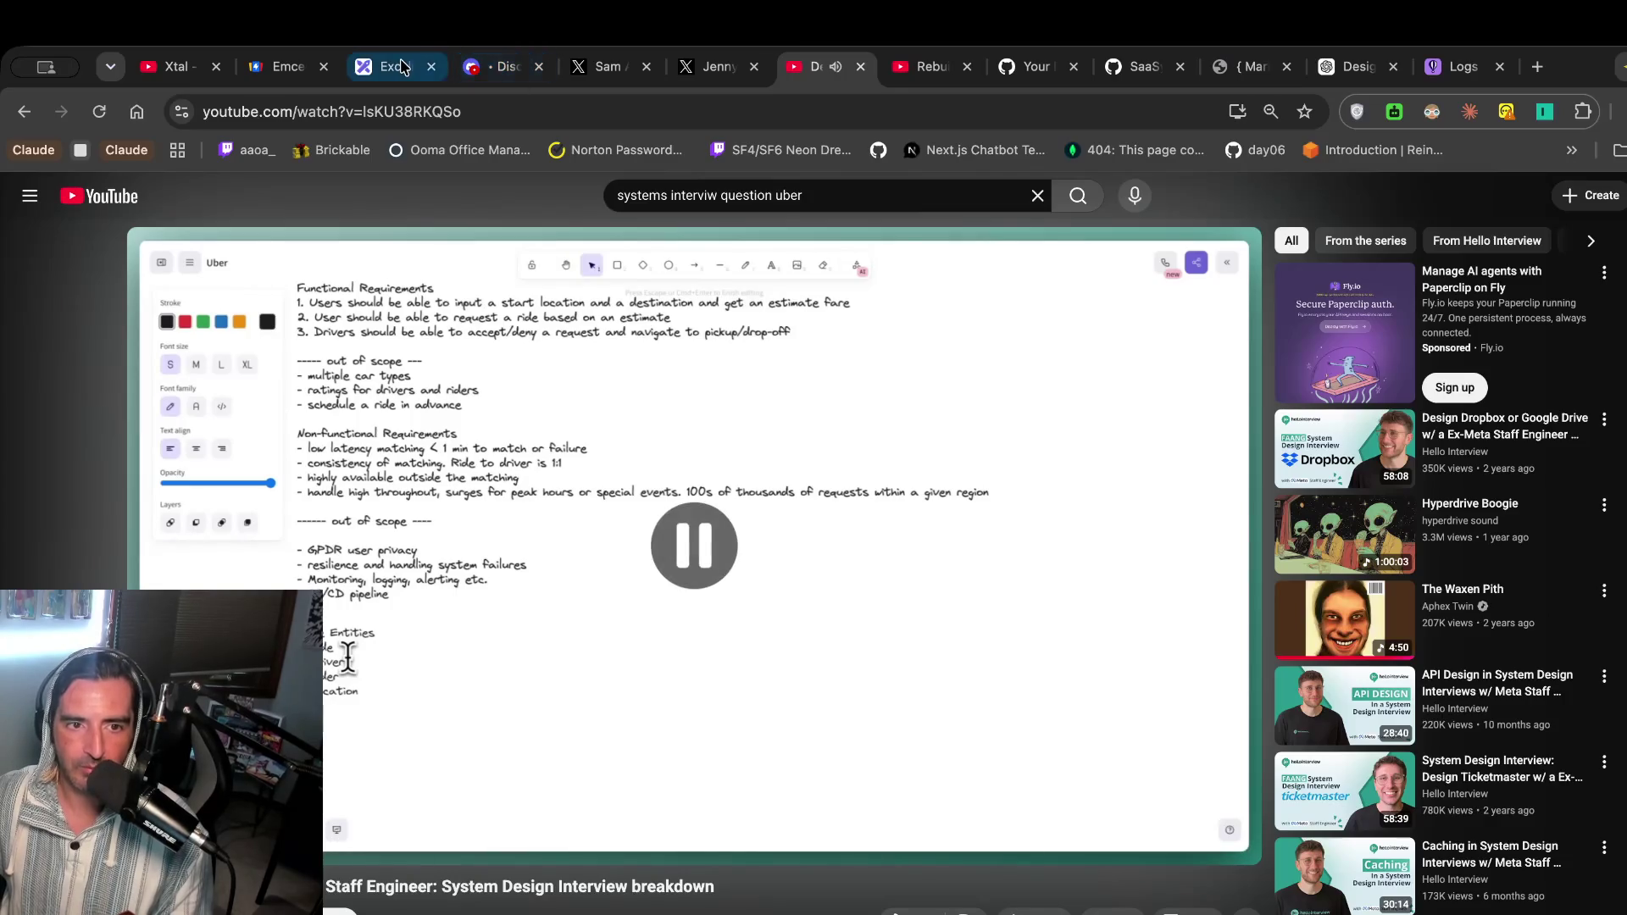
pyautogui.doubleClick(877, 837)
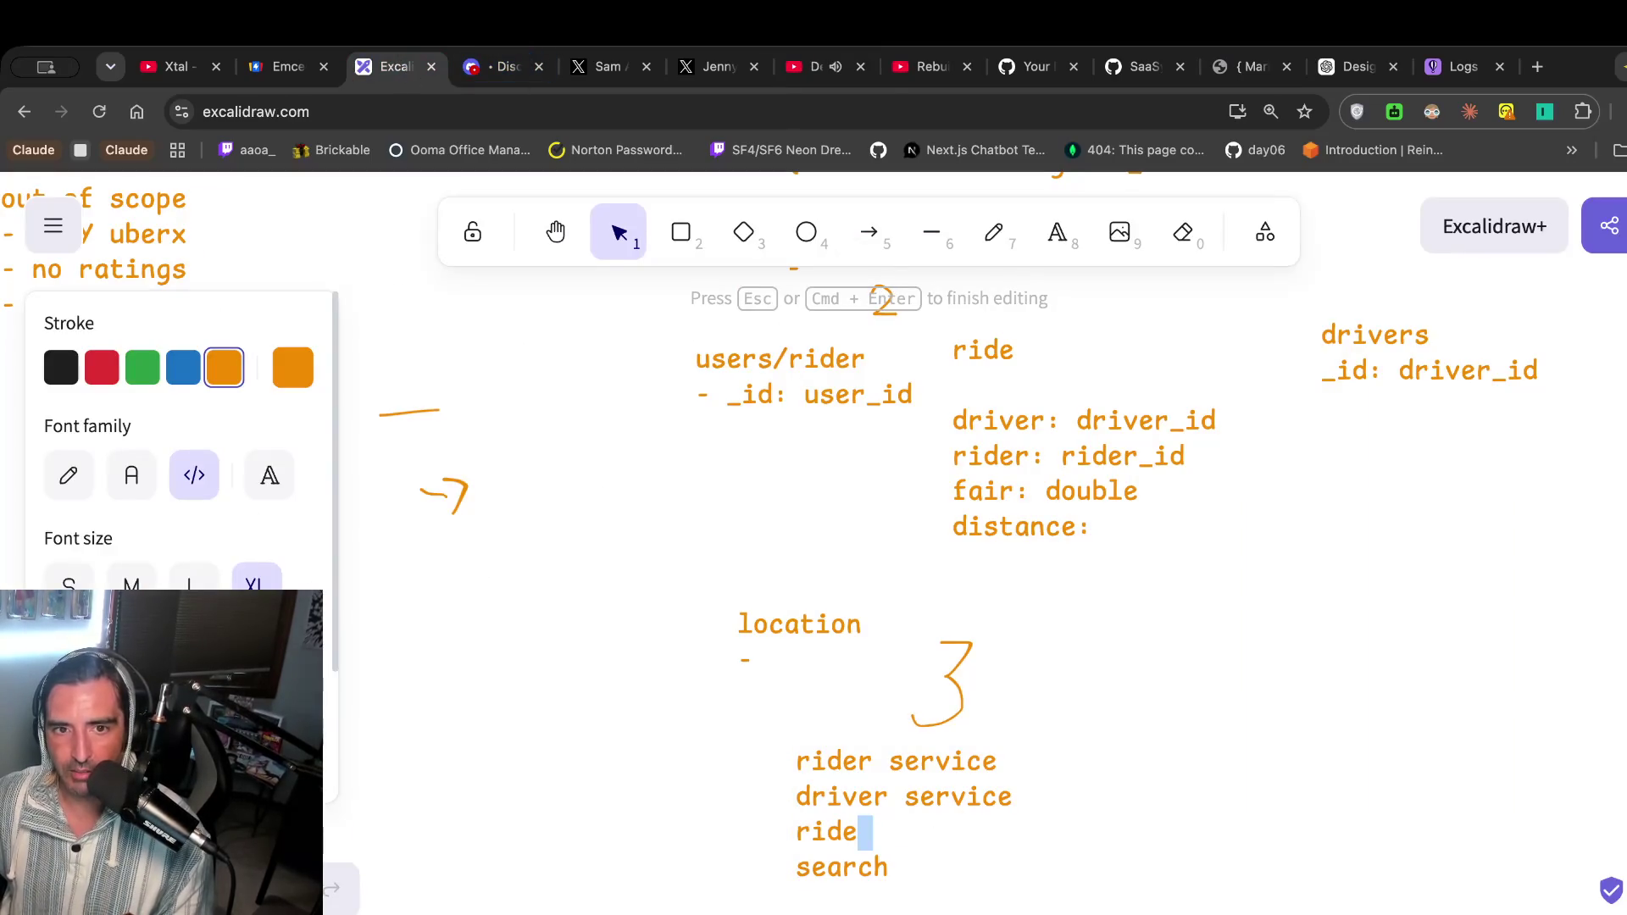
pyautogui.click(808, 72)
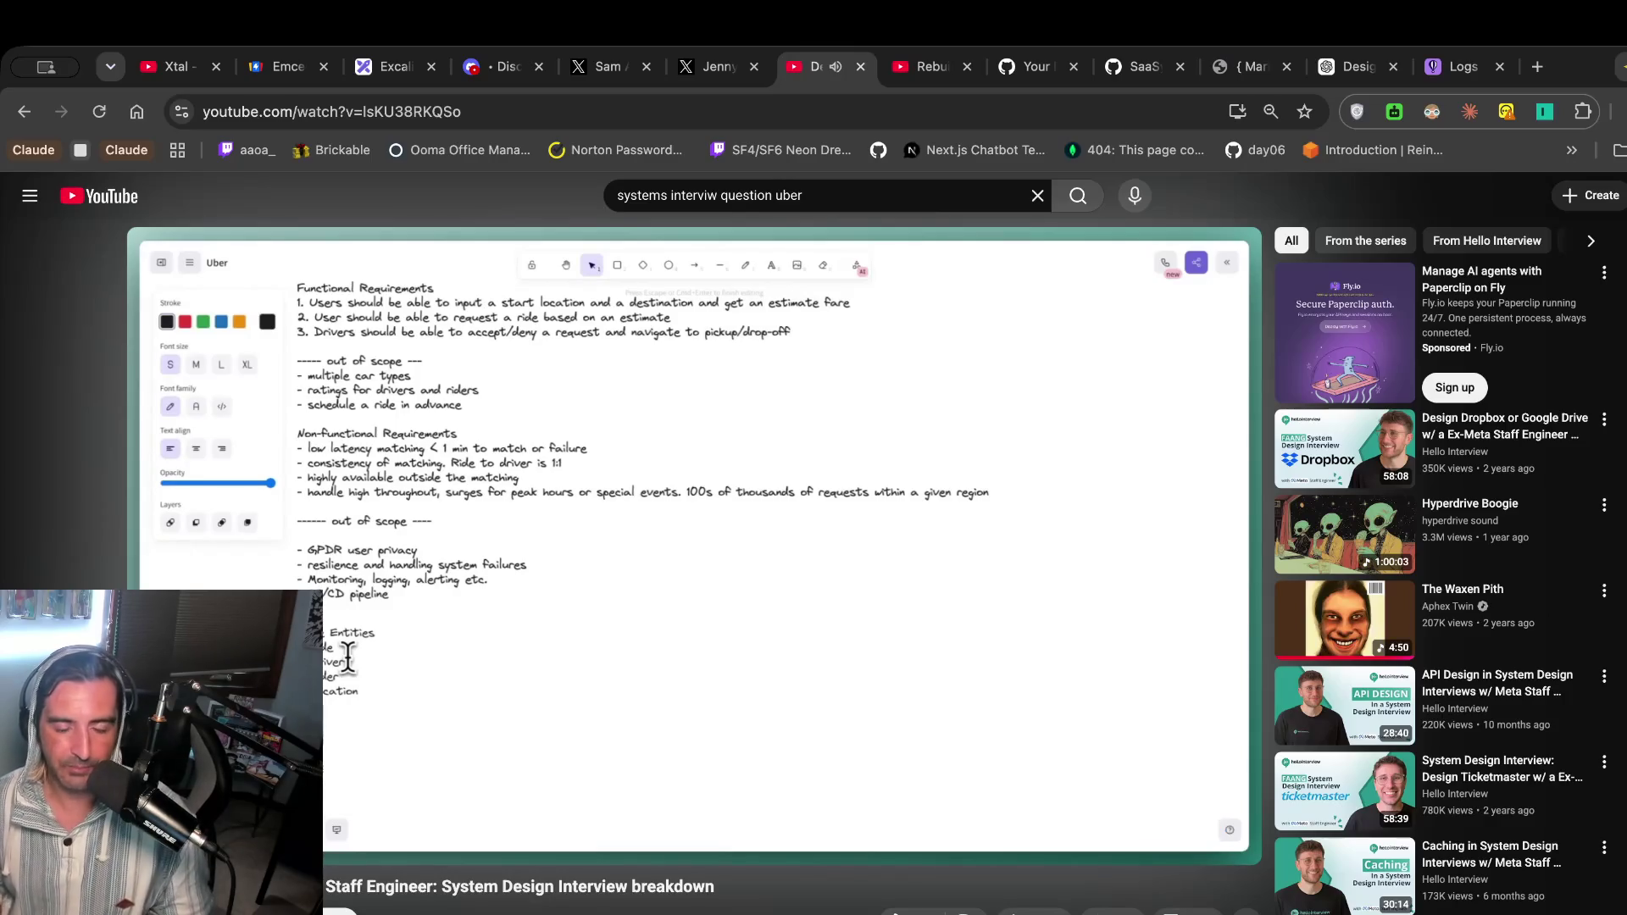
pyautogui.click(629, 411)
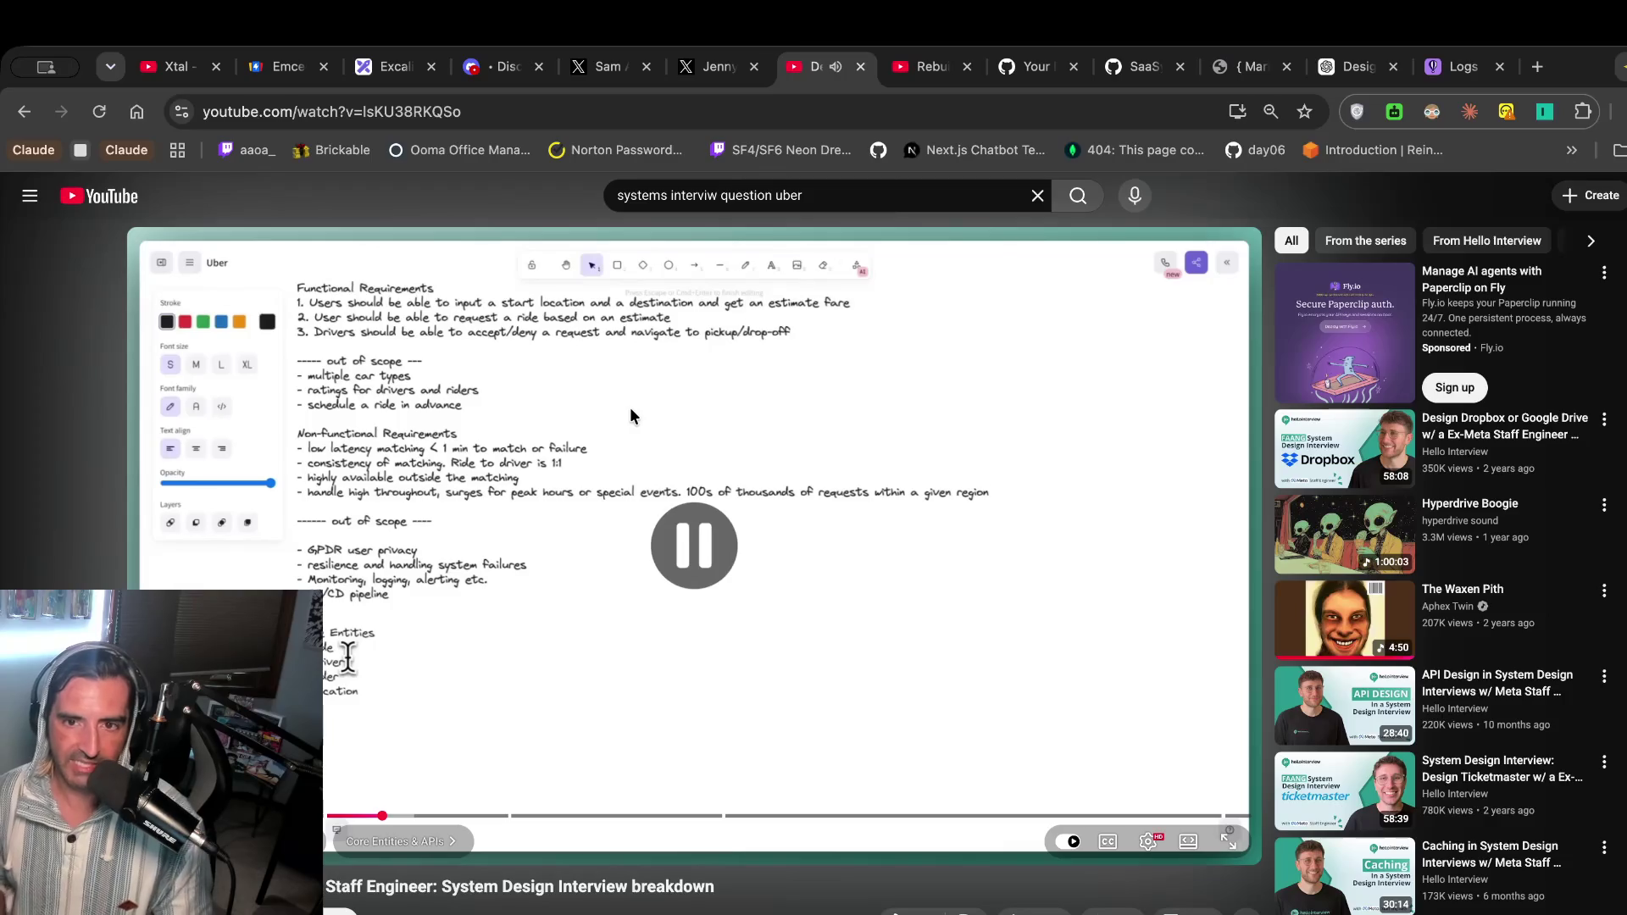
pyautogui.click(394, 66)
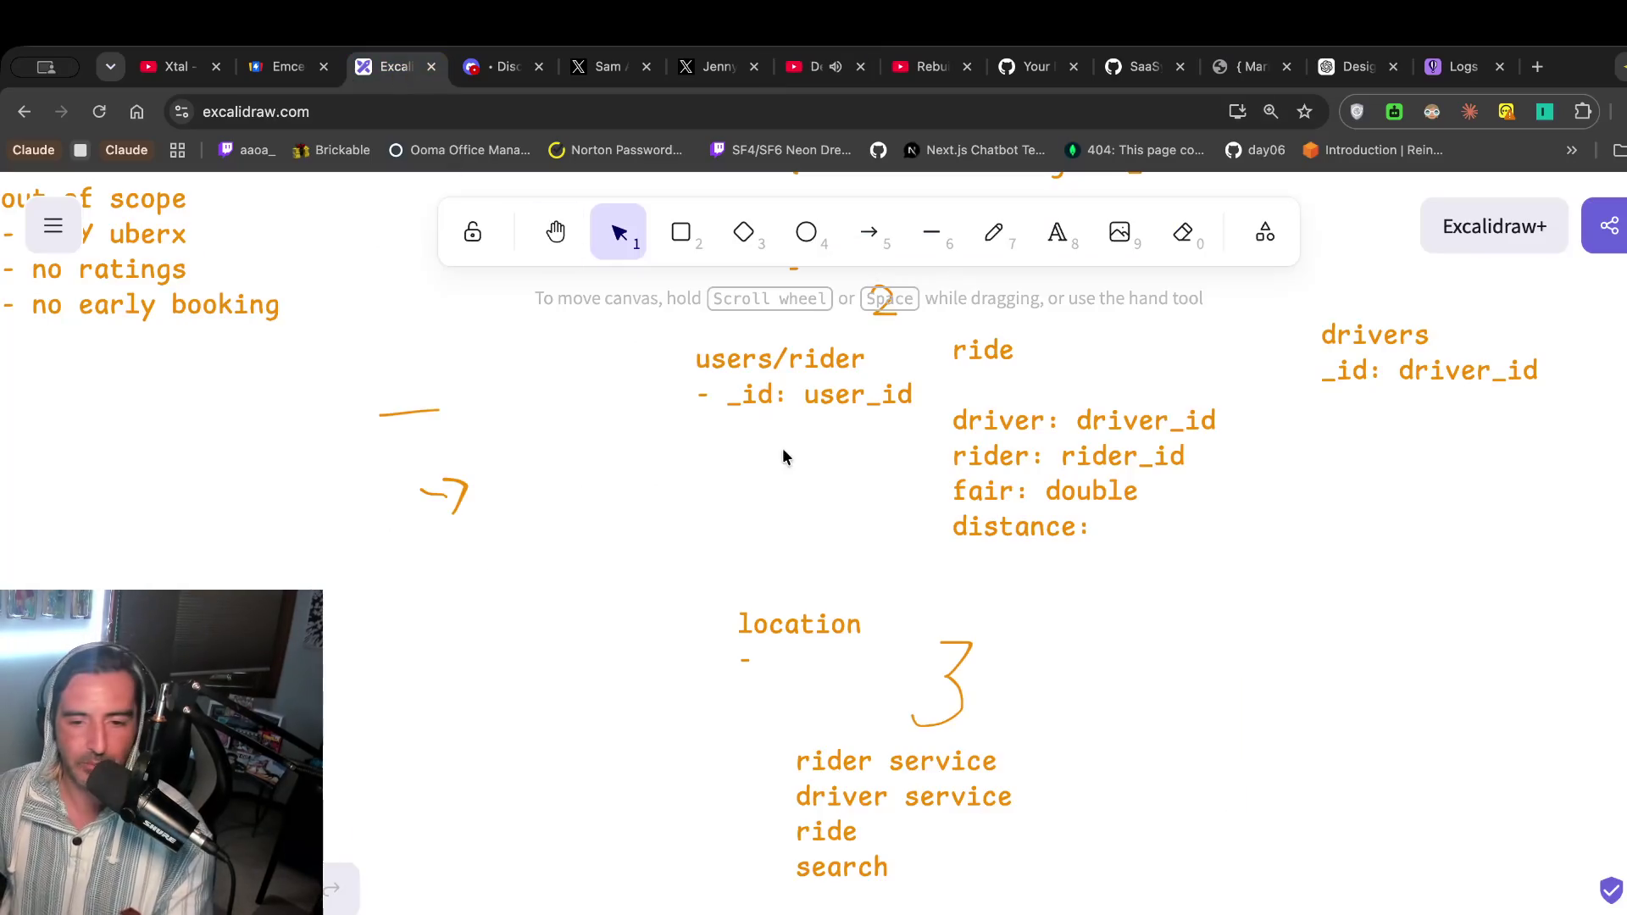
pyautogui.scroll(2, 981, 617)
pyautogui.scroll(2, 983, 618)
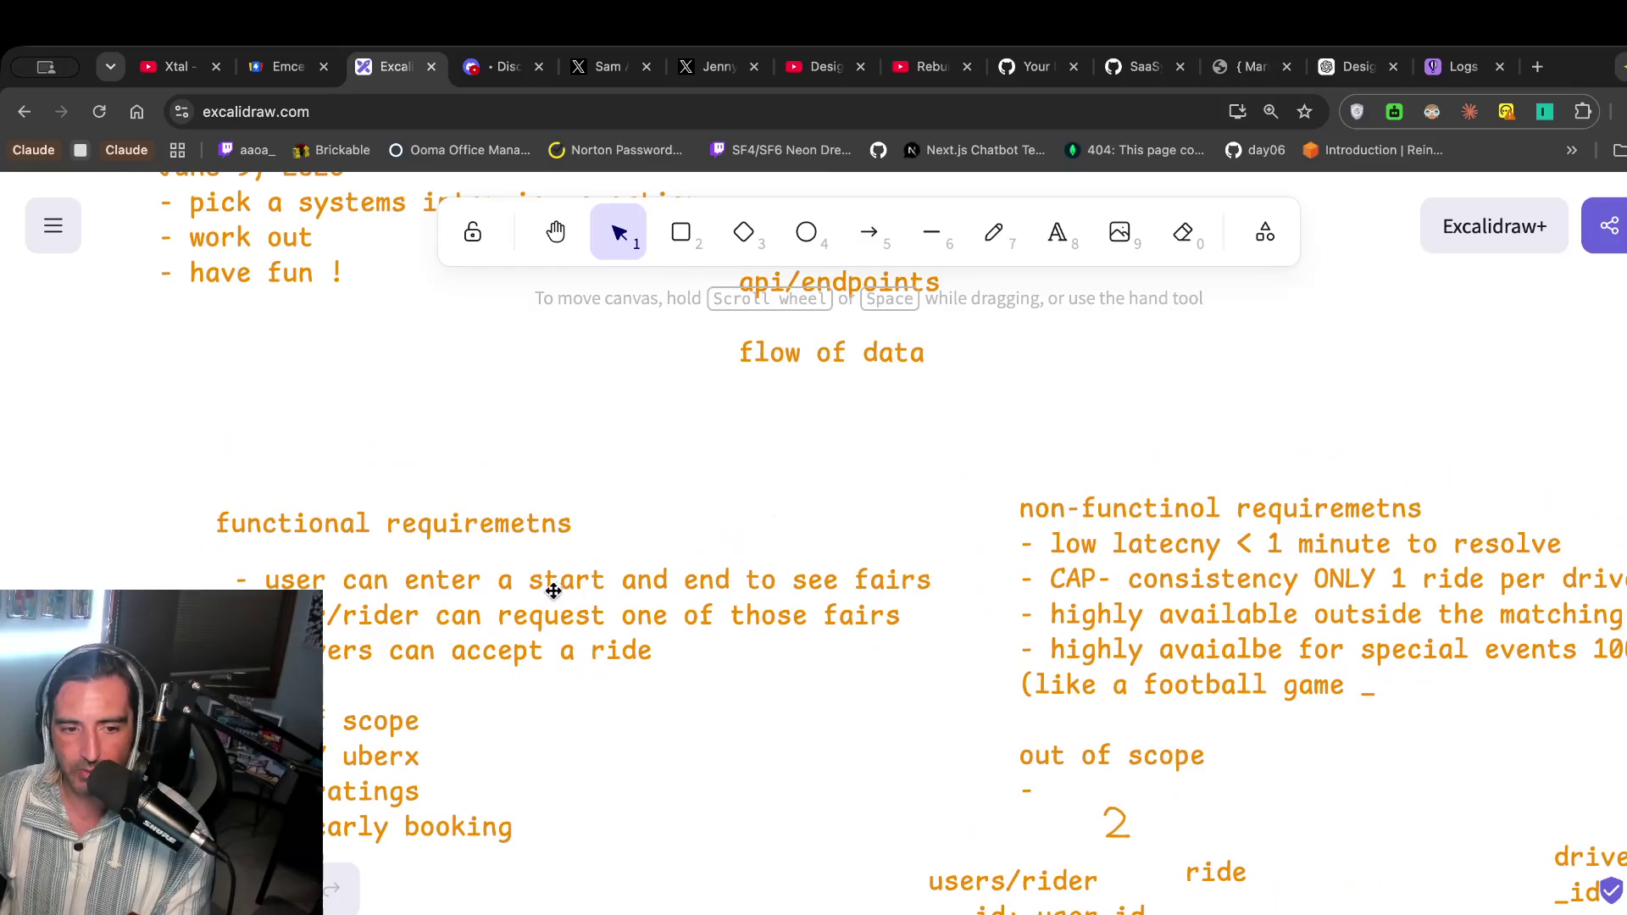
pyautogui.scroll(-1, 695, 629)
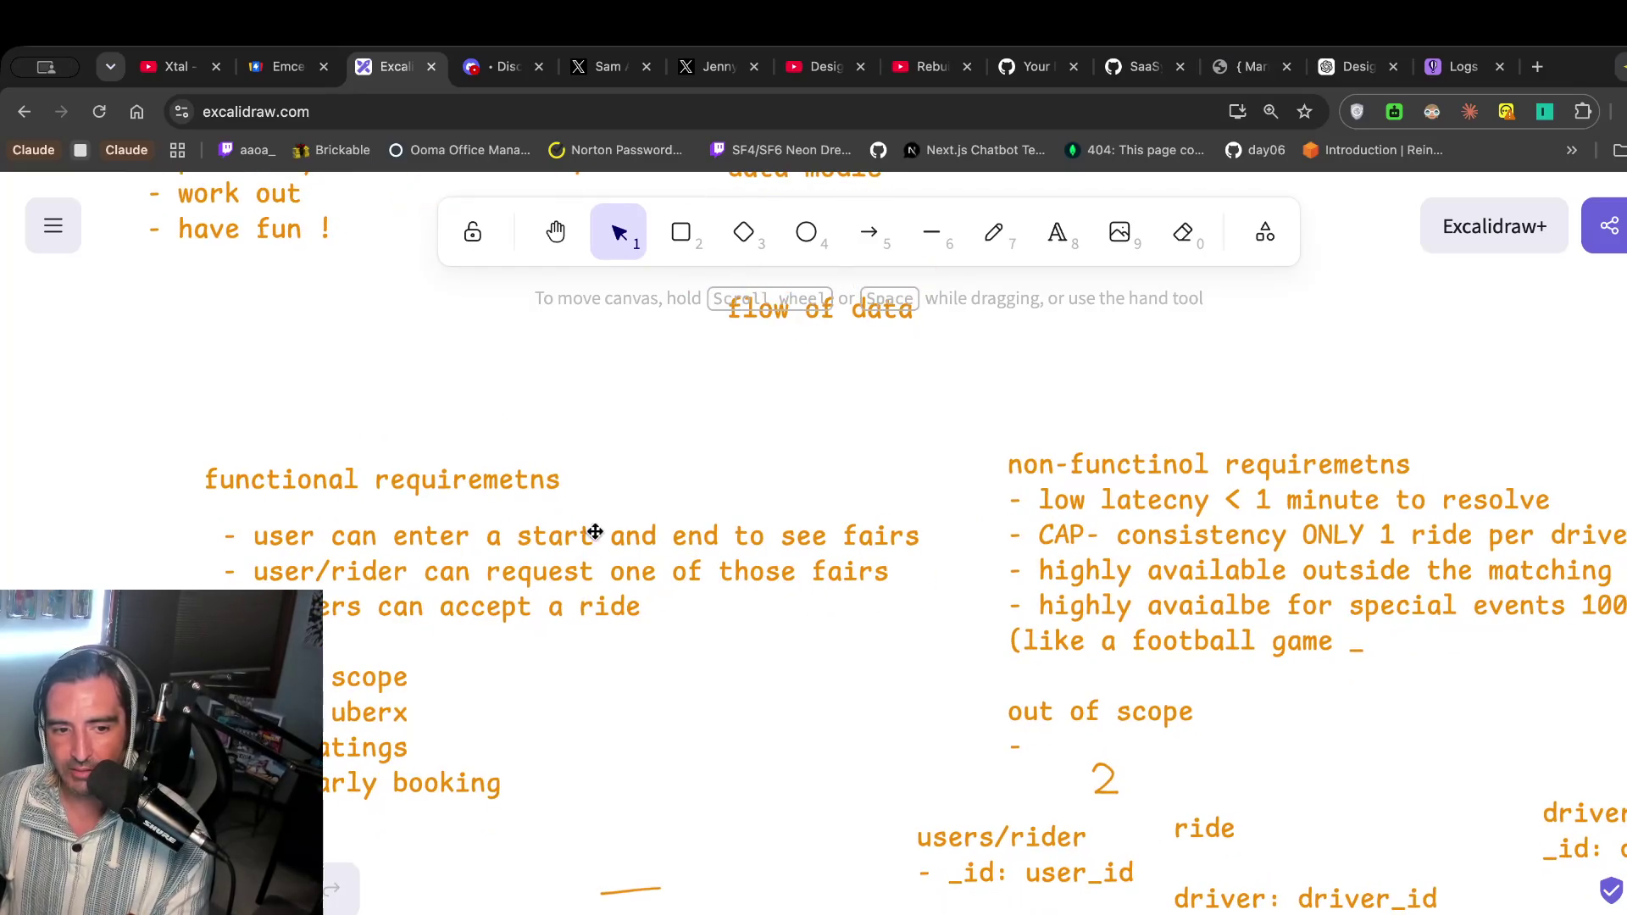
pyautogui.scroll(-3, 675, 570)
pyautogui.scroll(-10, 677, 572)
pyautogui.hscroll(2, 677, 572)
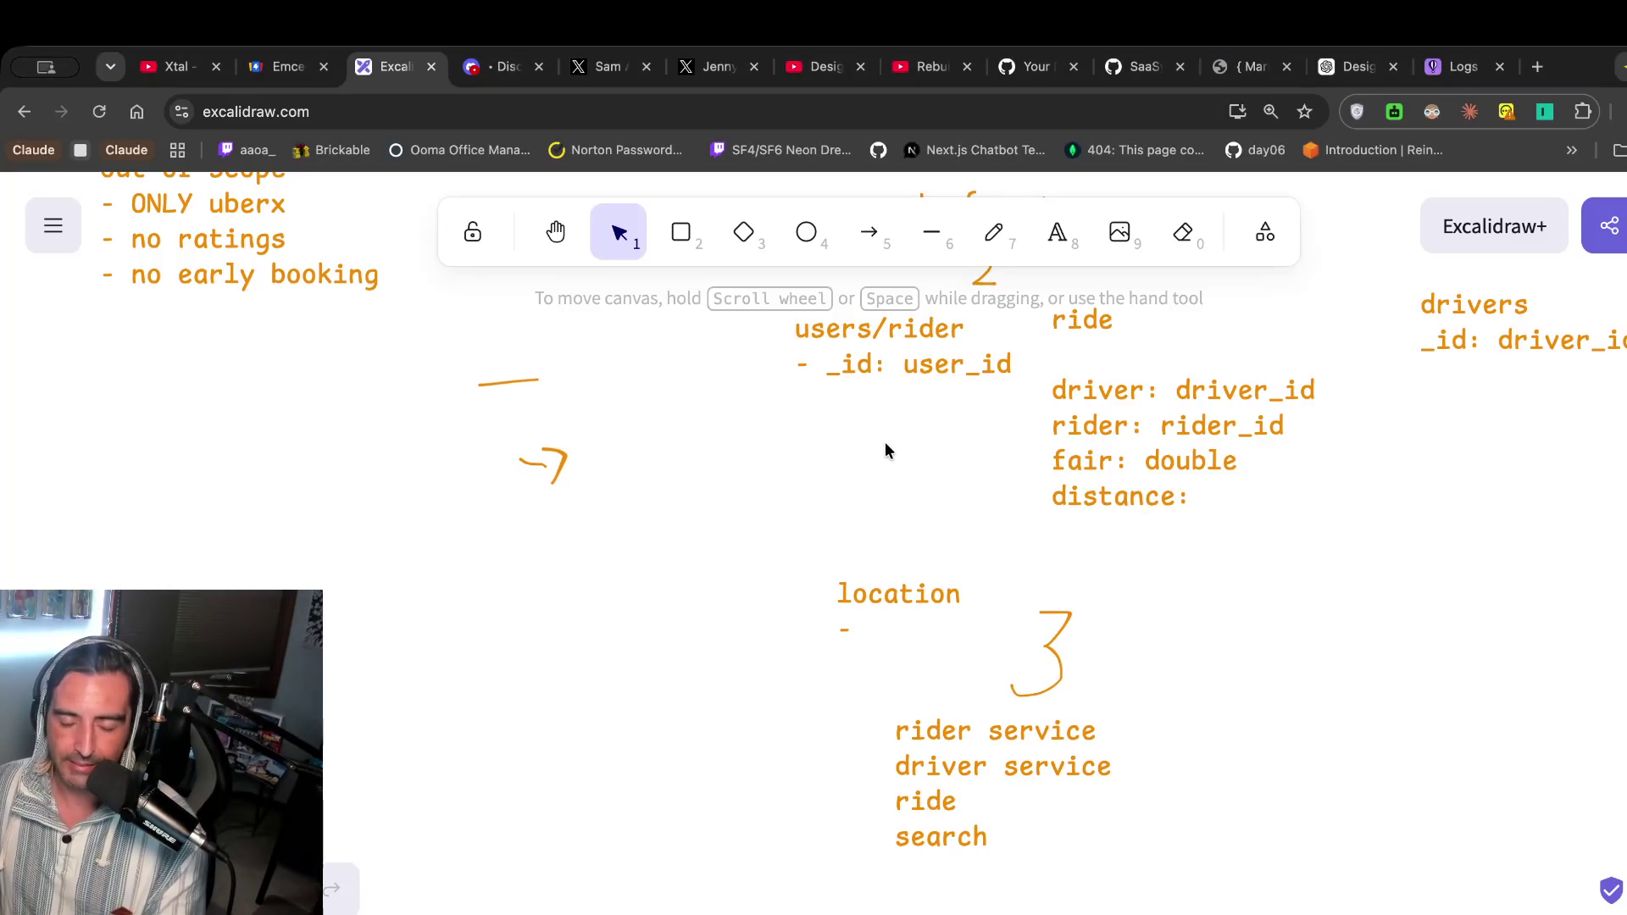
pyautogui.scroll(5, 885, 442)
pyautogui.scroll(3, 884, 443)
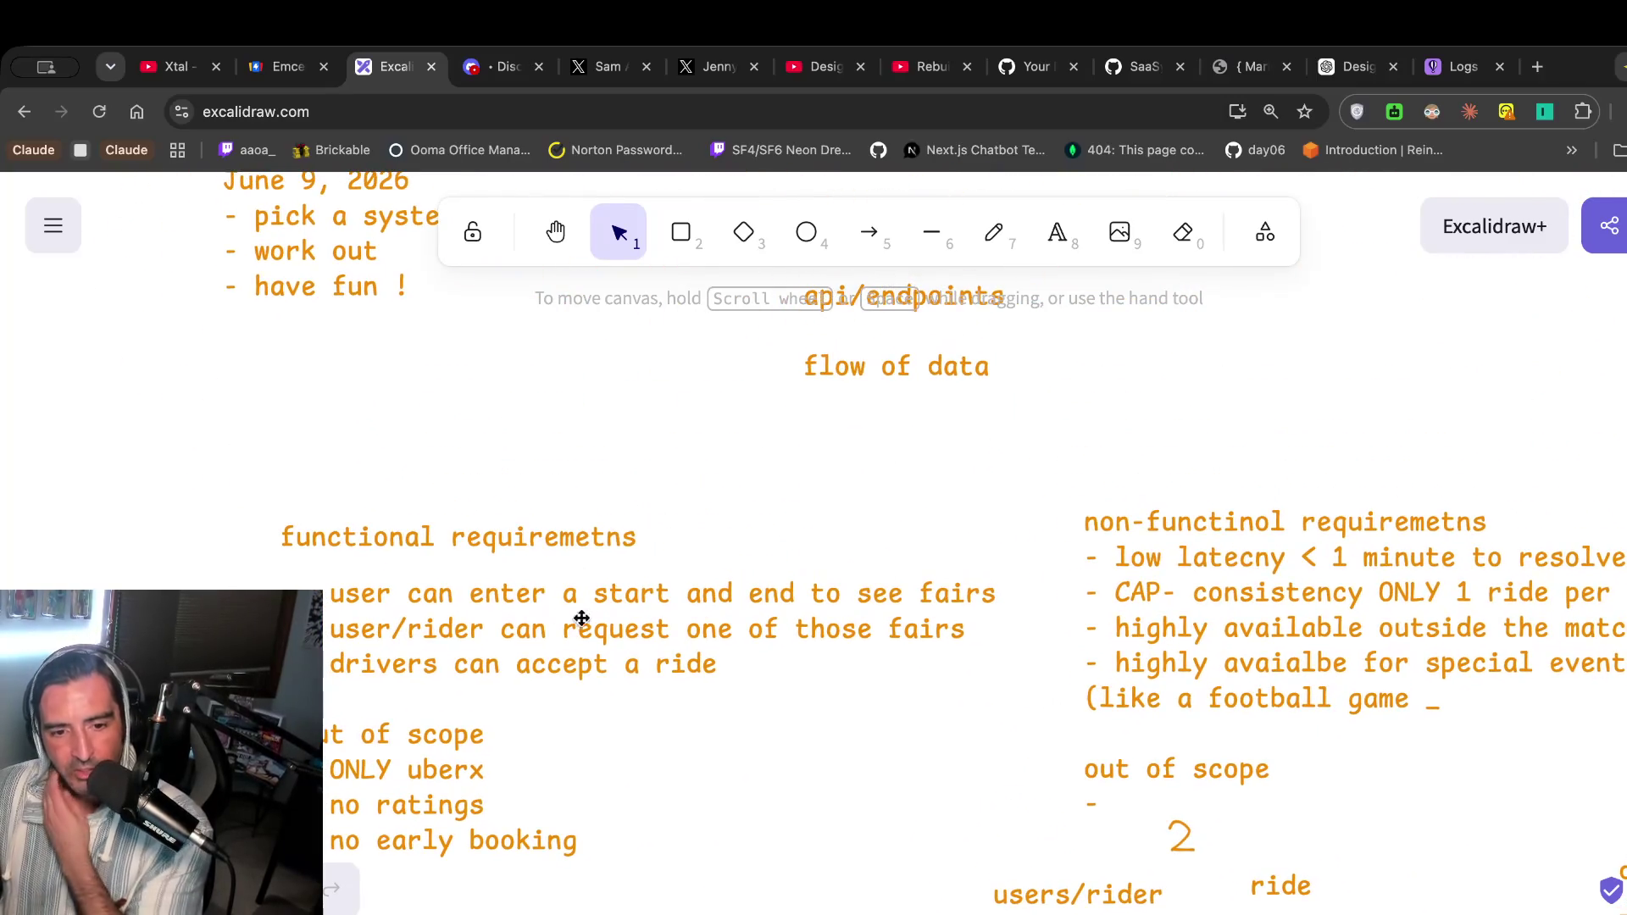
pyautogui.scroll(-8, 698, 690)
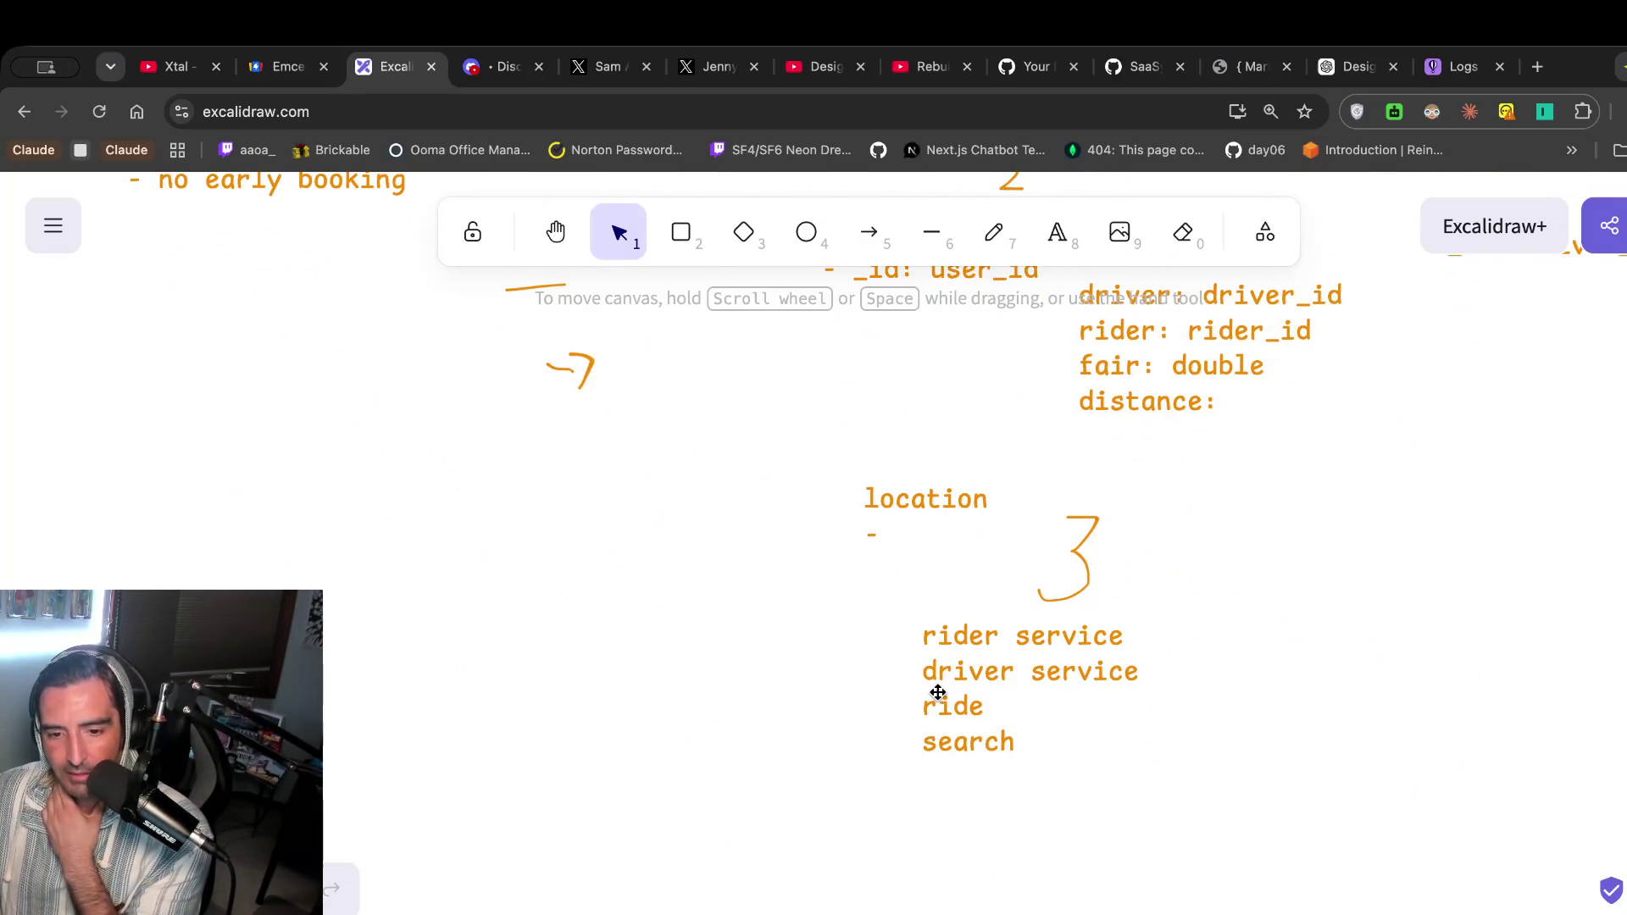
pyautogui.scroll(5, 938, 692)
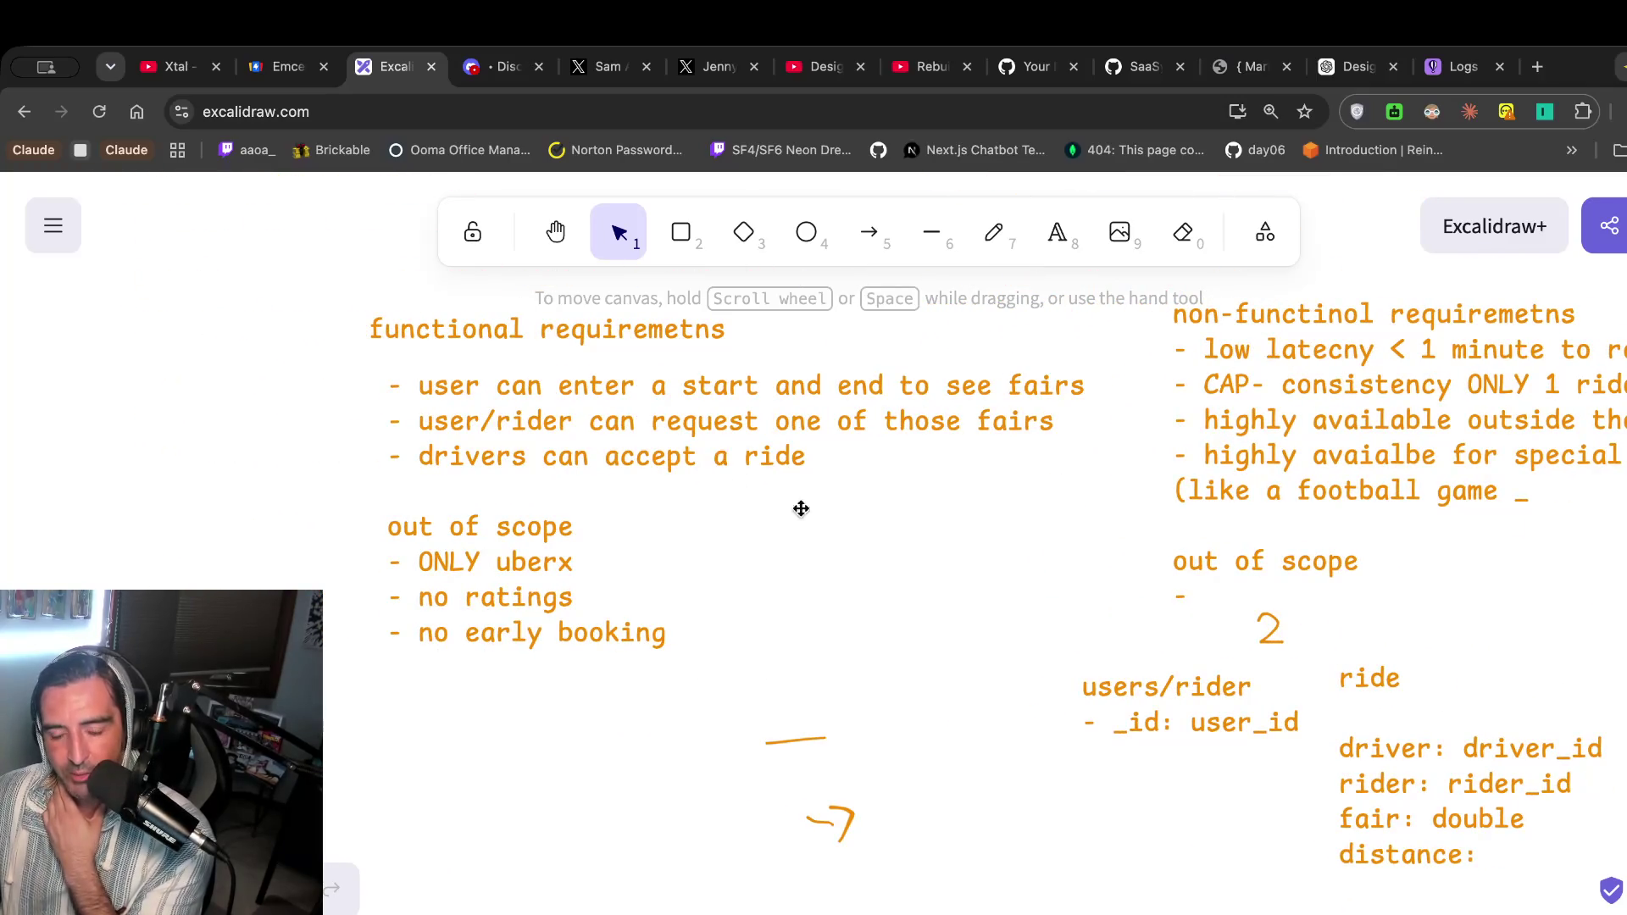
pyautogui.scroll(-5, 853, 726)
pyautogui.click(1089, 780)
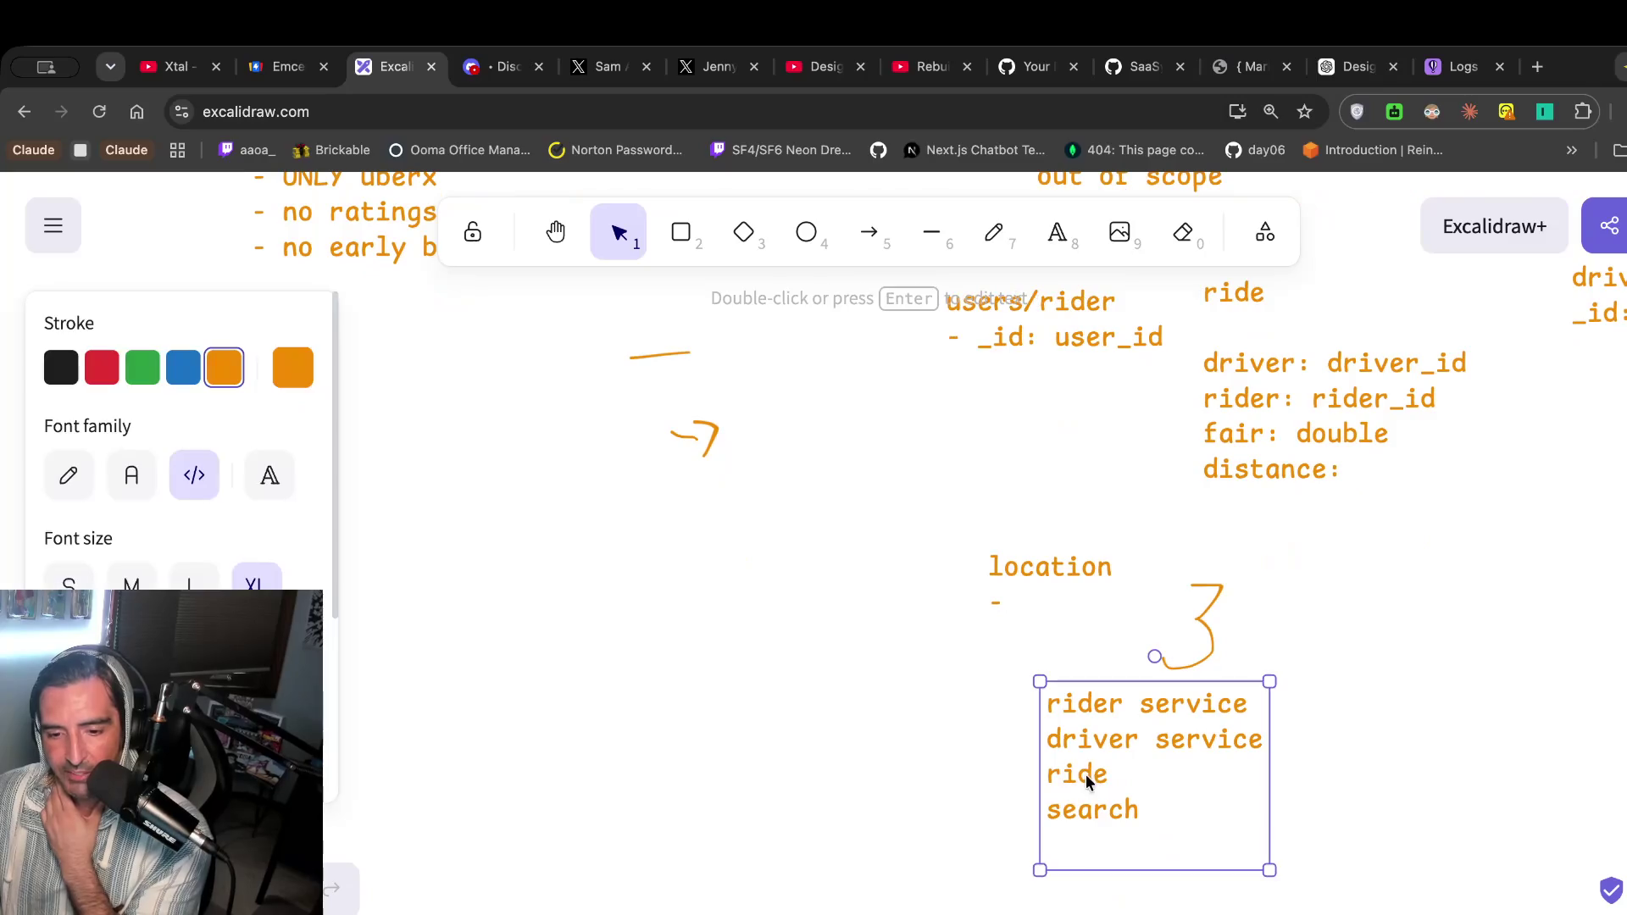
pyautogui.click(710, 807)
pyautogui.scroll(4, 710, 807)
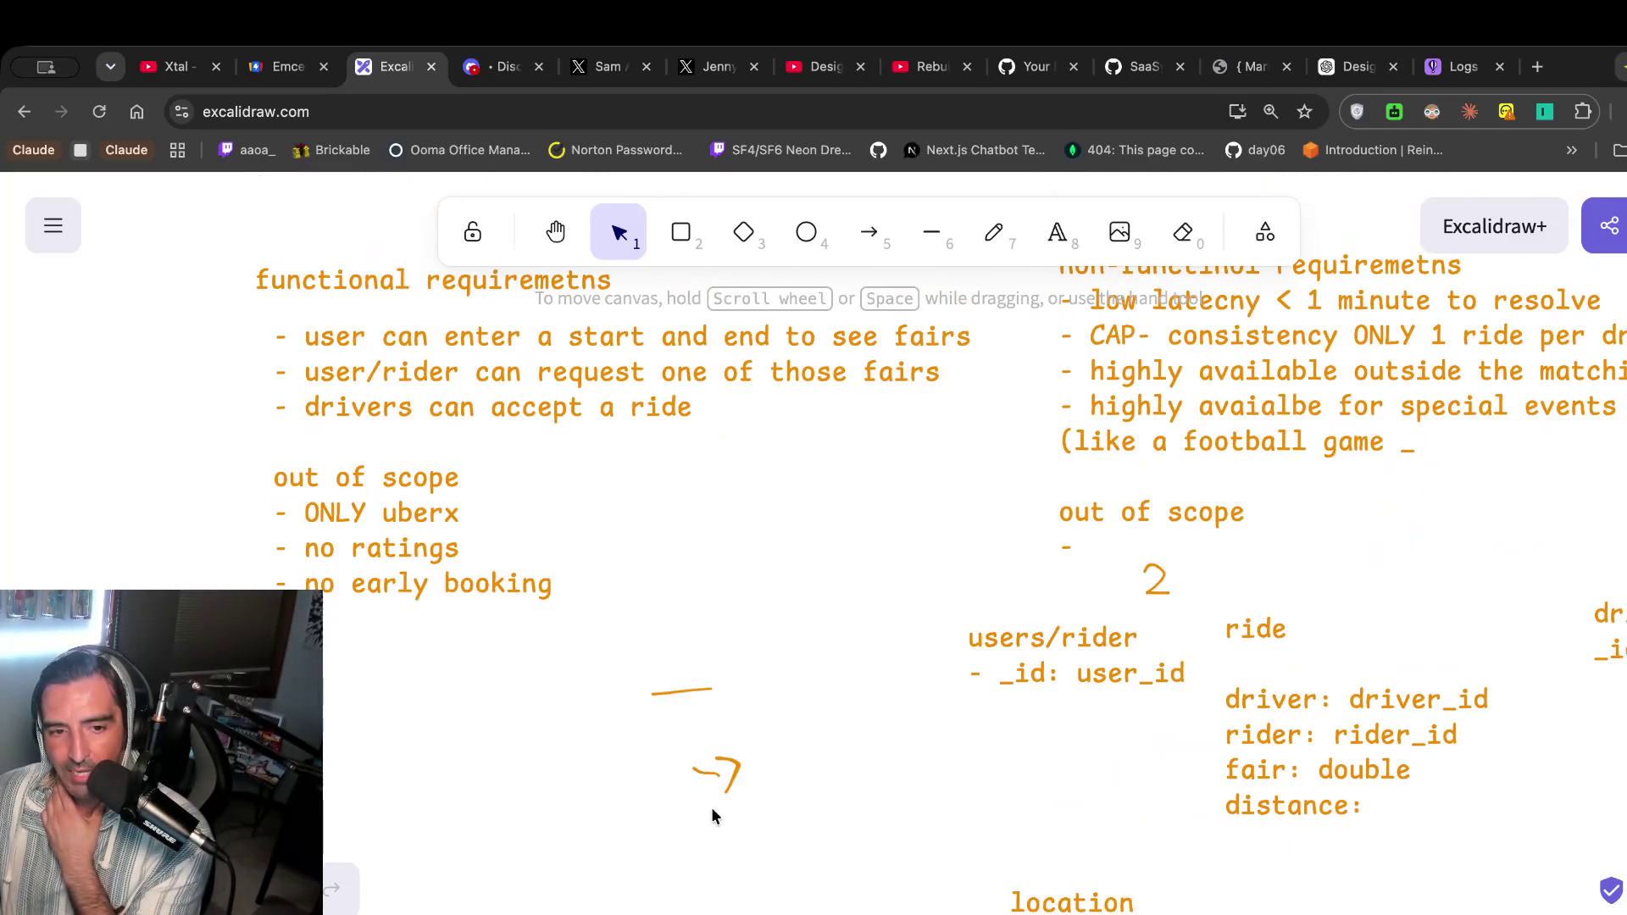
pyautogui.scroll(-5, 710, 815)
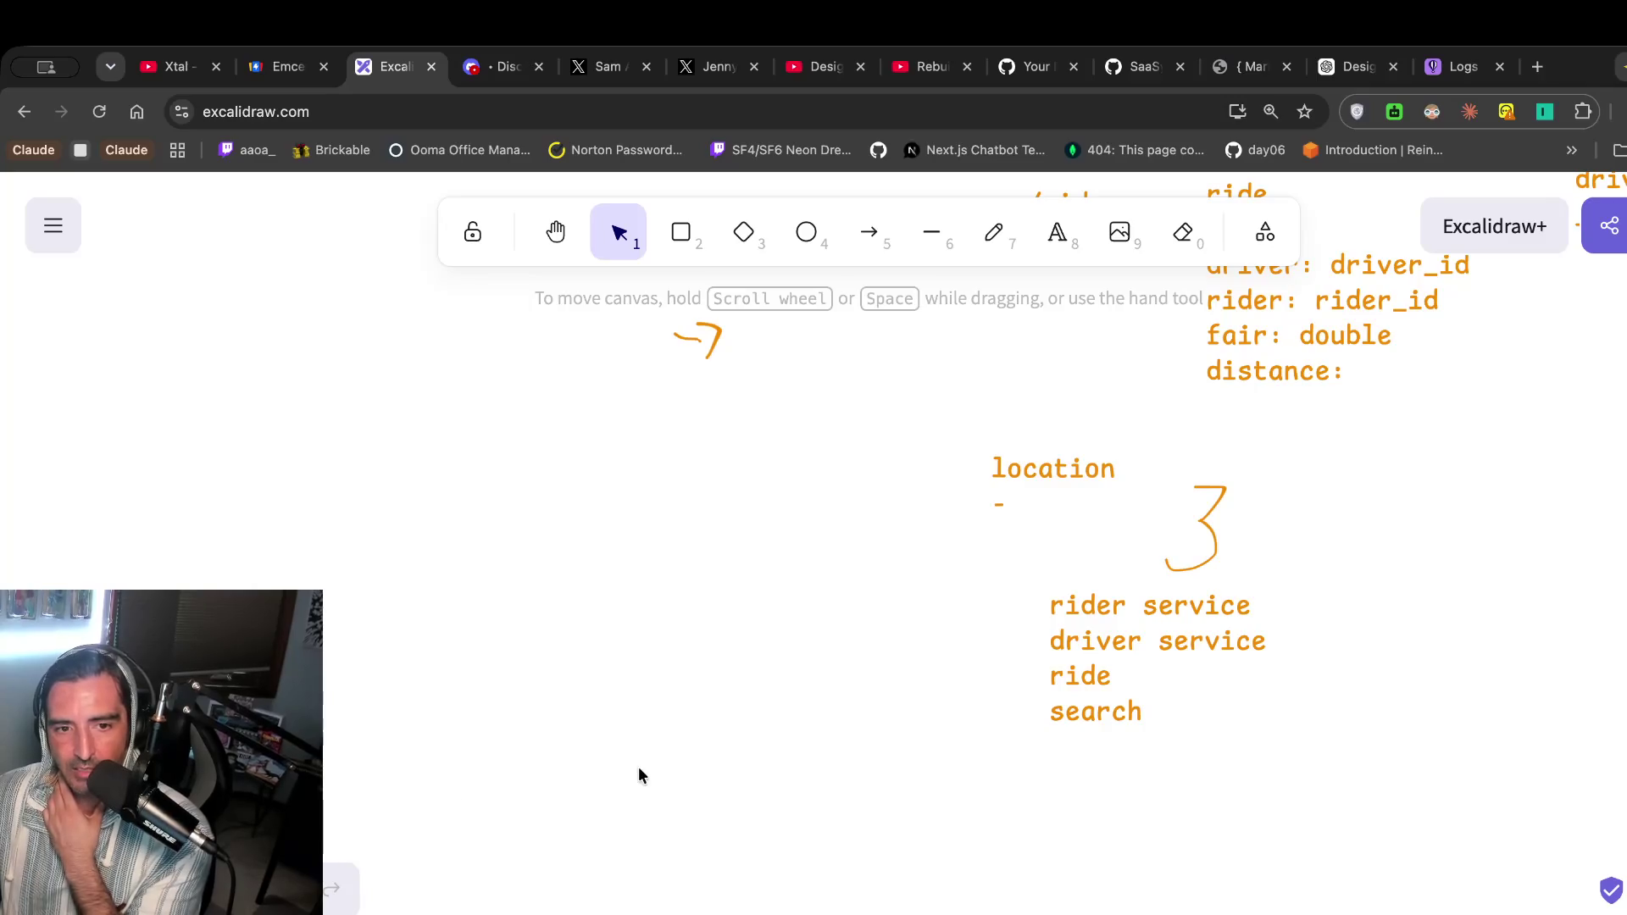
pyautogui.scroll(7, 639, 774)
pyautogui.doubleClick(755, 500)
pyautogui.moveTo(781, 502); pyautogui.dragTo(967, 503)
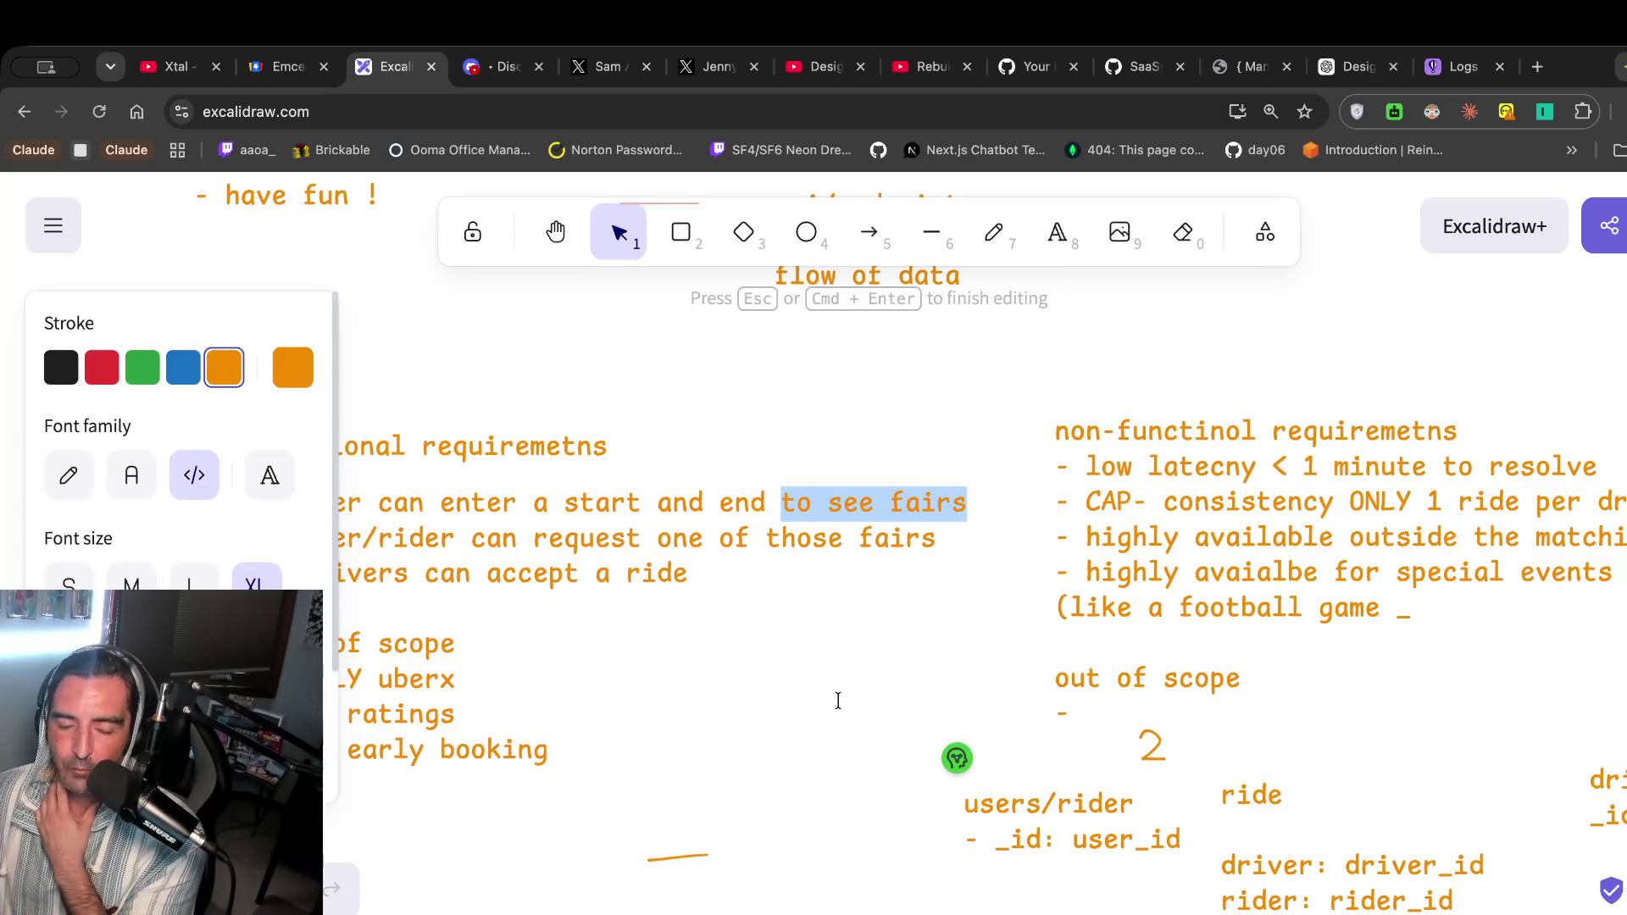
pyautogui.hscroll(-2, 839, 701)
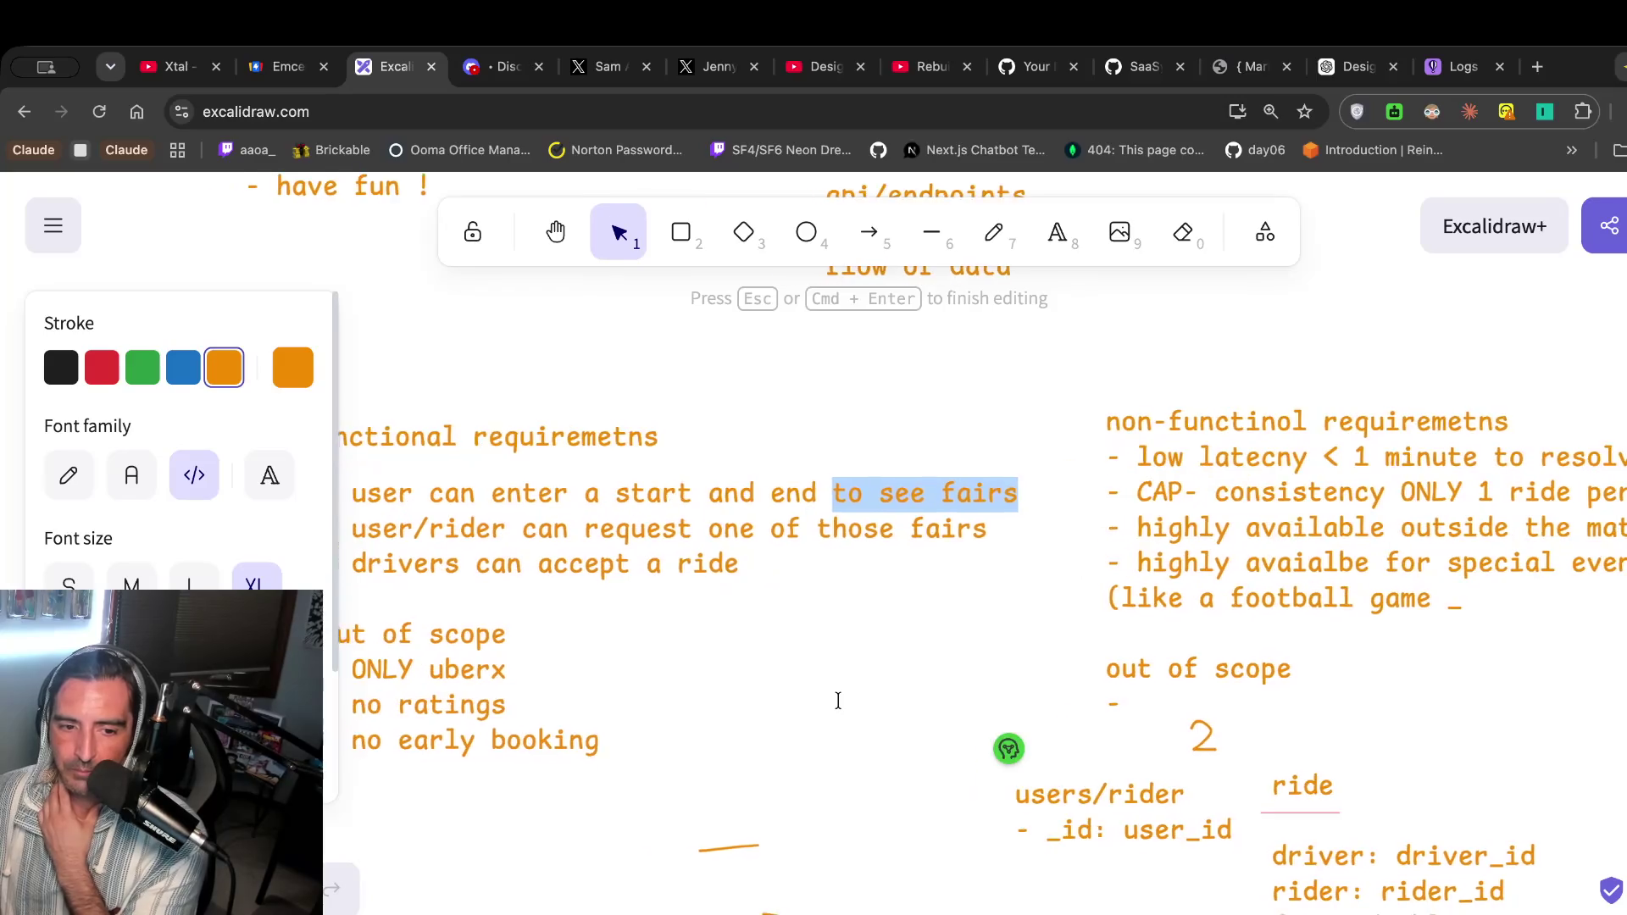
pyautogui.click(668, 592)
pyautogui.scroll(-10, 740, 737)
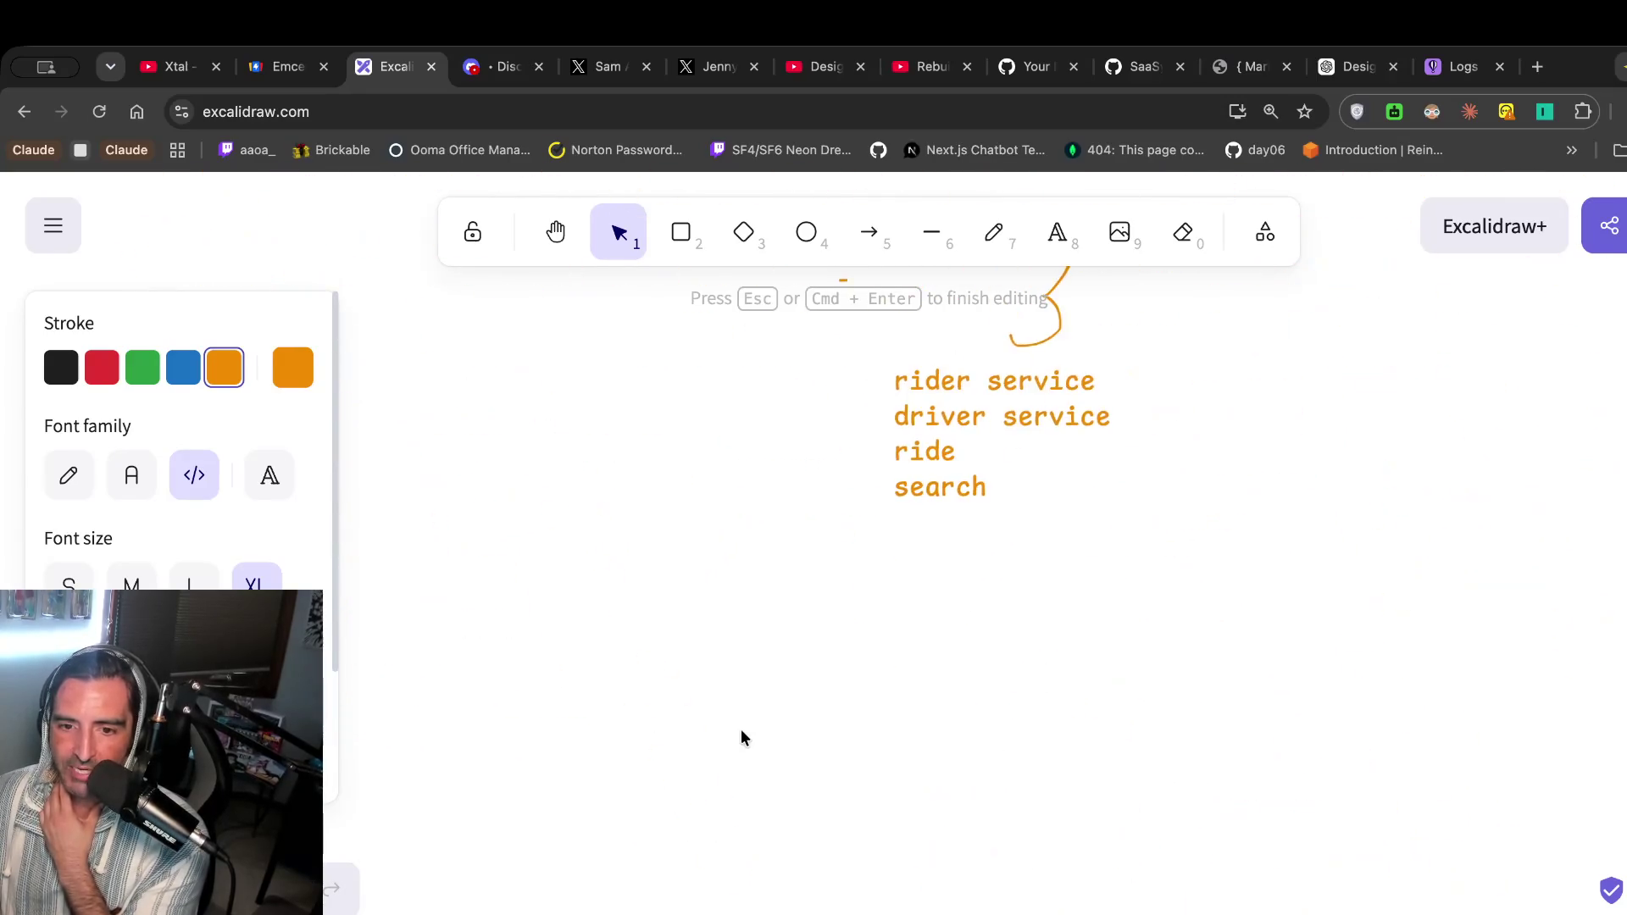
pyautogui.scroll(2, 741, 737)
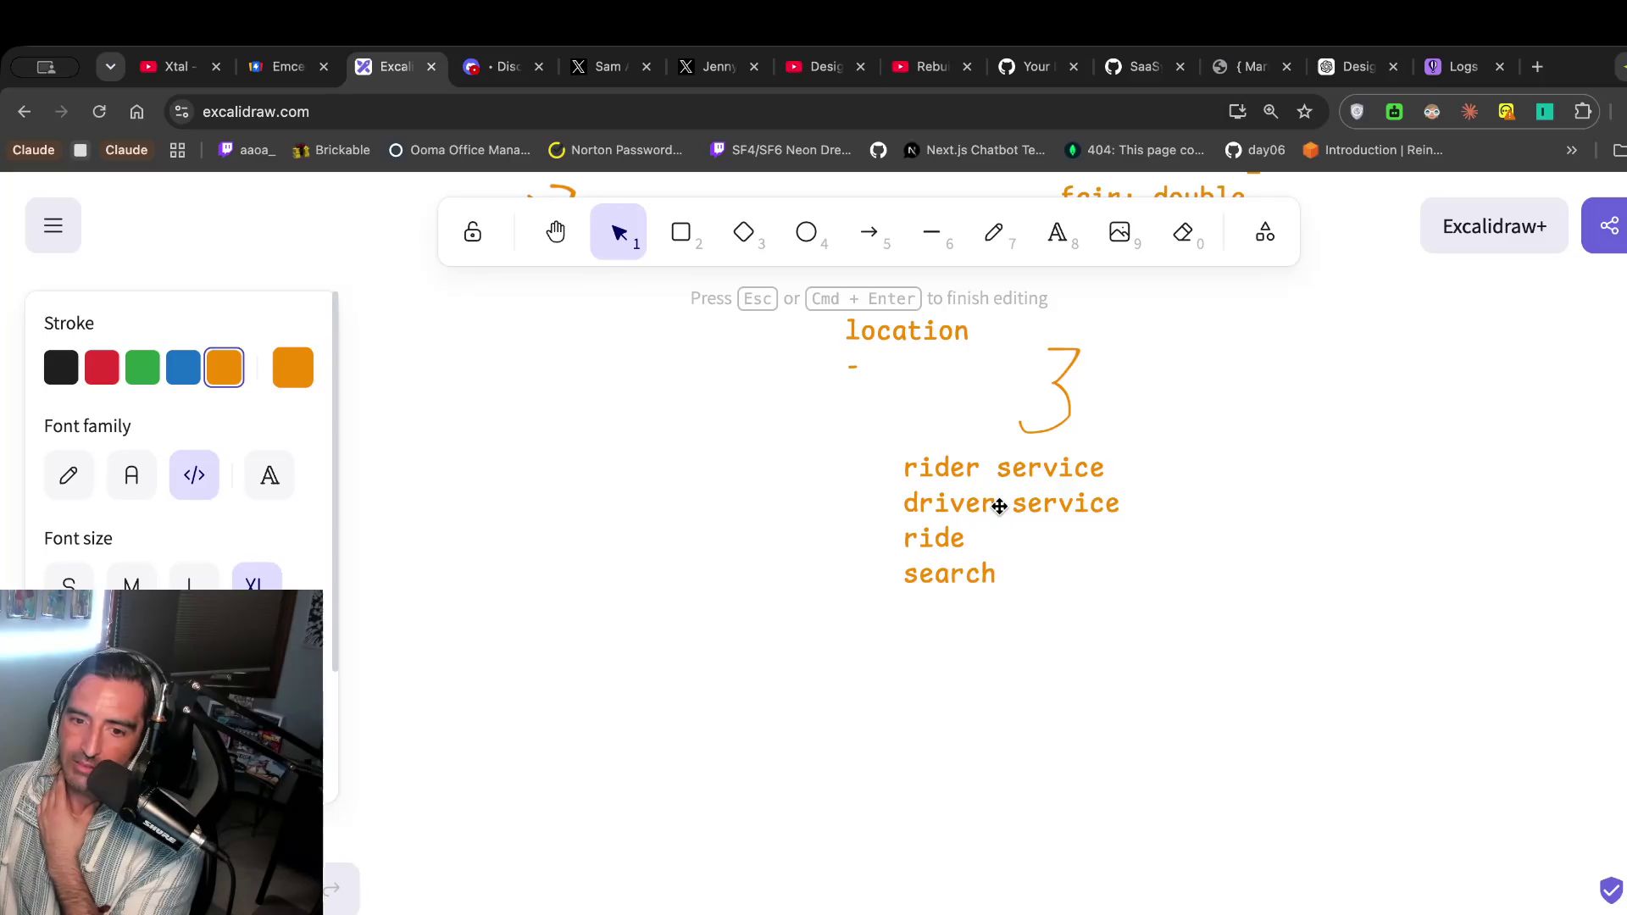
pyautogui.click(1000, 510)
pyautogui.doubleClick(1000, 508)
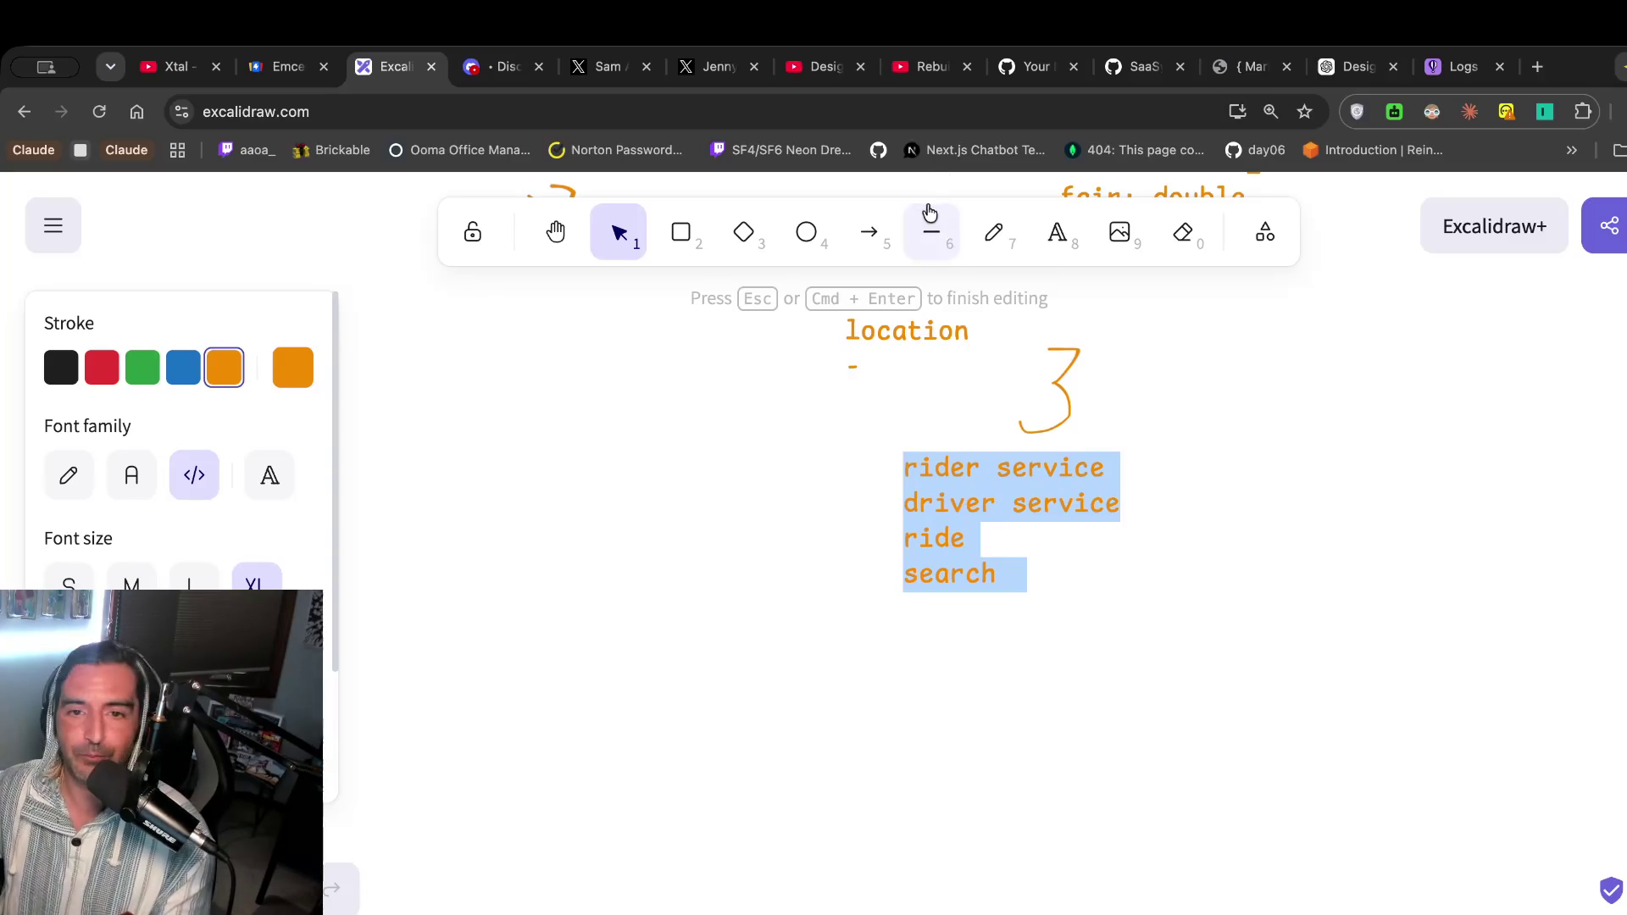
pyautogui.click(817, 66)
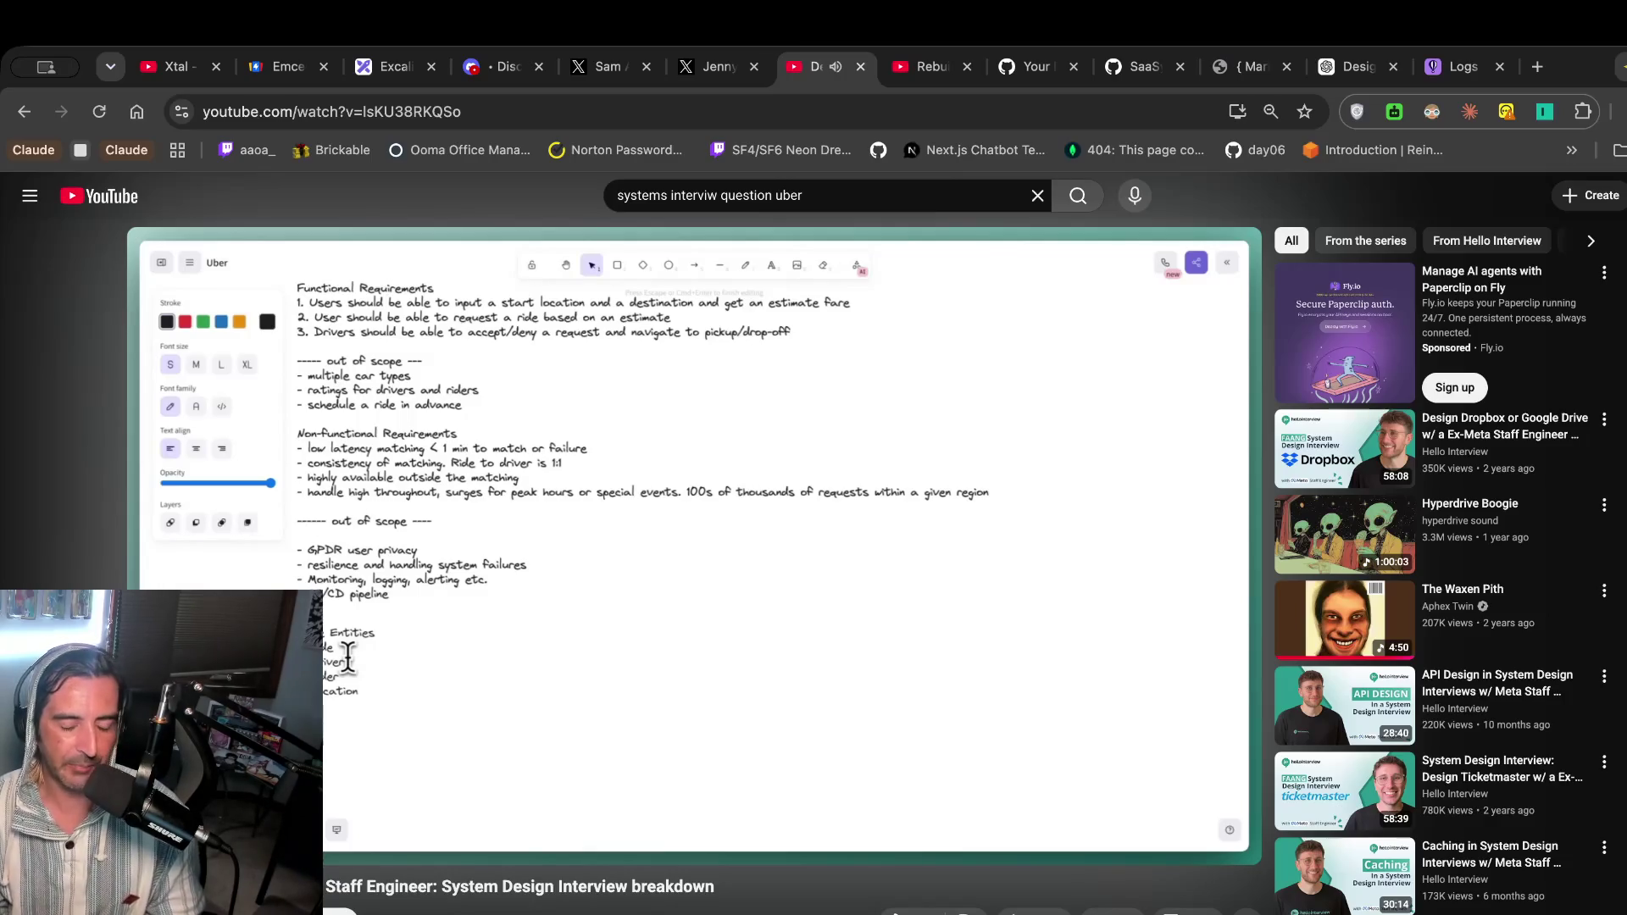
pyautogui.click(617, 504)
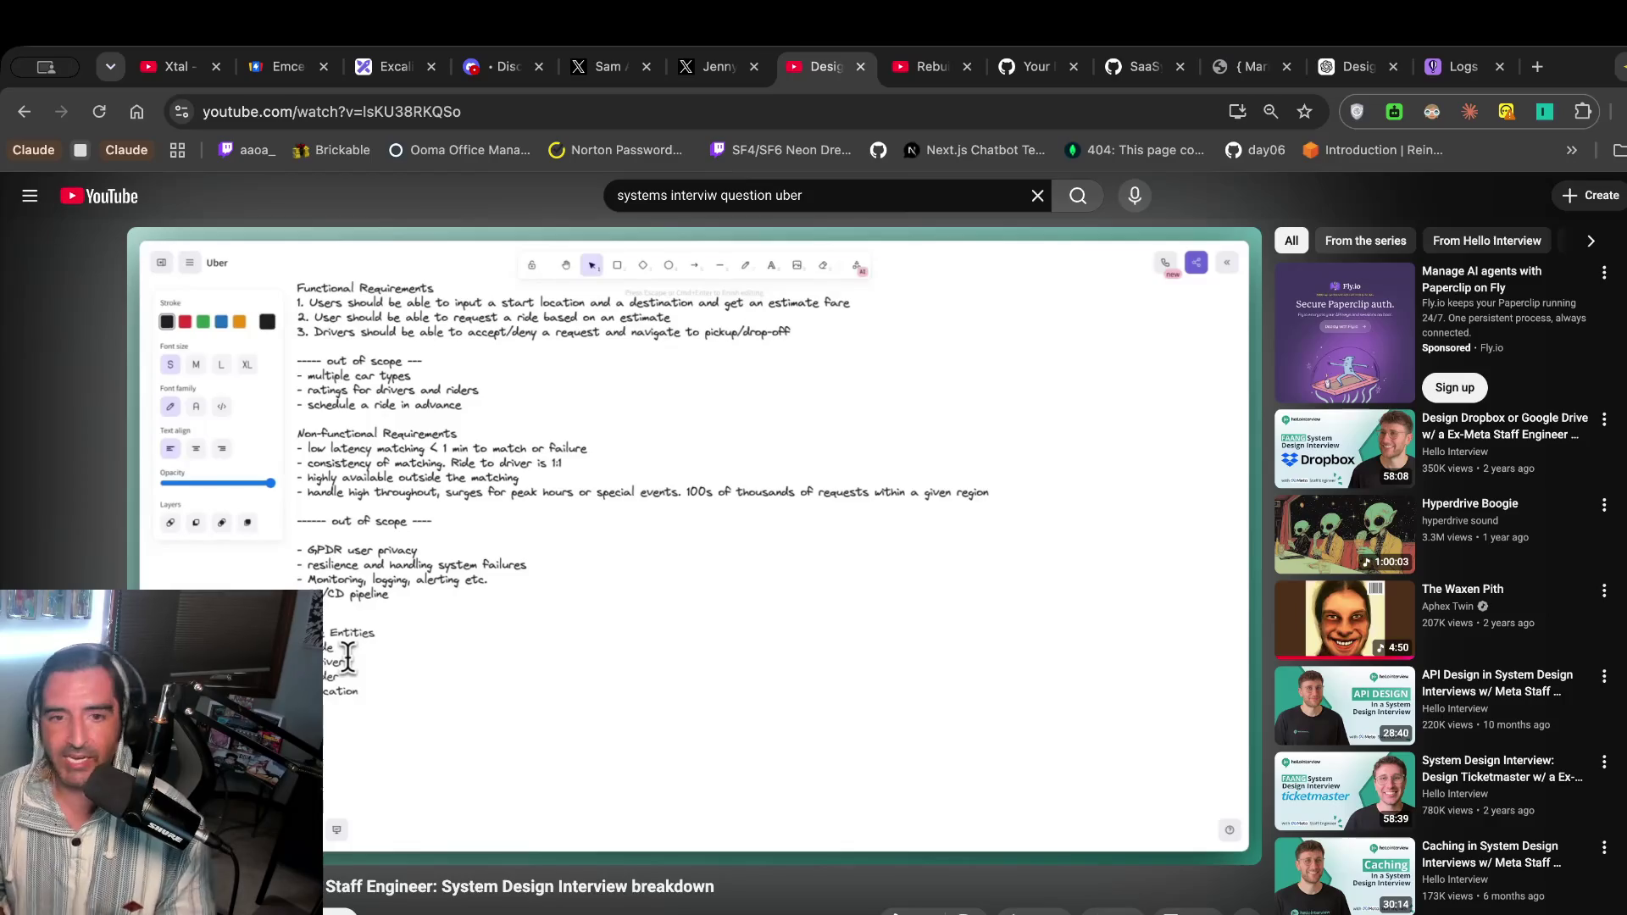
pyautogui.click(396, 66)
pyautogui.scroll(5, 725, 617)
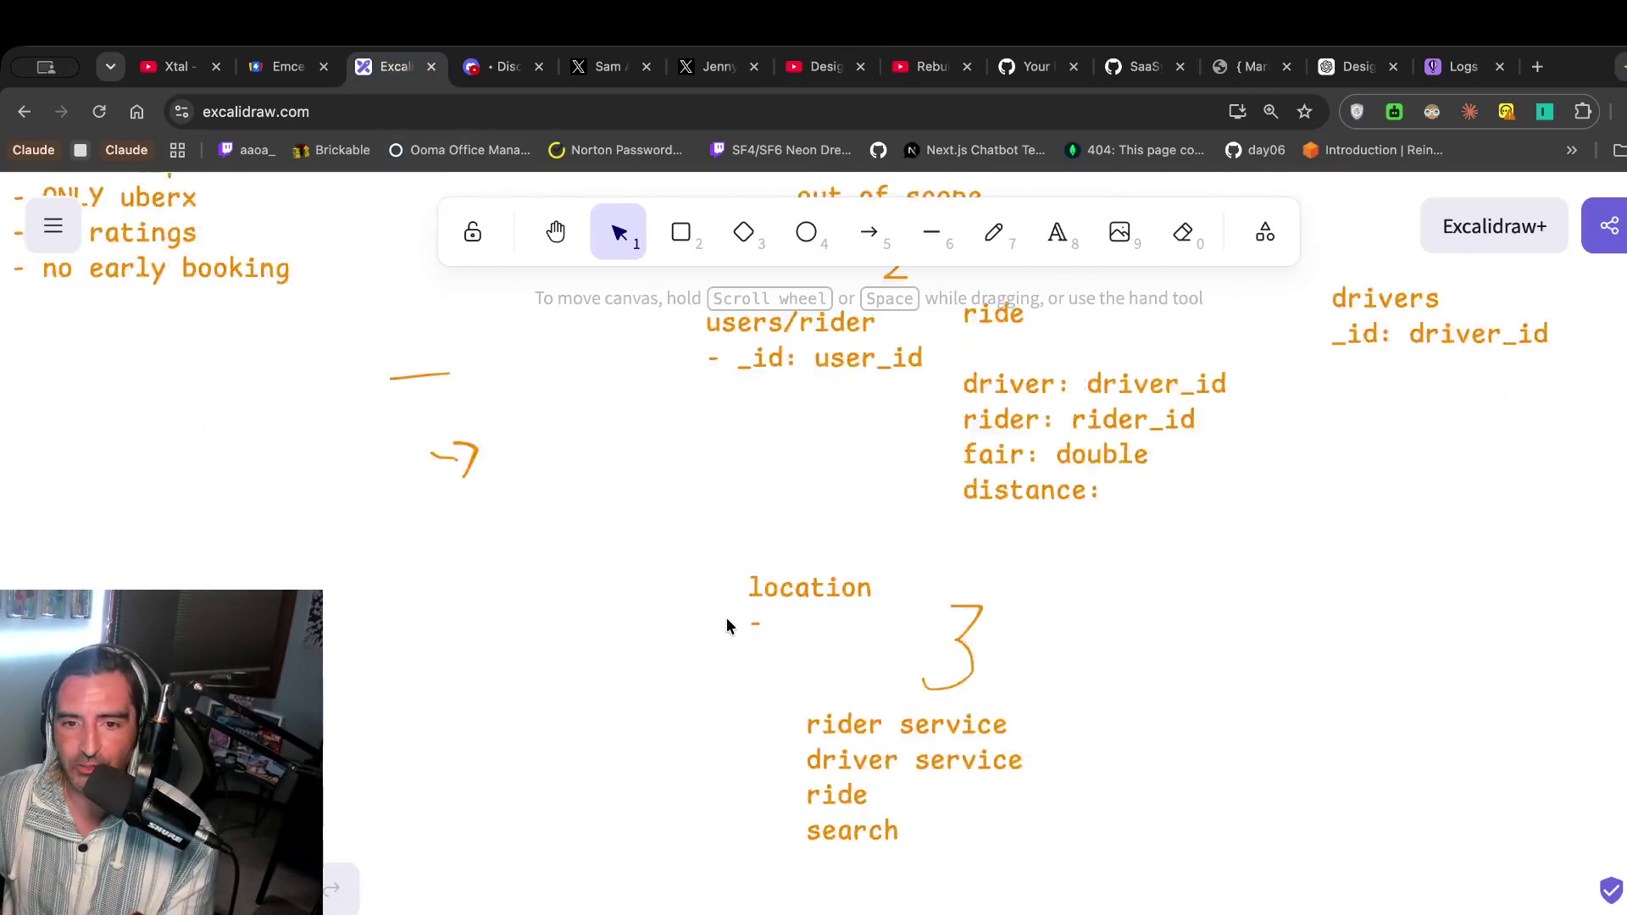
# Add a 'status: { rider: , driver: }' field under distance in the ride entity.
pyautogui.doubleClick(1141, 653)
pyautogui.press('Right')
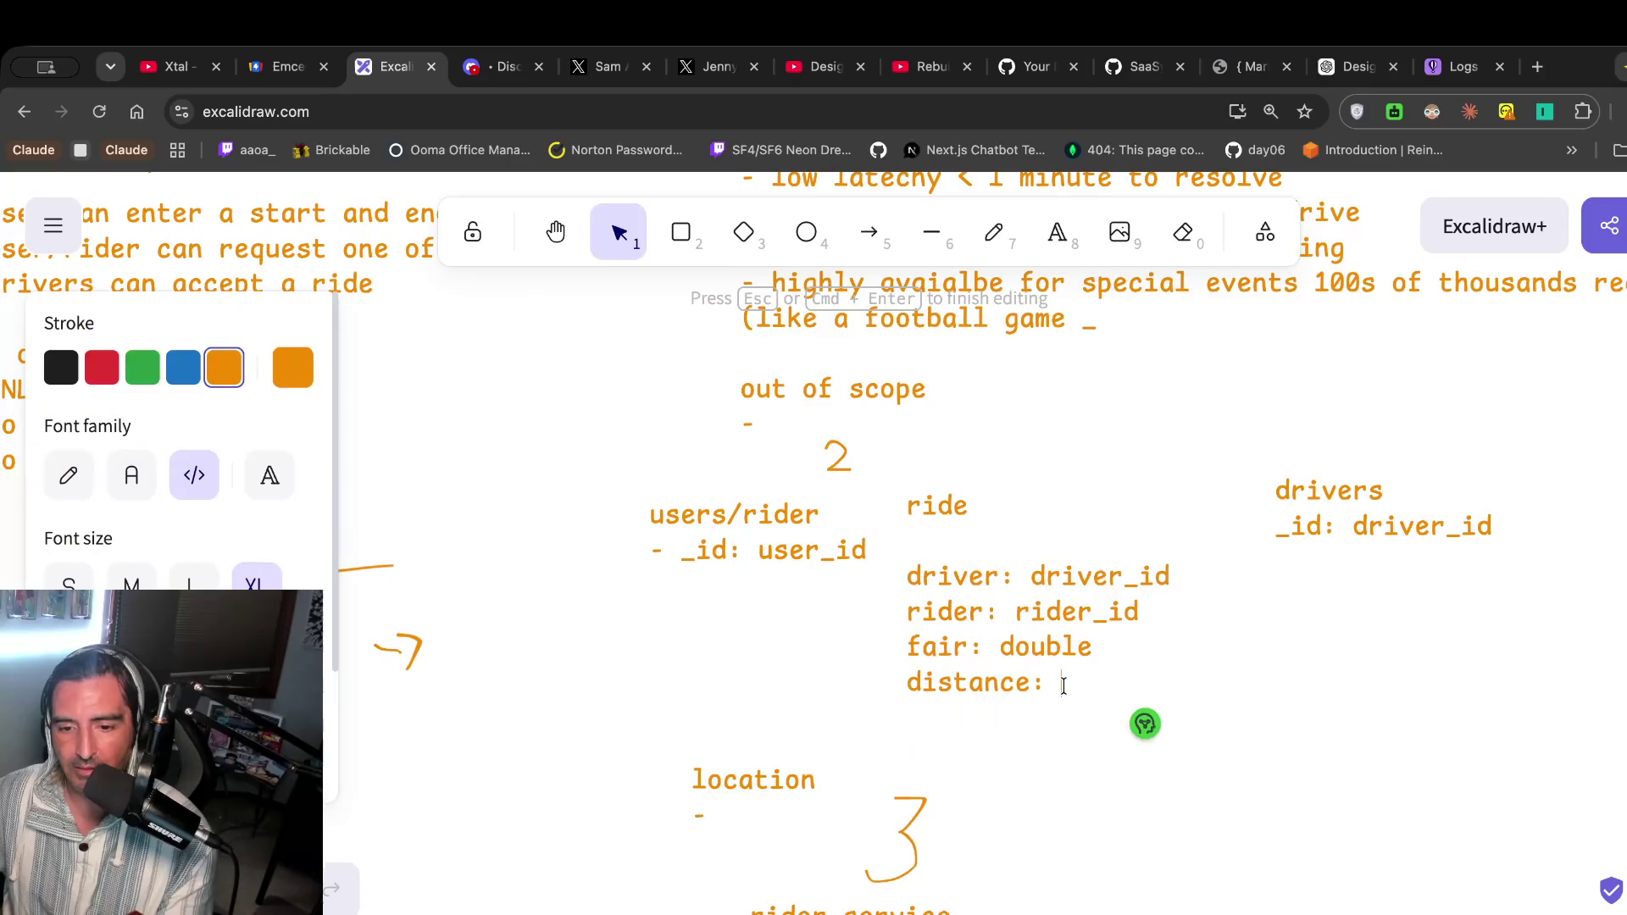
pyautogui.press('Return')
pyautogui.write('driver_accep')
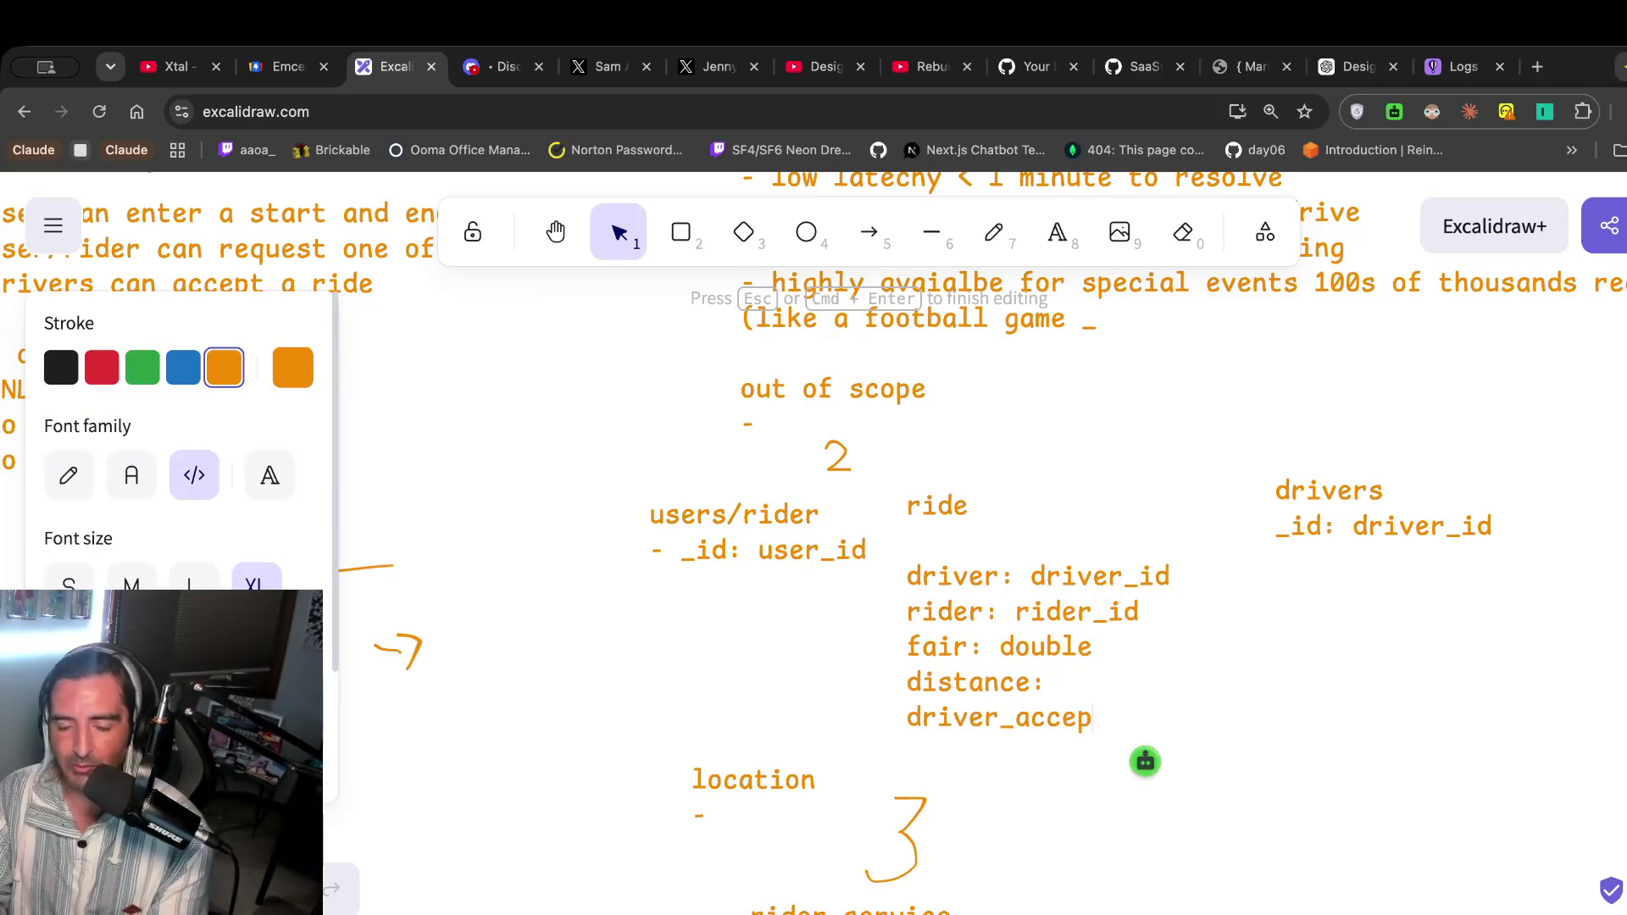
pyautogui.press('BackSpace')
pyautogui.press('BackSpace')
pyautogui.press('BackSpace')
pyautogui.press('BackSpace')
pyautogui.press('BackSpace')
pyautogui.press('BackSpace')
pyautogui.write('s')
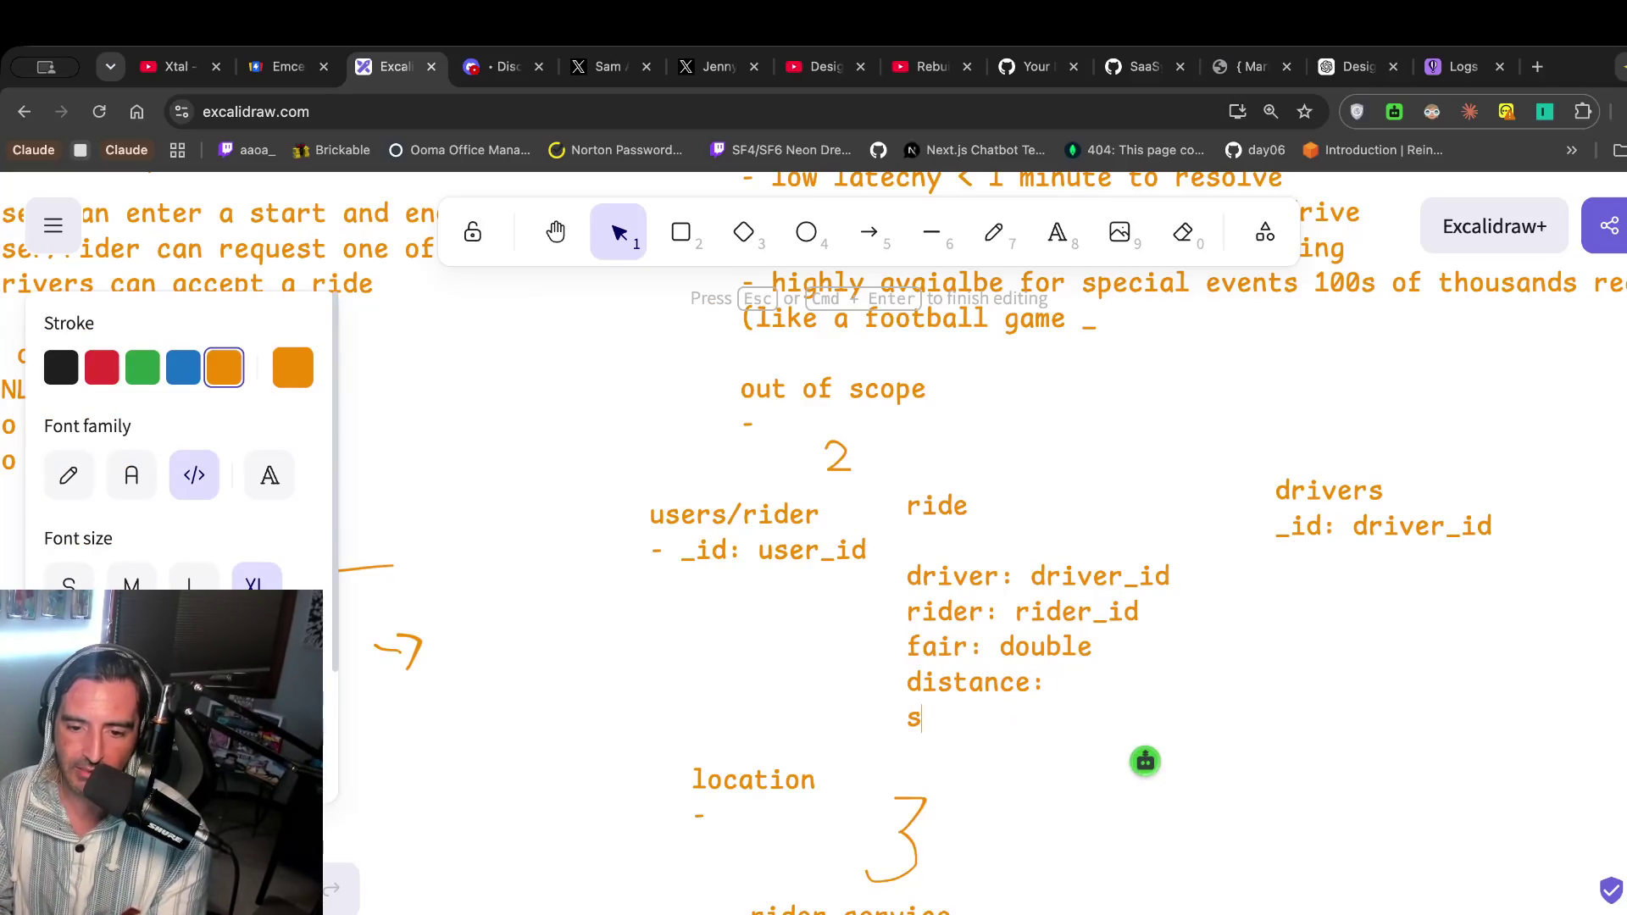
pyautogui.write('tatus')
pyautogui.press('BackSpace')
pyautogui.press('BackSpace')
pyautogui.write('us')
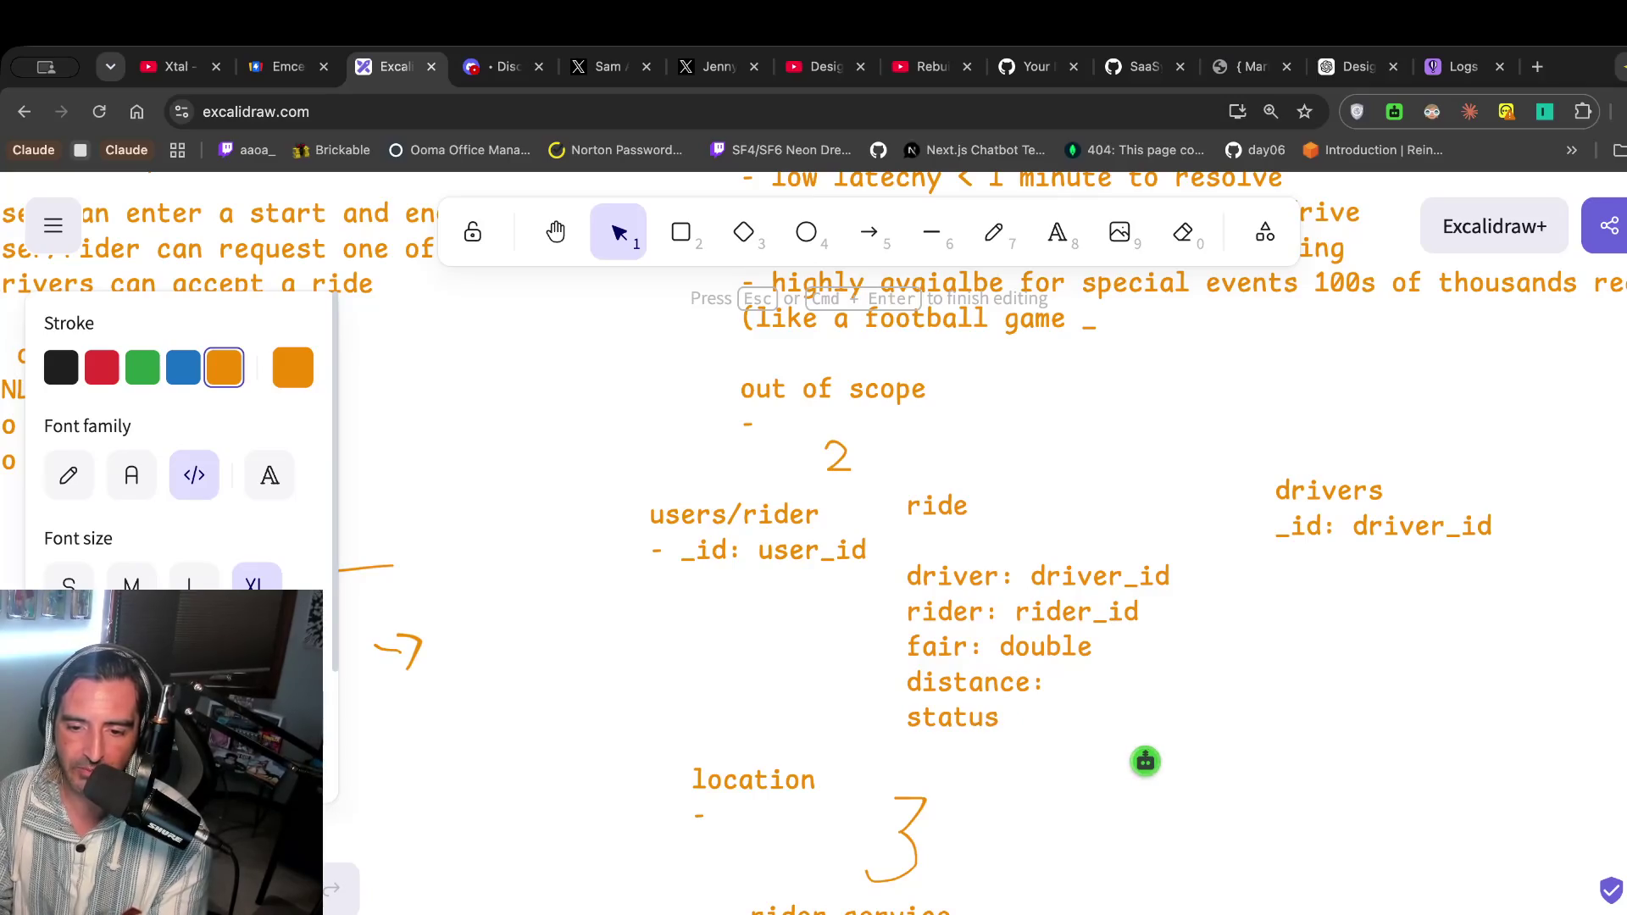
pyautogui.write(': { rider: ')
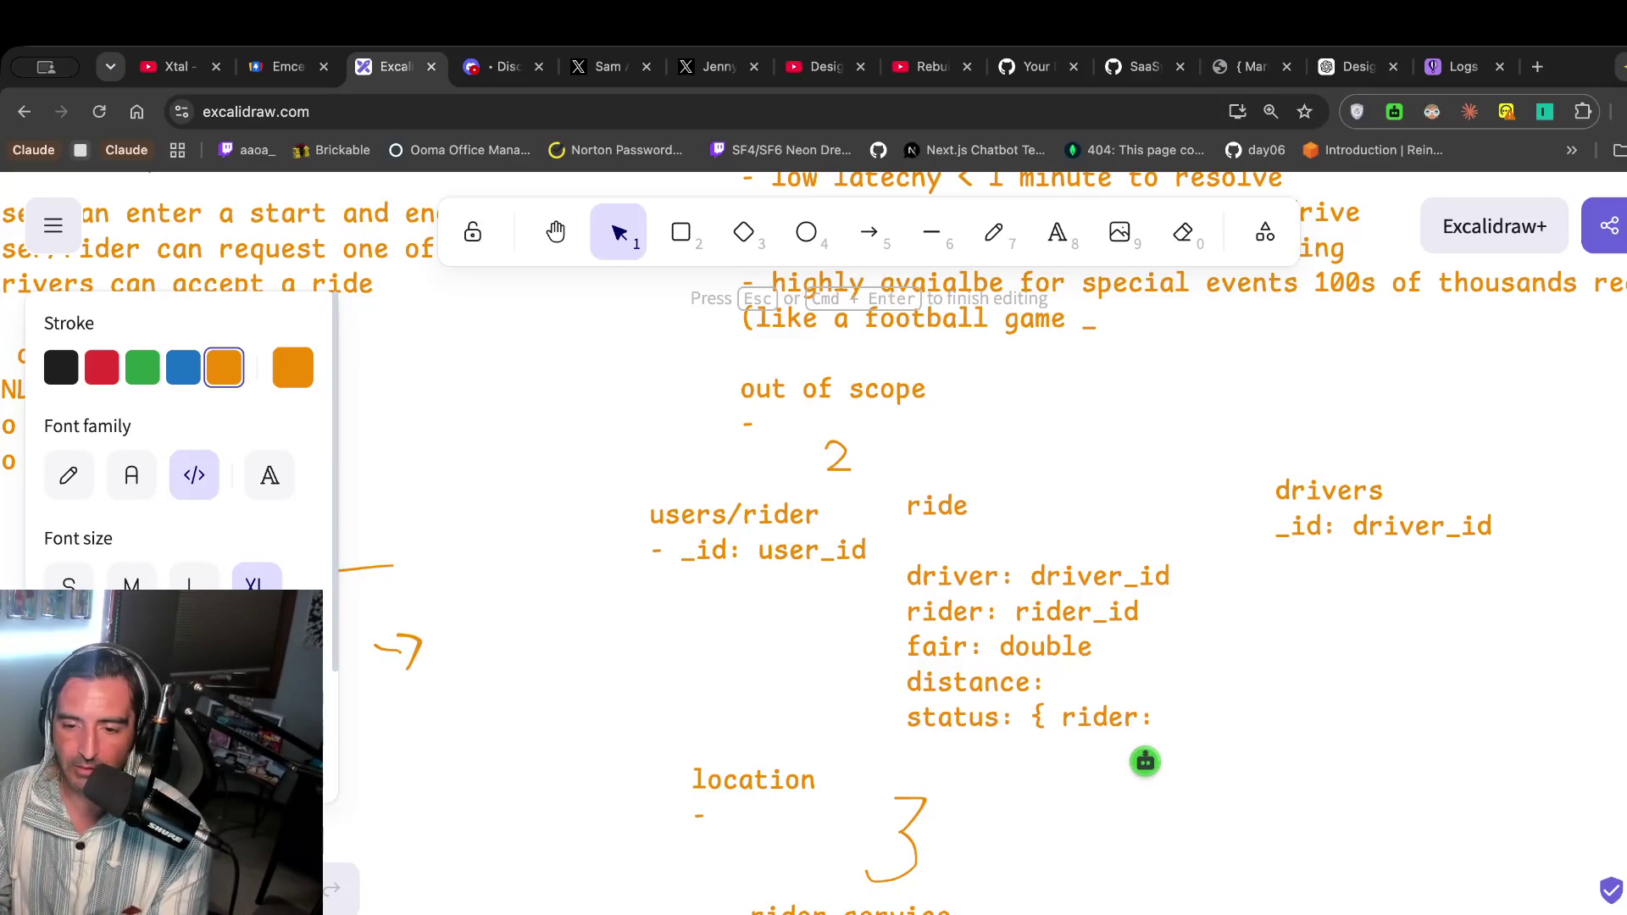
pyautogui.write(', driver"')
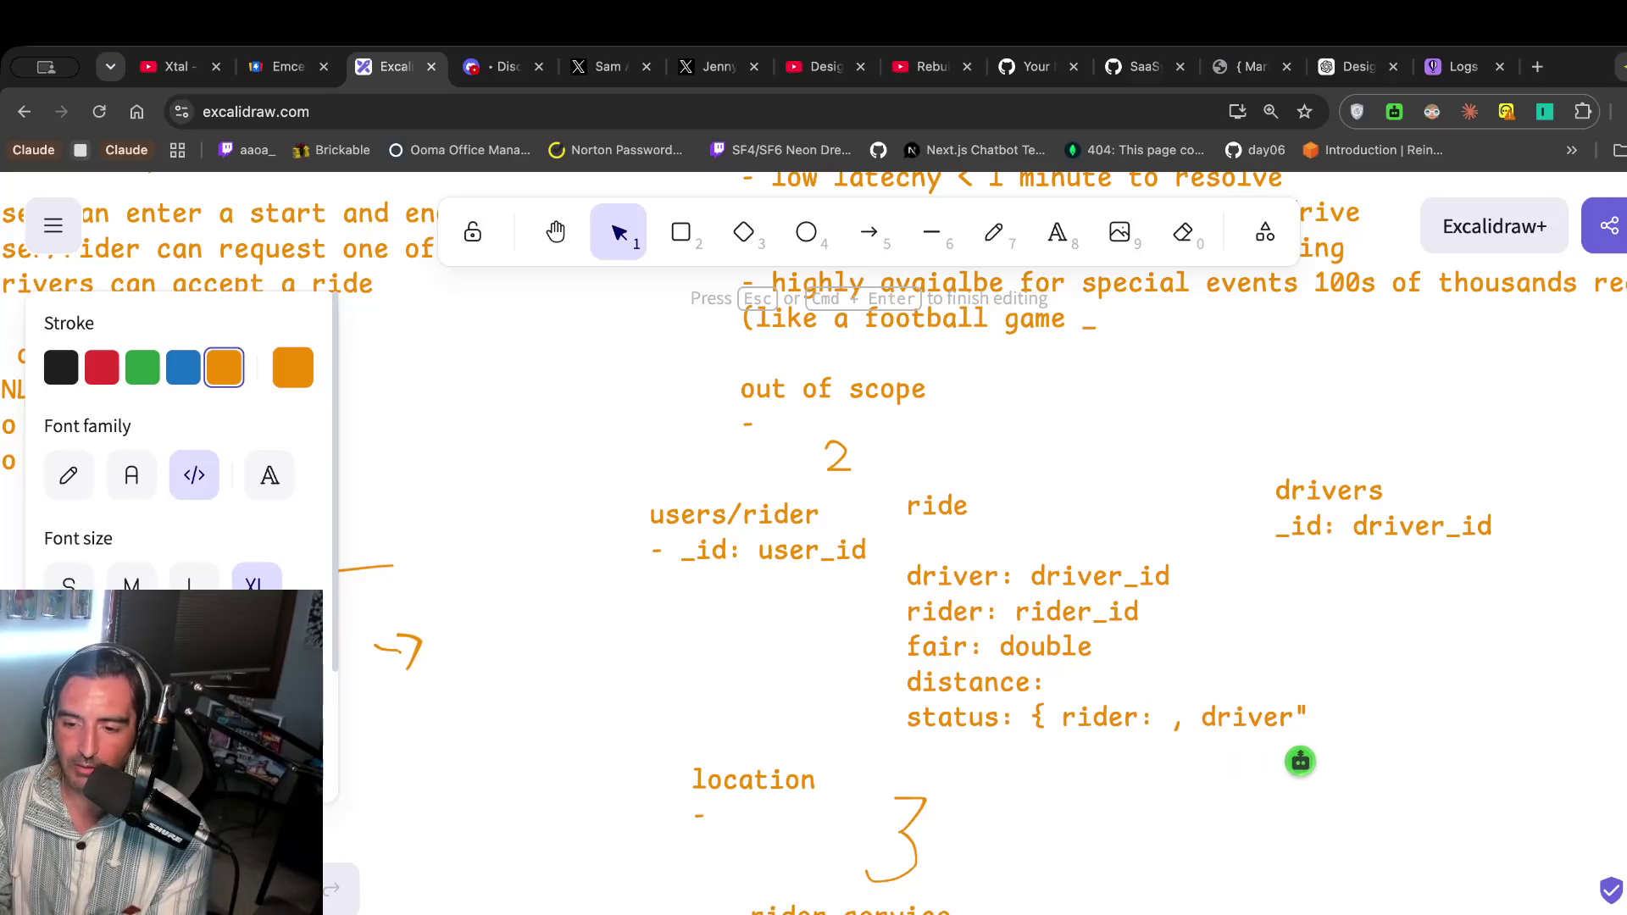
pyautogui.press('BackSpace')
pyautogui.write(': }')
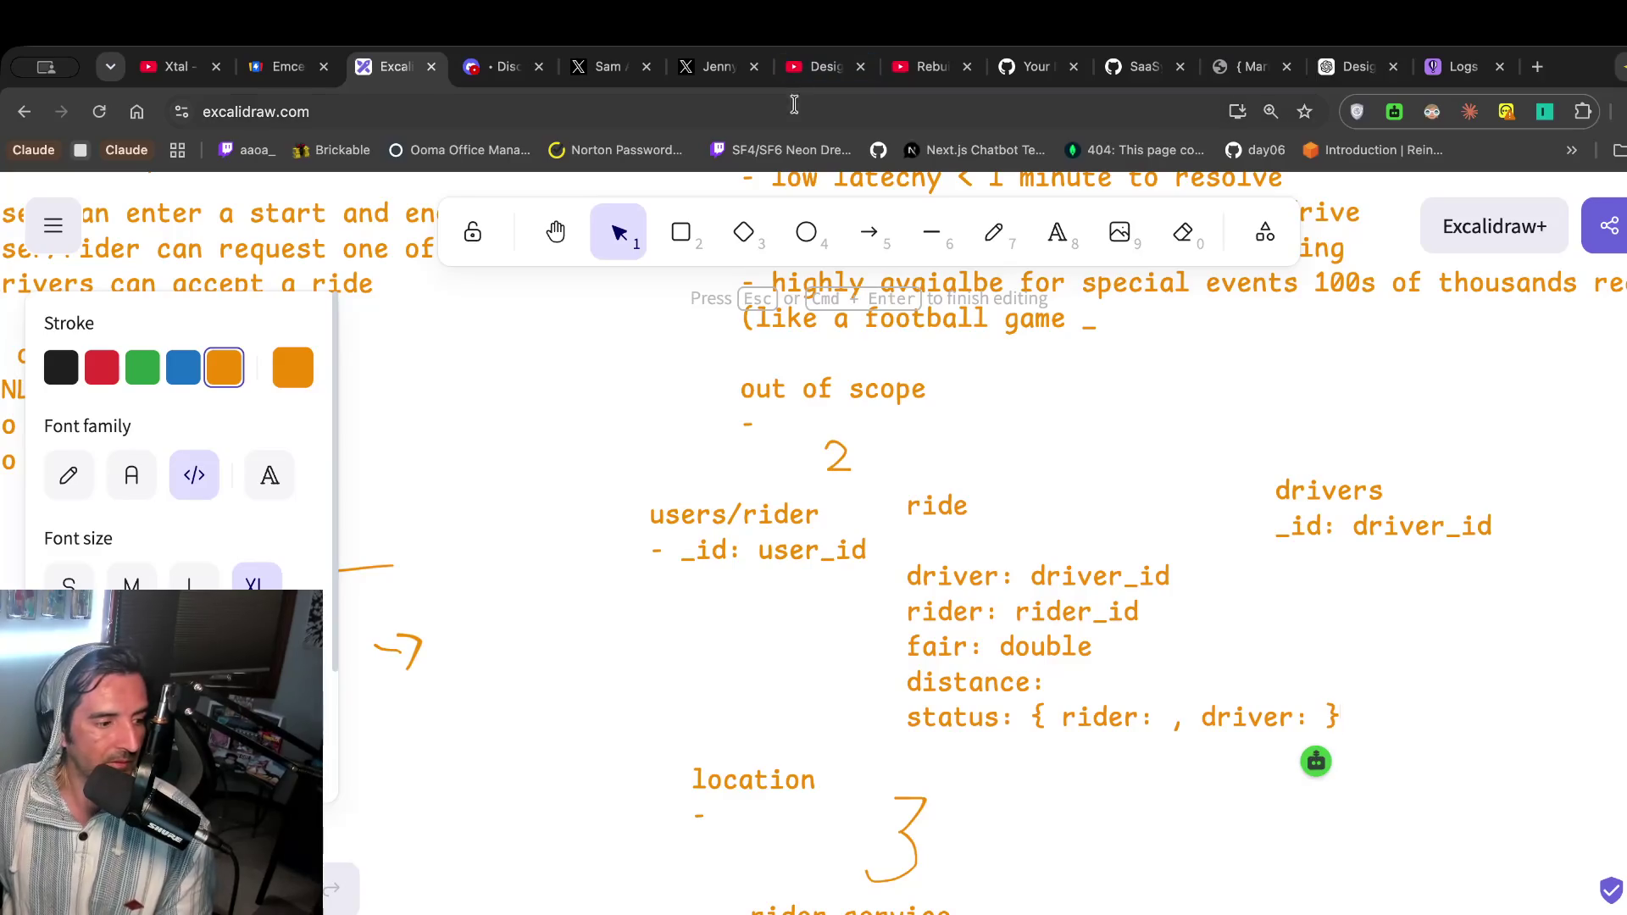
# Watch more of the reference video, then select the ride line in the services list.
pyautogui.click(814, 66)
pyautogui.press('space')
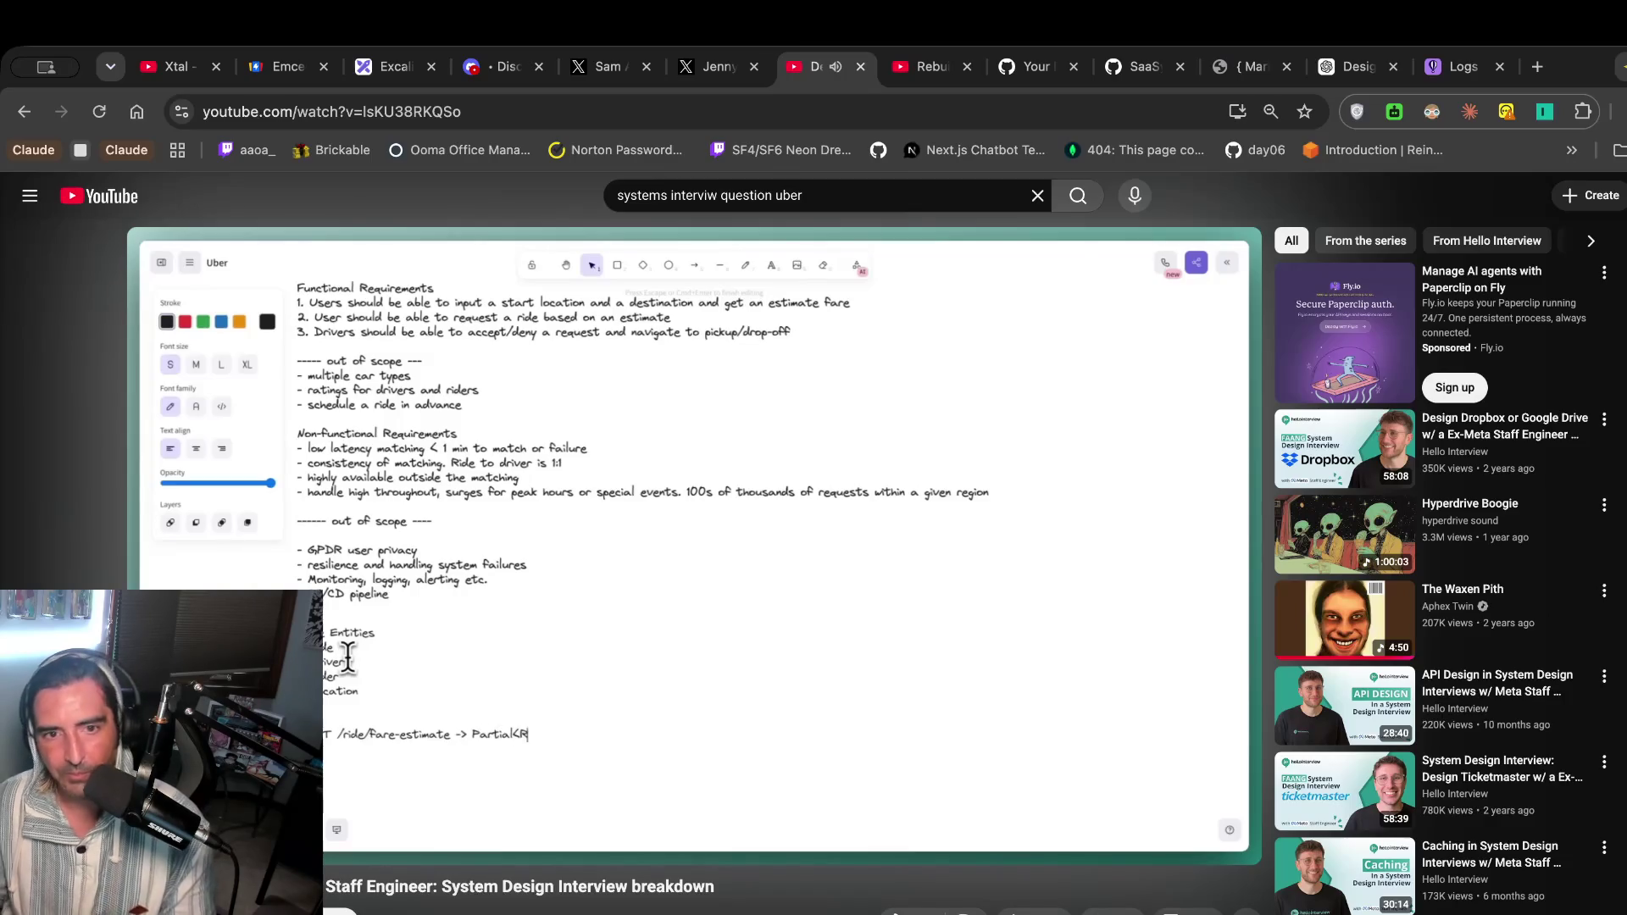
pyautogui.click(492, 484)
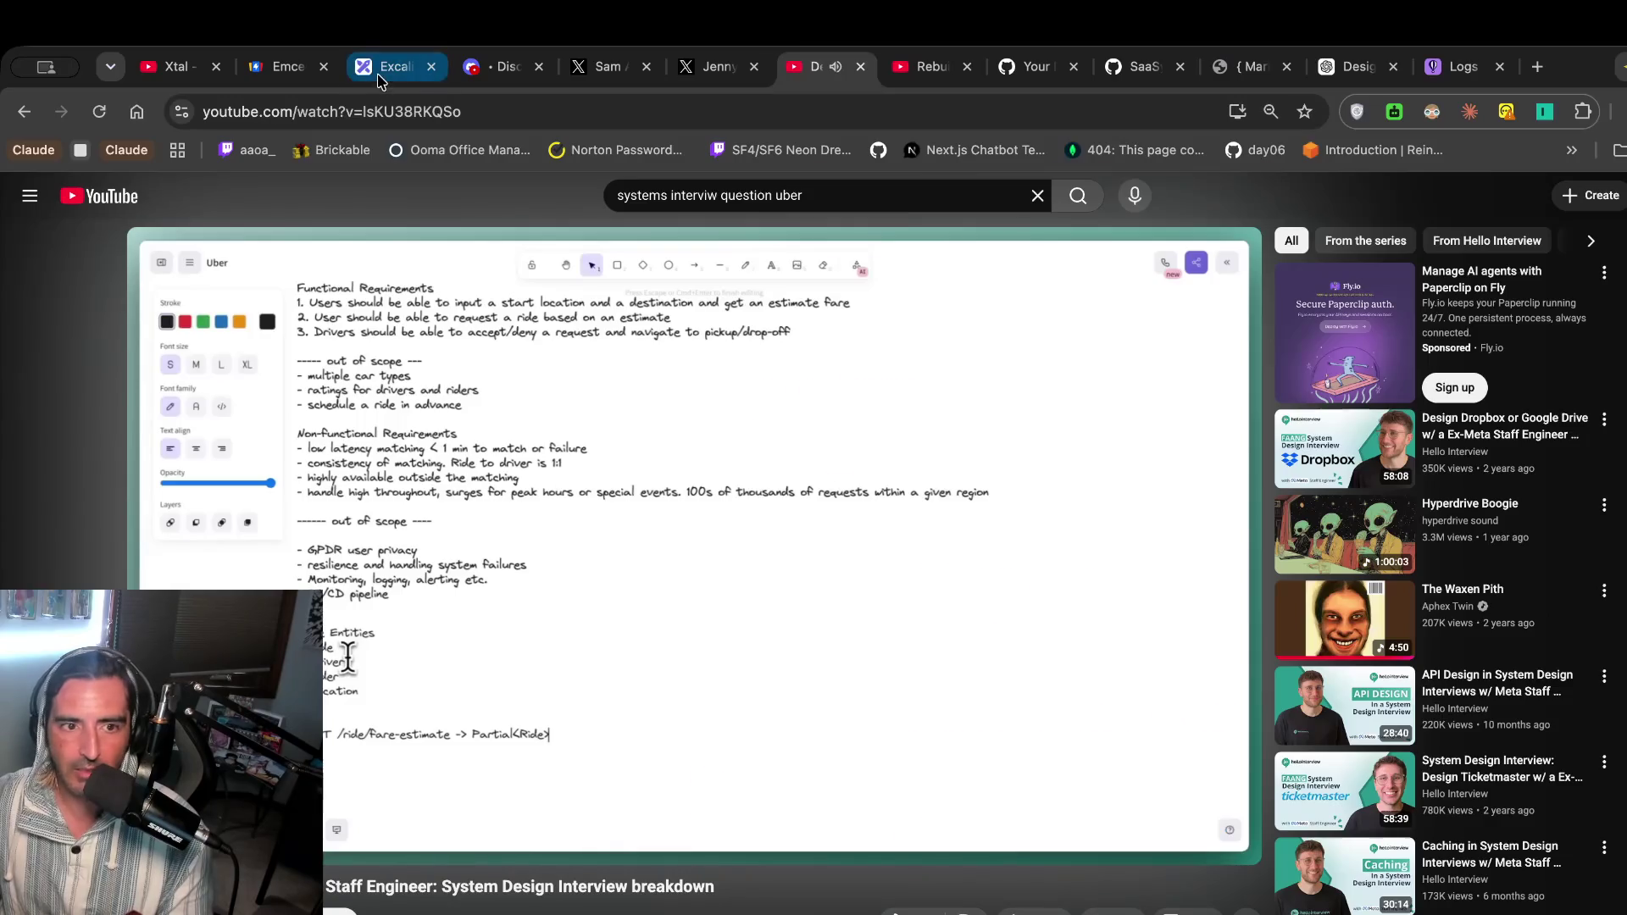
pyautogui.click(395, 66)
pyautogui.scroll(-3, 609, 550)
pyautogui.click(777, 734)
pyautogui.doubleClick(777, 733)
pyautogui.moveTo(812, 734); pyautogui.dragTo(703, 732)
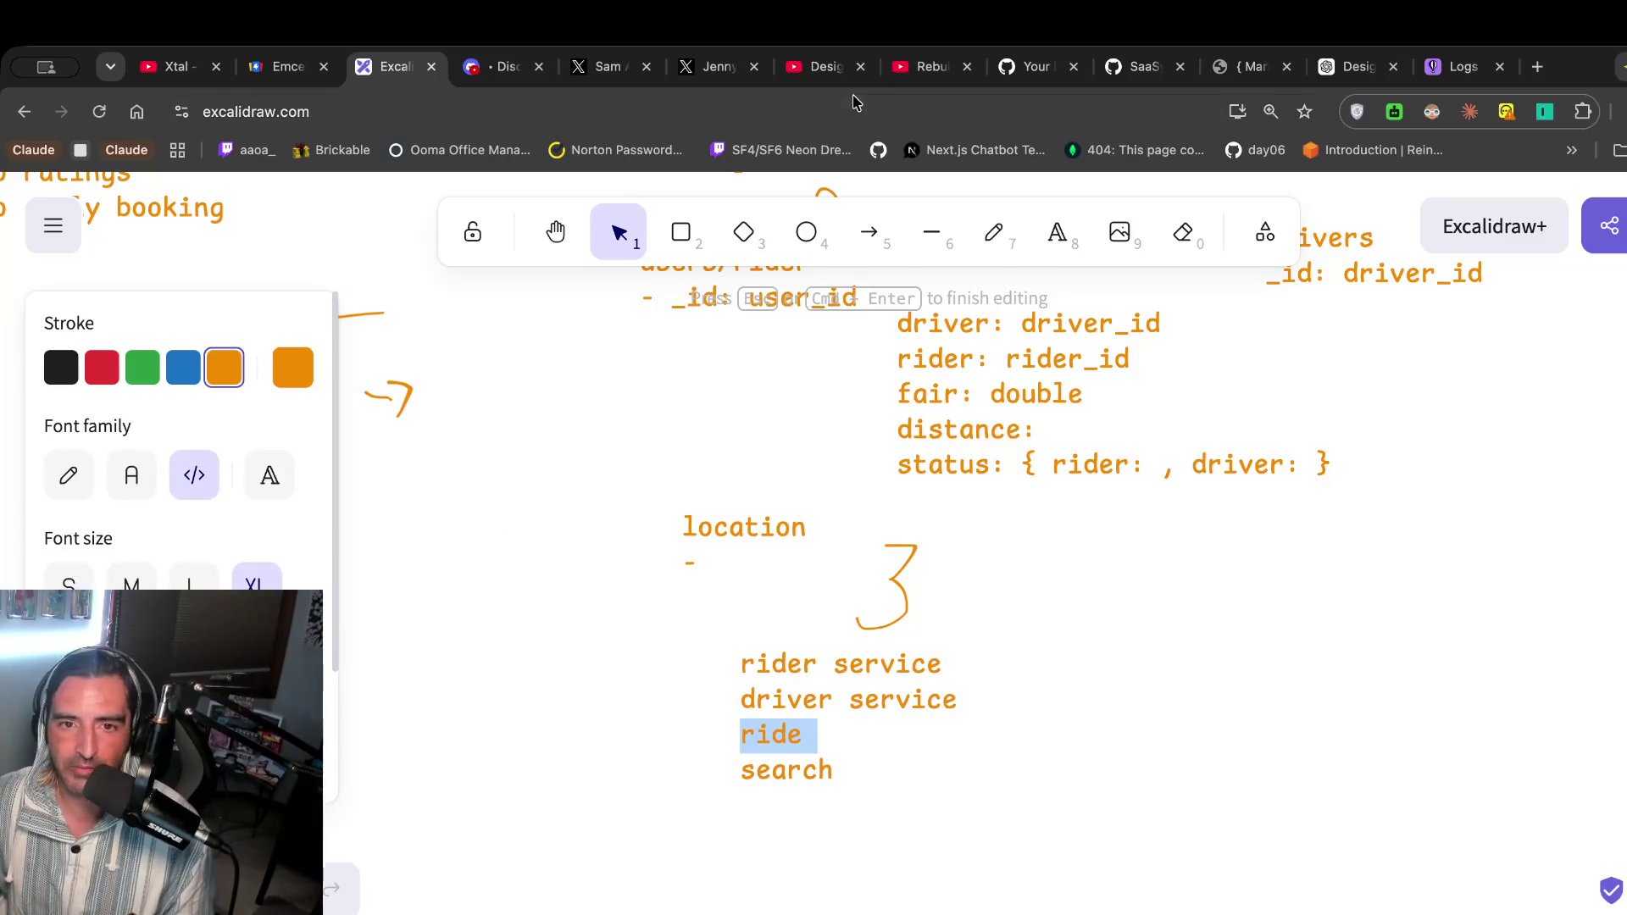
pyautogui.click(822, 66)
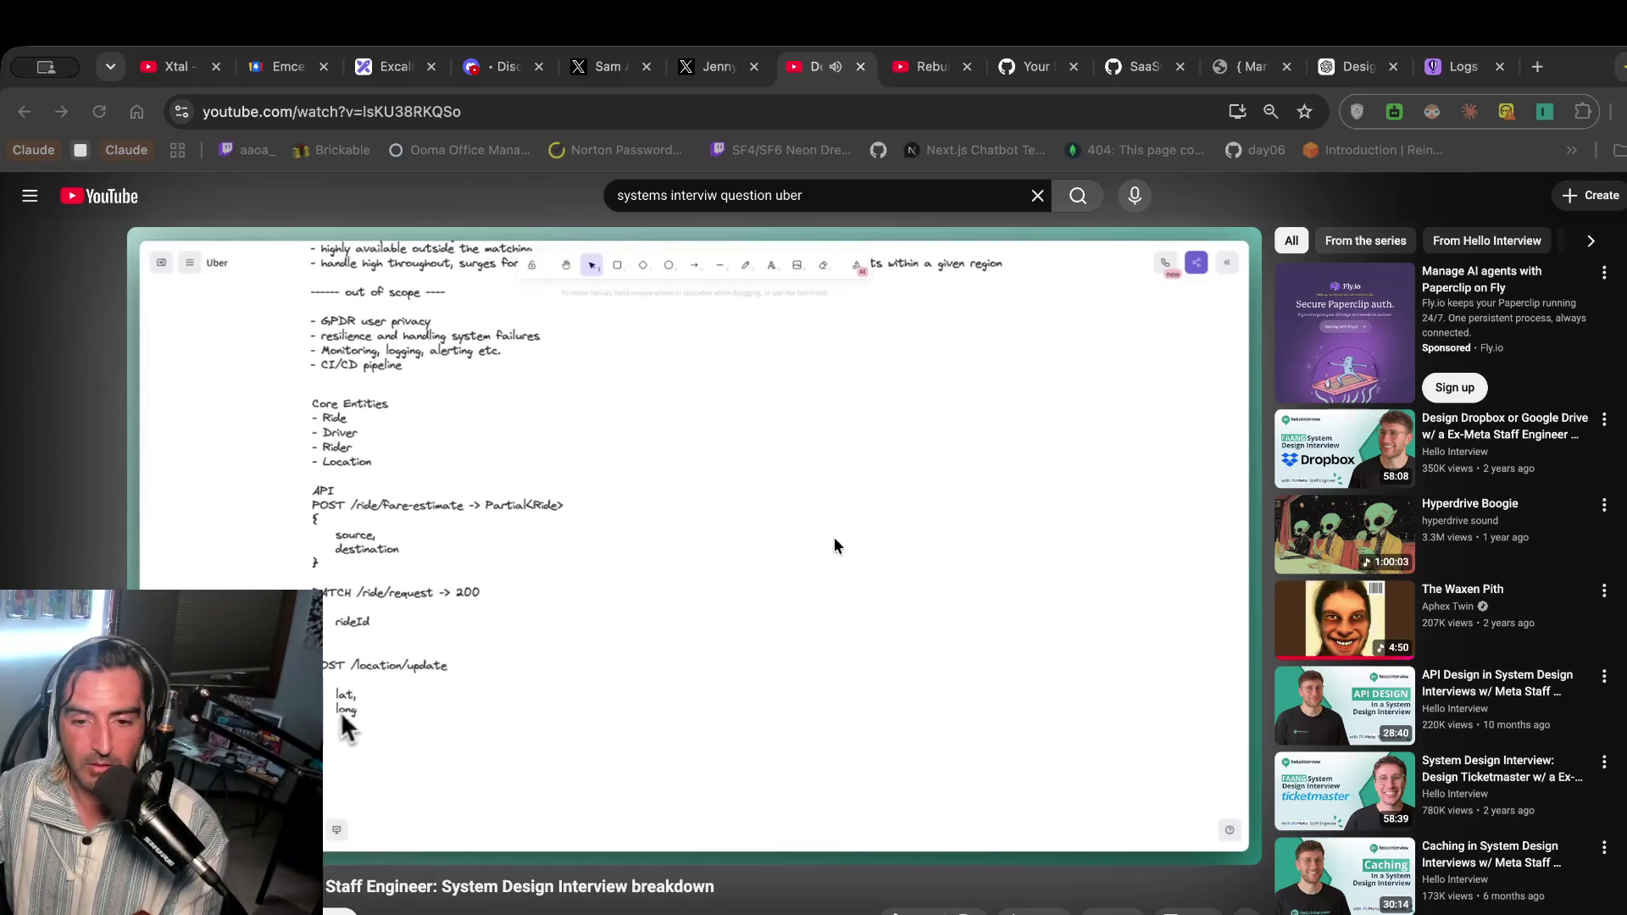
# Let the system-design video play until POST /location/update appears in its API list.
pyautogui.moveTo(768, 548)
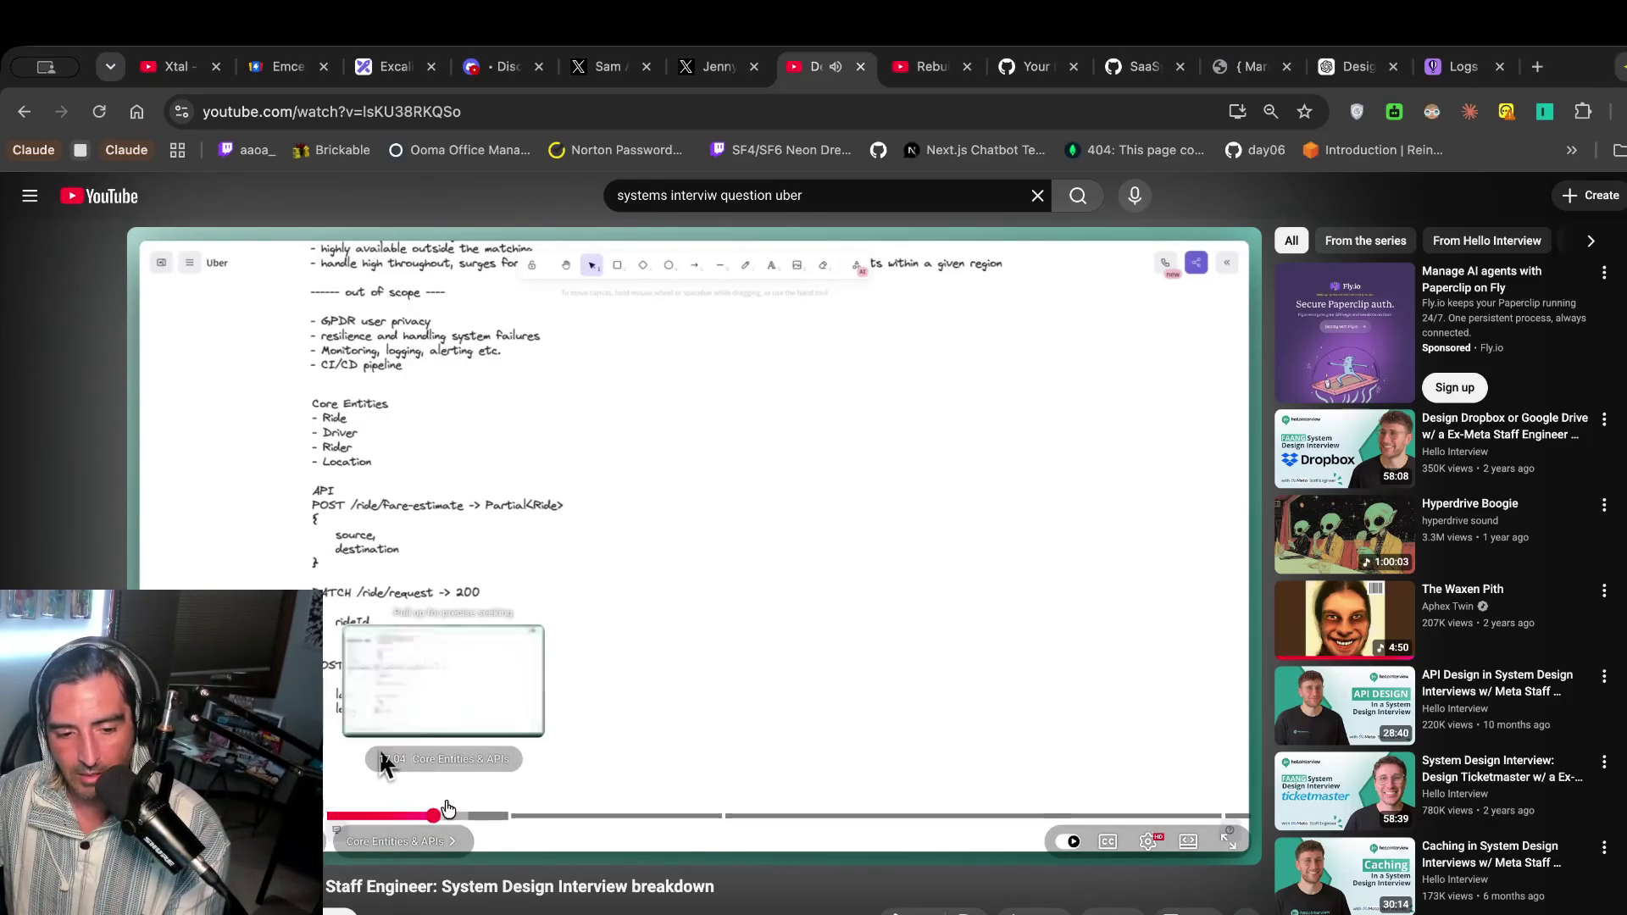
# Rewind the interview slightly, then play it and pause once PATCH /ride/driver/accept is written.
pyautogui.click(428, 815)
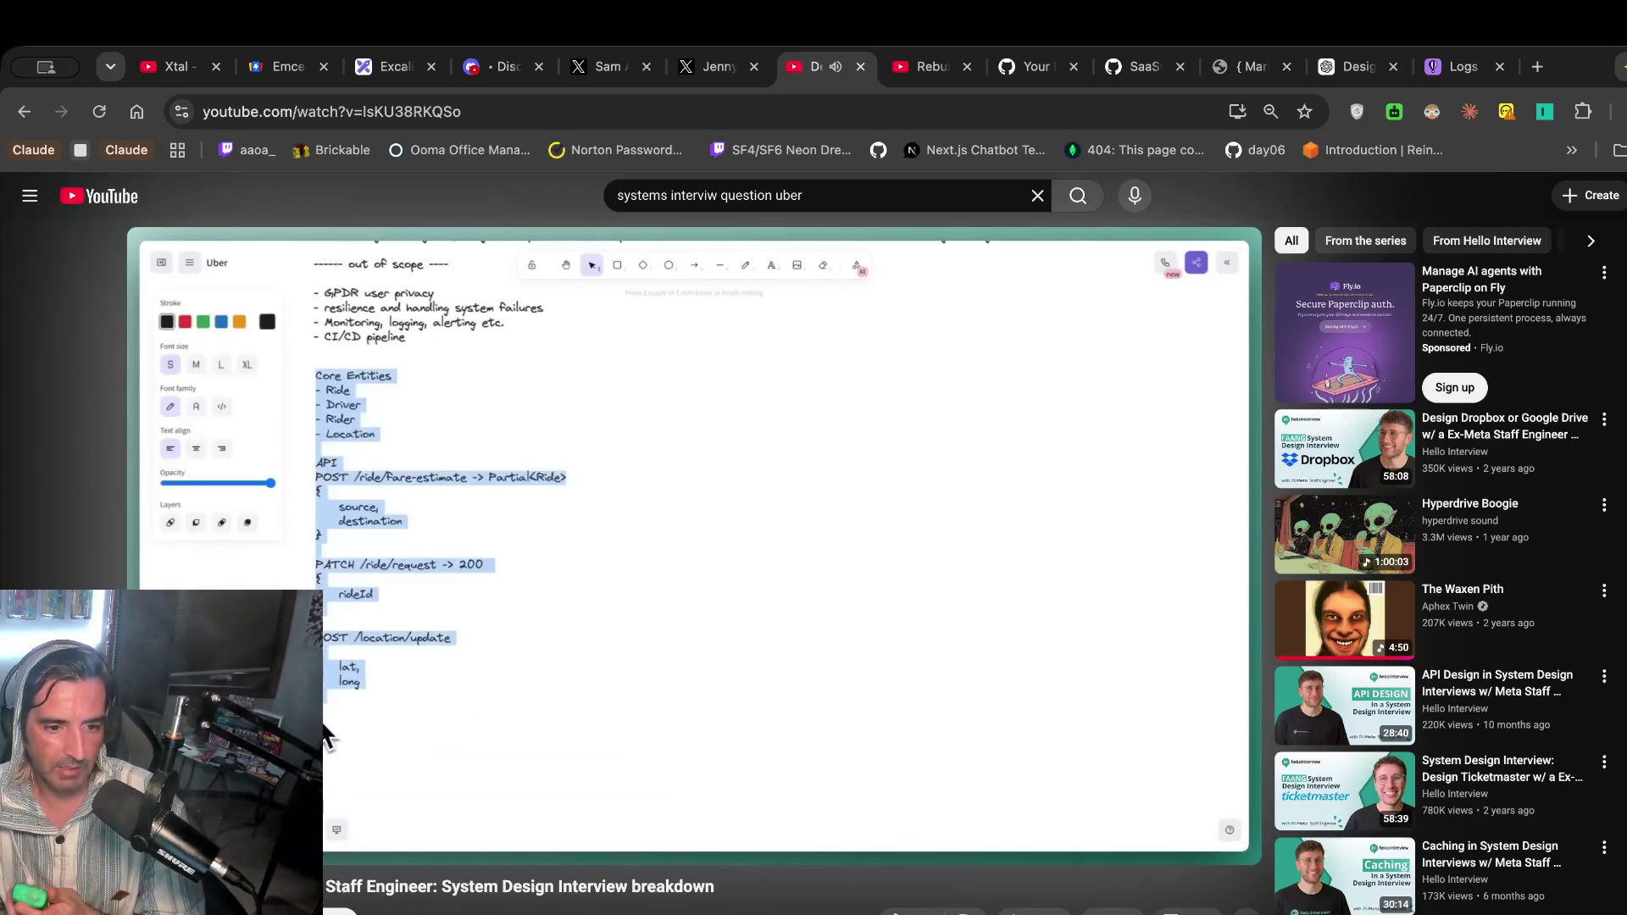
pyautogui.click(773, 329)
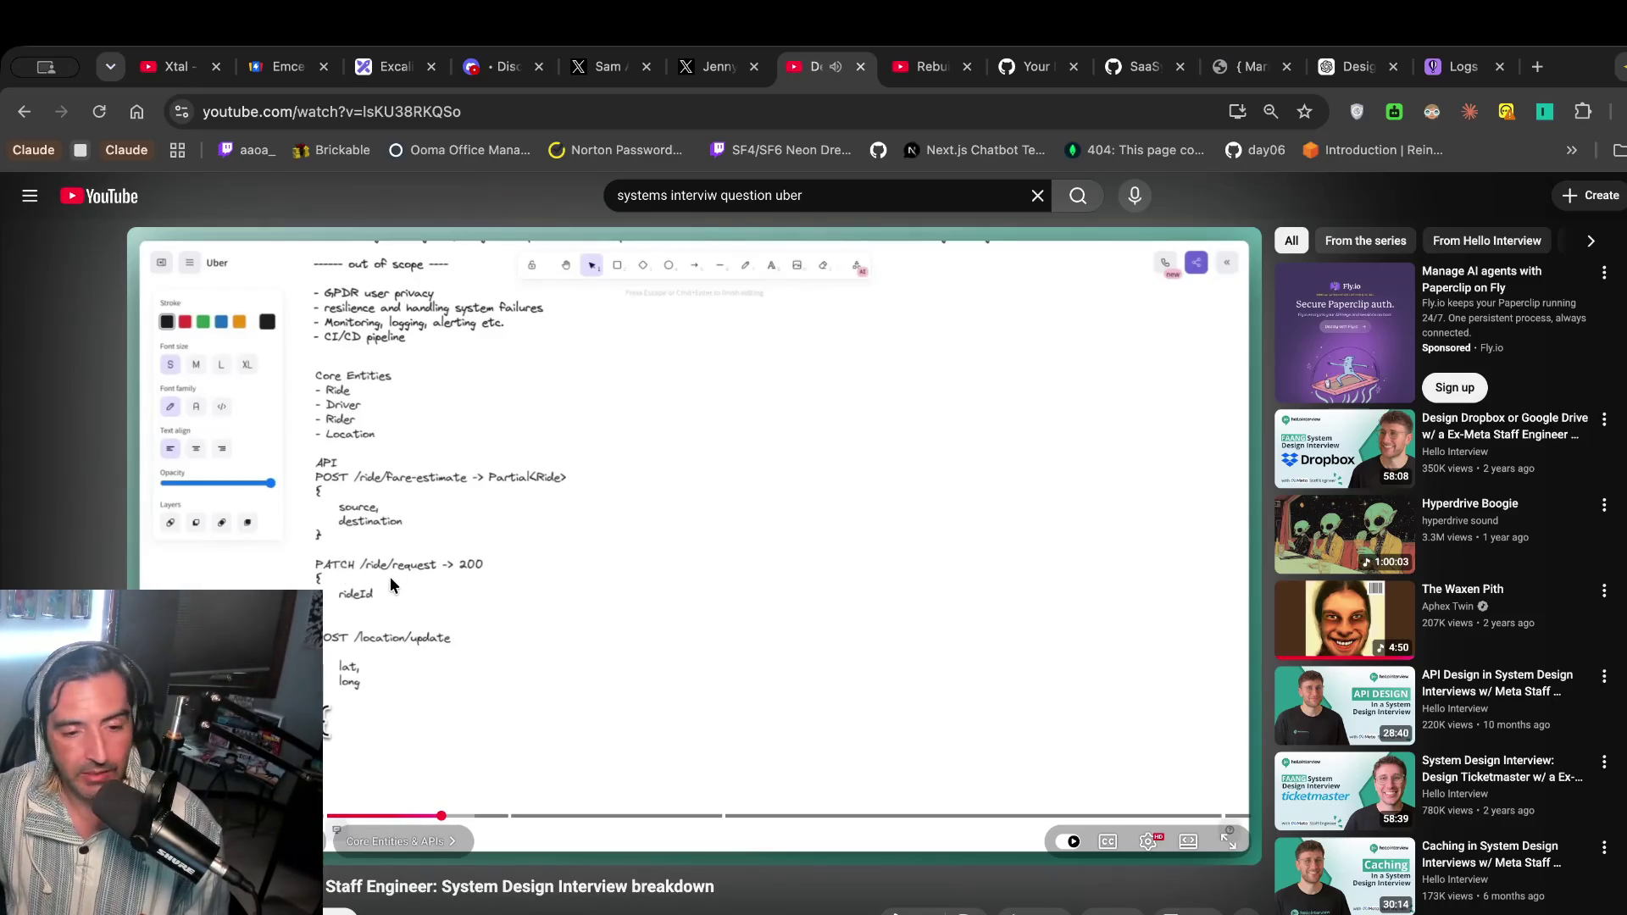
pyautogui.scroll(1, 389, 576)
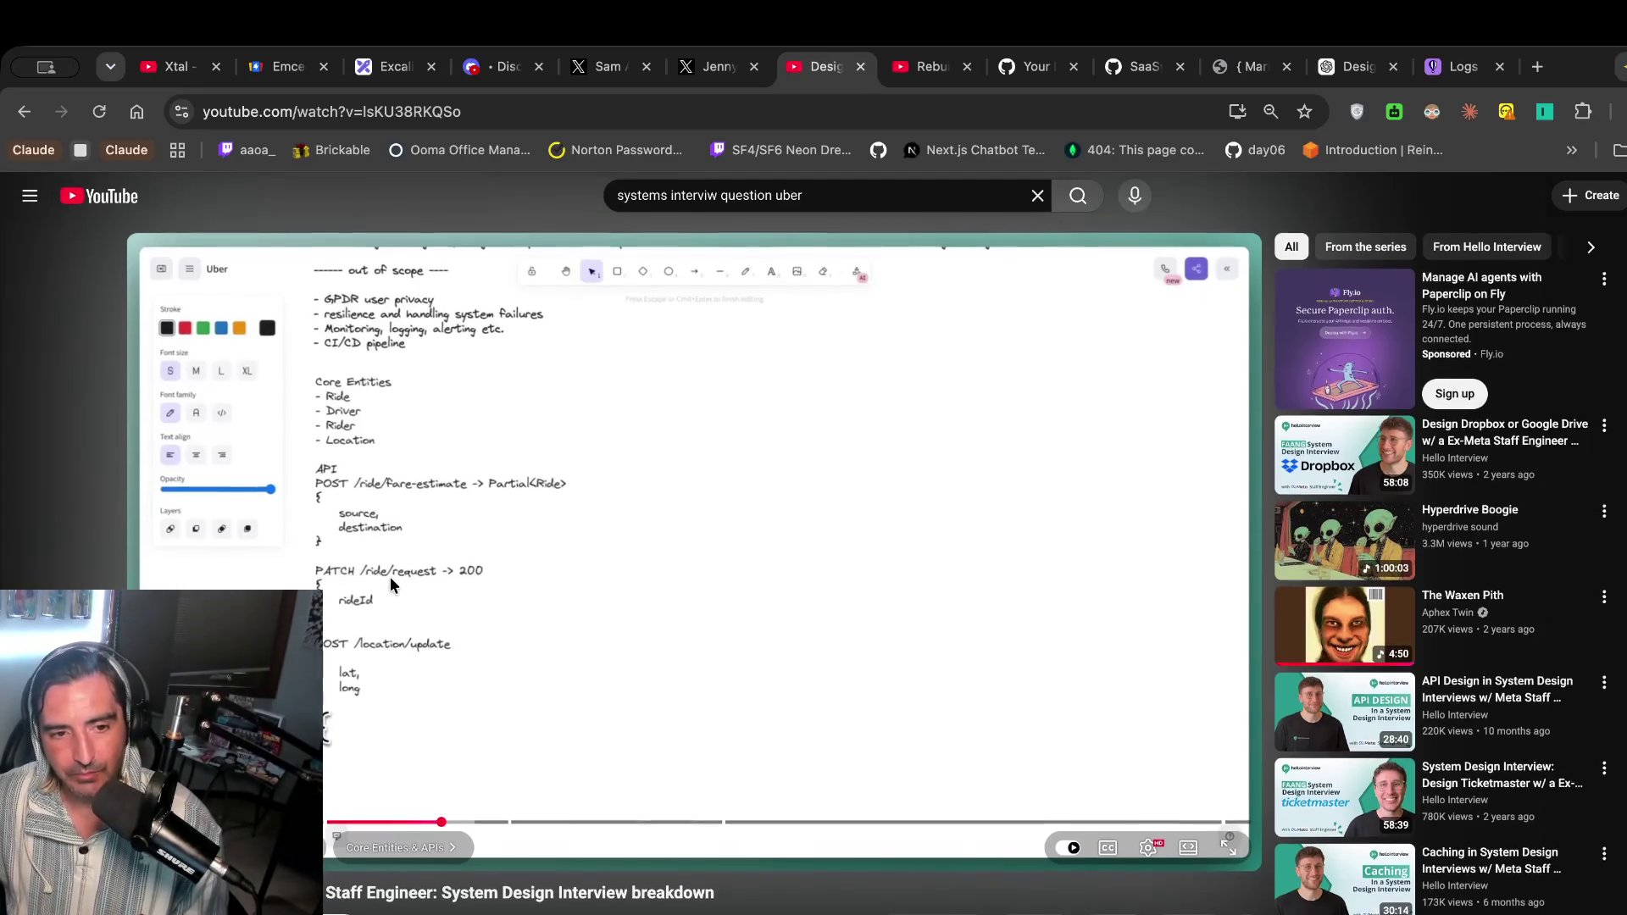
pyautogui.click(569, 597)
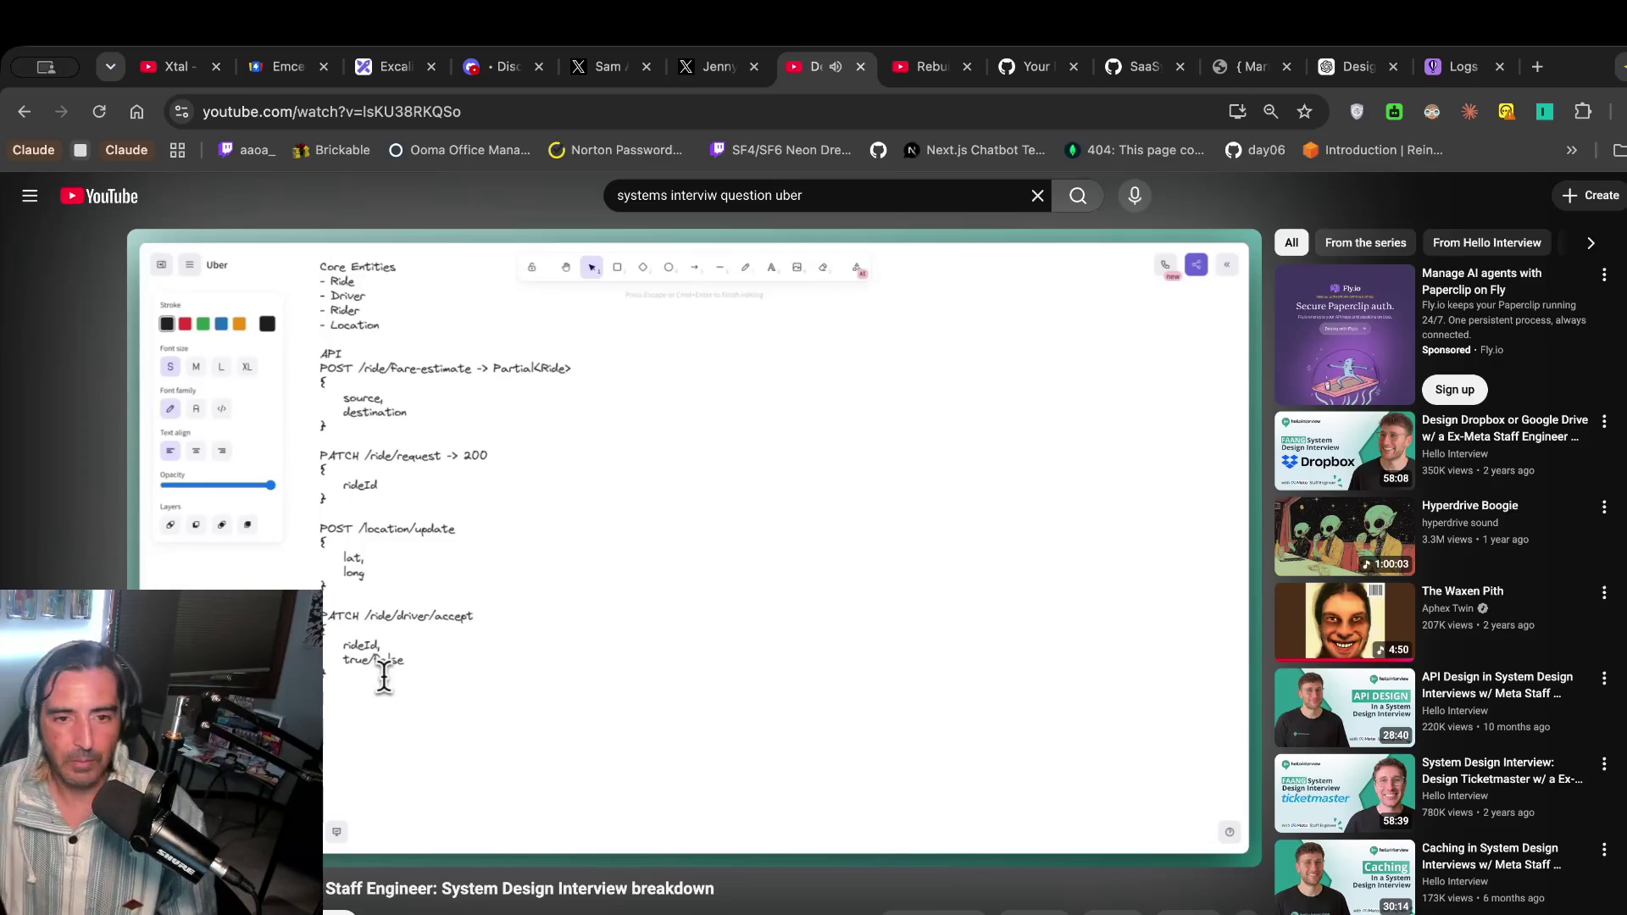
pyautogui.click(585, 552)
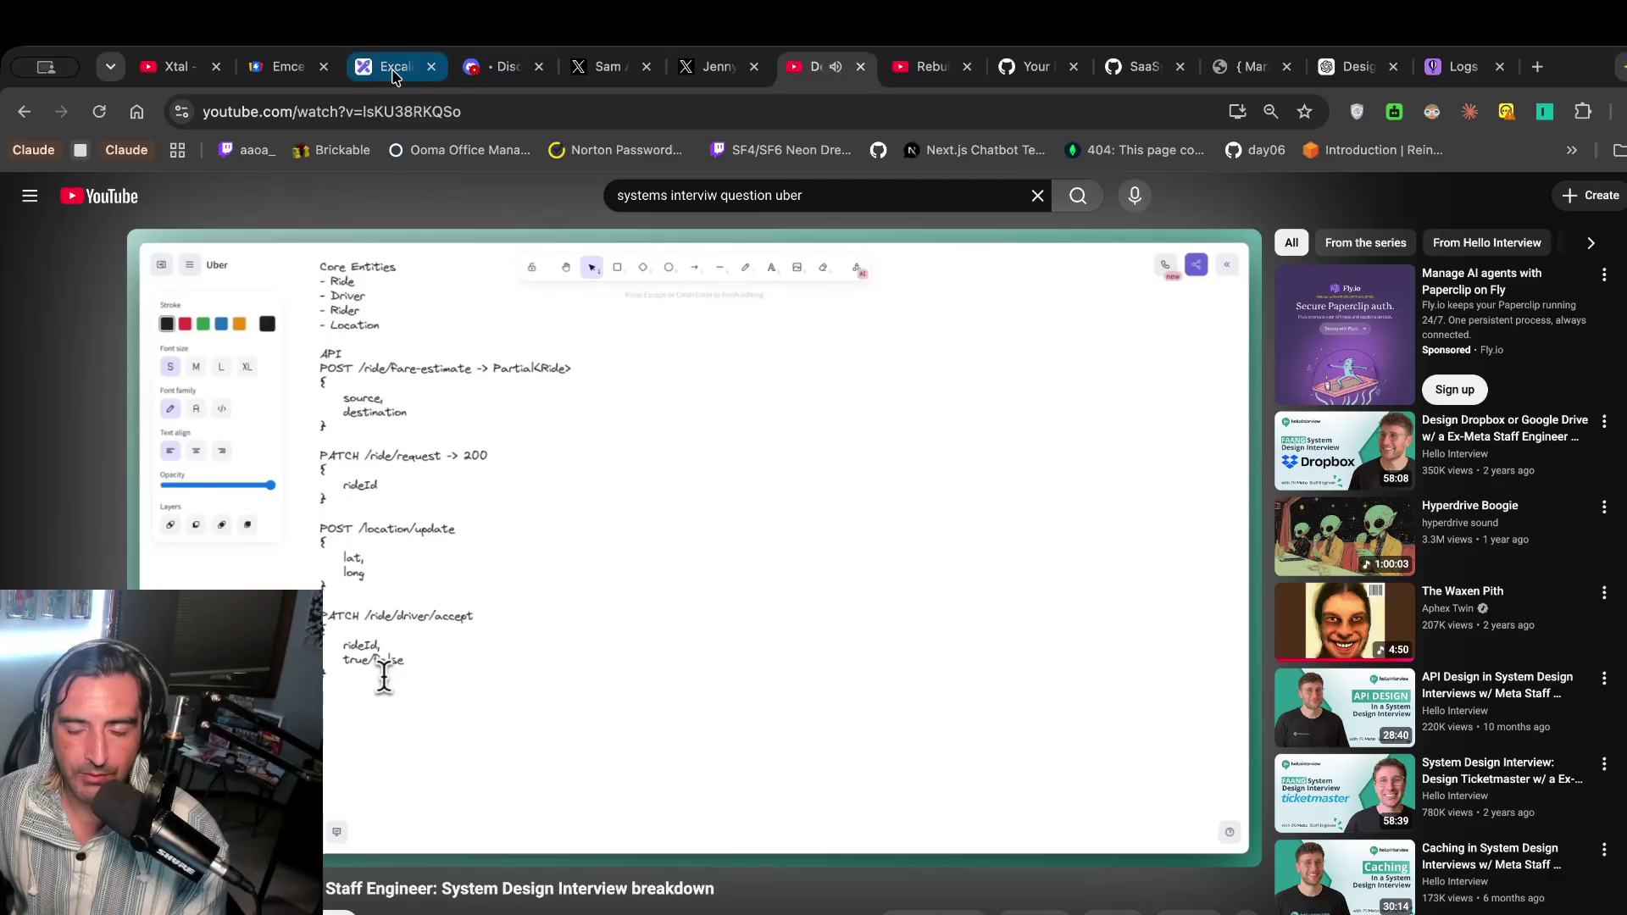
pyautogui.click(395, 67)
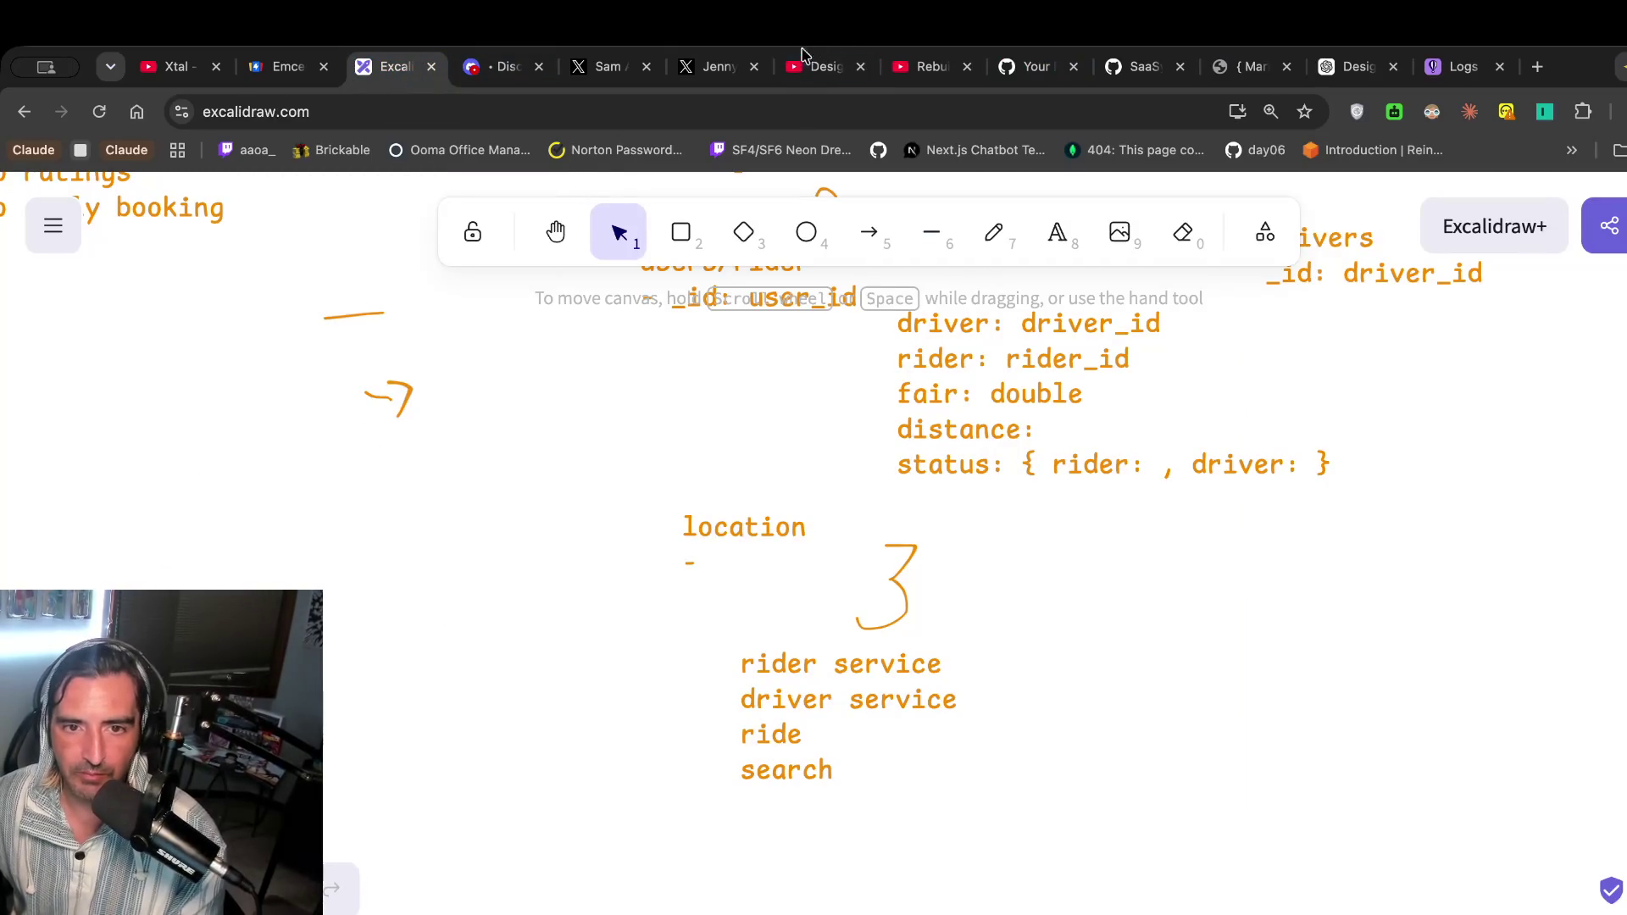
# Add an endpoint text block right of the services list with POST ride and post ride/driver lines.
pyautogui.click(826, 66)
pyautogui.click(393, 80)
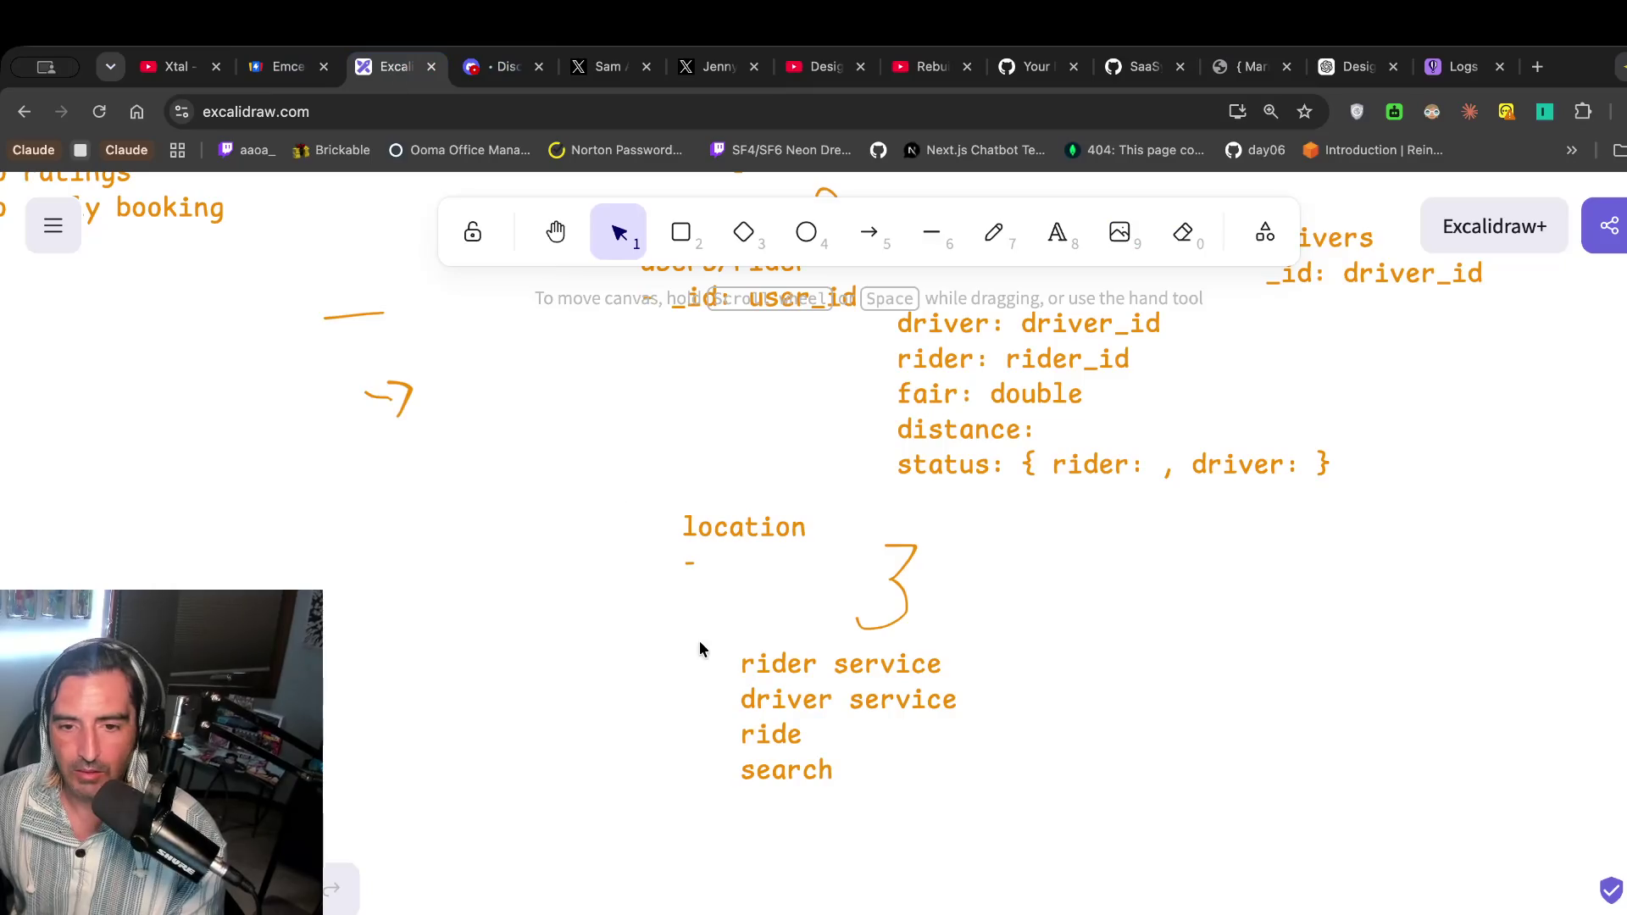
pyautogui.scroll(1, 932, 669)
pyautogui.doubleClick(1174, 693)
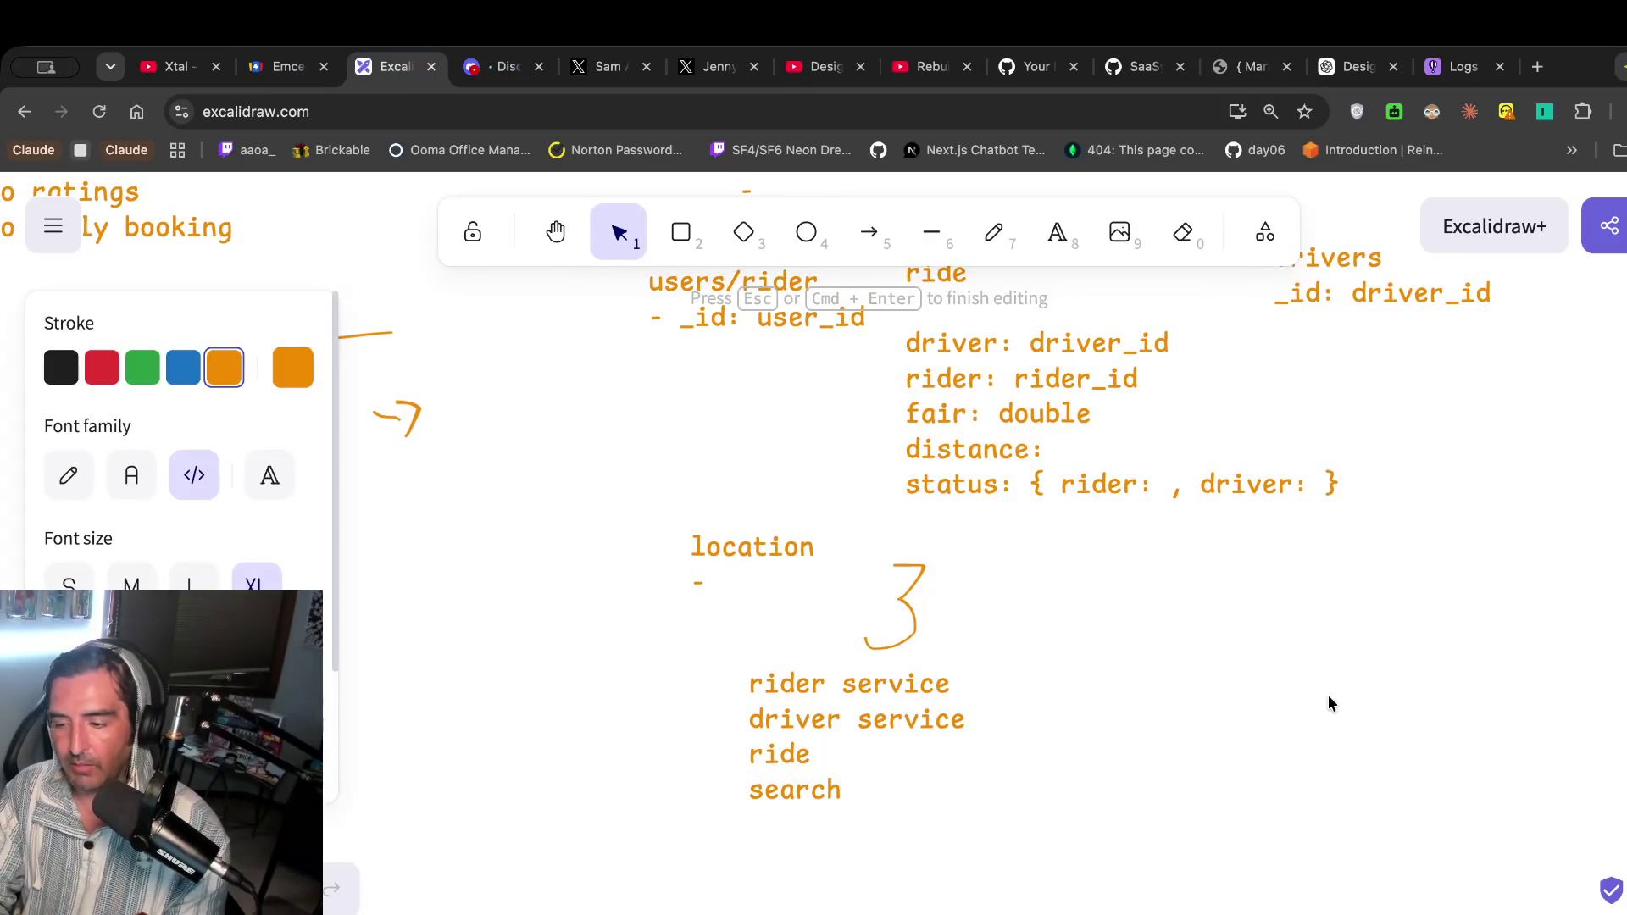
pyautogui.write('POST')
pyautogui.write('. ride')
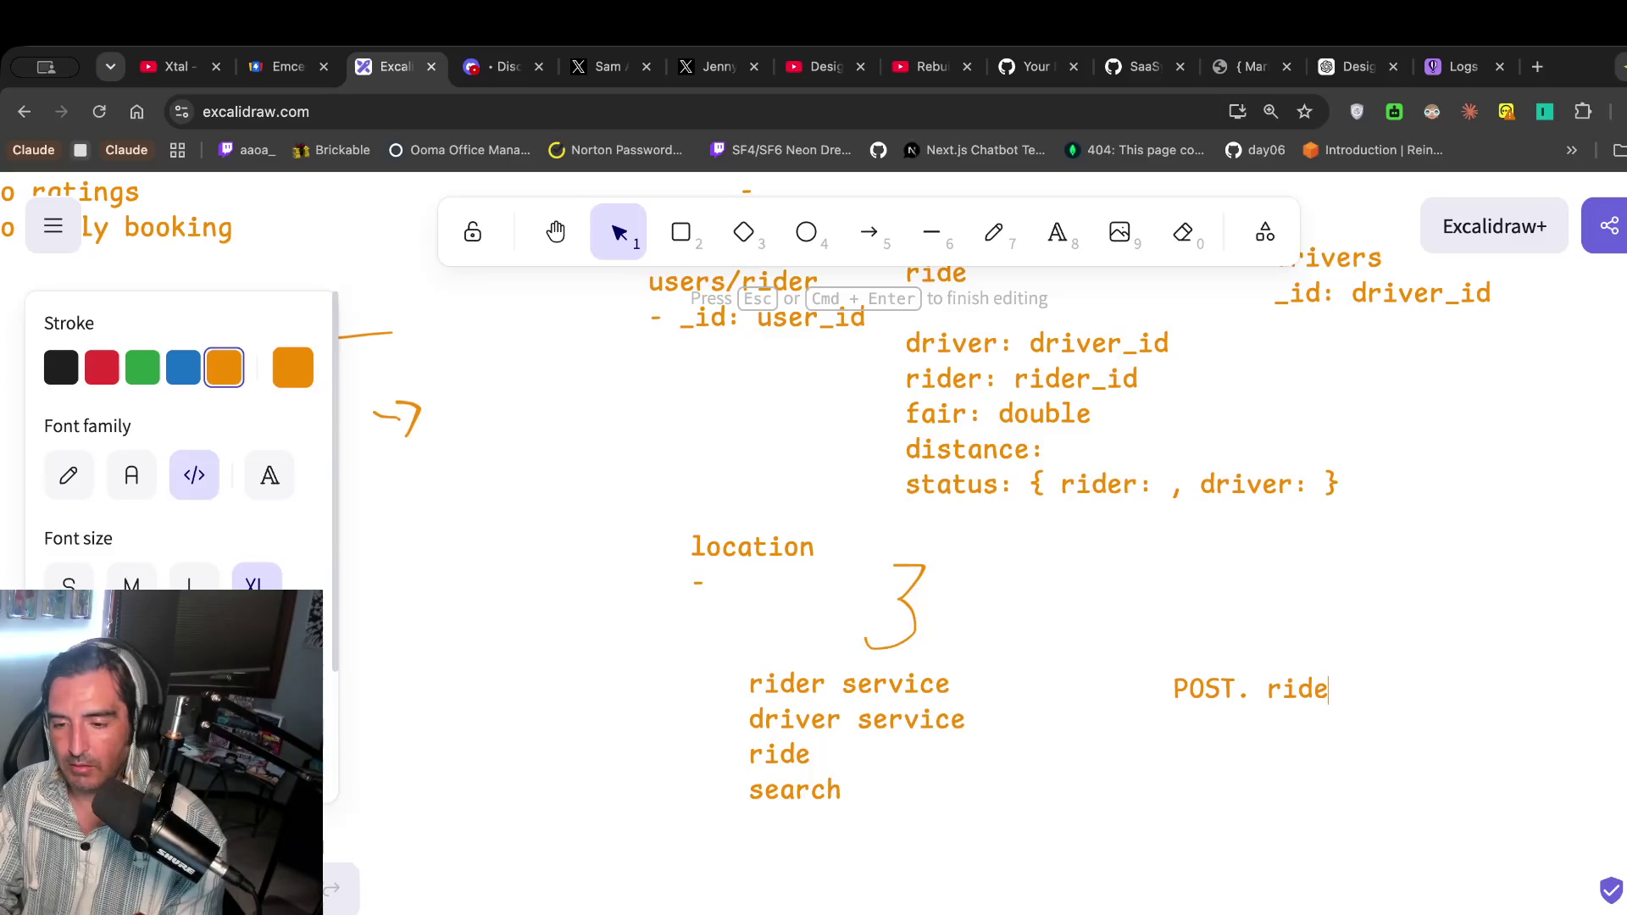
pyautogui.write('acceppost/')
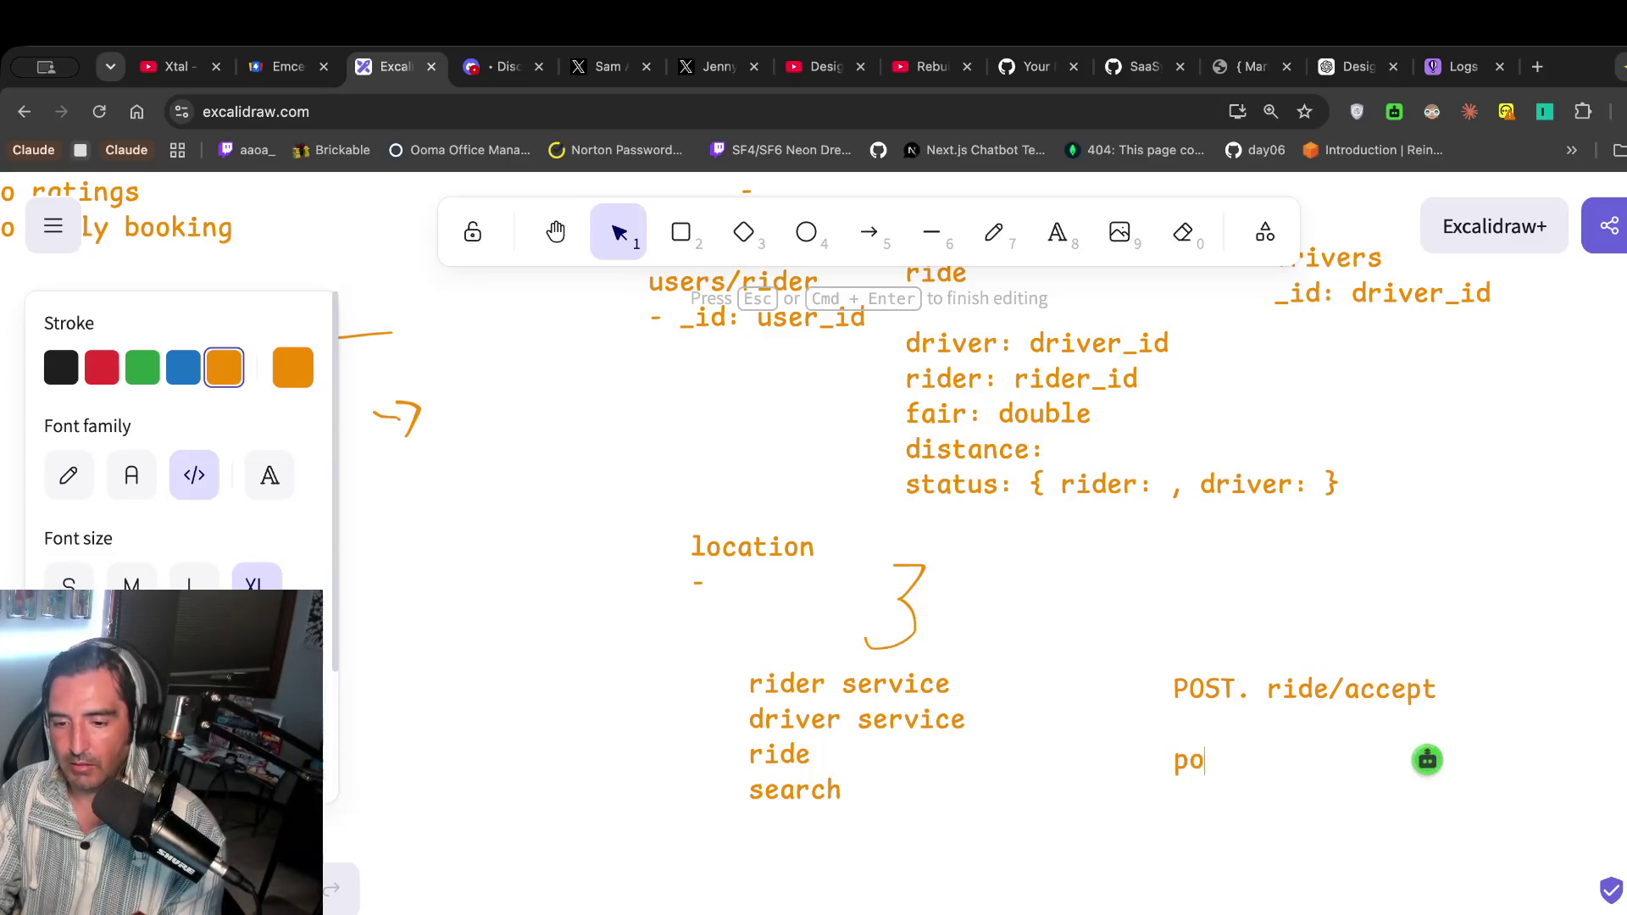
pyautogui.write(' ride/driver')
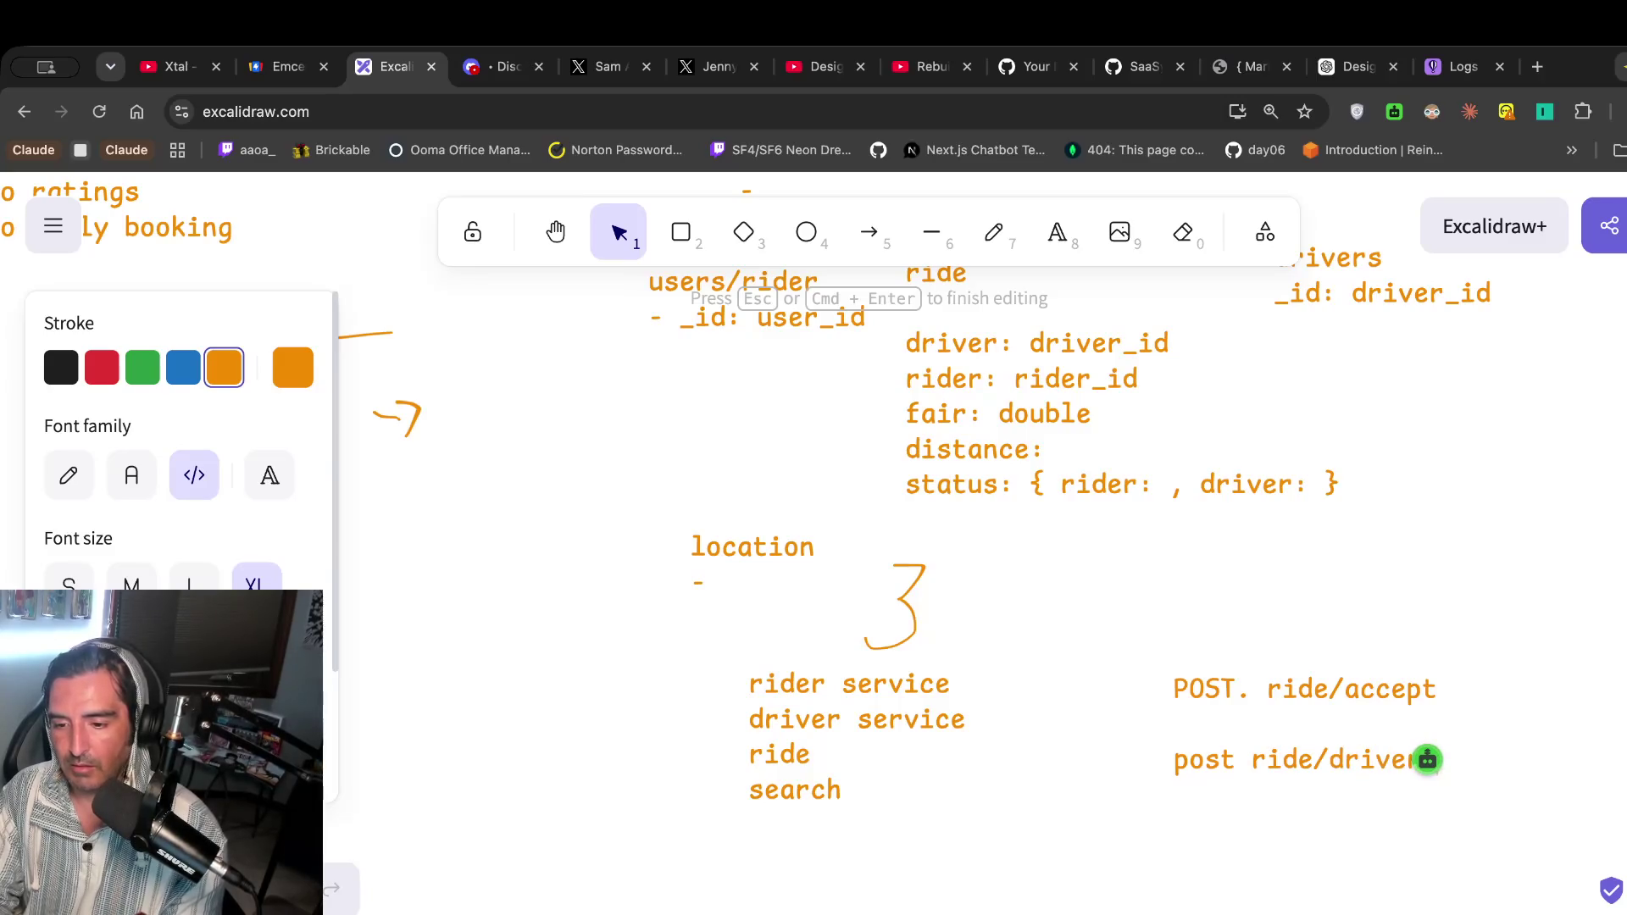
pyautogui.click(1416, 665)
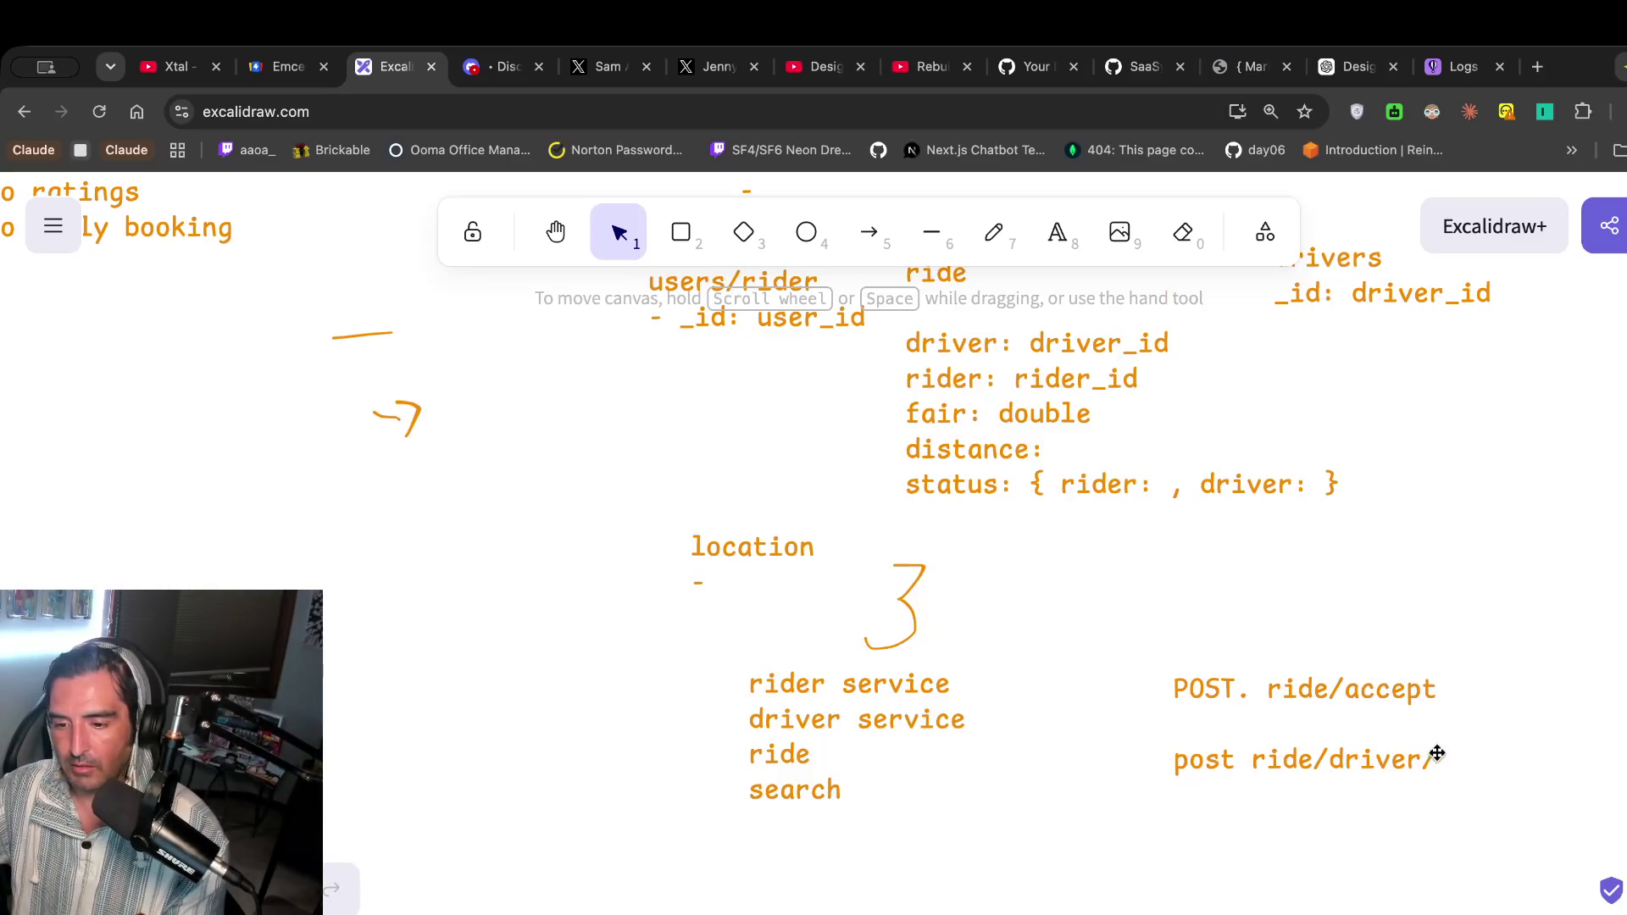
# Complete the second endpoint's path as ride/driver/accept.
pyautogui.click(1424, 761)
pyautogui.doubleClick(1422, 761)
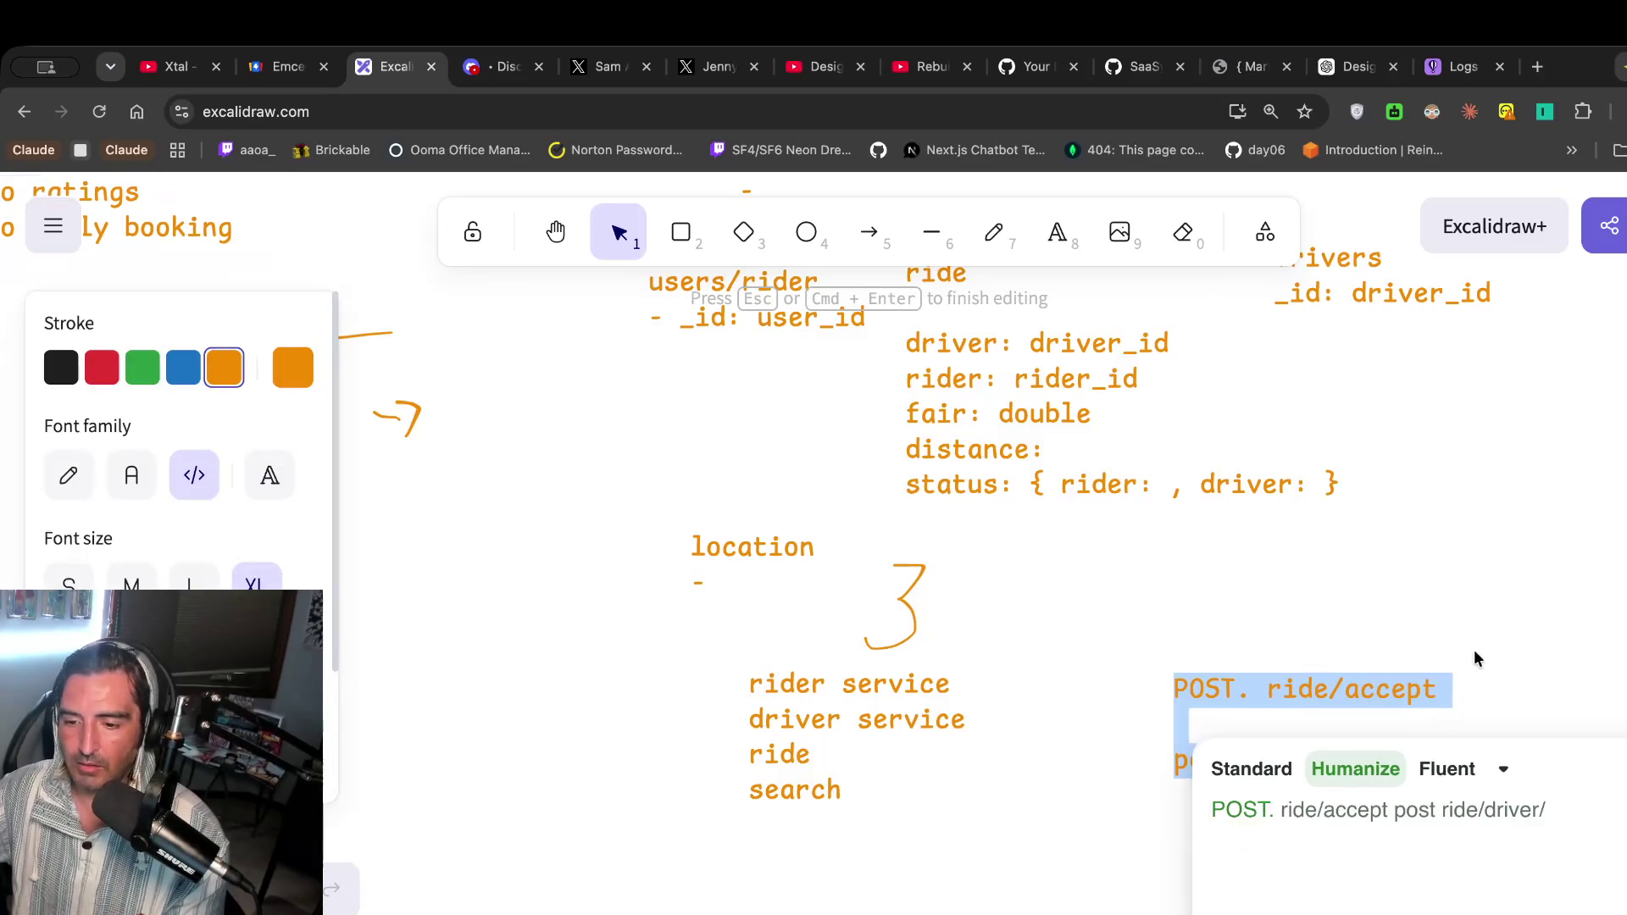
pyautogui.click(1375, 792)
pyautogui.doubleClick(1427, 759)
pyautogui.click(1441, 760)
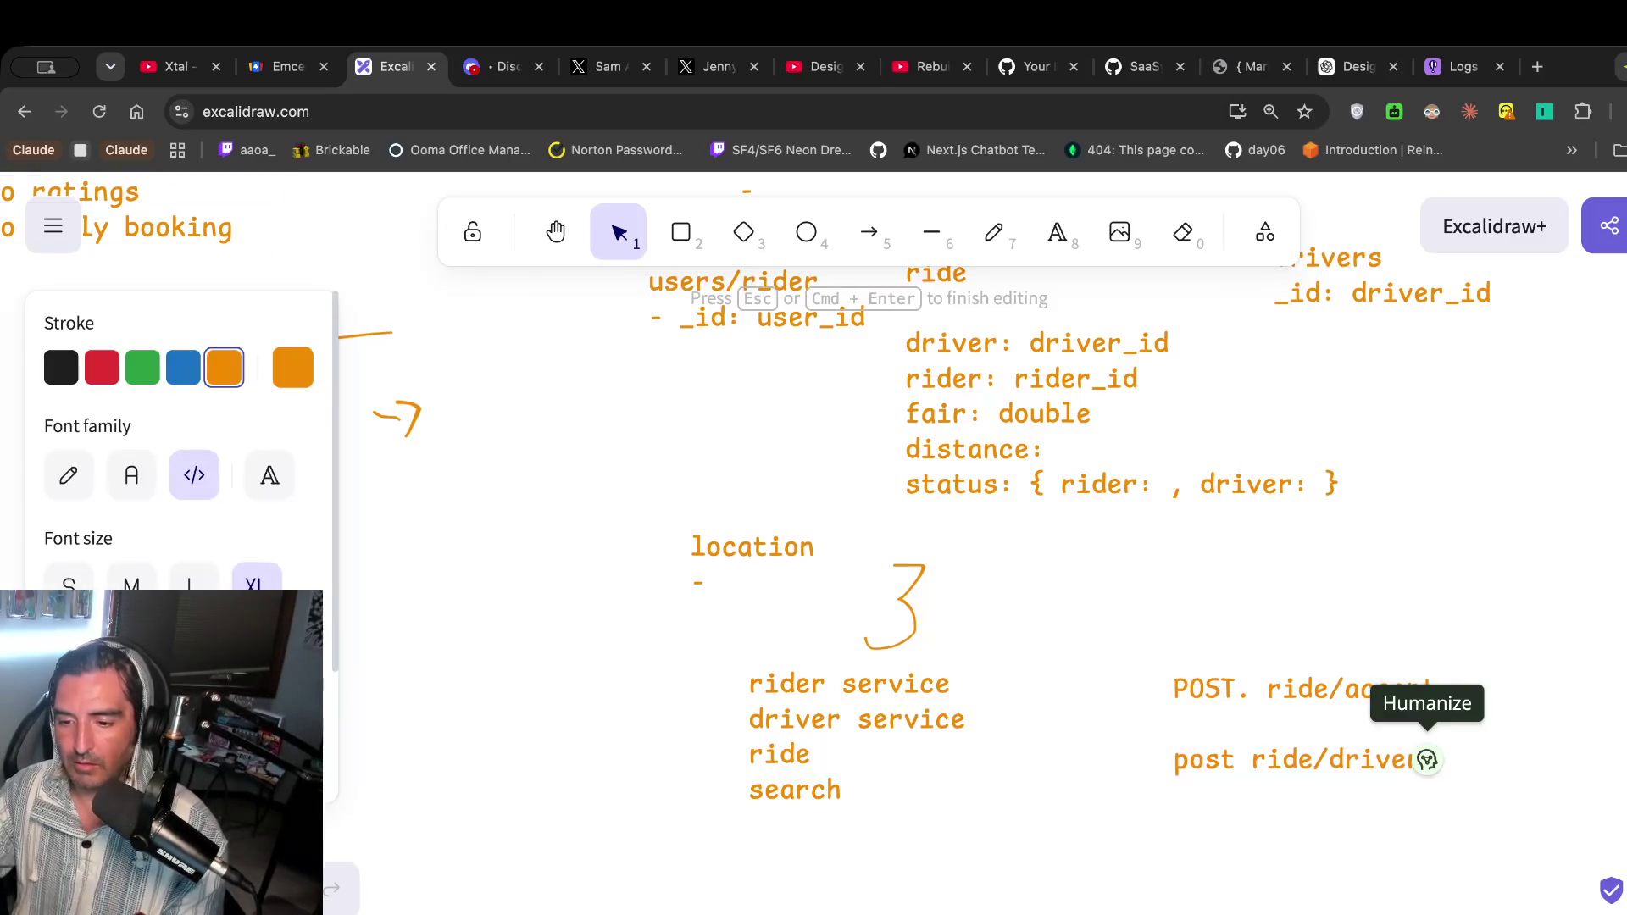
pyautogui.write('/accept')
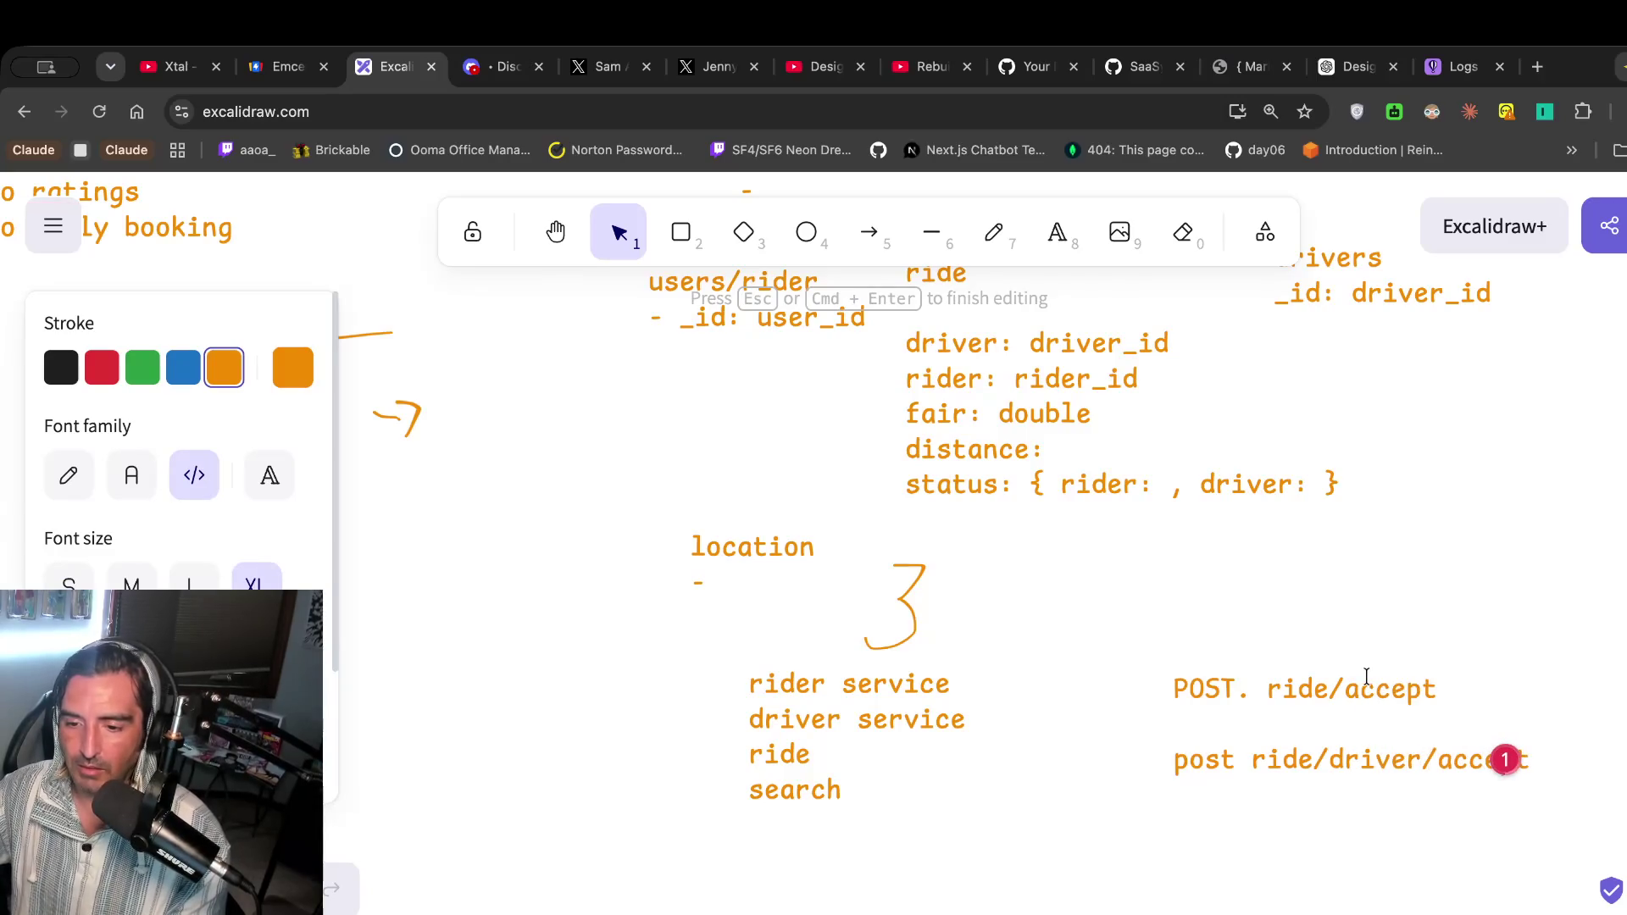
# Correct the first endpoint to POST ride/request-fair, then reopen the endpoint list for editing.
pyautogui.moveTo(1345, 693); pyautogui.dragTo(1184, 726)
pyautogui.write('repost ride/driver/')
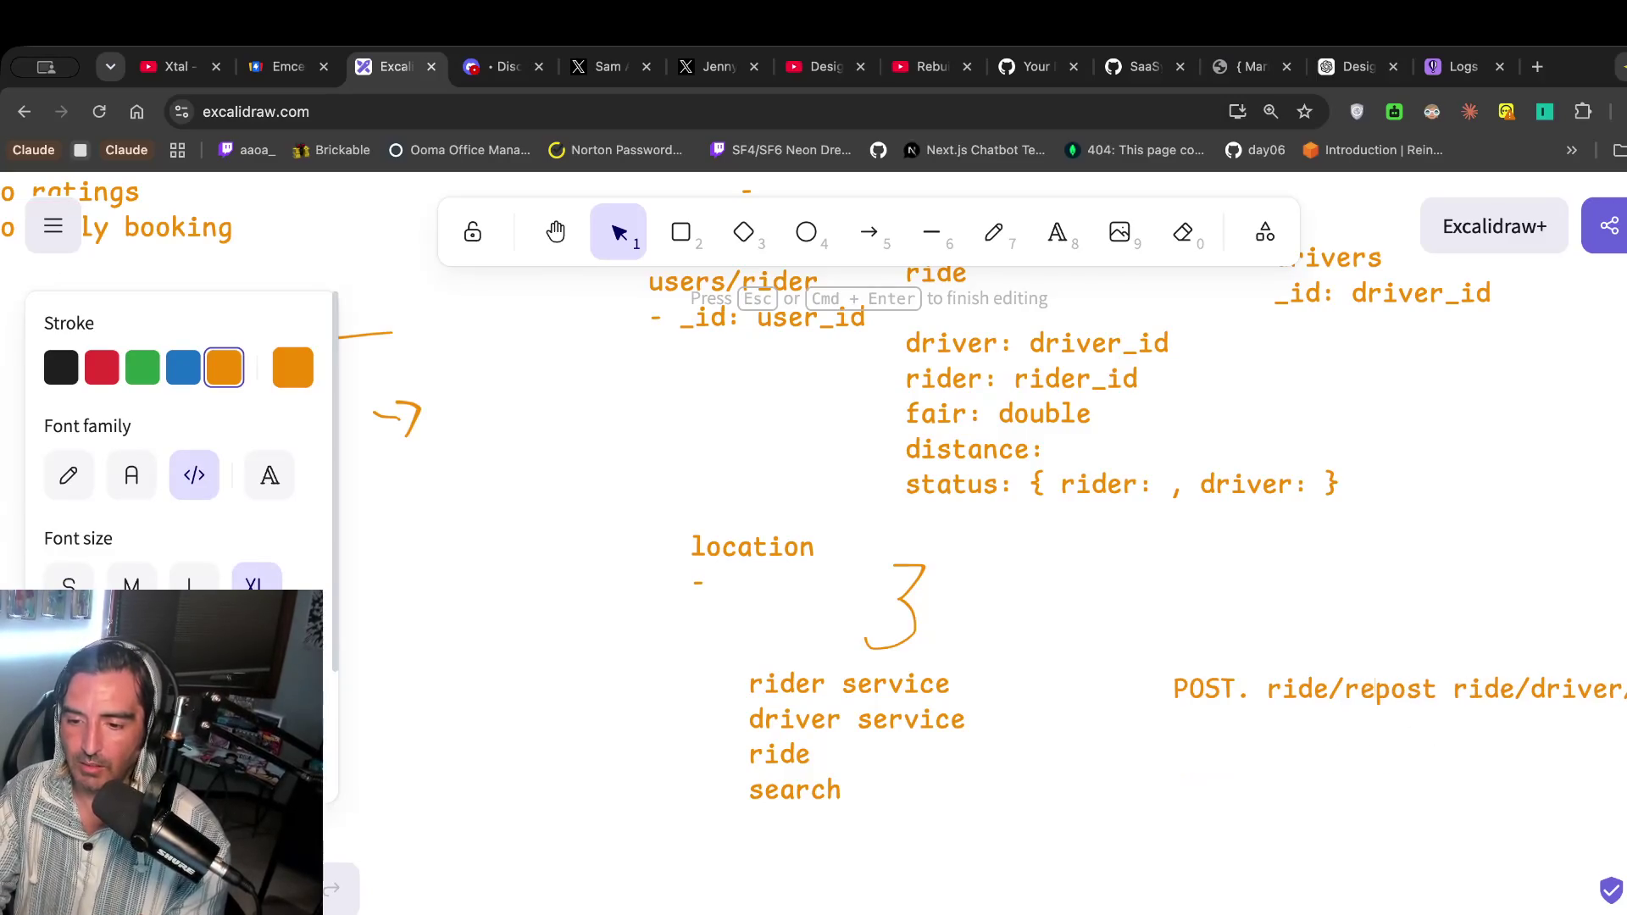
pyautogui.press('Return')
pyautogui.press('Return')
pyautogui.press('Return')
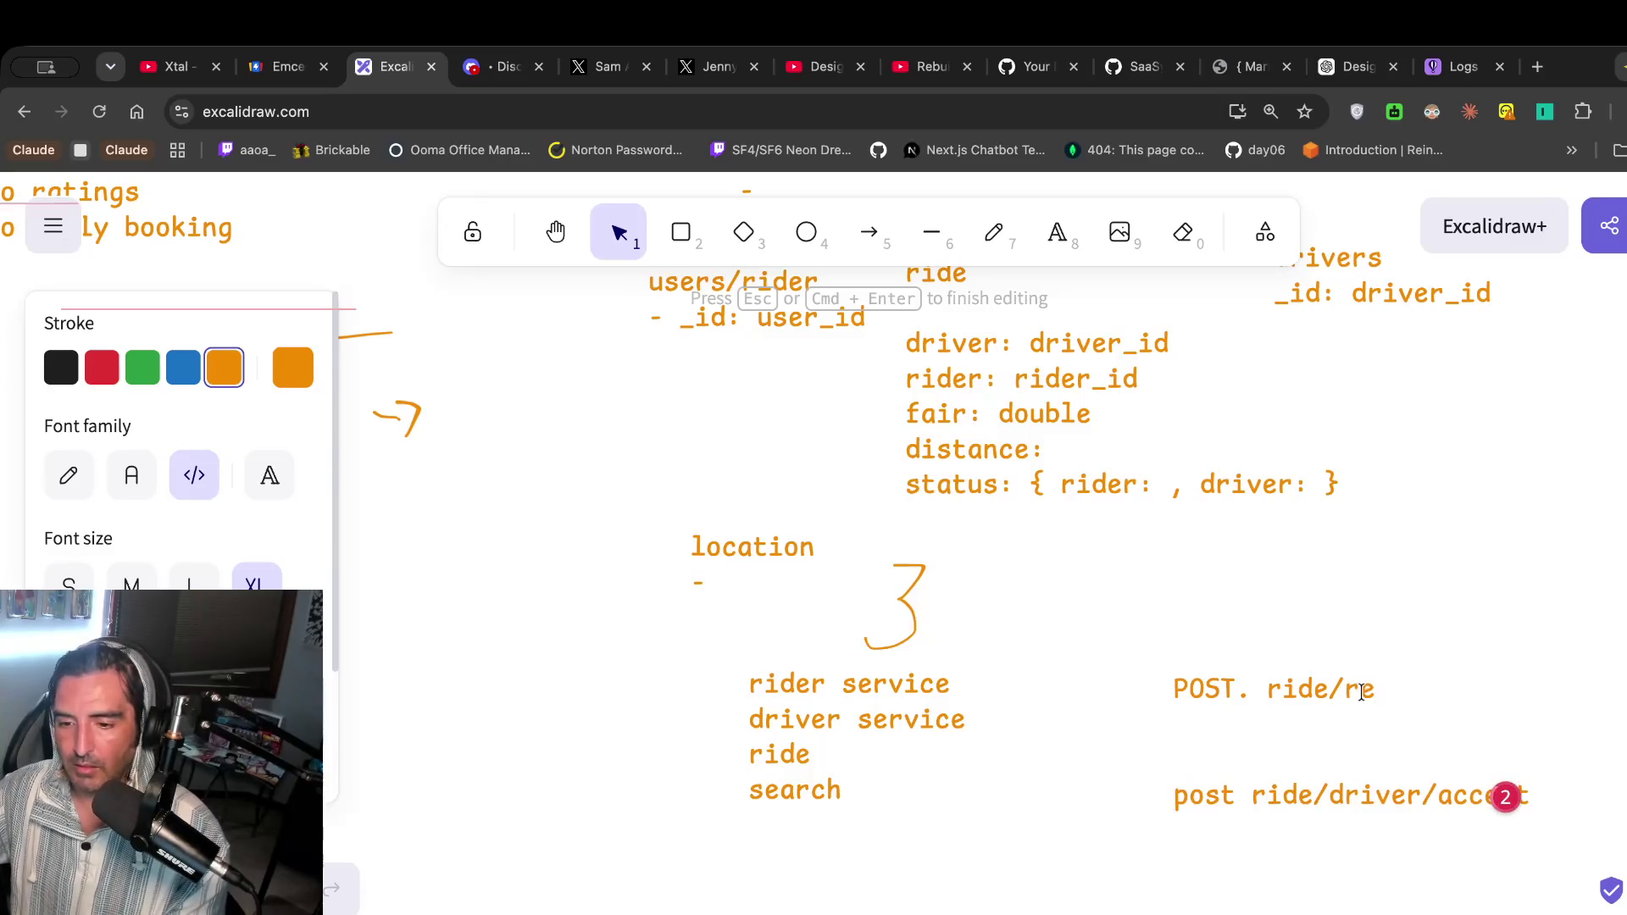
pyautogui.write('q')
pyautogui.press('BackSpace')
pyautogui.press('BackSpace')
pyautogui.press('BackSpace')
pyautogui.write('request-fair')
pyautogui.moveTo(1375, 691); pyautogui.dragTo(1144, 67)
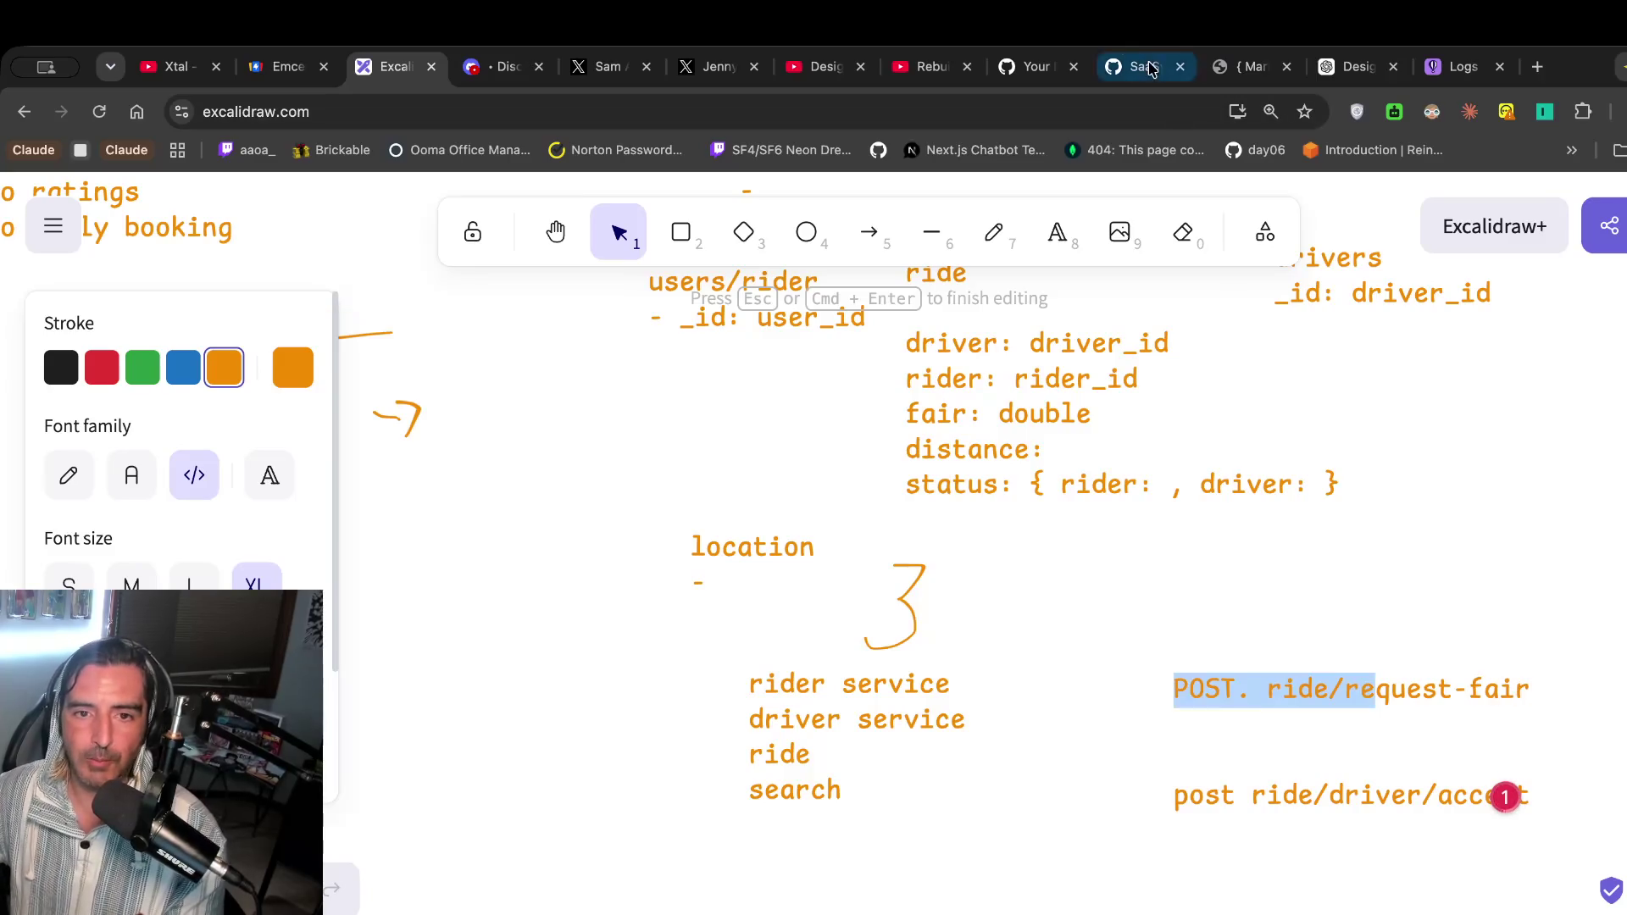
pyautogui.click(811, 60)
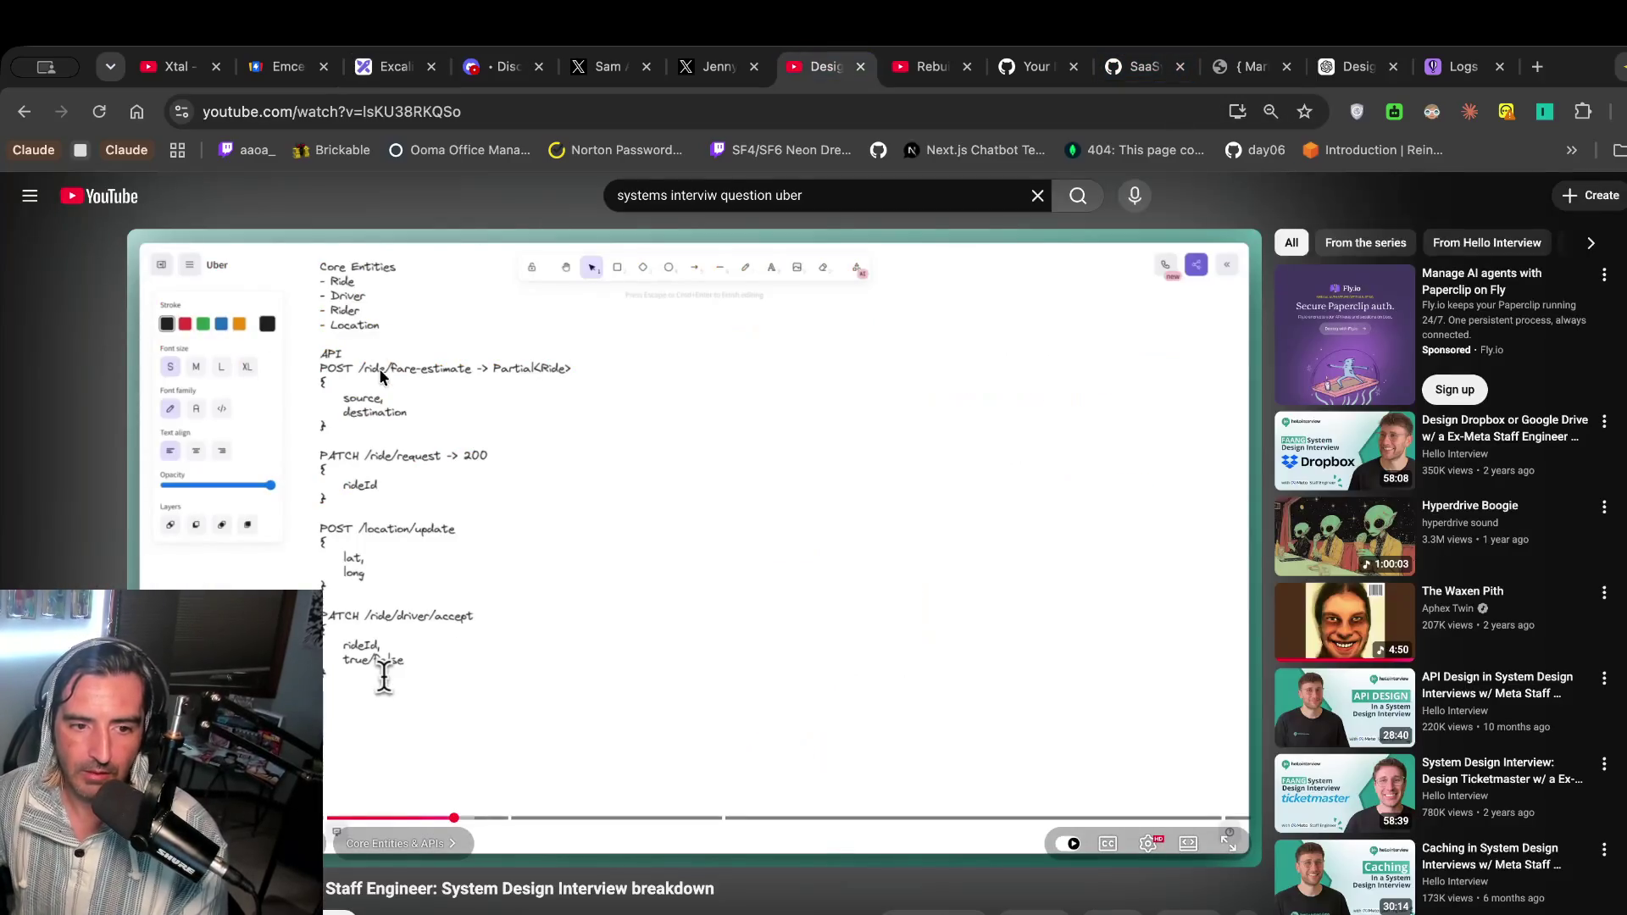
pyautogui.click(381, 68)
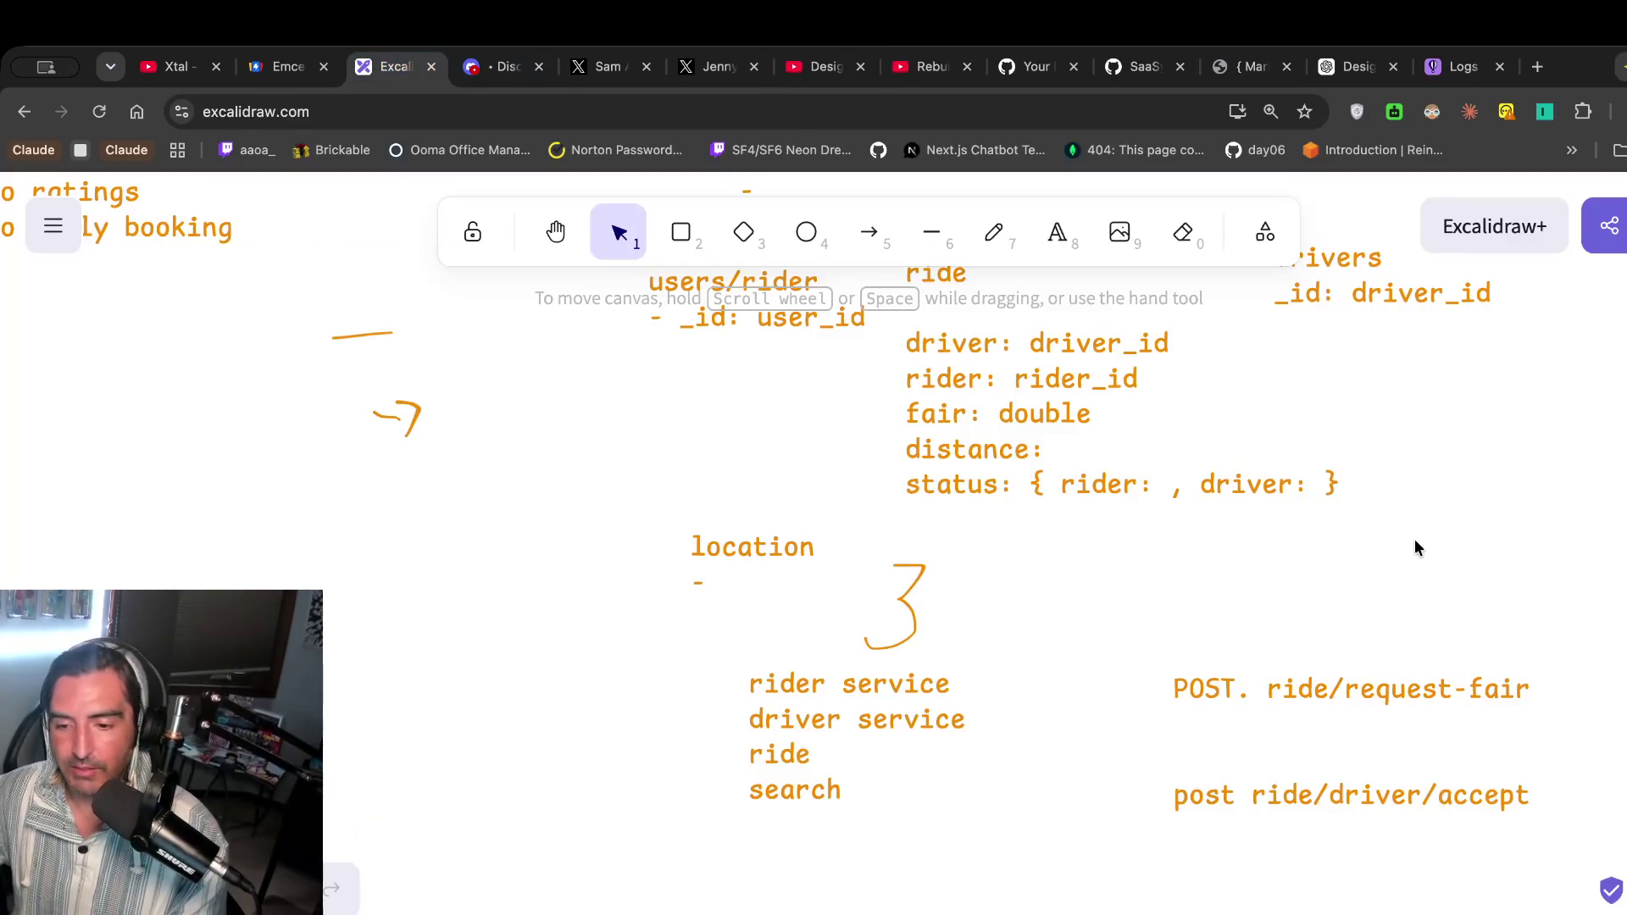
pyautogui.doubleClick(1451, 675)
# Delete '-fair' and the POST/post method words from the two endpoint lines.
pyautogui.click(1407, 689)
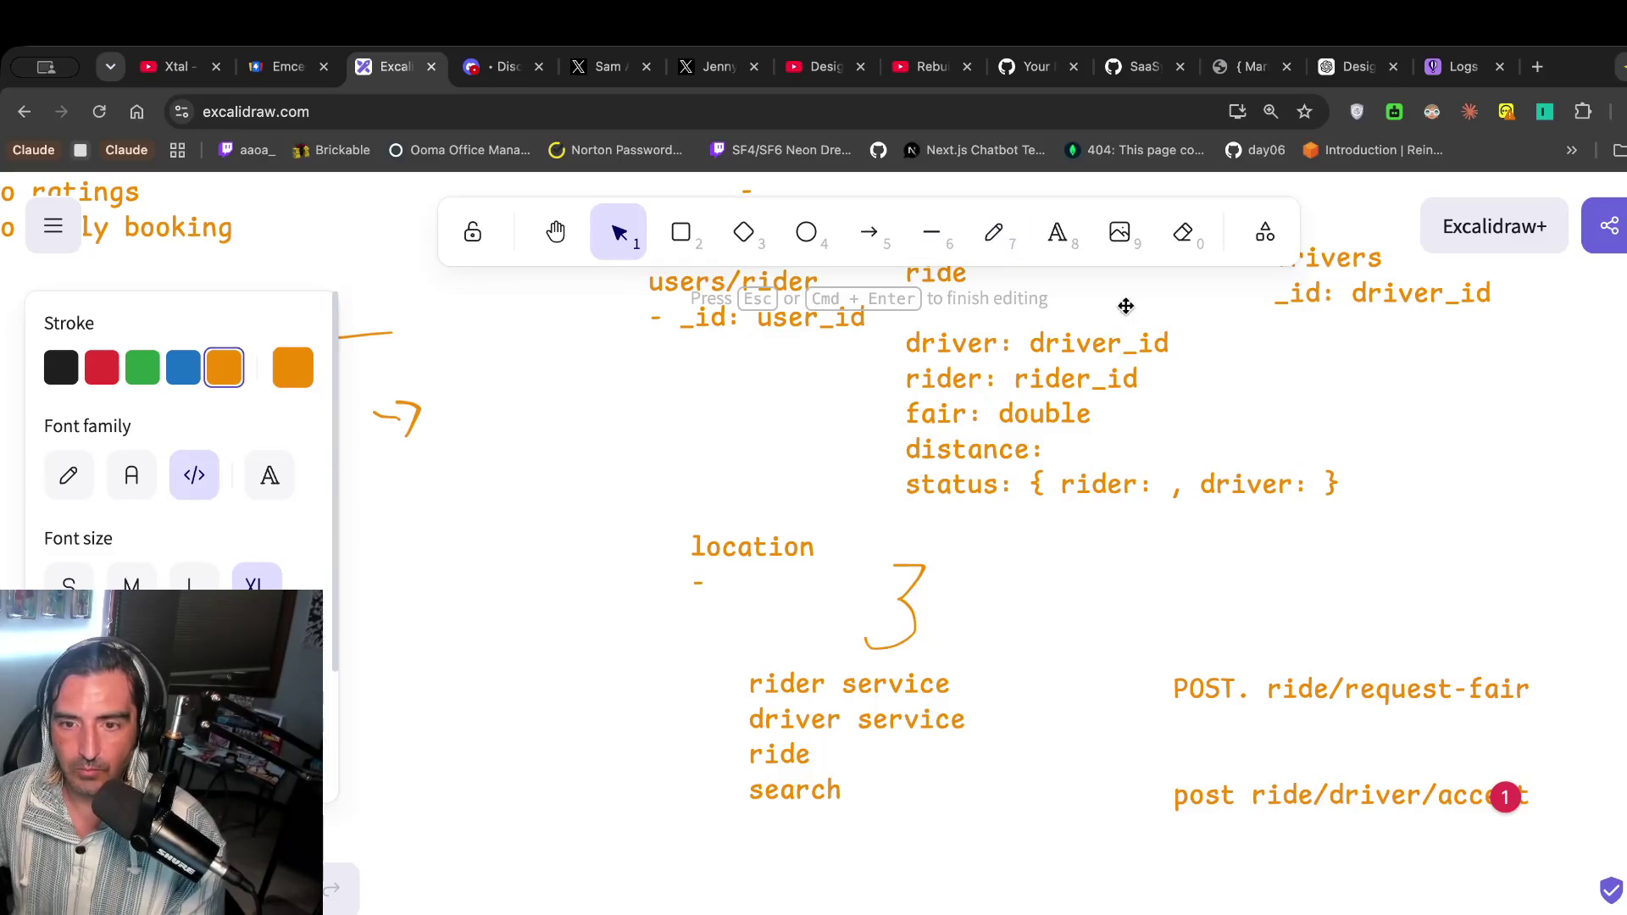
pyautogui.doubleClick(1491, 689)
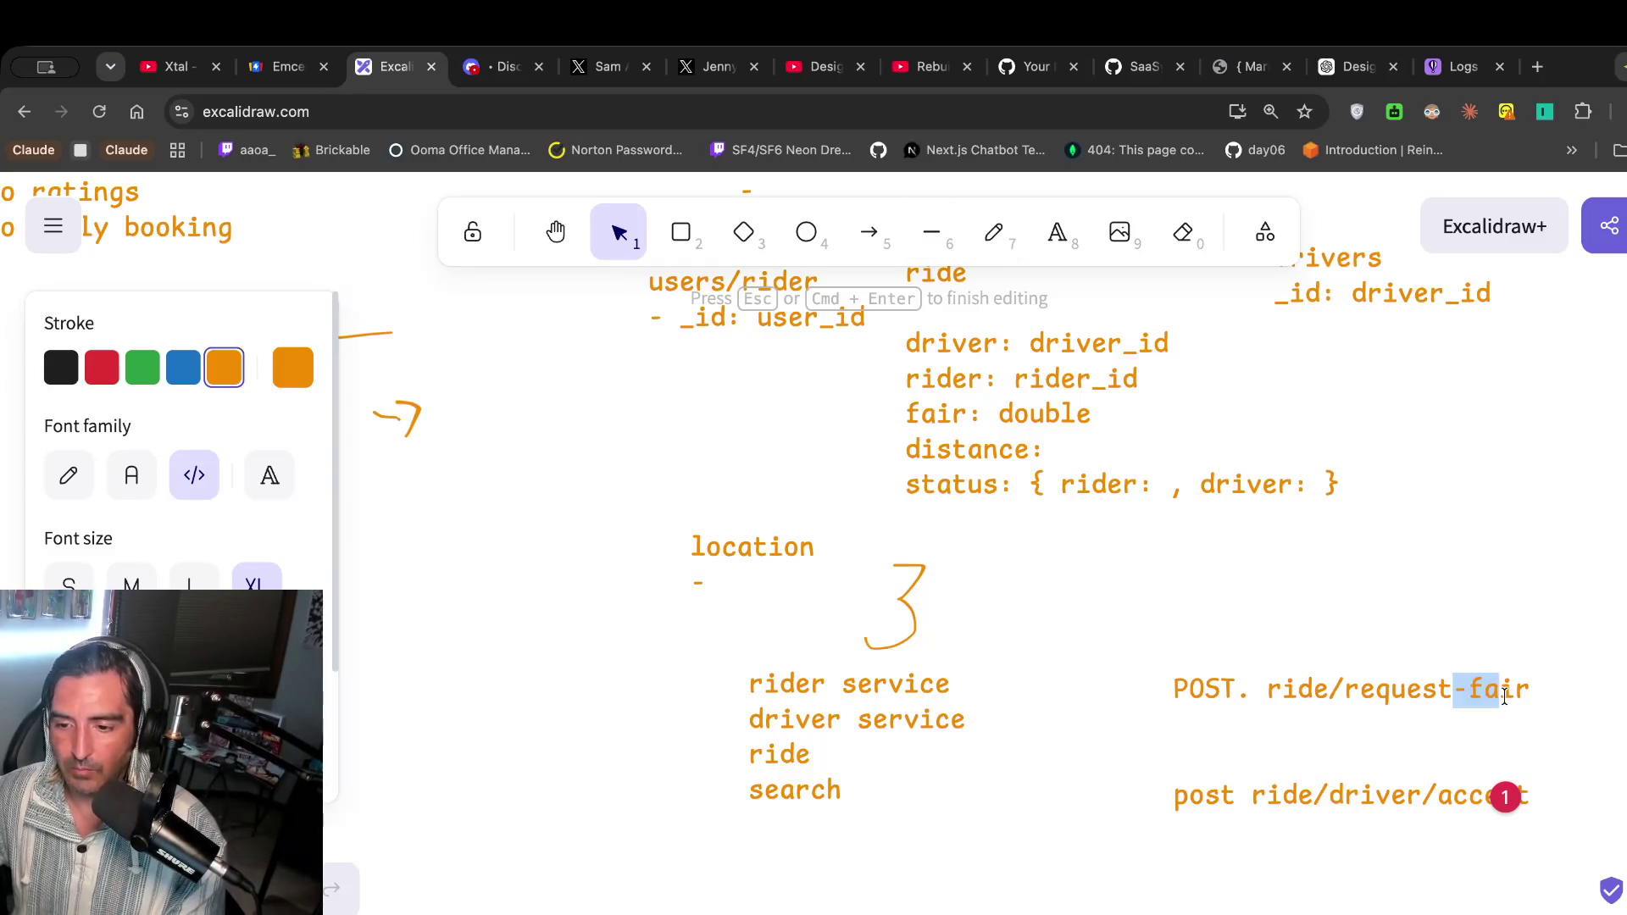
pyautogui.moveTo(1456, 689); pyautogui.dragTo(1537, 707)
pyautogui.press('BackSpace')
pyautogui.doubleClick(1218, 696)
pyautogui.press('BackSpace')
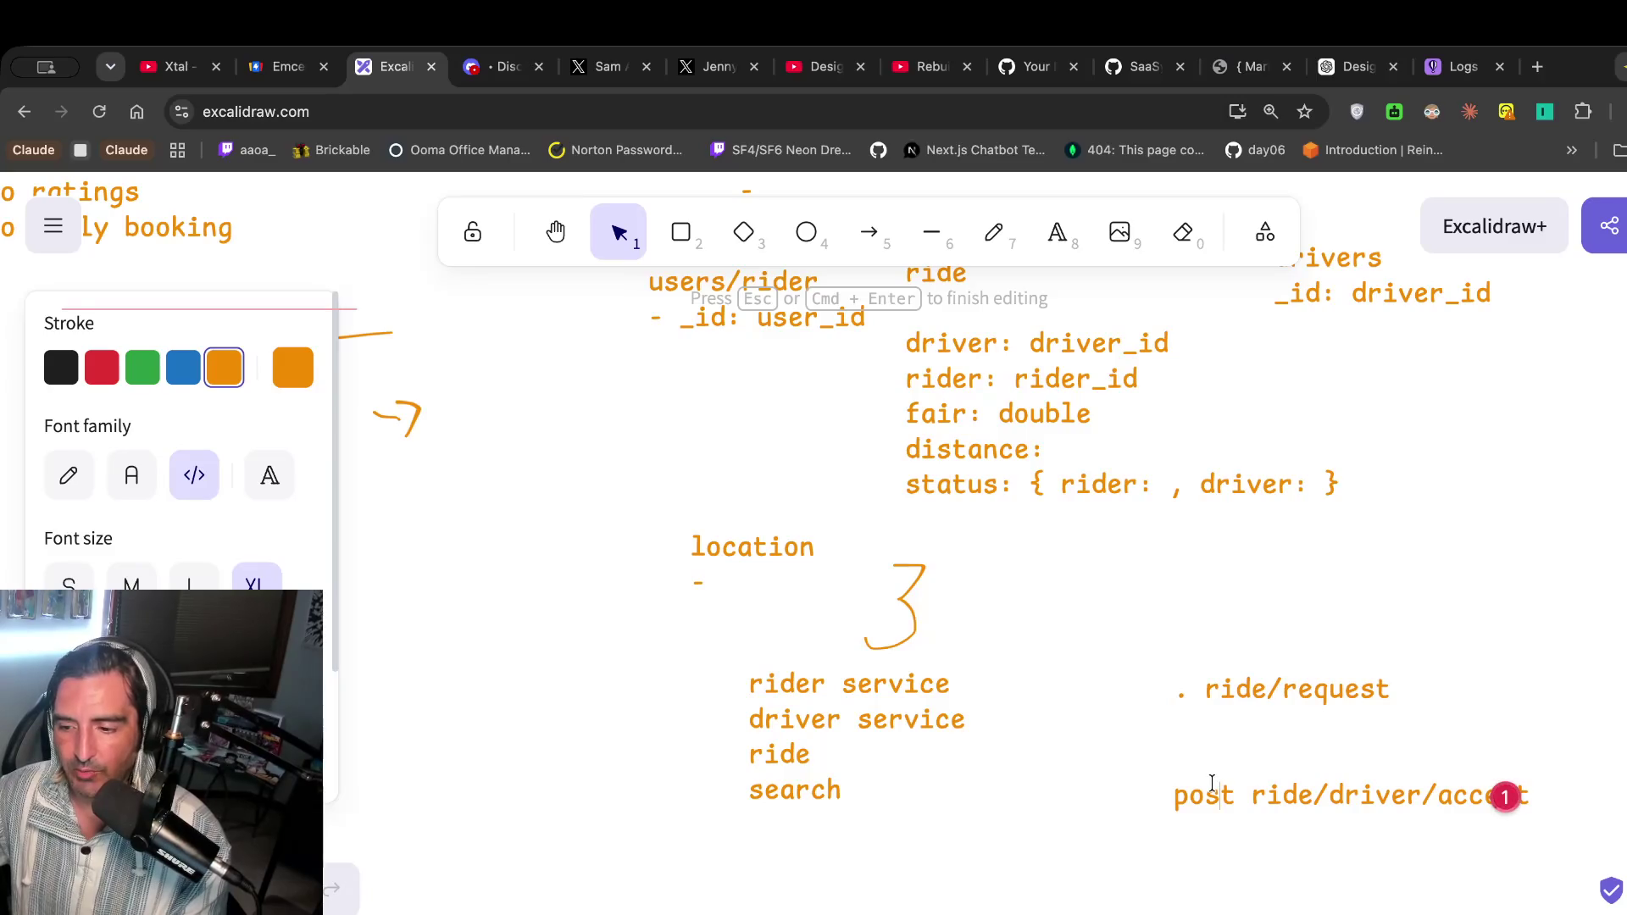
pyautogui.doubleClick(1212, 793)
pyautogui.press('BackSpace')
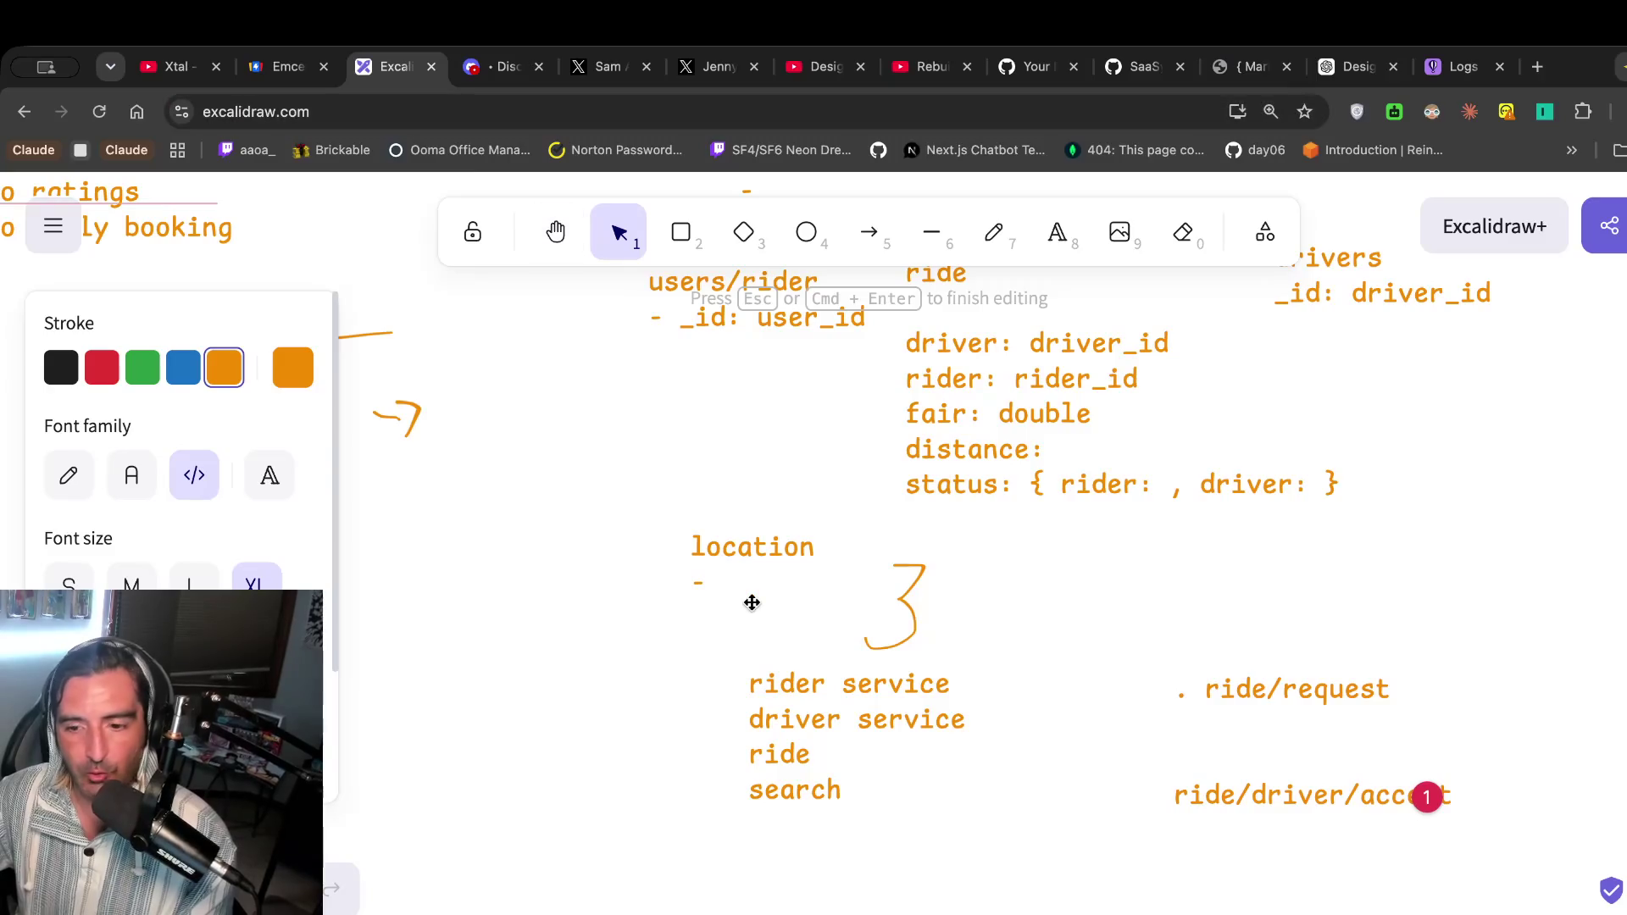
# Add a new label listing ride/fair-estimate and location/update above the request endpoint.
pyautogui.hscroll(5, 752, 603)
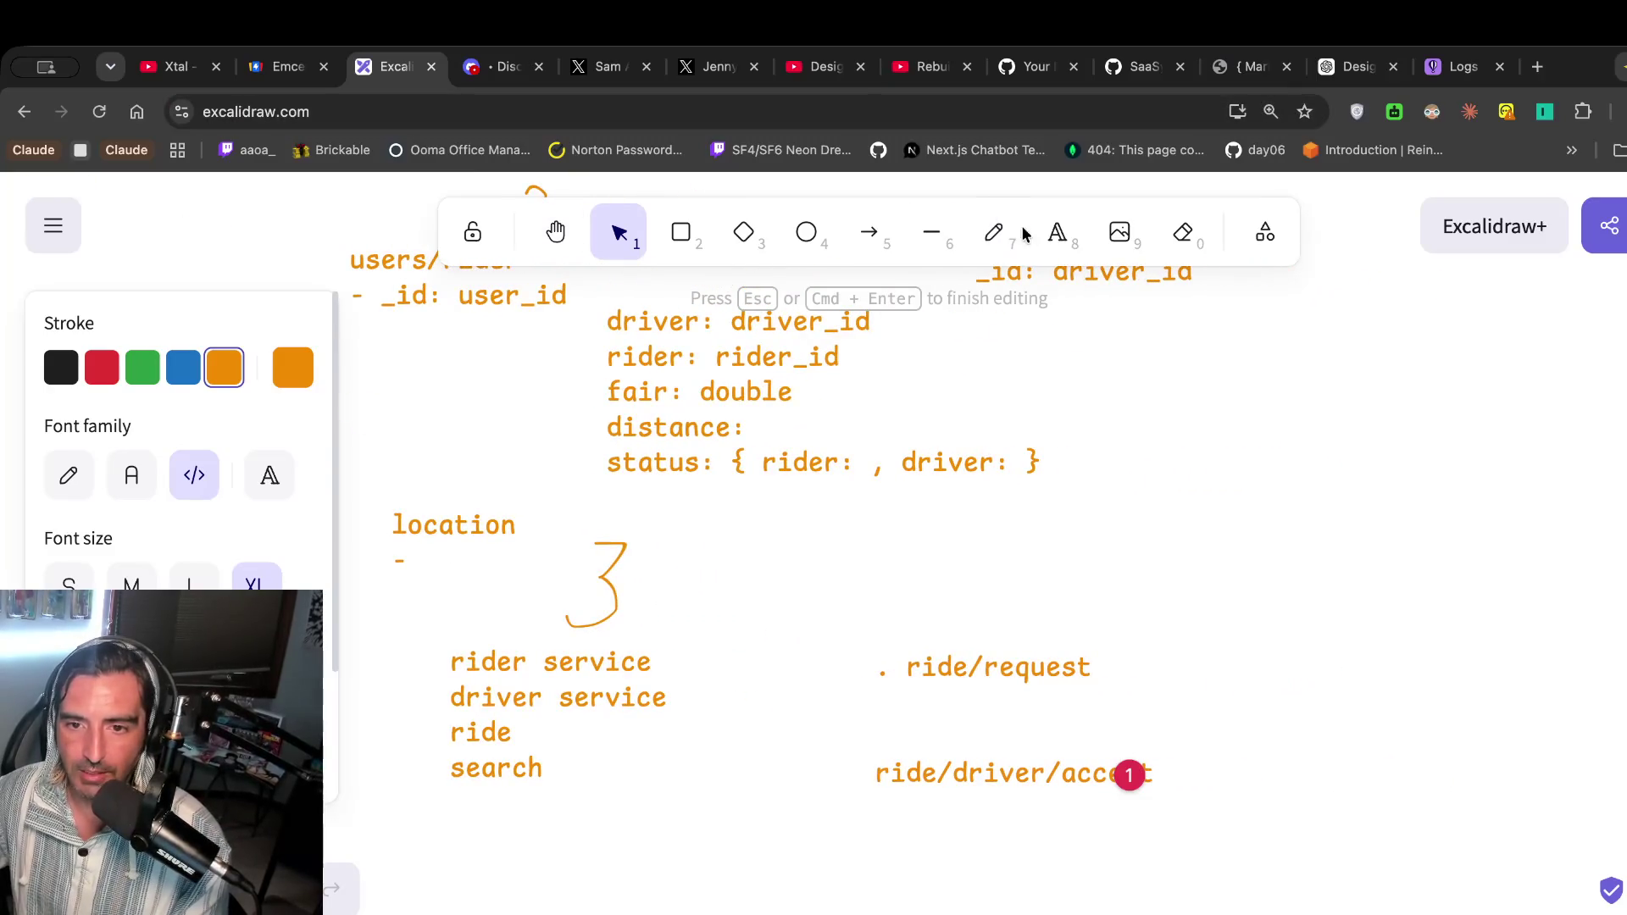
pyautogui.click(1066, 236)
pyautogui.click(922, 544)
pyautogui.write('ri')
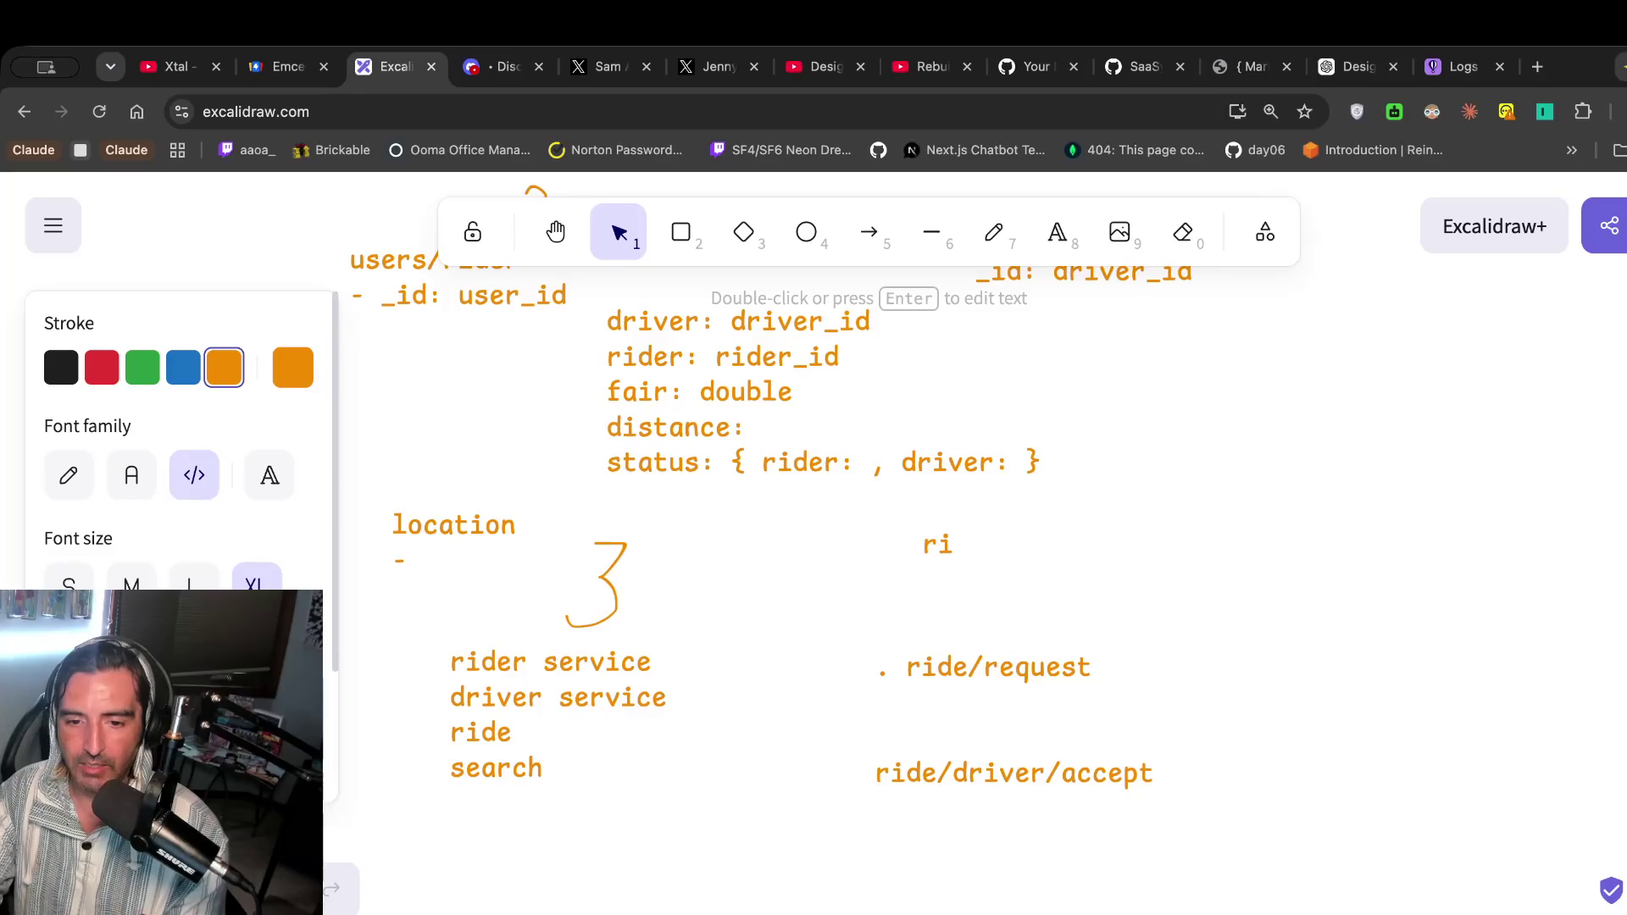
pyautogui.write('de/fair-estimate l')
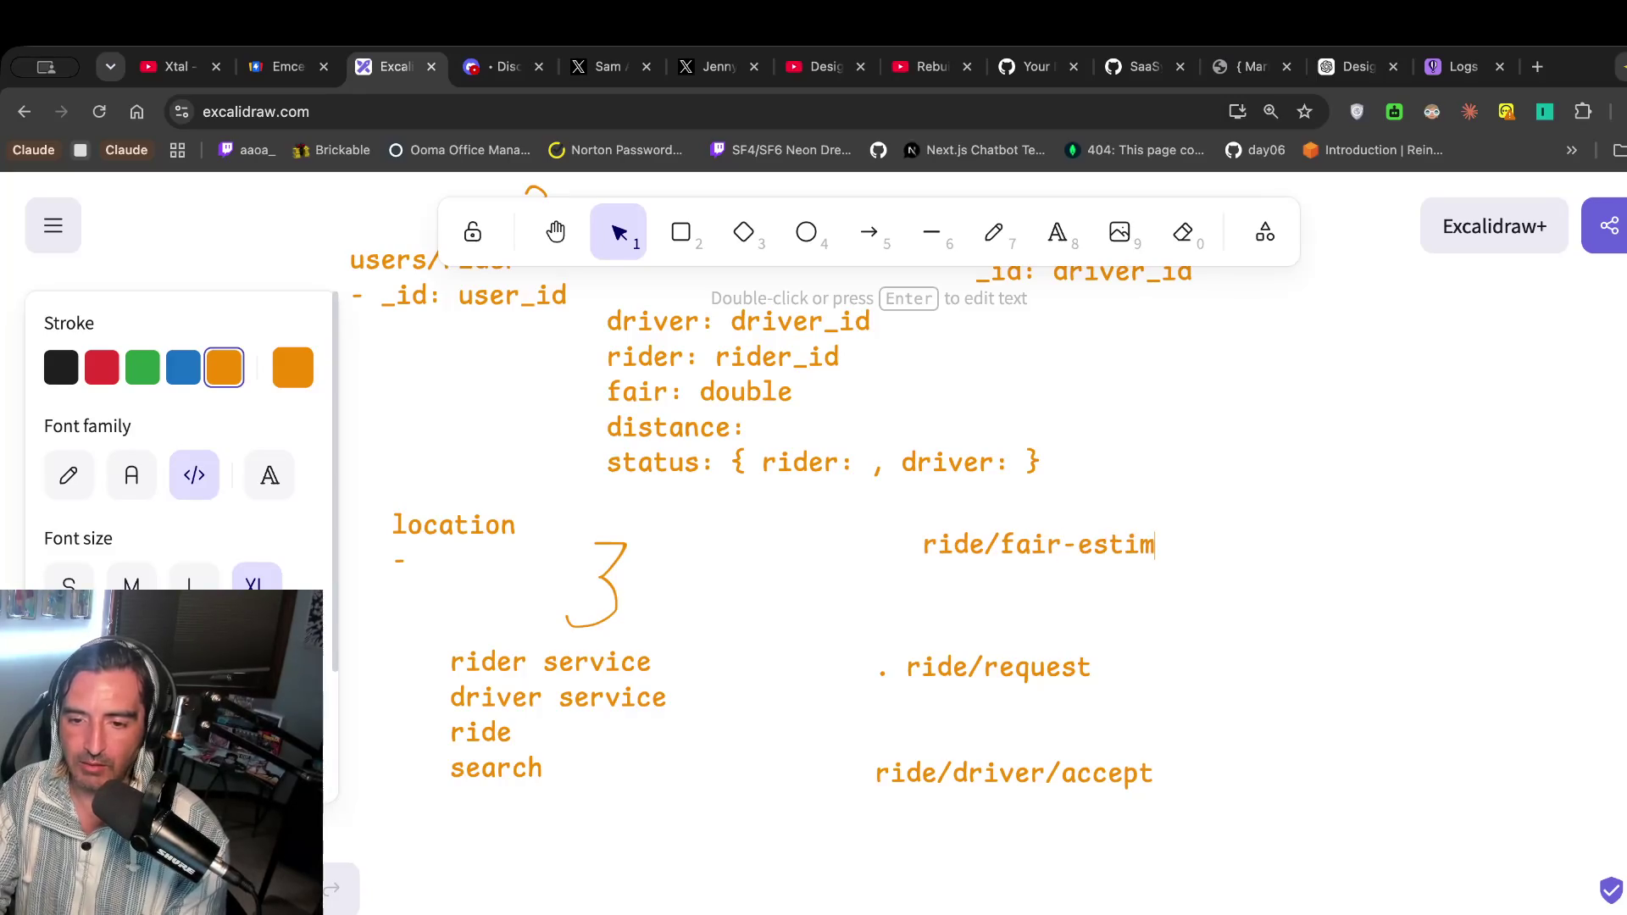
pyautogui.write('ocation/uodate')
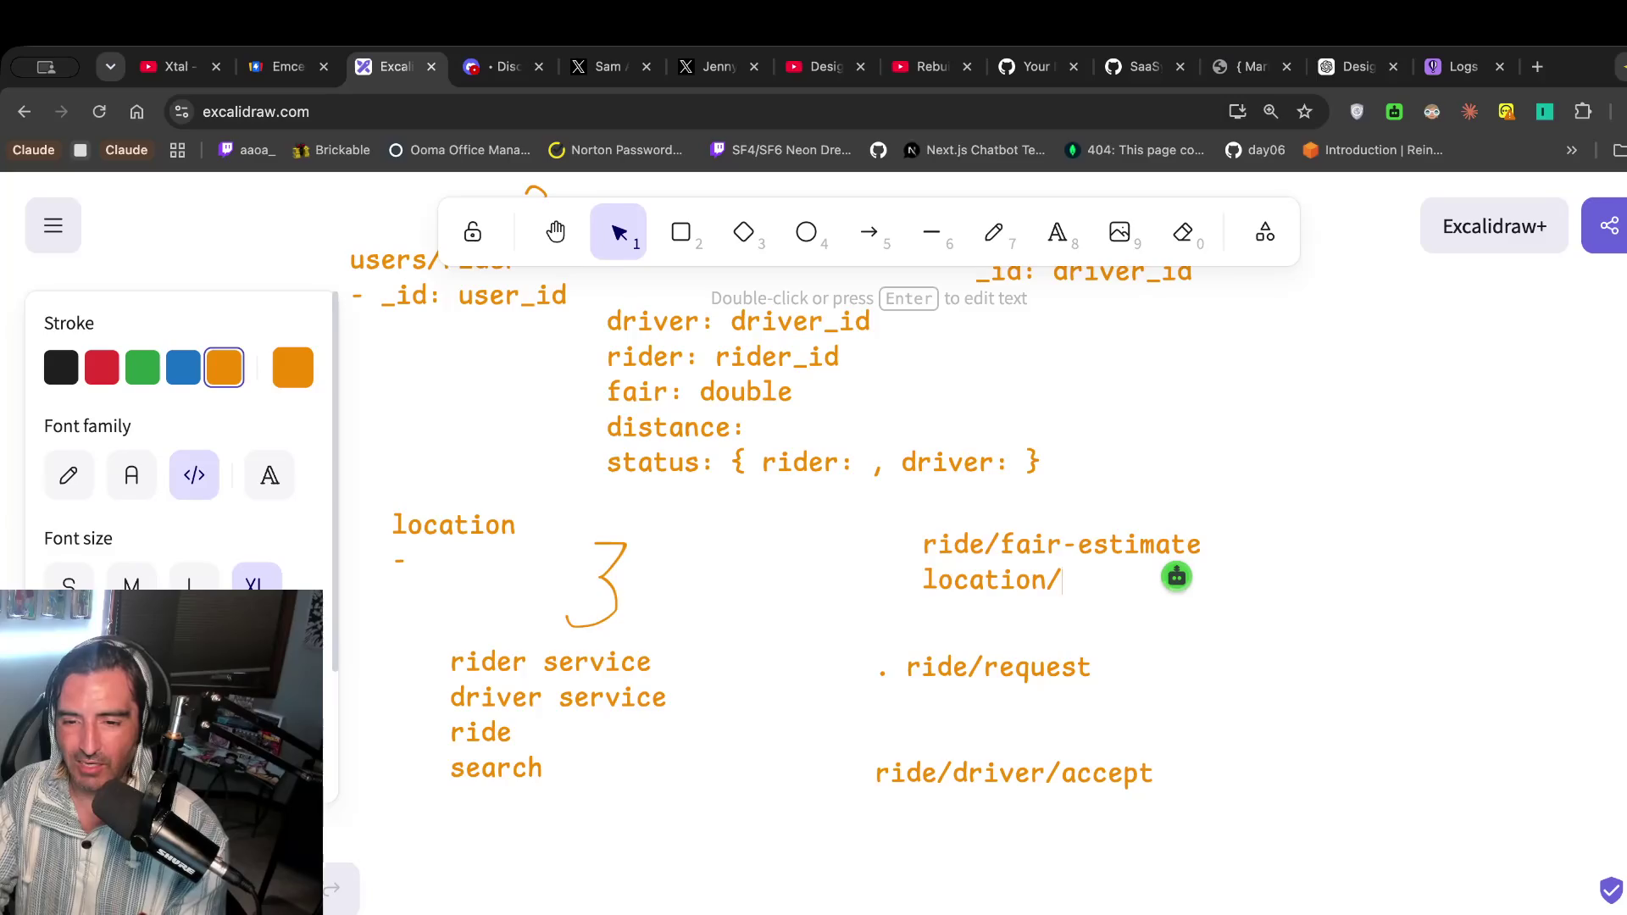
pyautogui.press('BackSpace')
pyautogui.press('BackSpace')
pyautogui.press('BackSpace')
pyautogui.write('pdate')
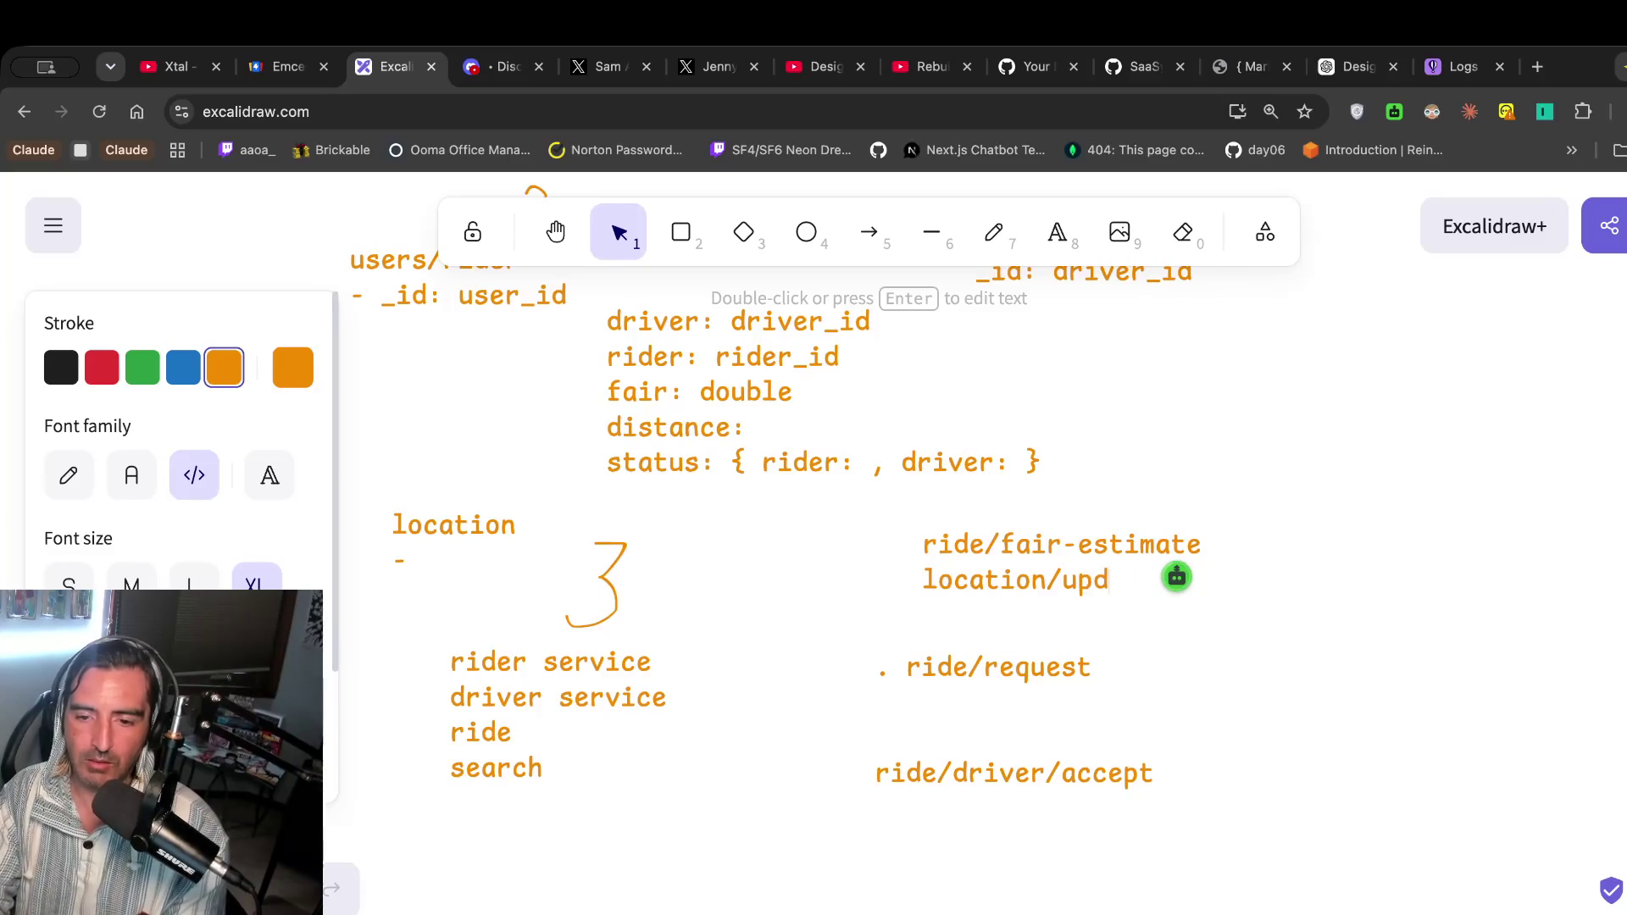
pyautogui.click(815, 66)
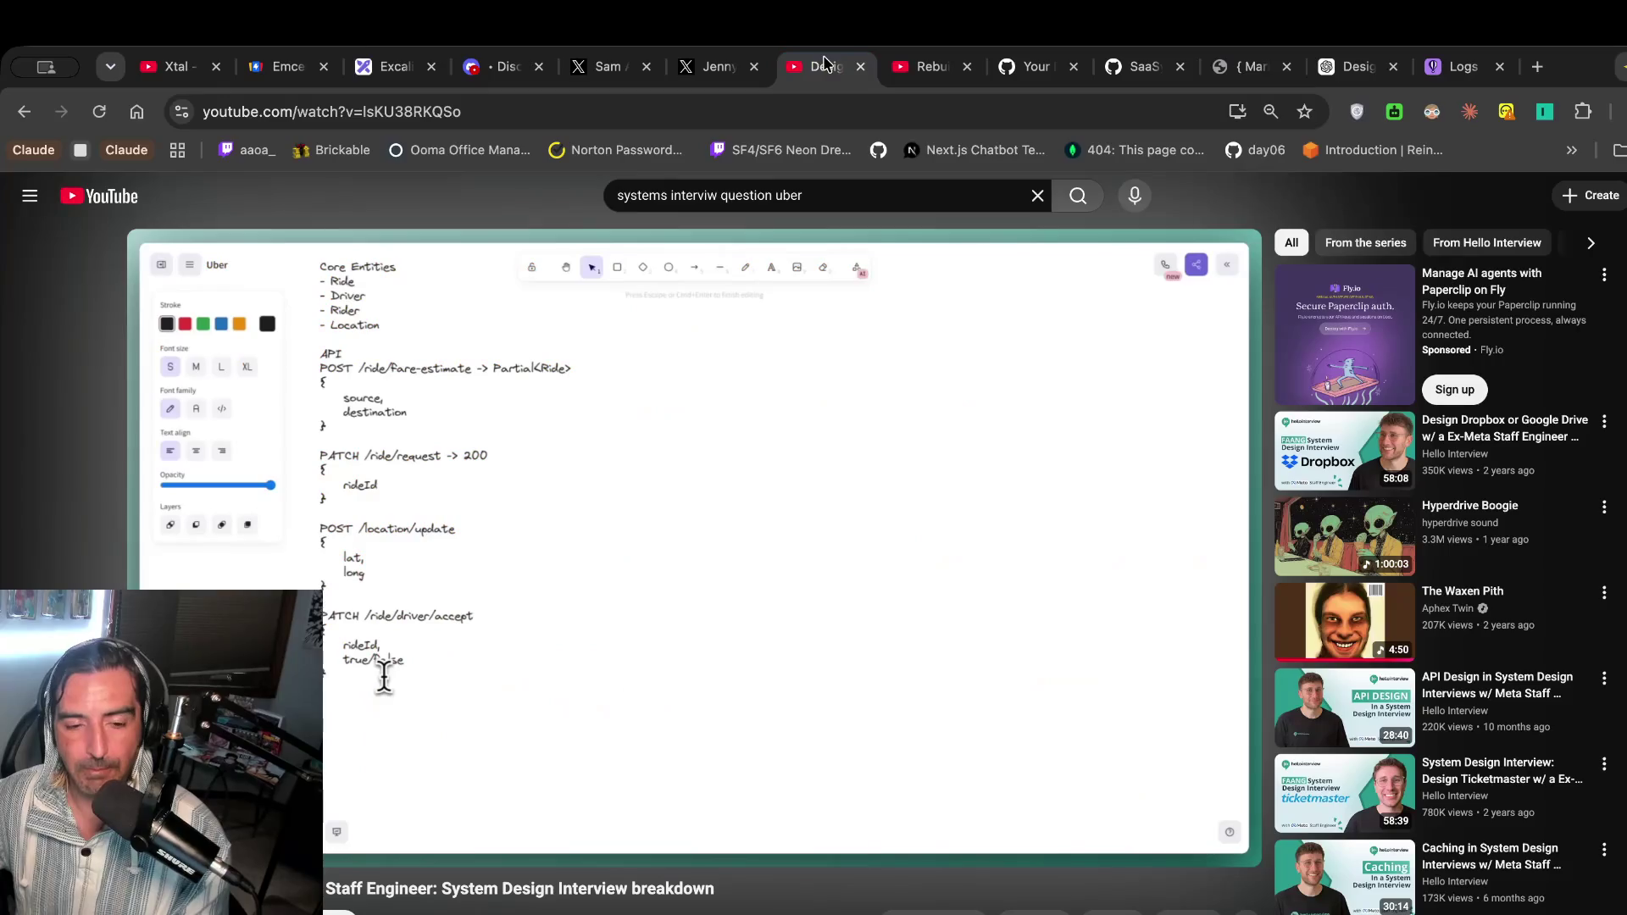
# Play the reference video through its API section until PATCH /ride/driver/update appears.
pyautogui.click(449, 534)
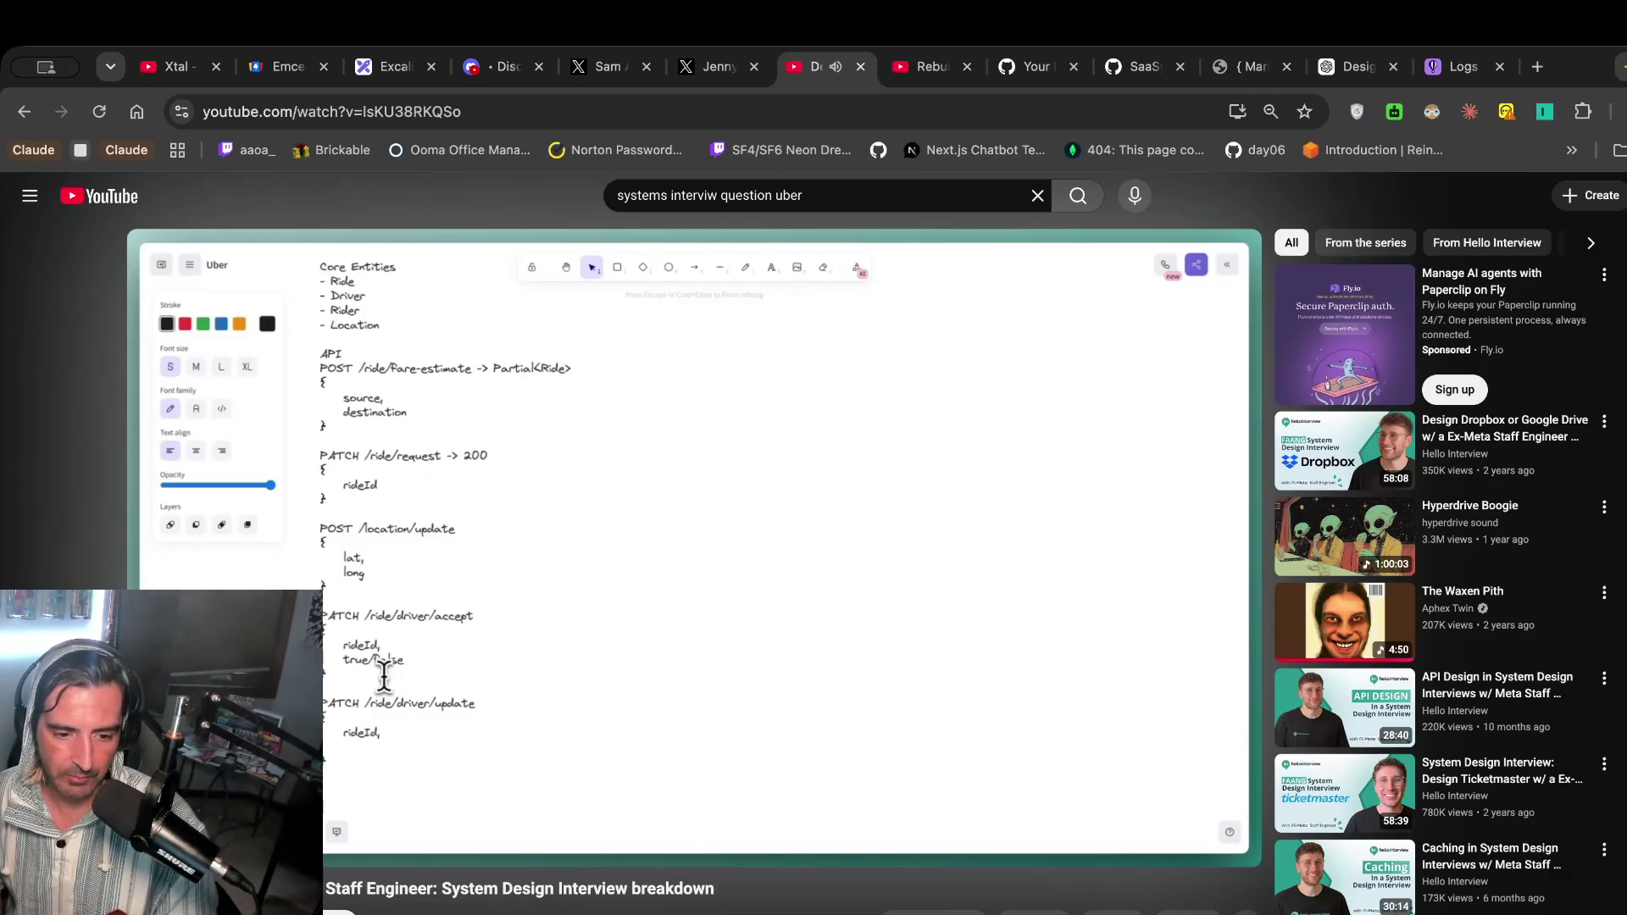
pyautogui.moveTo(476, 496)
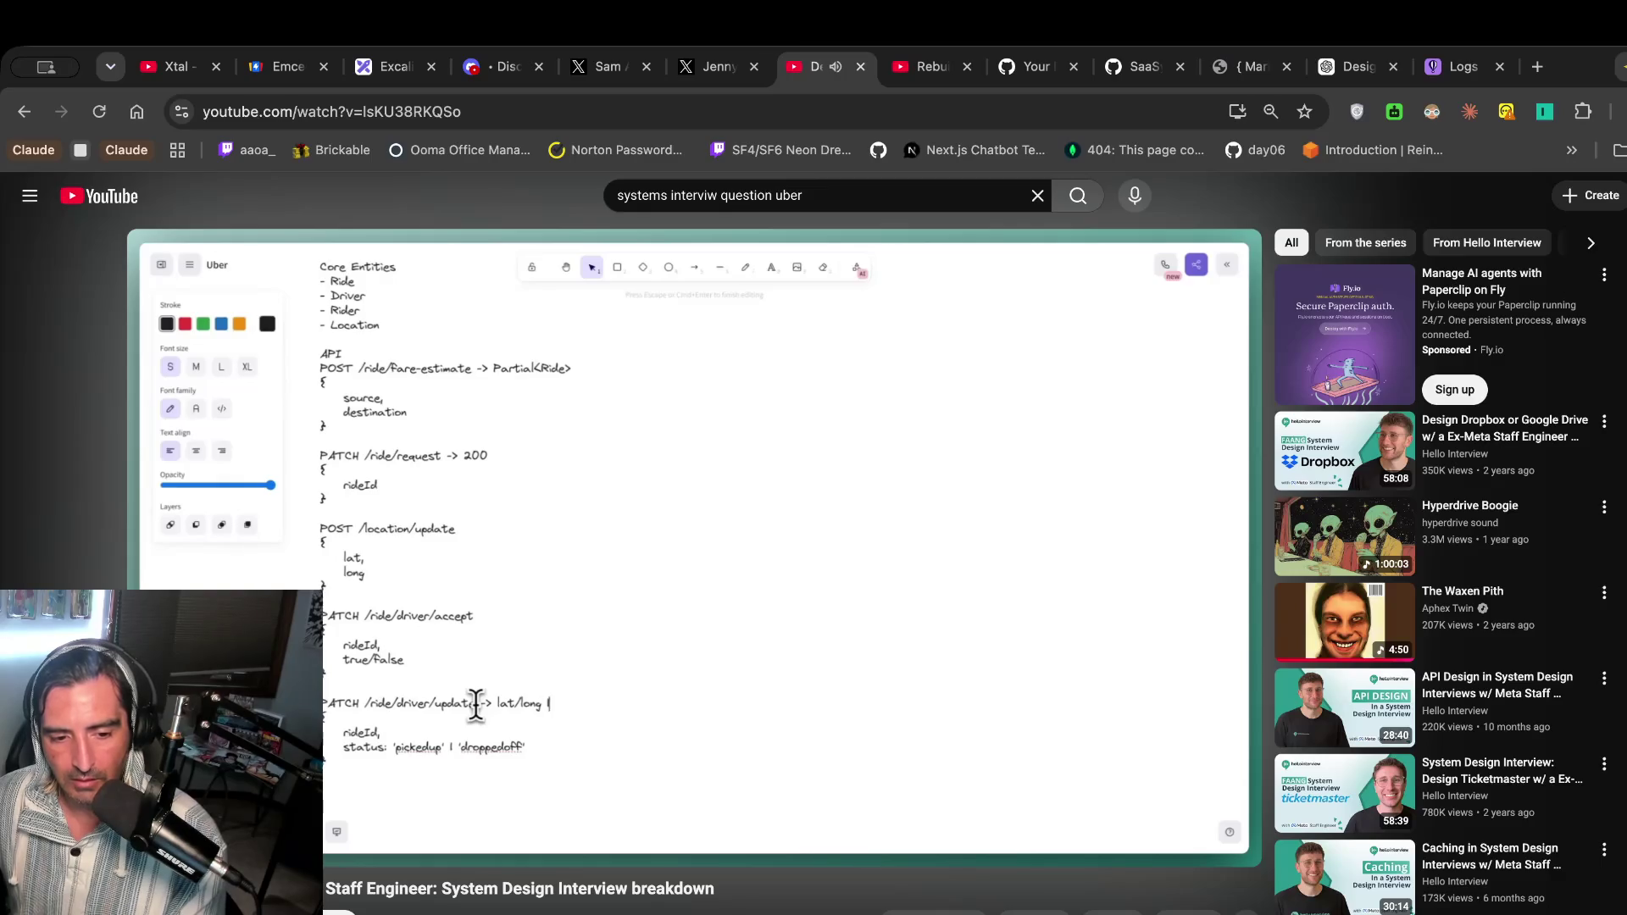
pyautogui.click(440, 784)
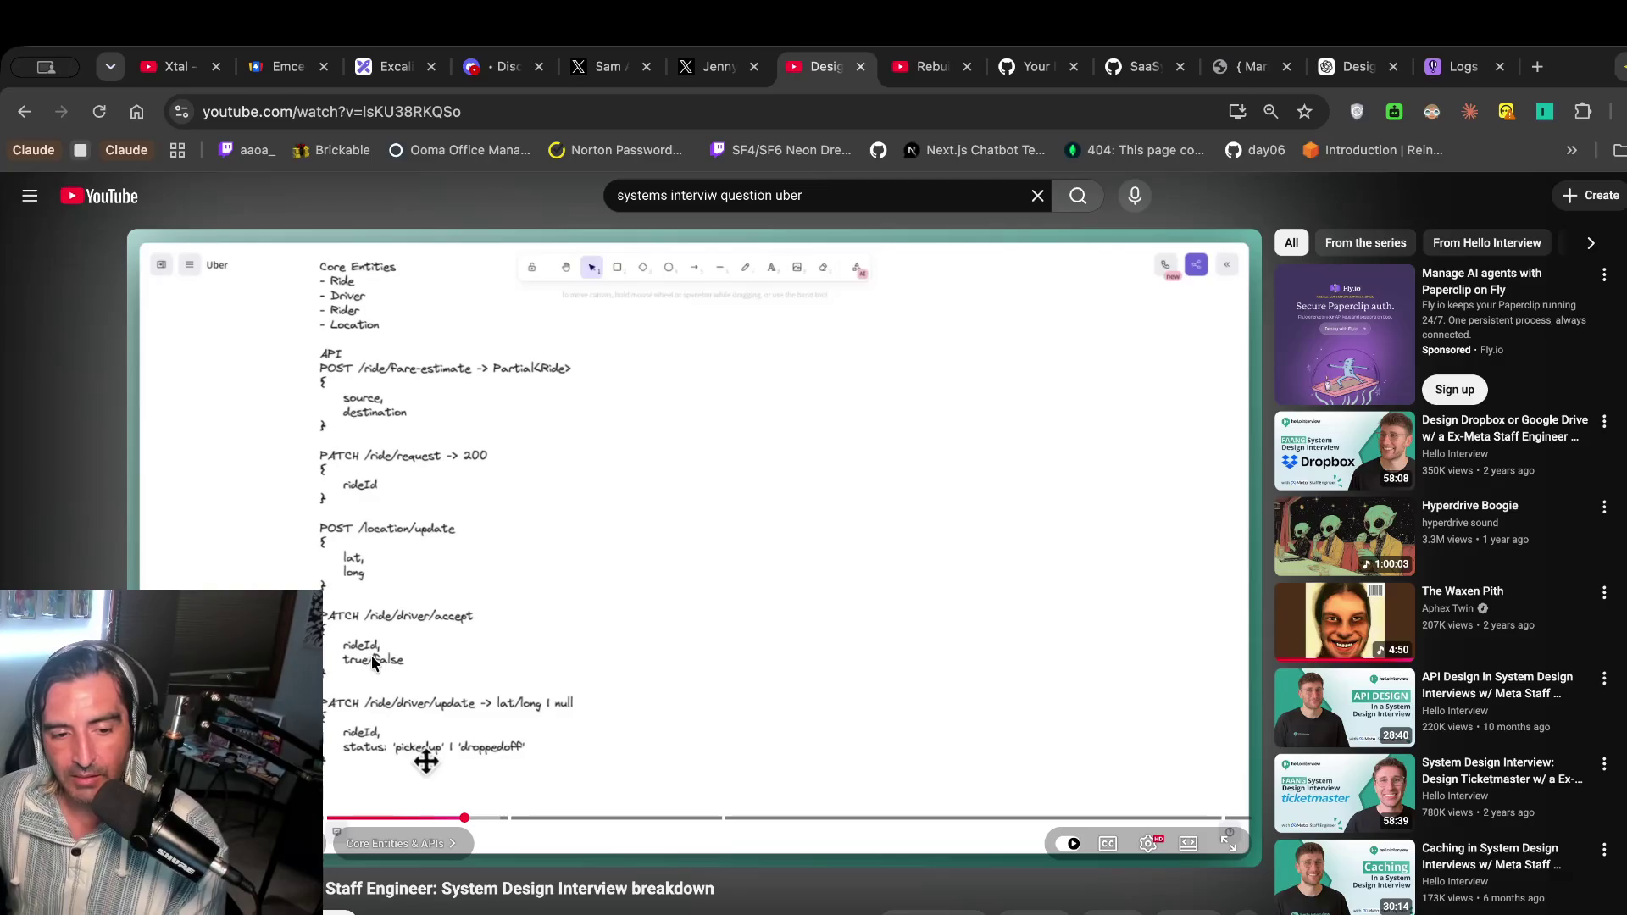
pyautogui.click(431, 679)
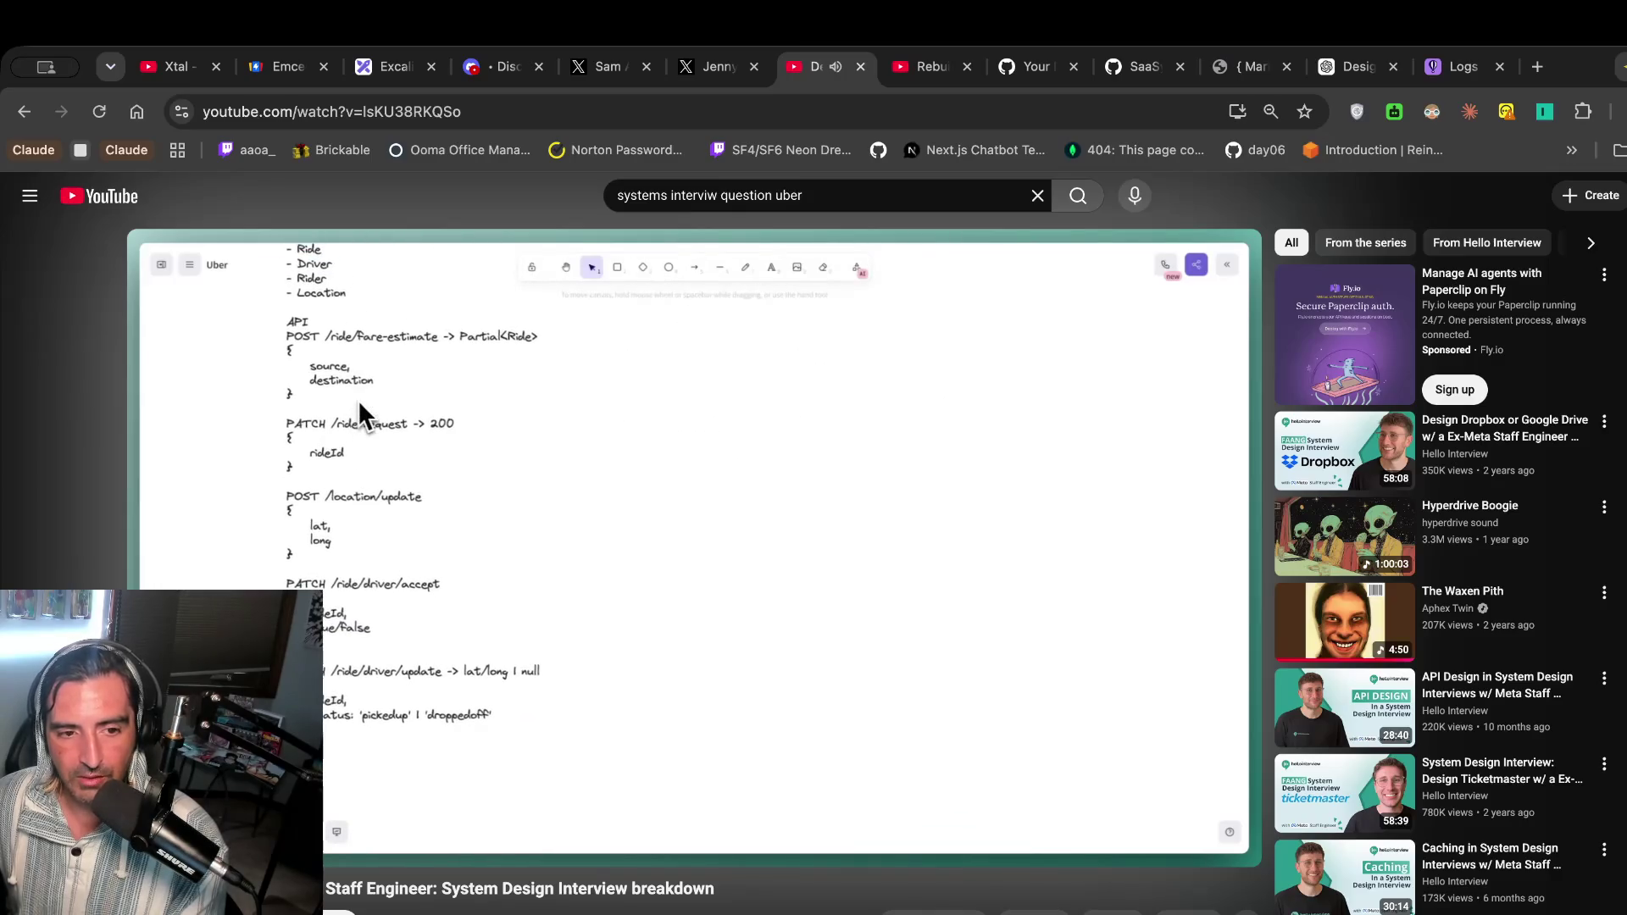
# Keep playing the interview past the five API endpoints to its Design Uber overview.
pyautogui.click(729, 540)
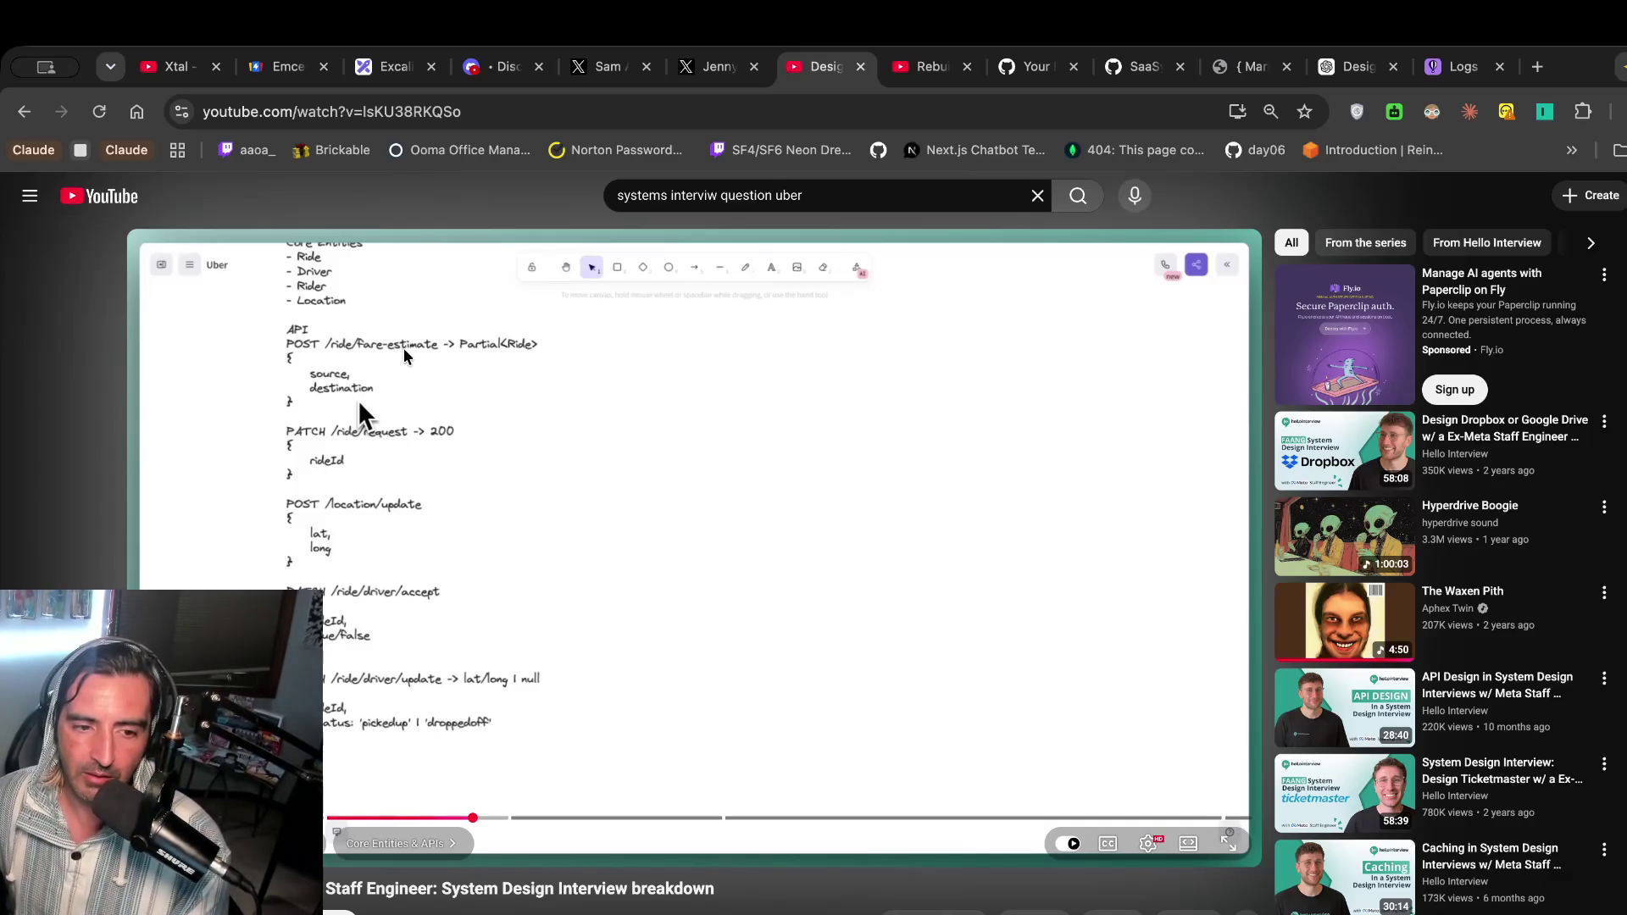
pyautogui.click(580, 466)
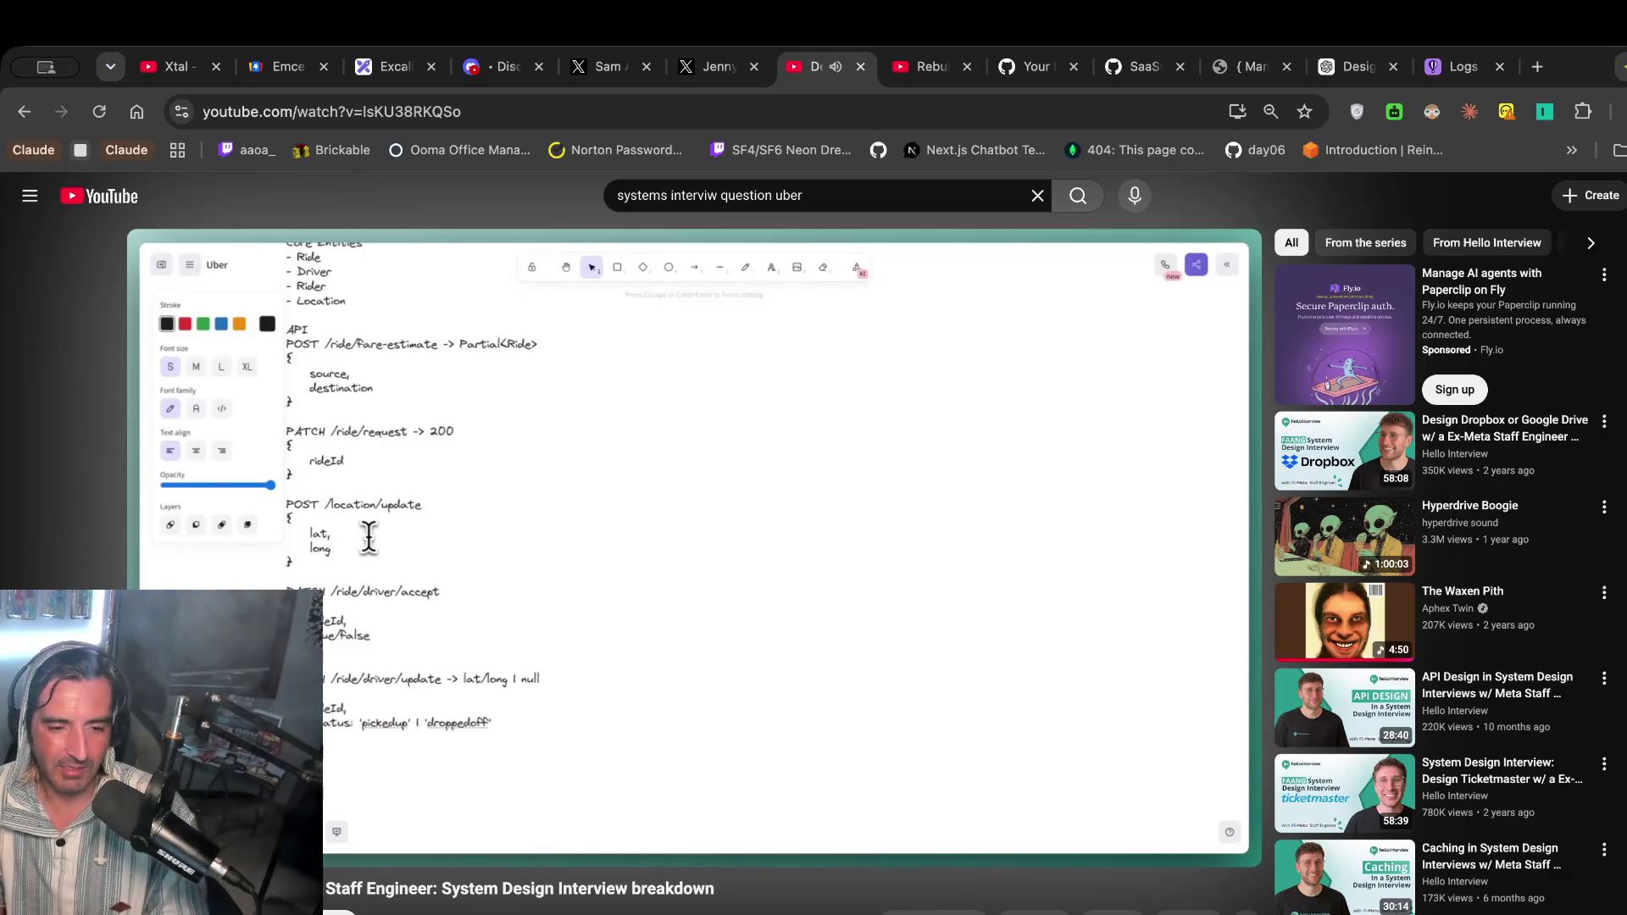
pyautogui.moveTo(686, 480)
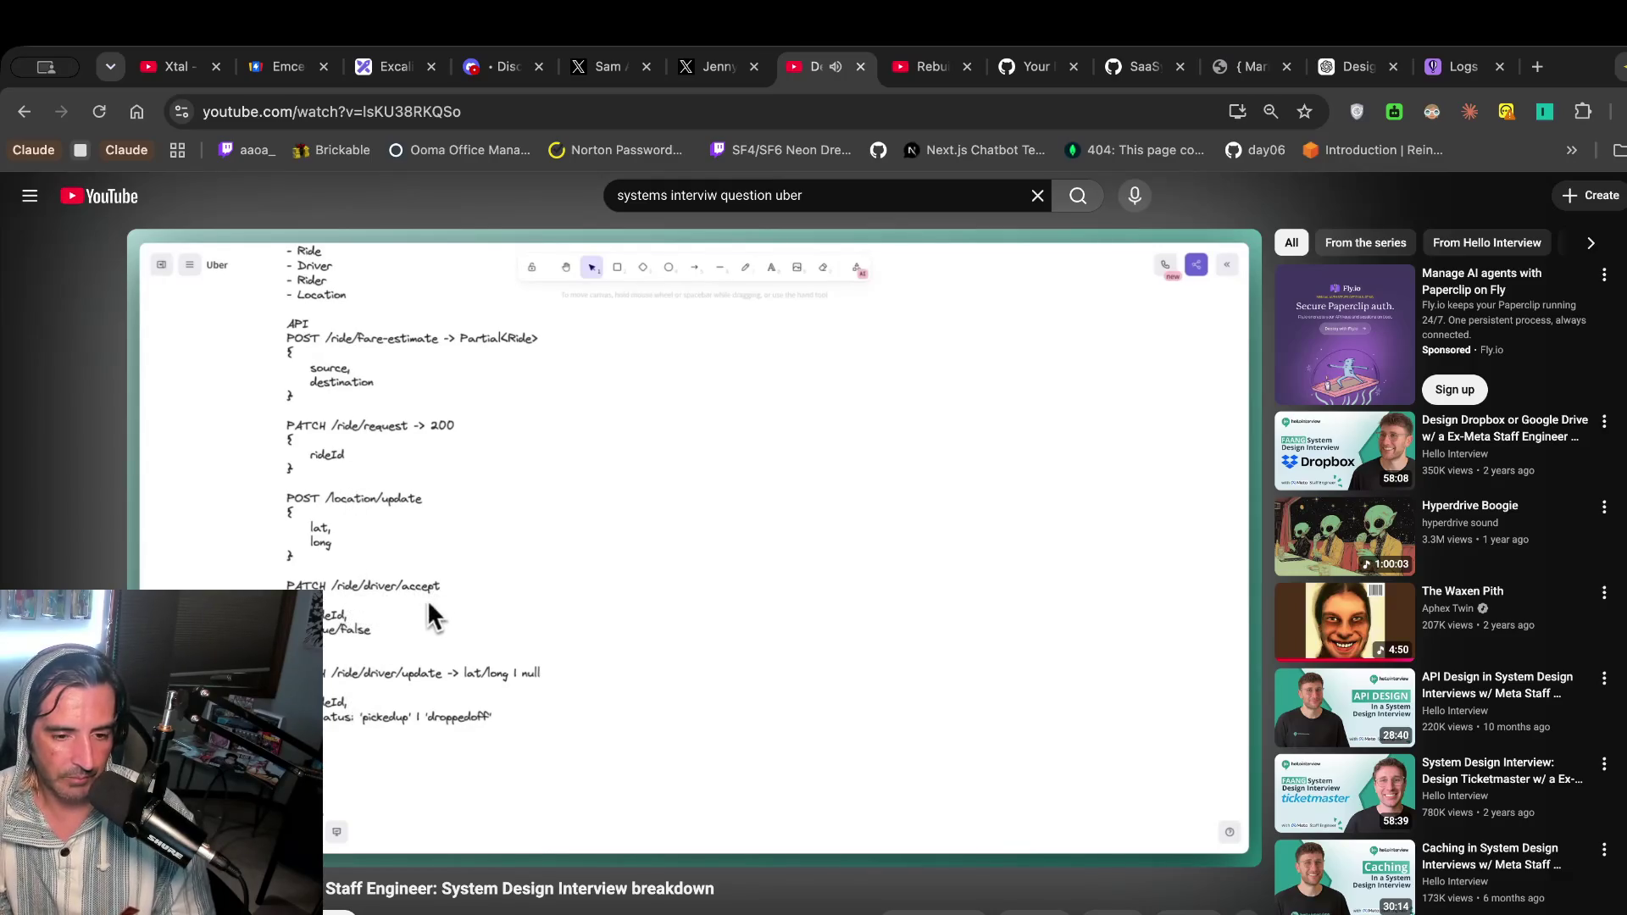
pyautogui.moveTo(508, 804)
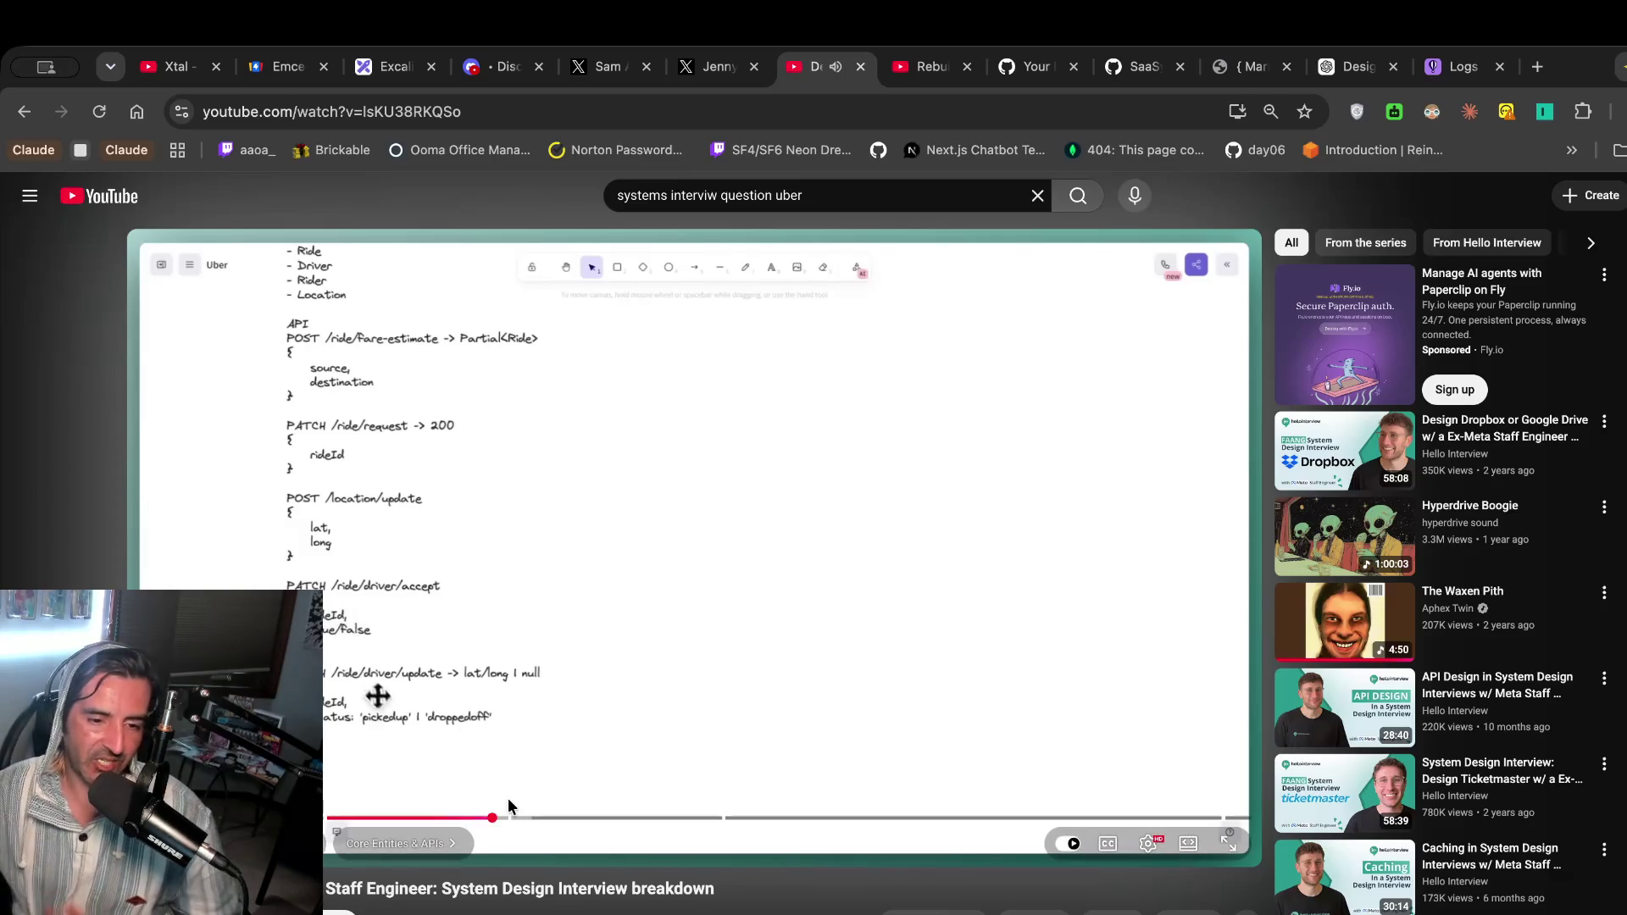
pyautogui.click(650, 532)
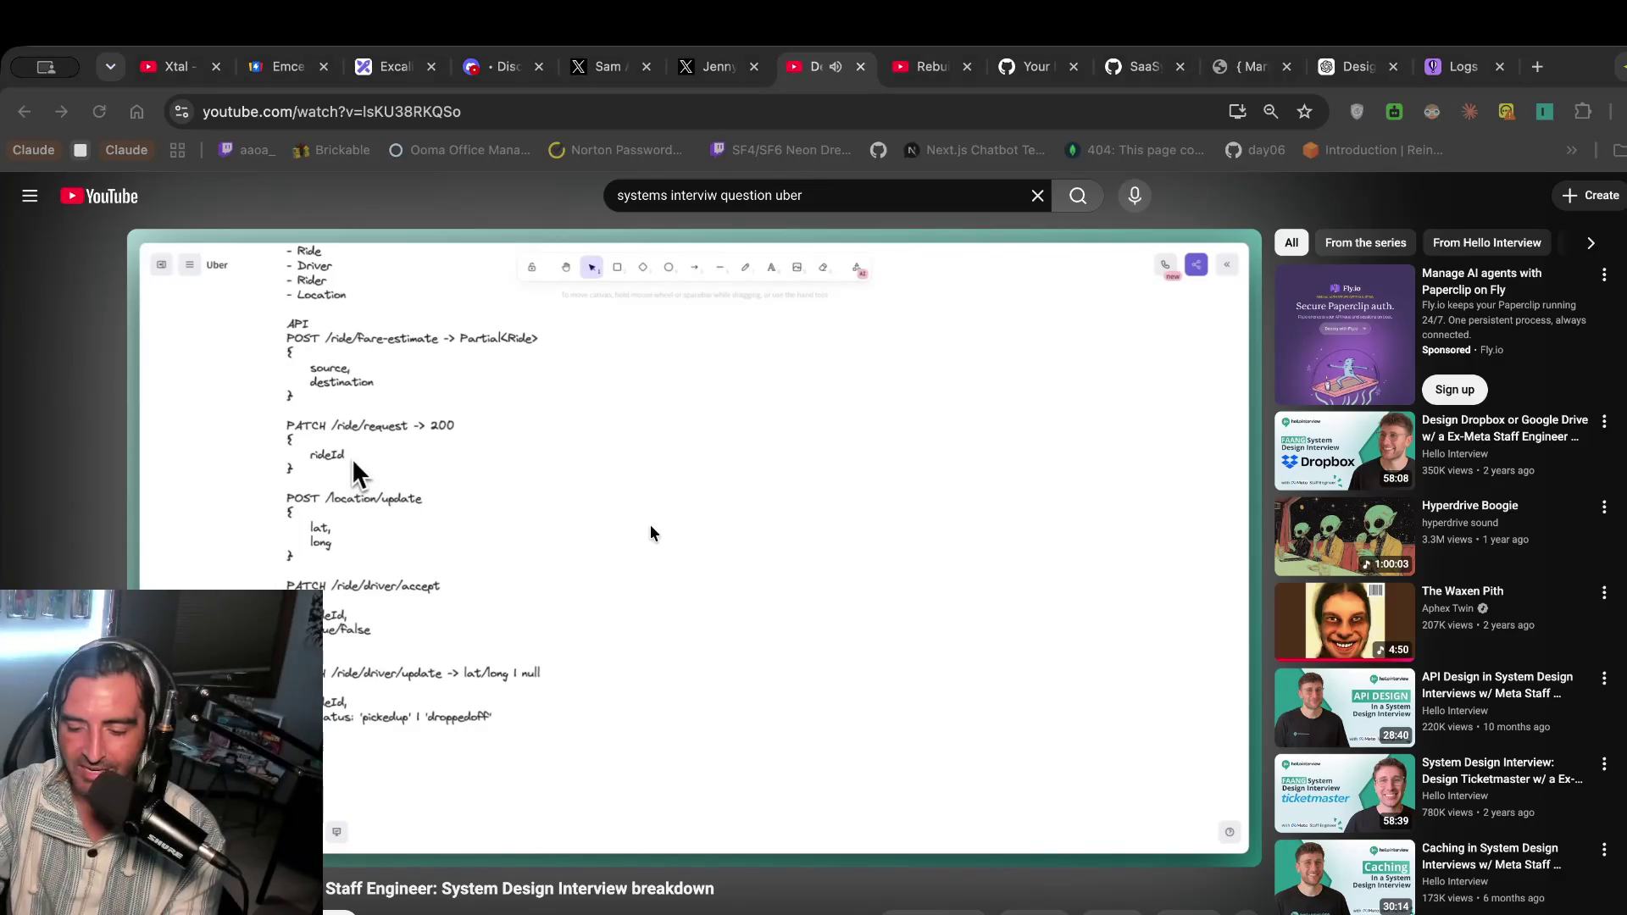
pyautogui.click(652, 532)
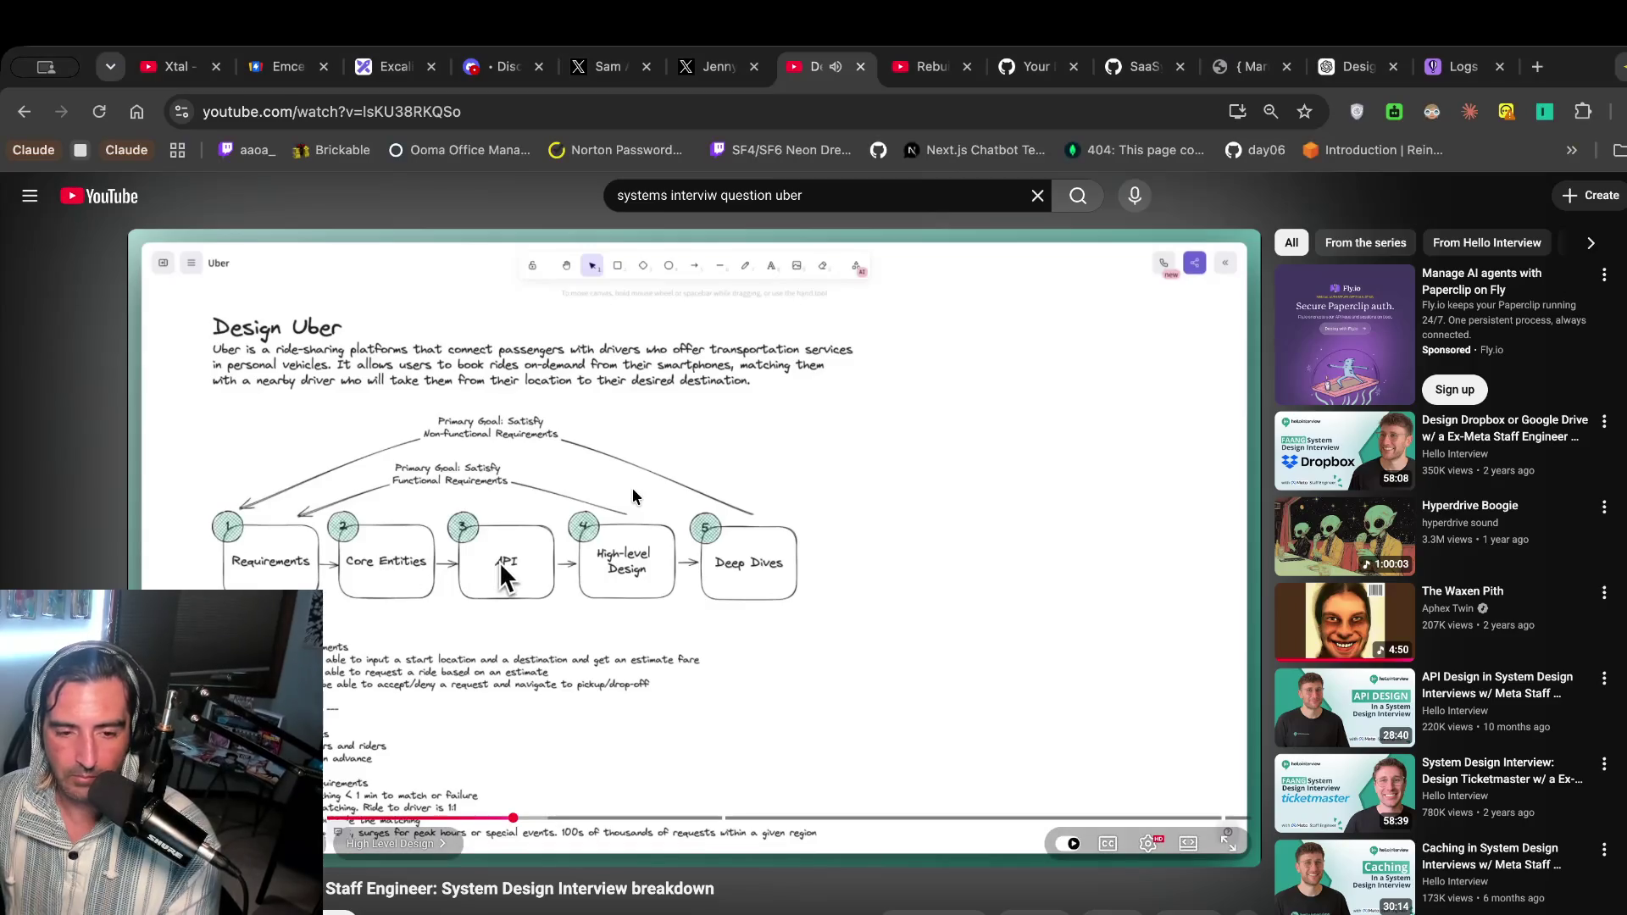
# Briefly pause and resume the video as the Rider (ios/android) client box is drawn.
pyautogui.click(562, 587)
pyautogui.click(562, 586)
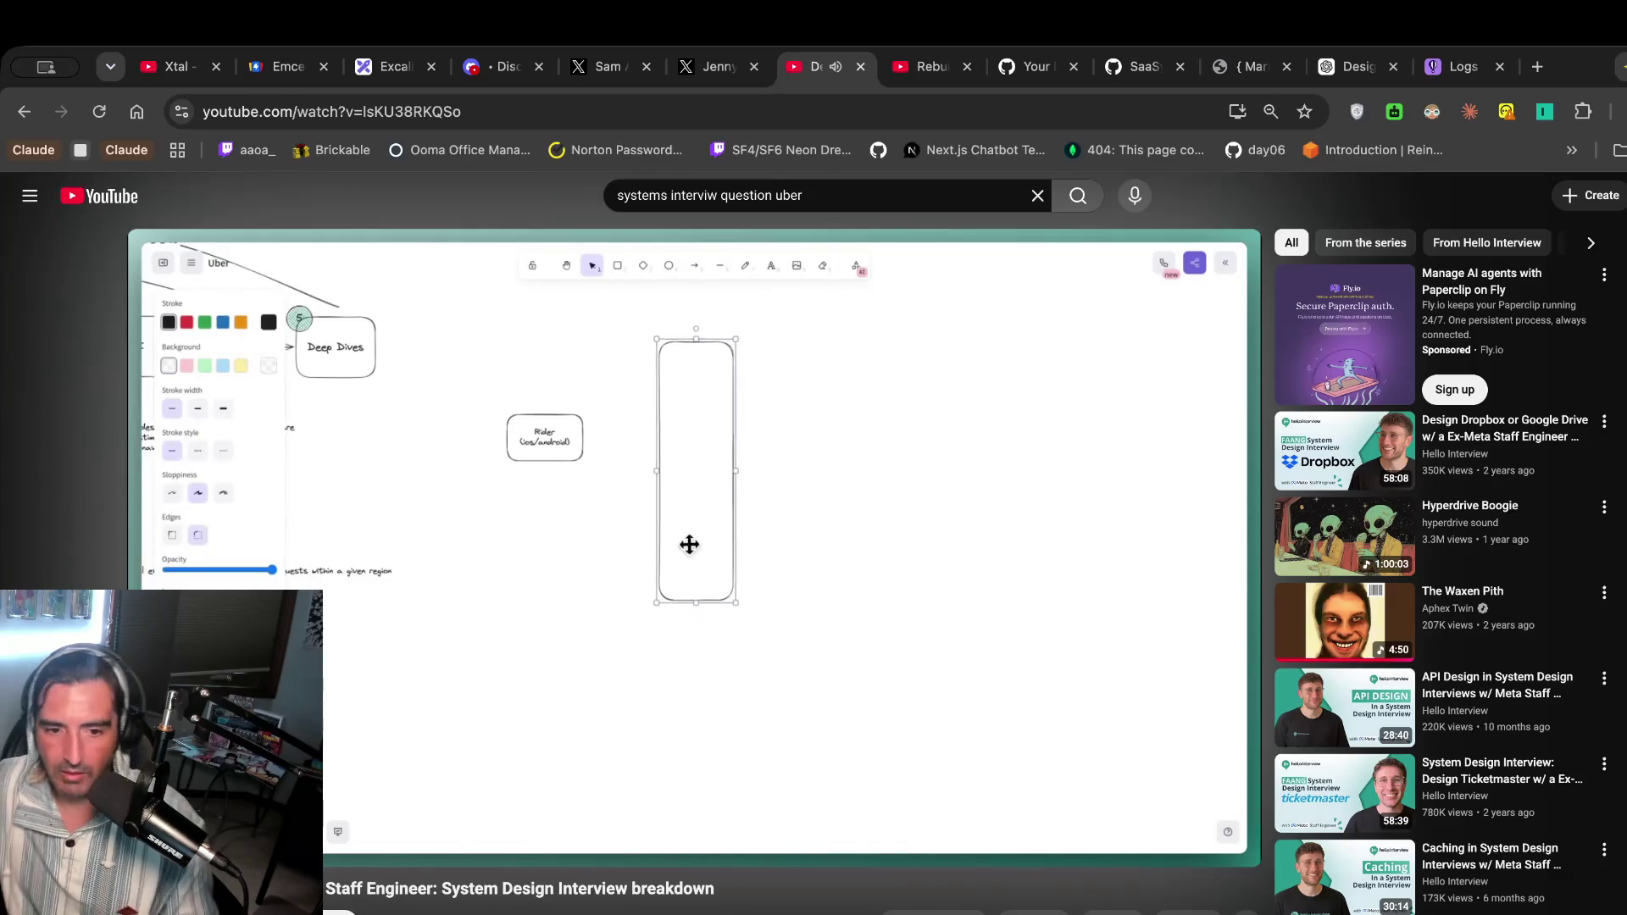
# Follow the video as the tall box becomes an AWS API Gateway for routing, authentication and rate limiting.
pyautogui.click(621, 410)
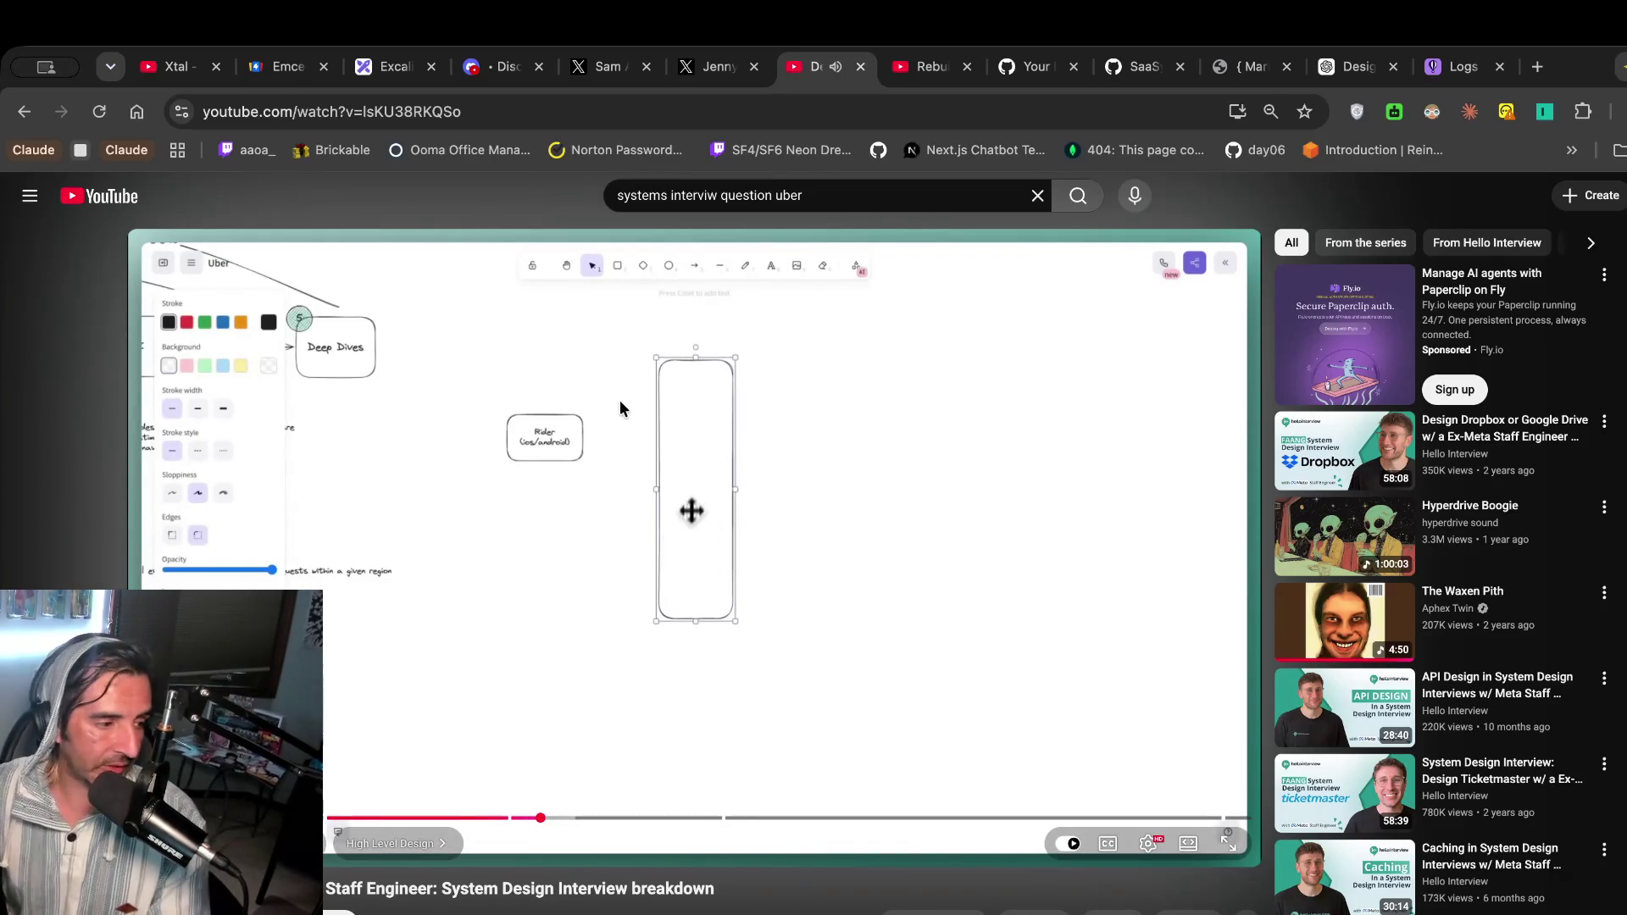
pyautogui.click(638, 427)
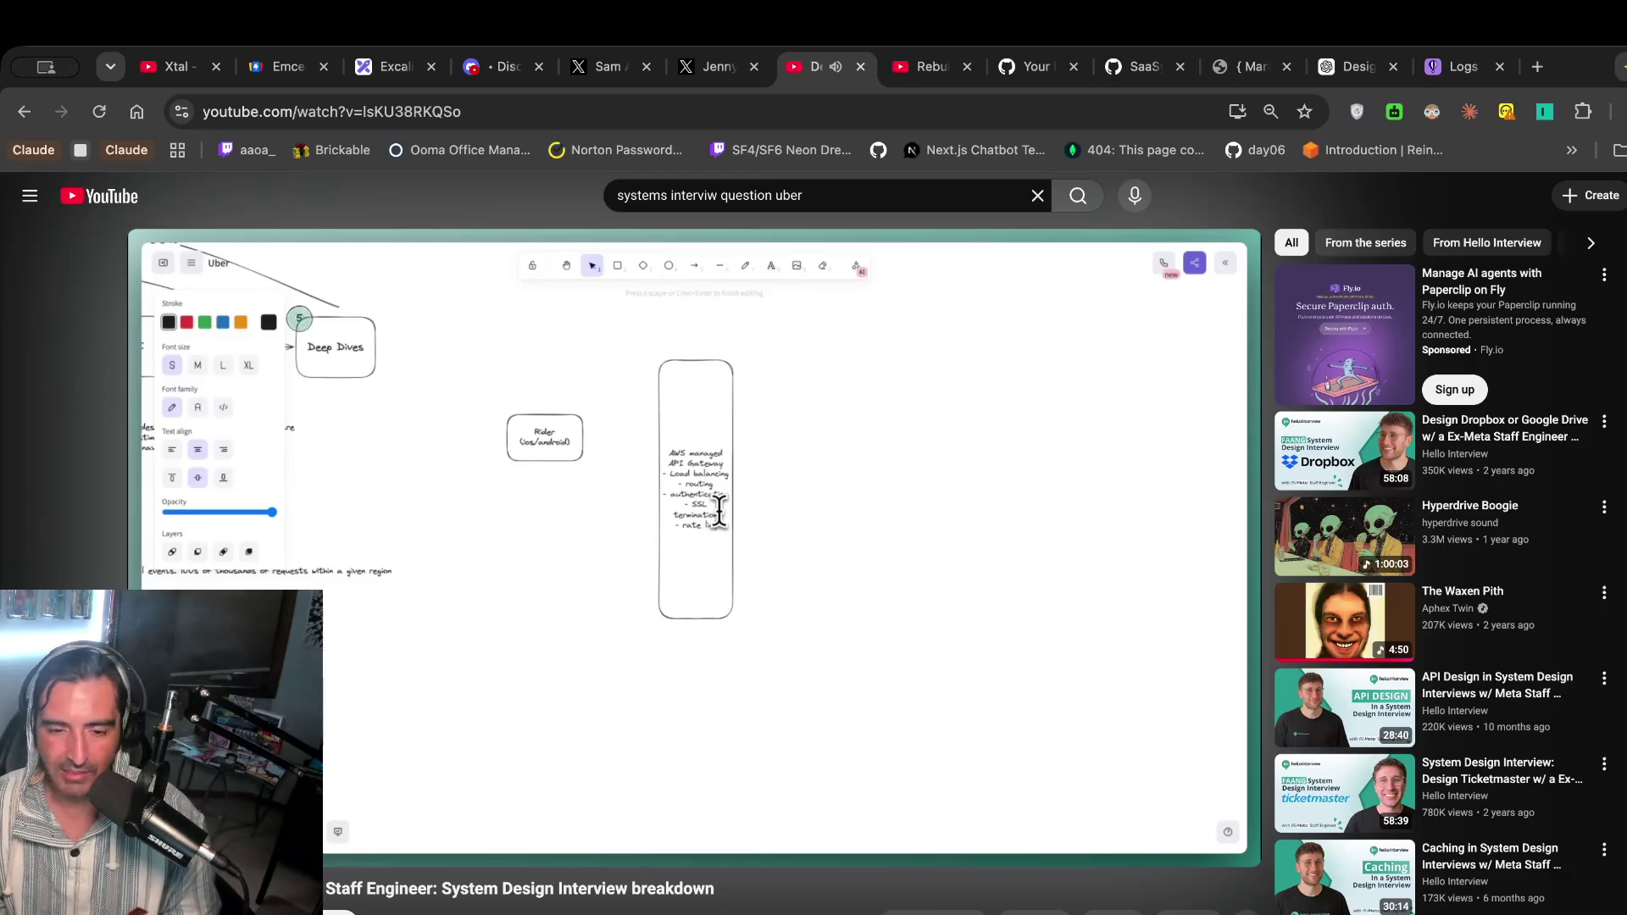
pyautogui.click(778, 568)
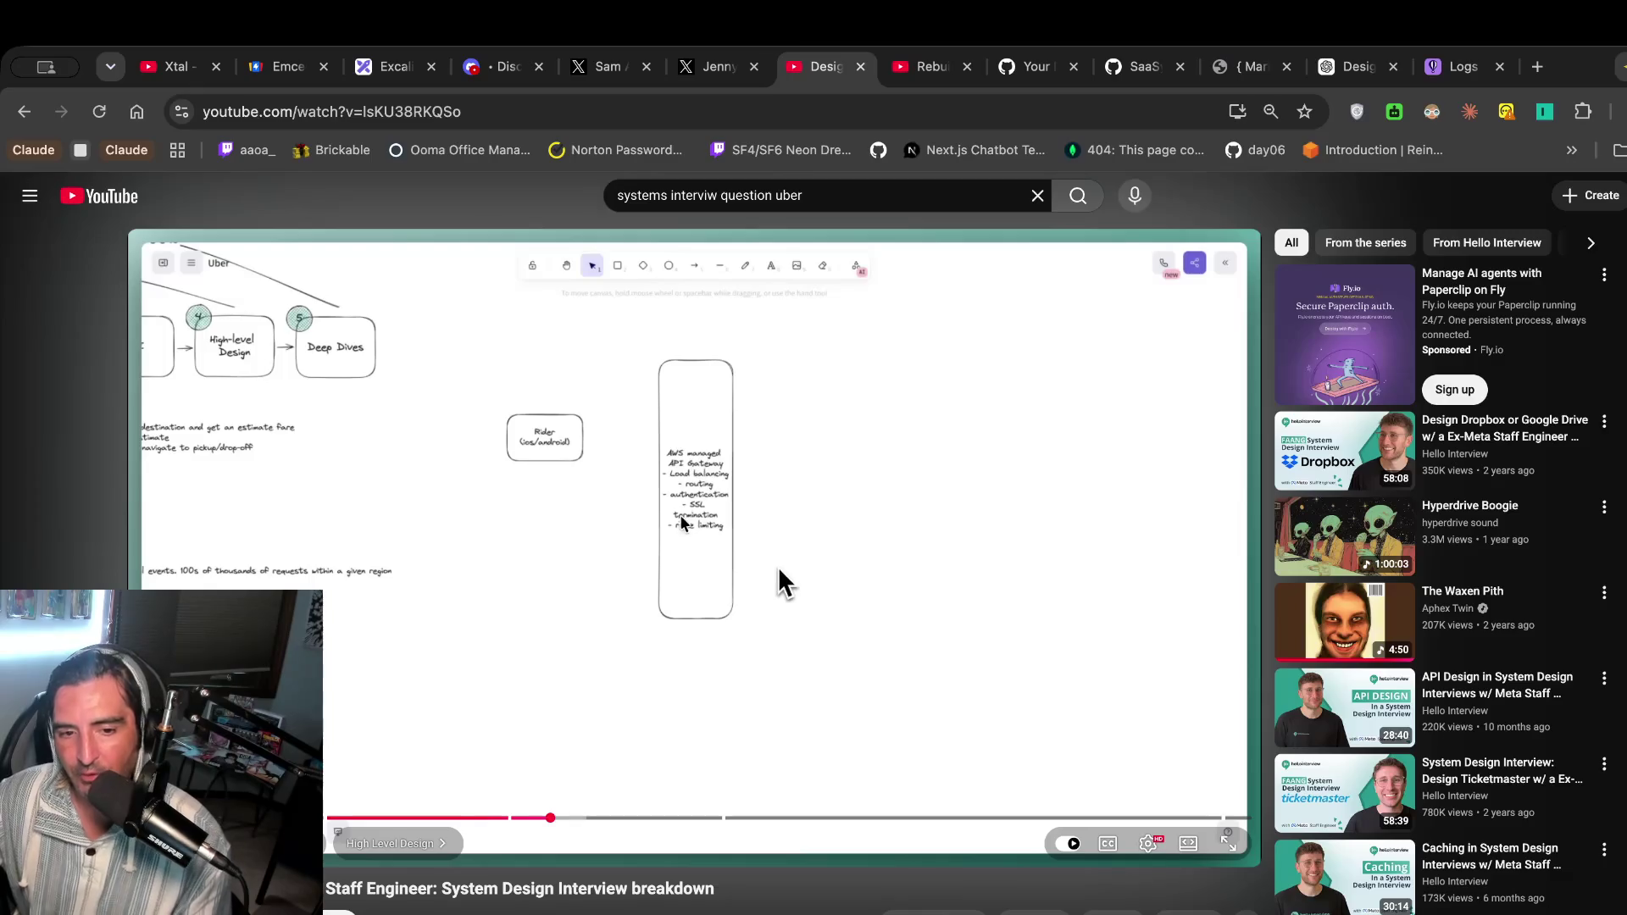
pyautogui.click(776, 581)
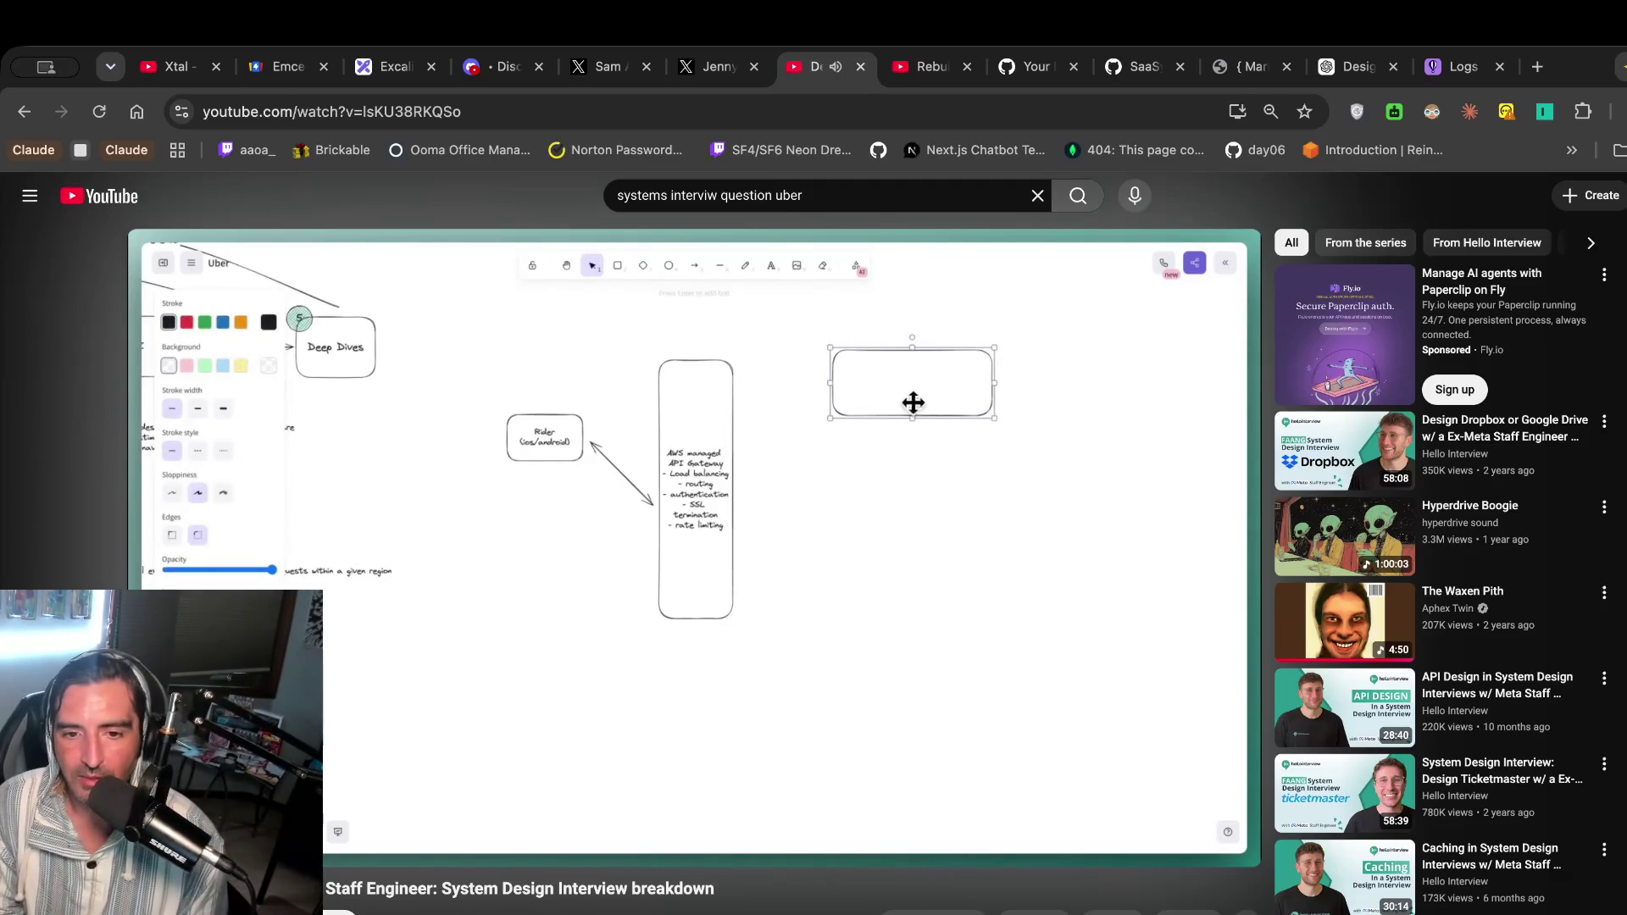
pyautogui.click(869, 443)
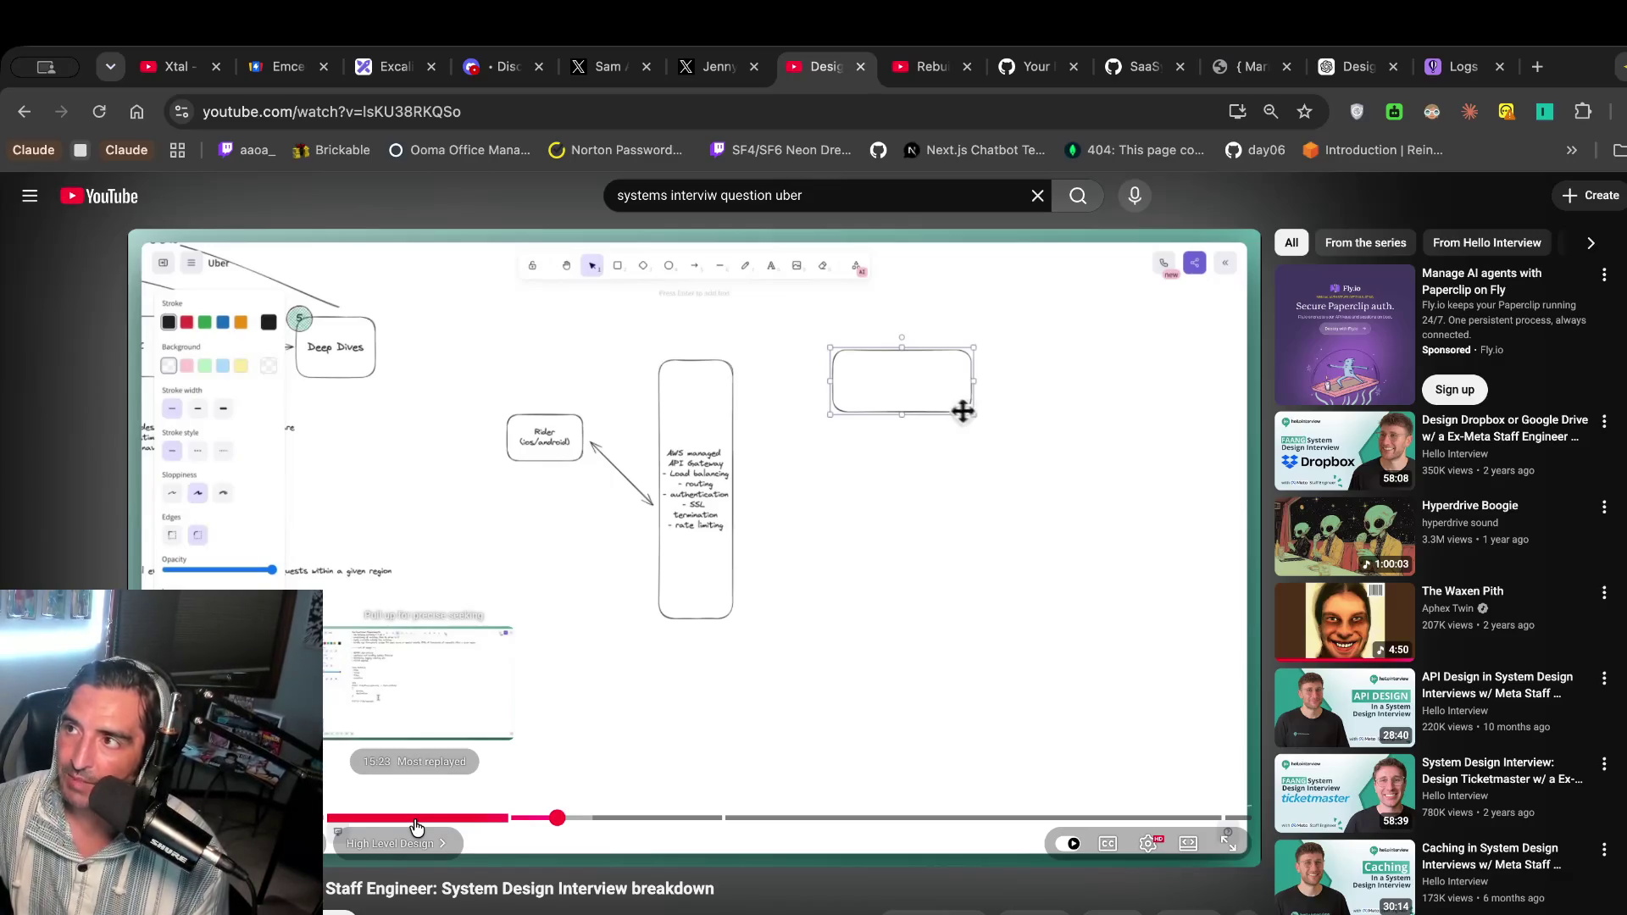
pyautogui.click(549, 778)
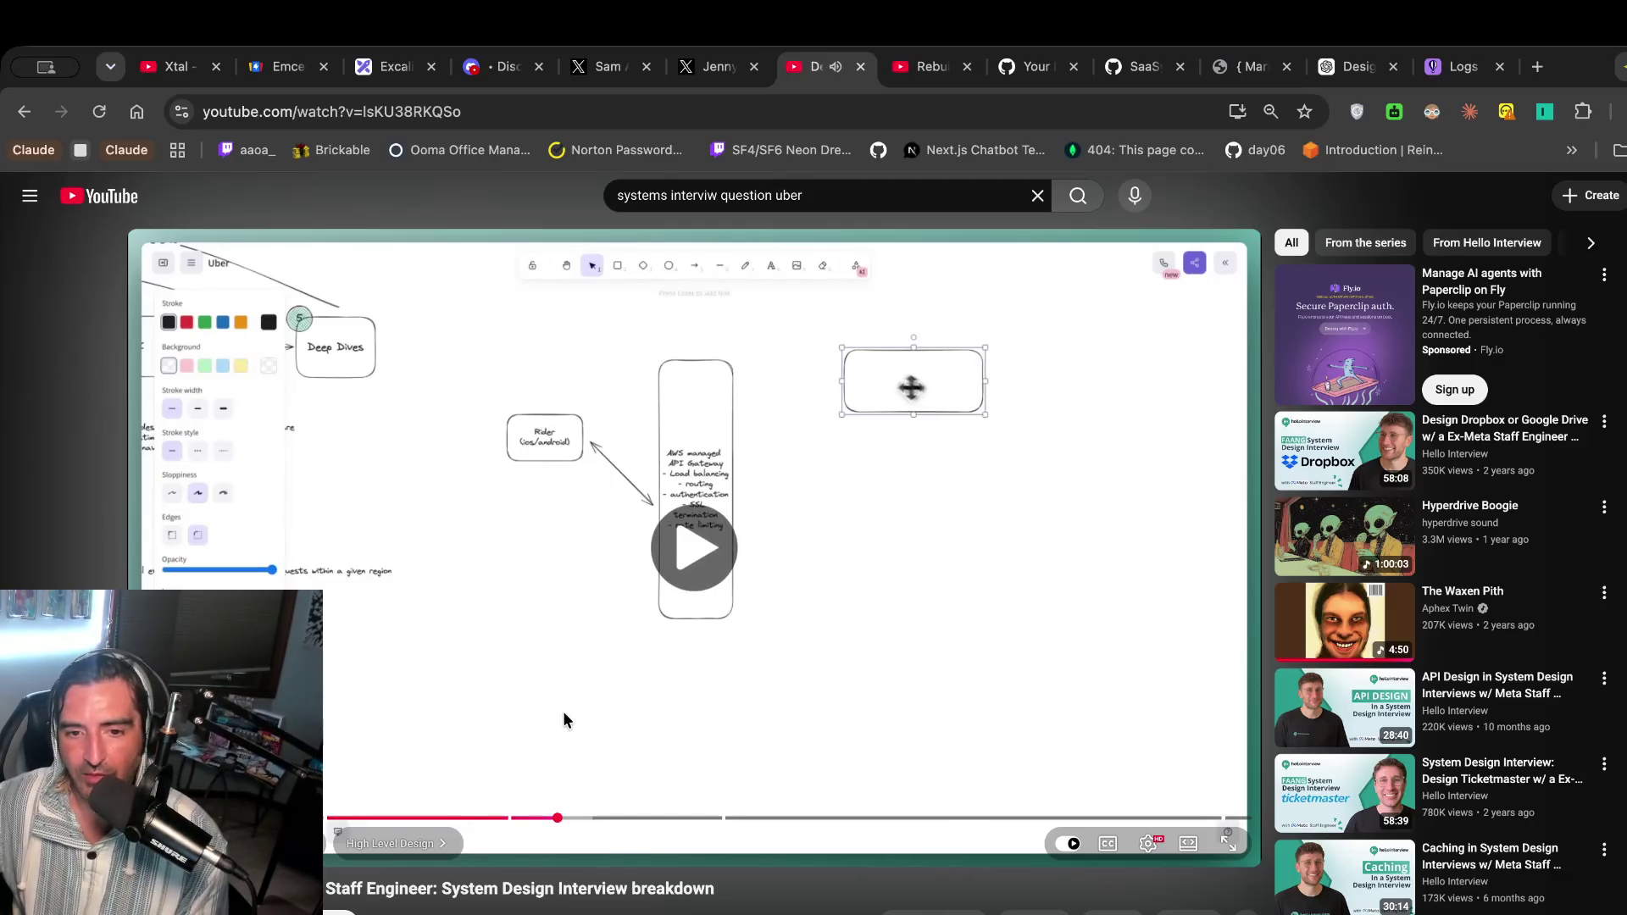